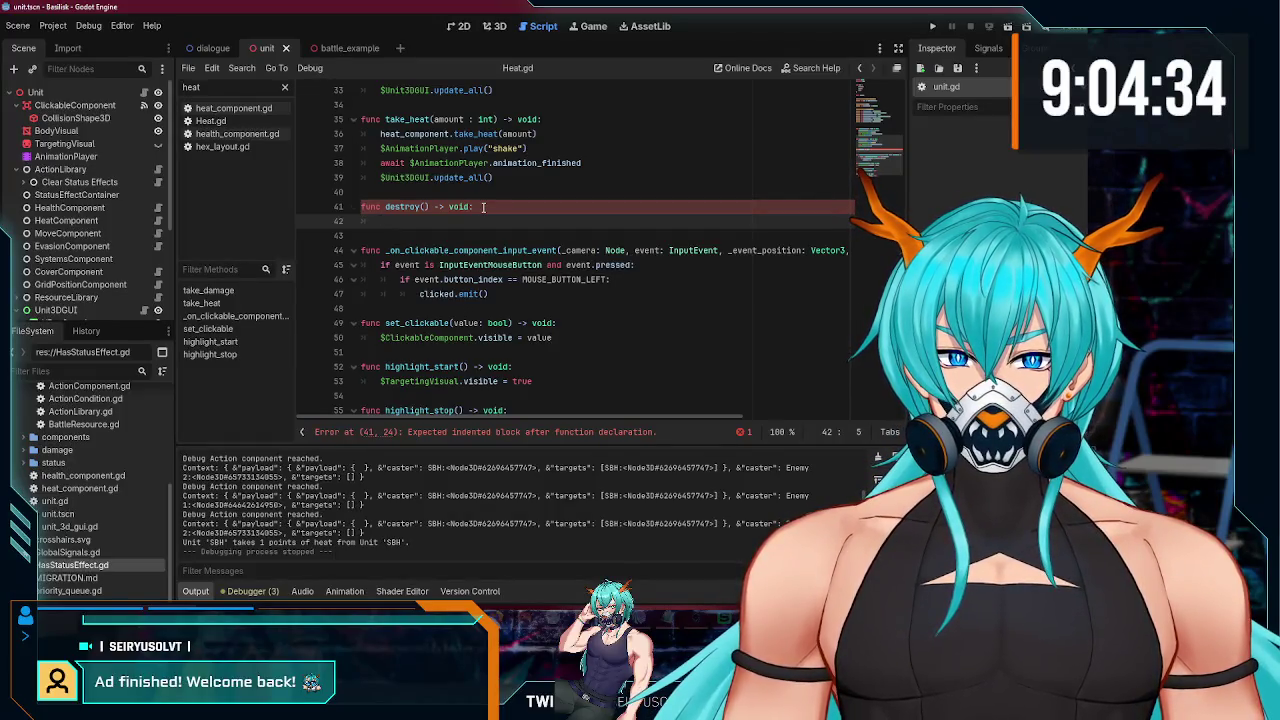
- Add a self.queue_free() call at the end of destroy()
text(self.queue)
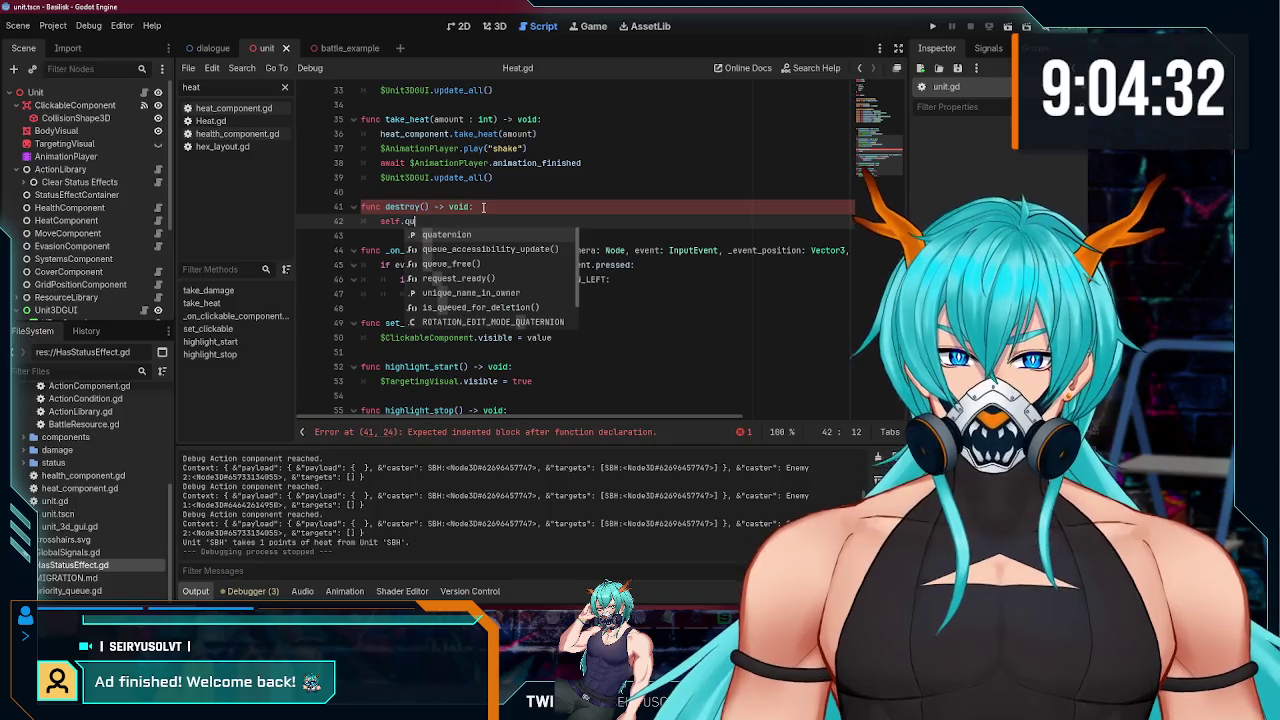
key(Down)
key(Return)
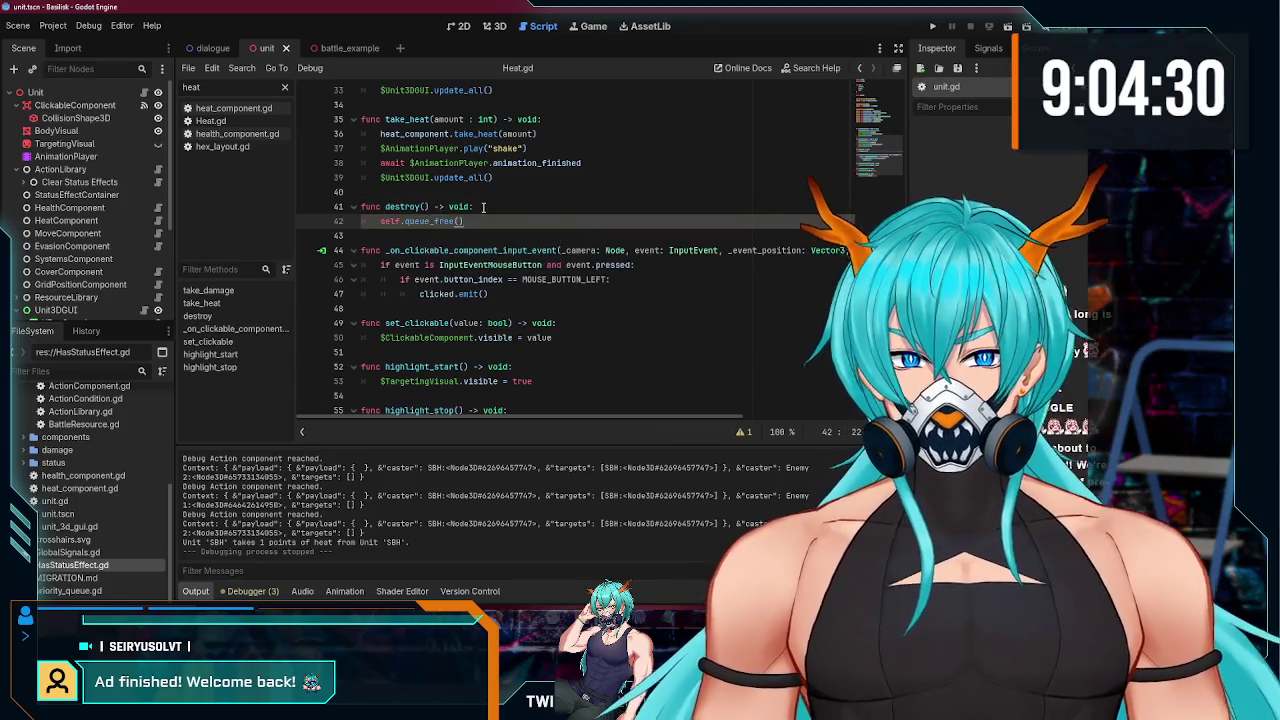
- Copy the shake play call and the await animation_finished line from take_heat into destroy()
click(505, 135)
drag(527, 148, 415, 148)
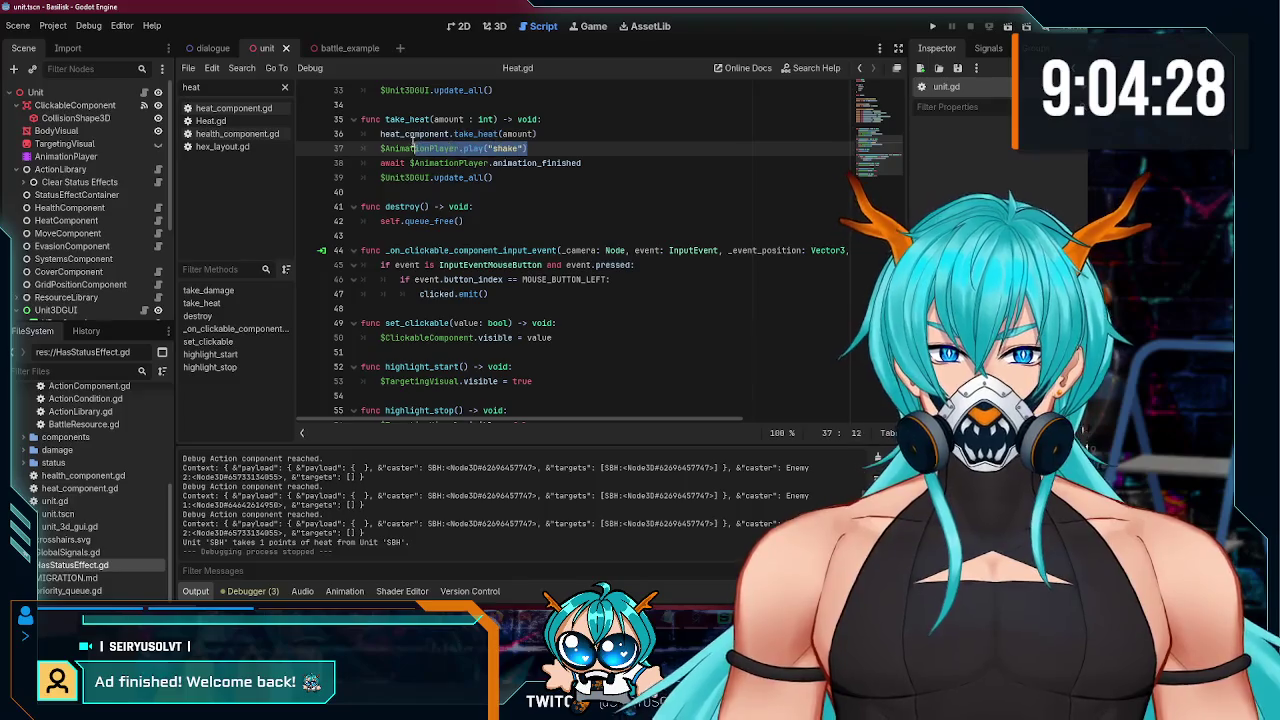
click(516, 208)
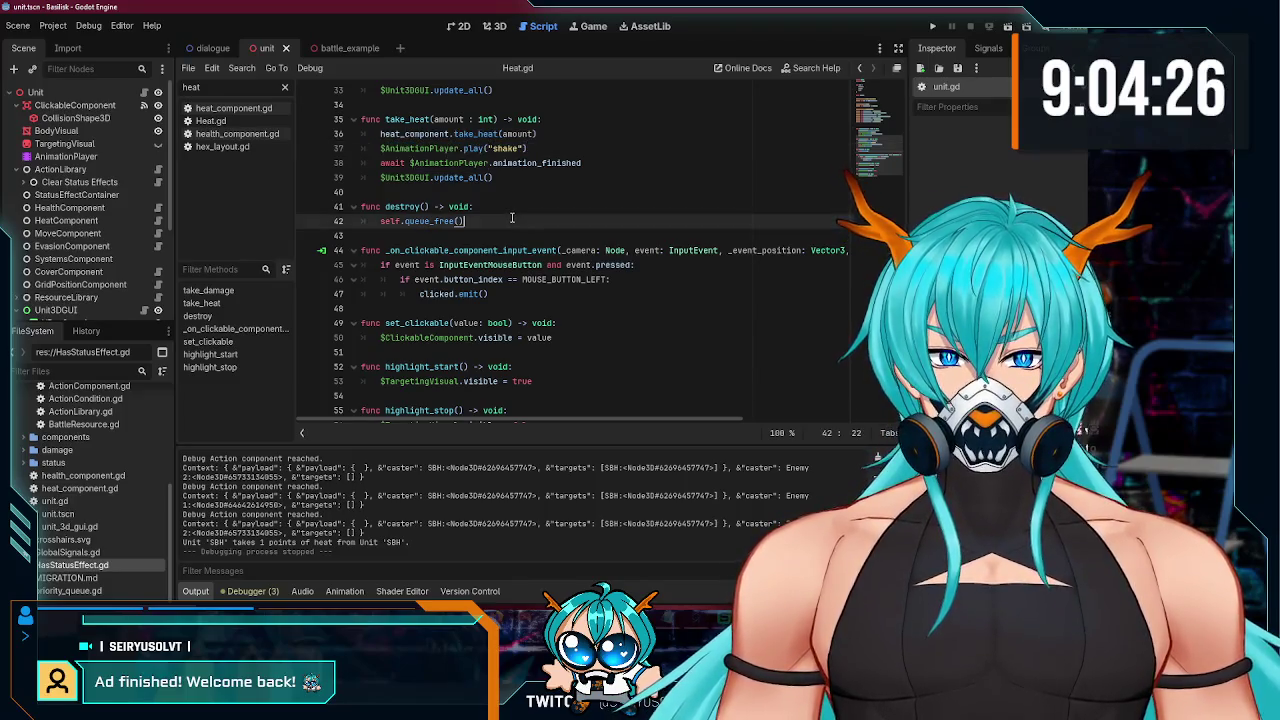
key(Return)
drag(583, 163, 367, 163)
click(540, 221)
key(Return)
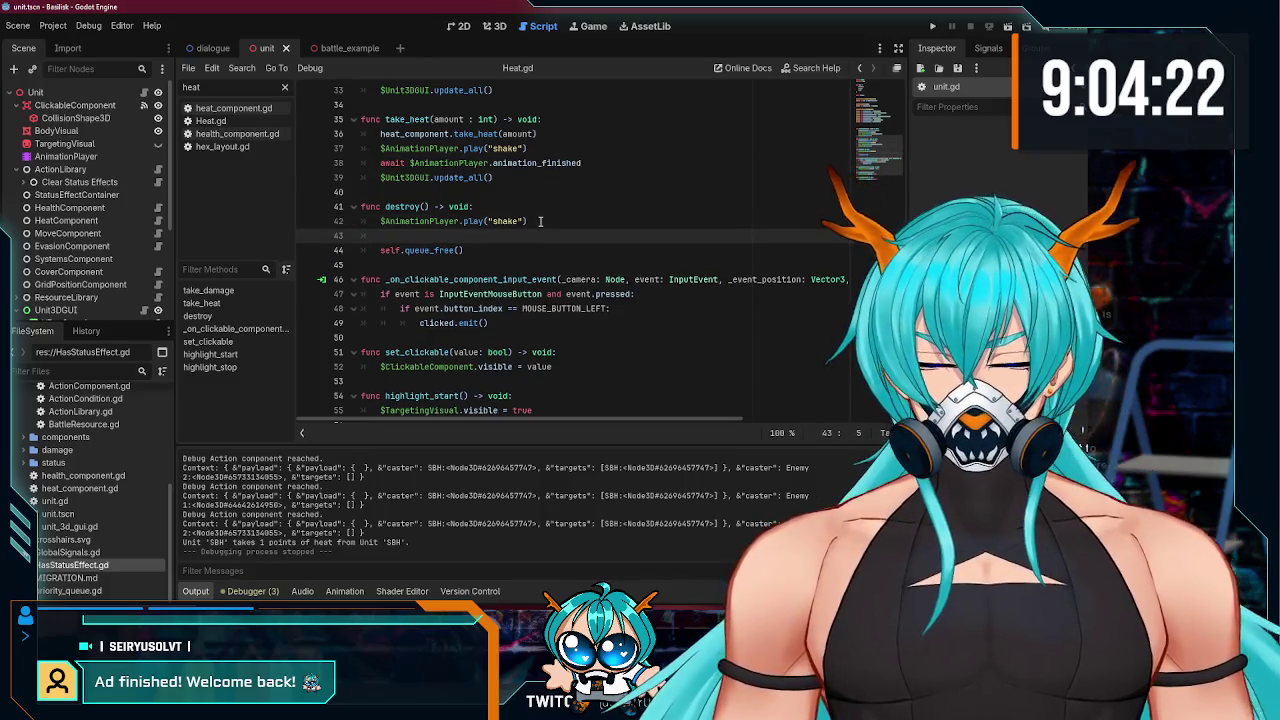
- Set the destroy() shake call's arguments to -1 and 0.5 for half speed, and save
click(538, 222)
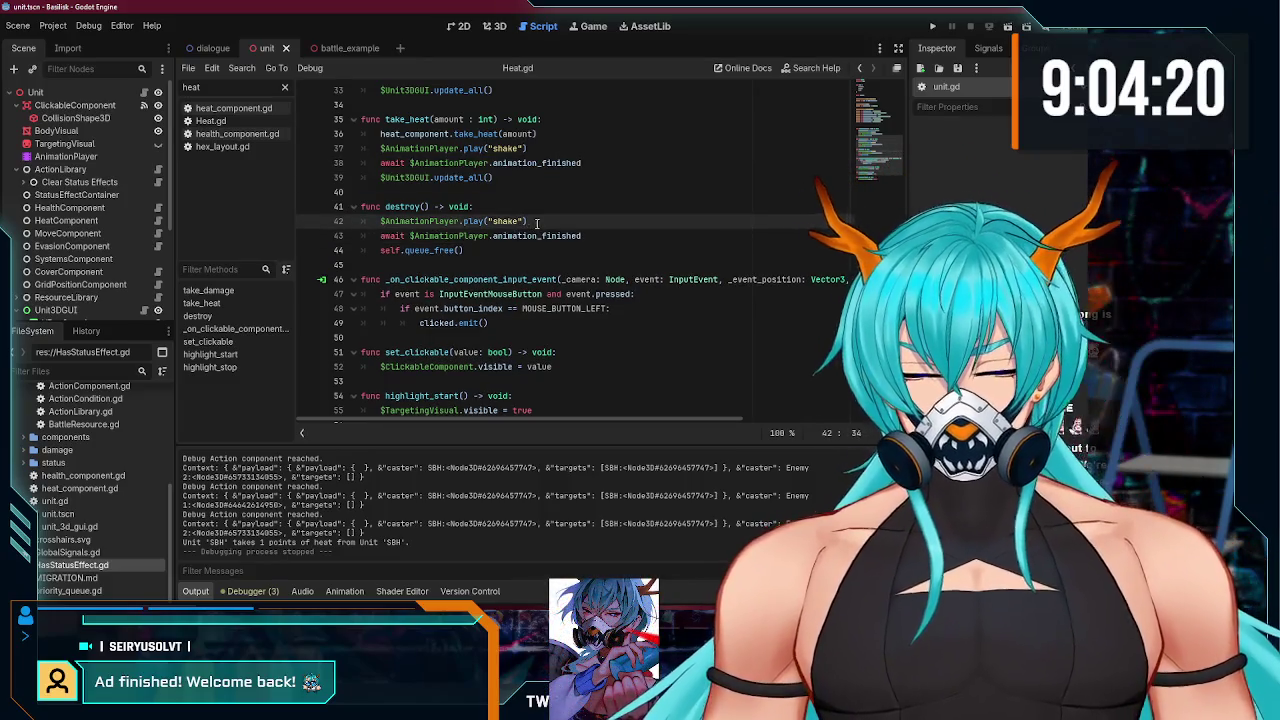
text(, cu)
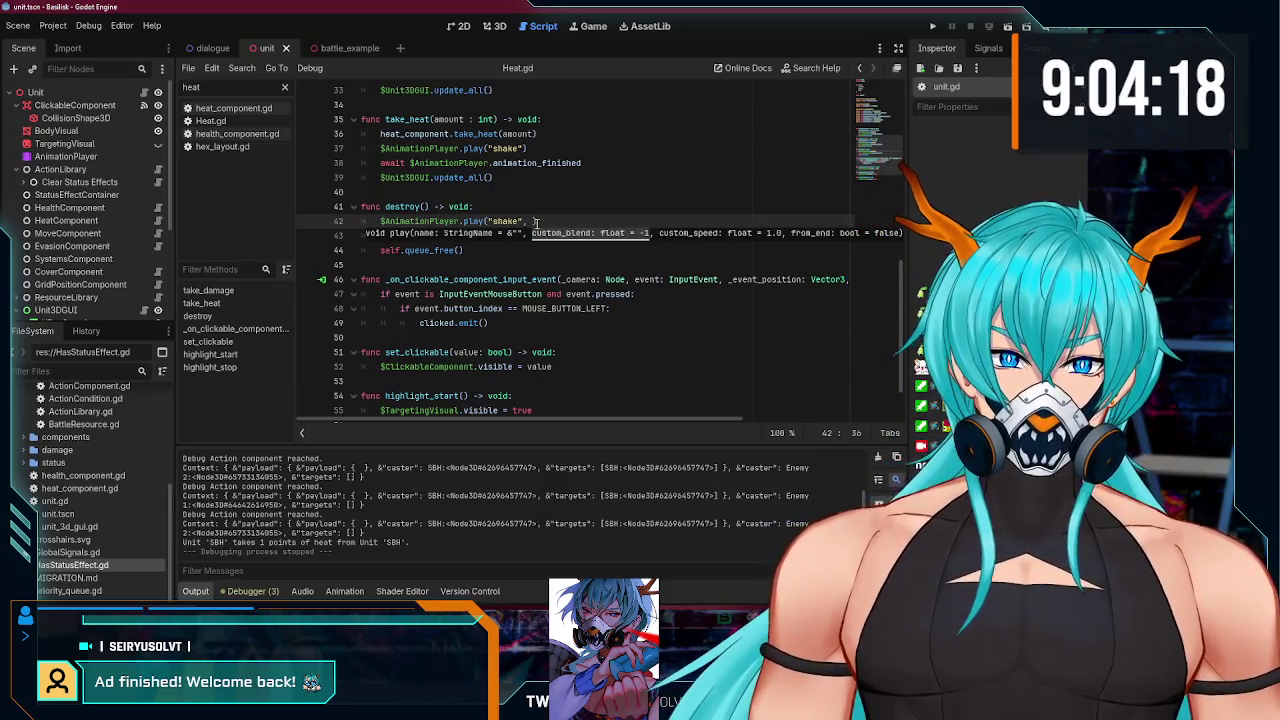
text(st)
key(BackSpace)
key(BackSpace)
key(BackSpace)
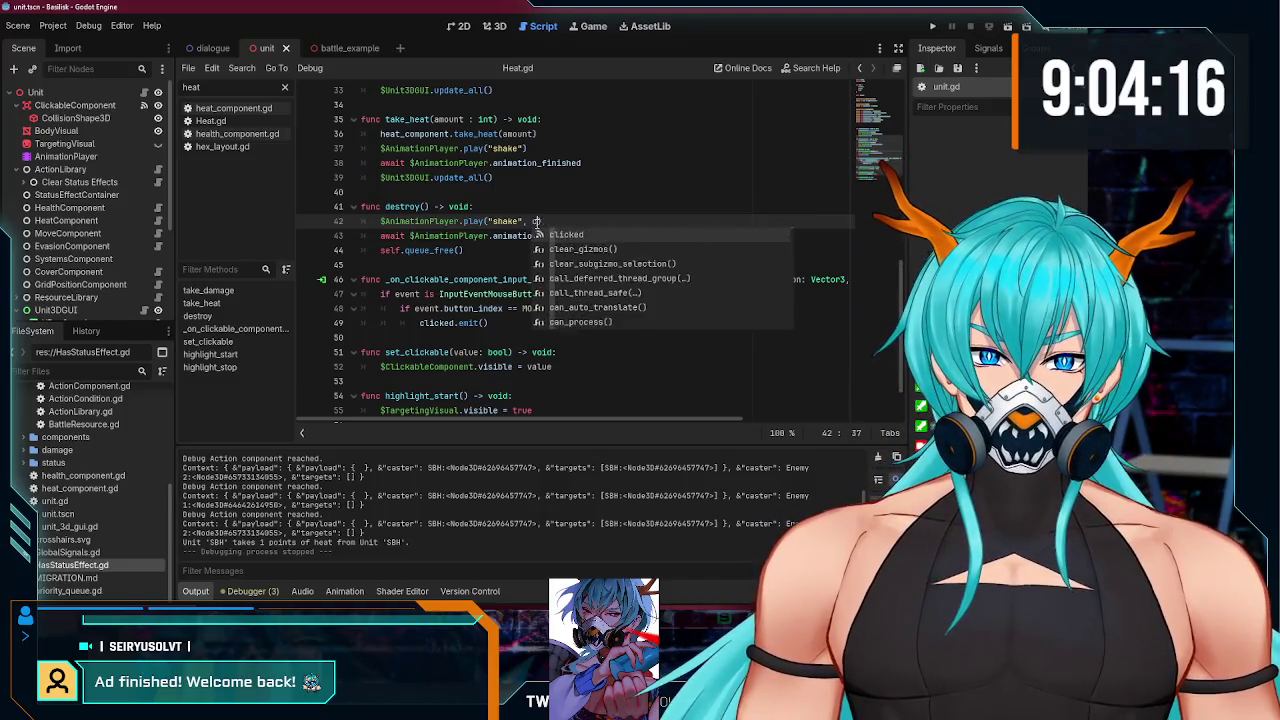
key(BackSpace)
key(BackSpace)
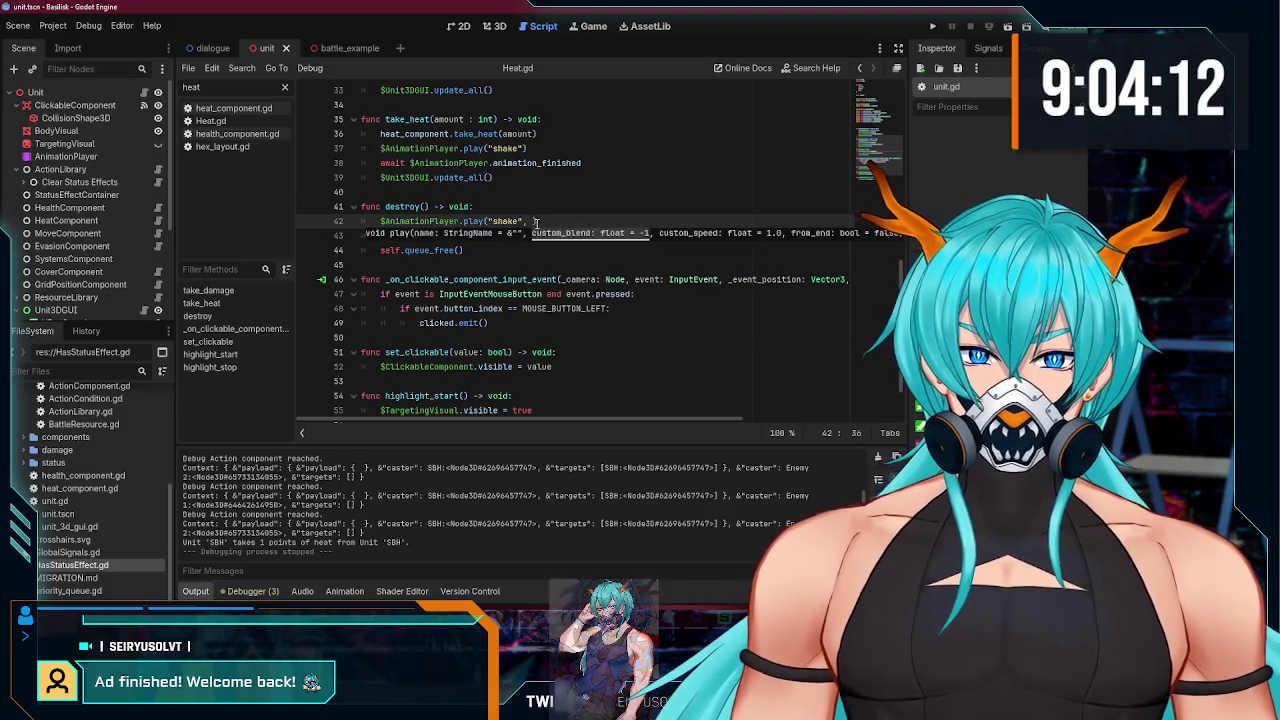
text(-1, 0.5)
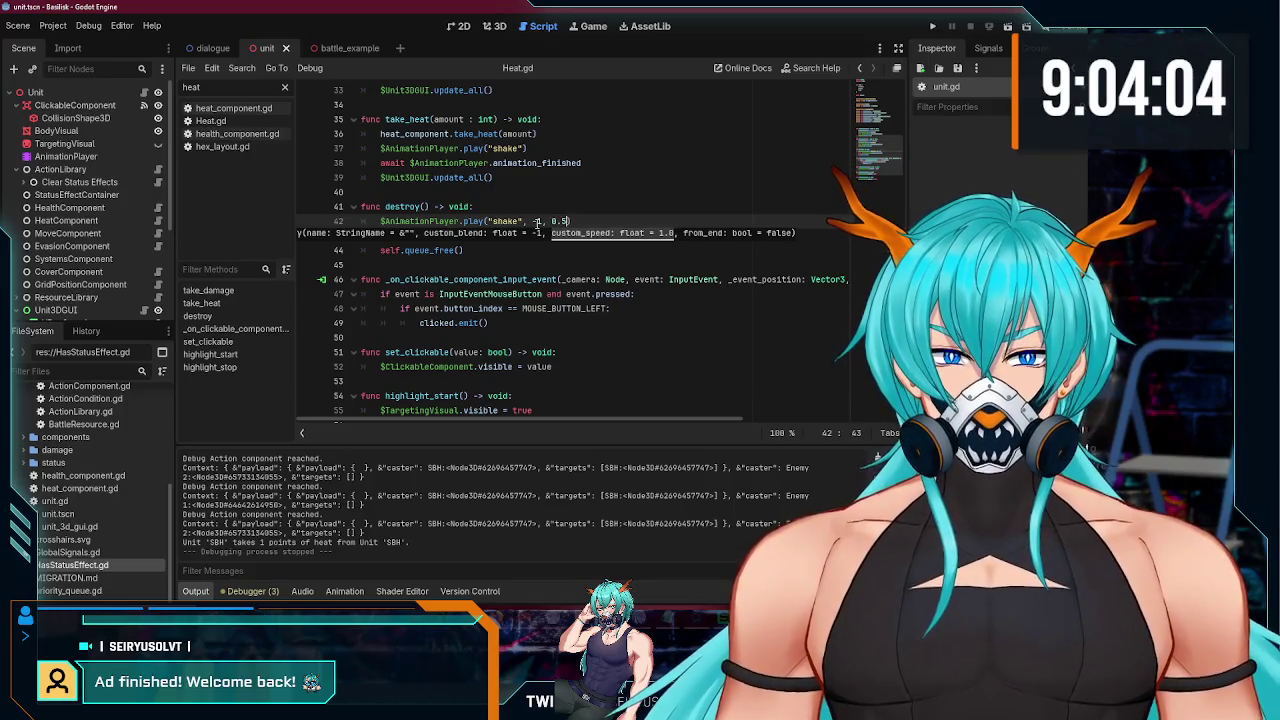
key(ctrl+s)
- Drop the self. prefix so destroy() ends with a plain queue_free()
click(535, 206)
scroll(535, 206, up, 2)
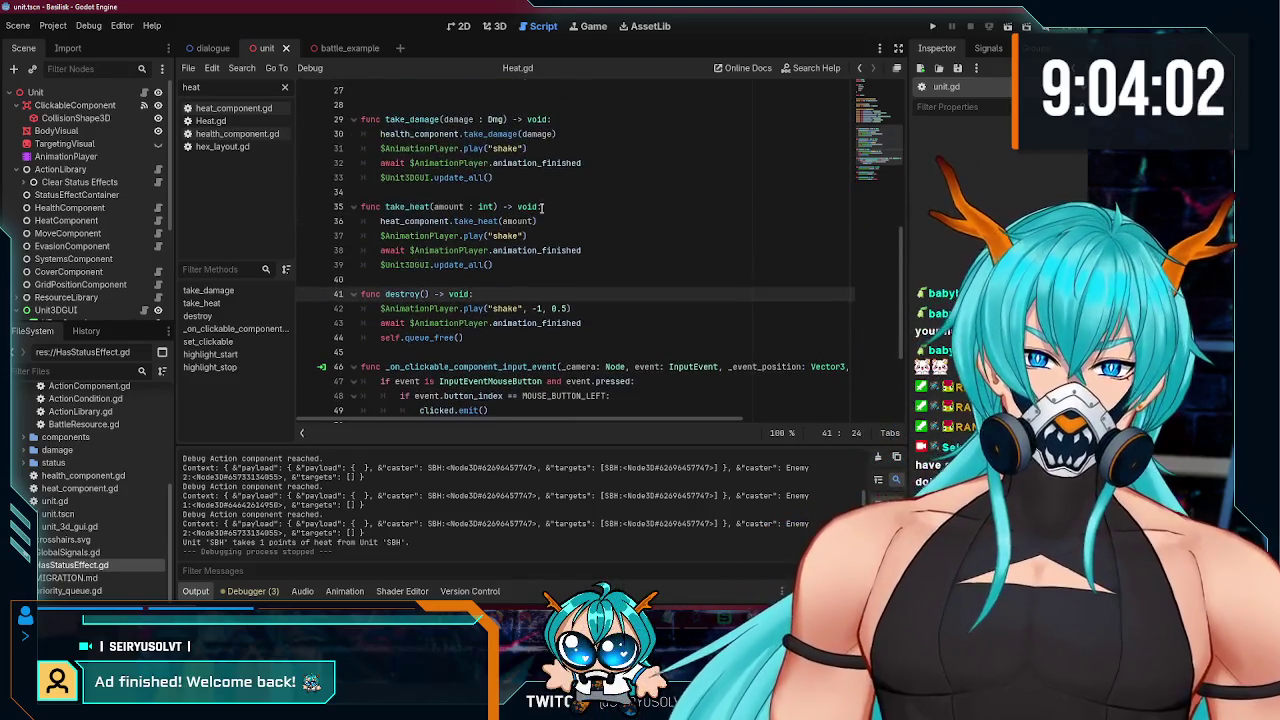
click(488, 342)
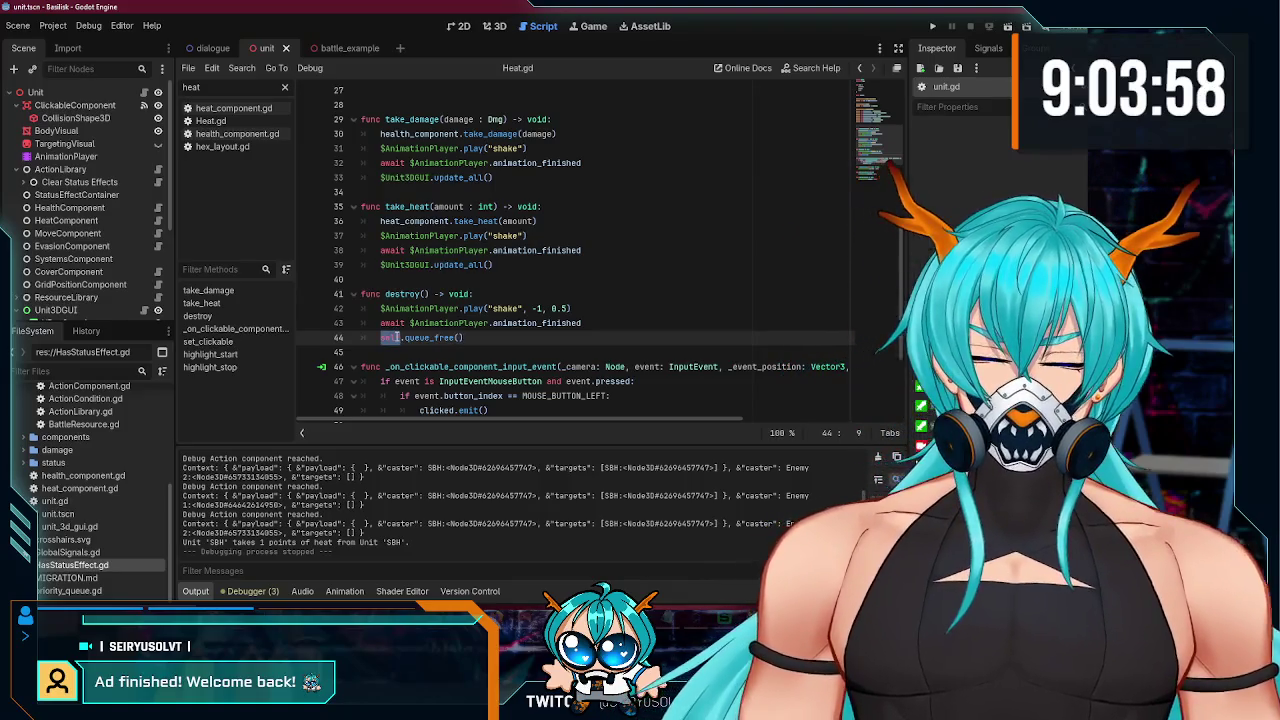
key(BackSpace)
key(Delete)
click(461, 340)
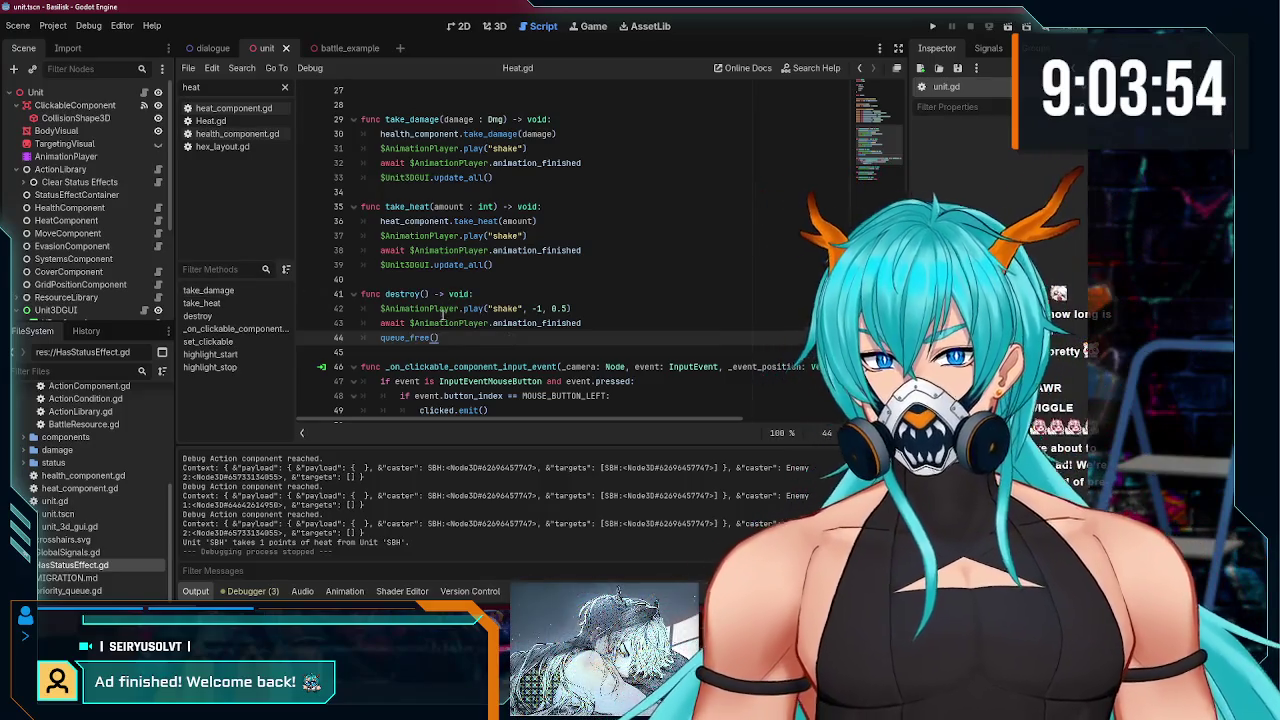
- Review the take_heat and take_damage code, then open health_component.gd
click(533, 270)
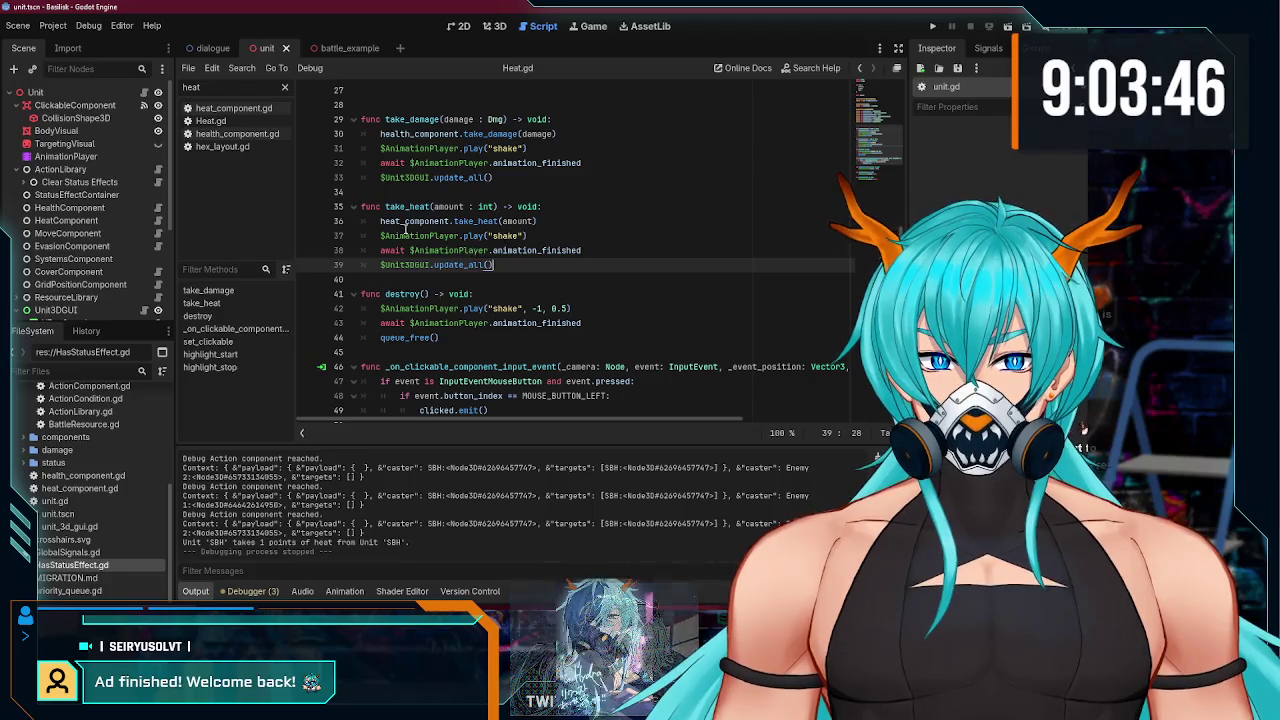
scroll(474, 265, up, 4)
scroll(460, 280, down, 4)
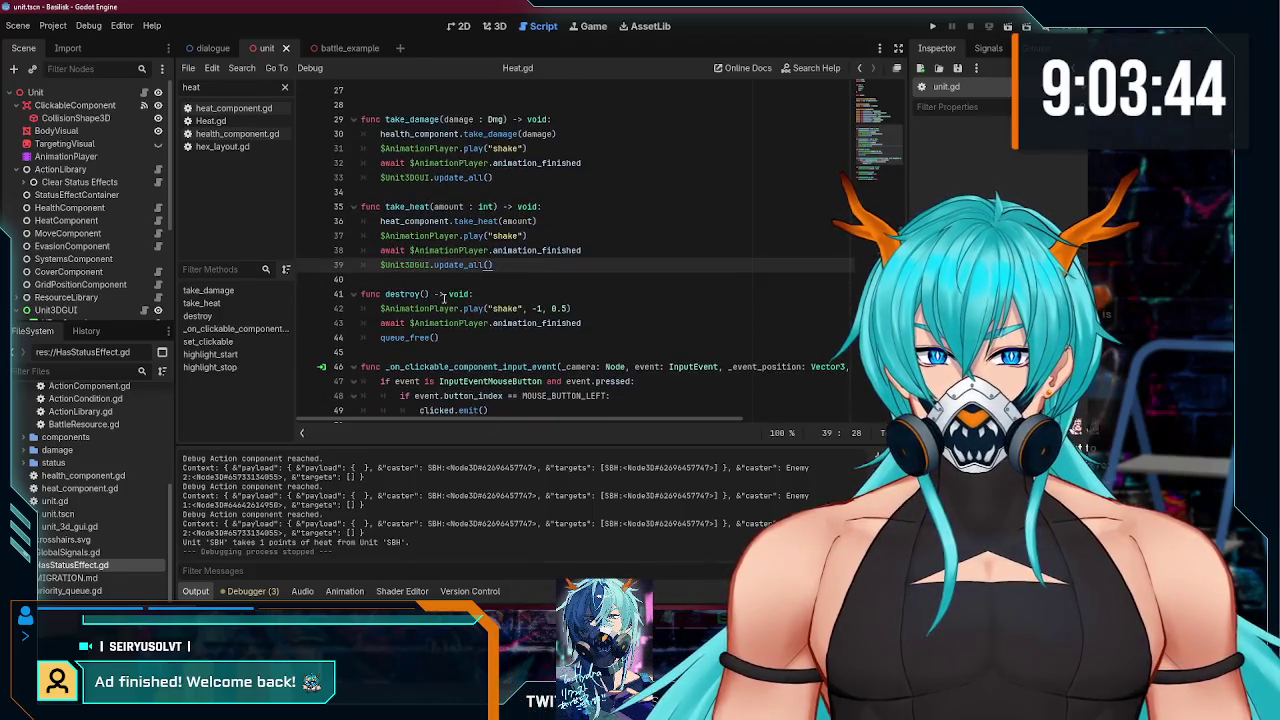
click(414, 104)
scroll(420, 200, up, 4)
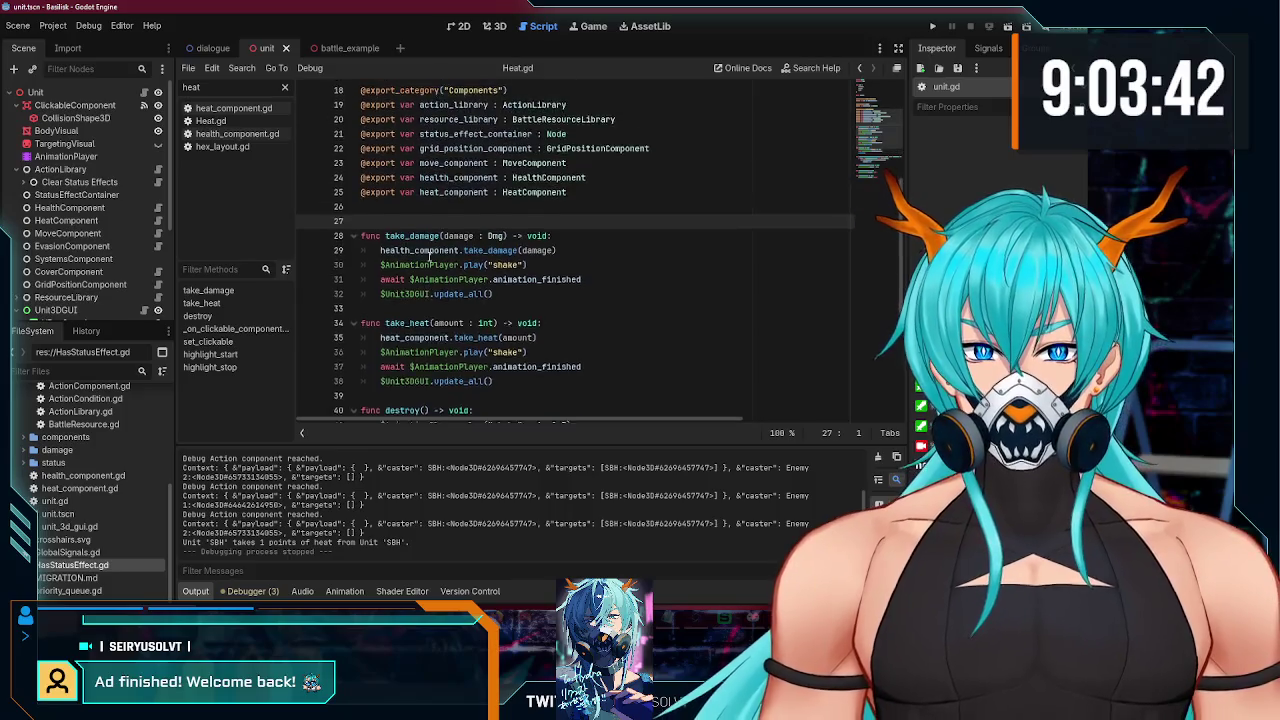
scroll(430, 262, down, 2)
click(429, 263)
click(511, 252)
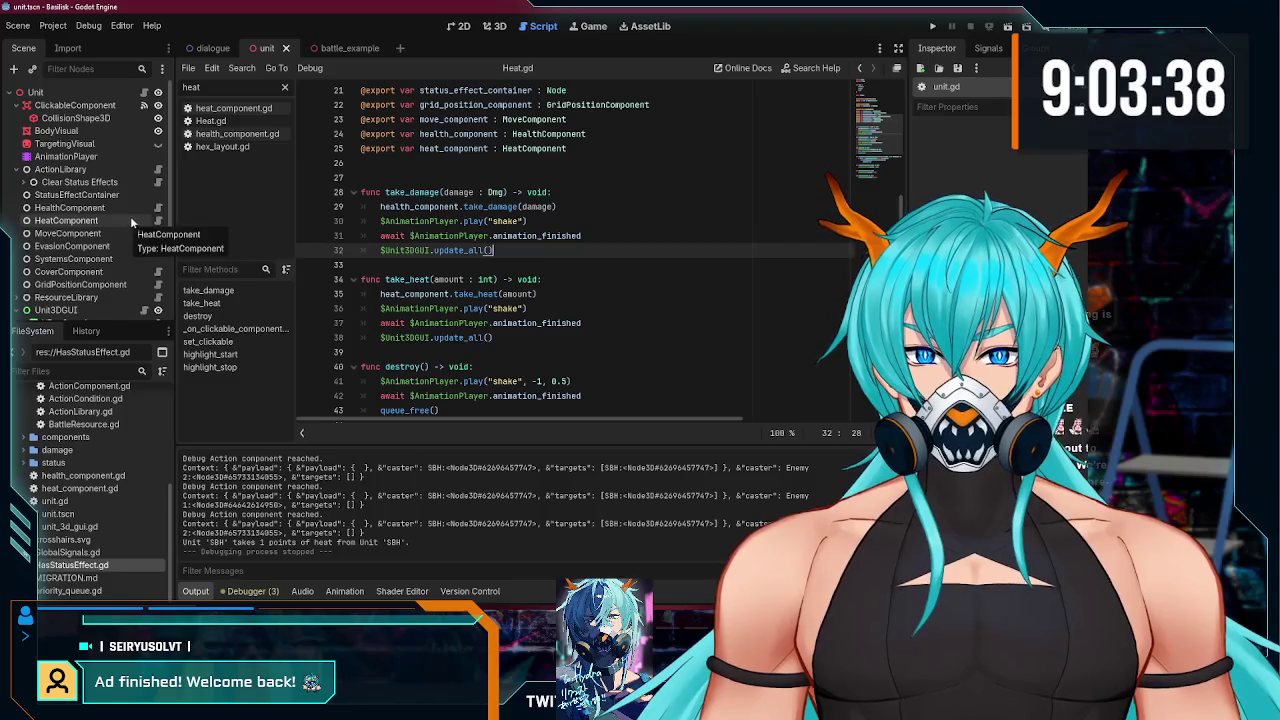
click(157, 209)
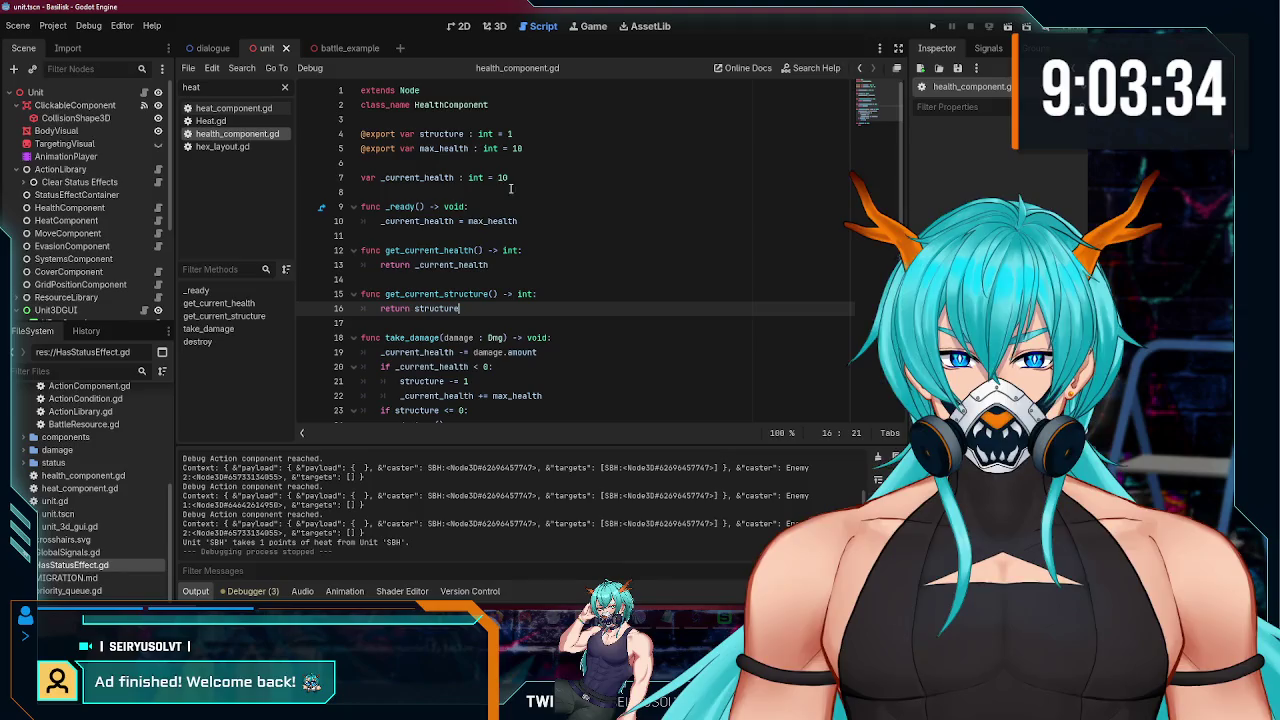
- Declare 'signal destroyed' below the class name in health_component.gd
scroll(440, 292, down, 1)
scroll(545, 198, up, 1)
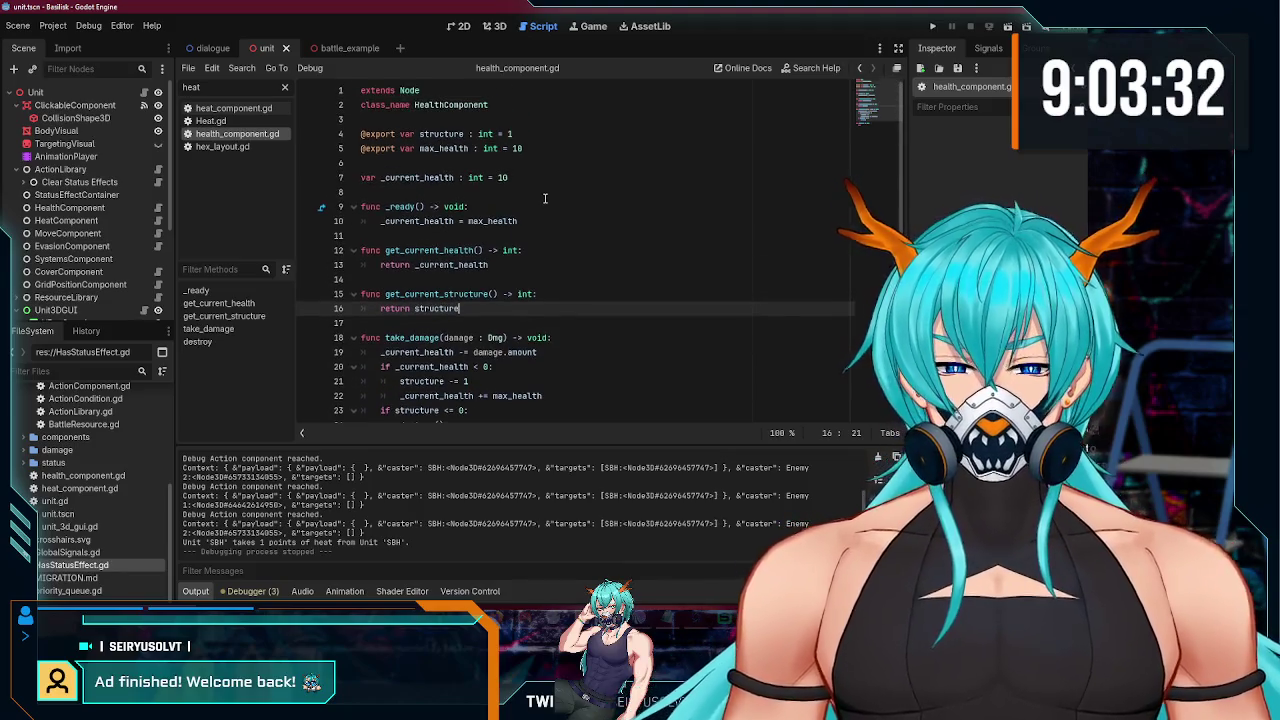
click(537, 126)
key(Return)
key(Return)
key(Up)
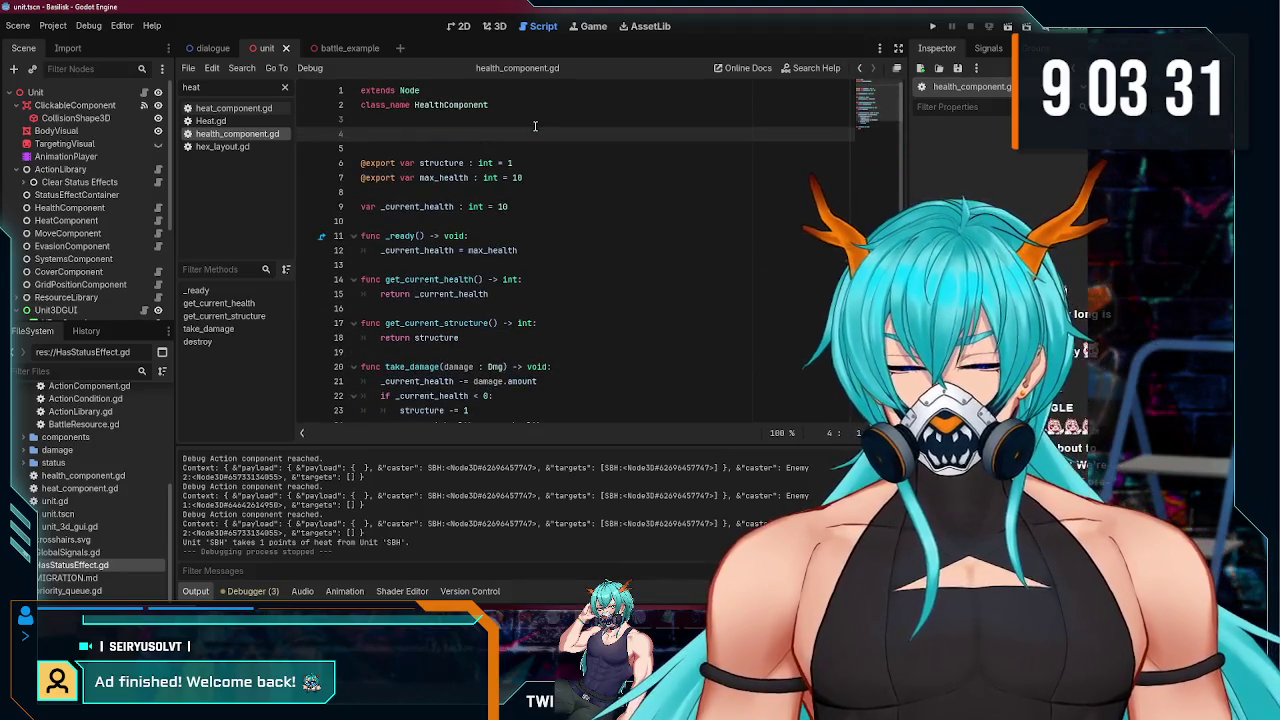
text(signal destroyed)
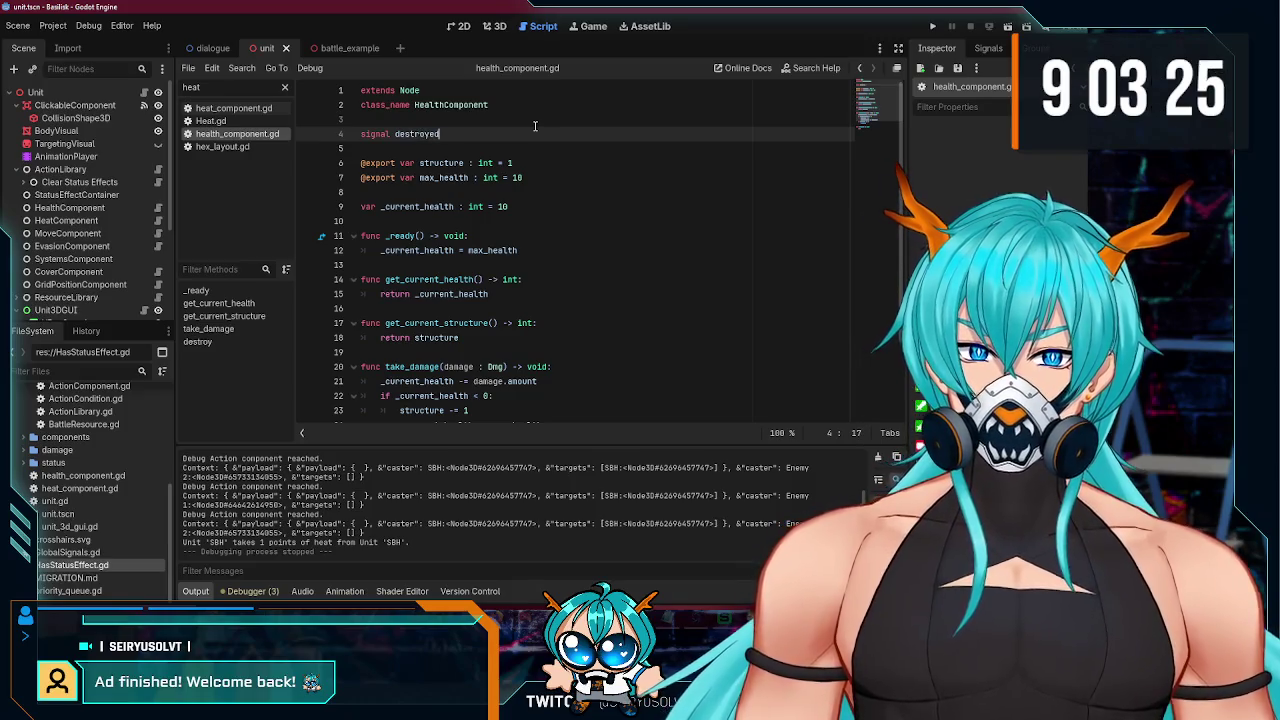
- Emit destroyed in get_current_structure when structure == 0, and save the script
scroll(535, 126, down, 1)
click(580, 275)
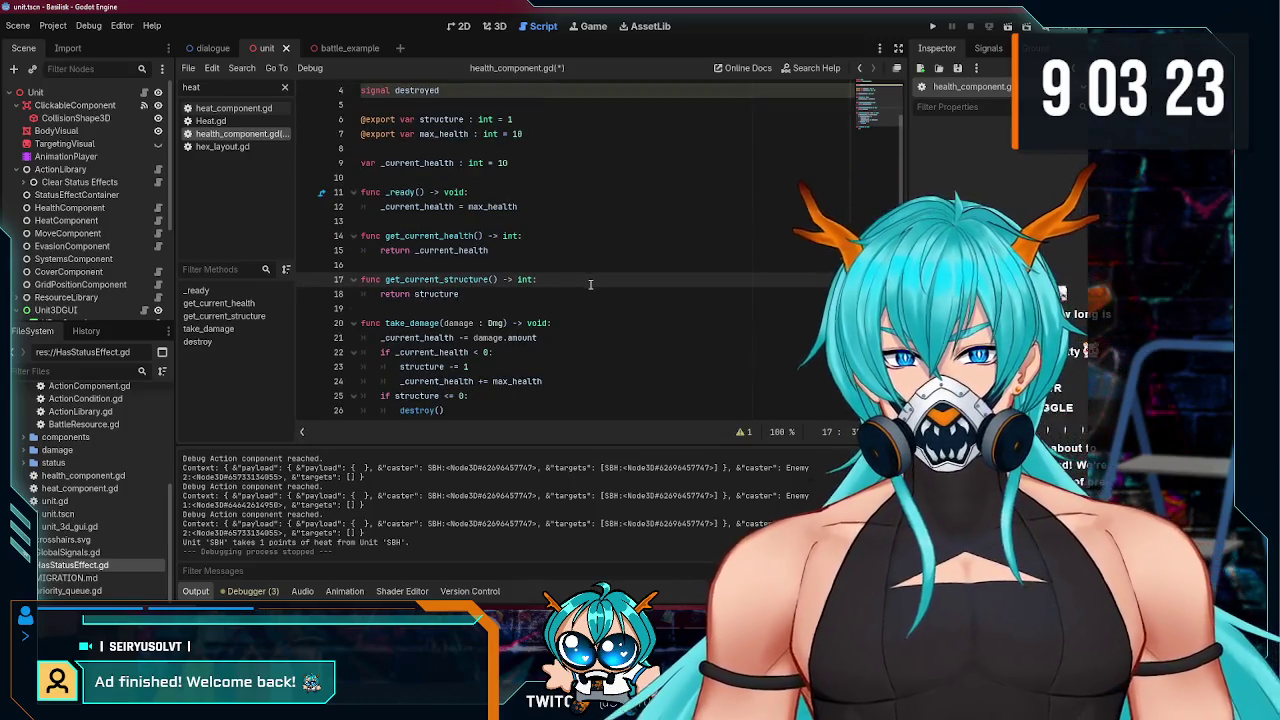
key(Return)
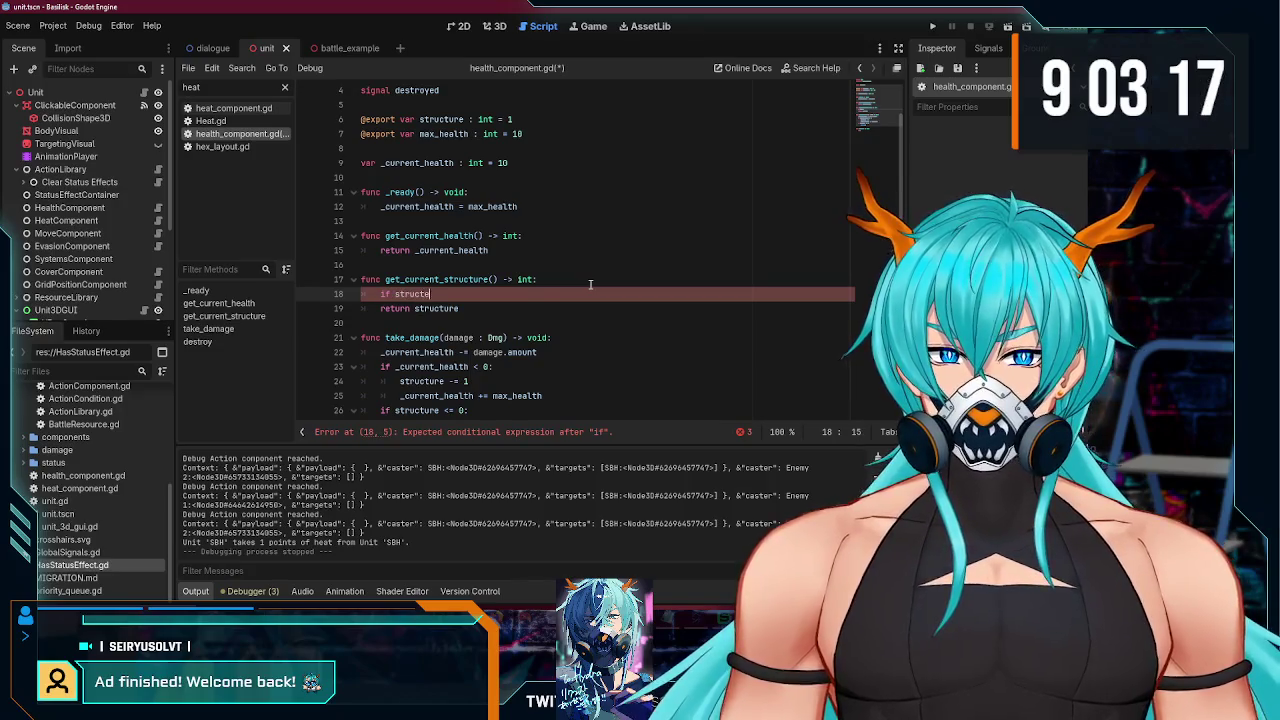
text(ure == 0)
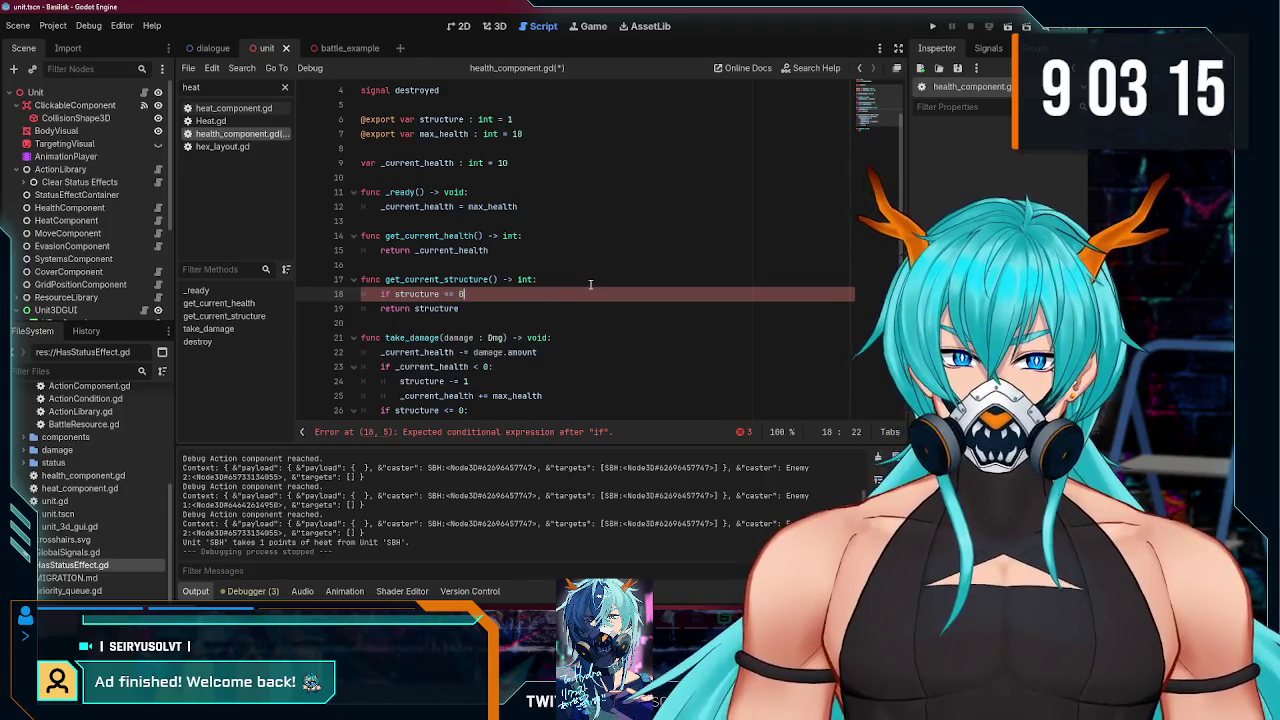
text(:)
key(Return)
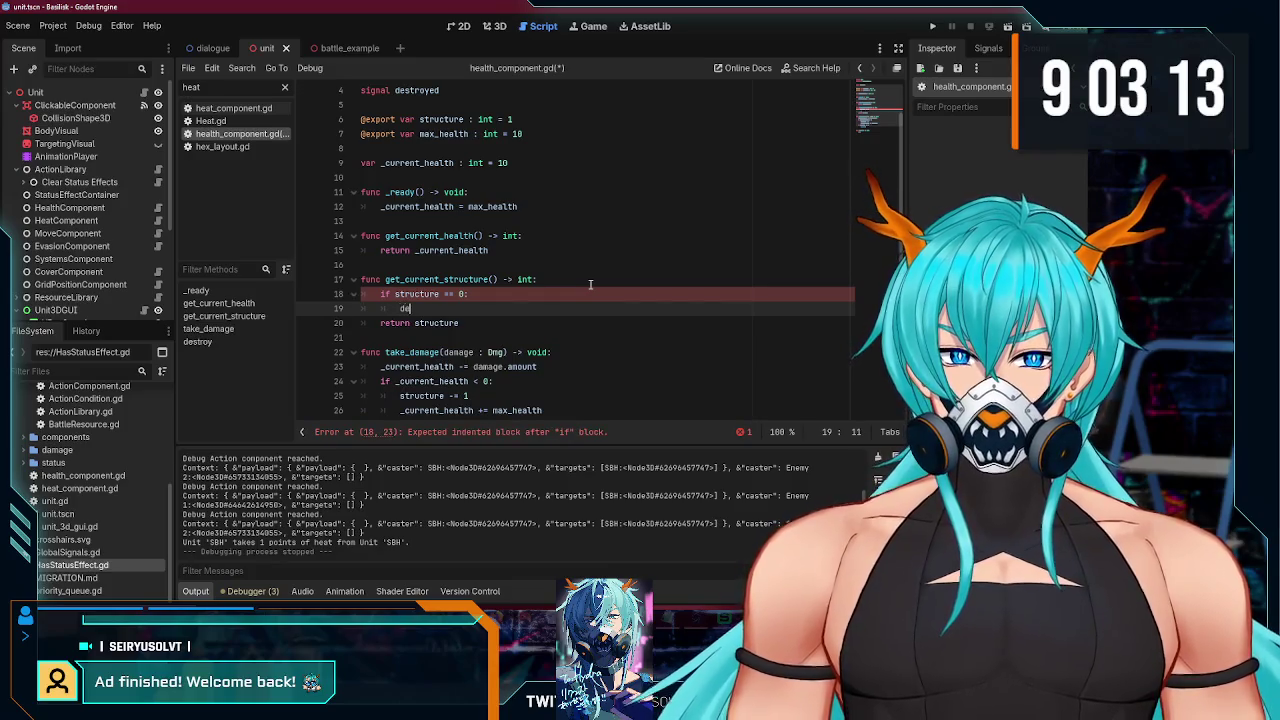
text(estroyed.emit()
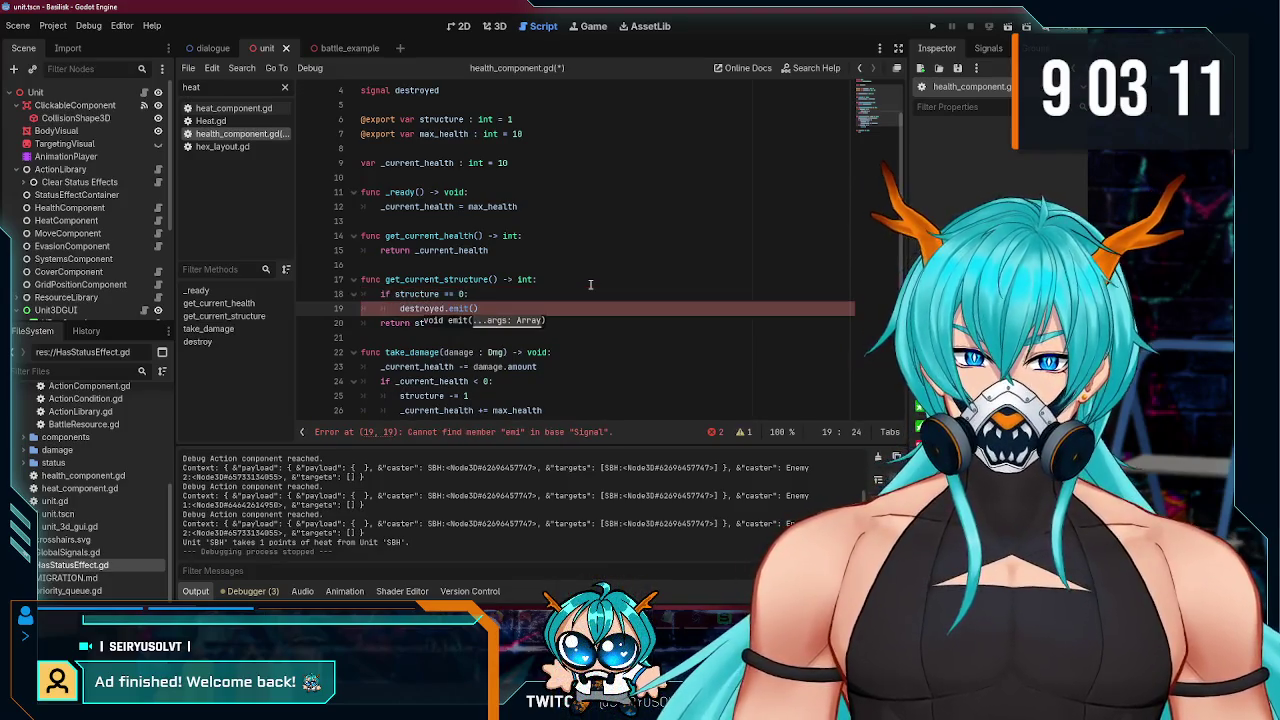
key(ctrl+s)
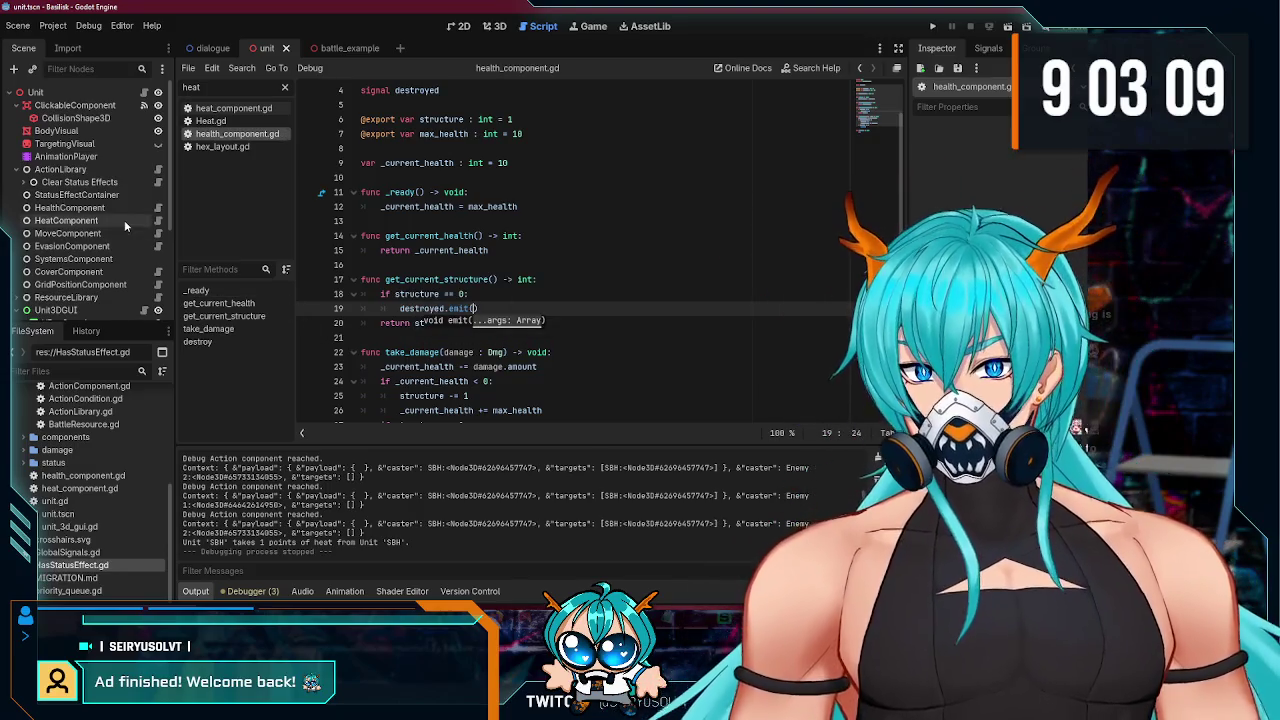
click(144, 92)
scroll(448, 256, down, 2)
- Insert a new _ready() function below destroy() in the unit script
scroll(448, 256, down, 3)
click(435, 207)
key(Return)
key(Return)
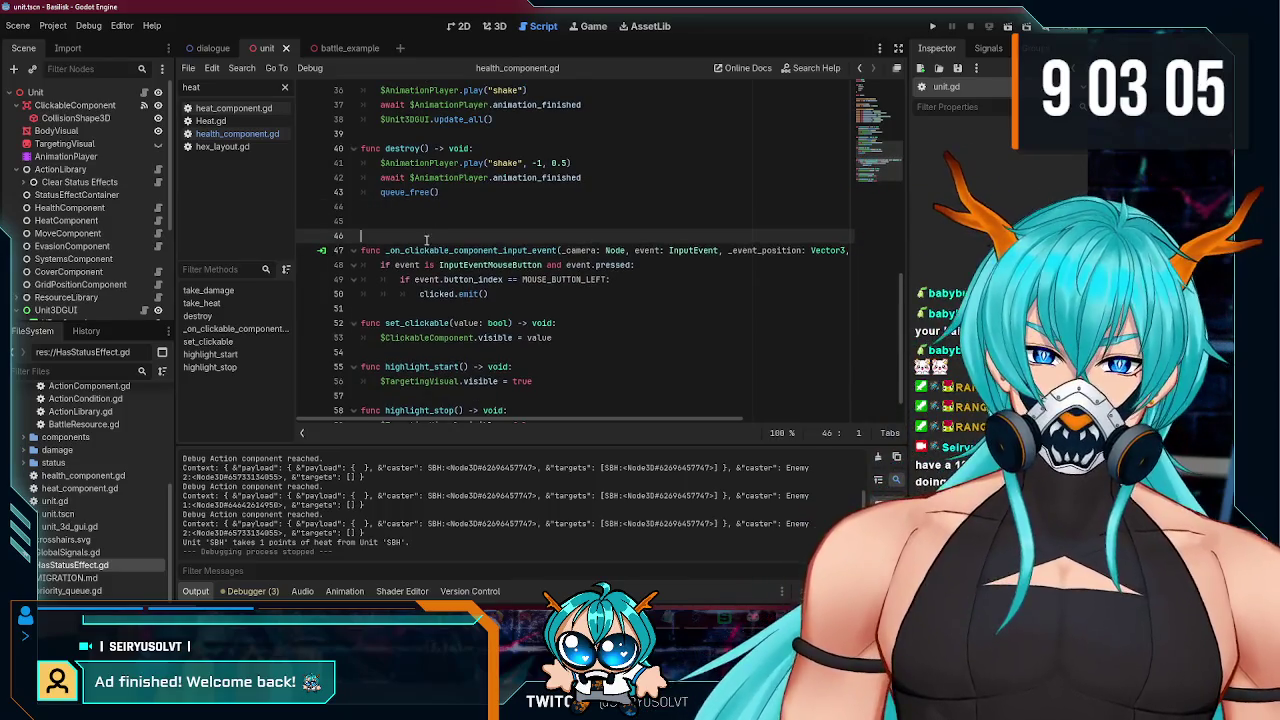
key(Up)
scroll(420, 235, up, 5)
scroll(420, 235, down, 4)
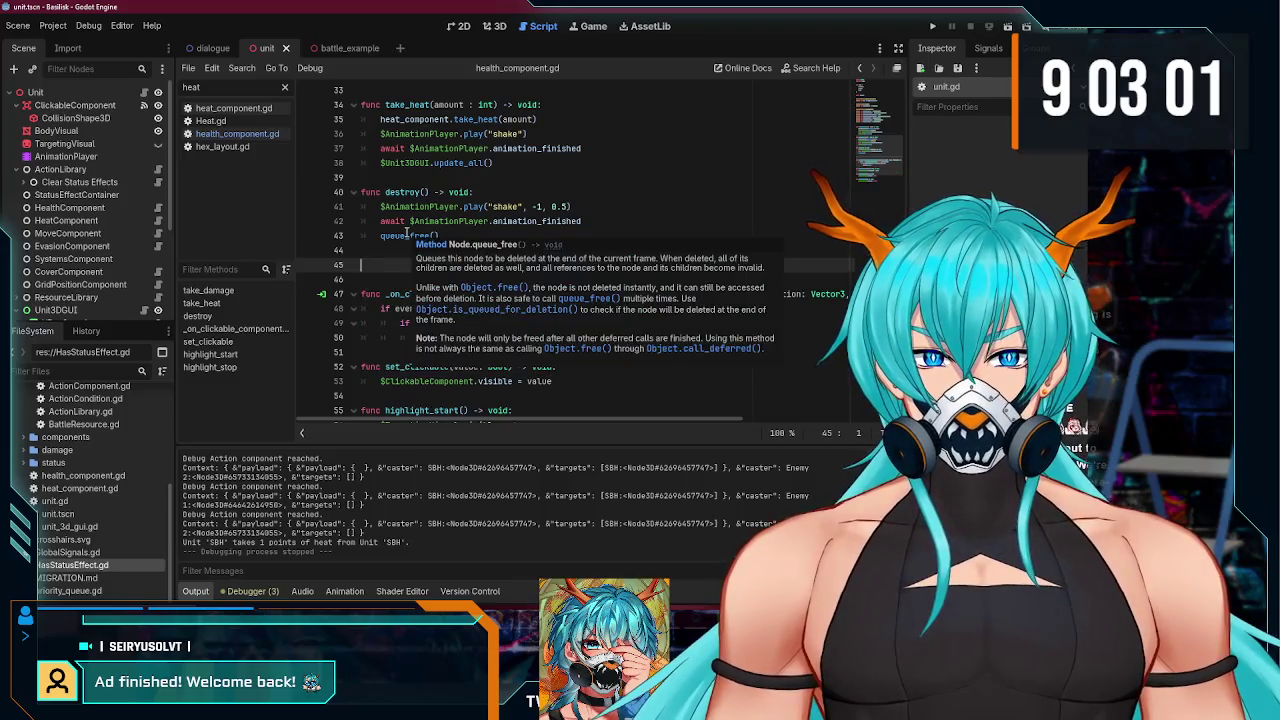
text(func read)
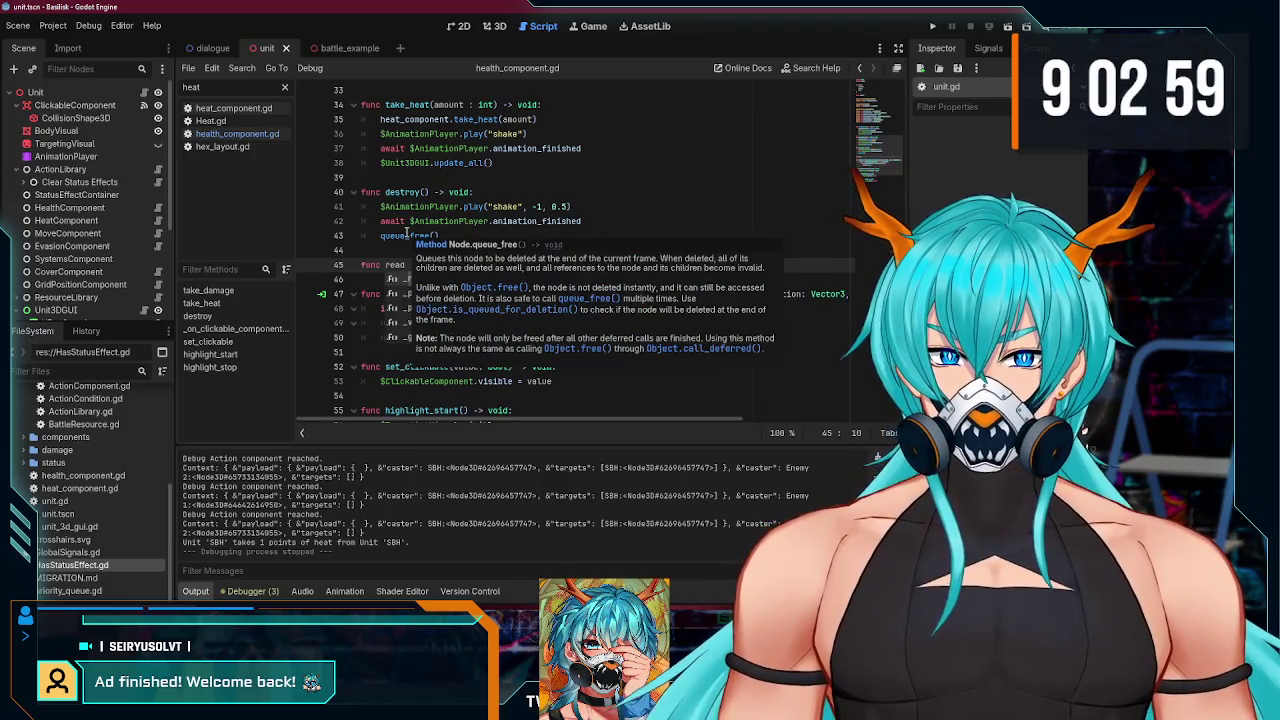
key(Return)
key(Return)
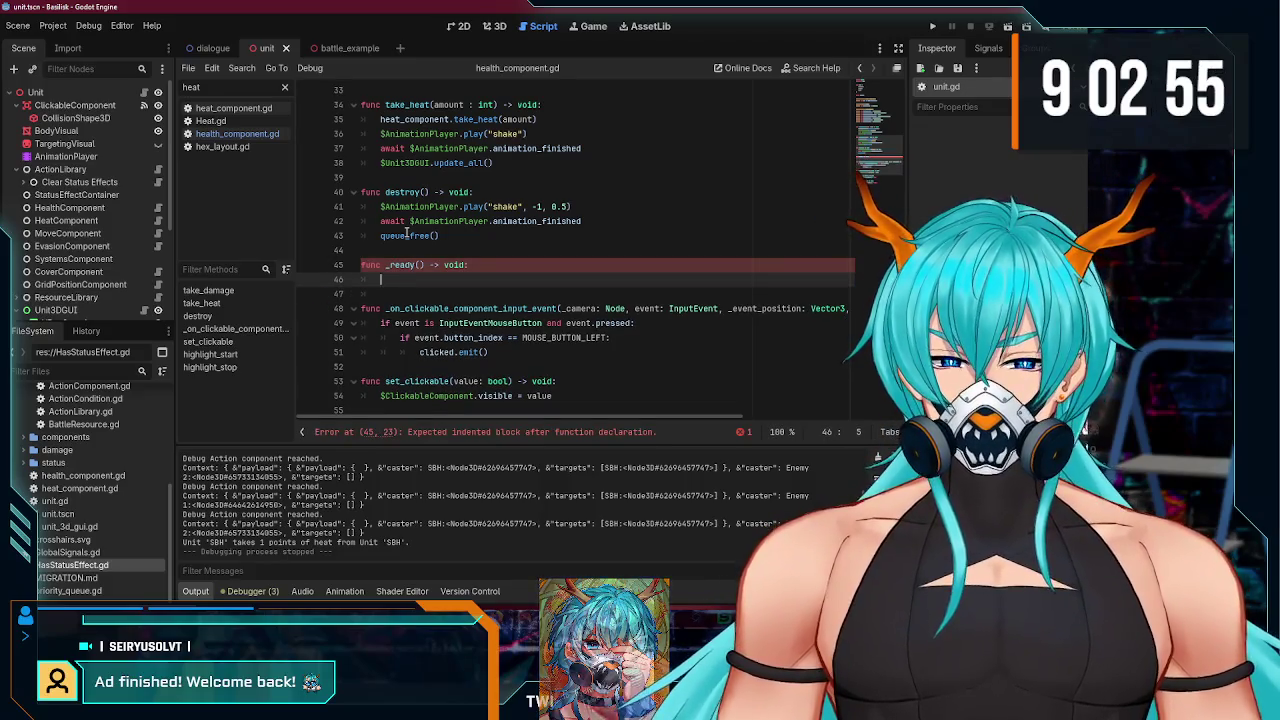
- Write health_component.connect("destroyed", destroy) in _ready(), then delete the whole function again
text(health_)
key(Return)
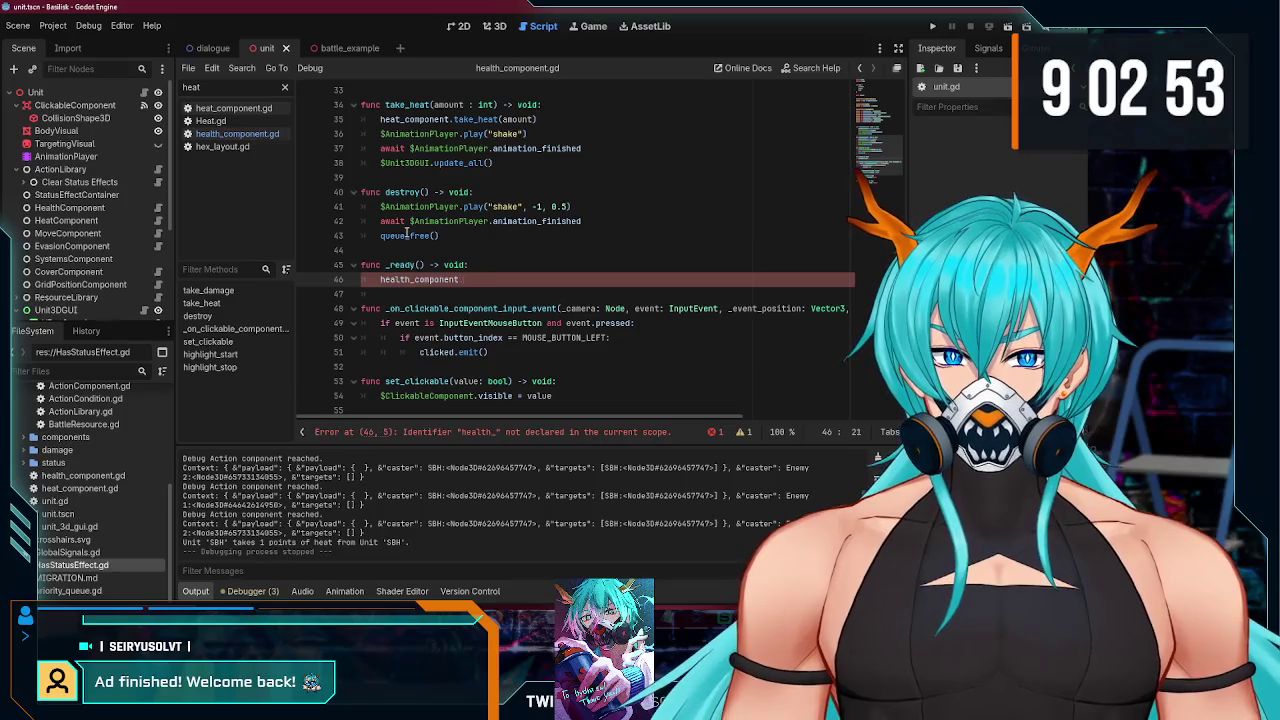
key(BackSpace)
key(BackSpace)
key(BackSpace)
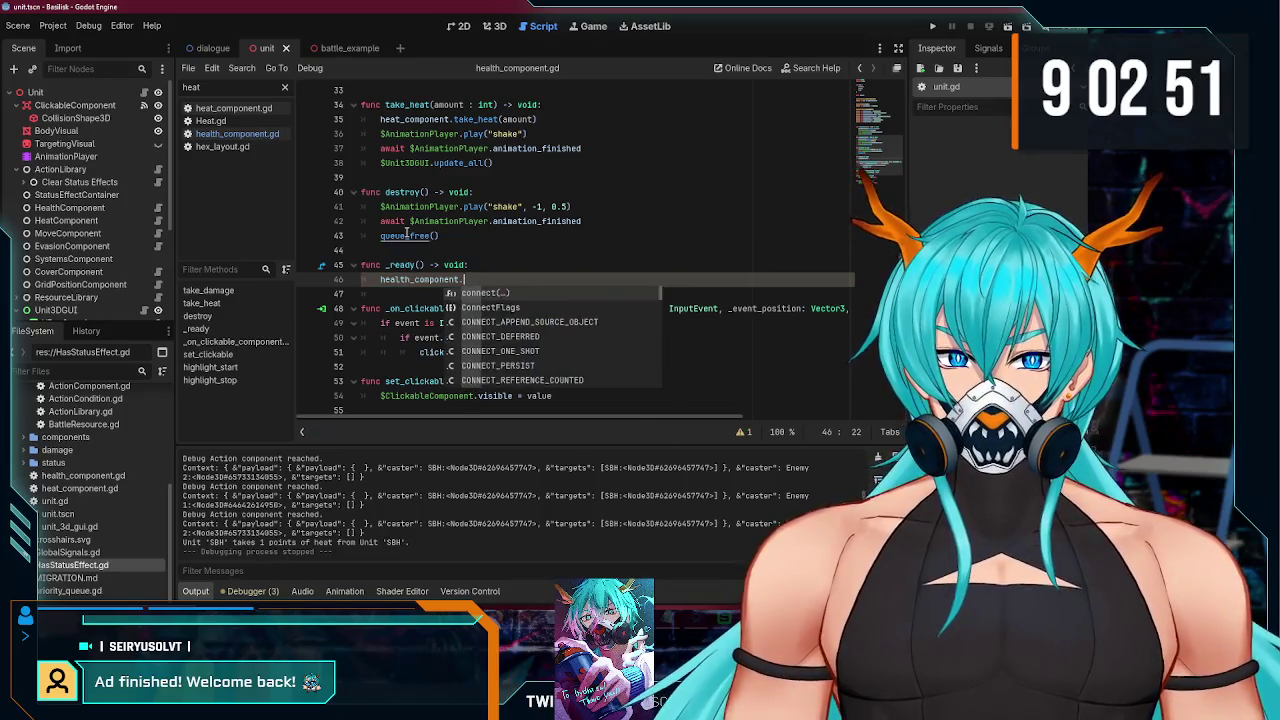
key(ctrl+z)
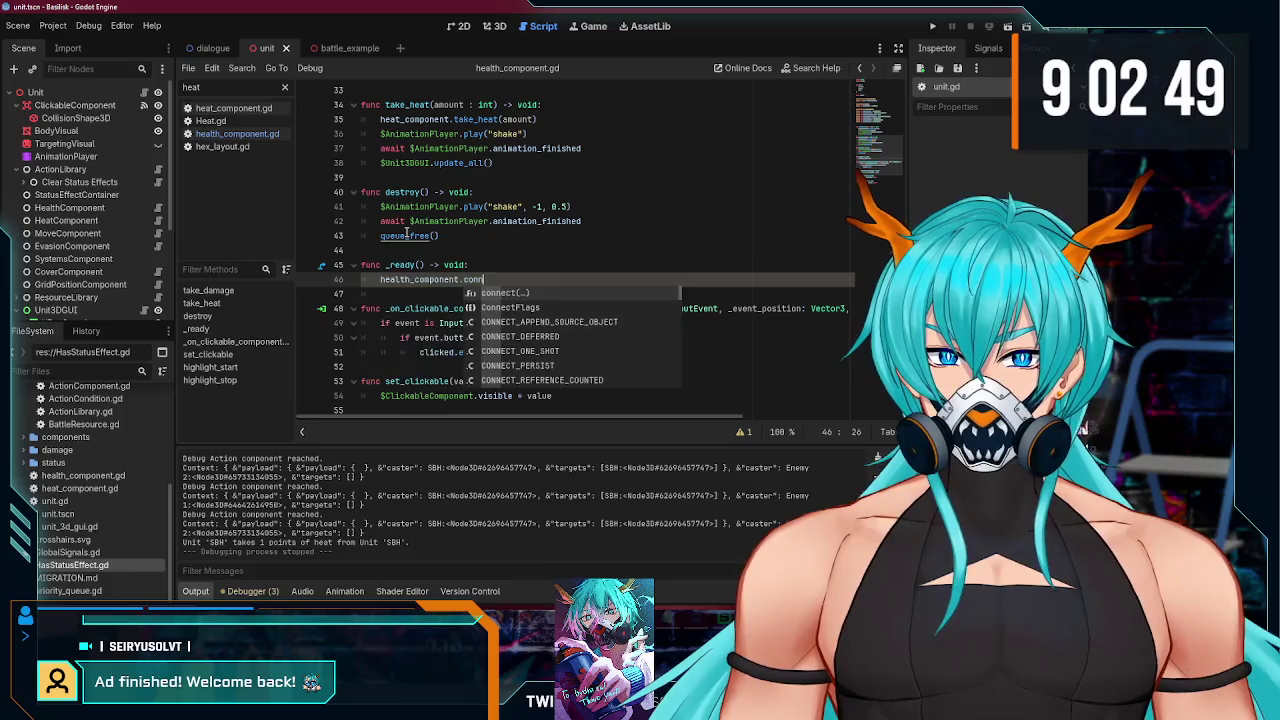
key(Return)
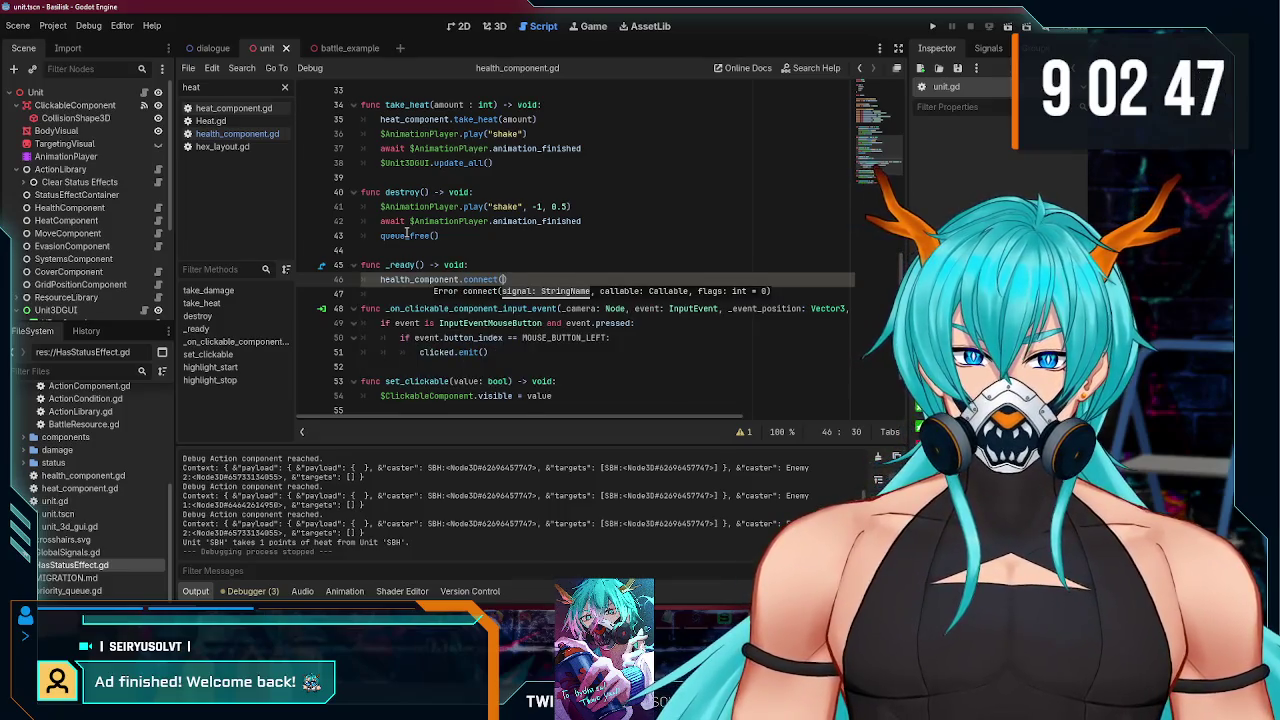
text(", destr)
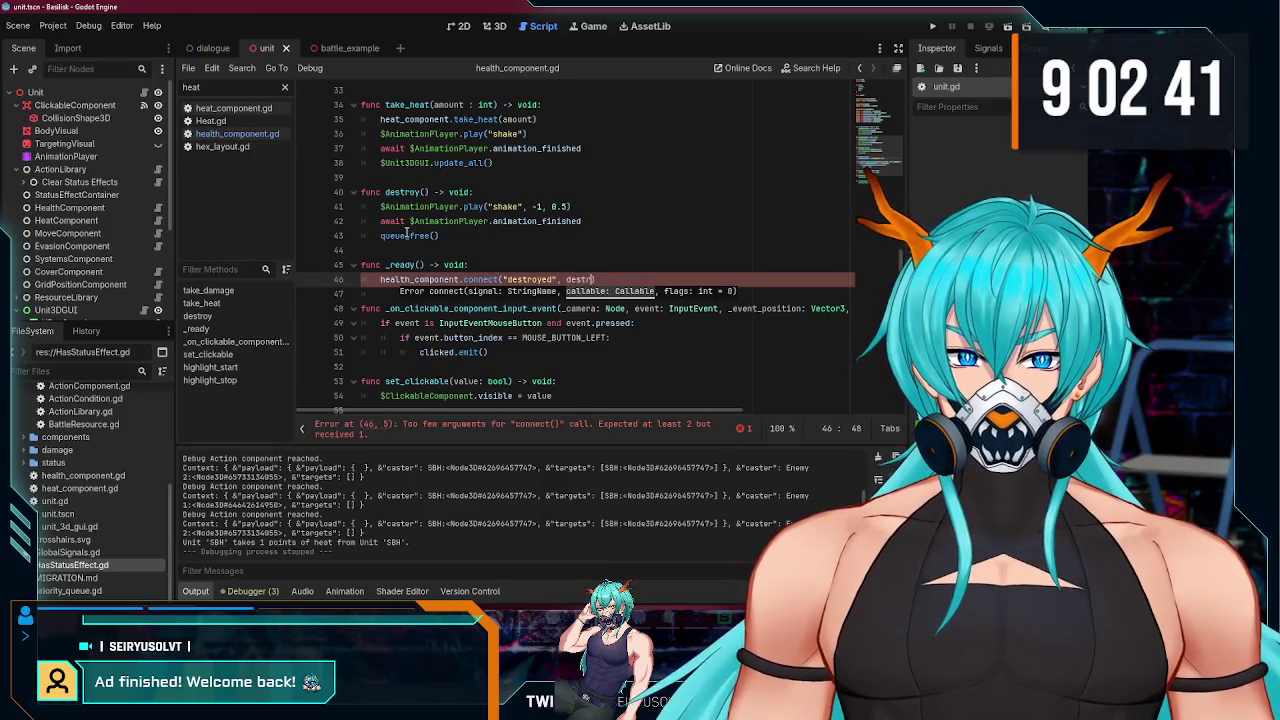
text(oy))
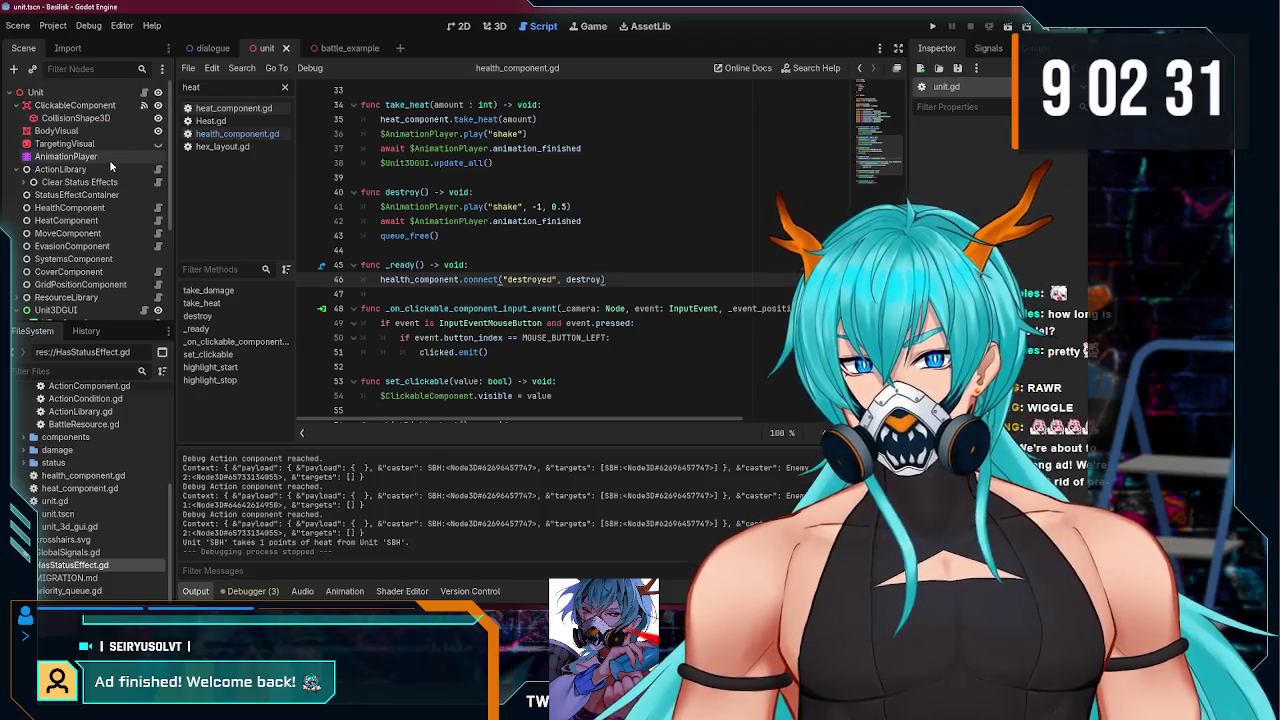
drag(593, 279, 405, 250)
key(BackSpace)
key(BackSpace)
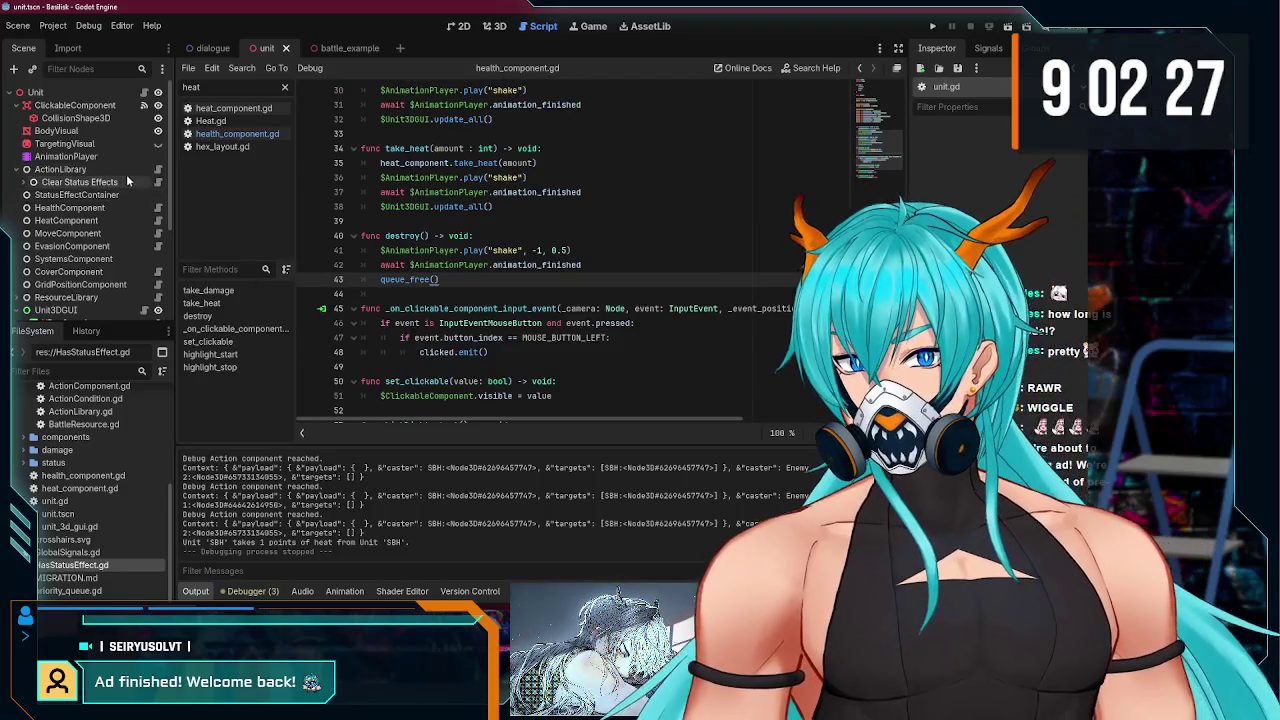
- Connect HealthComponent's destroyed signal to a new _on_health_component_destroyed handler on the Unit node
click(120, 207)
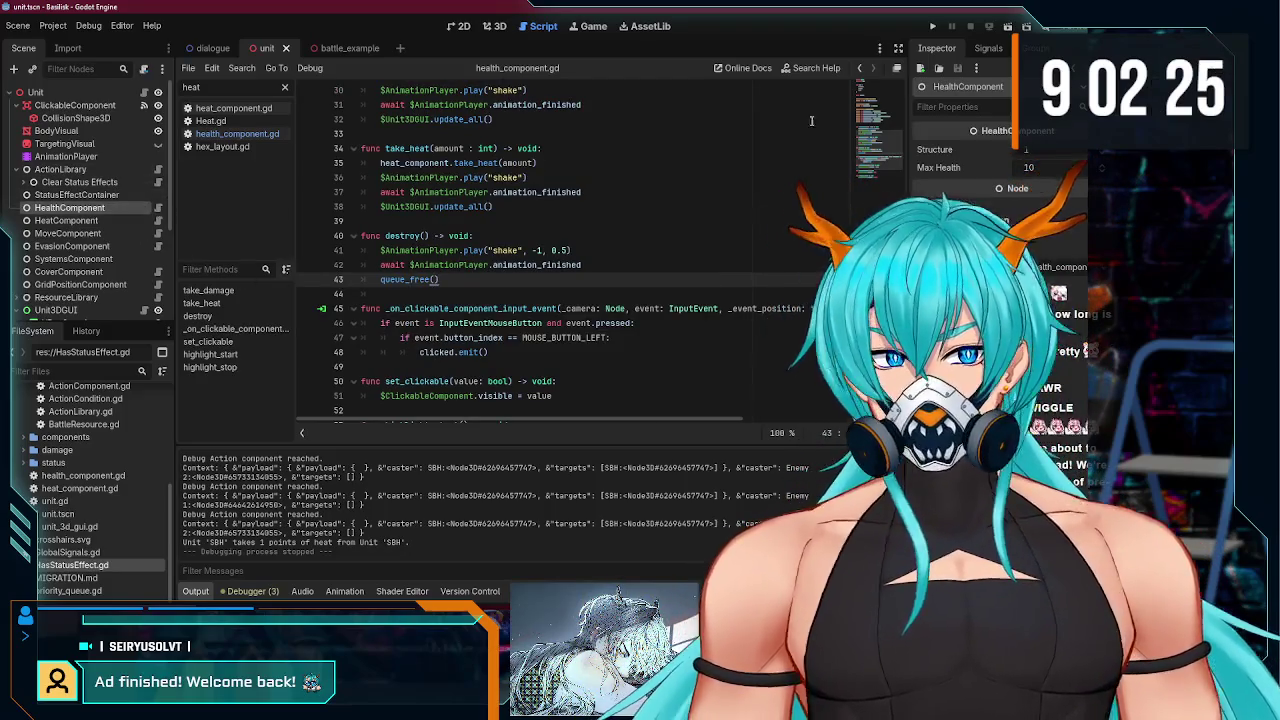
click(988, 48)
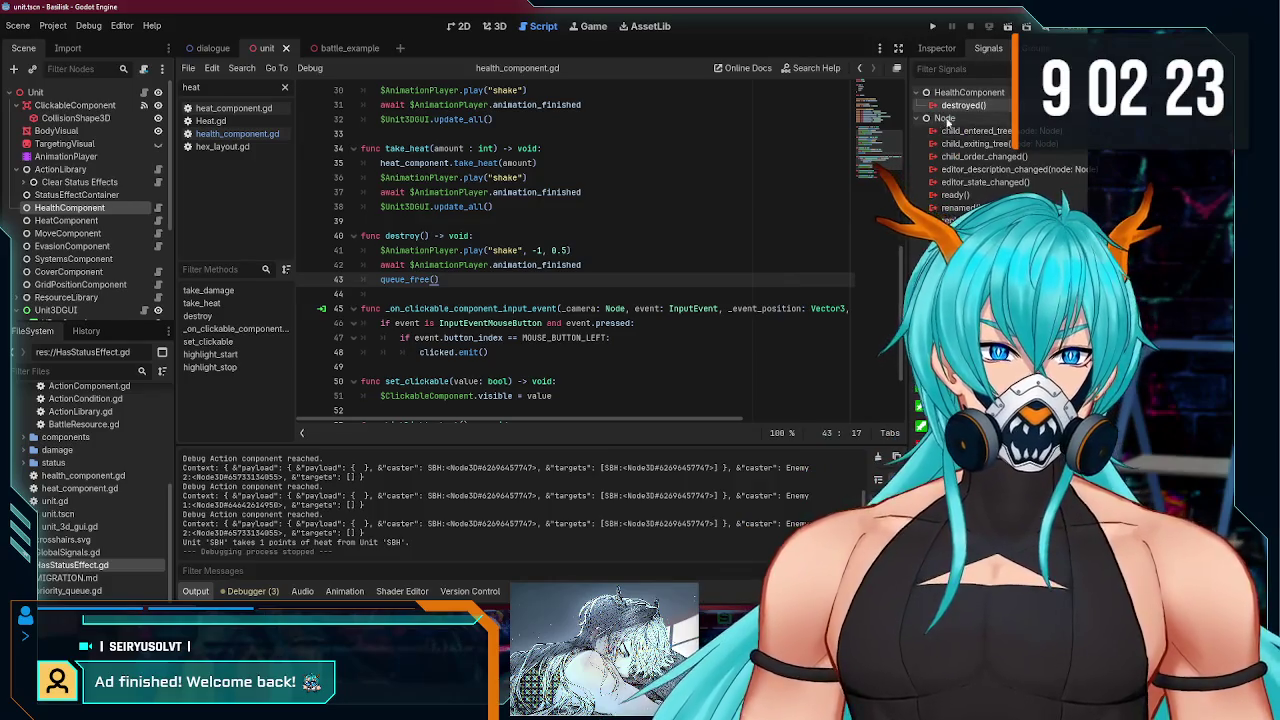
double_click(965, 108)
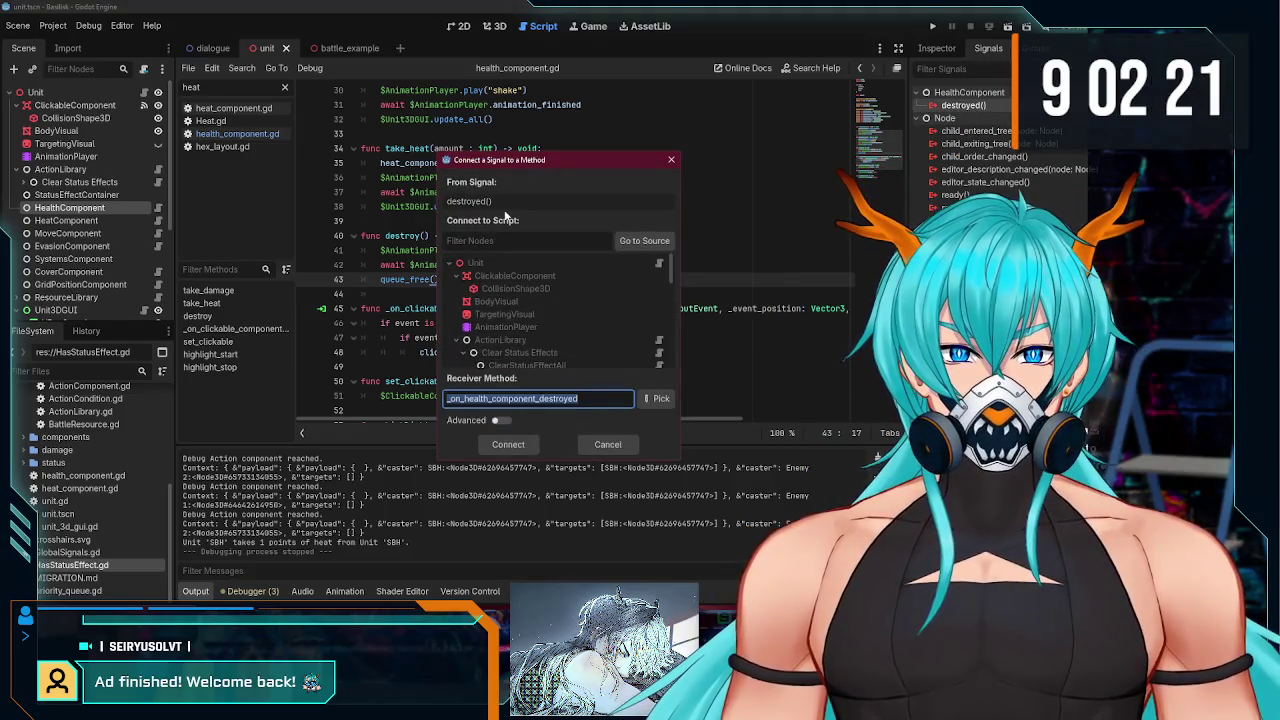
drag(509, 167, 499, 128)
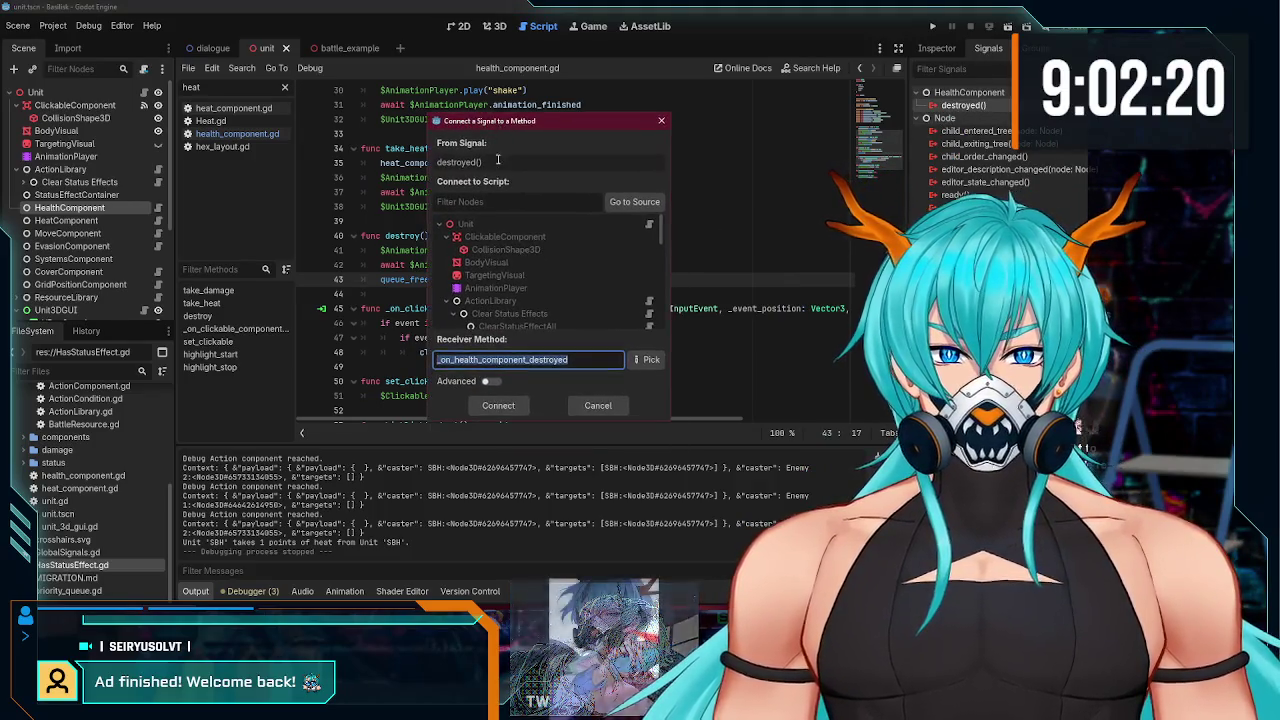
click(528, 360)
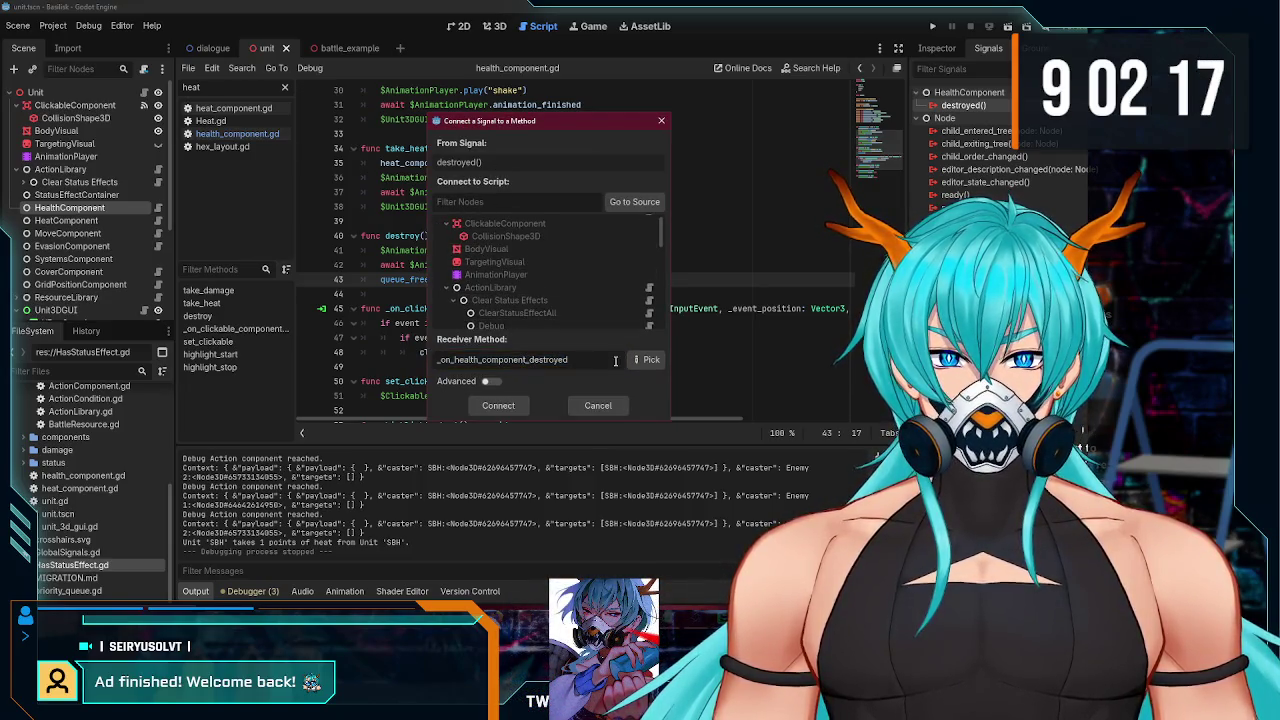
scroll(500, 240, up, 1)
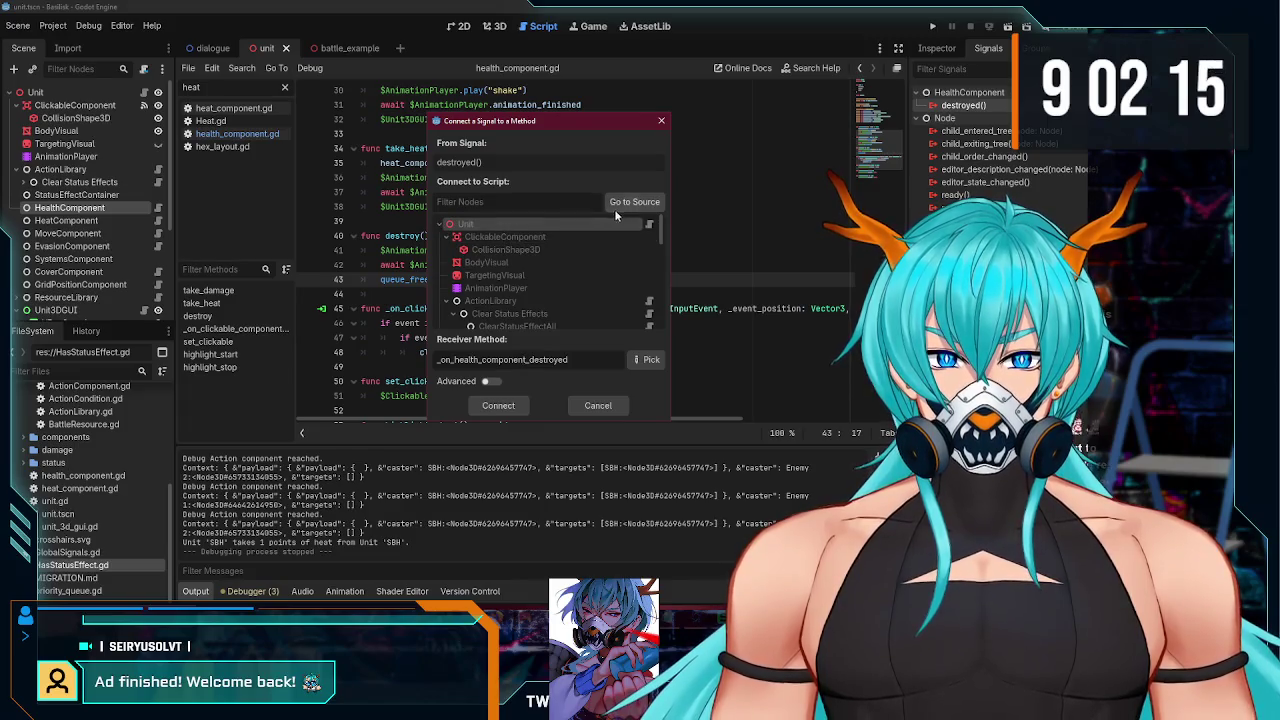
double_click(531, 225)
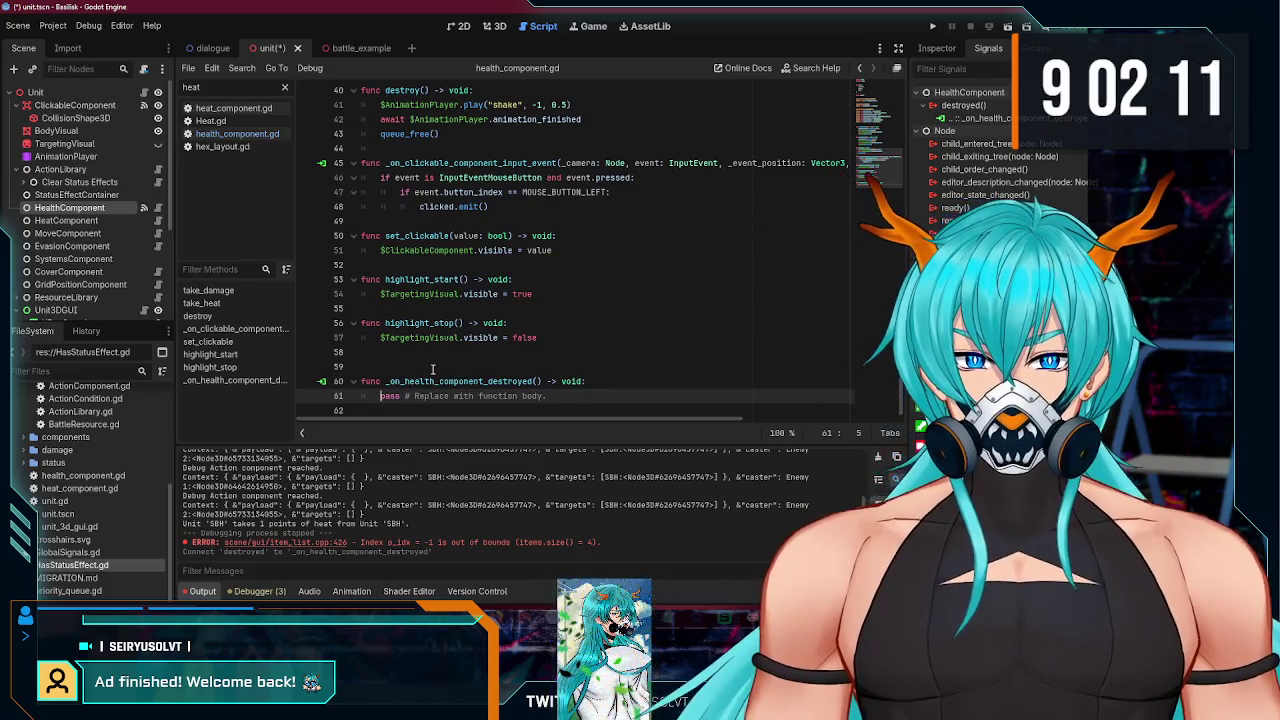
- Remove the extra blank line above the new handler and select its pass line
click(441, 371)
key(BackSpace)
drag(558, 375, 381, 376)
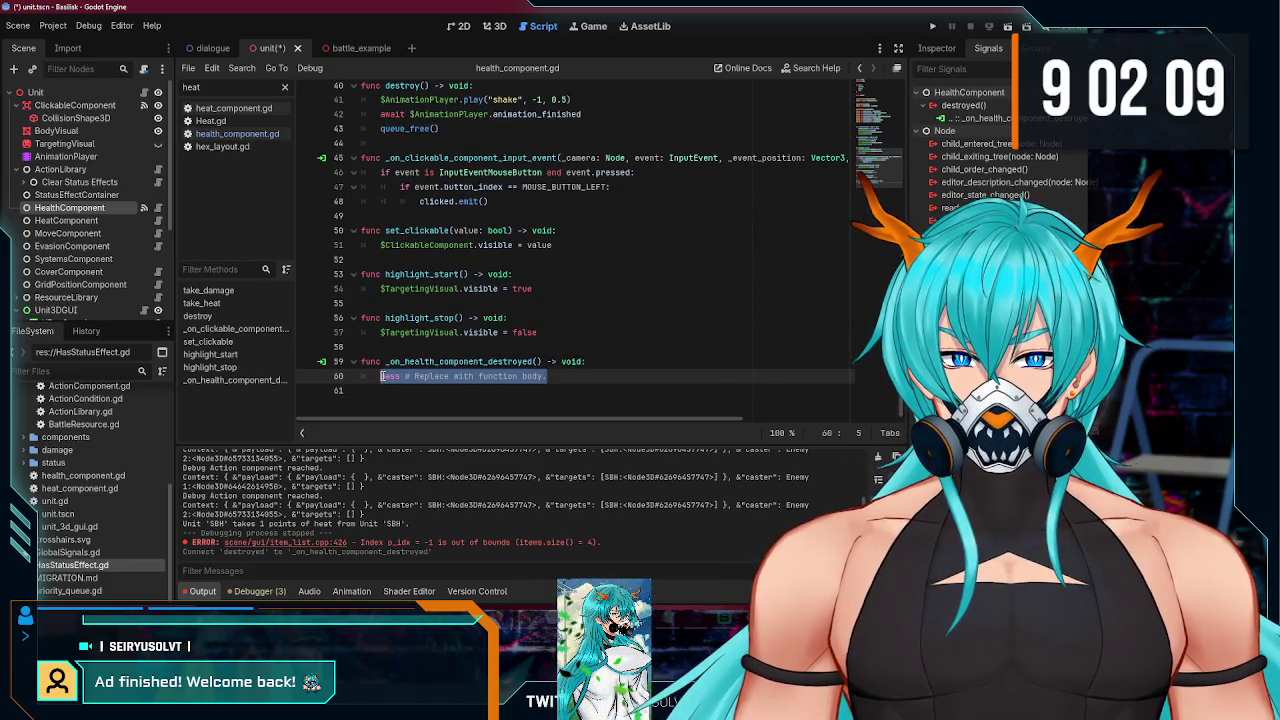
- Replace pass with a destroy() call in _on_health_component_destroyed and save
text($)
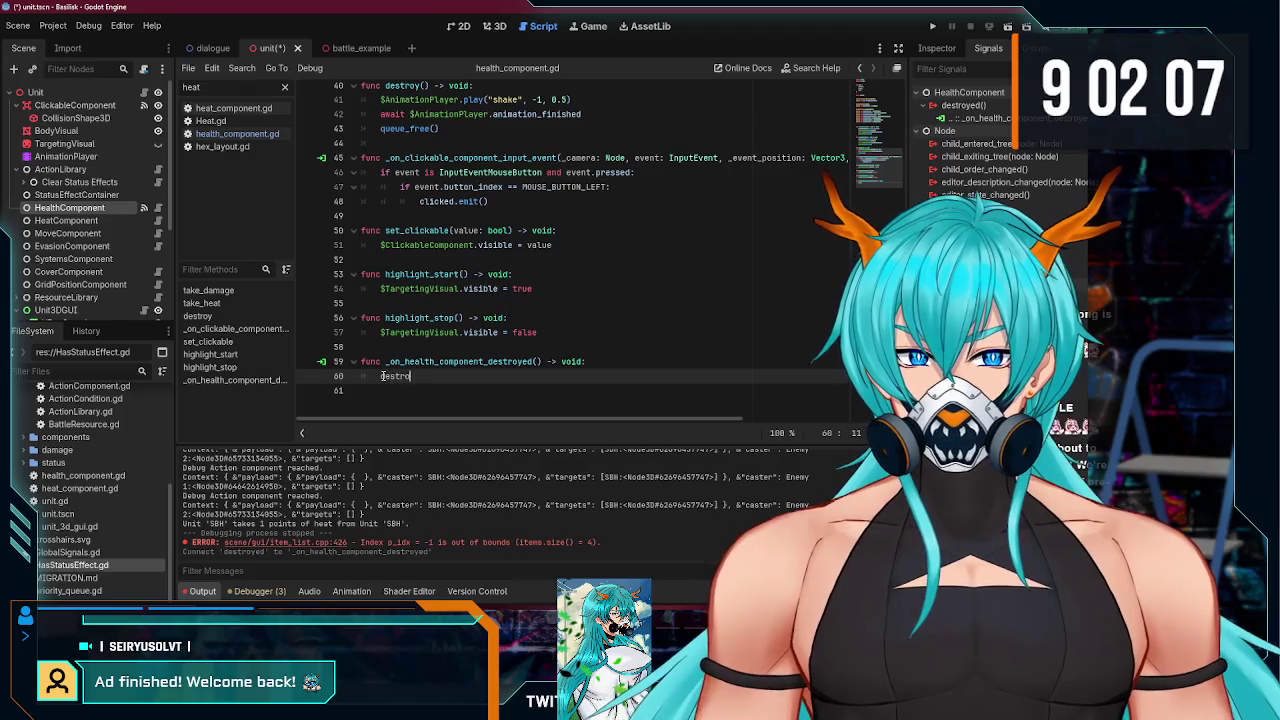
text(y)
key(Return)
key(ctrl+s)
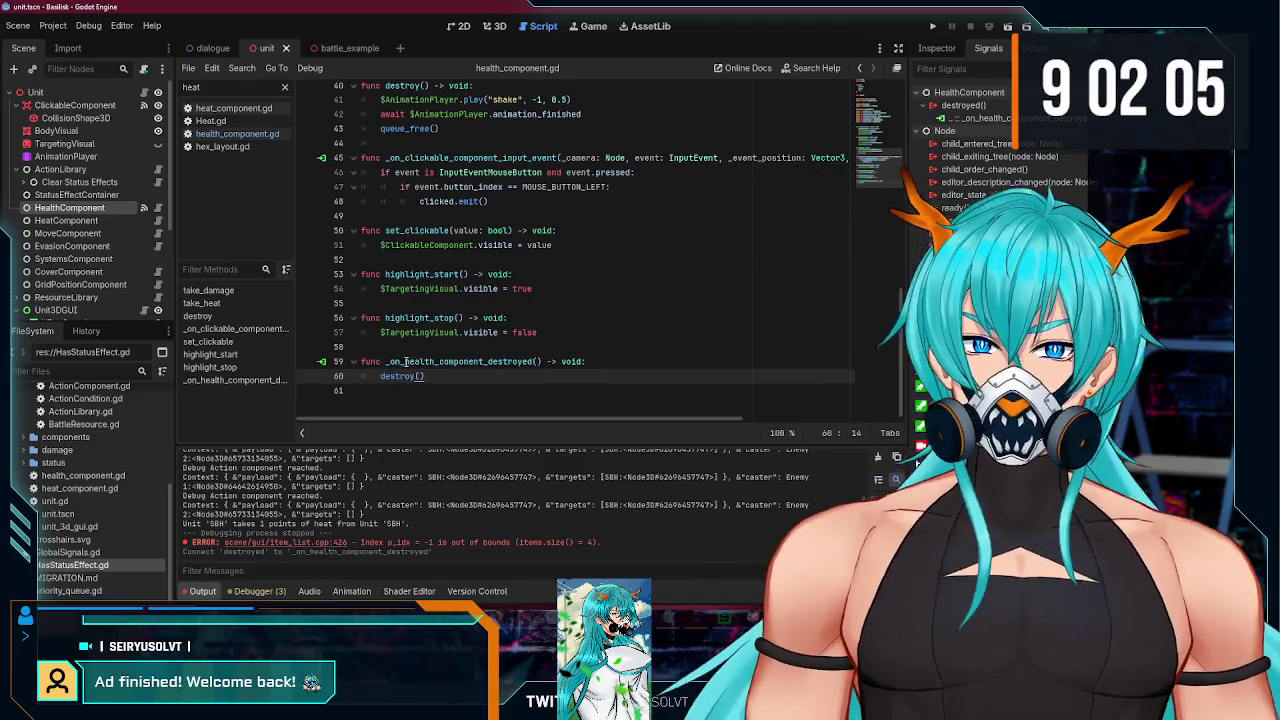
scroll(405, 363, up, 4)
scroll(397, 316, down, 4)
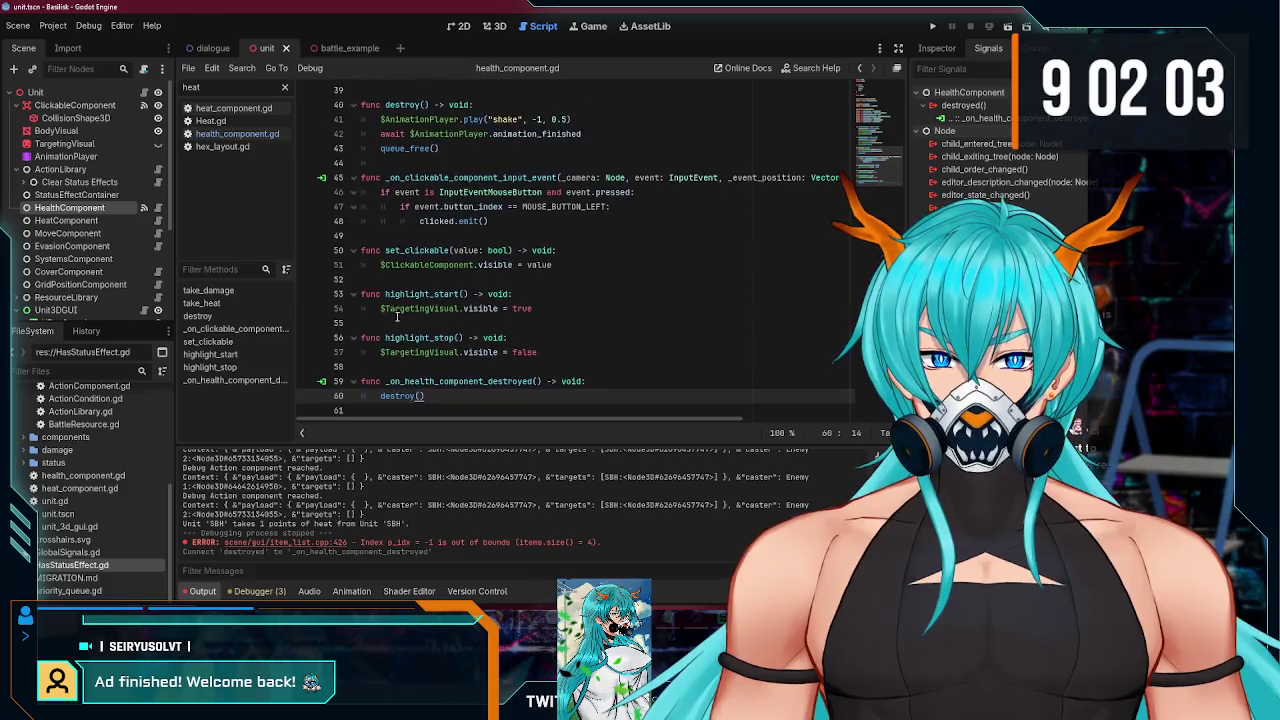
scroll(400, 290, up, 2)
- Add blank lines after queue_free() and before the handler function, then save again
click(403, 250)
scroll(403, 250, down, 2)
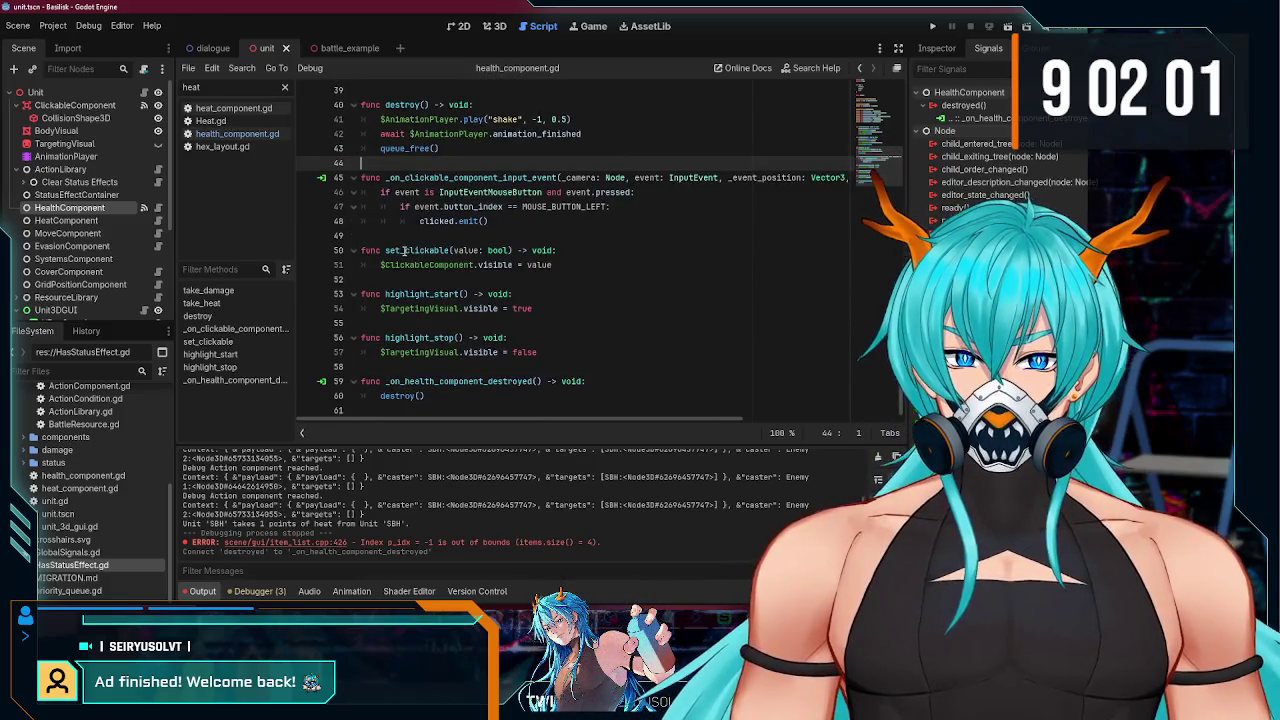
key(Return)
click(395, 381)
key(Return)
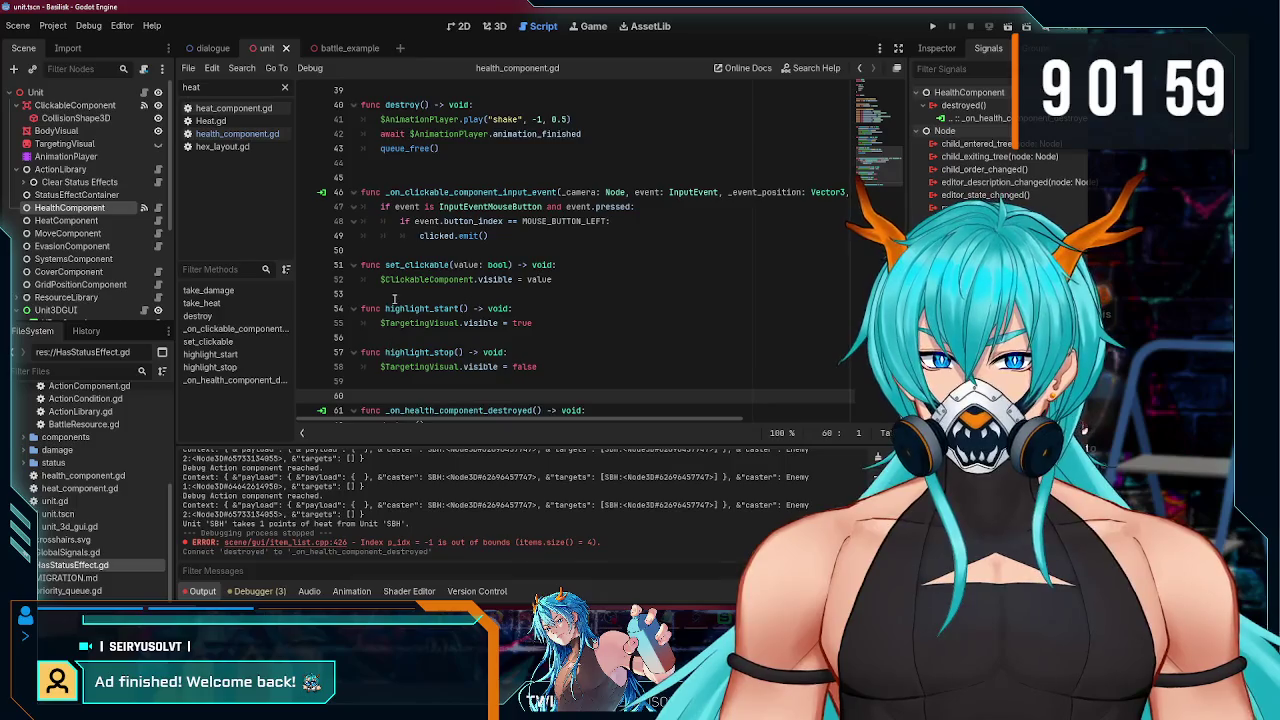
scroll(394, 298, up, 6)
key(ctrl+s)
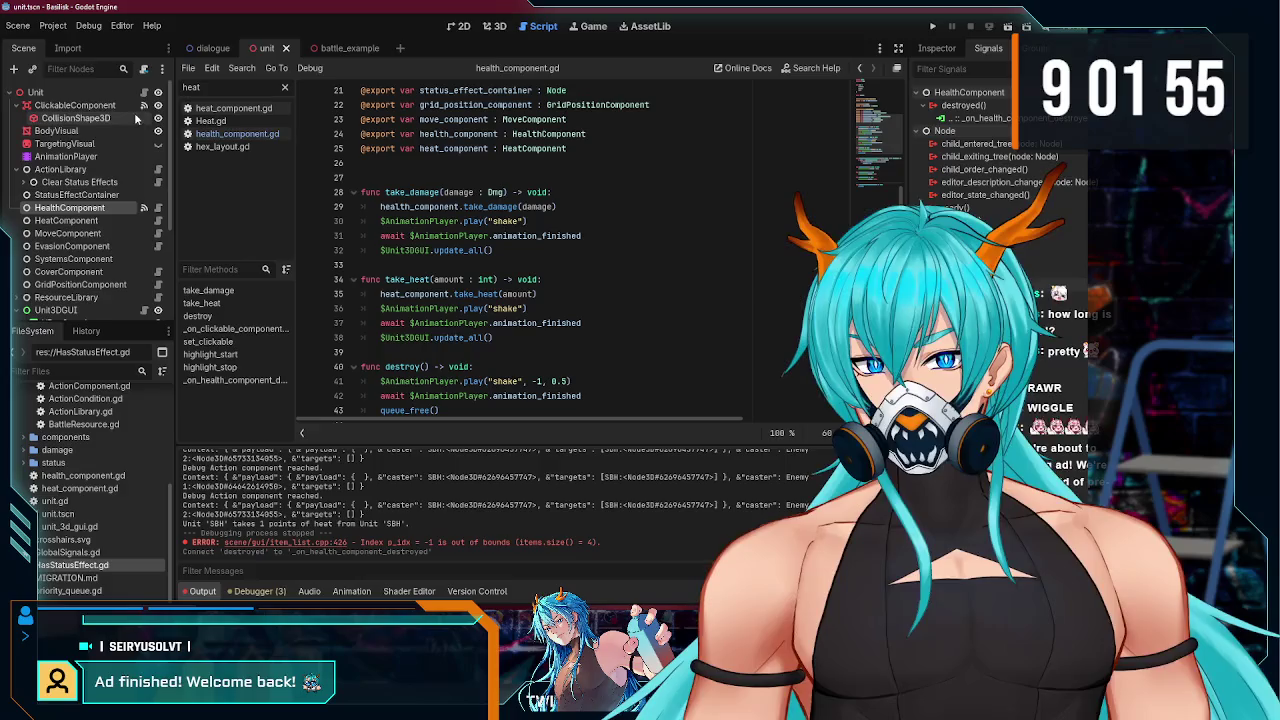
- Switch to the battle_example scene
scroll(475, 275, down, 2)
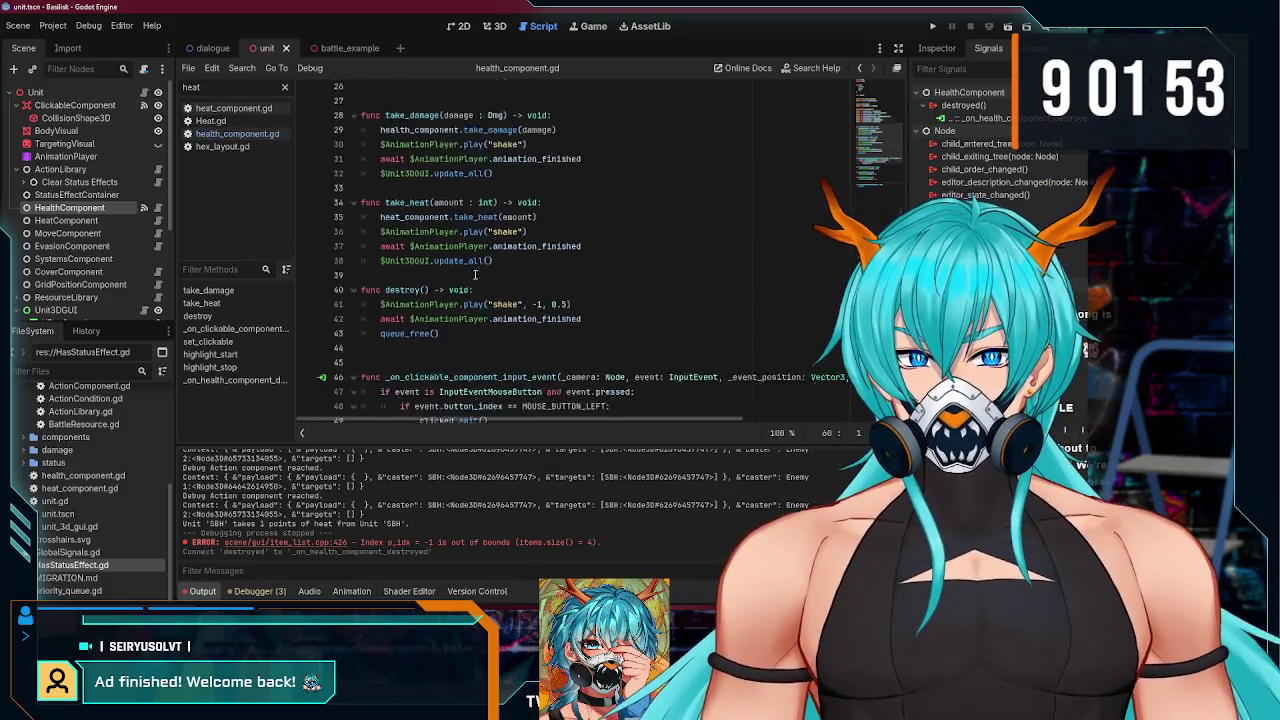
scroll(475, 275, down, 6)
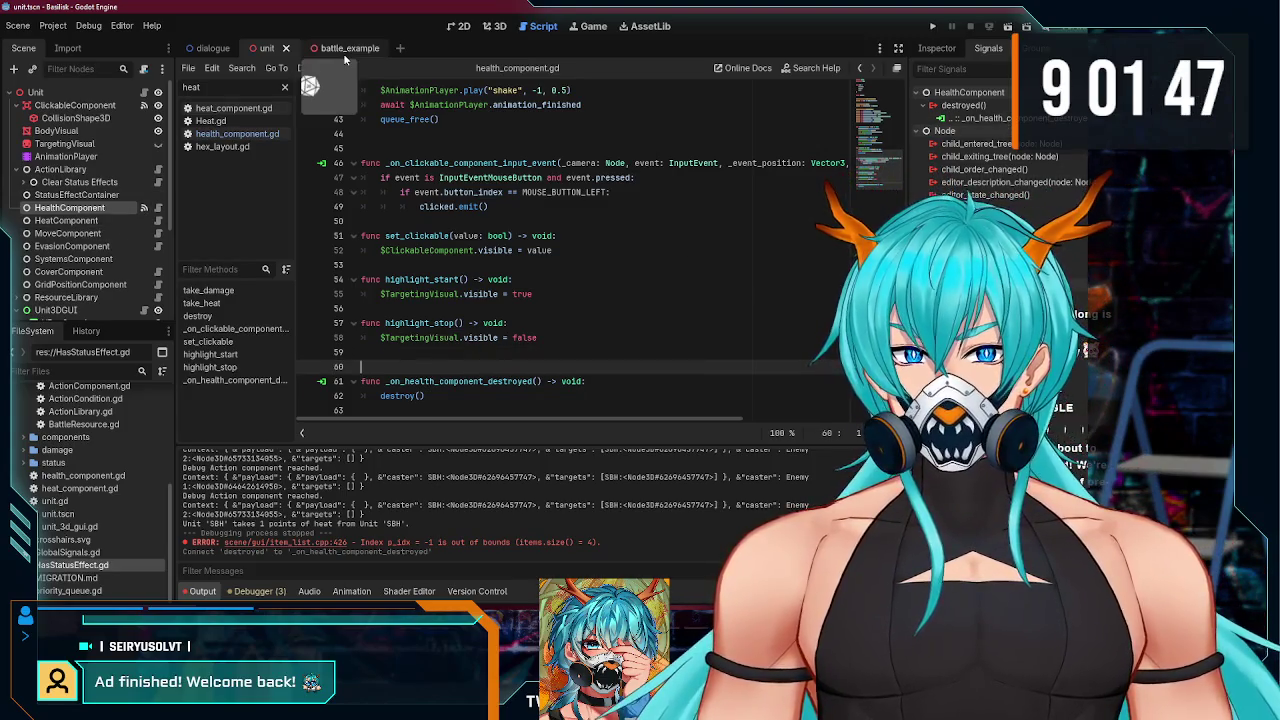
click(331, 48)
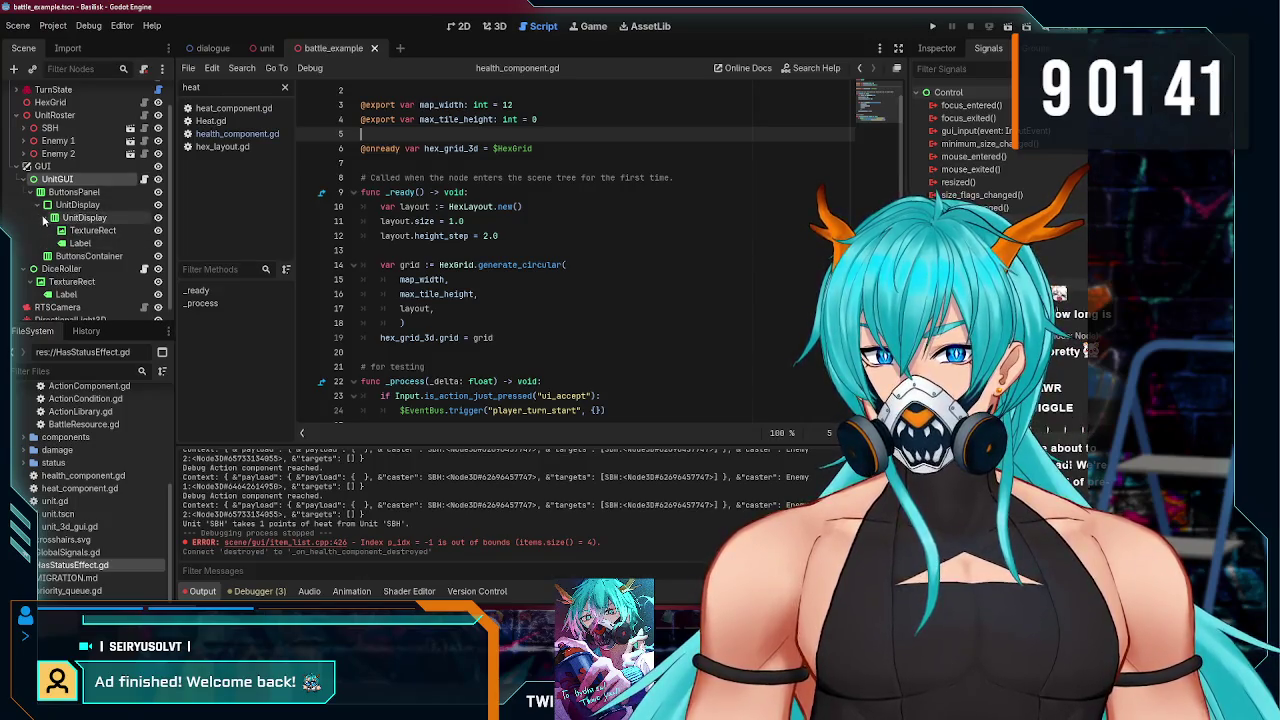
- Expand SBH > ActionLibrary > Sample Skirmish and set its Damage node's Amount to 10
click(30, 128)
click(30, 191)
scroll(82, 207, down, 2)
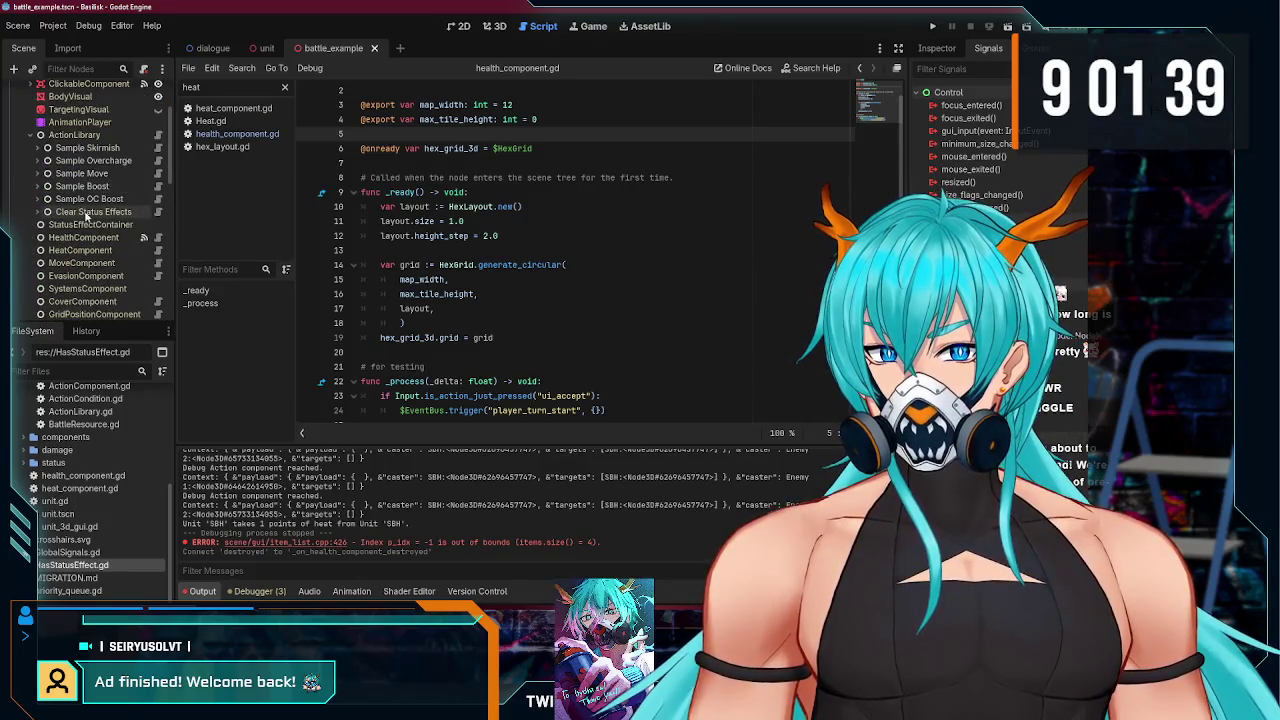
click(37, 148)
click(100, 276)
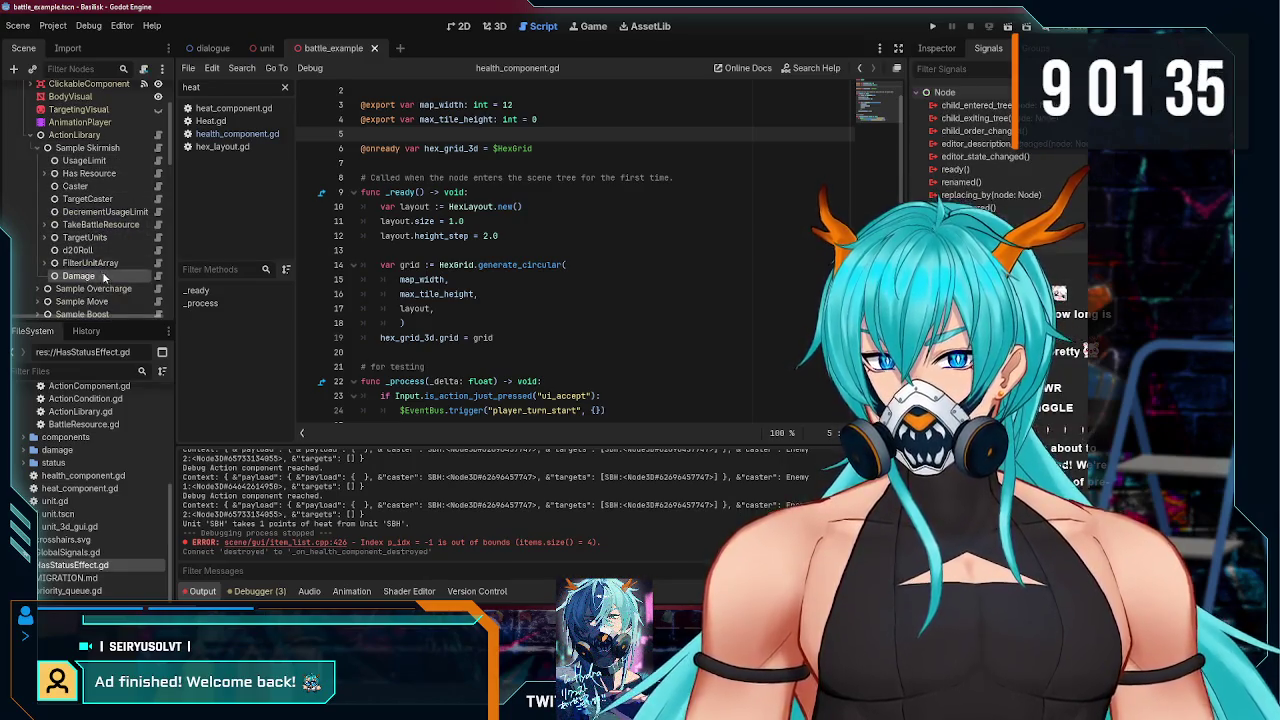
click(937, 48)
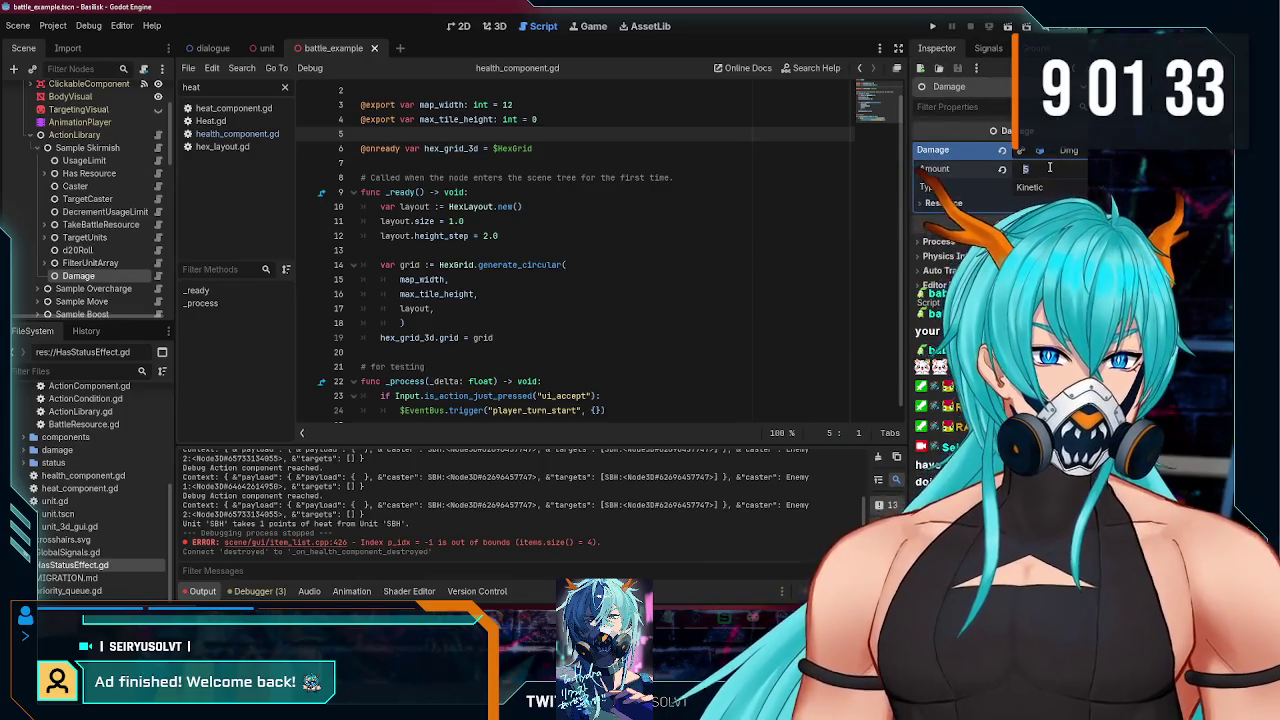
click(932, 26)
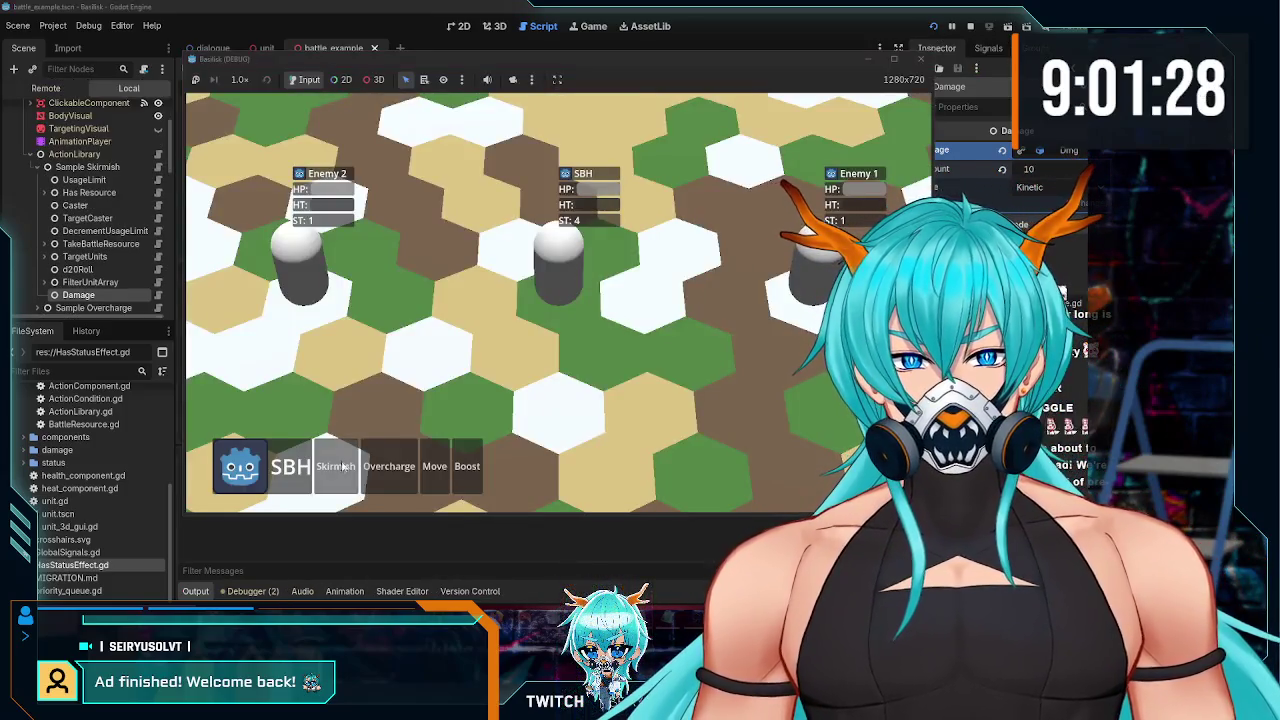
- Use SBH's Skirmish action in two test runs of the hex battle, then stop the game
click(342, 466)
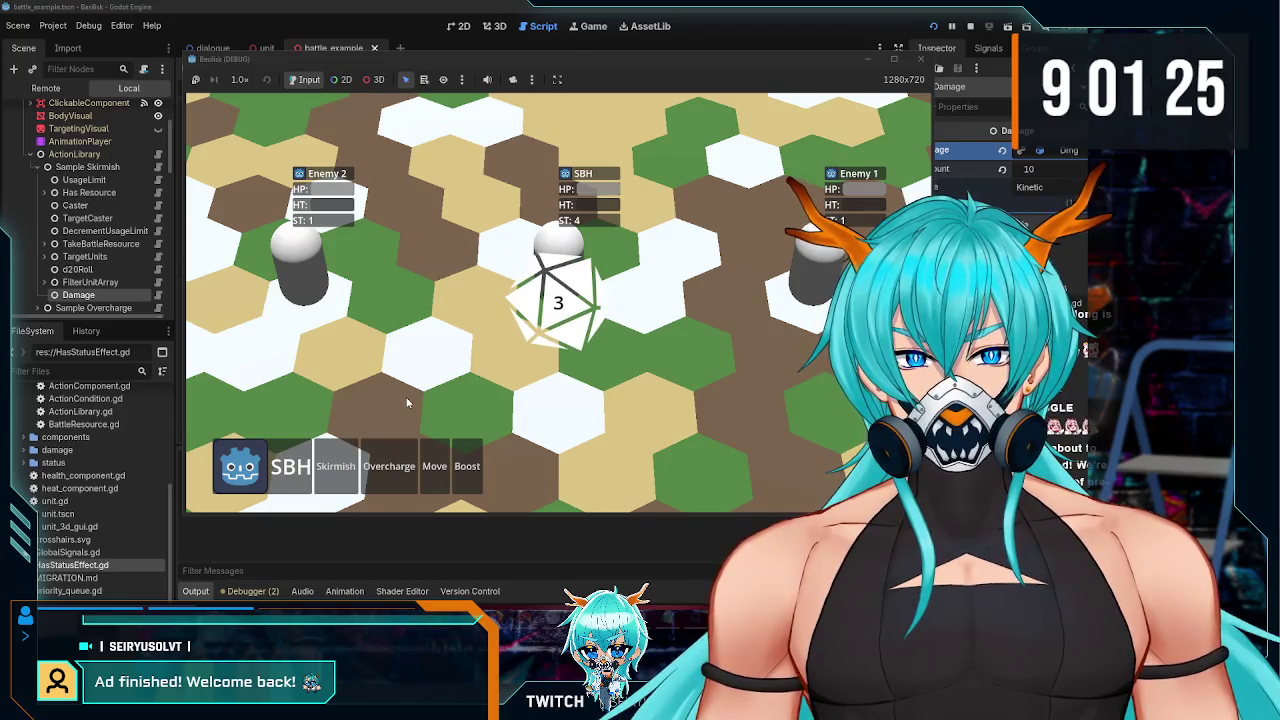
click(921, 60)
click(931, 27)
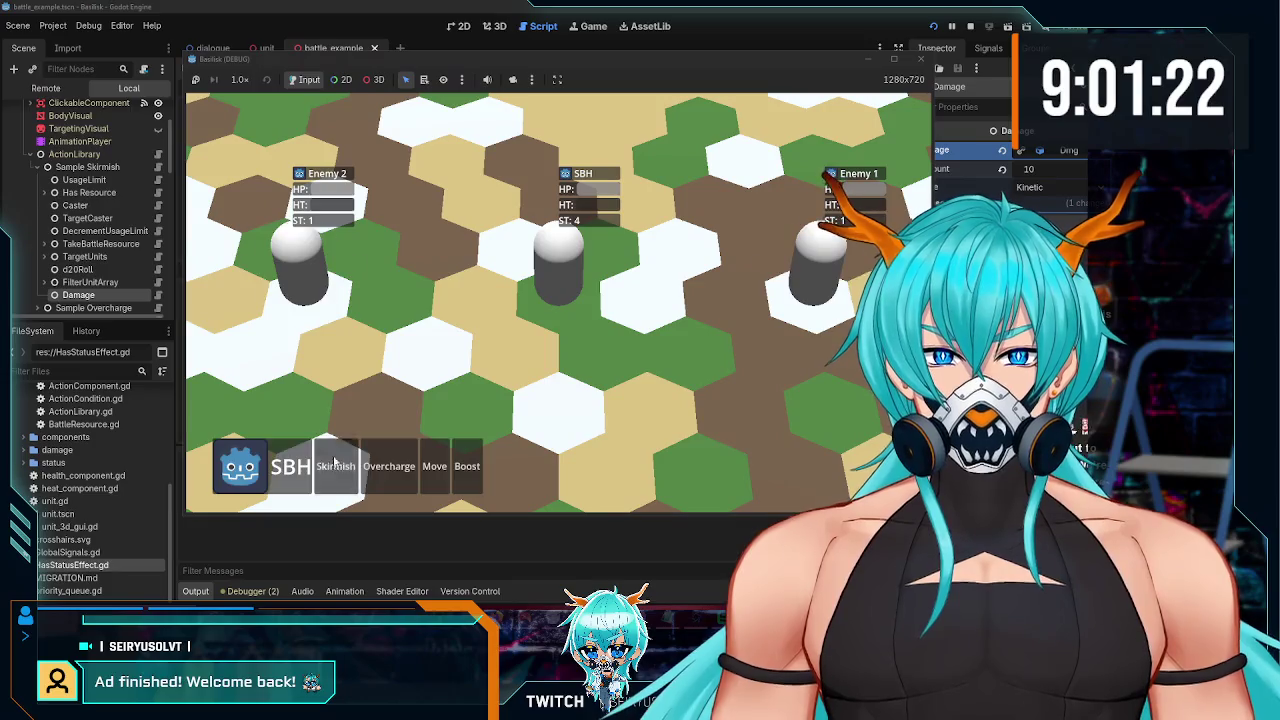
click(335, 462)
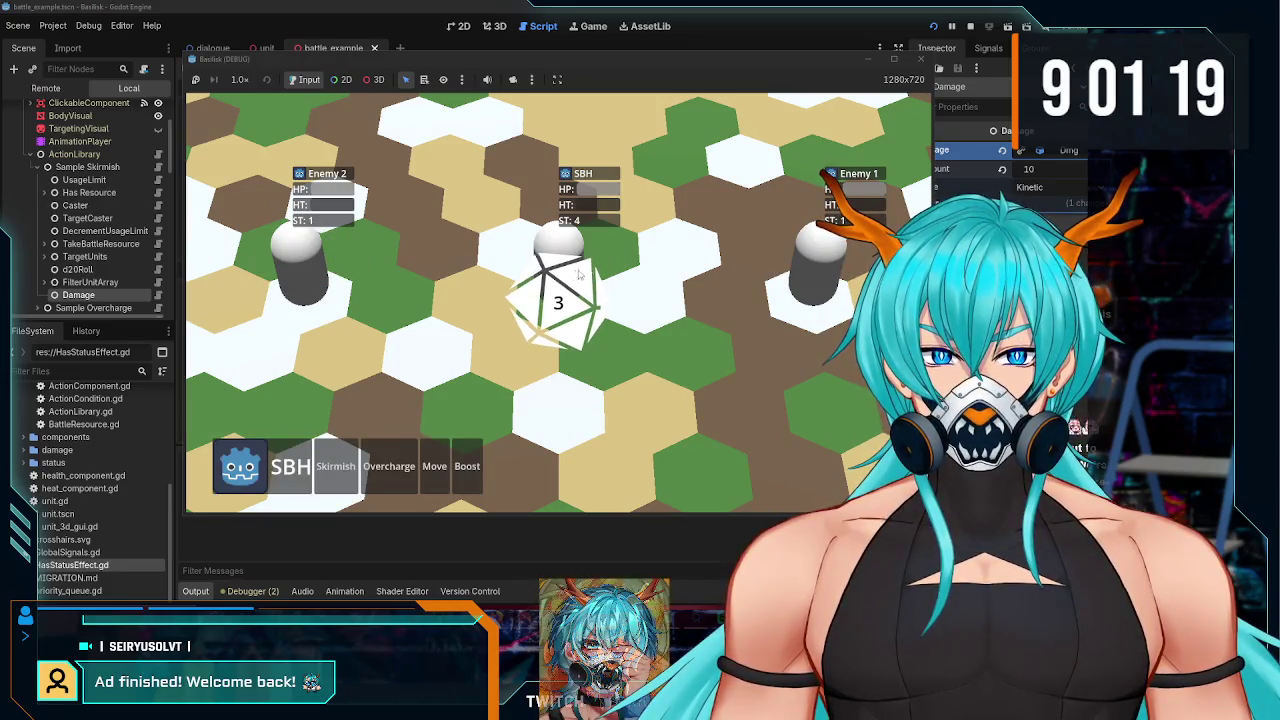
click(921, 60)
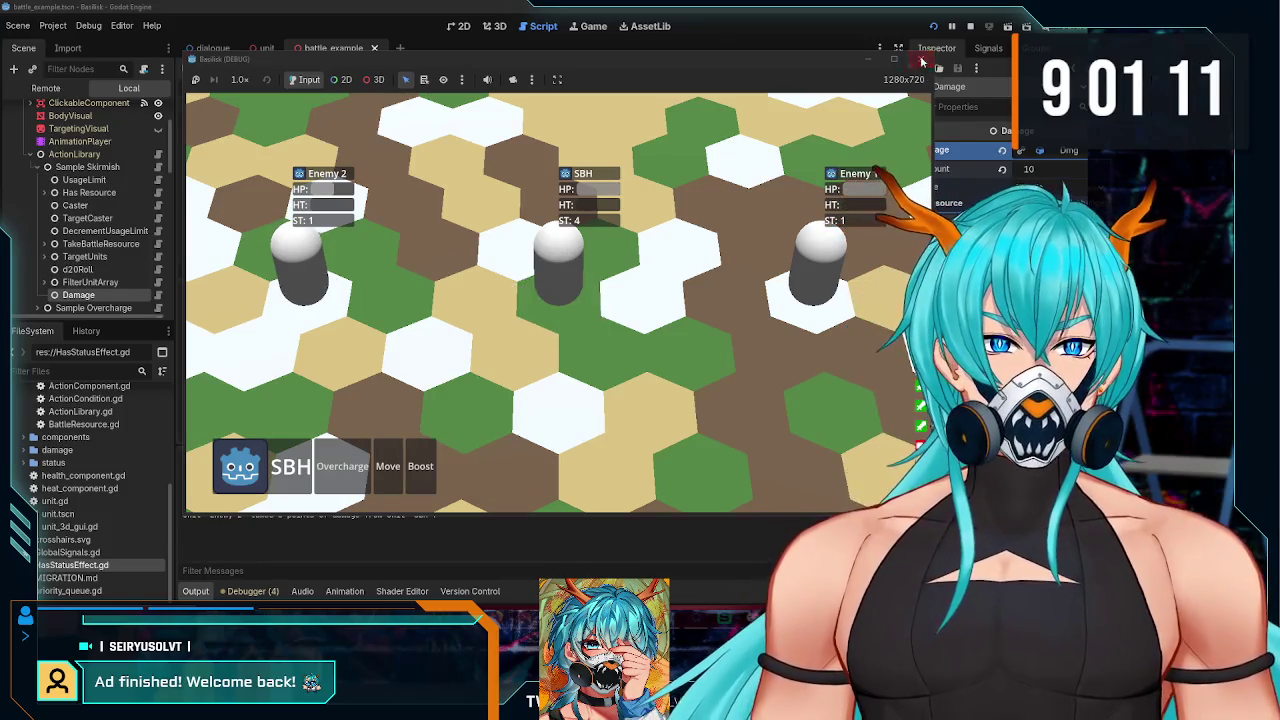
click(922, 61)
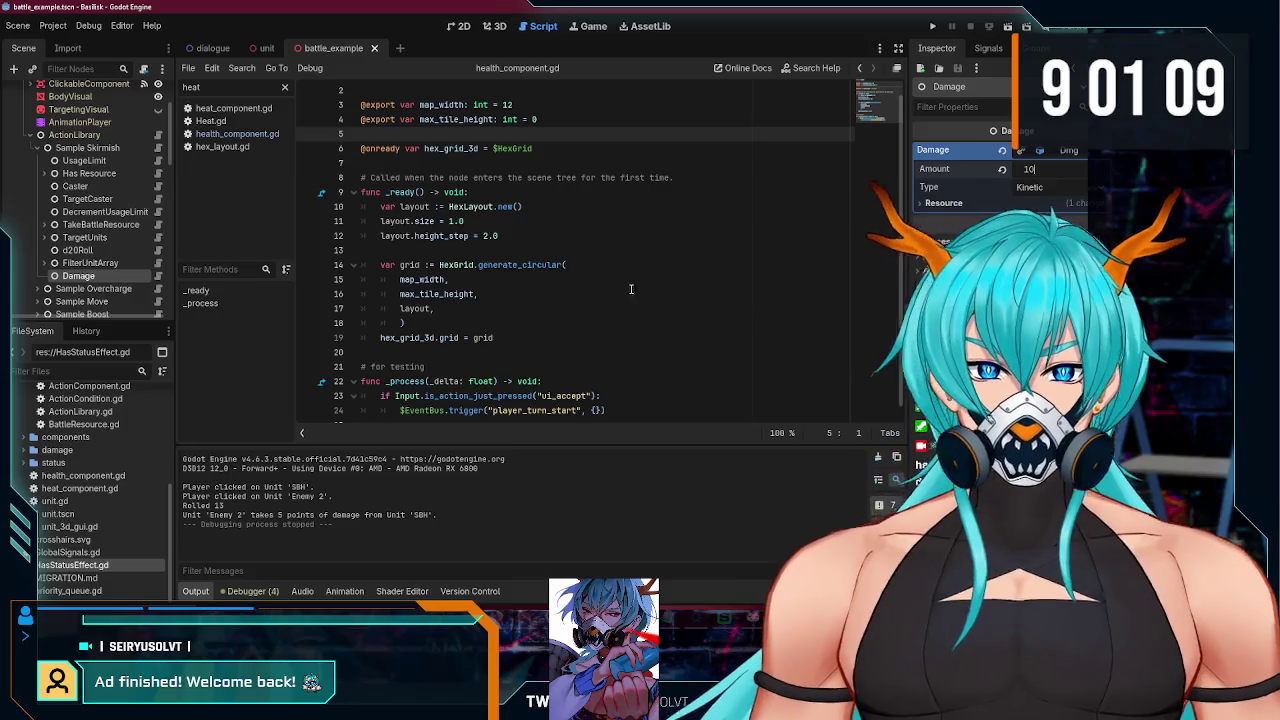
- Collapse the Damage resource properties and save the battle_example scene
click(1072, 150)
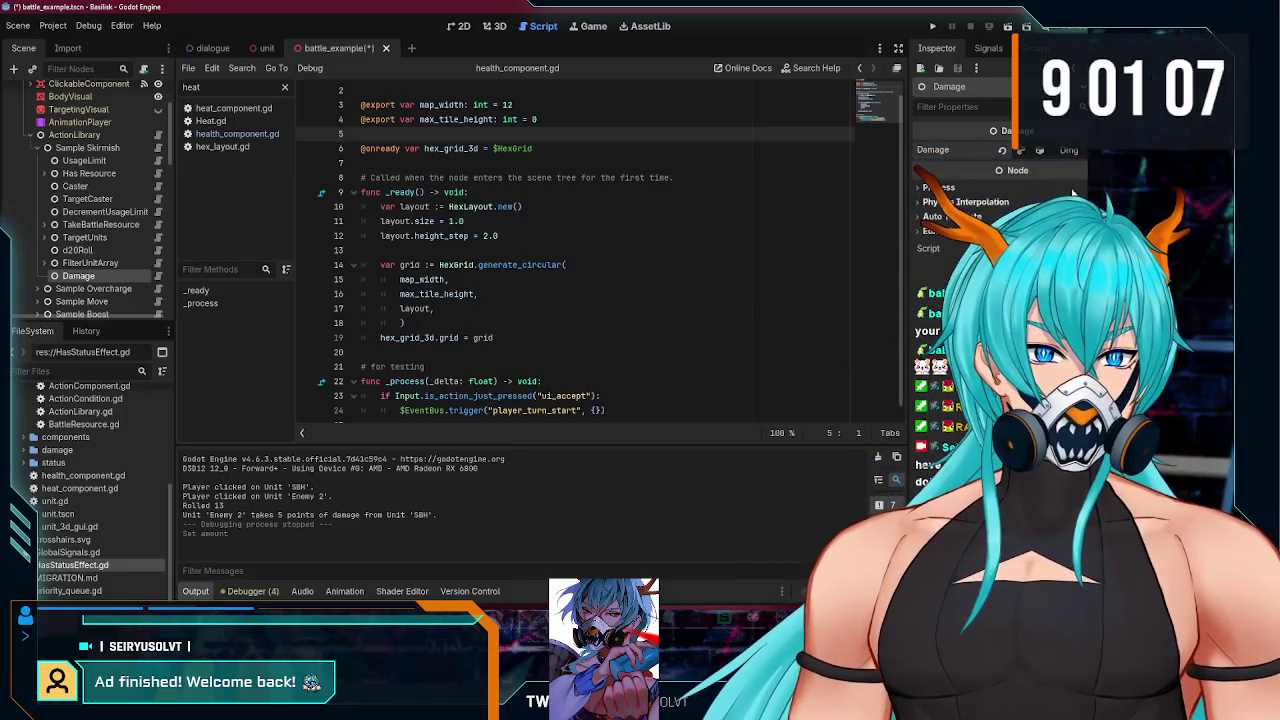
click(1071, 150)
click(1071, 150)
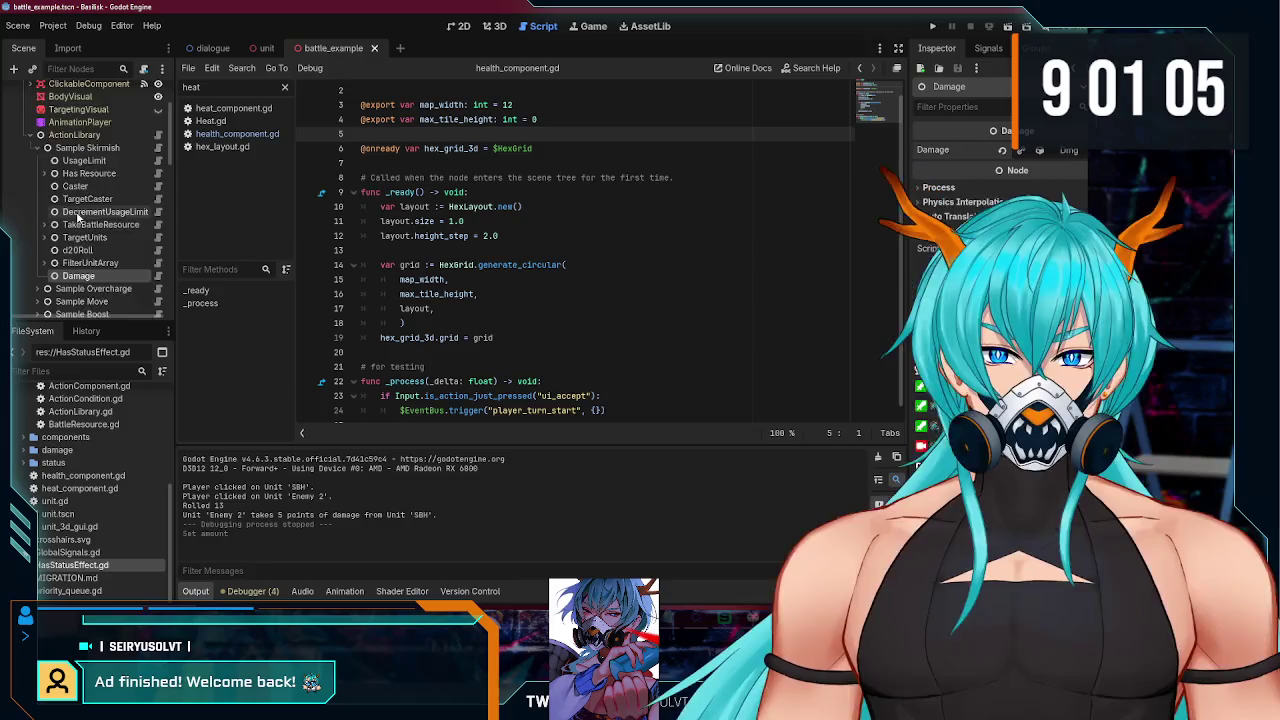
scroll(100, 230, down, 1)
click(95, 236)
key(ctrl+s)
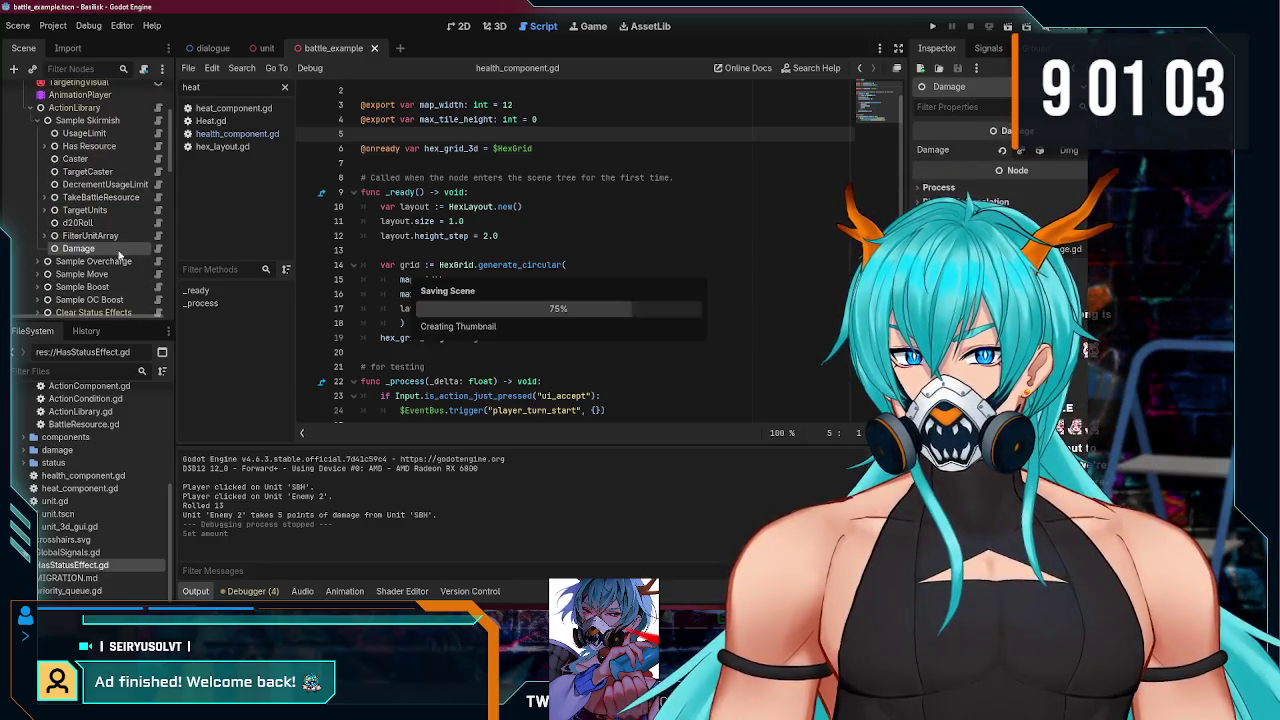
- Inspect the Damage node's resource and Damage.gd script, then switch to the unit scene
click(100, 249)
click(1072, 151)
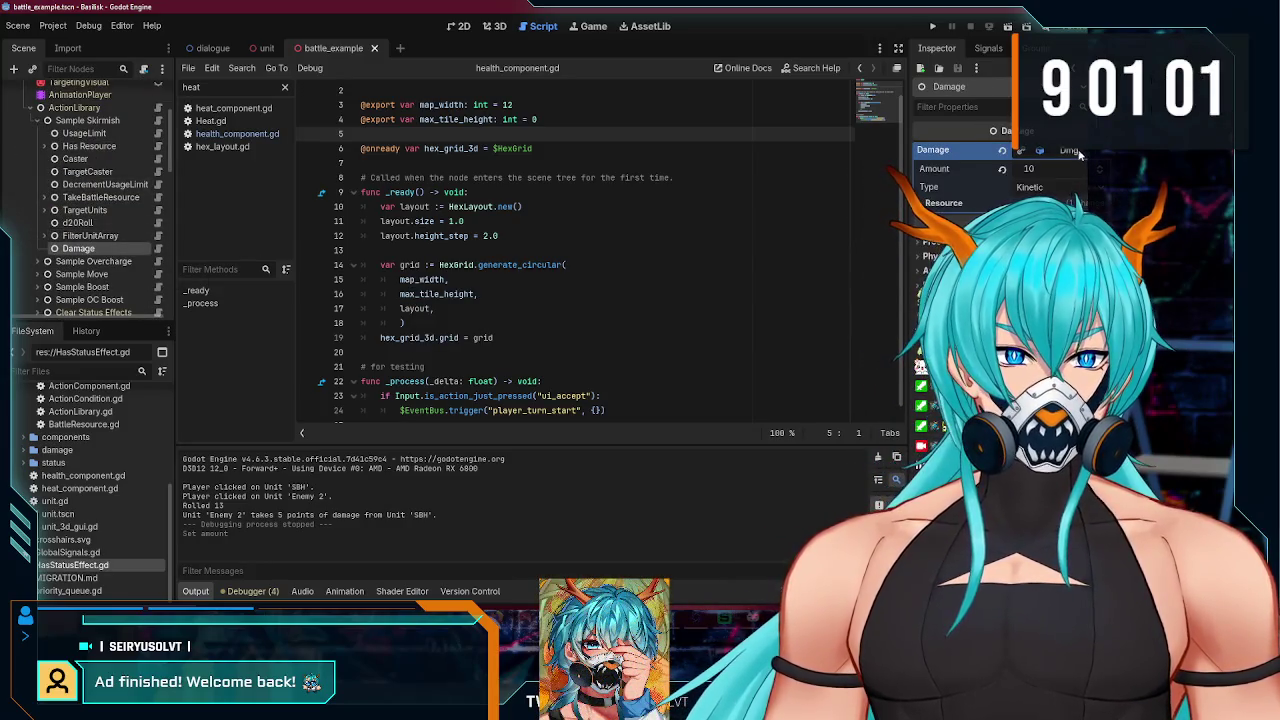
click(159, 249)
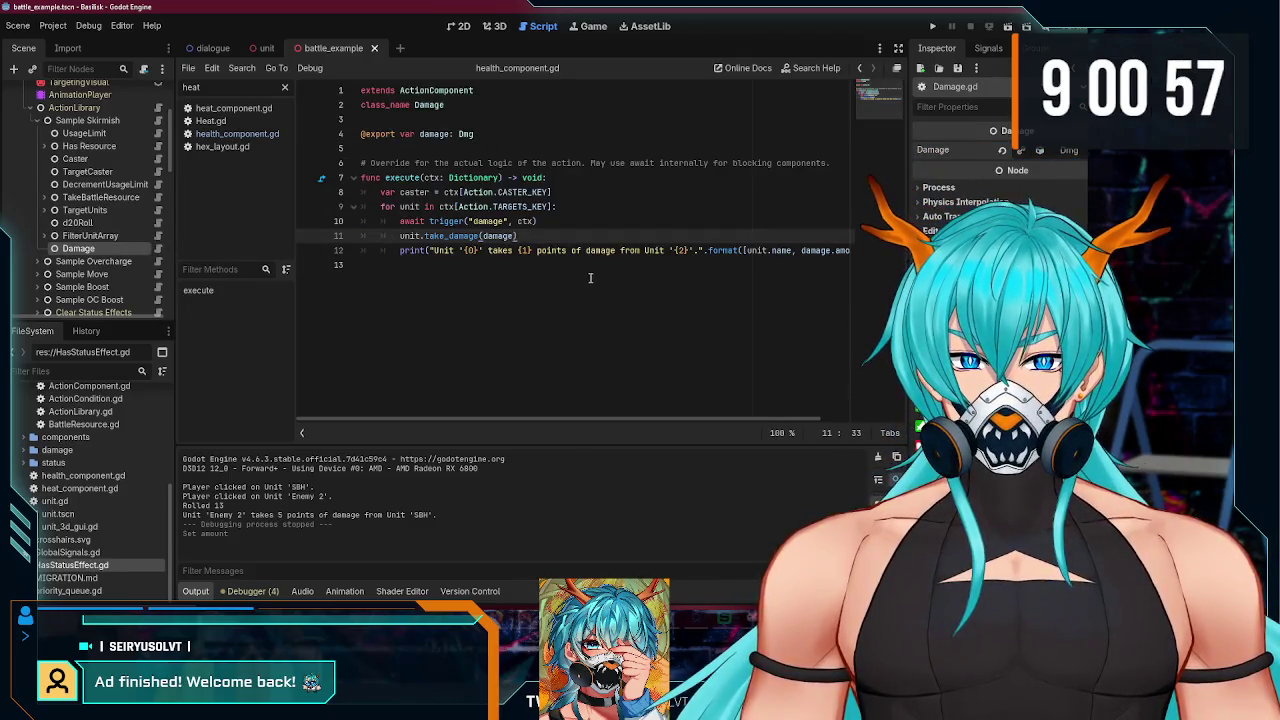
click(259, 50)
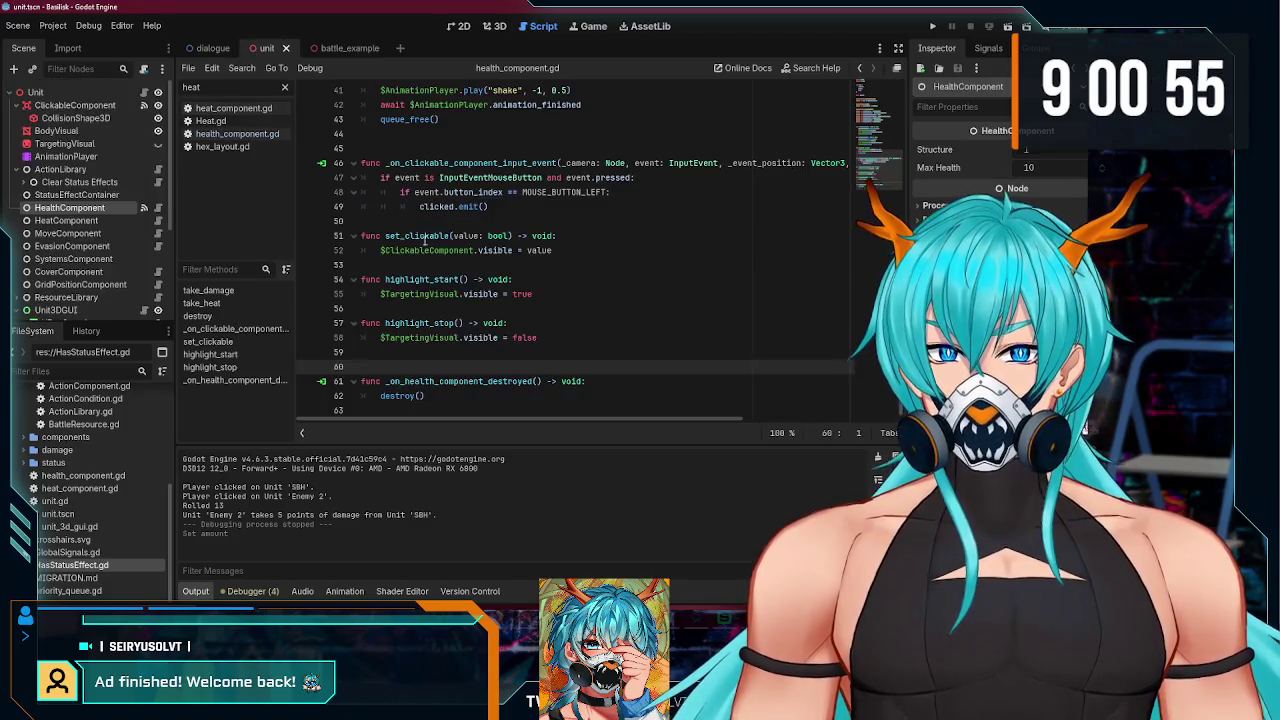
- Select HealthComponent in the unit scene and open health_component.gd
scroll(448, 290, up, 7)
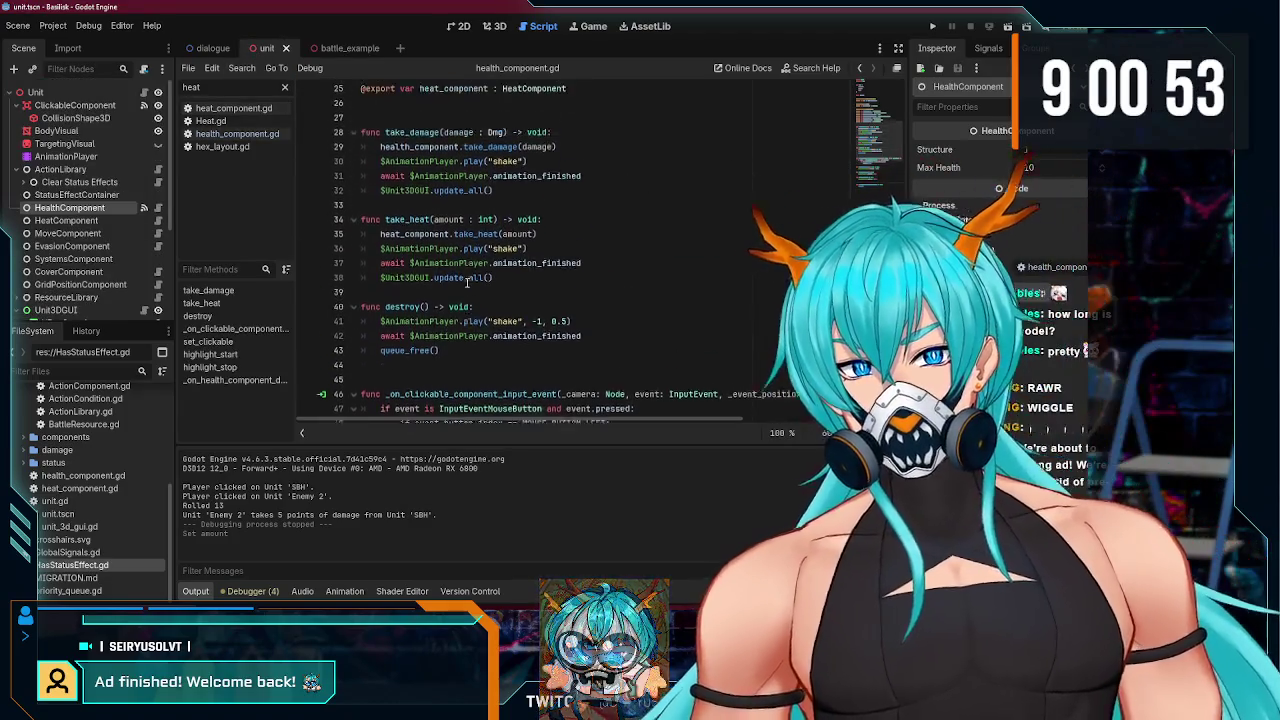
click(68, 207)
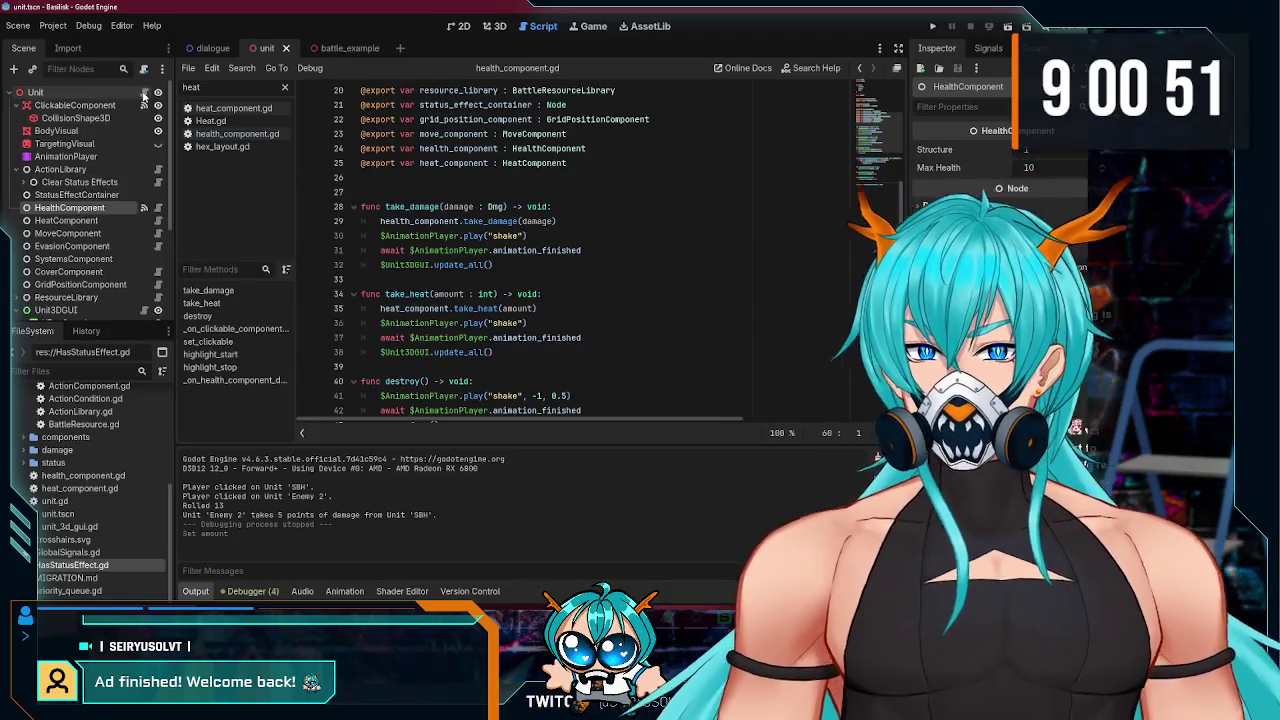
scroll(530, 286, down, 2)
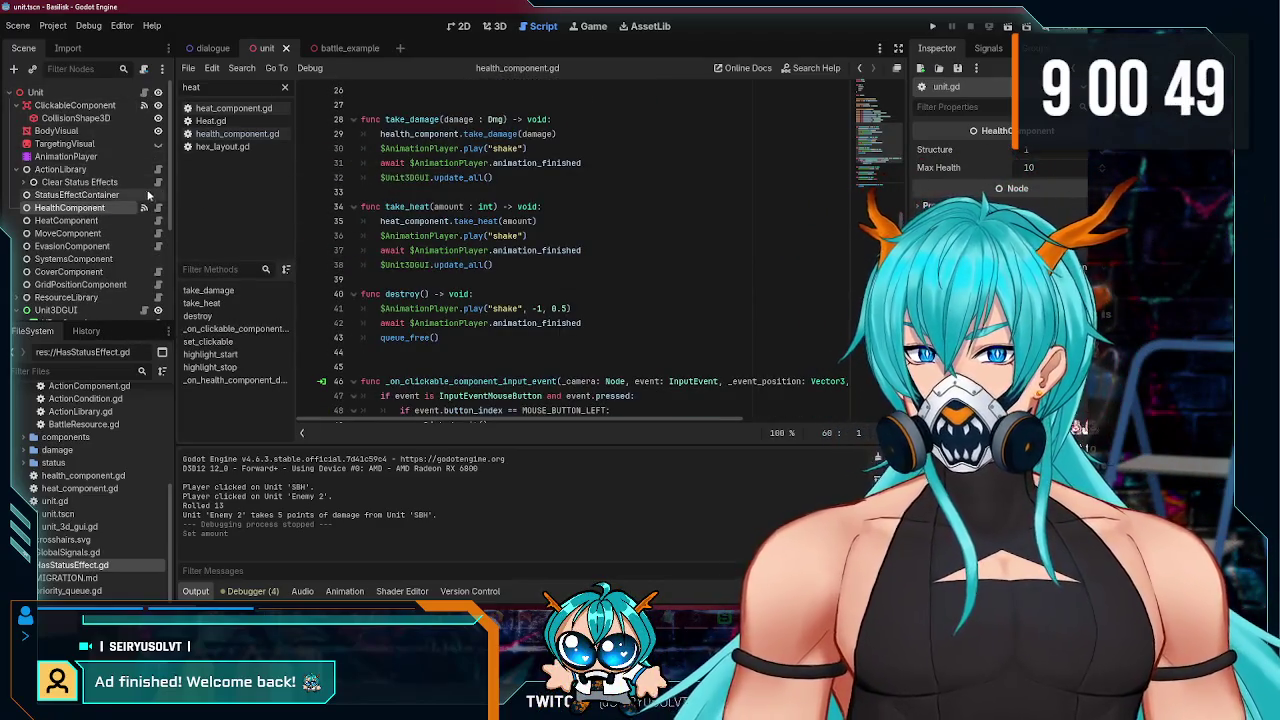
click(158, 208)
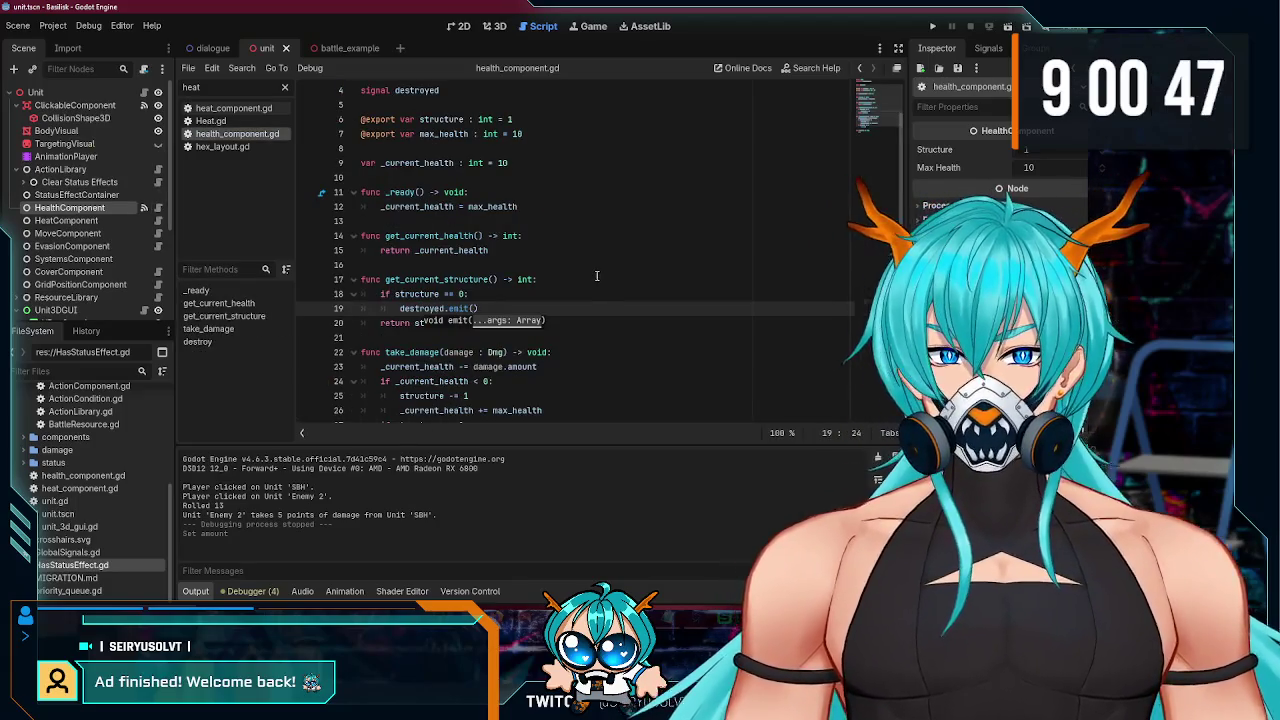
- Review take_damage and highlight every use of the destroyed signal
scroll(585, 280, down, 2)
click(571, 240)
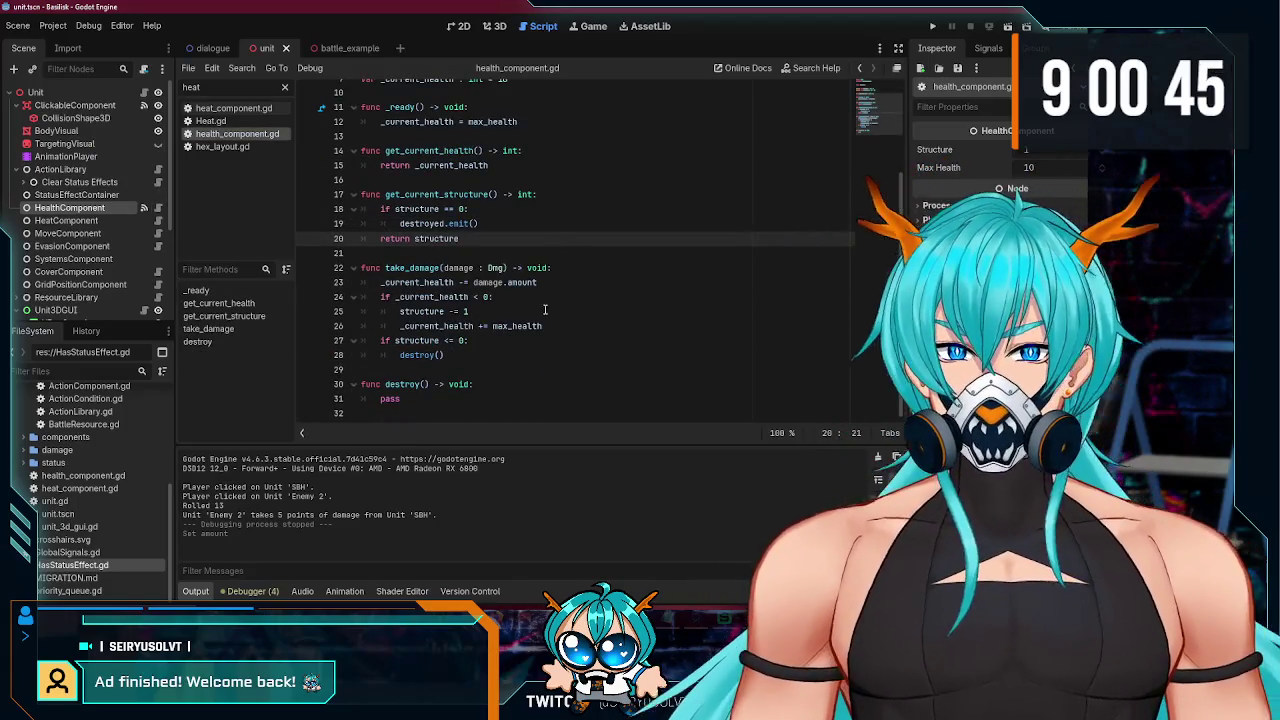
click(473, 352)
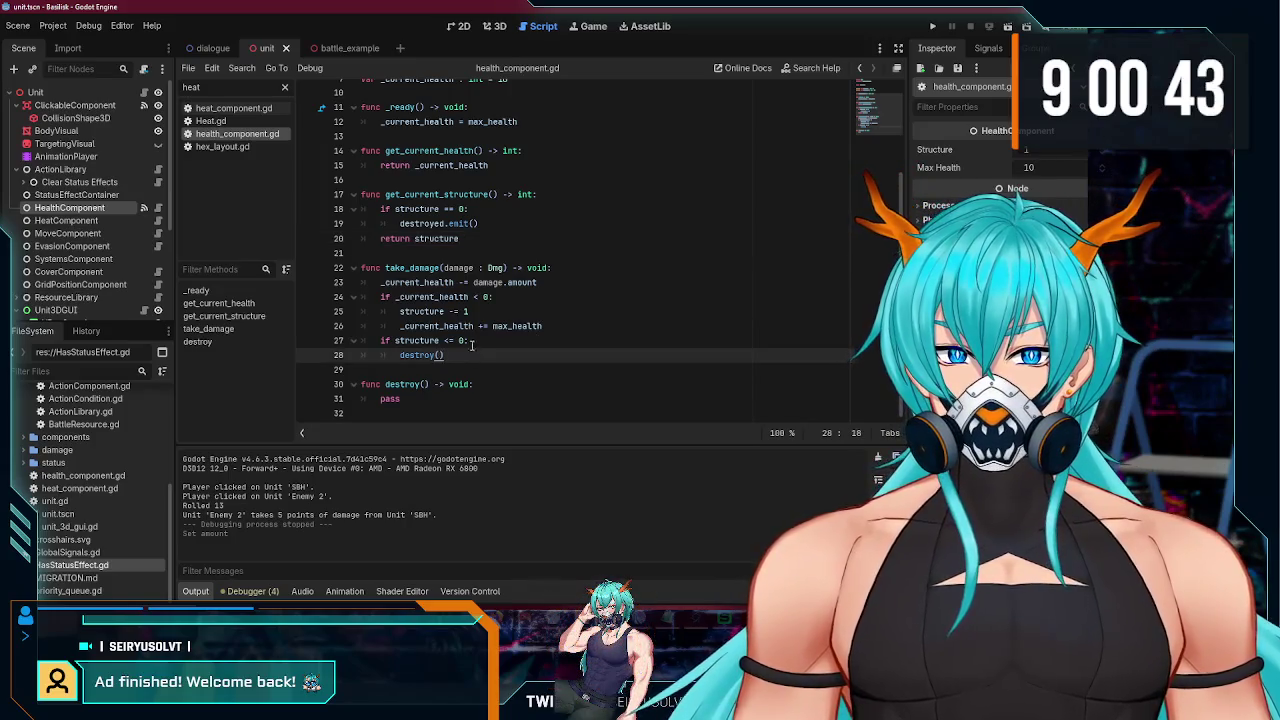
scroll(450, 370, up, 1)
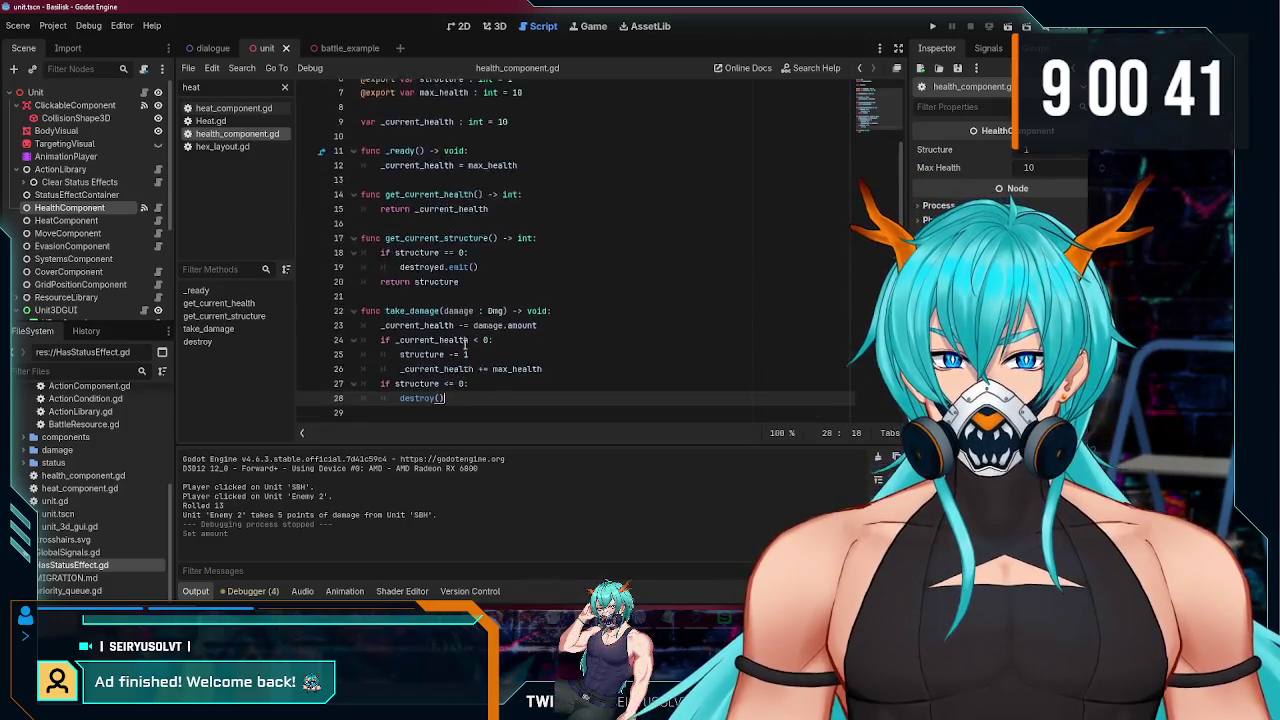
scroll(410, 400, down, 1)
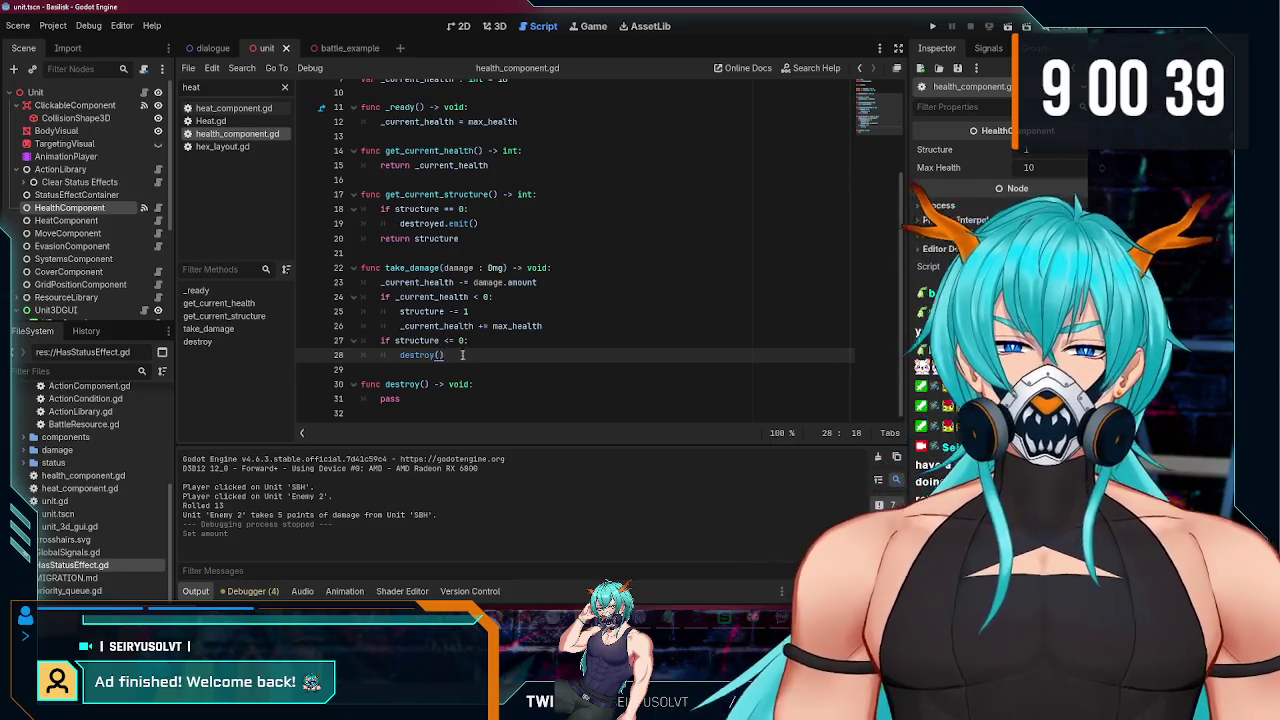
scroll(436, 343, up, 1)
scroll(430, 340, down, 1)
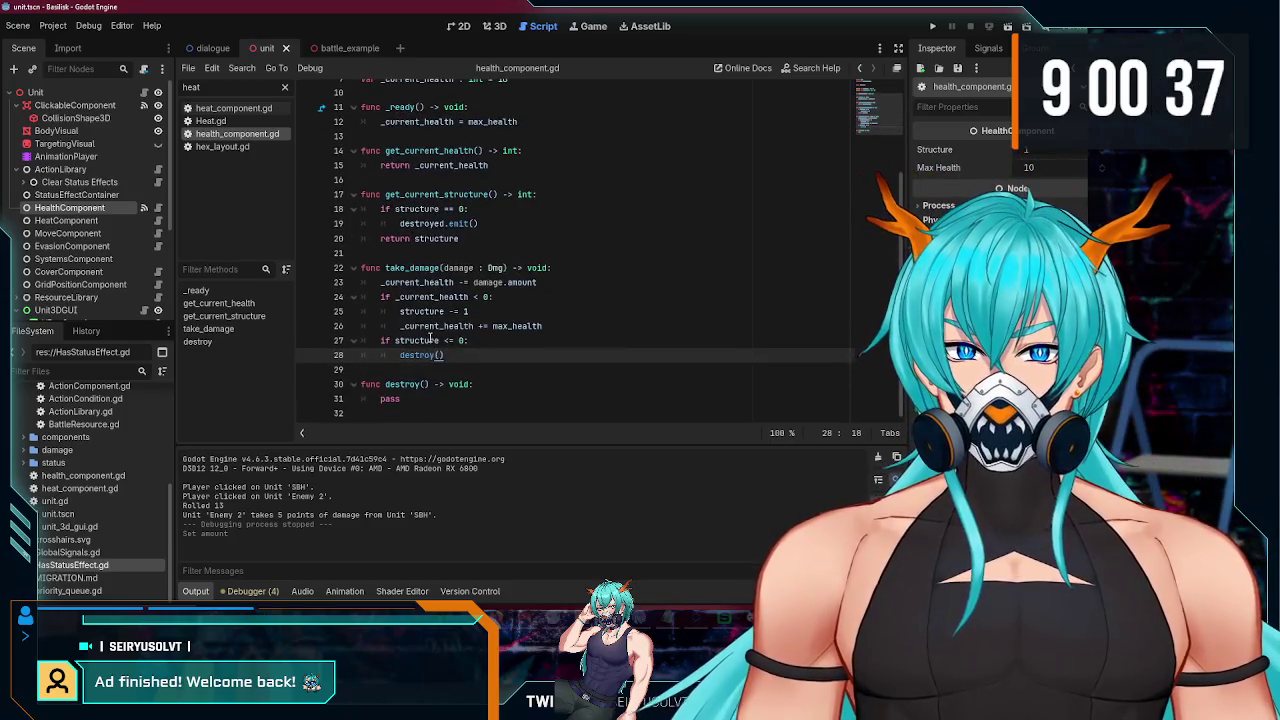
scroll(463, 385, up, 4)
scroll(463, 385, down, 3)
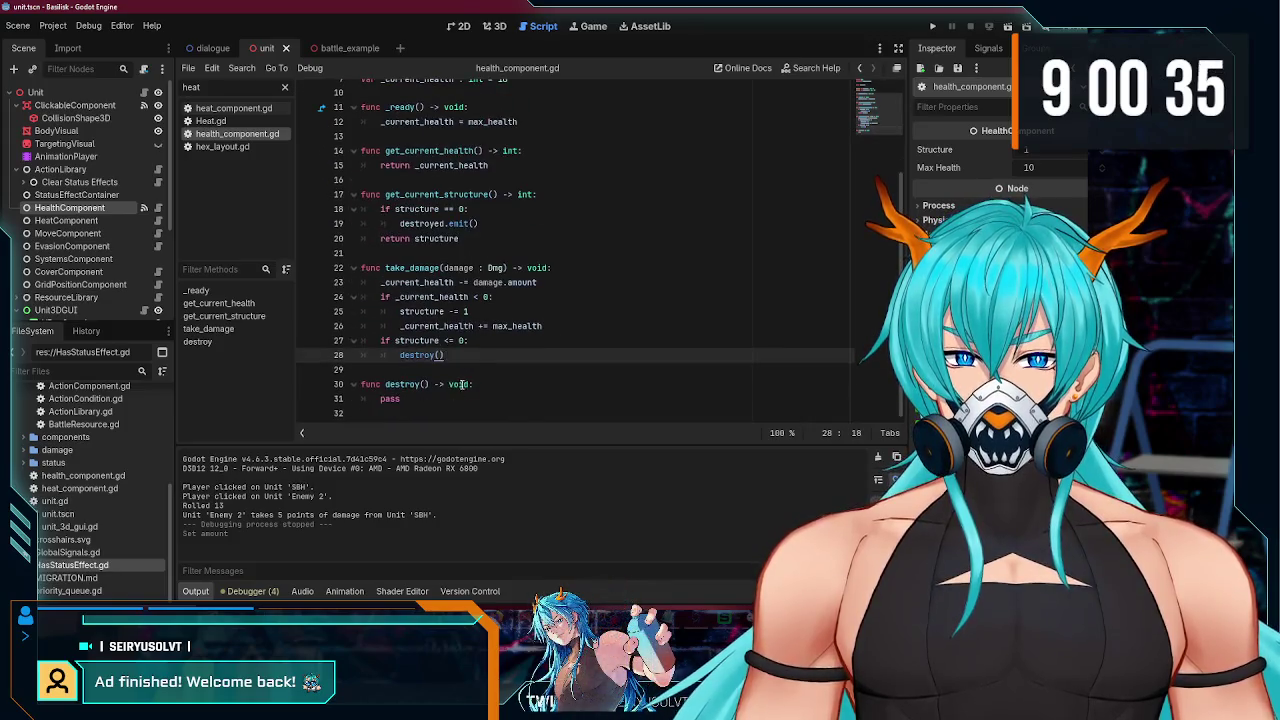
scroll(449, 348, up, 3)
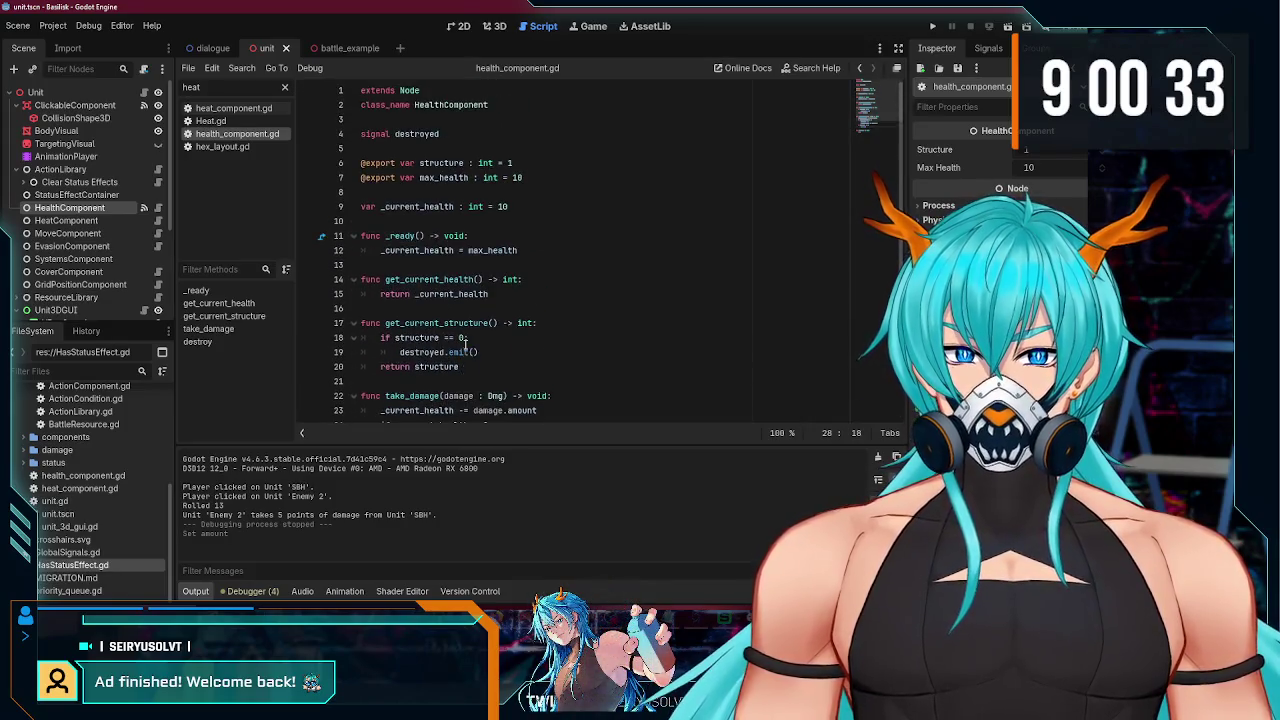
double_click(426, 135)
scroll(503, 291, down, 3)
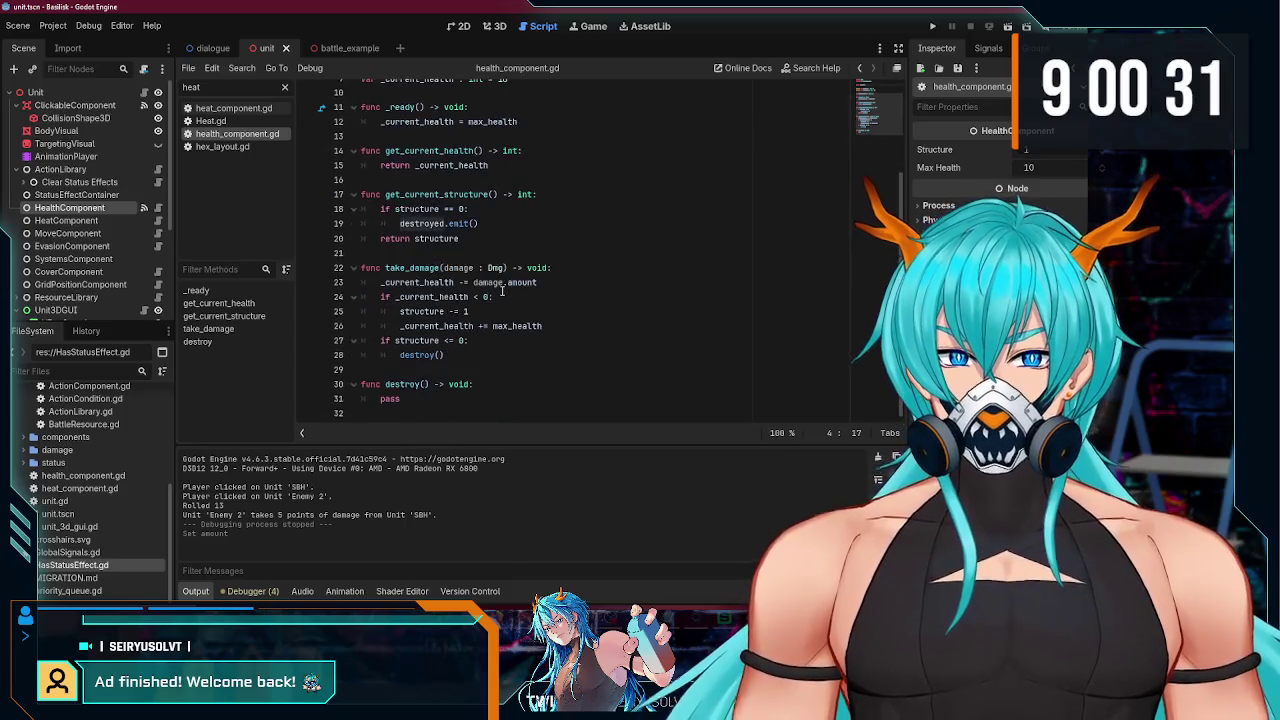
- Copy destroyed.emit() and paste it in place of pass inside destroy()
click(469, 238)
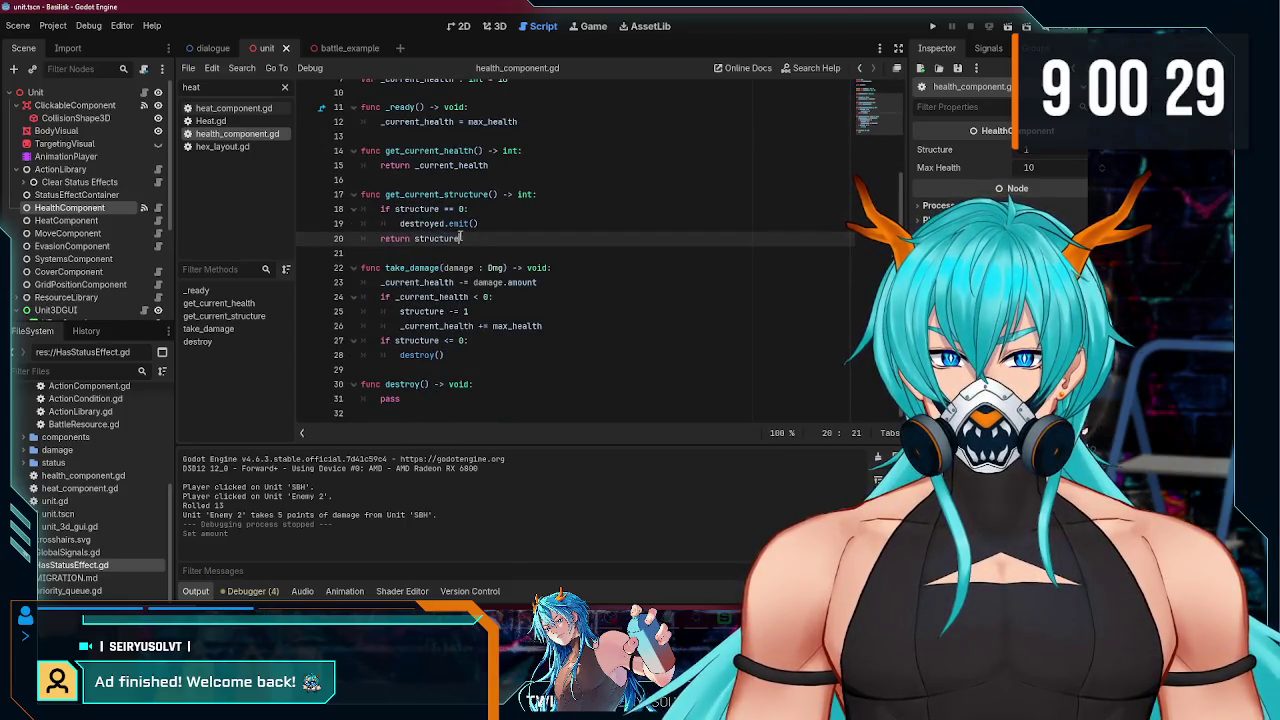
click(490, 224)
drag(502, 222, 362, 210)
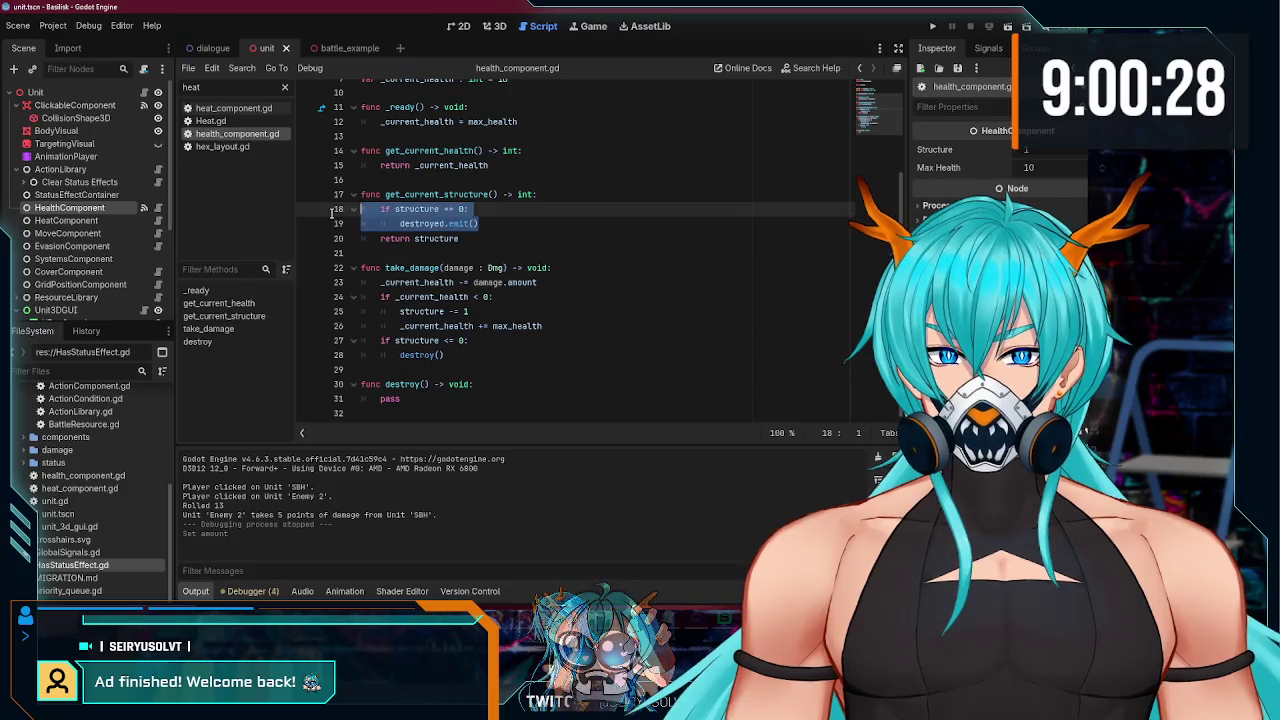
drag(480, 223, 398, 223)
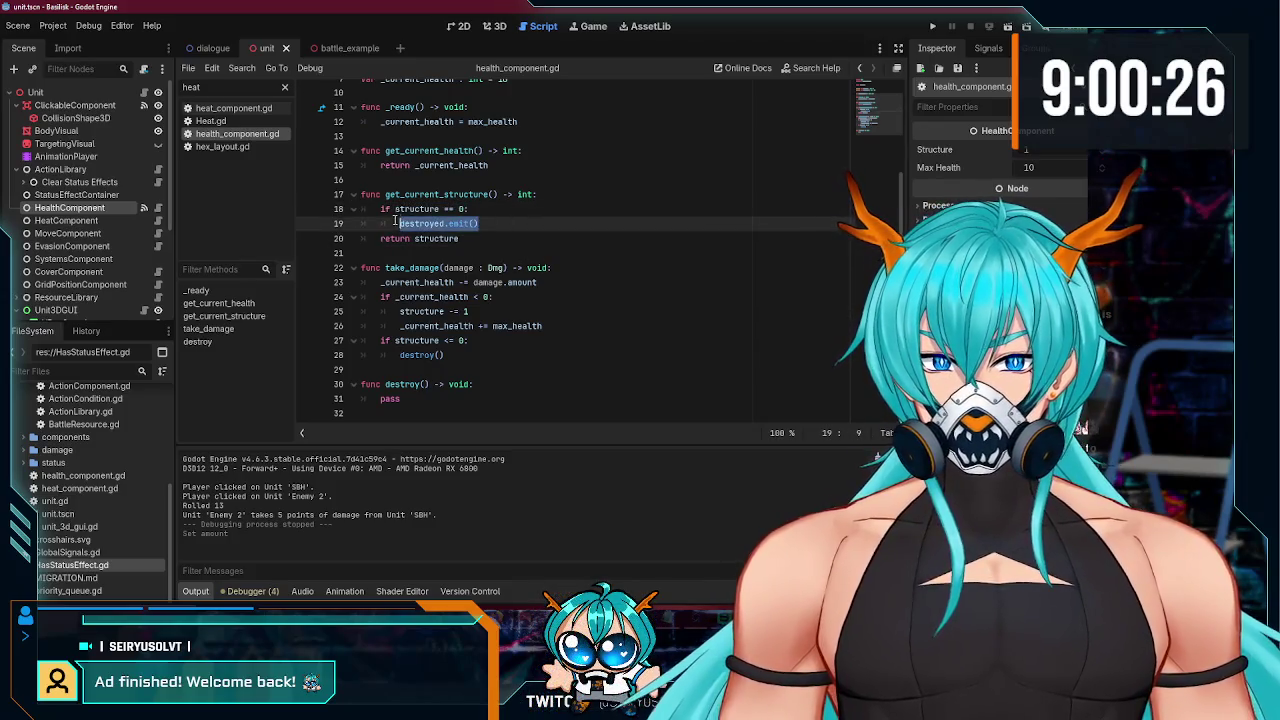
key(ctrl+c)
double_click(389, 398)
key(ctrl+v)
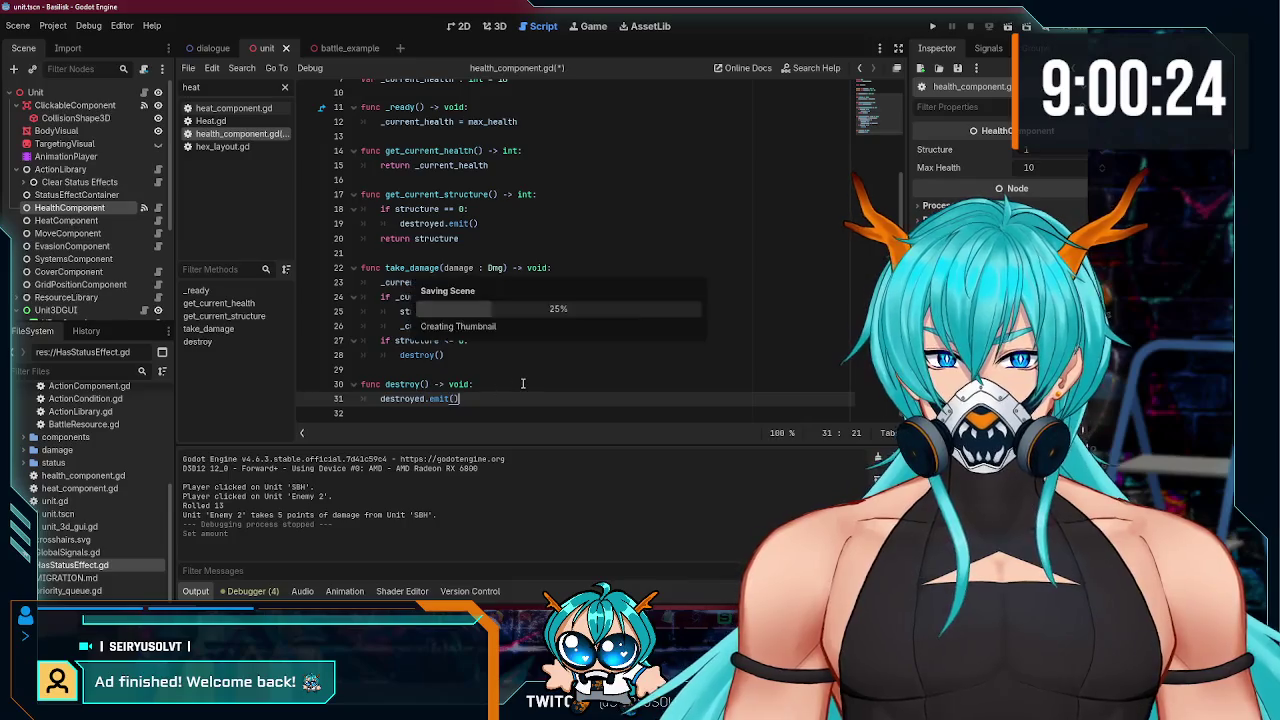
- Delete the old structure check from get_current_structure and save the script
click(474, 372)
click(446, 355)
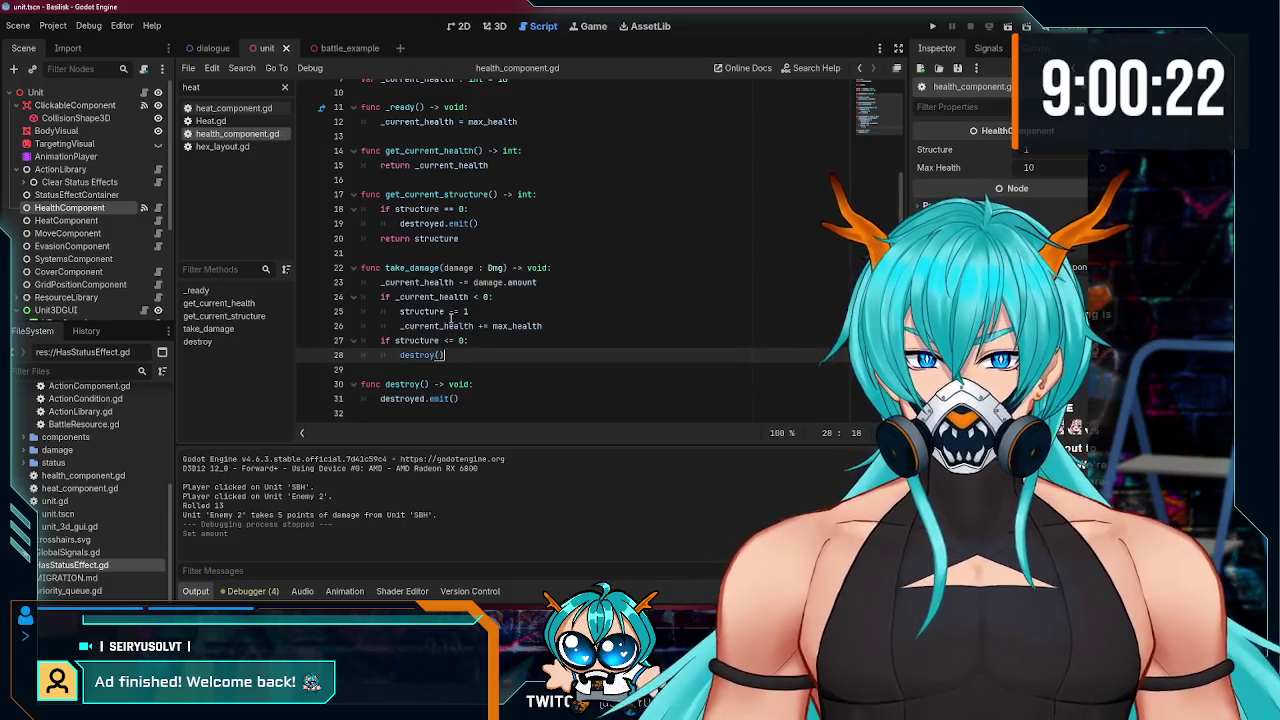
drag(493, 227, 540, 194)
key(BackSpace)
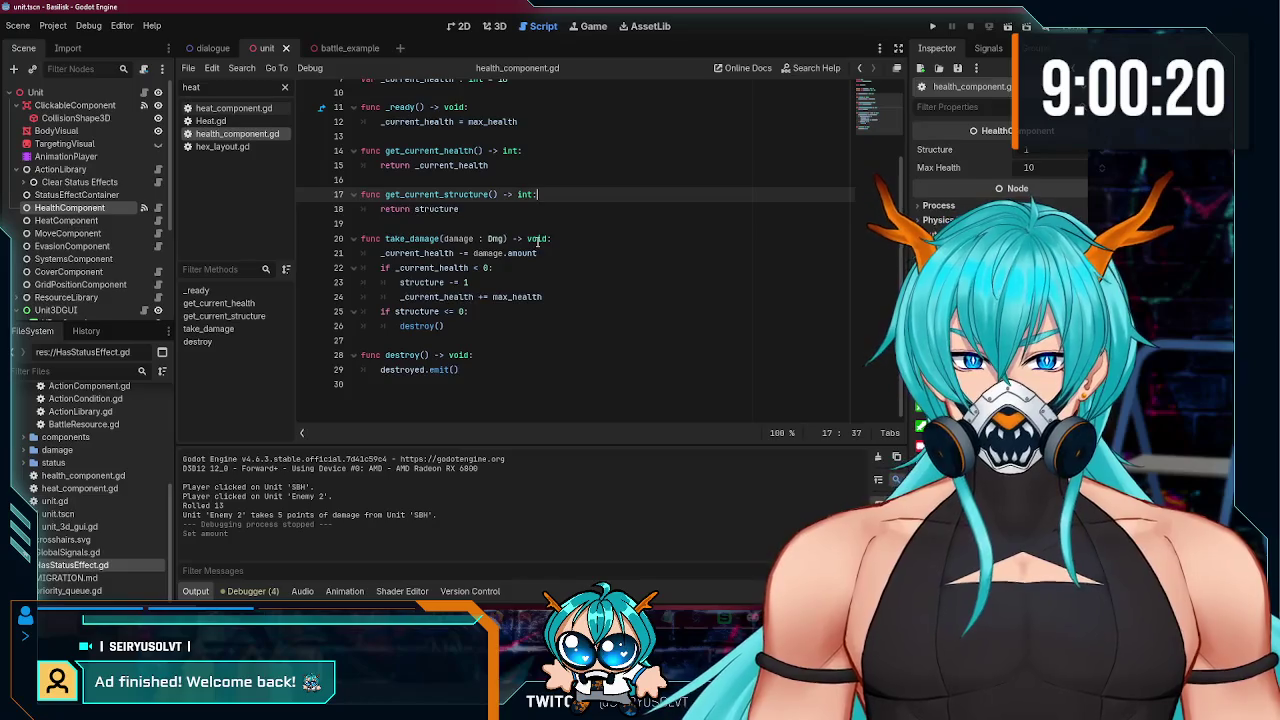
key(ctrl+s)
- Make the structure comparison a less-than-or-equal check
click(446, 322)
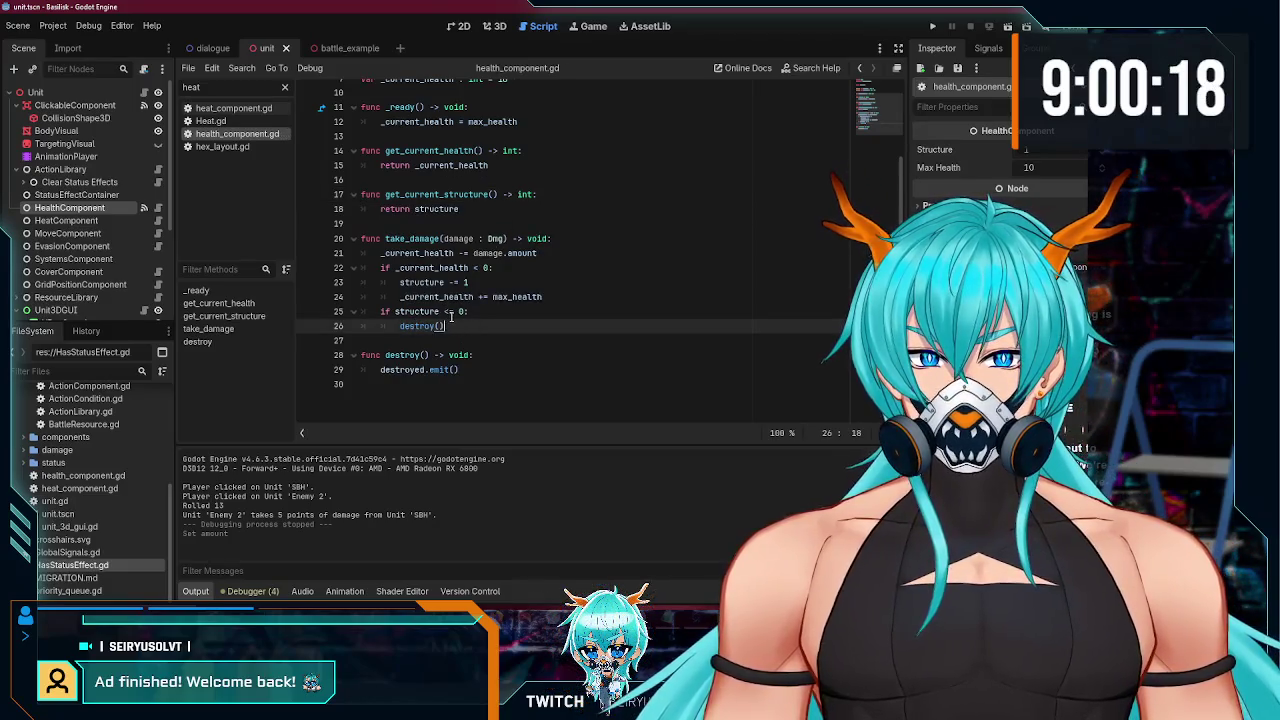
click(448, 312)
text(=)
click(487, 312)
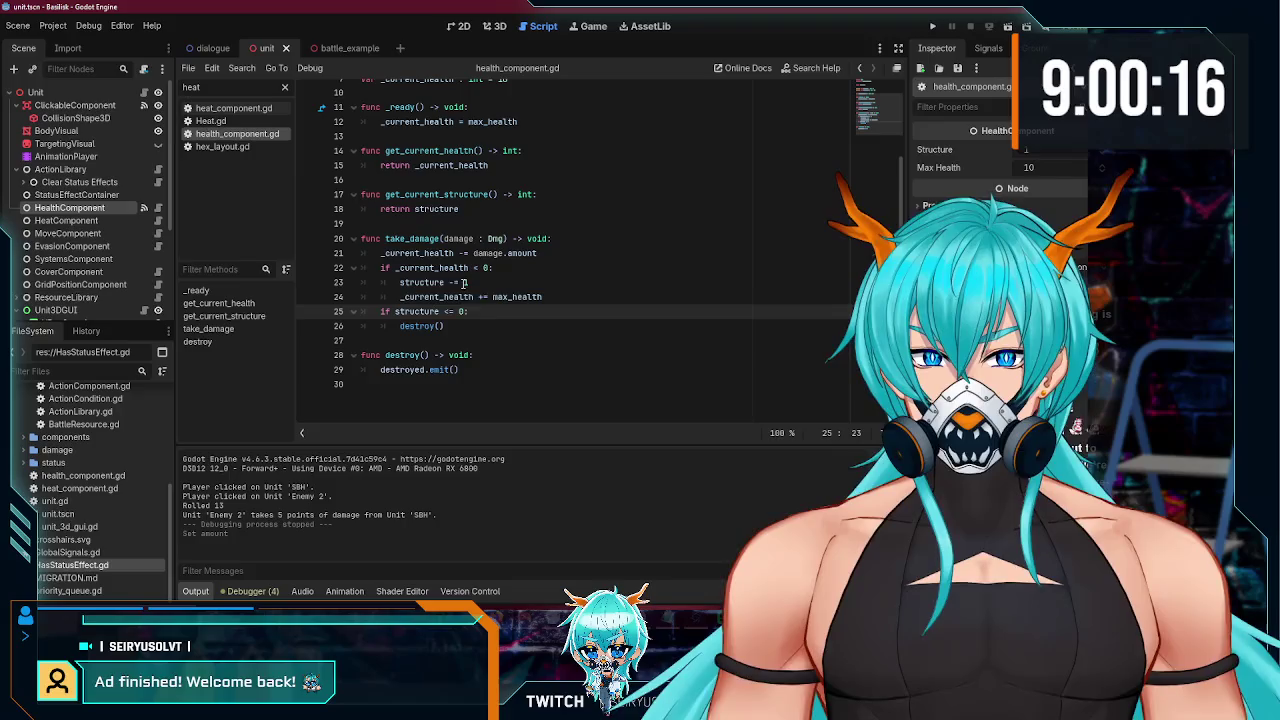
- Replace the destroy() call with destroyed.emit() and delete the redundant destroy function
click(463, 327)
drag(460, 370, 379, 371)
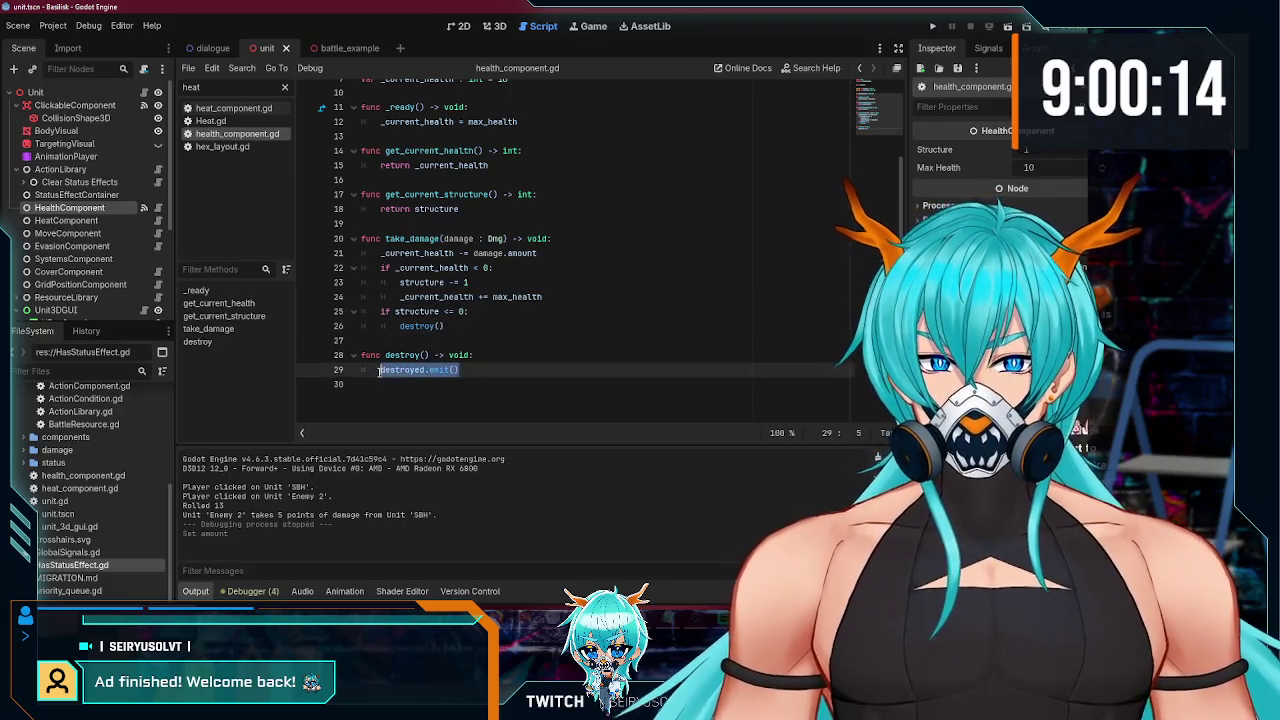
drag(446, 326, 399, 327)
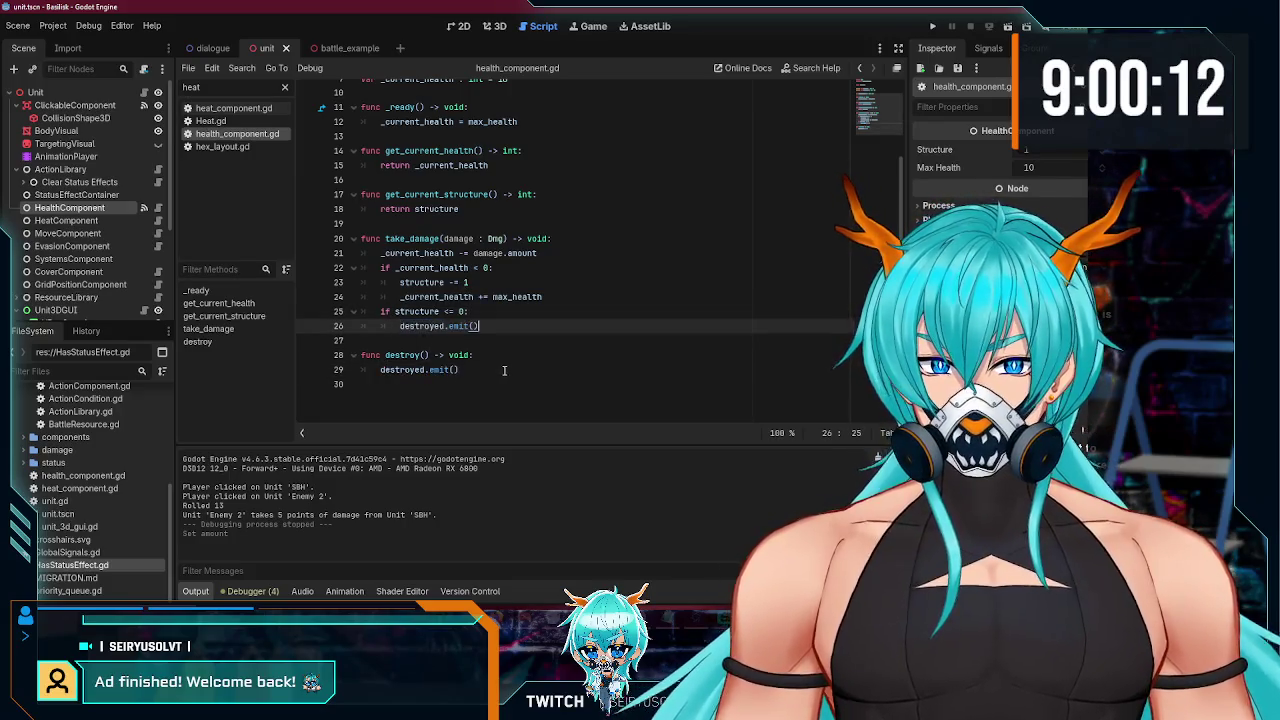
drag(504, 370, 345, 348)
key(BackSpace)
key(BackSpace)
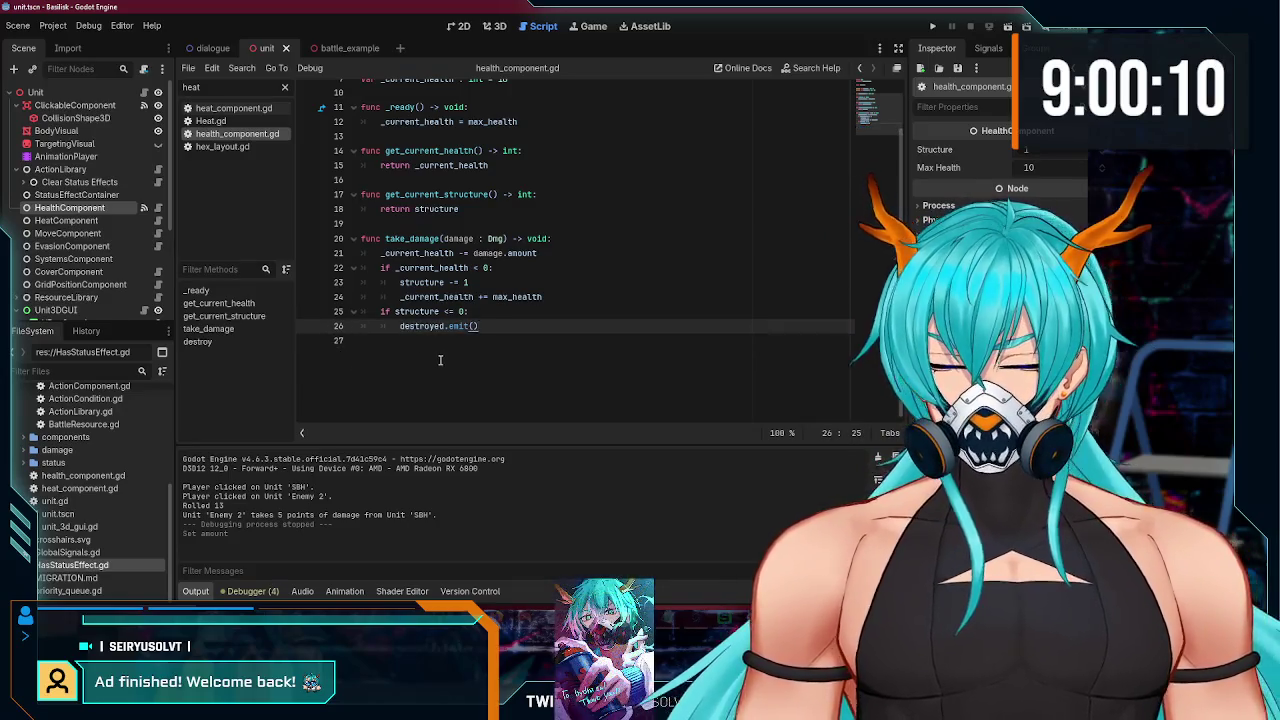
- Insert blank lines after the health refill line and the damage subtraction
click(549, 297)
key(Return)
click(540, 253)
key(Return)
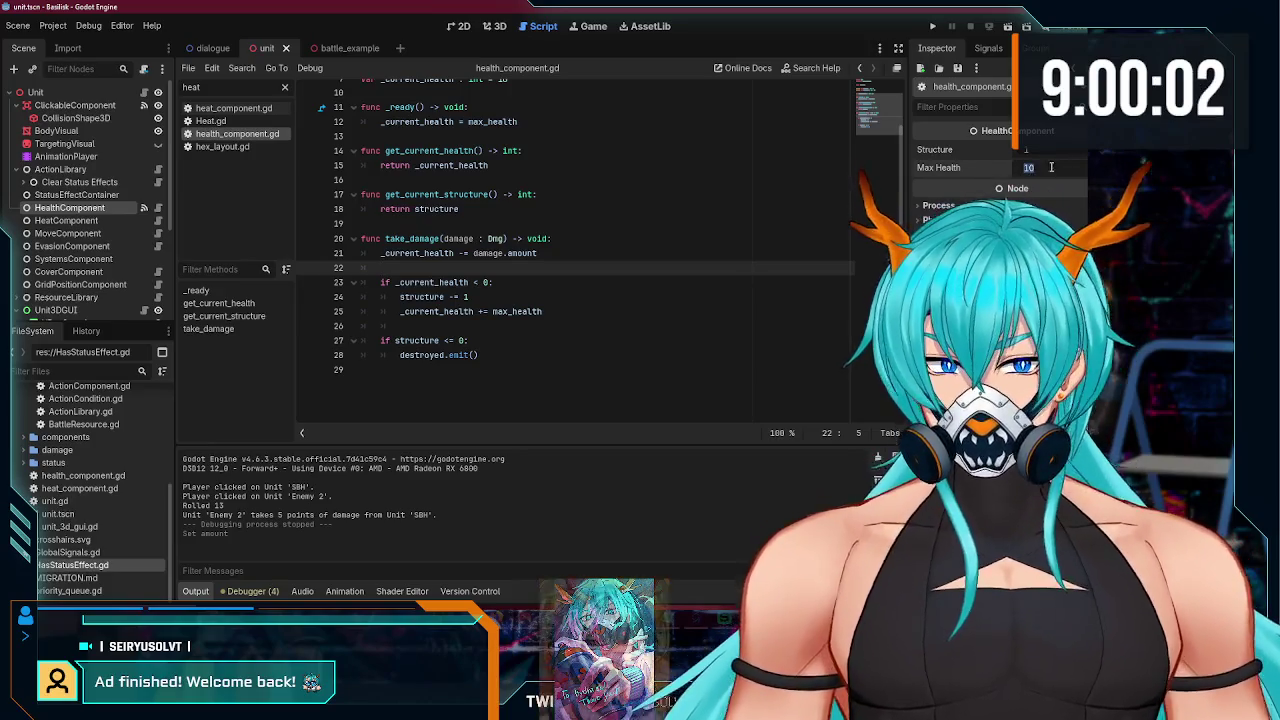
click(805, 194)
- Run the game, have SBH attack Enemy 2 for 10 damage, then stop it
click(931, 28)
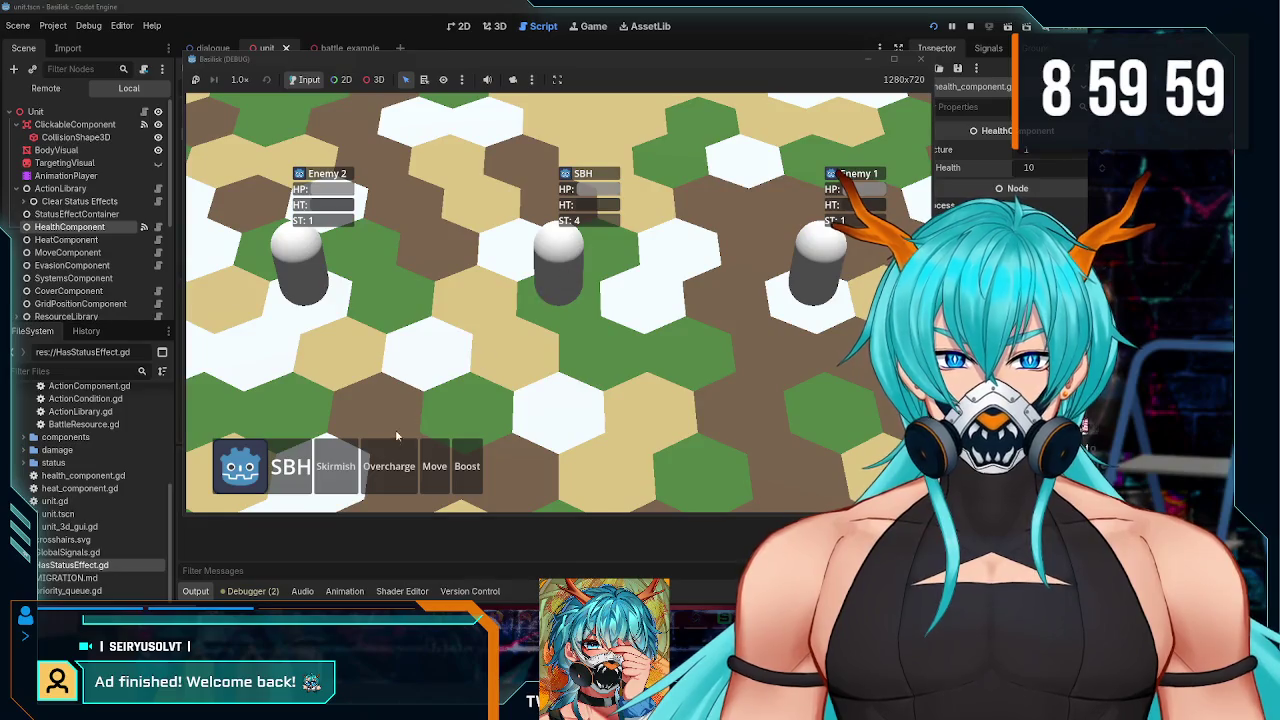
click(336, 466)
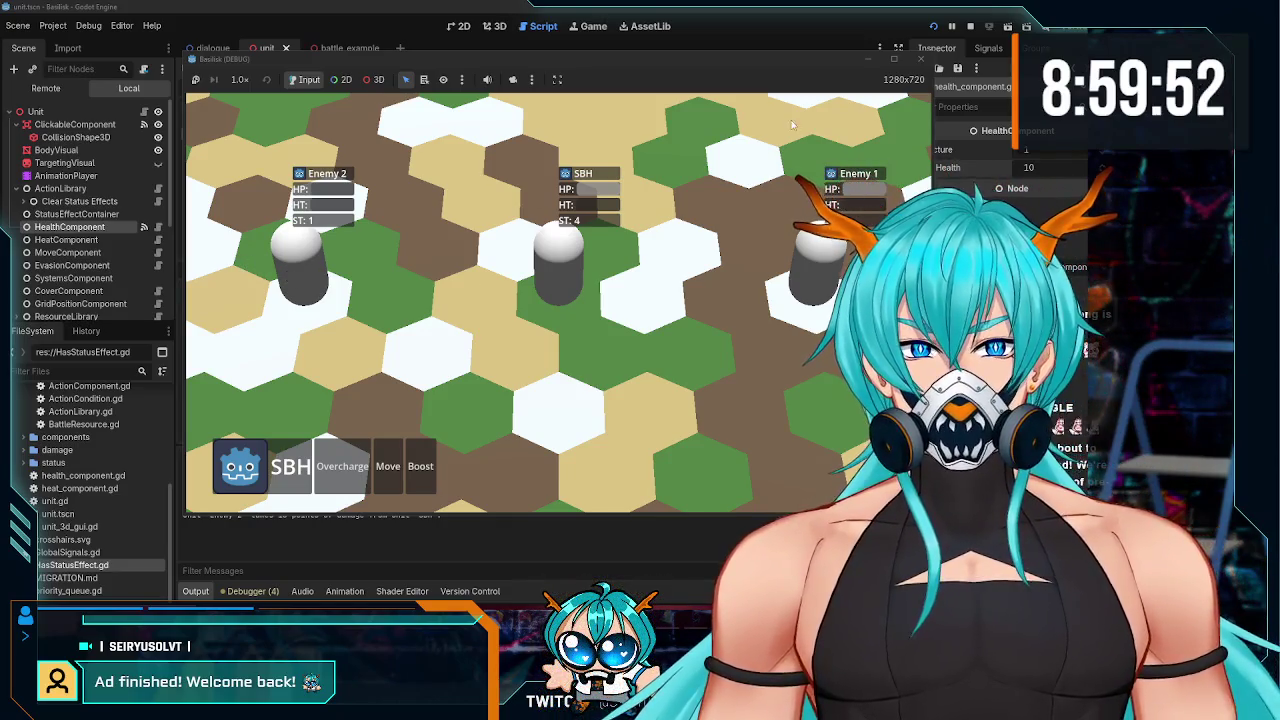
click(920, 63)
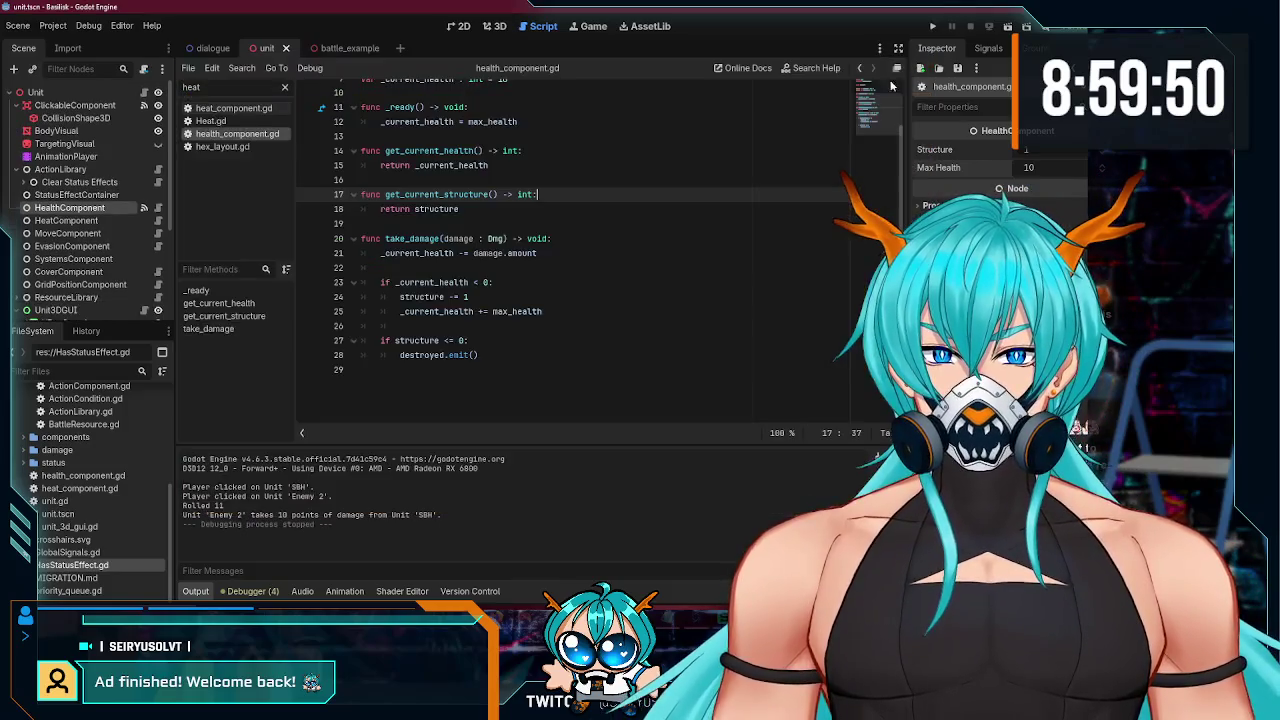
- Add and then remove an empty line above destroyed.emit(), and save the script
click(483, 298)
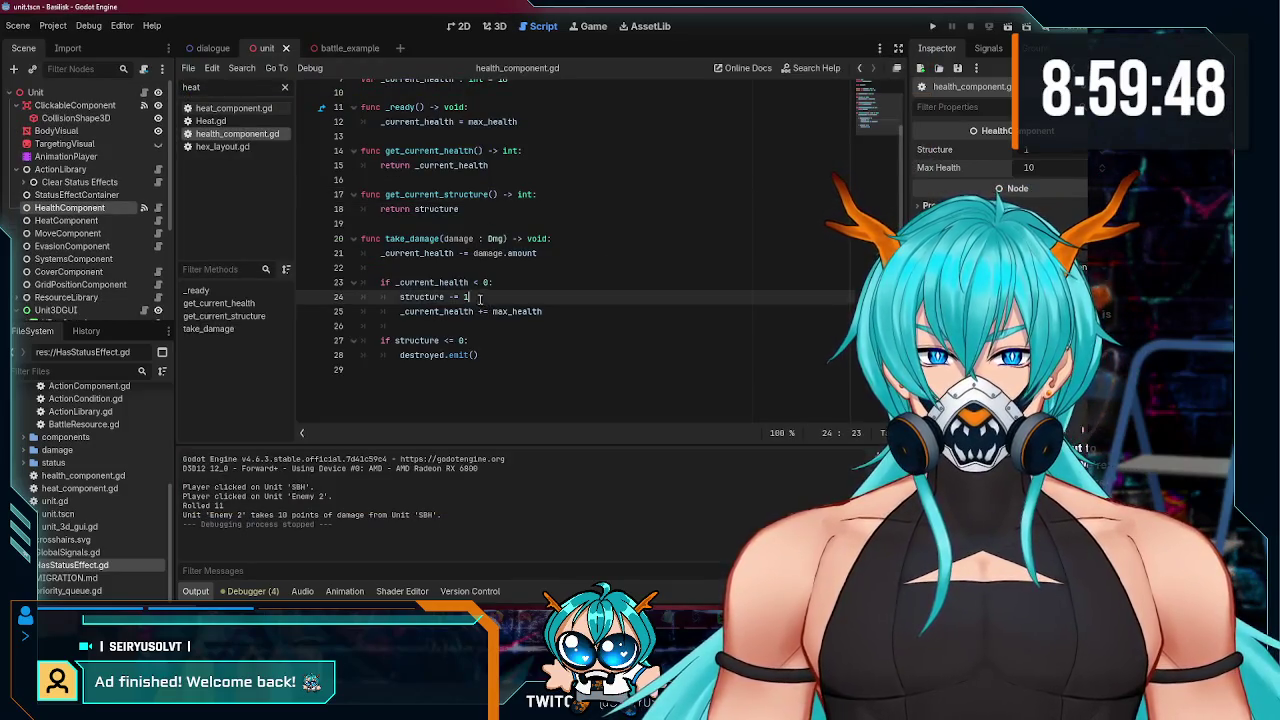
click(440, 356)
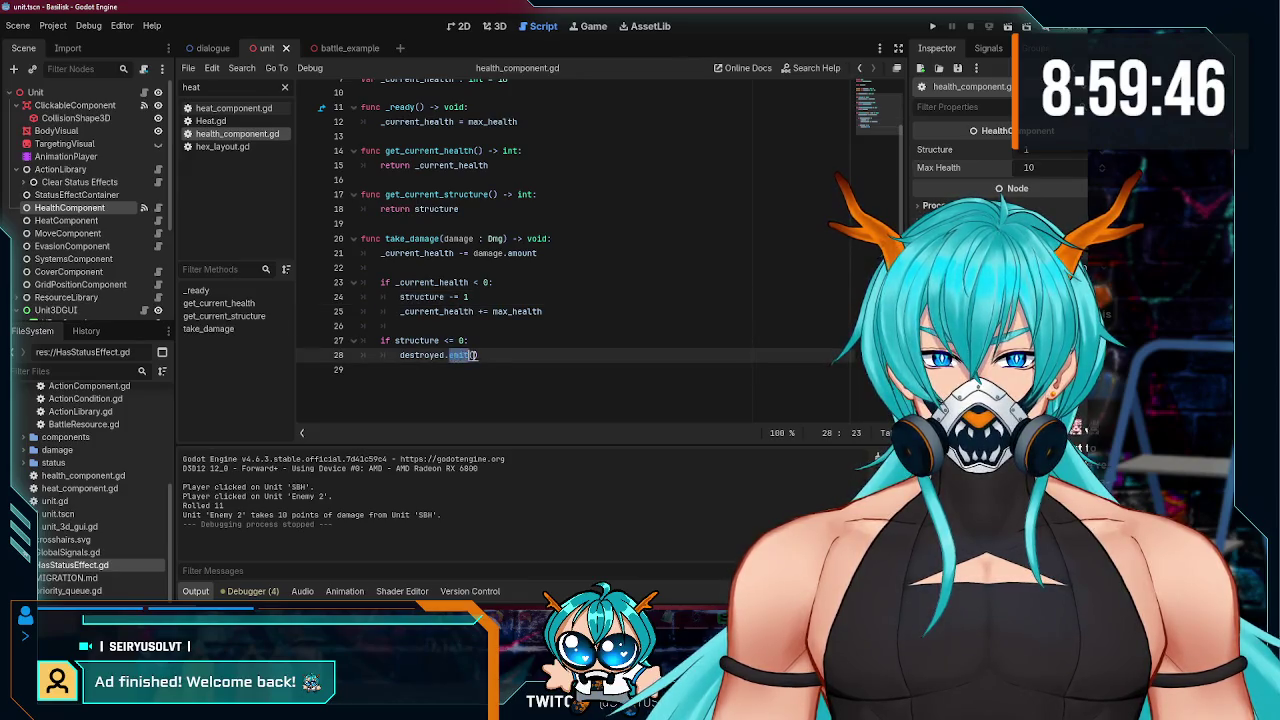
click(490, 341)
key(Return)
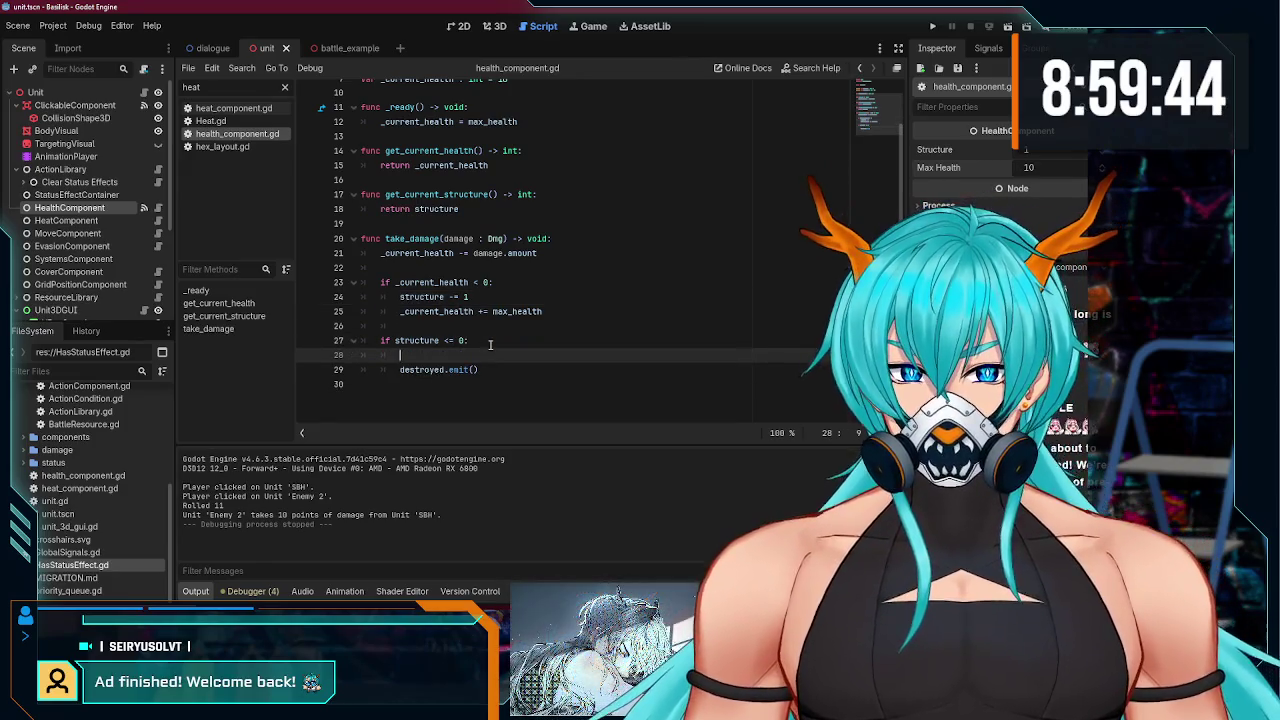
key(BackSpace)
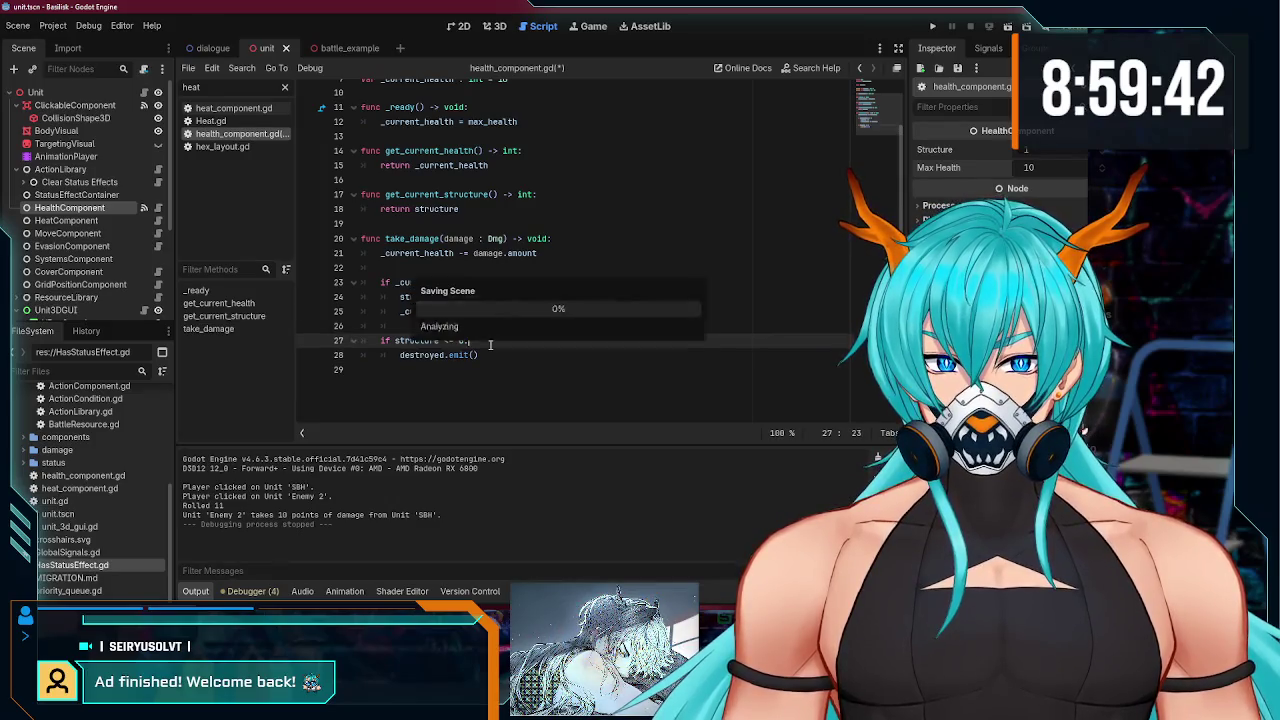
- Change the health check to '_current_health <= 0' and run the game
double_click(421, 282)
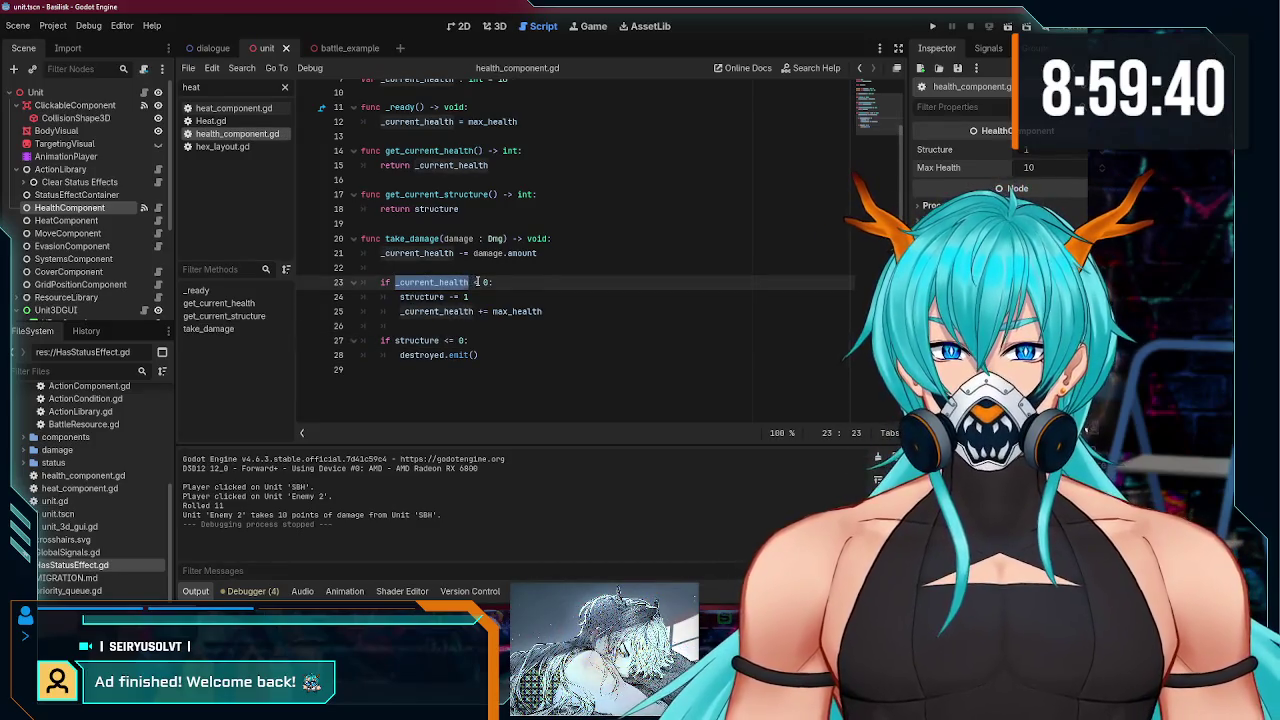
click(481, 282)
text(=)
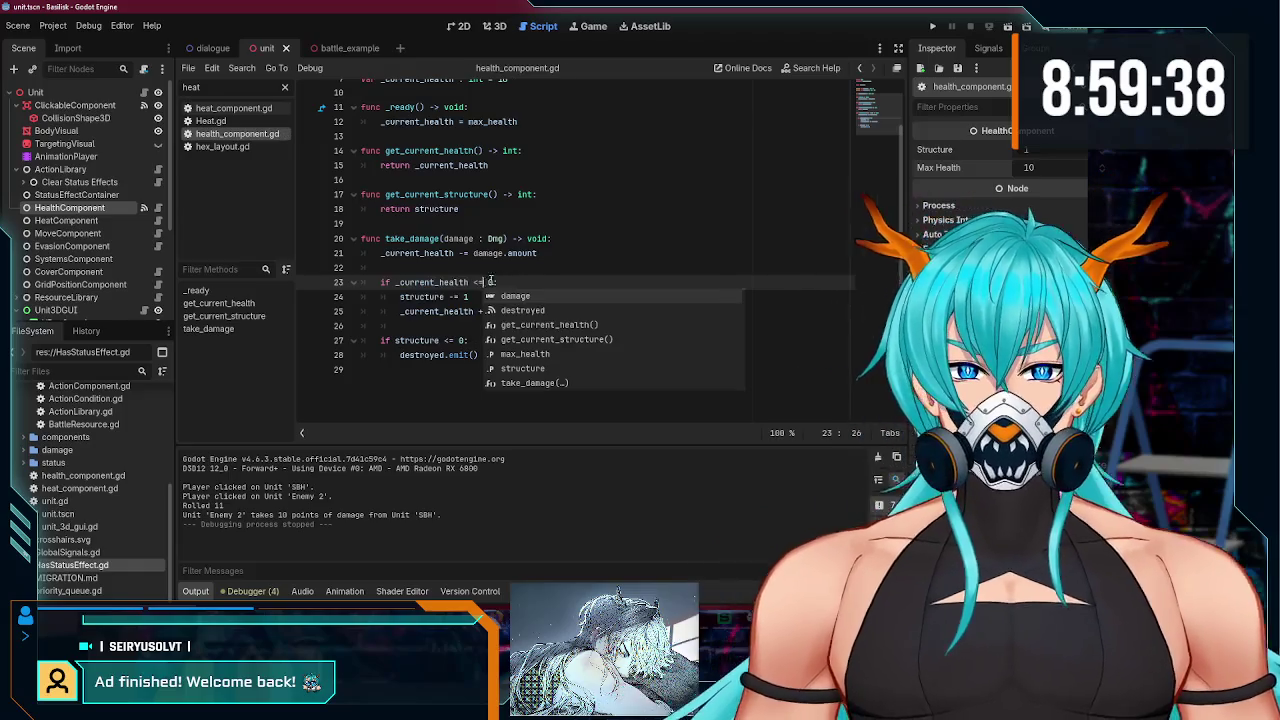
click(560, 267)
click(933, 27)
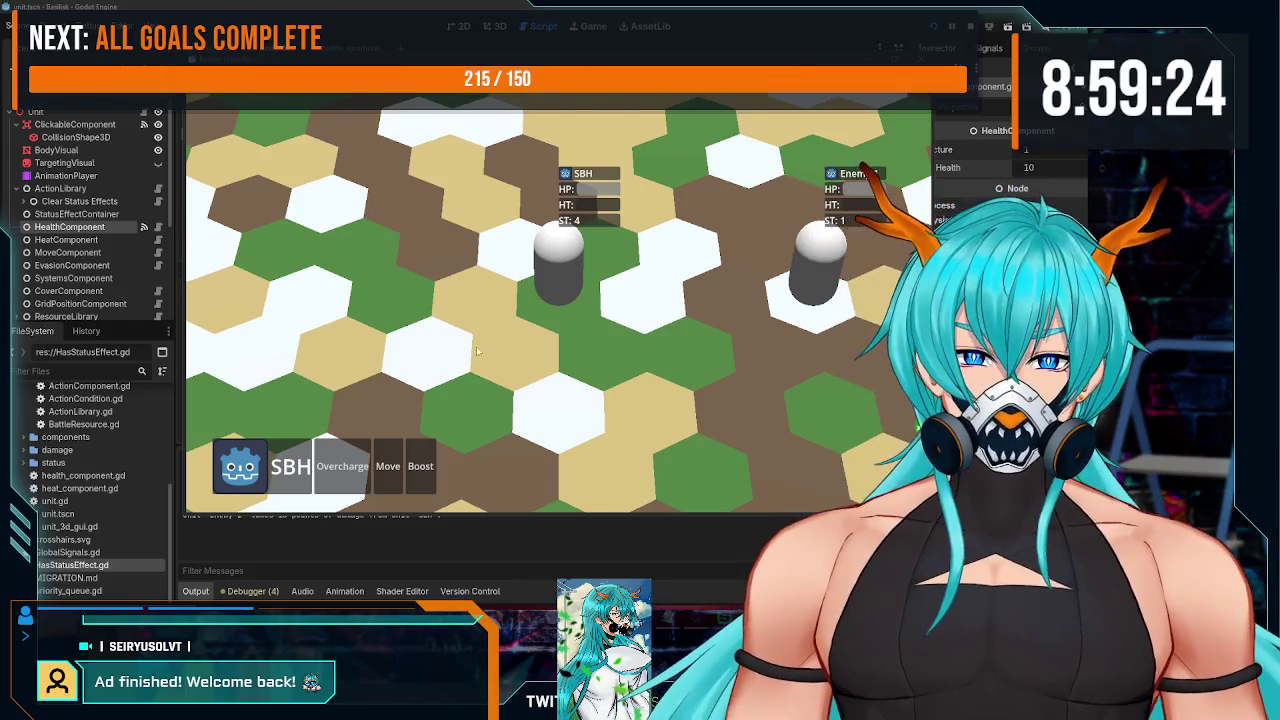
- Select SBH and move it to a hex tile, triggering the EventBus freed-instance error
click(568, 270)
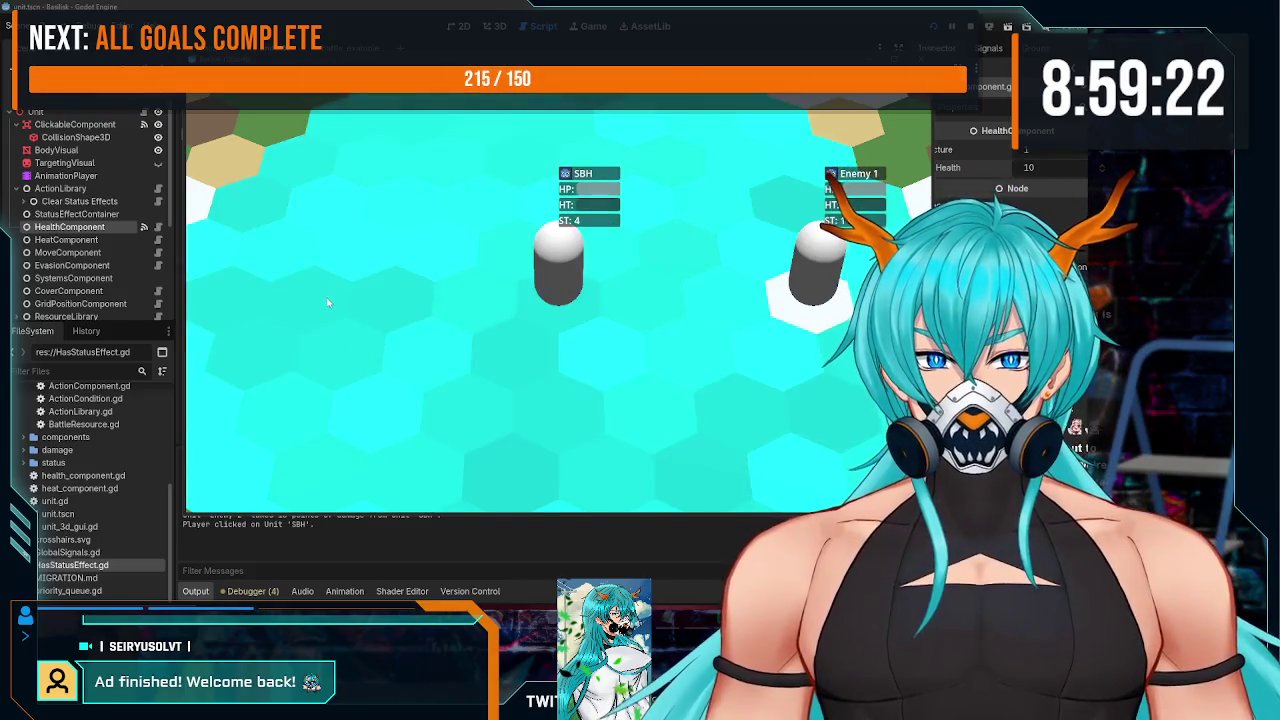
click(303, 310)
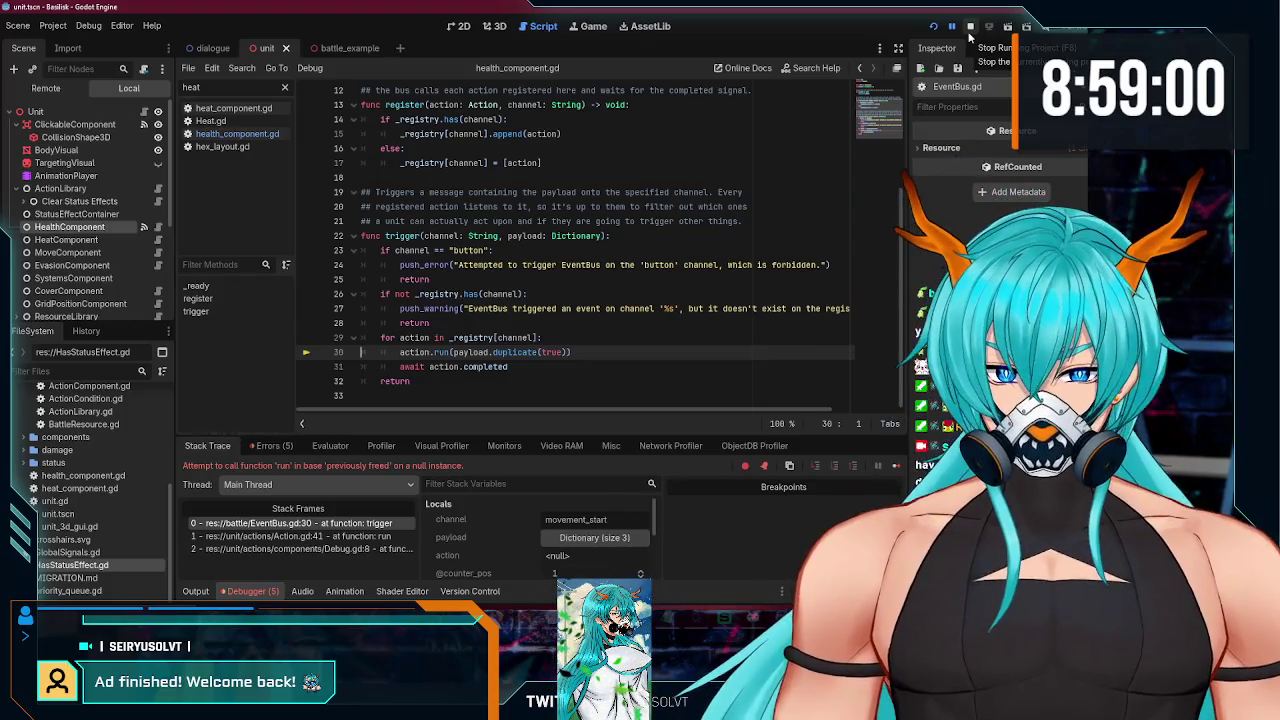
- Stop the paused debug session with F8
scroll(652, 163, up, 4)
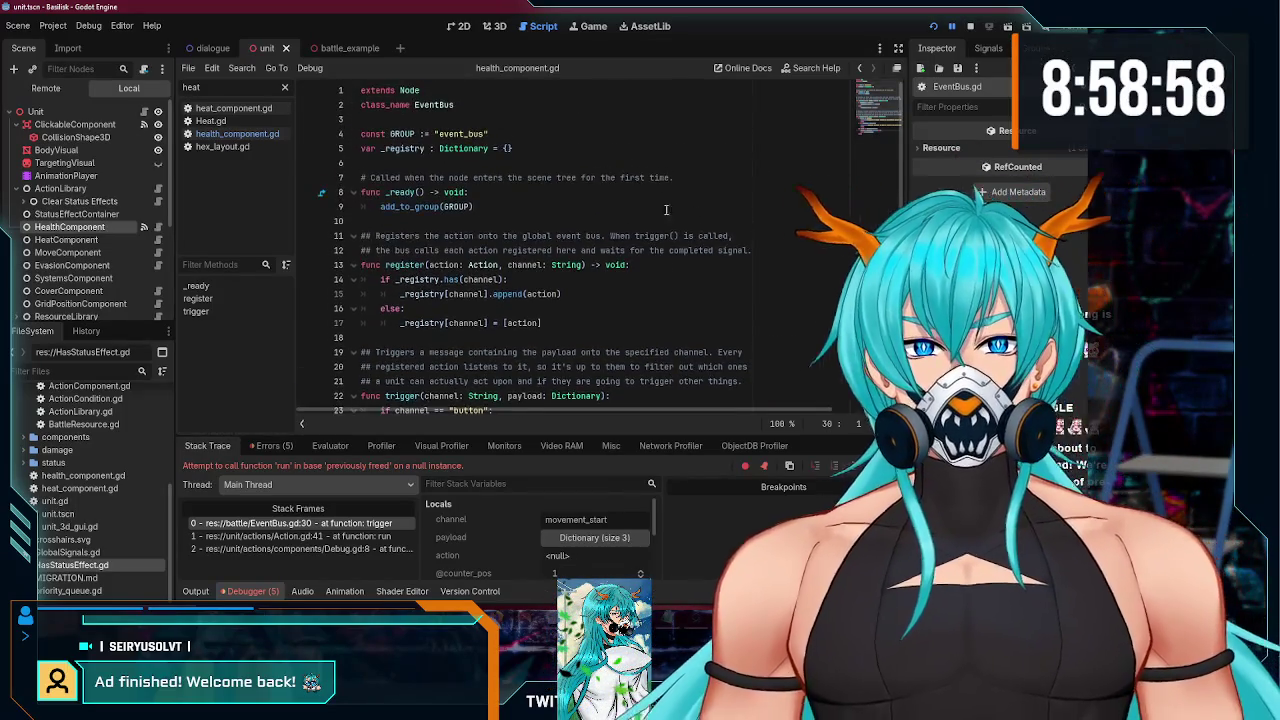
scroll(648, 180, down, 4)
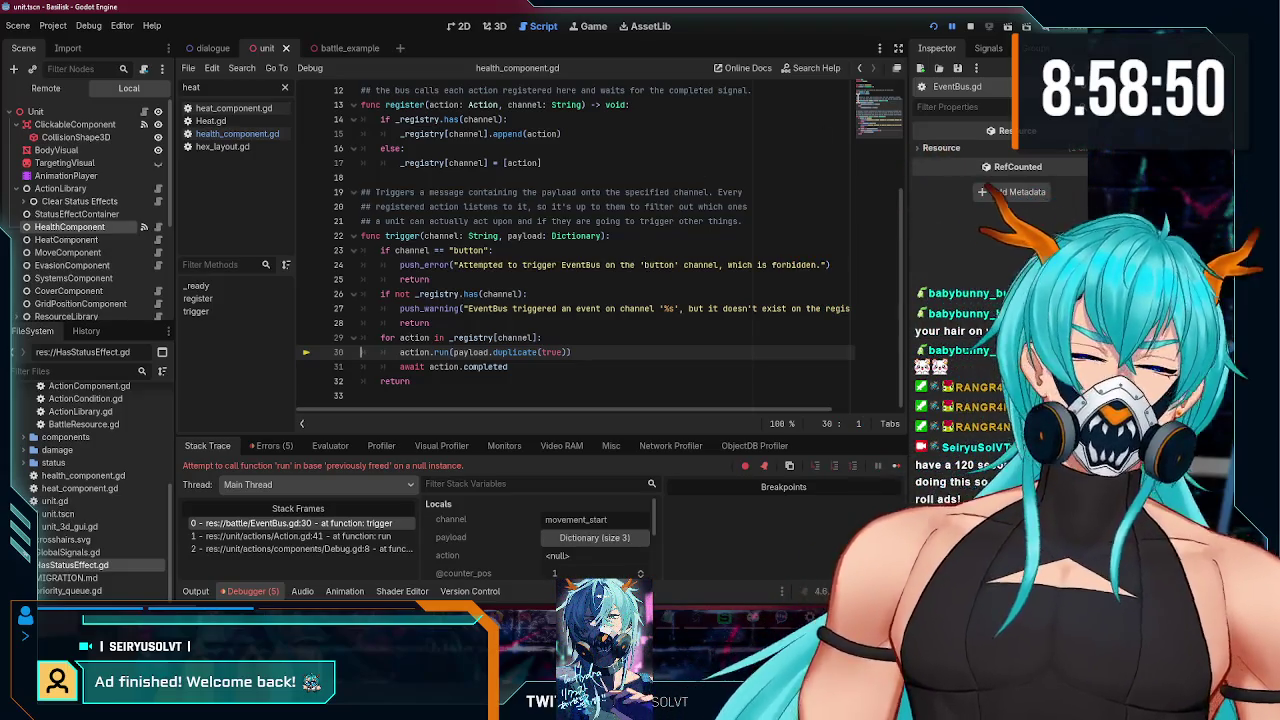
key(F8)
- Paste a copy of the register function on a new line below the original
drag(580, 337, 350, 236)
key(ctrl+c)
click(585, 331)
key(Return)
key(ctrl+v)
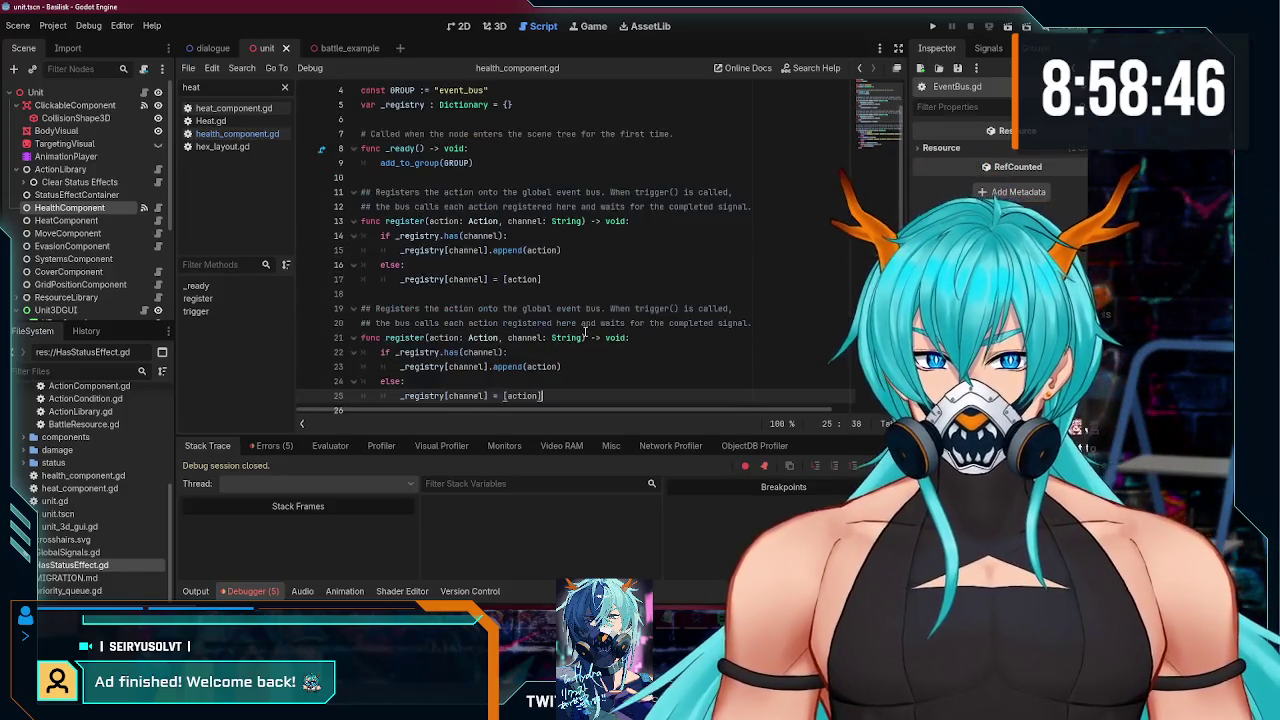
- Rename the copied function to deregister
click(385, 337)
text(de)
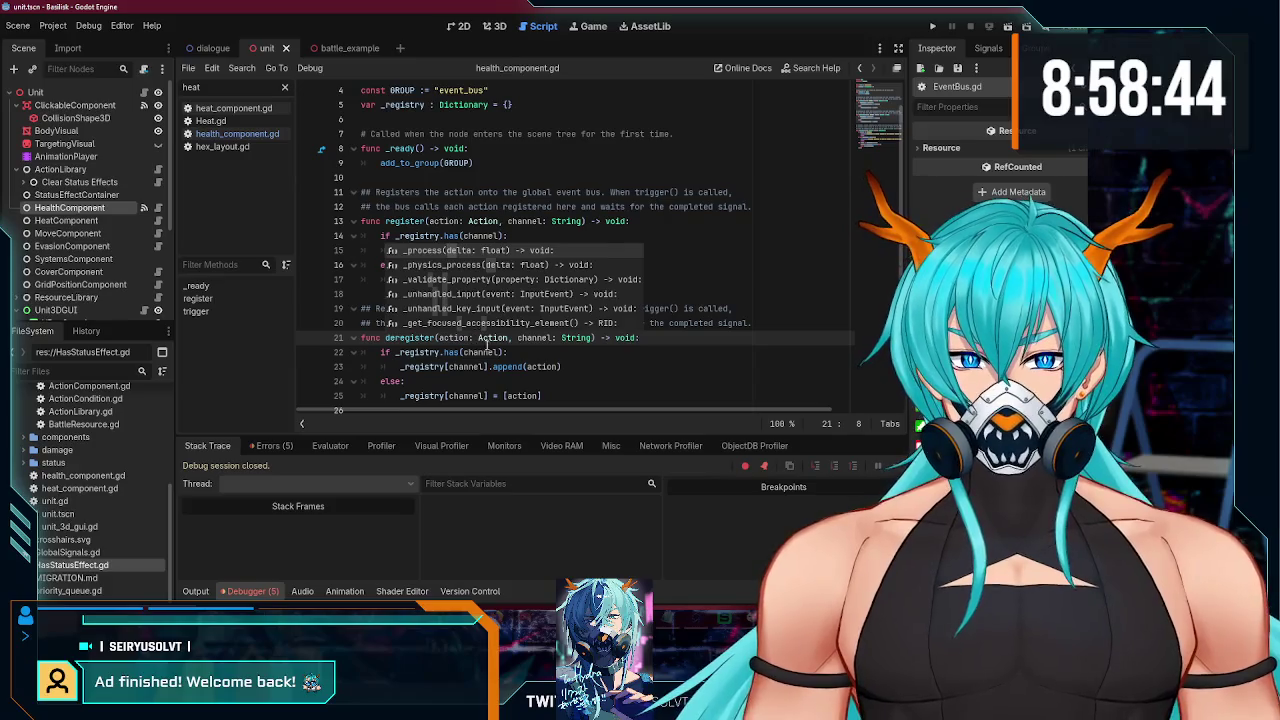
click(520, 352)
scroll(540, 290, down, 1)
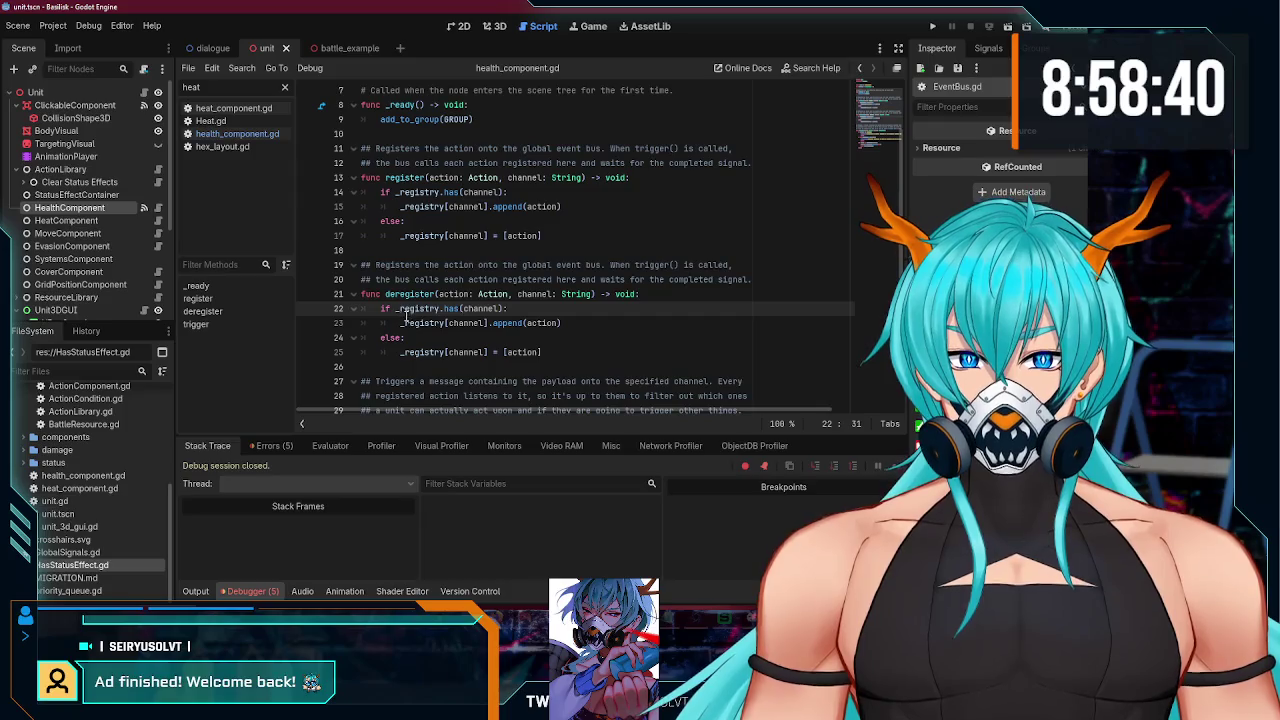
scroll(568, 351, down, 4)
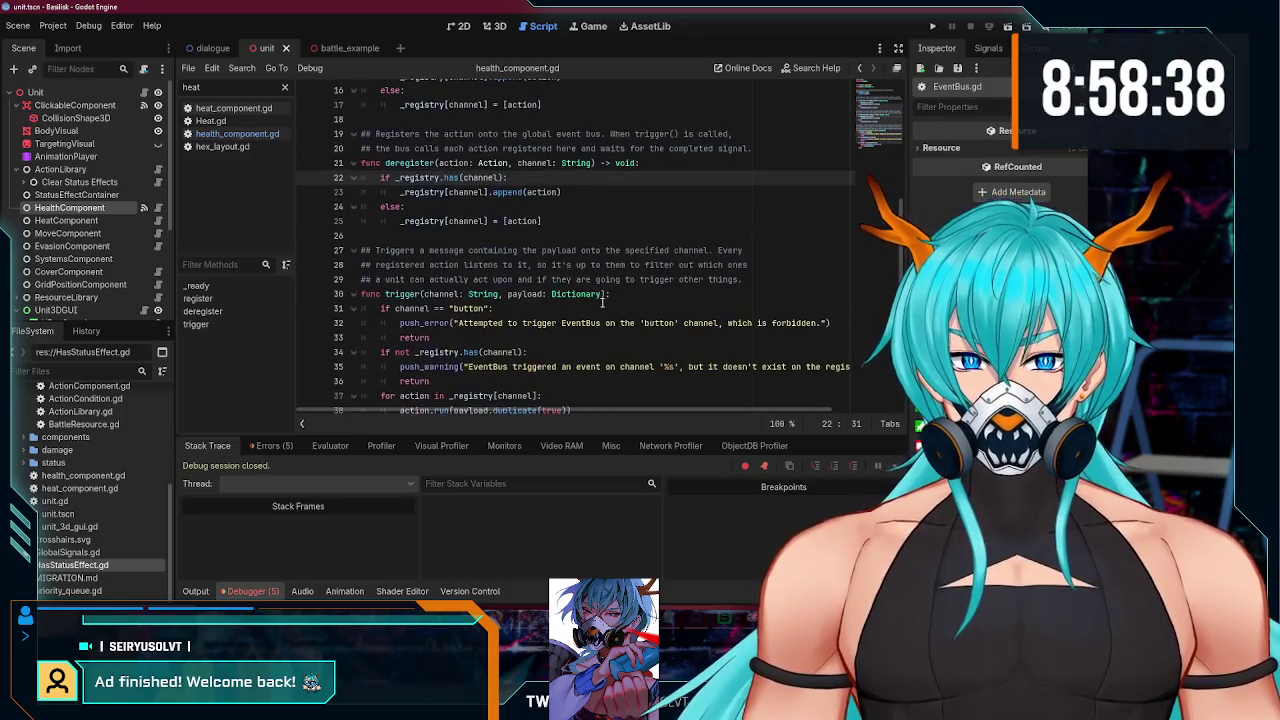
- Replace the registry assignment in deregister's else branch with the copied push_error line, fixing indentation
drag(430, 337, 838, 325)
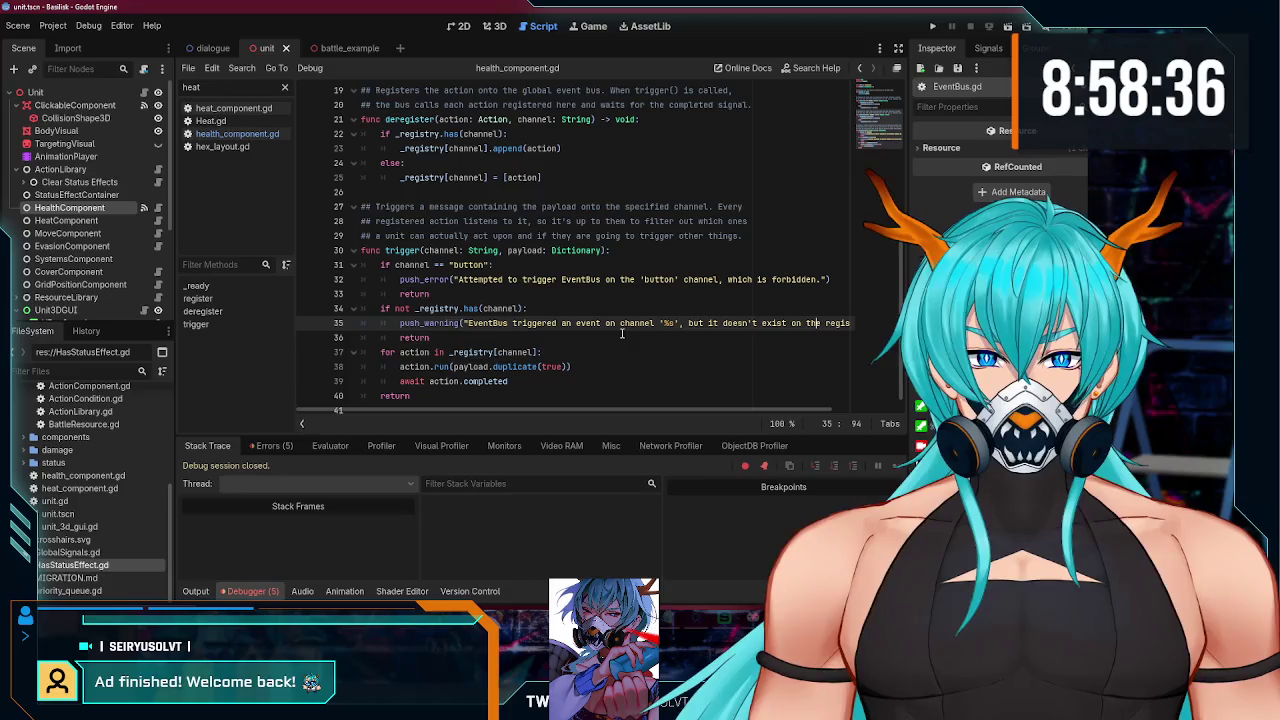
drag(460, 280, 830, 280)
click(568, 185)
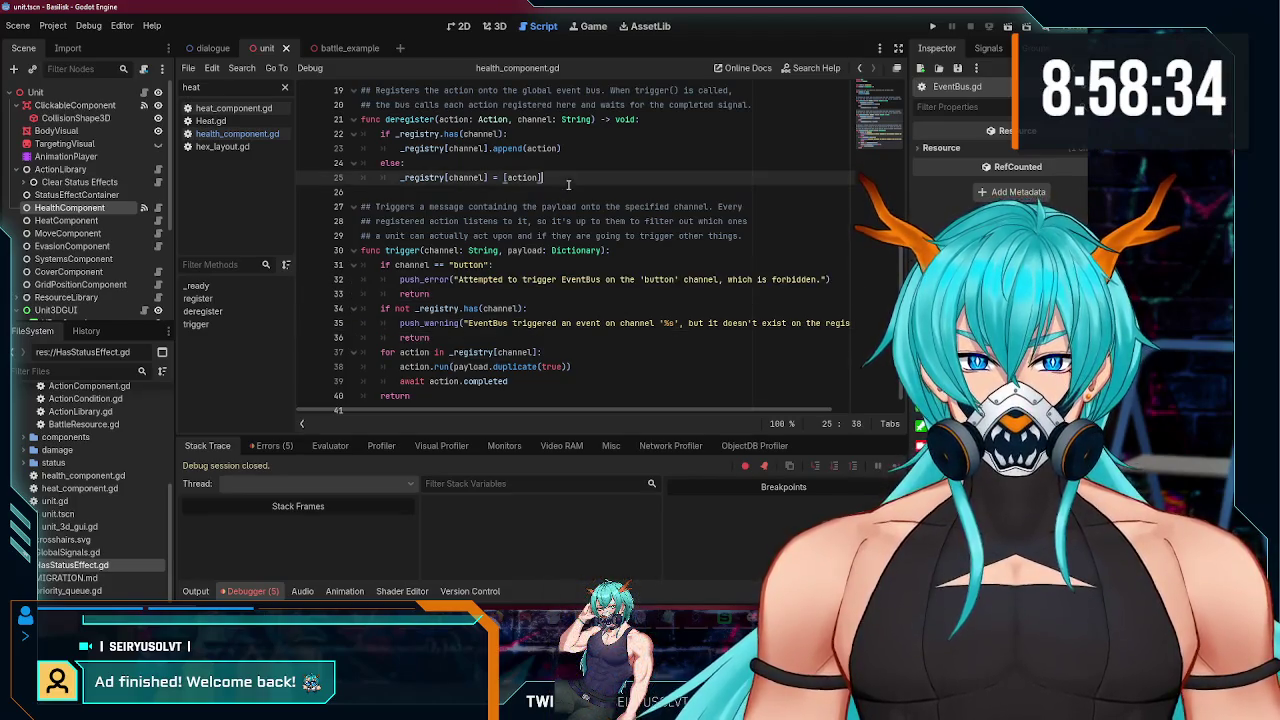
text(push_error("Attempted to trigger EventBus on the 'button' channel, which is forbidden."))
click(440, 177)
key(BackSpace)
key(BackSpace)
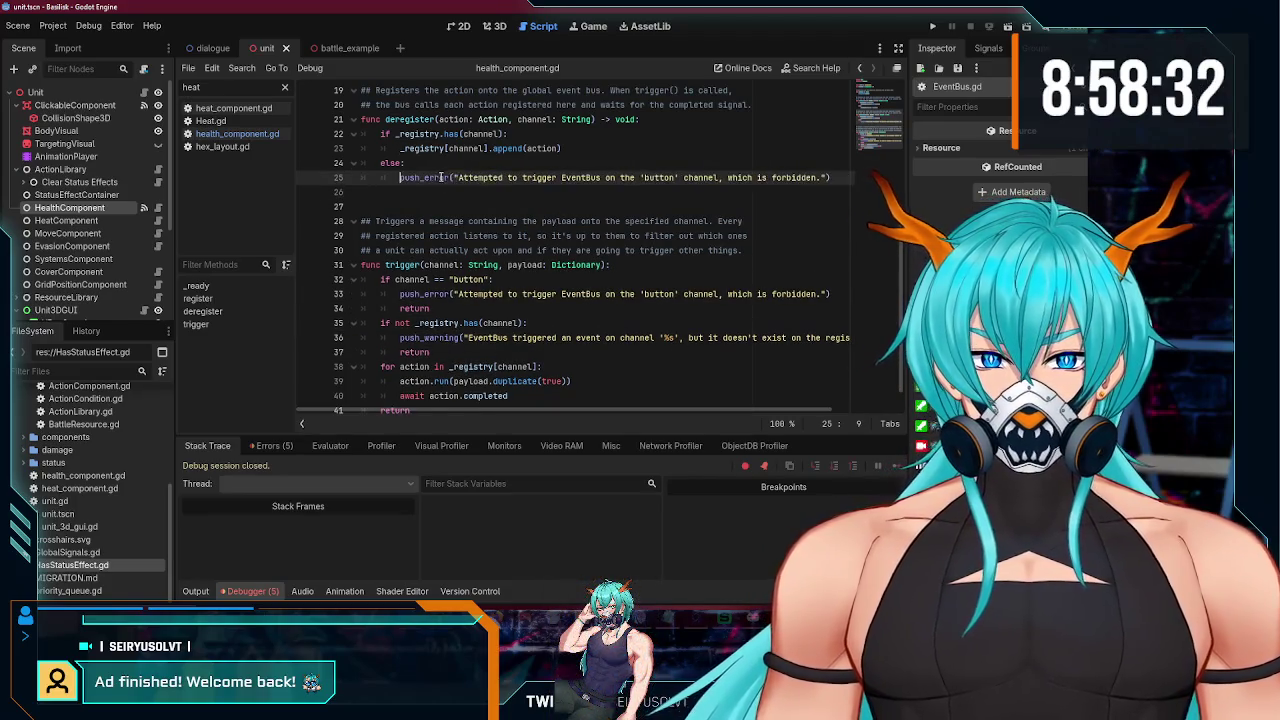
click(520, 194)
key(BackSpace)
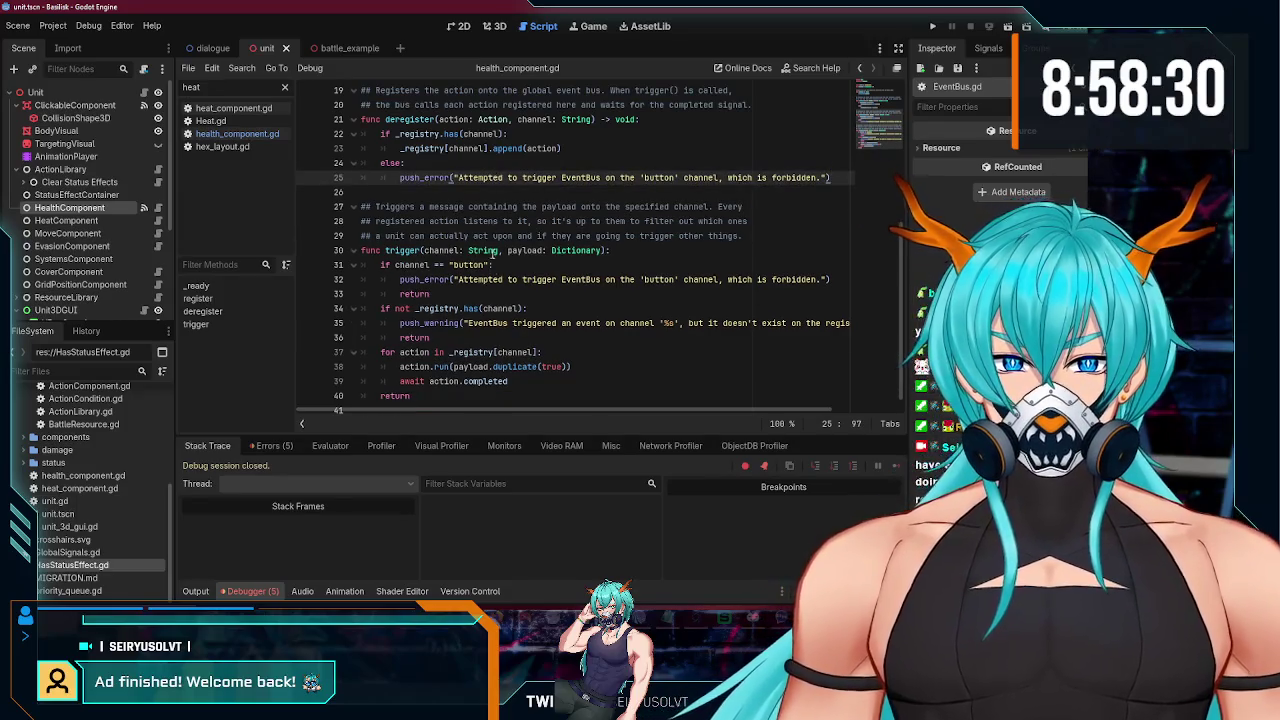
- Copy the missing-channel warning message into the new push_error call
double_click(488, 323)
mouse_move(490, 321)
mouse_down()
mouse_move(845, 323)
mouse_move(797, 322)
mouse_up()
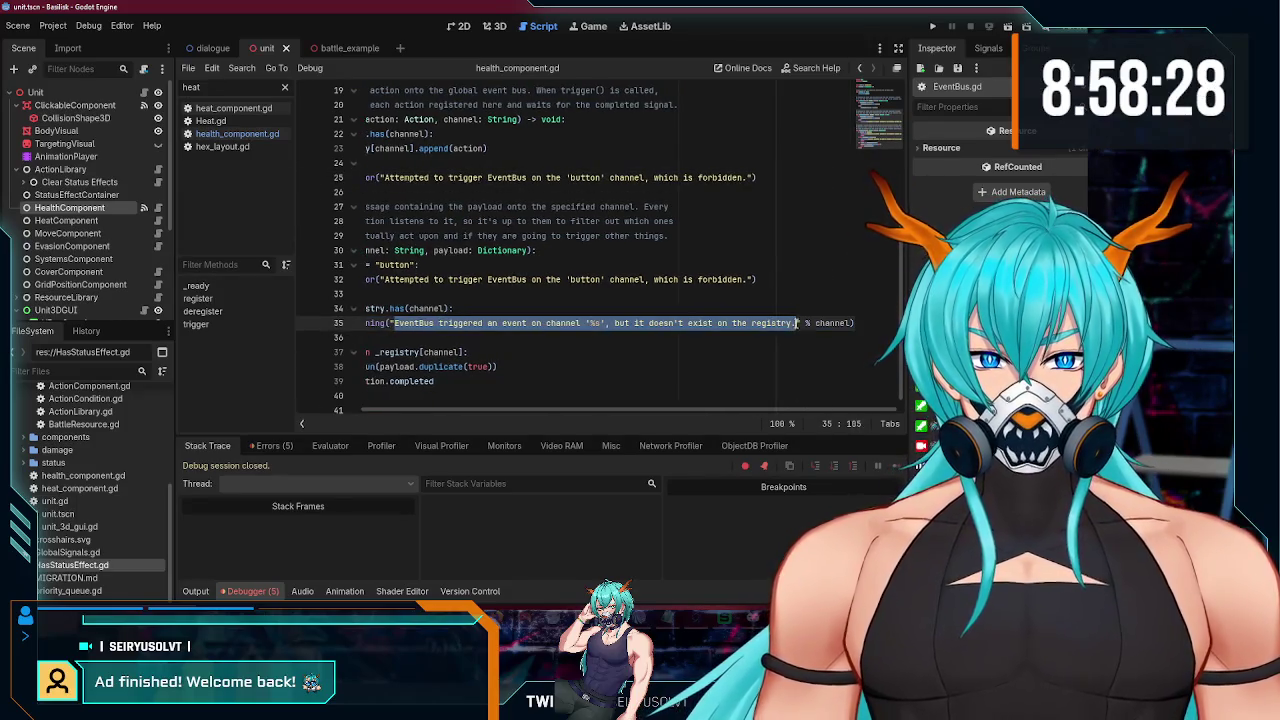
key(ctrl+c)
drag(381, 177, 754, 177)
key(ctrl+v)
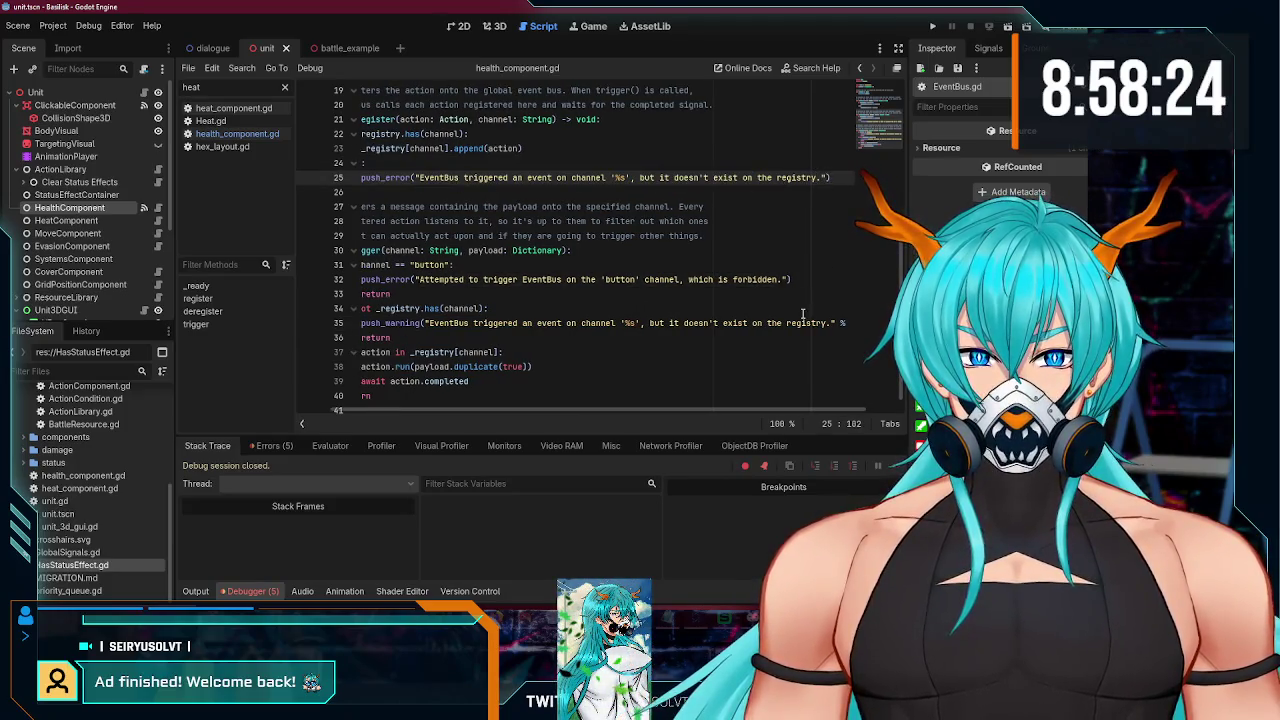
drag(836, 323, 860, 323)
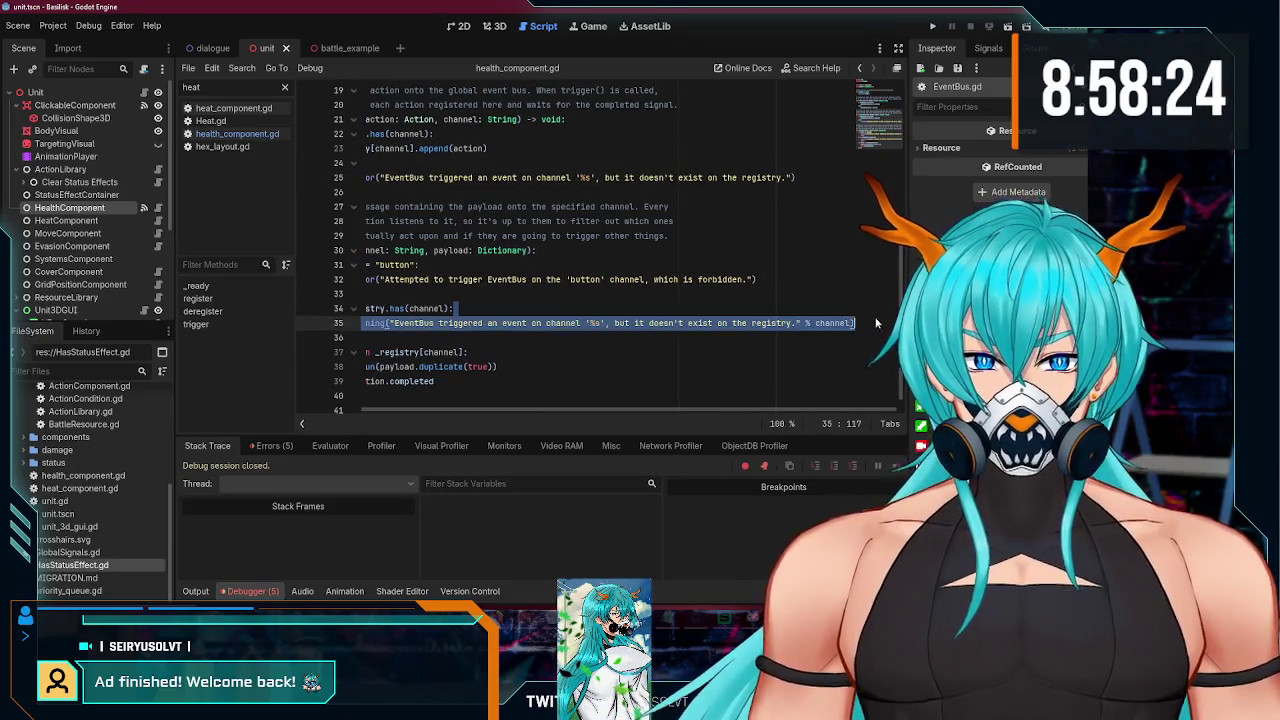
click(790, 178)
- Review deregister and select 'Registers' in its copied doc comment
drag(642, 406, 578, 406)
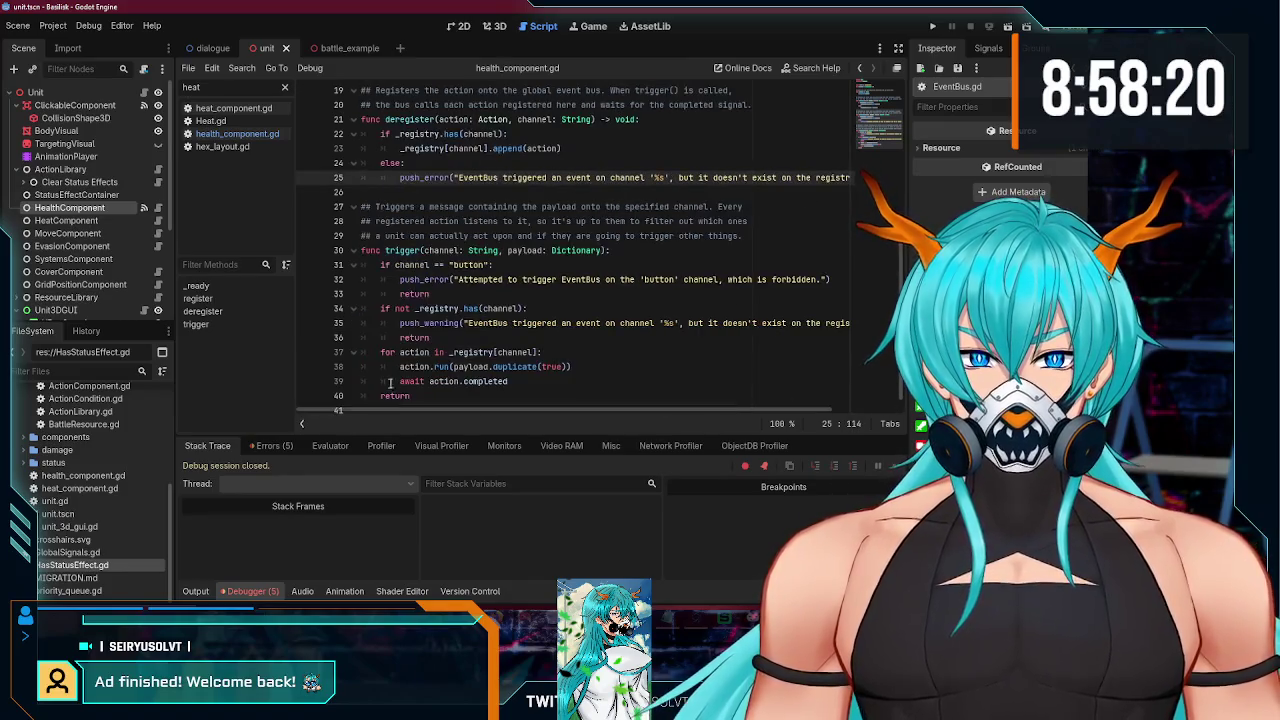
click(513, 167)
scroll(540, 203, up, 2)
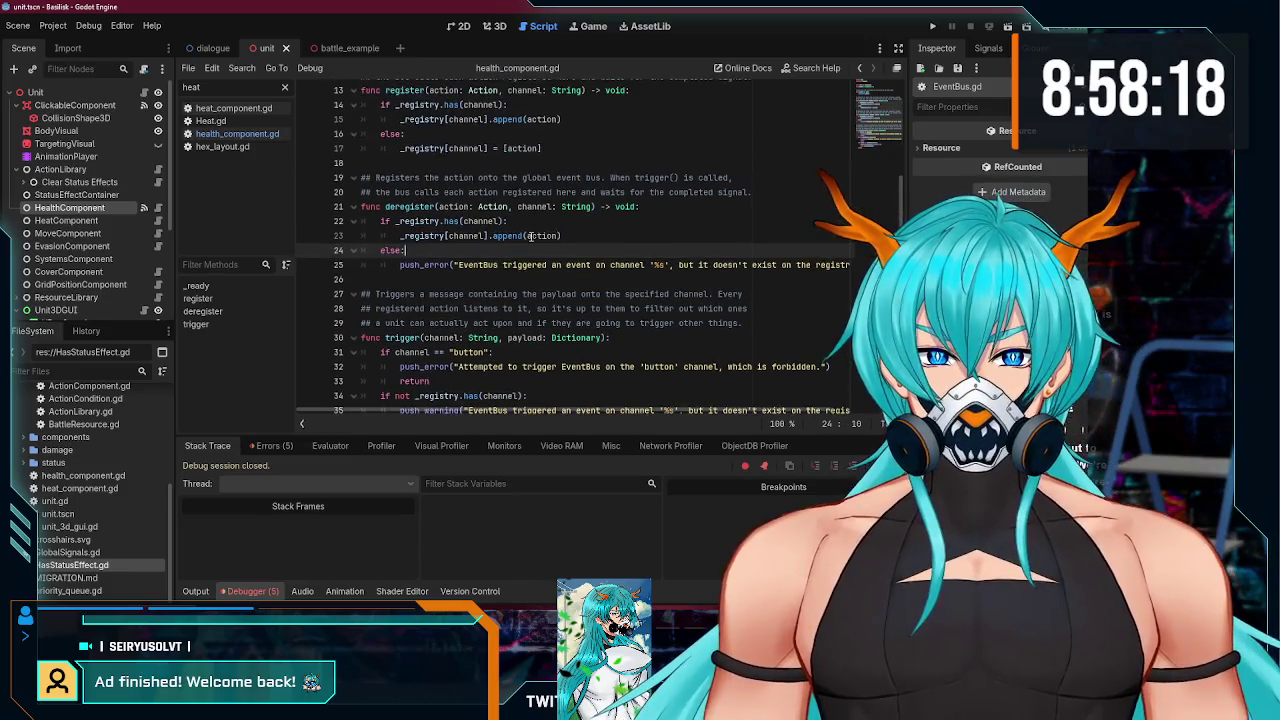
mouse_move(498, 411)
mouse_down()
mouse_move(596, 410)
mouse_move(503, 277)
mouse_up()
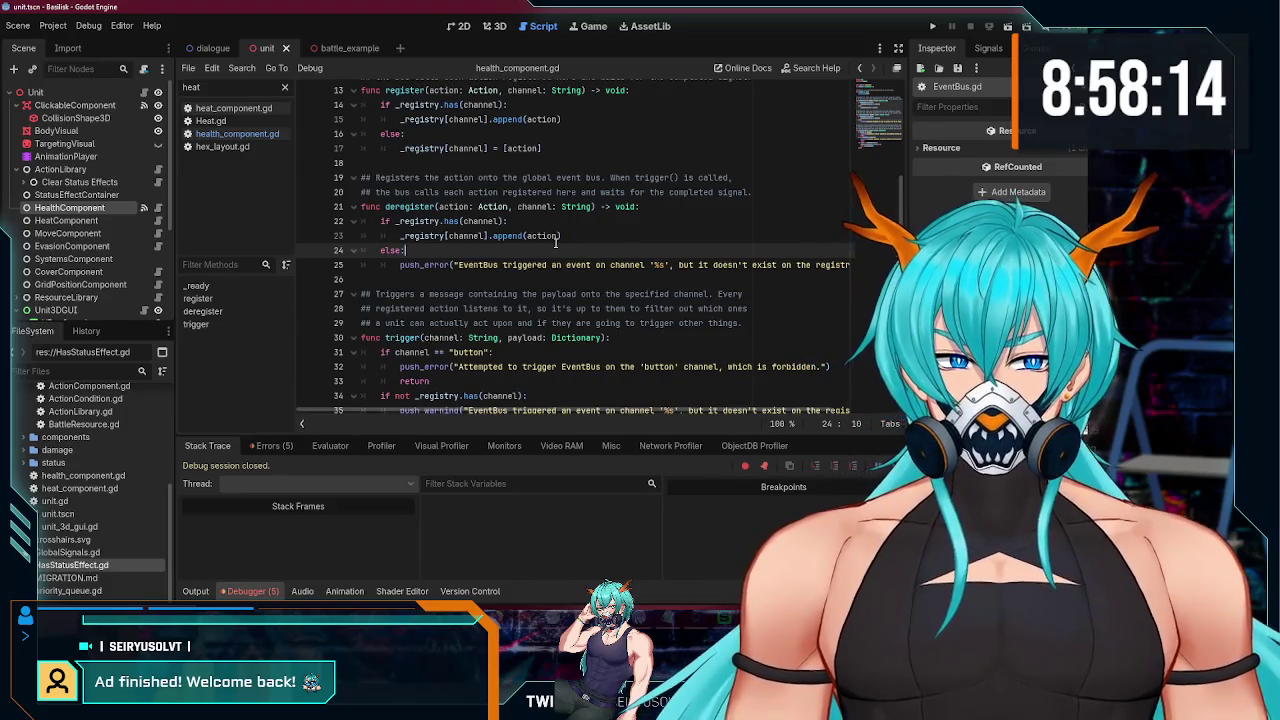
double_click(390, 177)
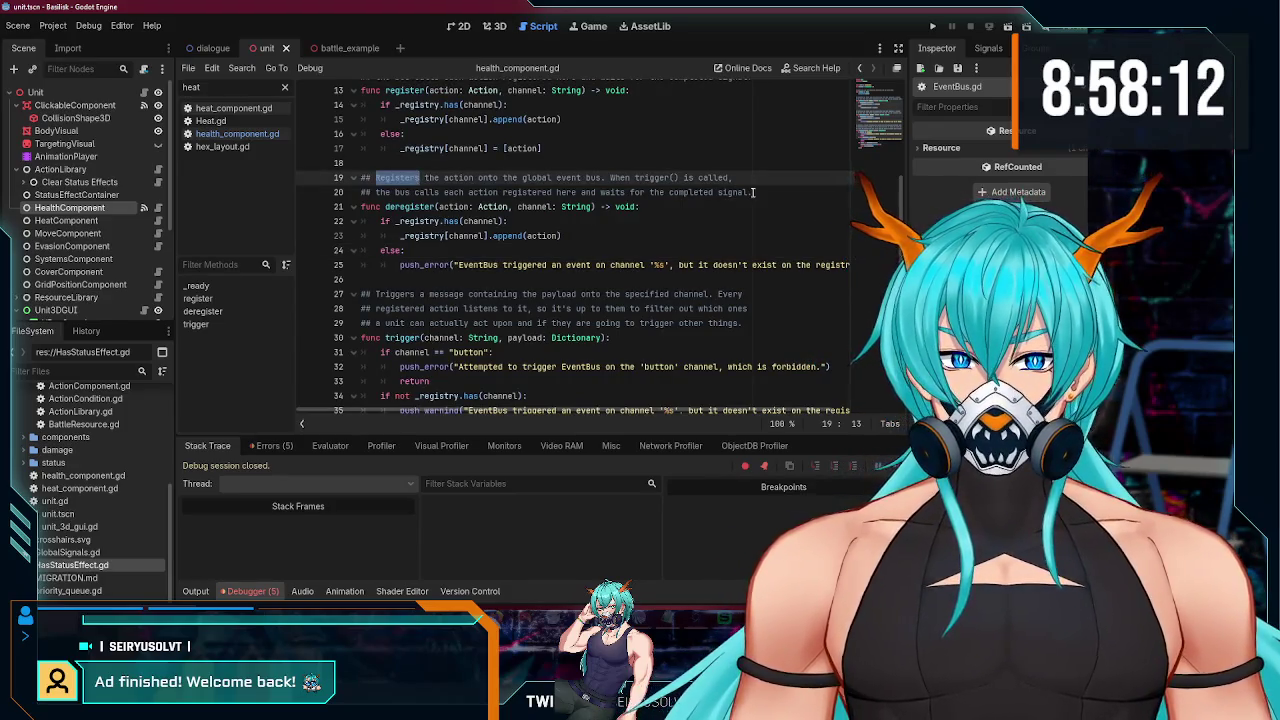
- Rewrite the ## doc comment above deregister to describe the event bus registry removal
drag(750, 192, 345, 185)
key(BackSpace)
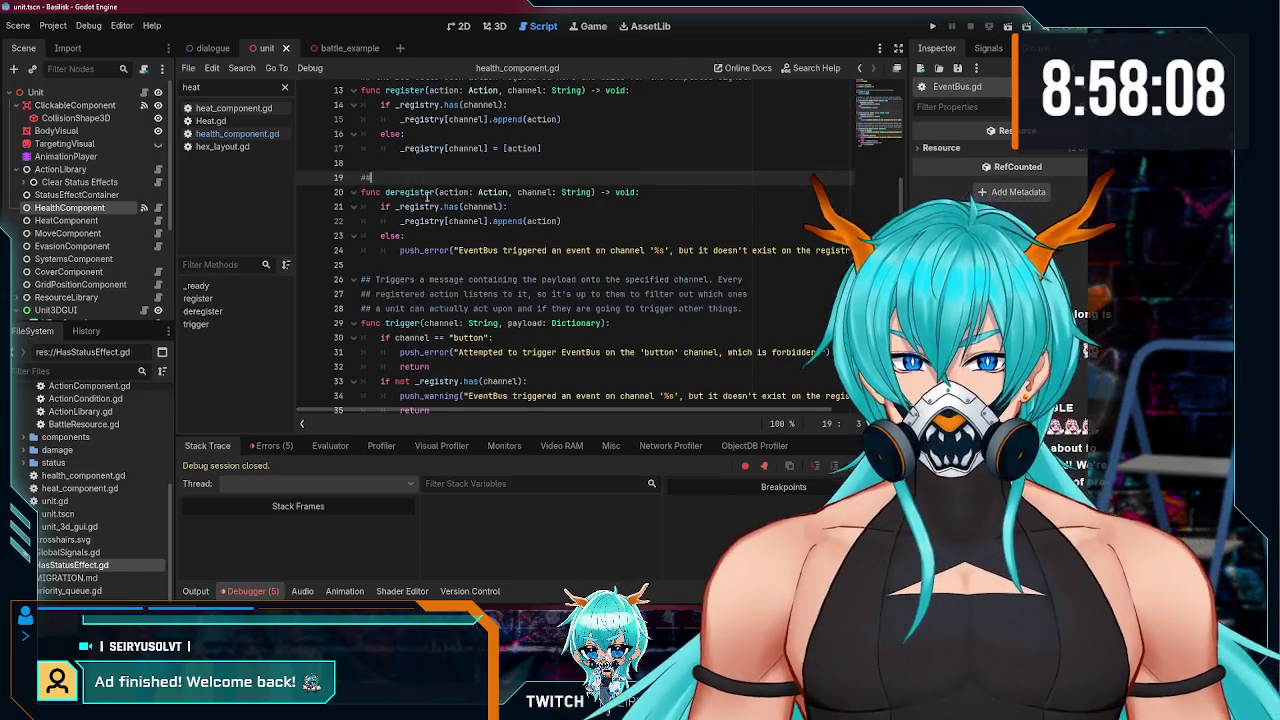
text(Deregisters the action from the)
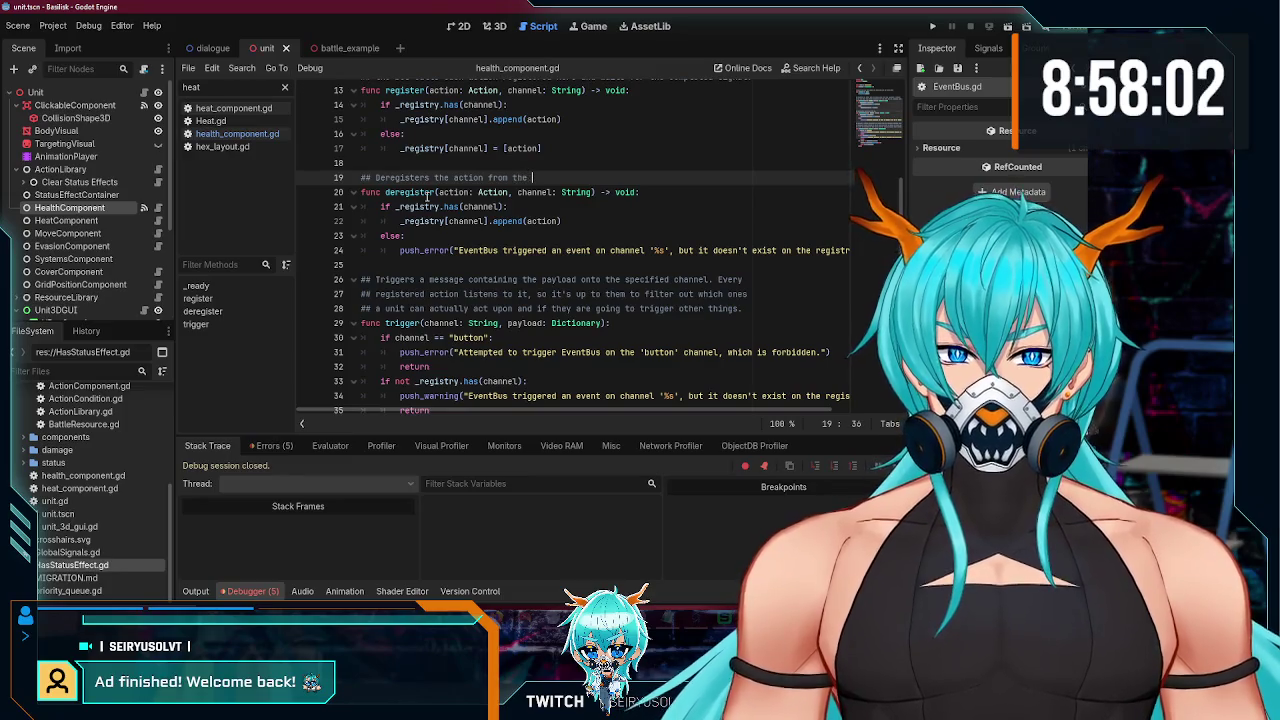
text(nt bus registry.)
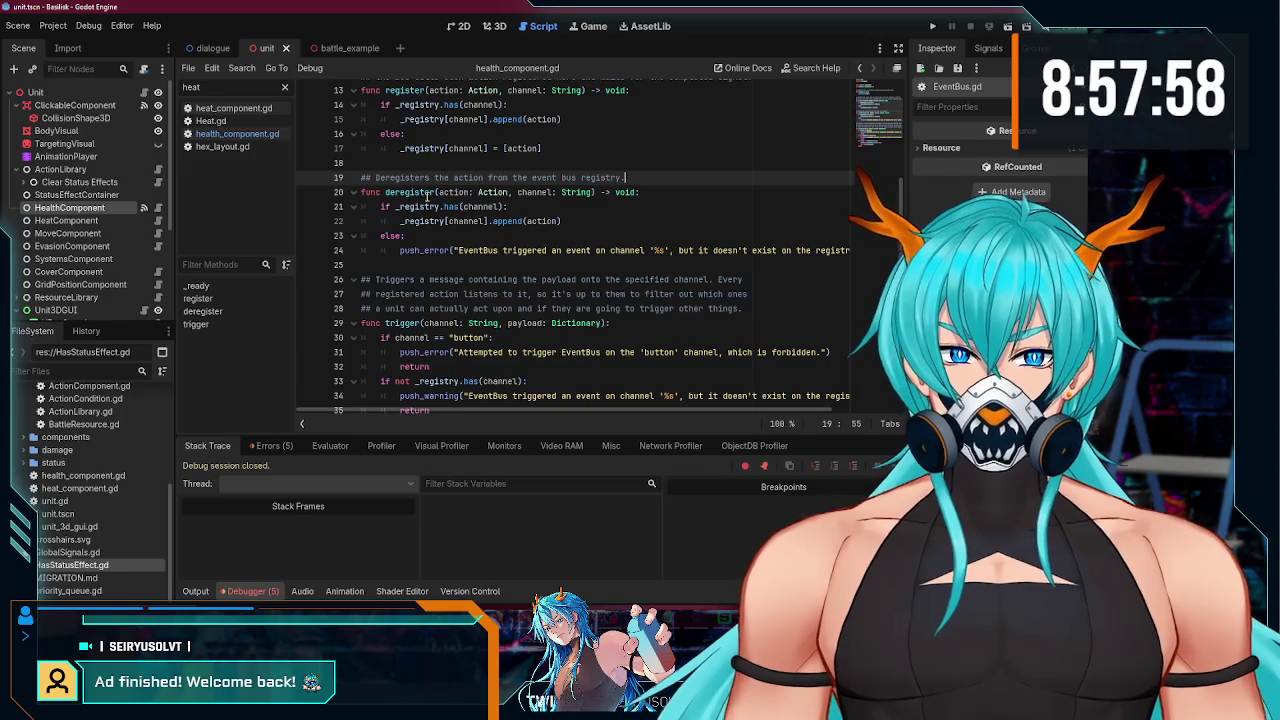
- Change 'append' to 'remove' on line 22 of deregister
click(561, 234)
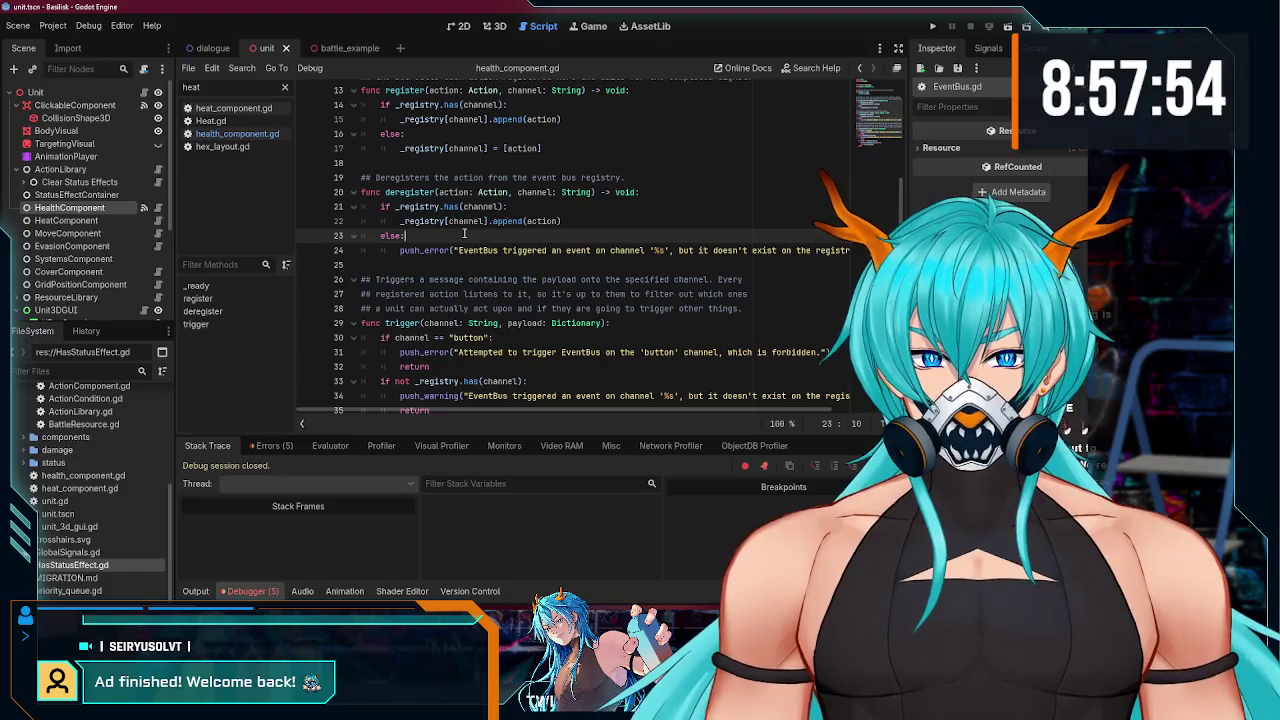
double_click(506, 221)
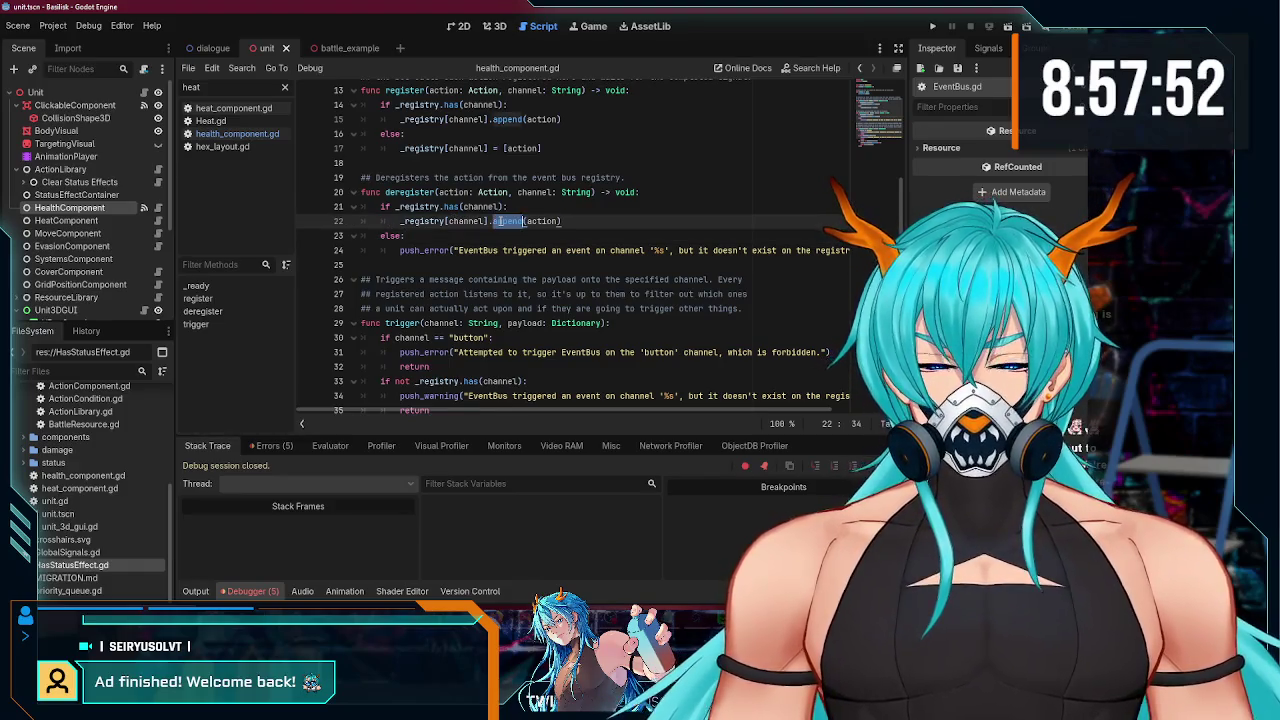
text(remove)
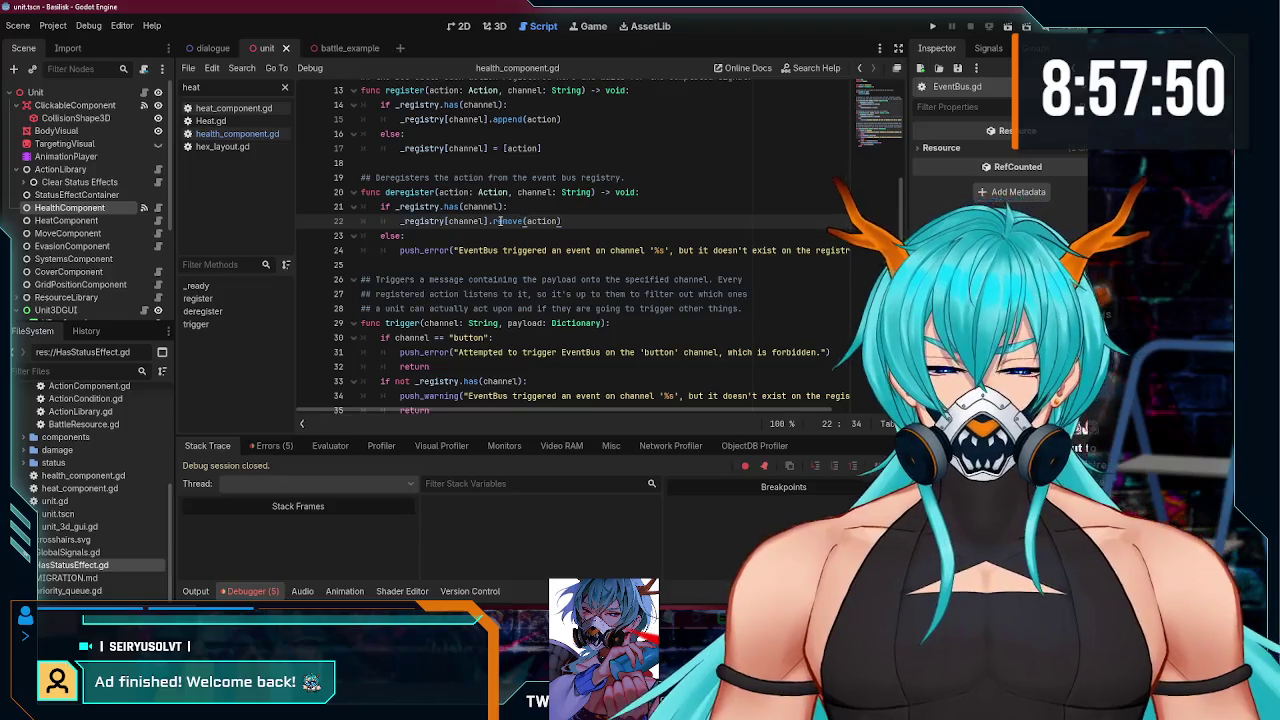
key(End)
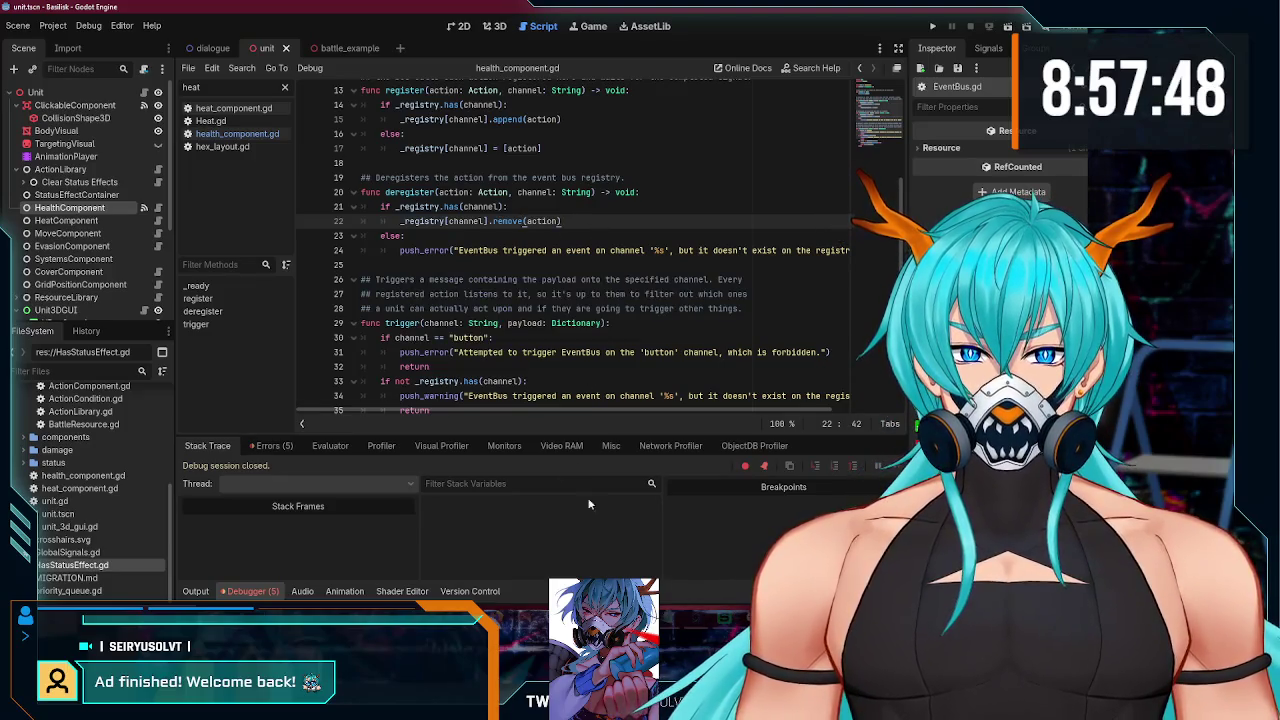
scroll(513, 254, up, 4)
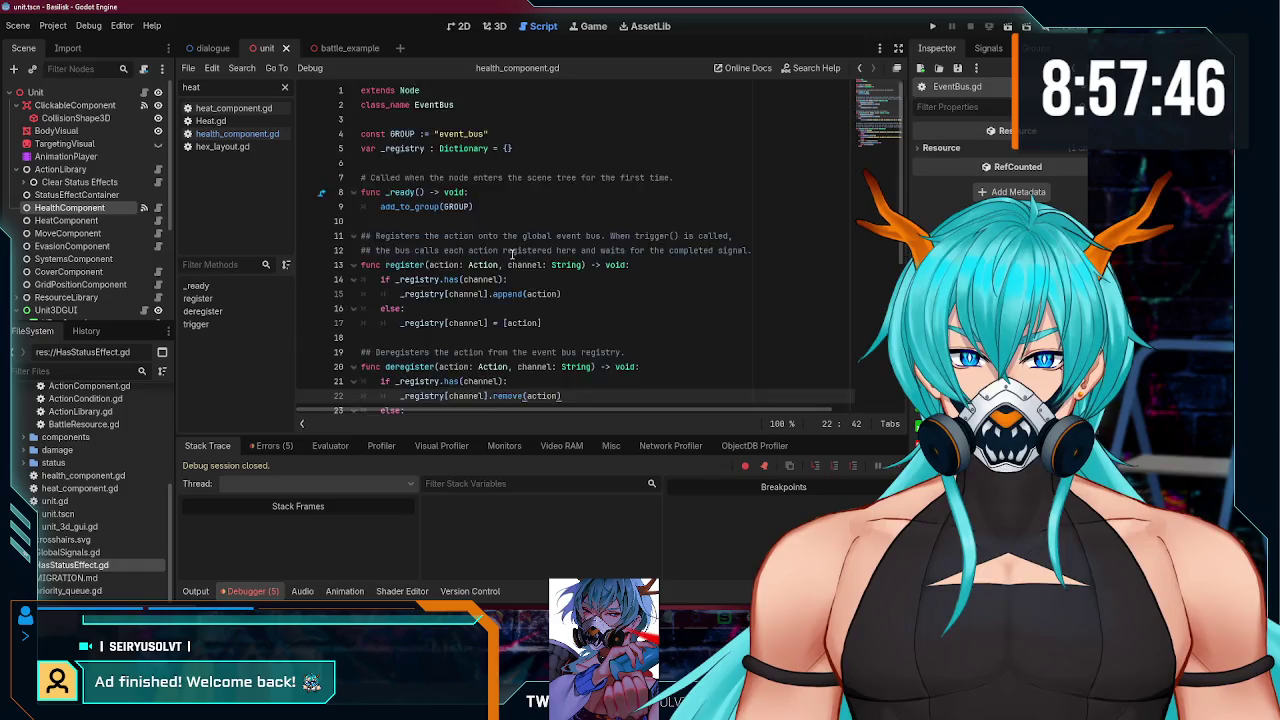
scroll(516, 270, down, 3)
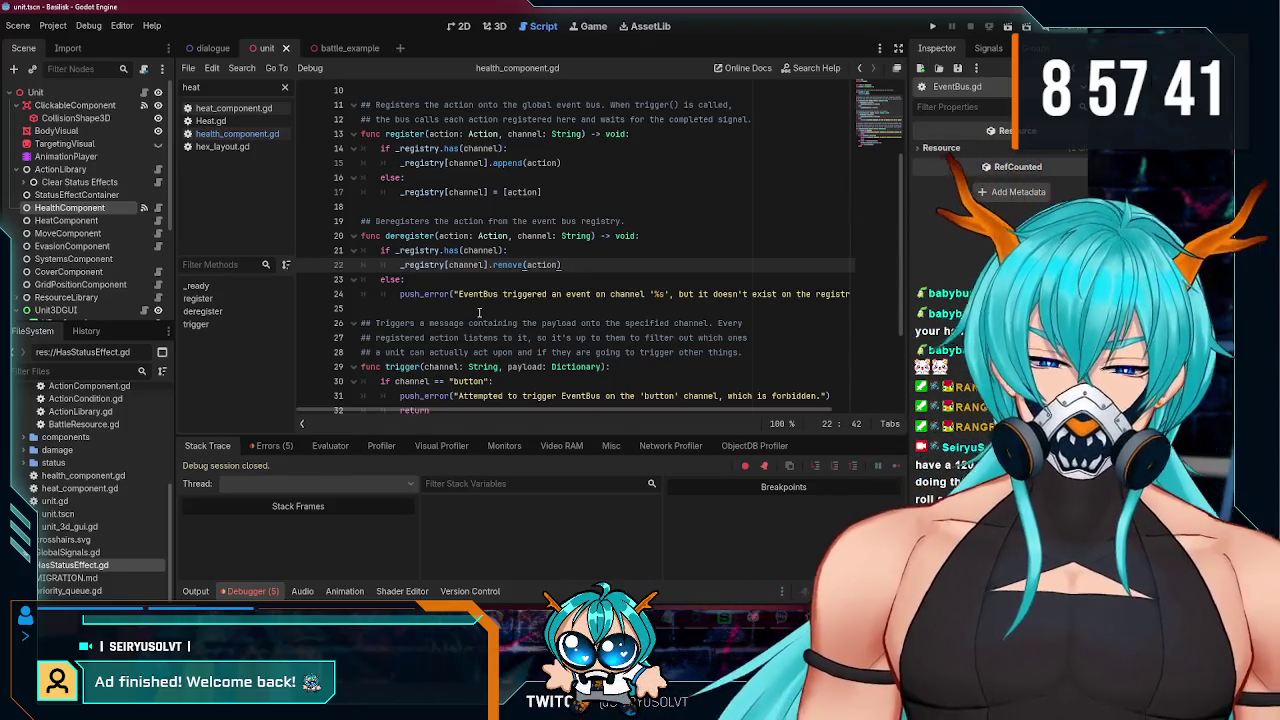
key(alt+Tab)
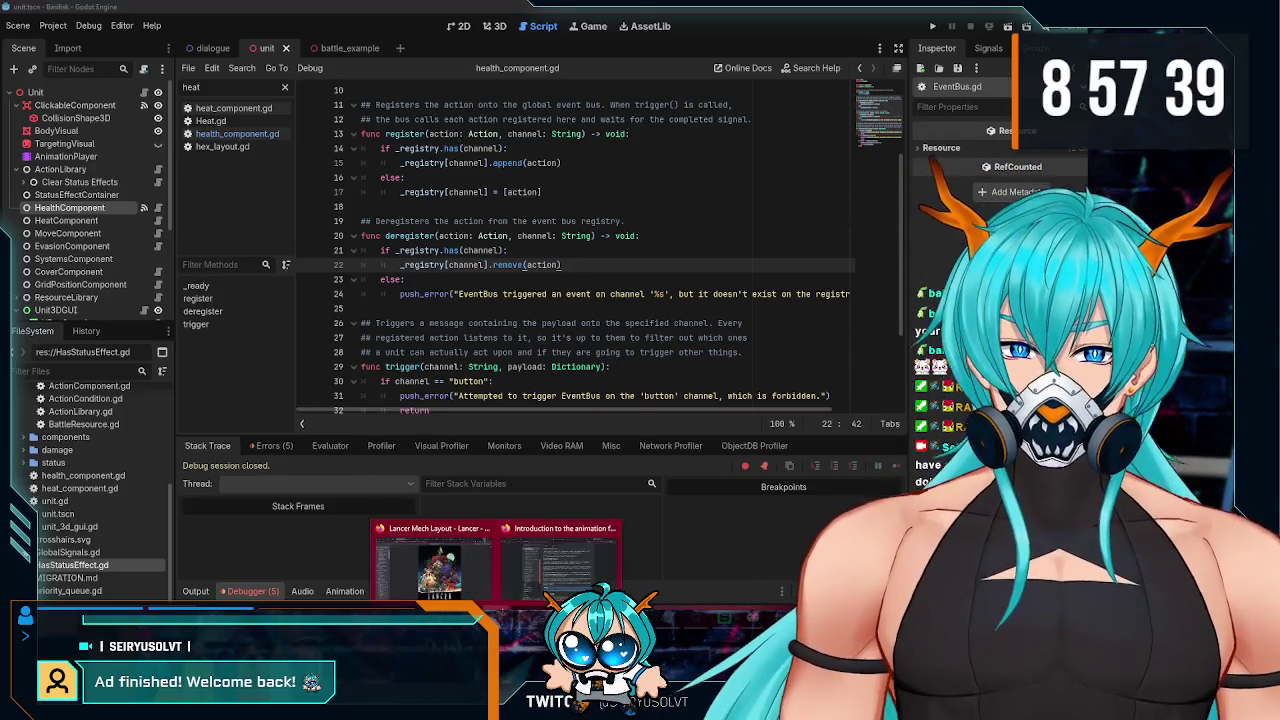
- Search Brave for 'godot remove specific element from array', skim results, and return to Godot
click(550, 37)
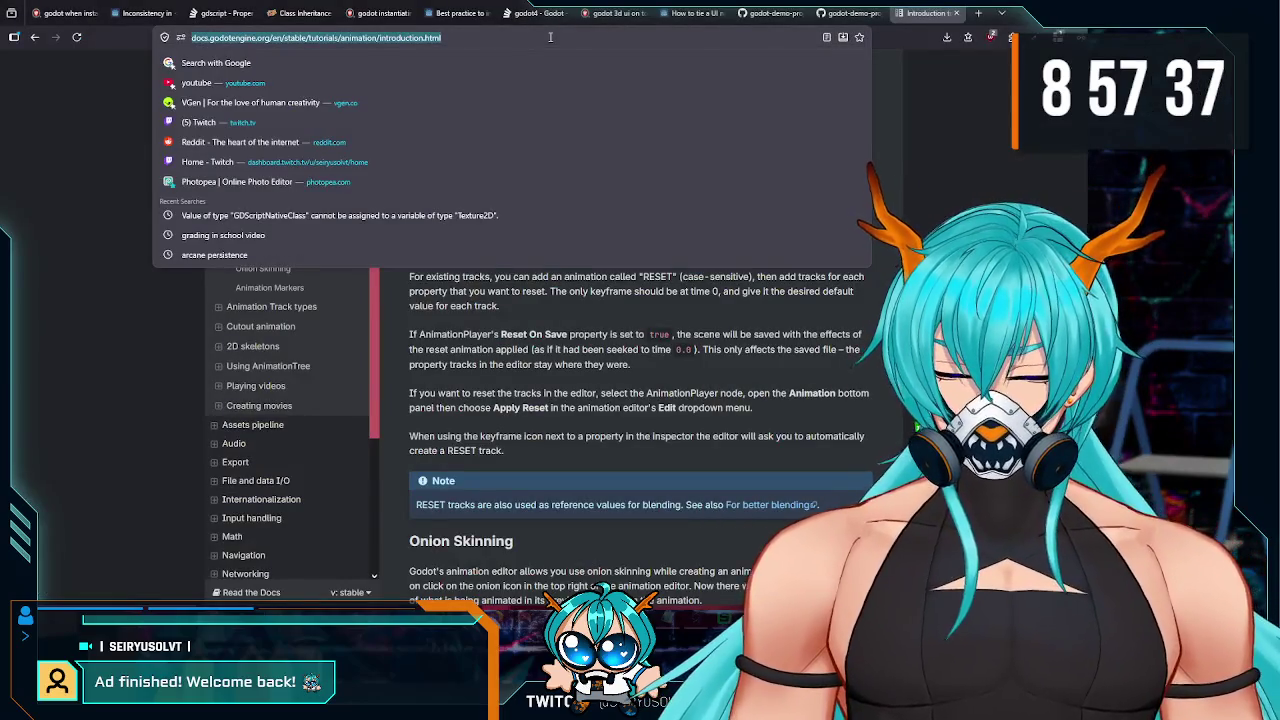
text(godot remove a)
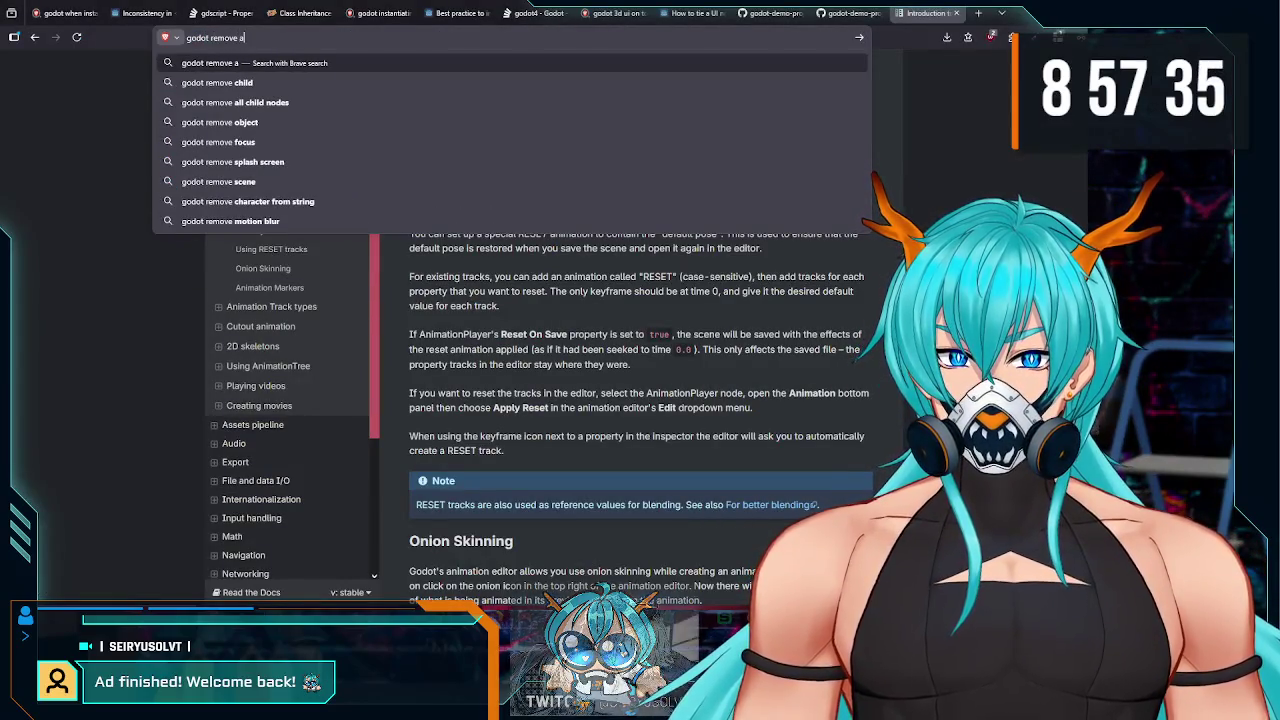
key(BackSpace)
text(spe)
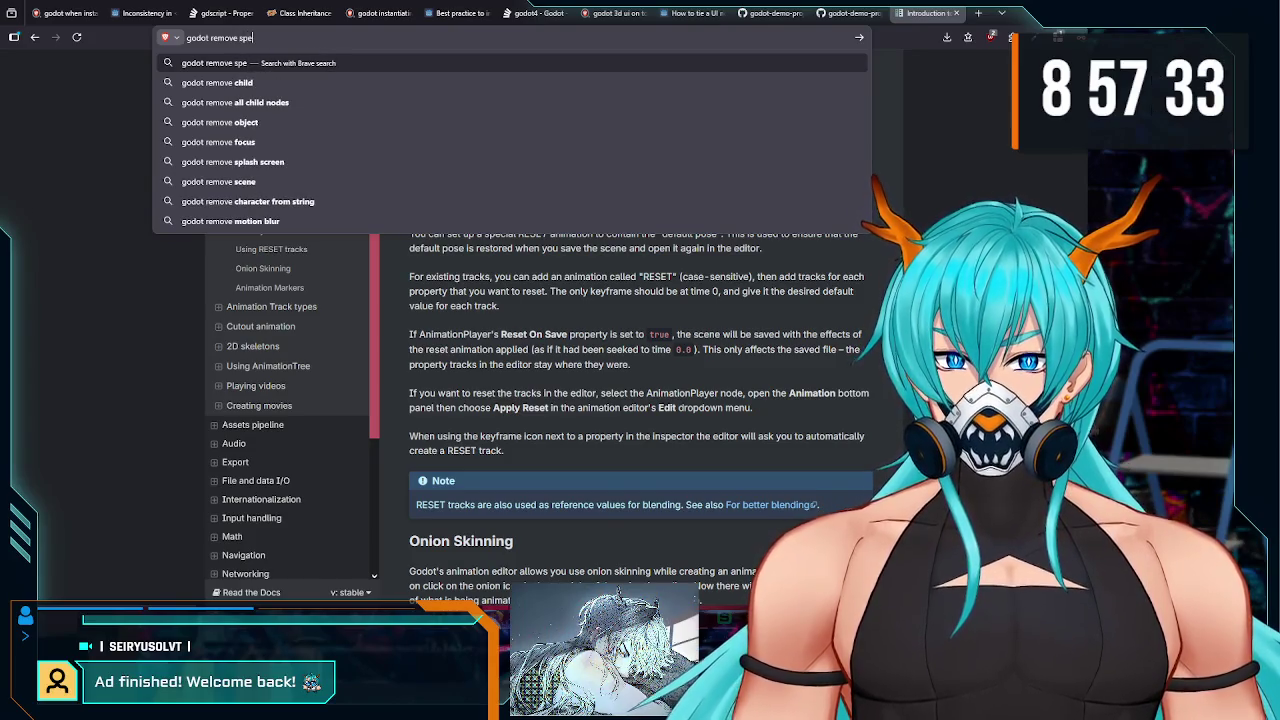
text(lecific element from)
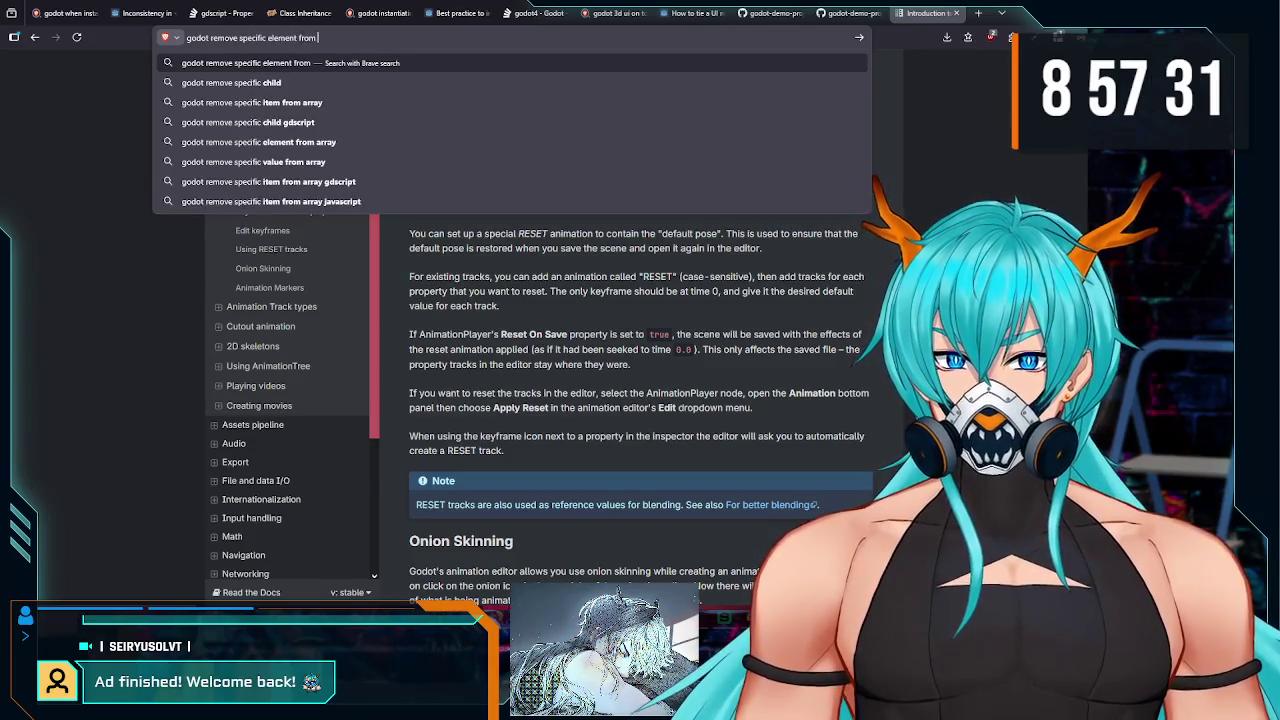
text( array)
key(Return)
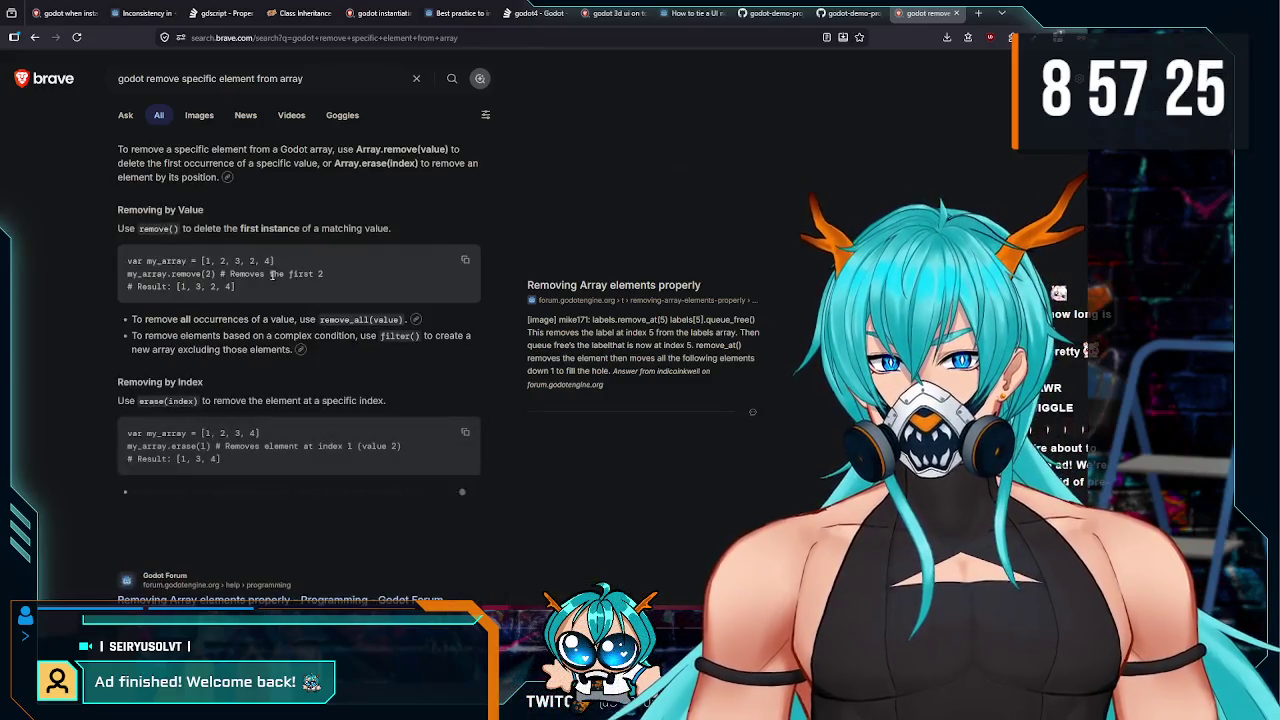
scroll(280, 297, down, 2)
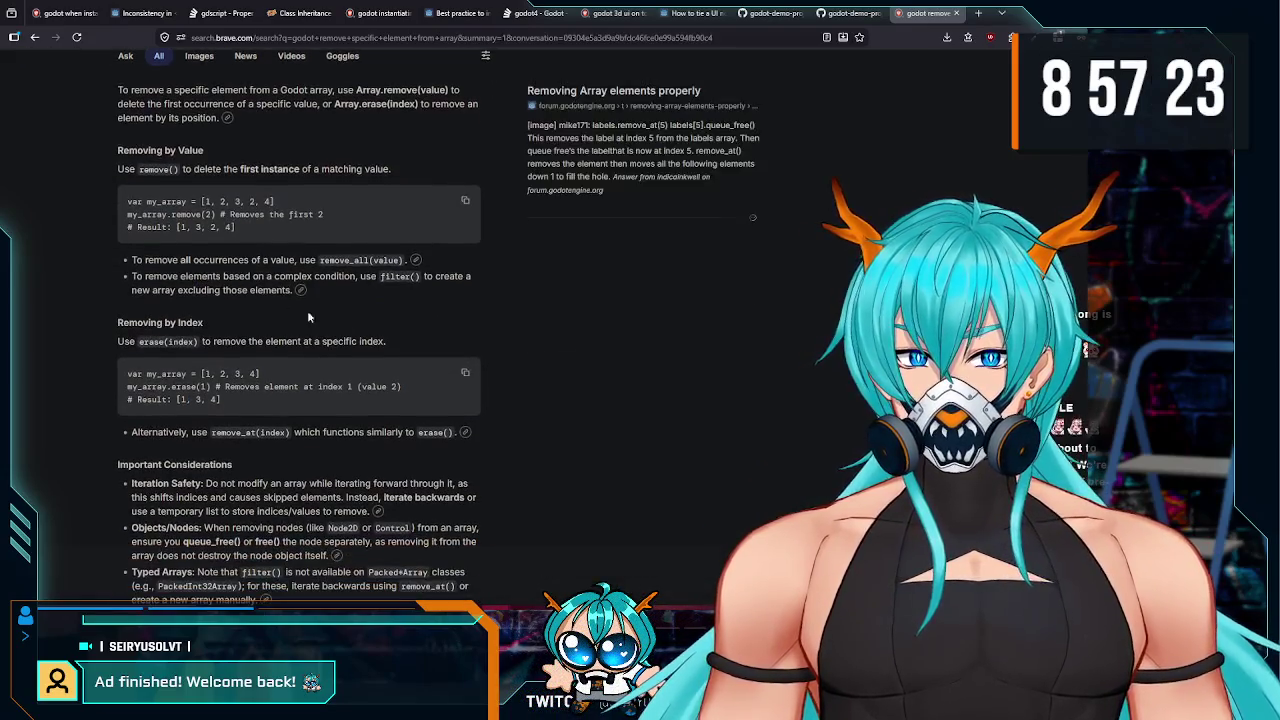
key(alt+Tab)
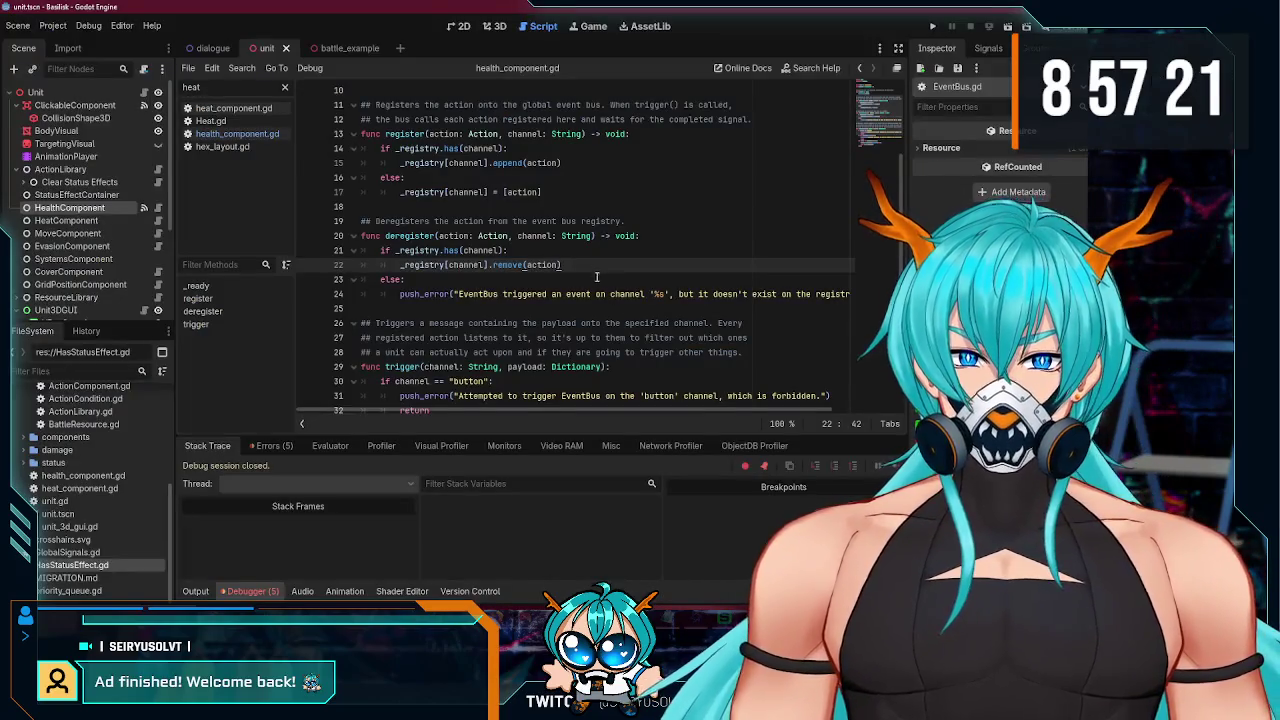
- Switch the editor to the battle_example scene tab
click(565, 253)
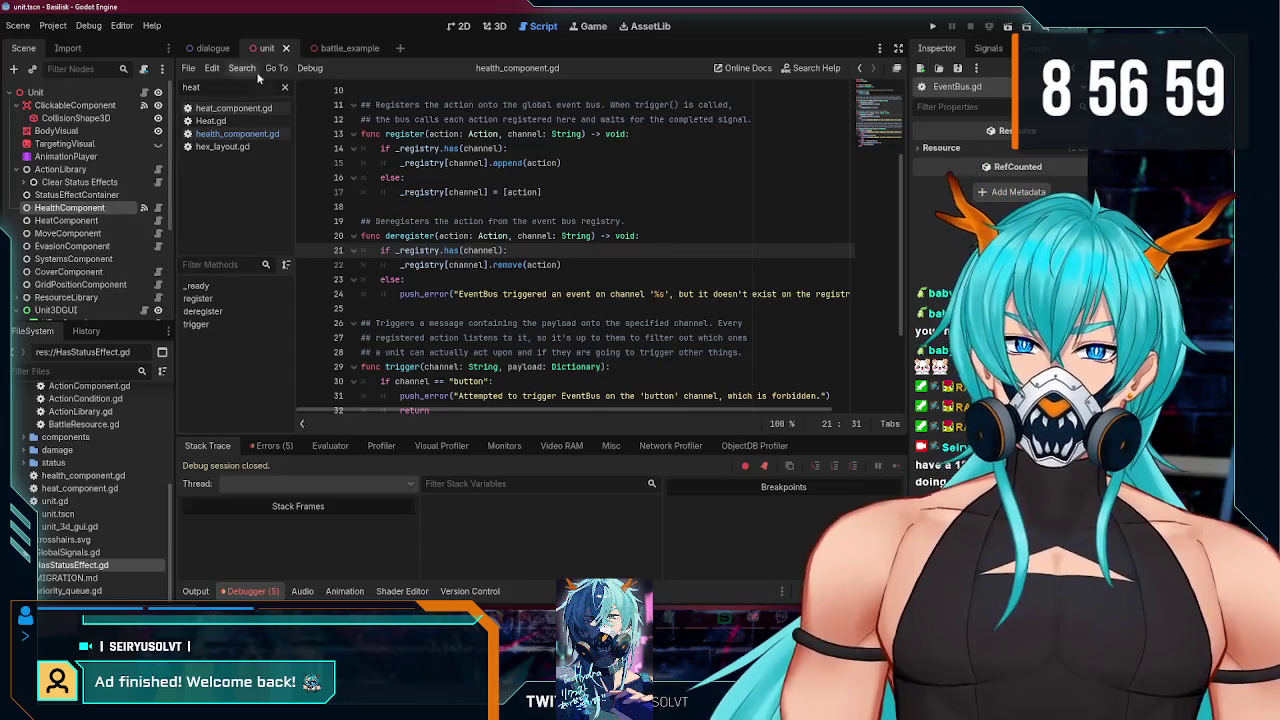
click(331, 50)
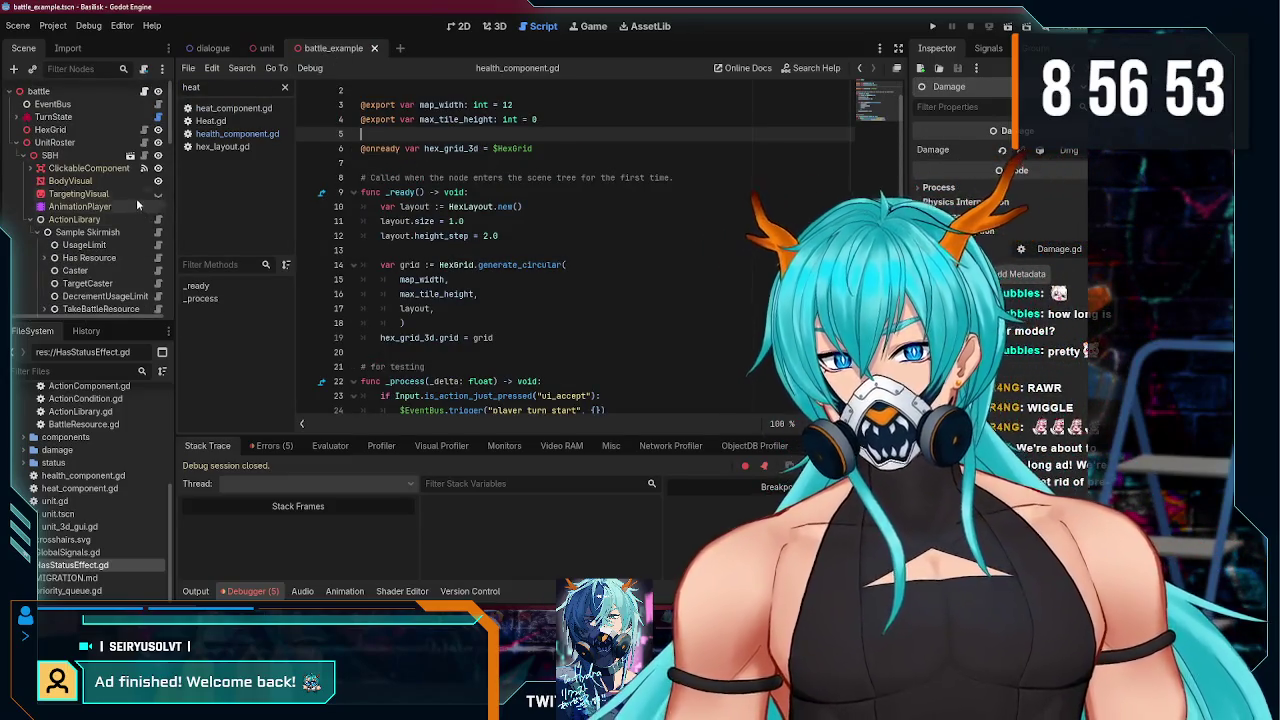
- Select the ActionLibrary node and open its script
scroll(131, 217, down, 3)
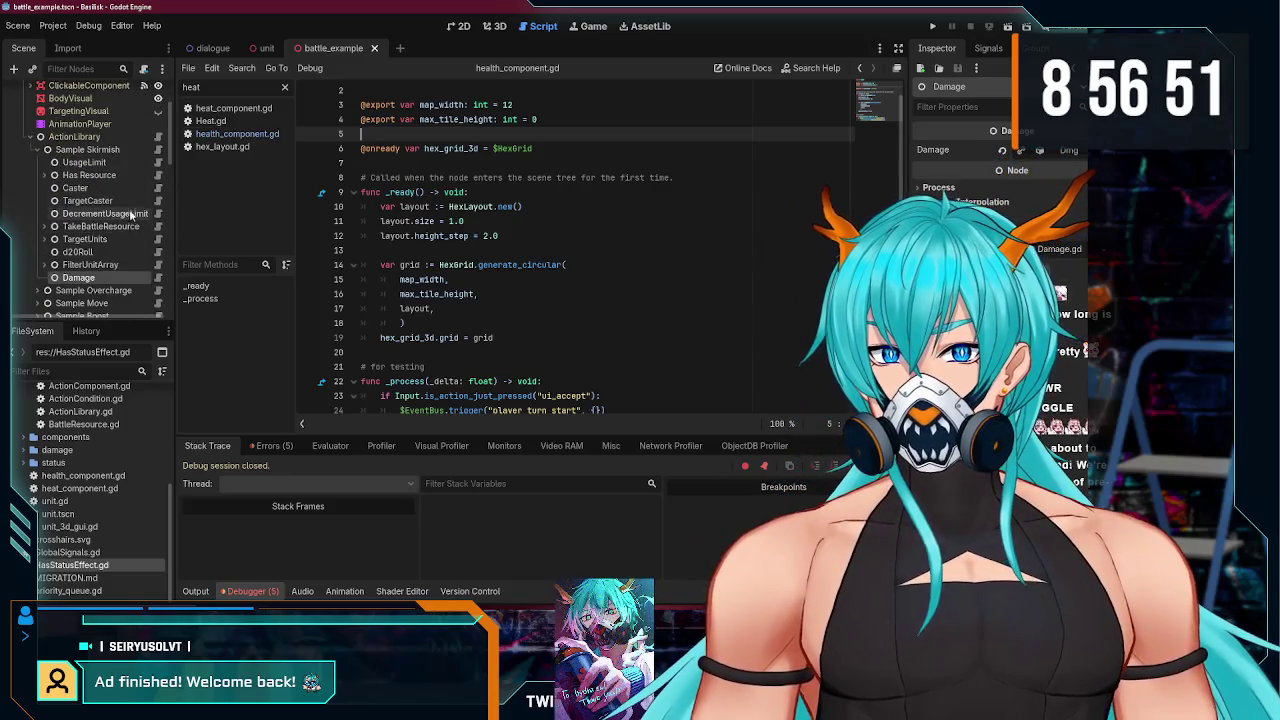
scroll(129, 193, up, 1)
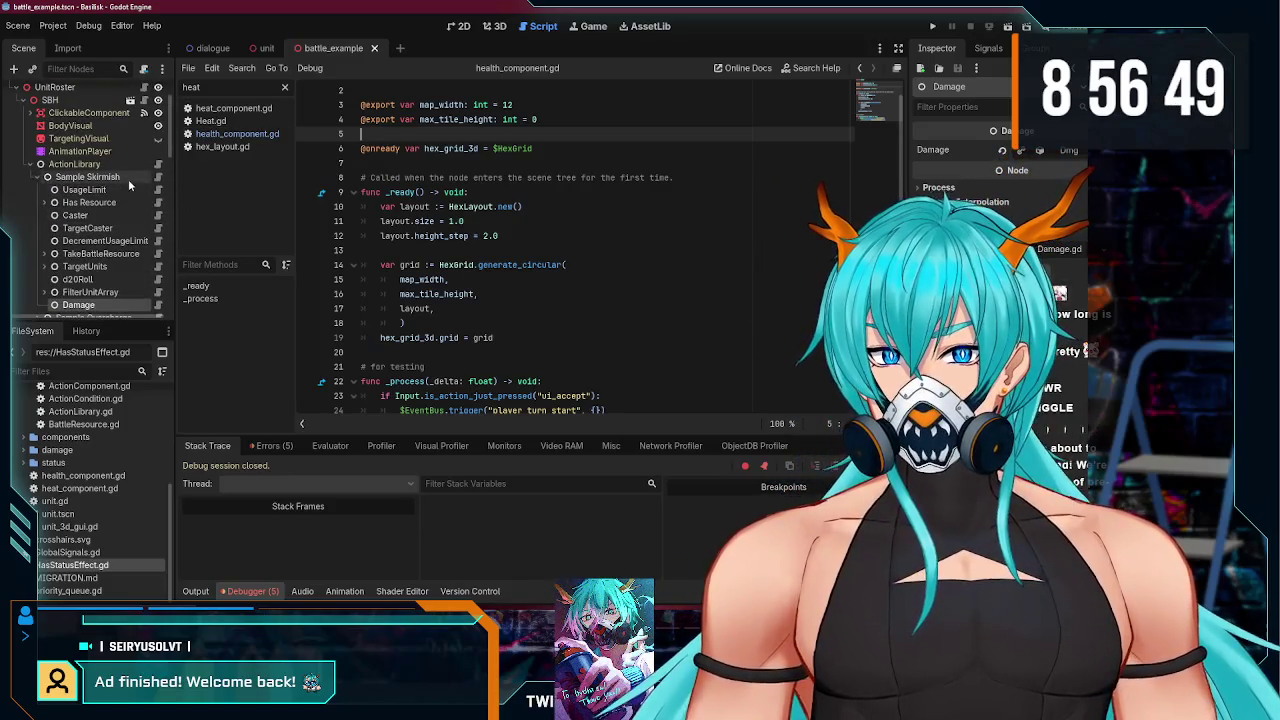
scroll(135, 192, up, 2)
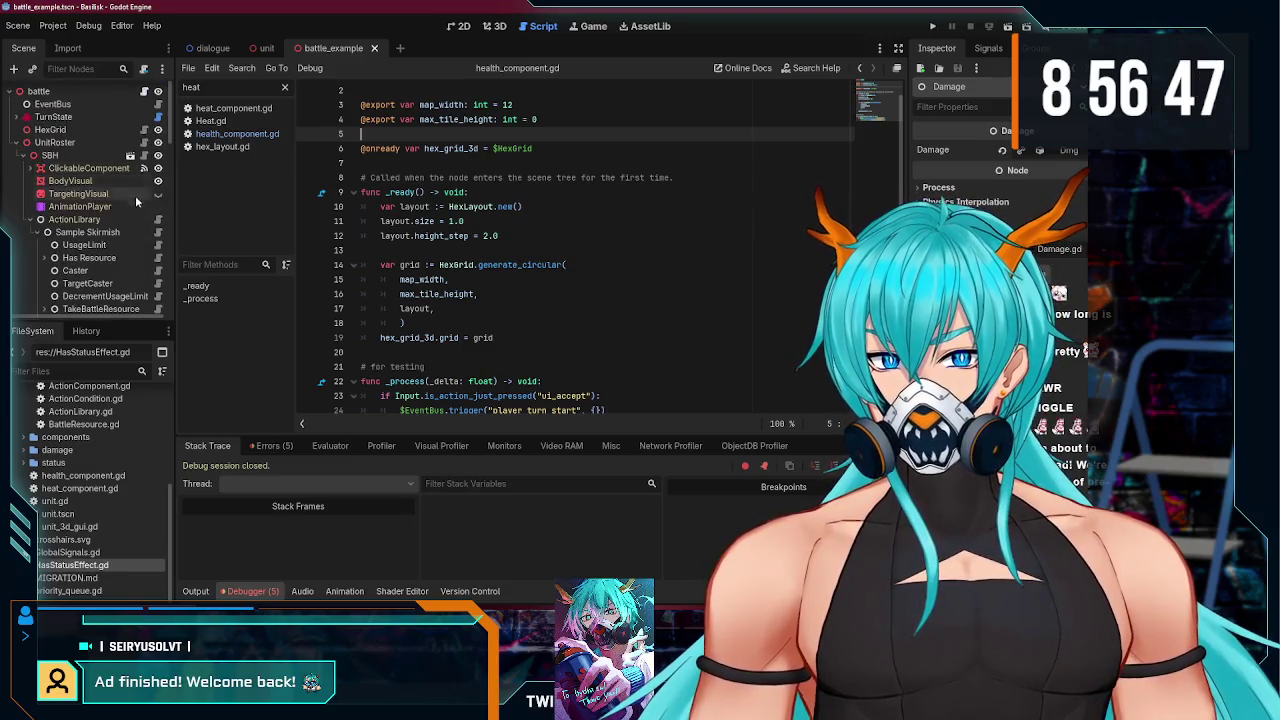
click(123, 220)
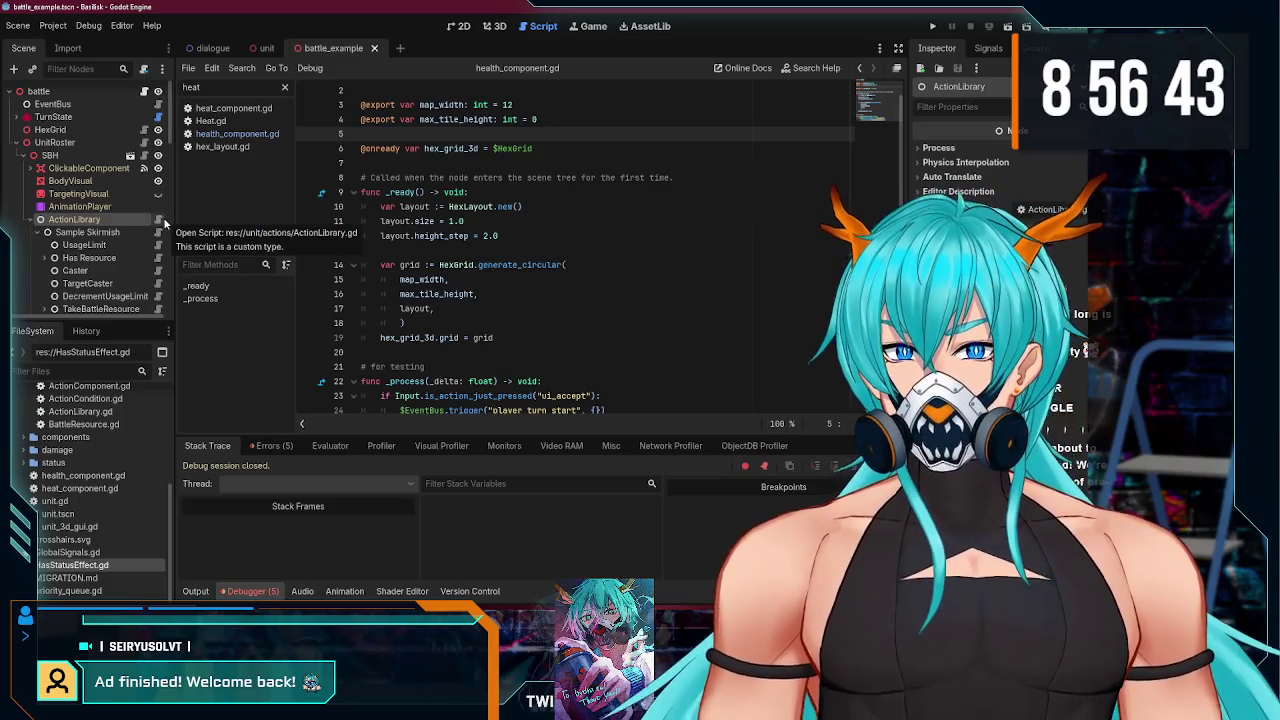
mouse_move(165, 222)
mouse_down()
mouse_move(260, 52)
mouse_move(133, 197)
mouse_move(280, 72)
mouse_move(196, 153)
mouse_up()
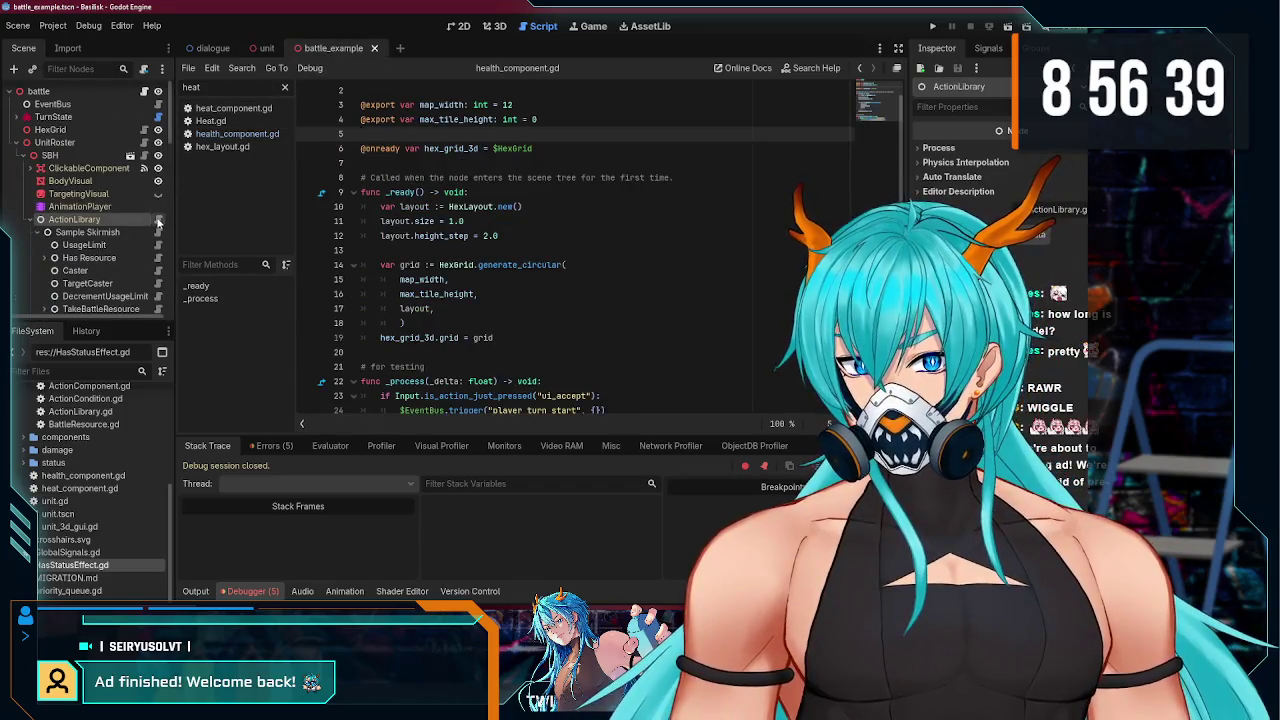
click(157, 222)
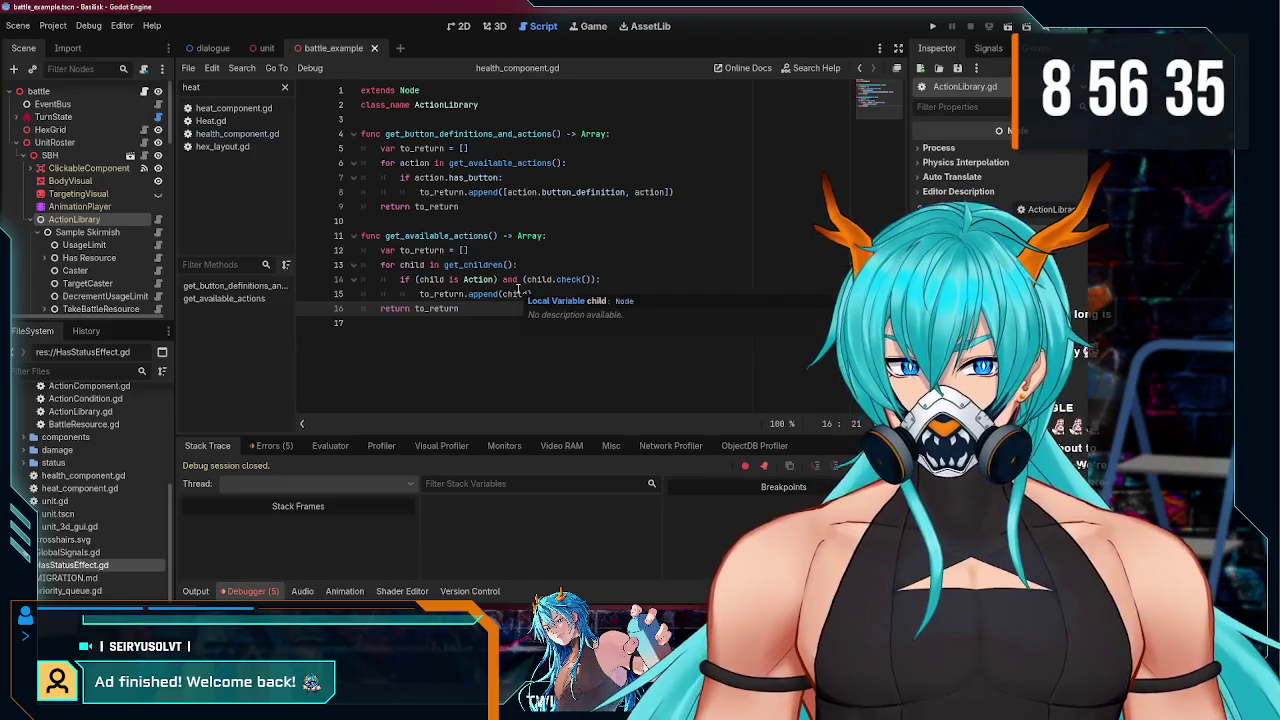
click(506, 204)
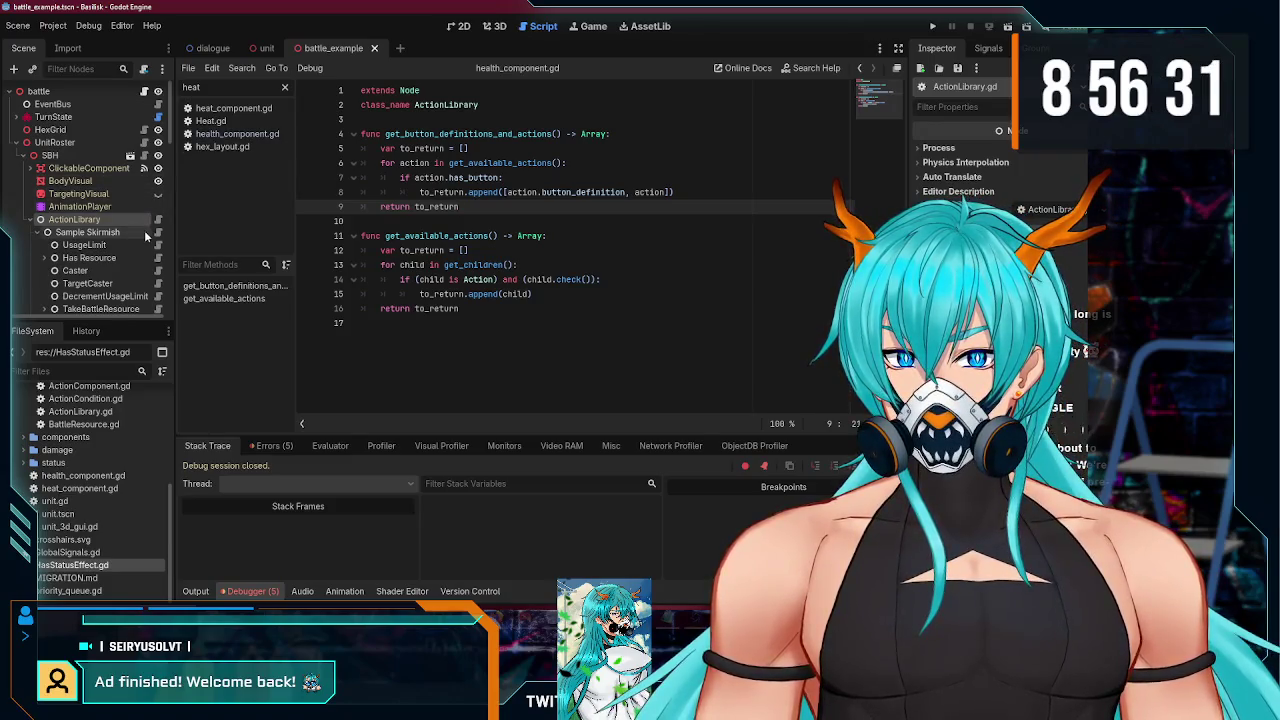
- Review register_to_bus in the Sample Skirmish script, then bring Brave's array-removal search forward
scroll(145, 225, down, 3)
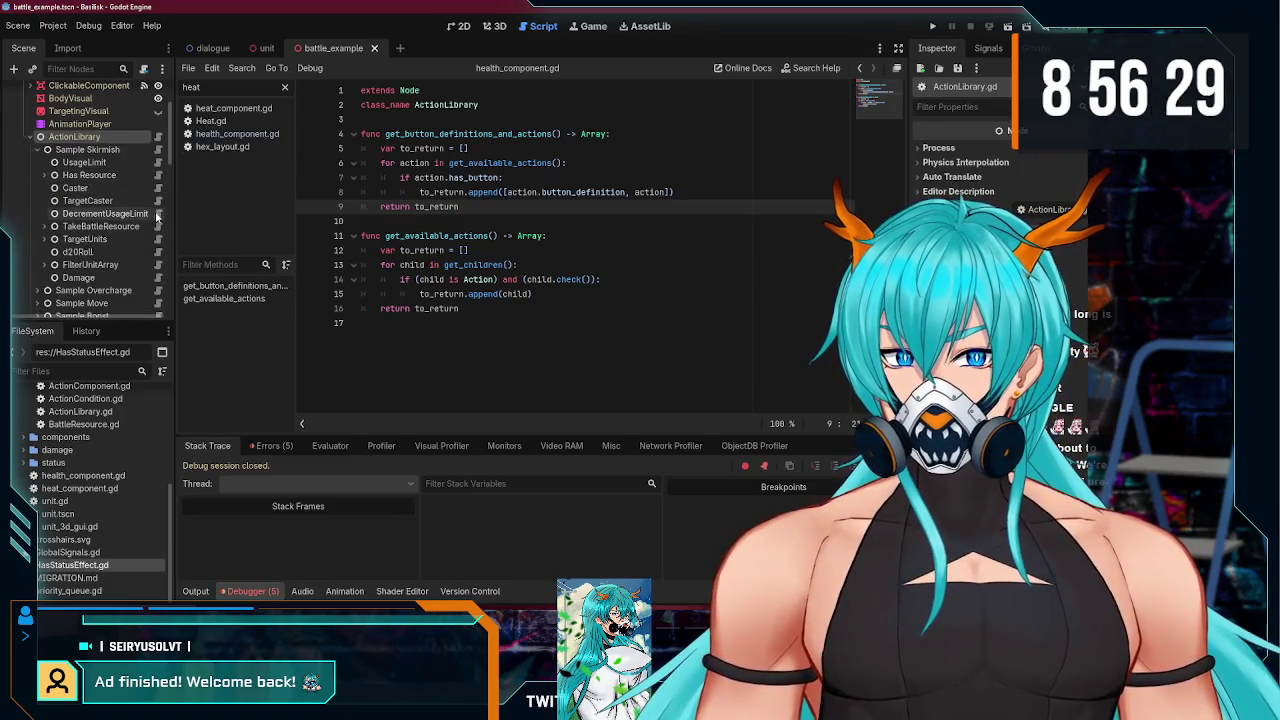
scroll(142, 201, down, 4)
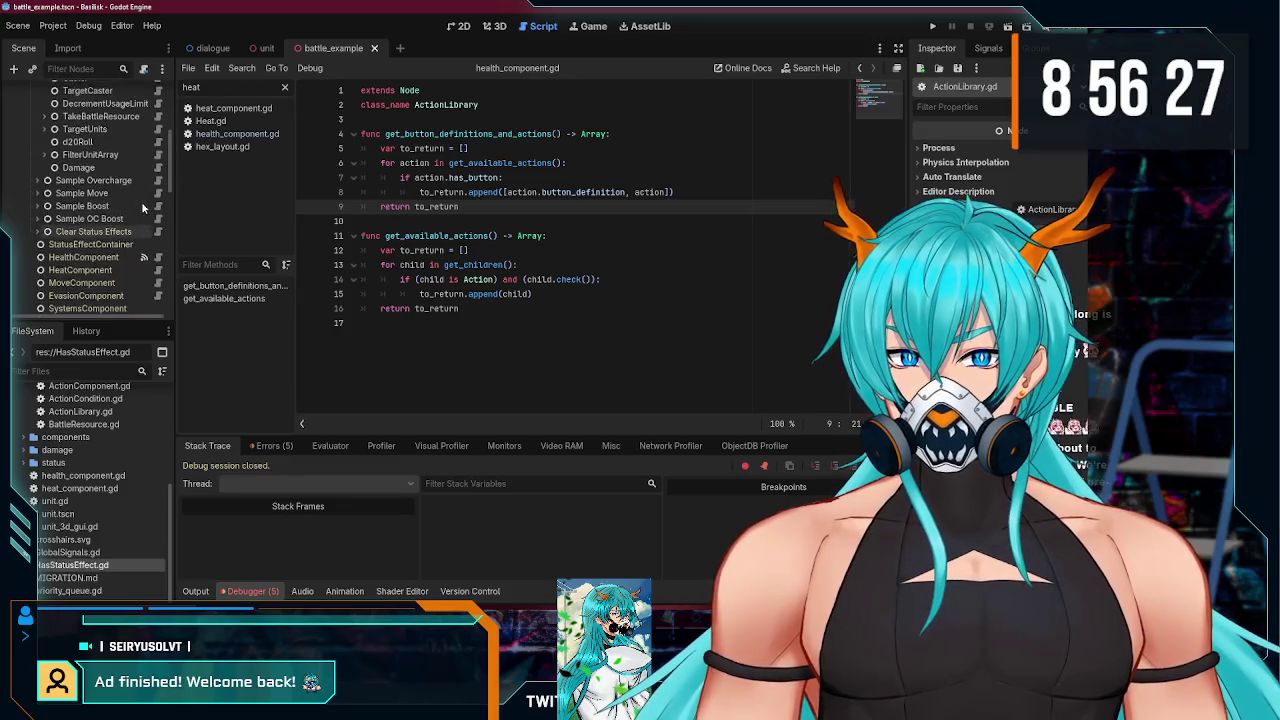
scroll(143, 207, up, 6)
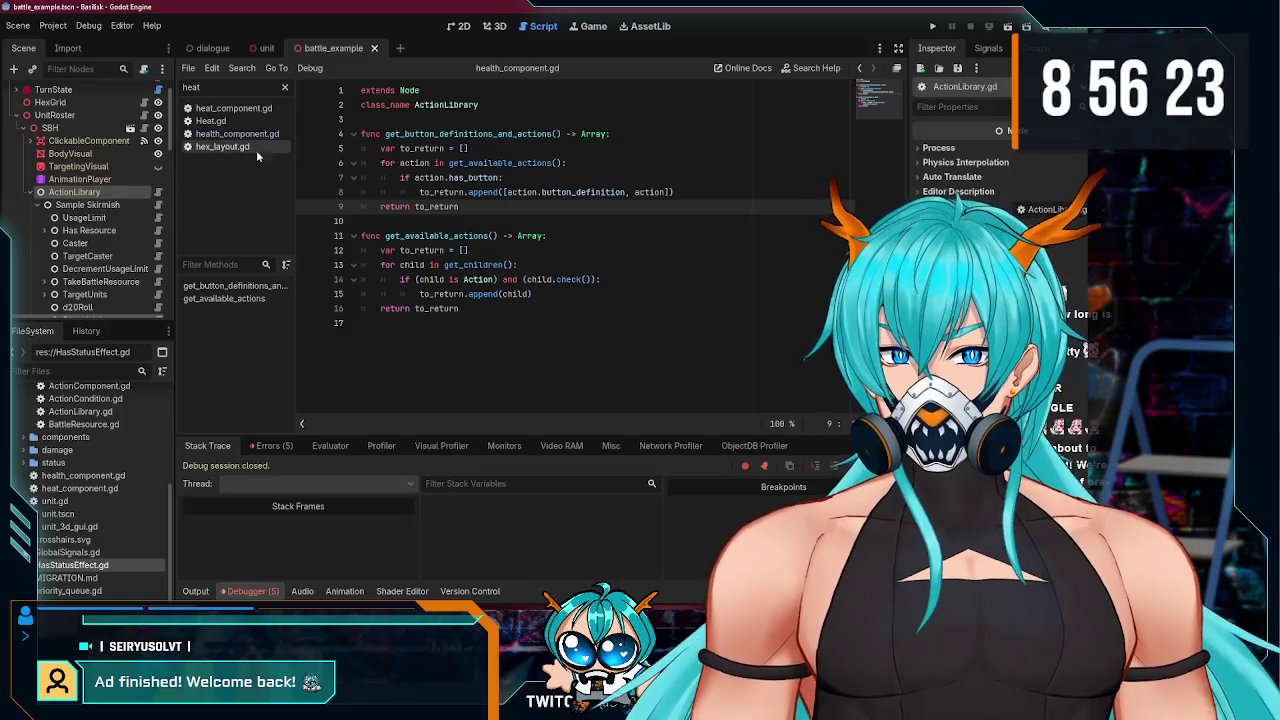
scroll(143, 196, down, 1)
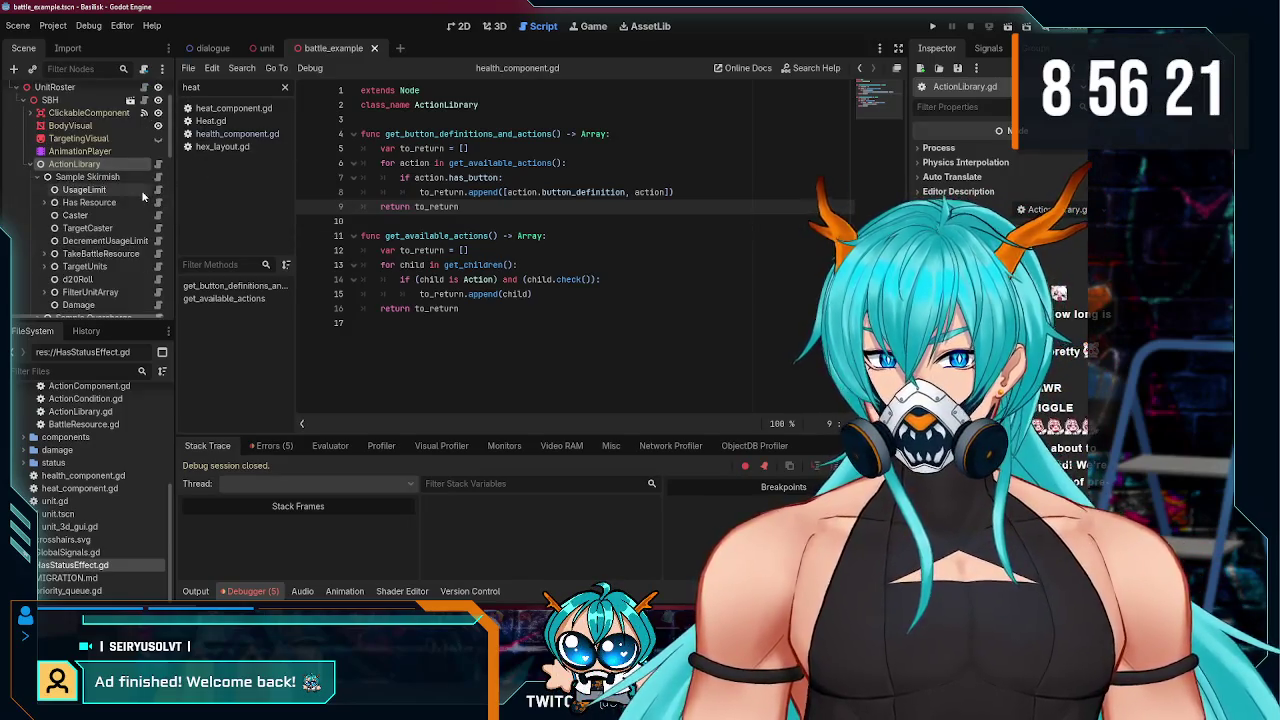
click(157, 176)
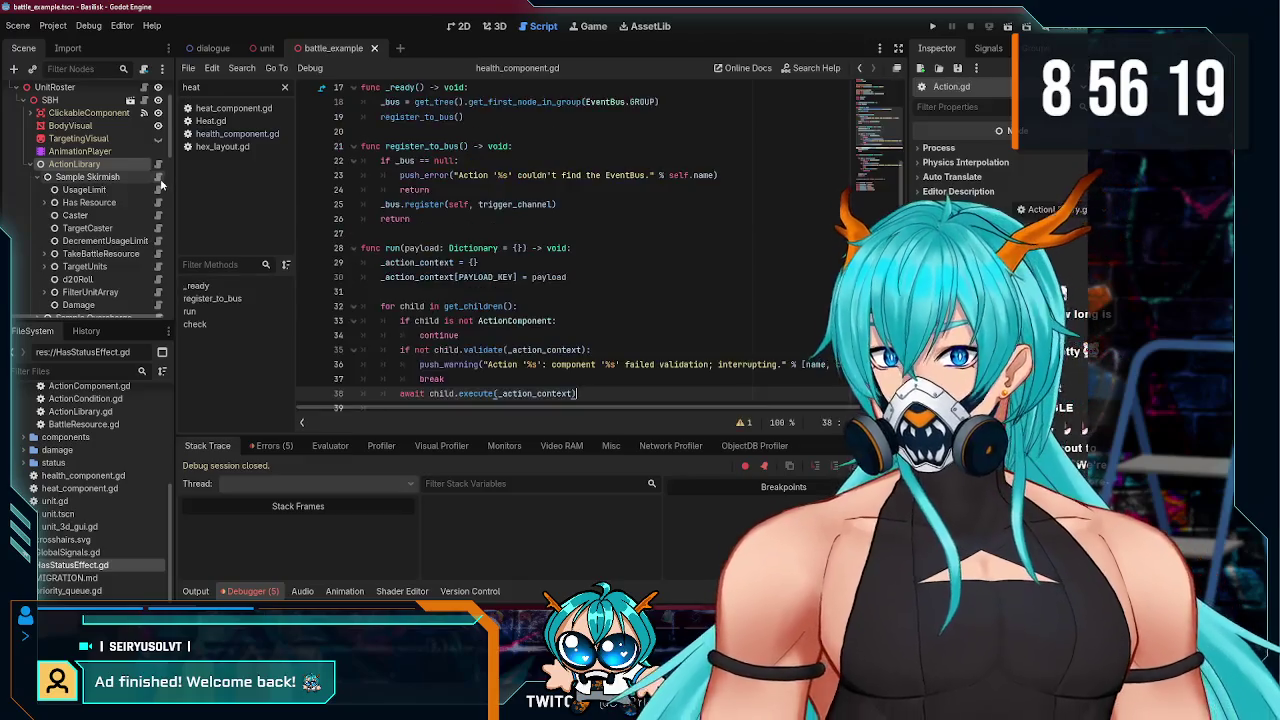
scroll(500, 236, down, 1)
drag(418, 327, 372, 265)
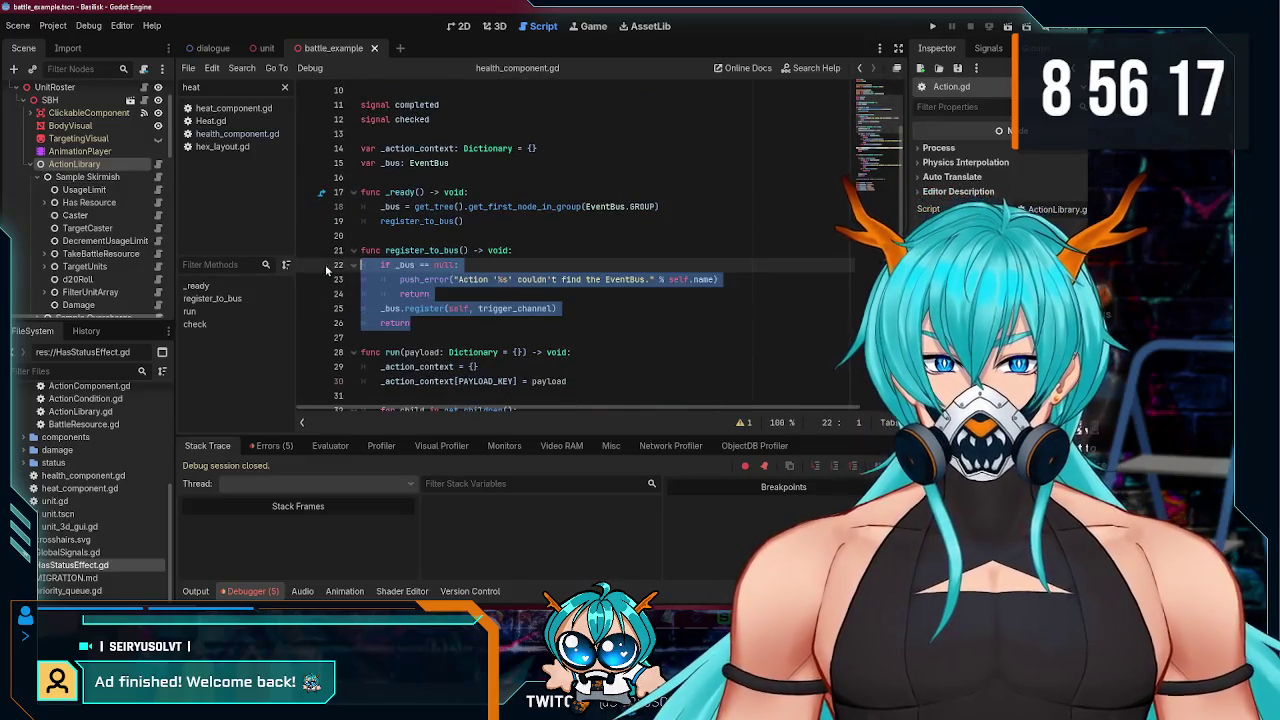
click(446, 337)
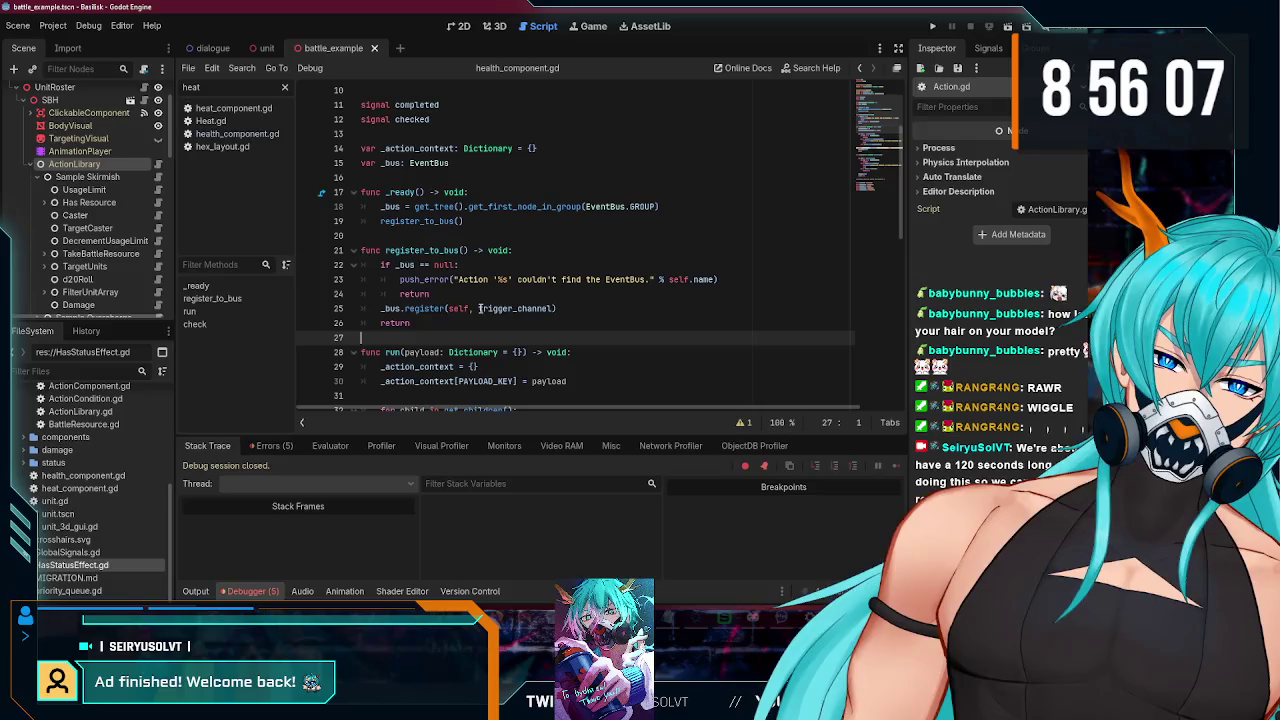
mouse_move(496, 610)
click(560, 560)
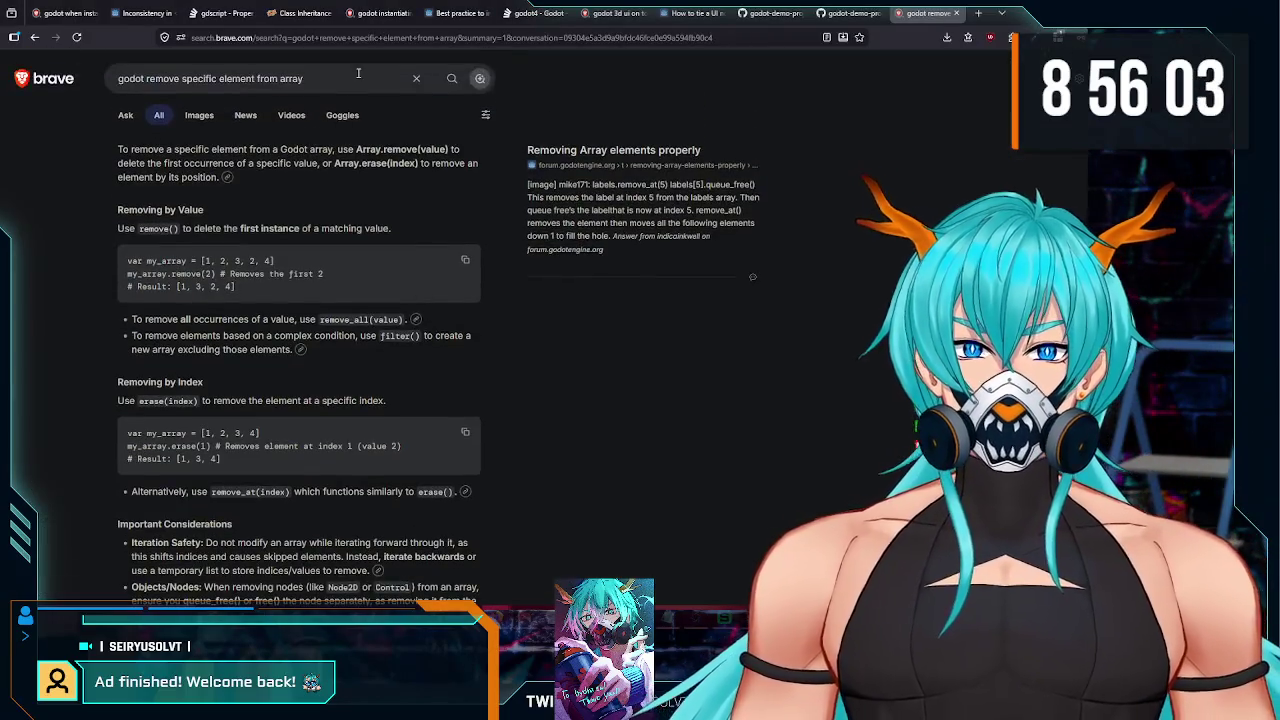
- Search Brave for 'godot call function when node is freed'
click(123, 87)
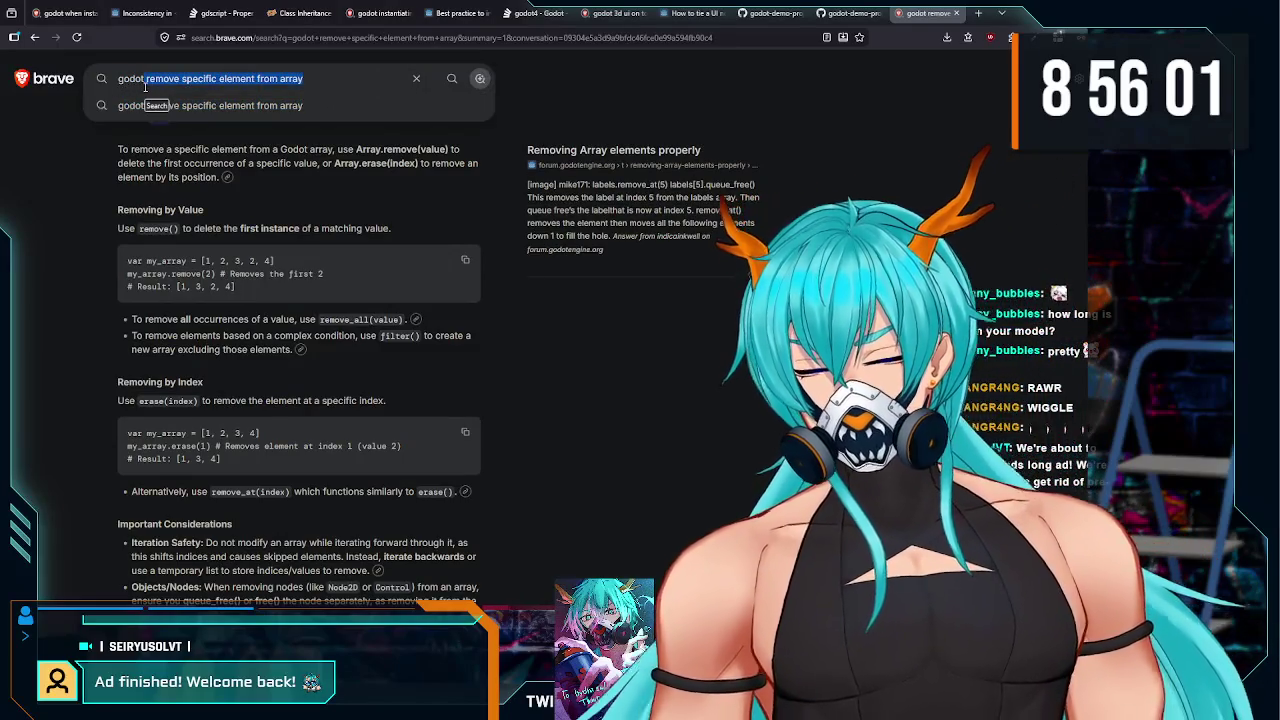
text(godot )
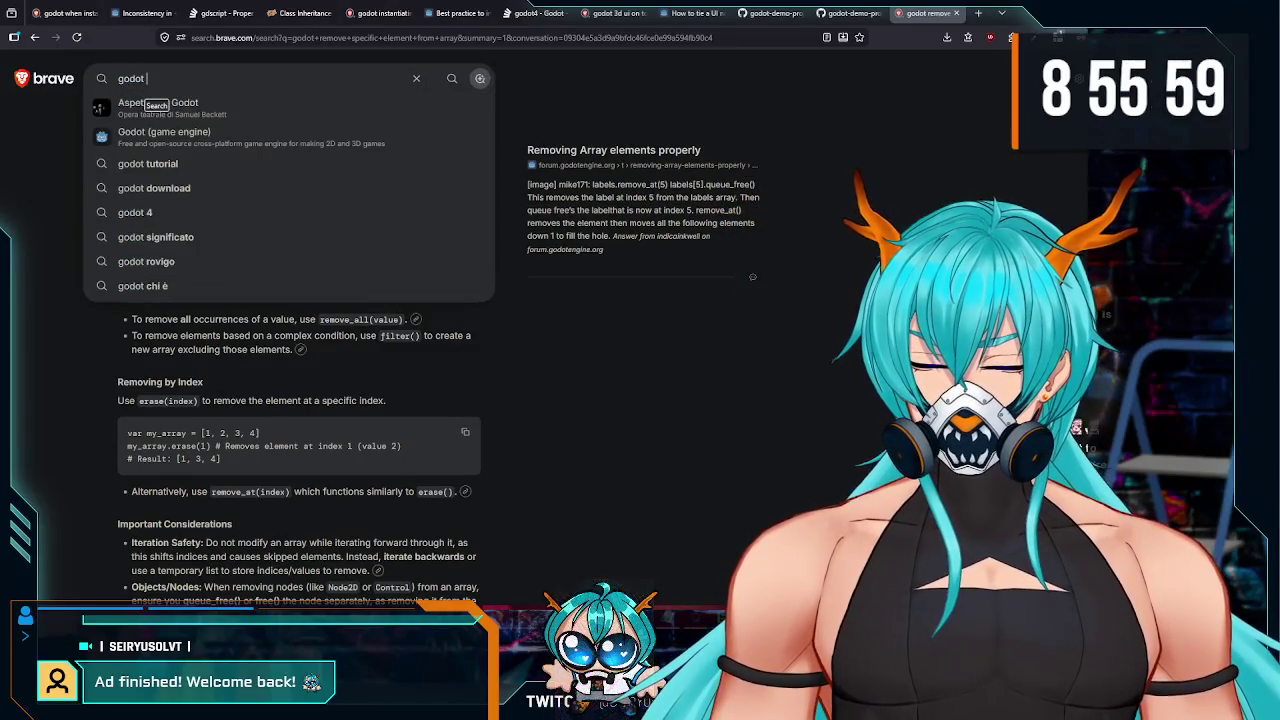
text(call function when node is fr)
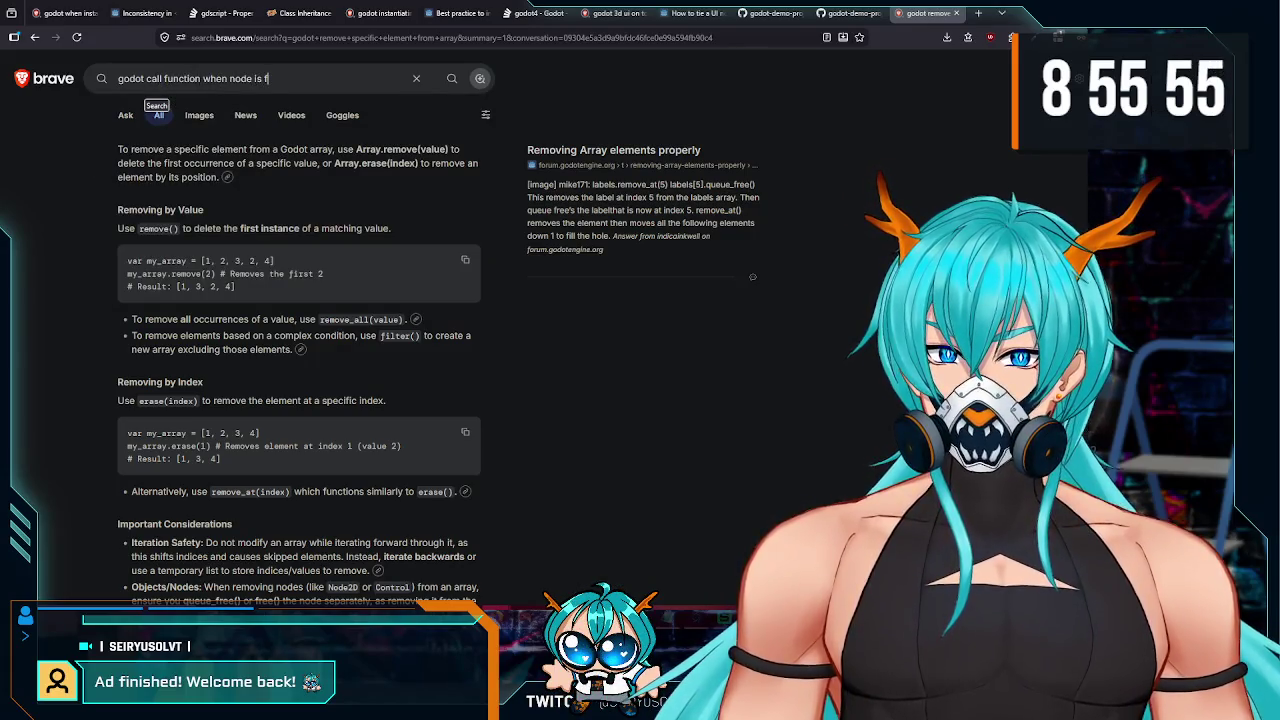
text(eed)
key(Return)
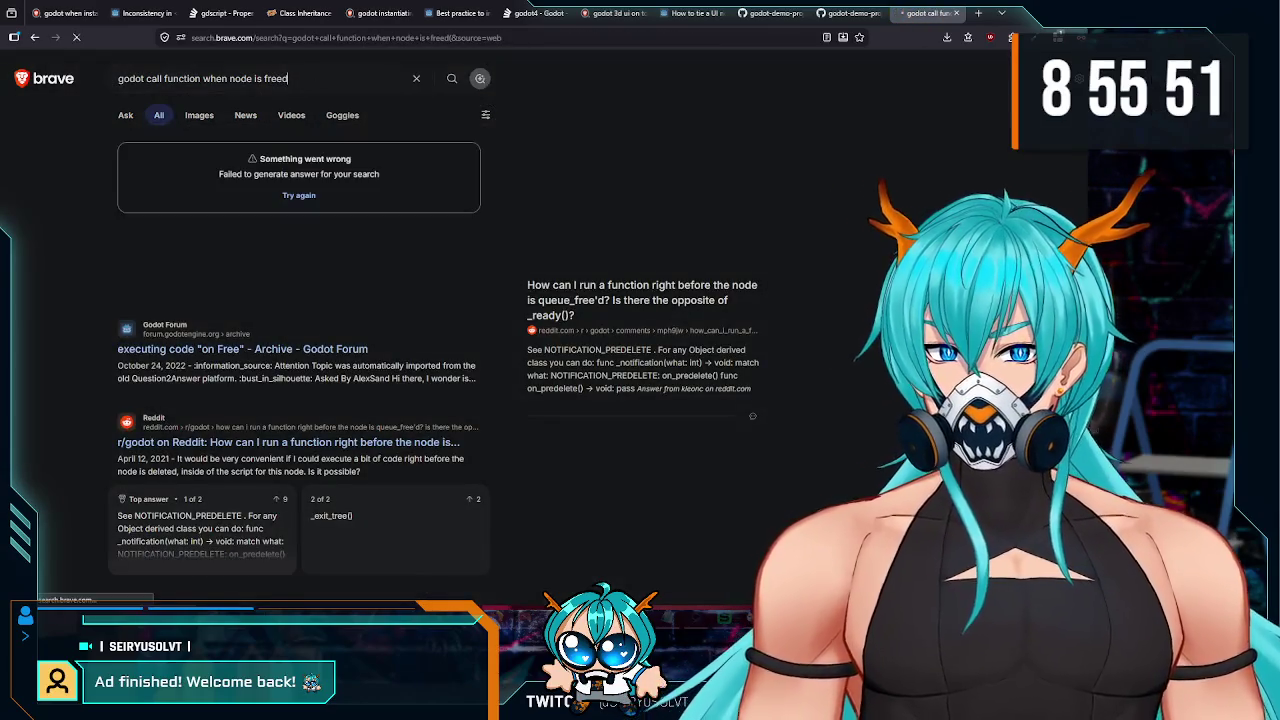
- Select the Godot Forum's NOTIFICATION_PREDELETE _notification snippet, then return to the Godot script
click(450, 347)
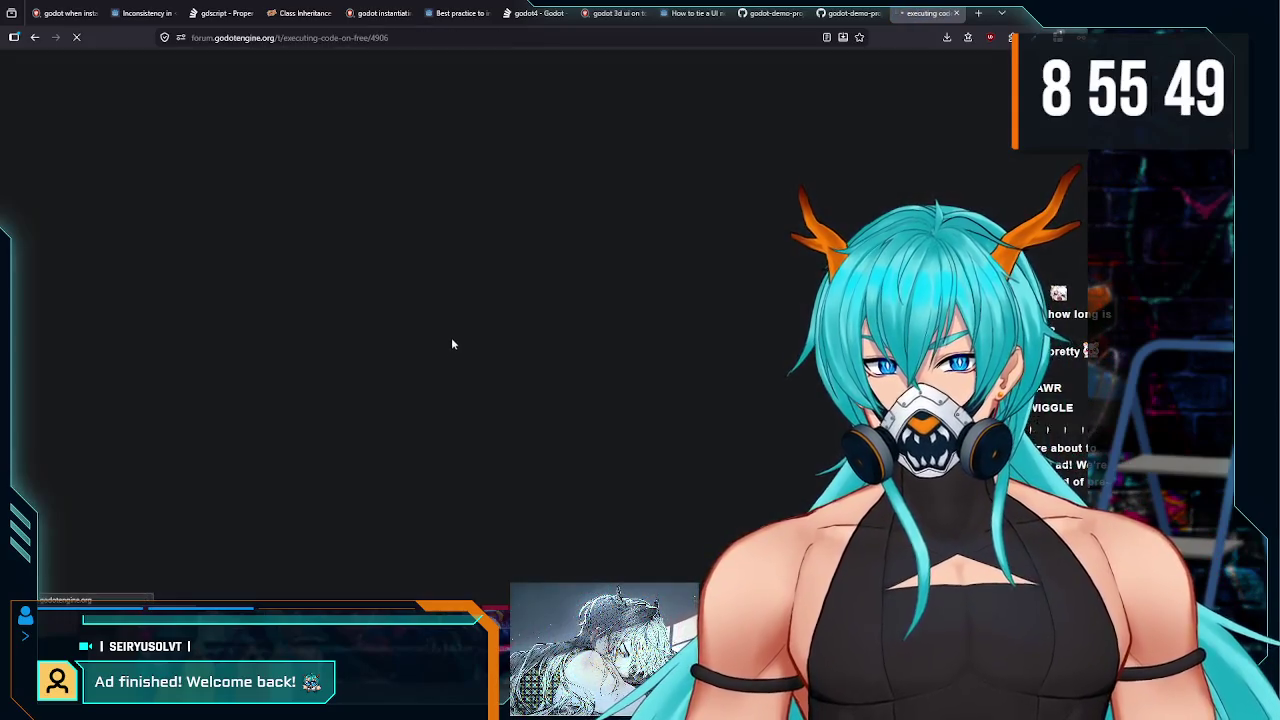
scroll(510, 290, down, 3)
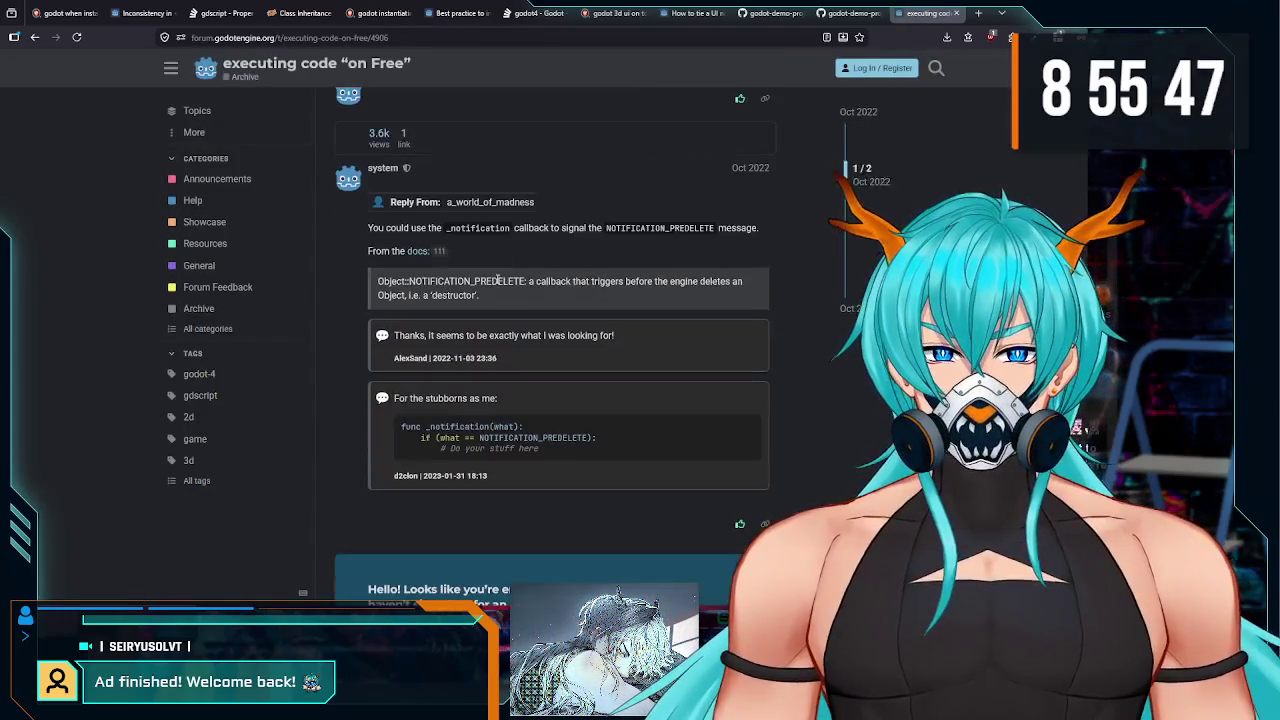
scroll(460, 285, down, 1)
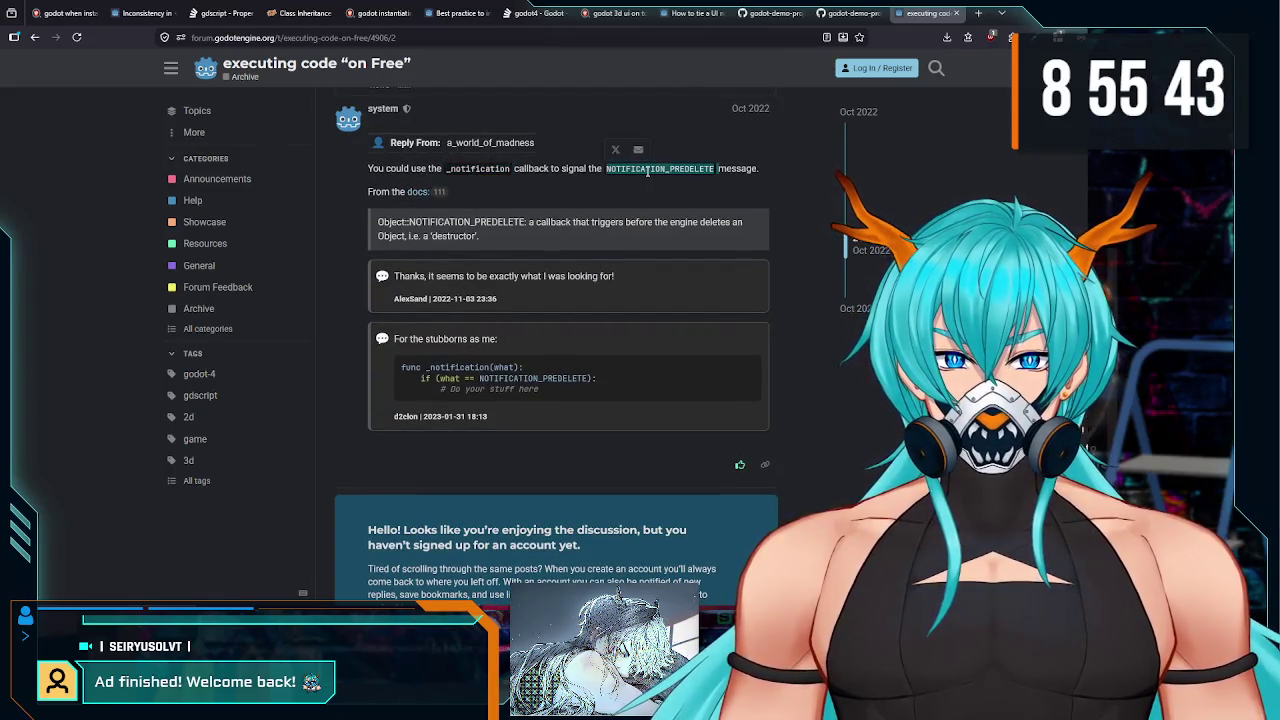
scroll(574, 270, down, 1)
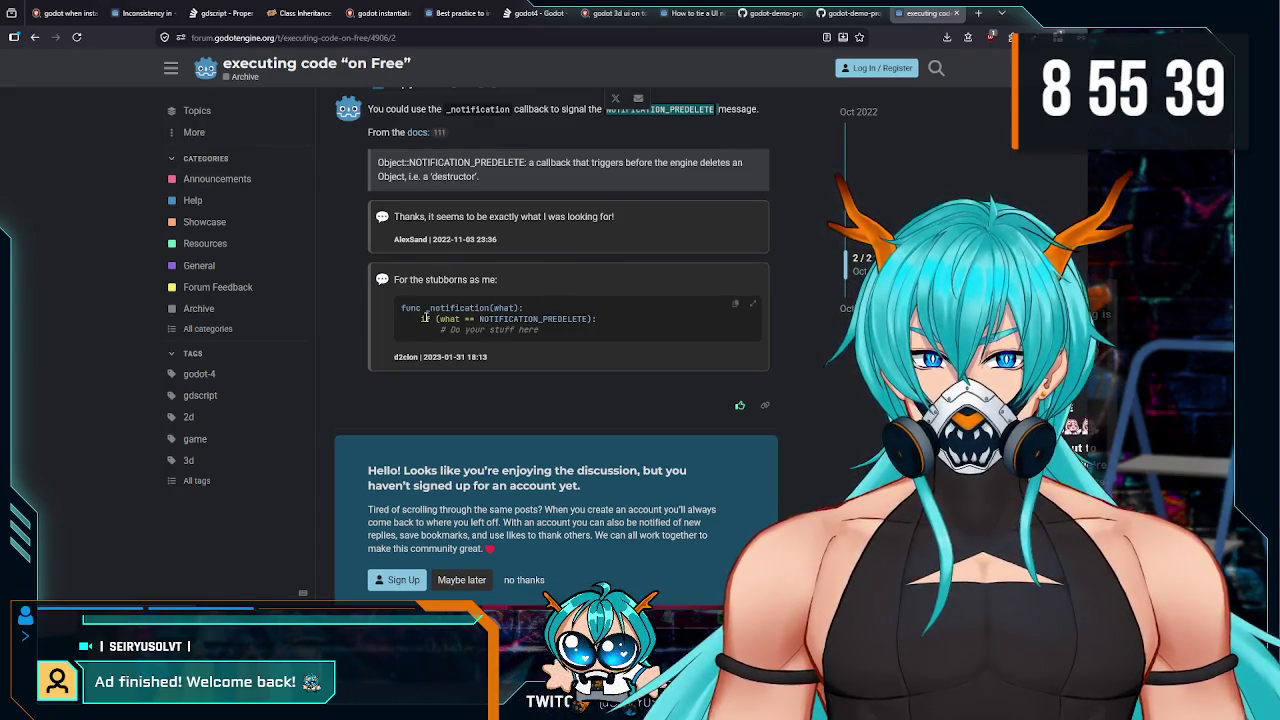
mouse_move(400, 310)
mouse_down()
mouse_move(606, 320)
mouse_move(571, 331)
mouse_up()
key(ctrl+c)
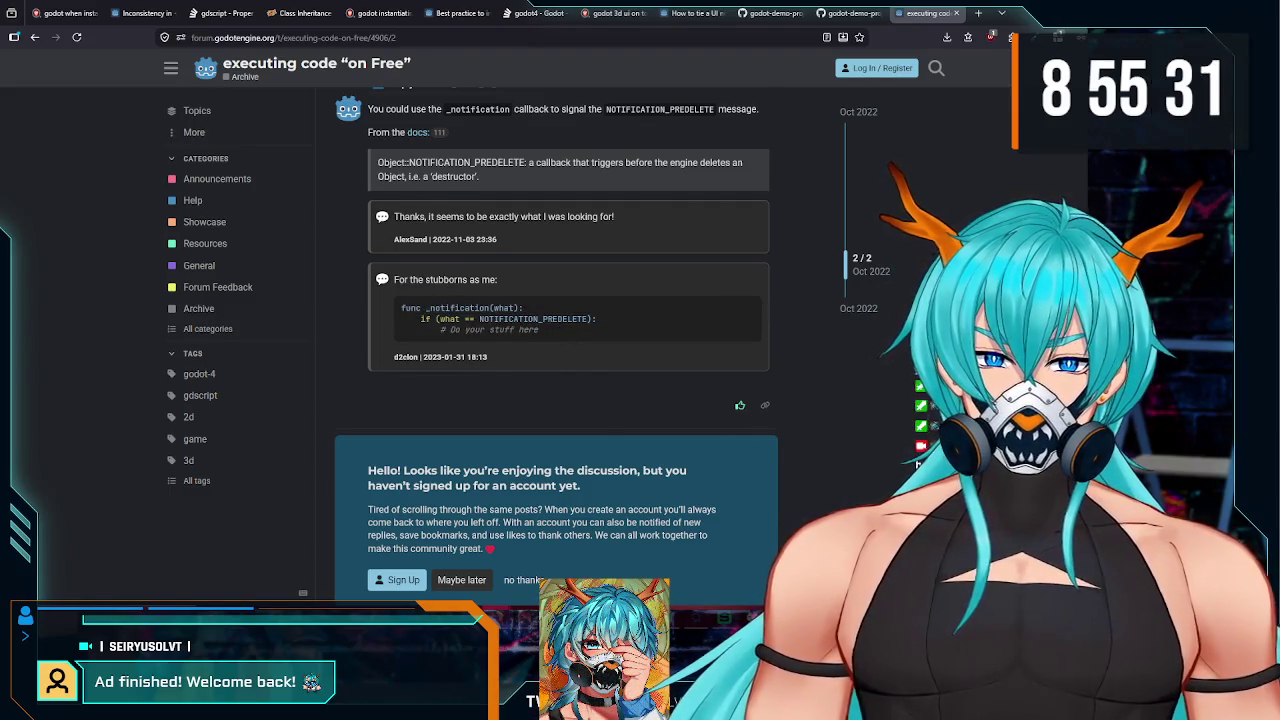
key(alt+Tab)
scroll(424, 264, up, 4)
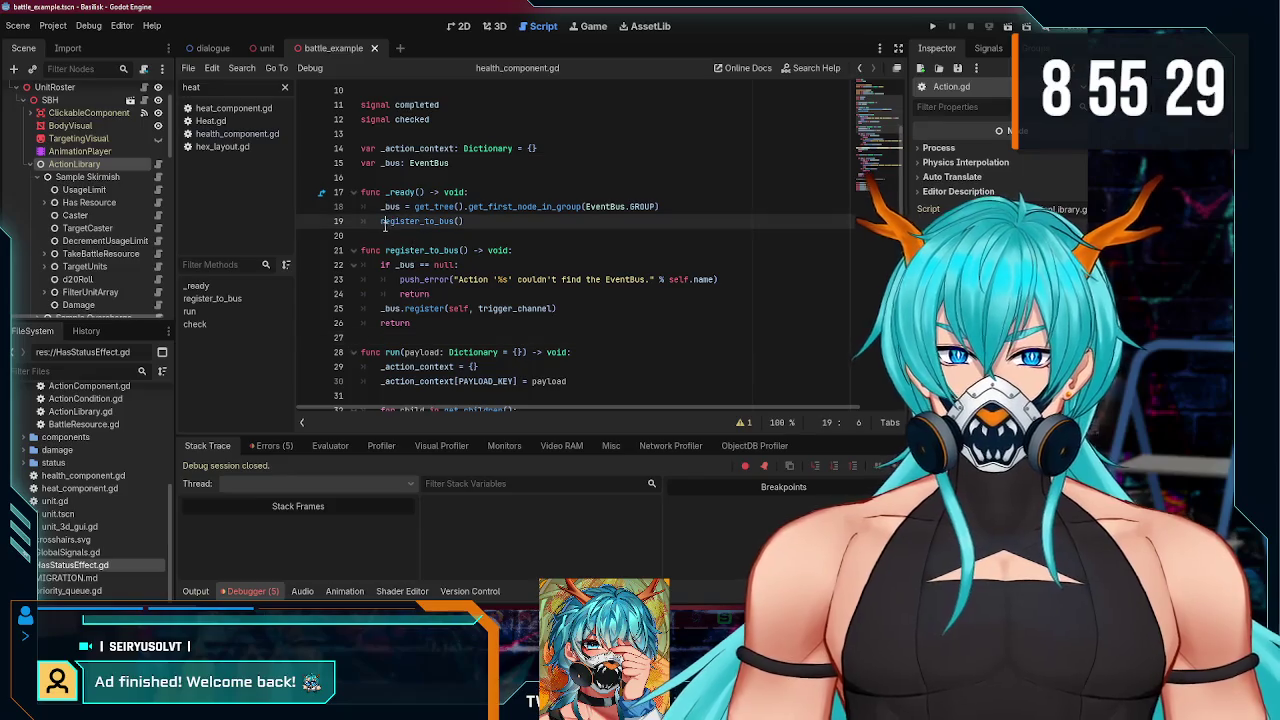
- Paste the _notification snippet onto empty line 21 of the action script
click(384, 248)
key(ctrl+v)
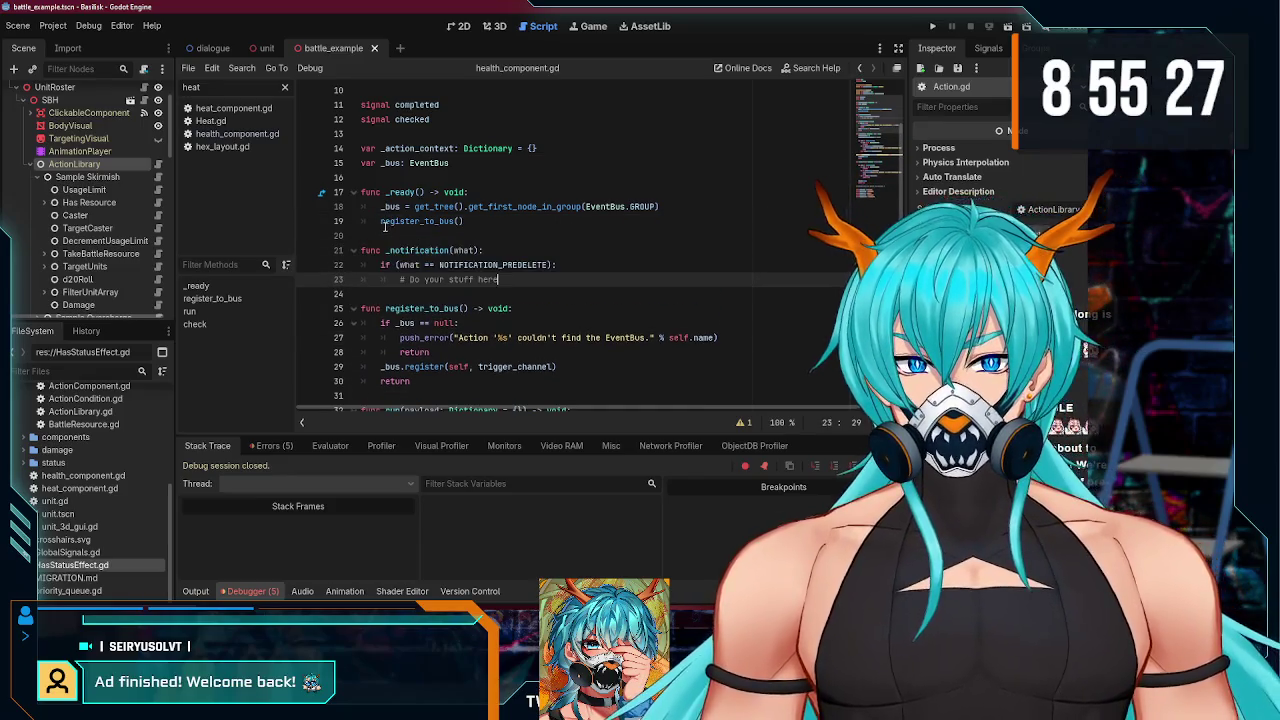
scroll(521, 283, down, 2)
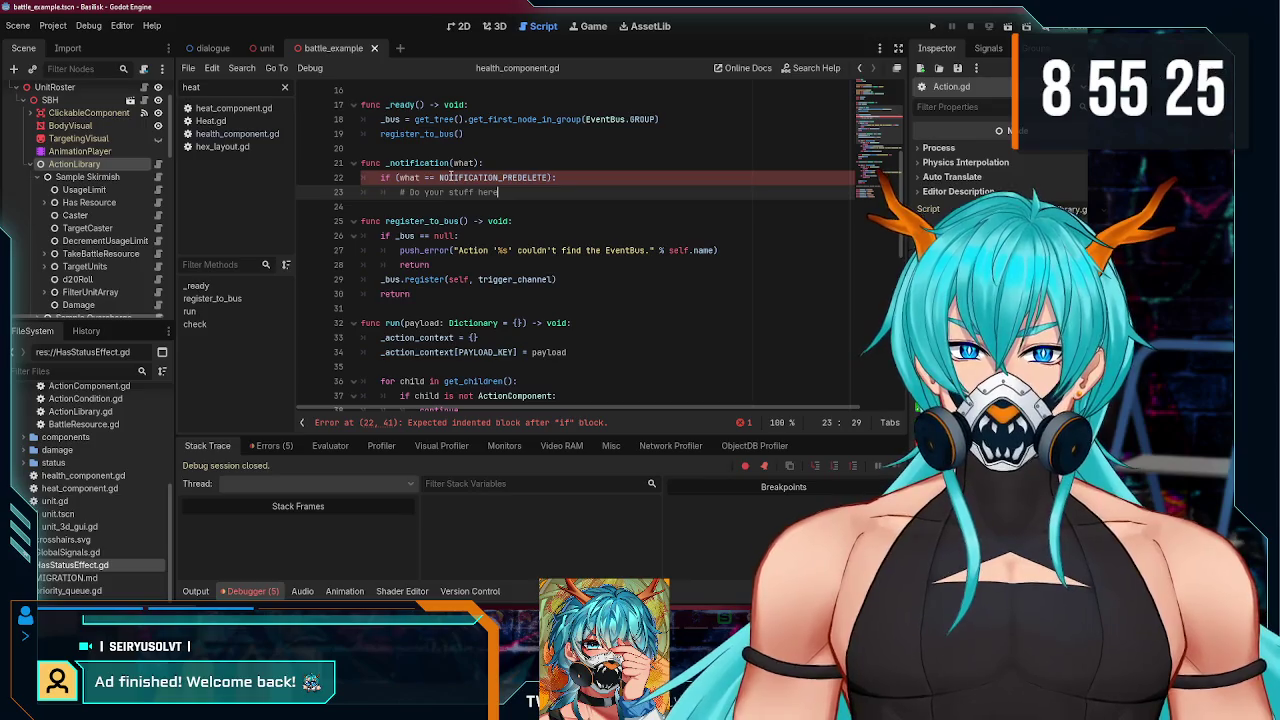
click(443, 164)
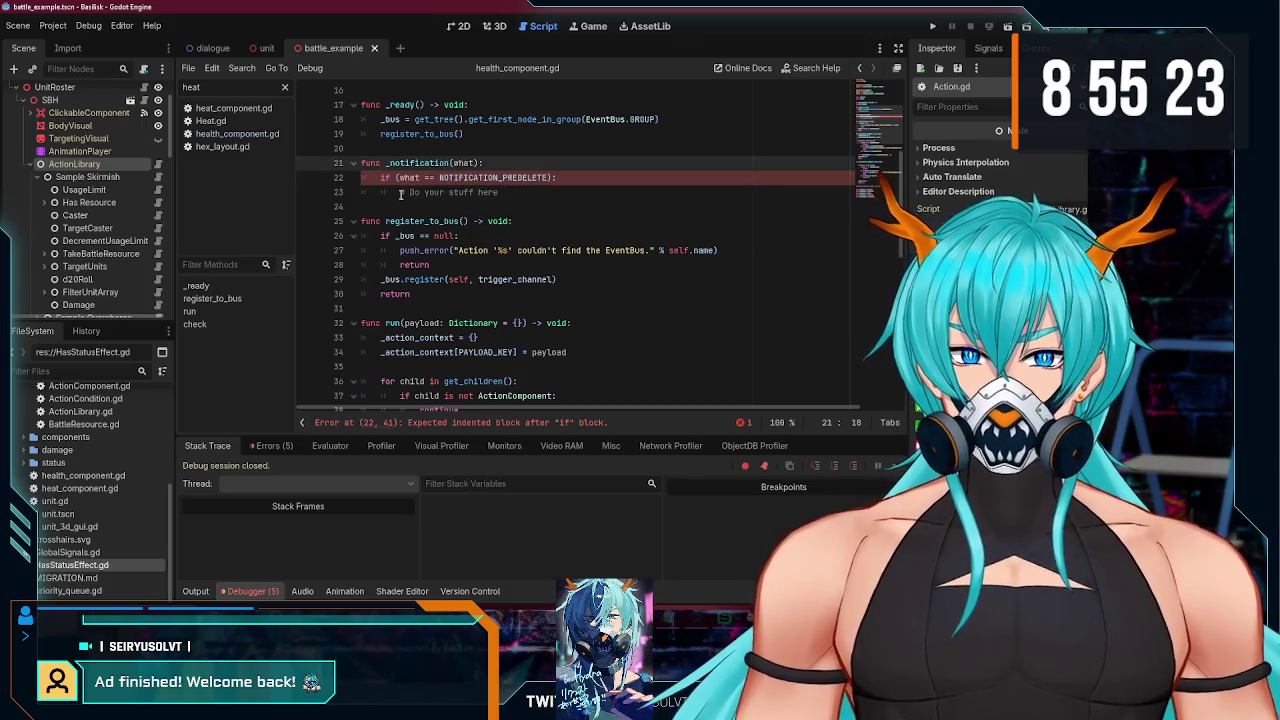
drag(400, 194, 575, 192)
- Add a new deregister_from_bus() -> void function below register_to_bus
click(448, 303)
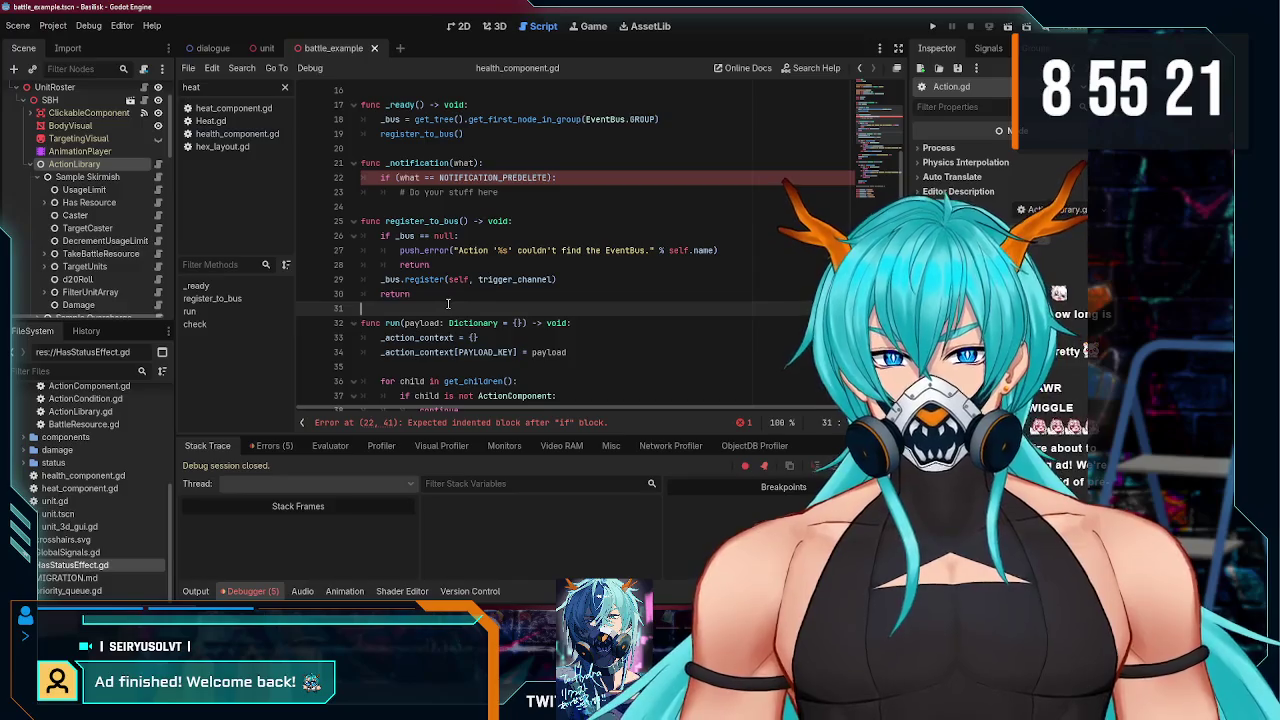
key(Return)
key(Return)
text(fu)
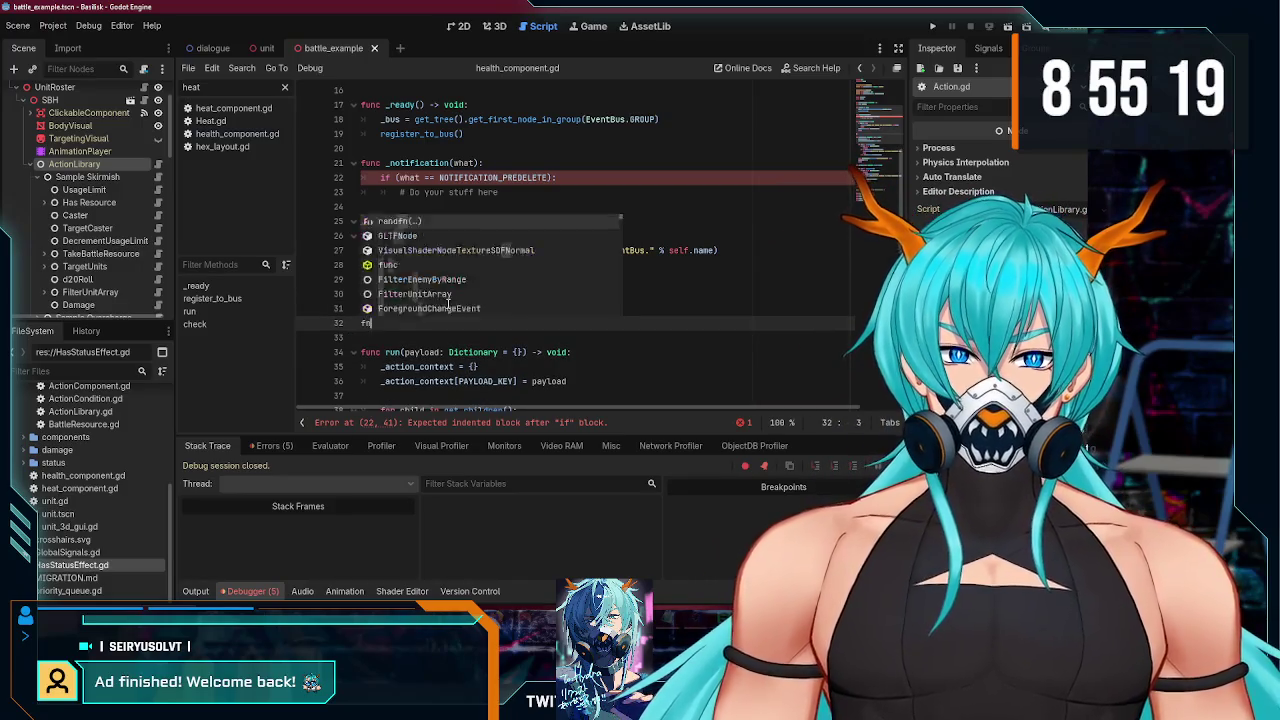
text(nc deregis)
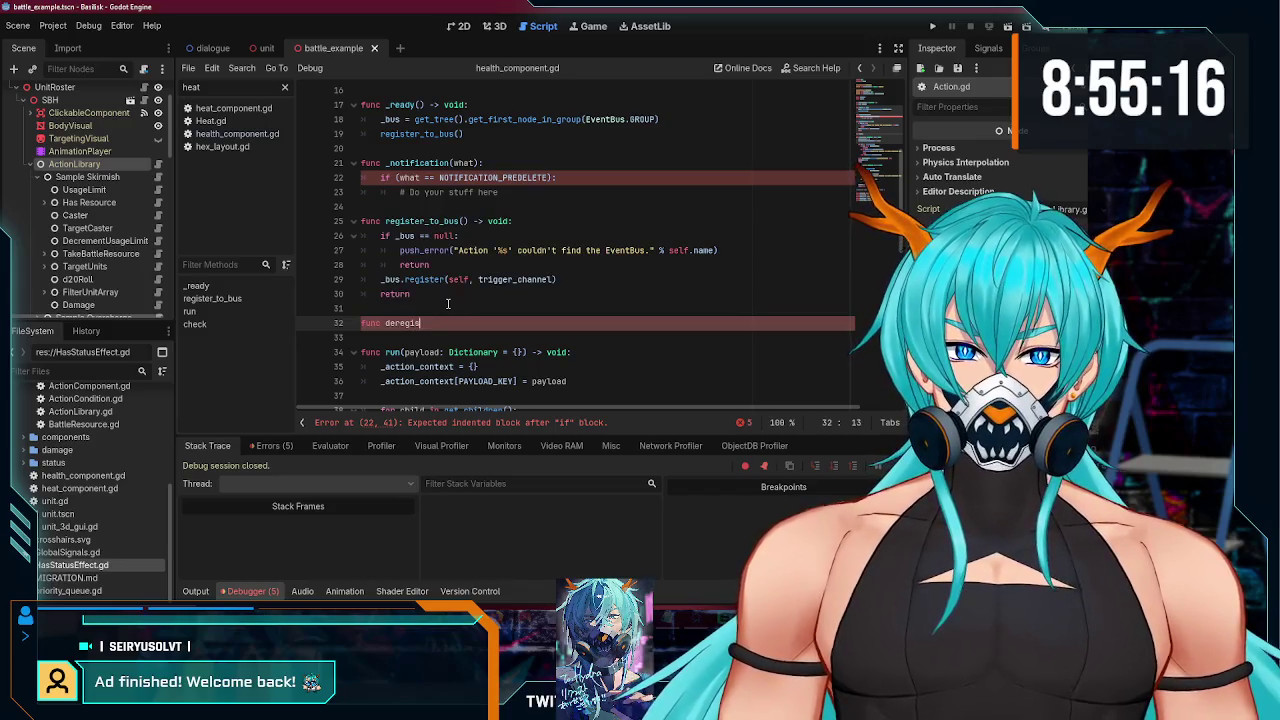
key(BackSpace)
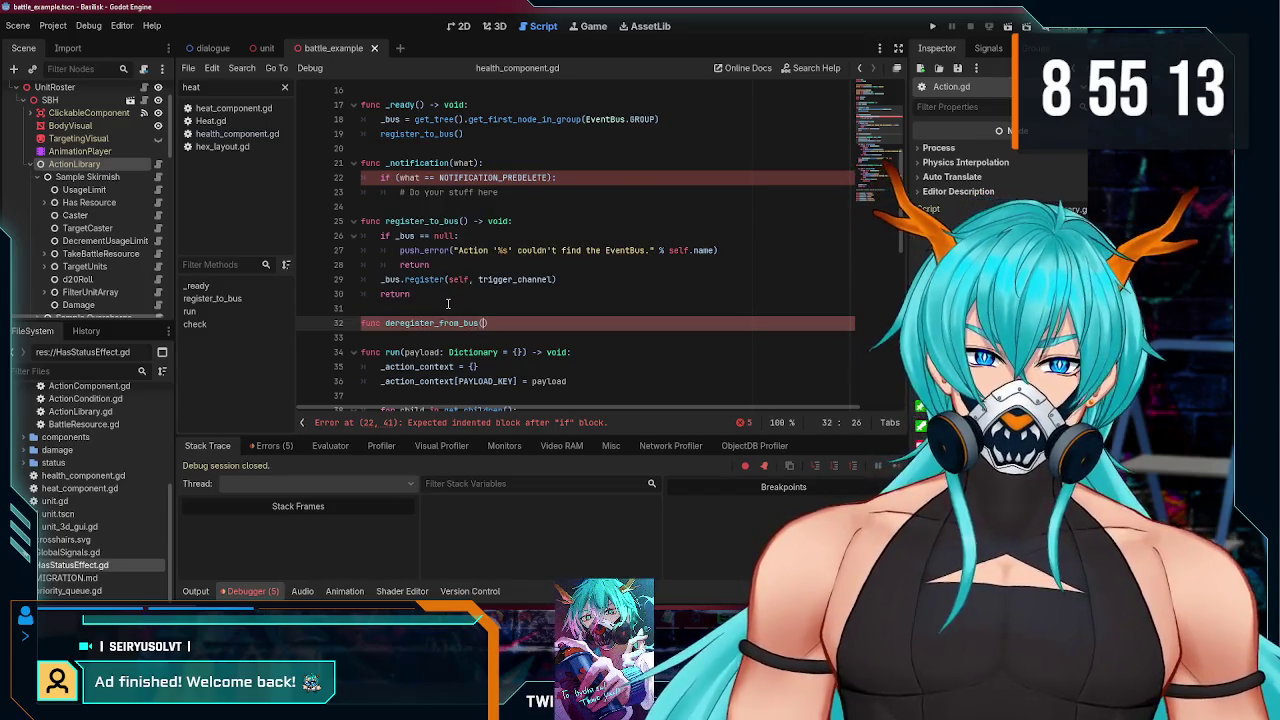
text() -> void)
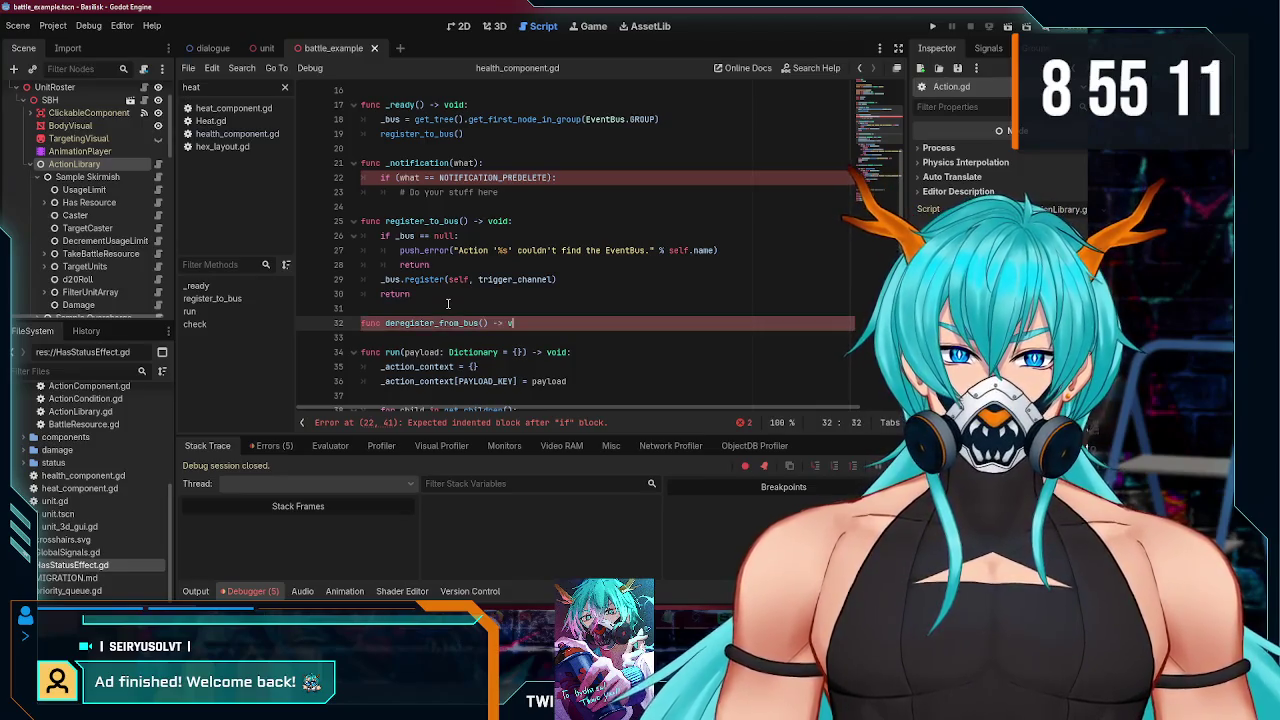
text(:)
key(Return)
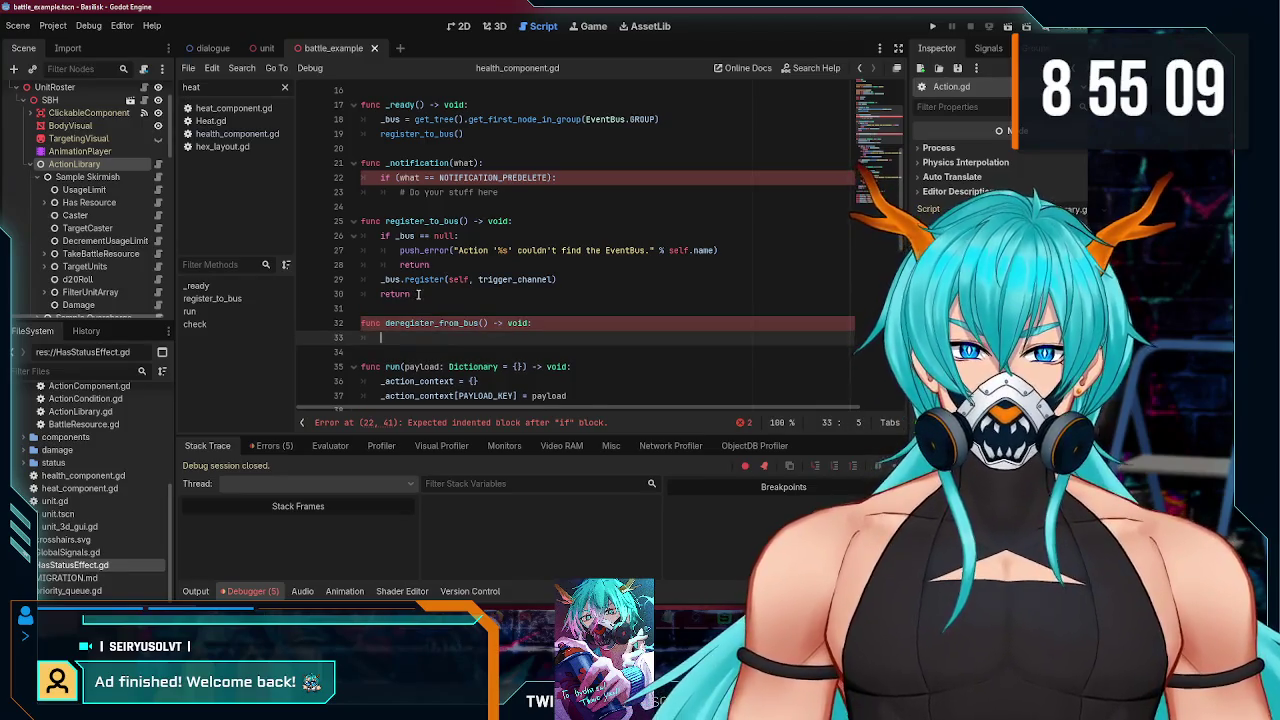
- Fill deregister_from_bus with register_to_bus's body, changing the register call to deregister
drag(448, 300, 380, 236)
key(ctrl+c)
click(420, 338)
key(ctrl+v)
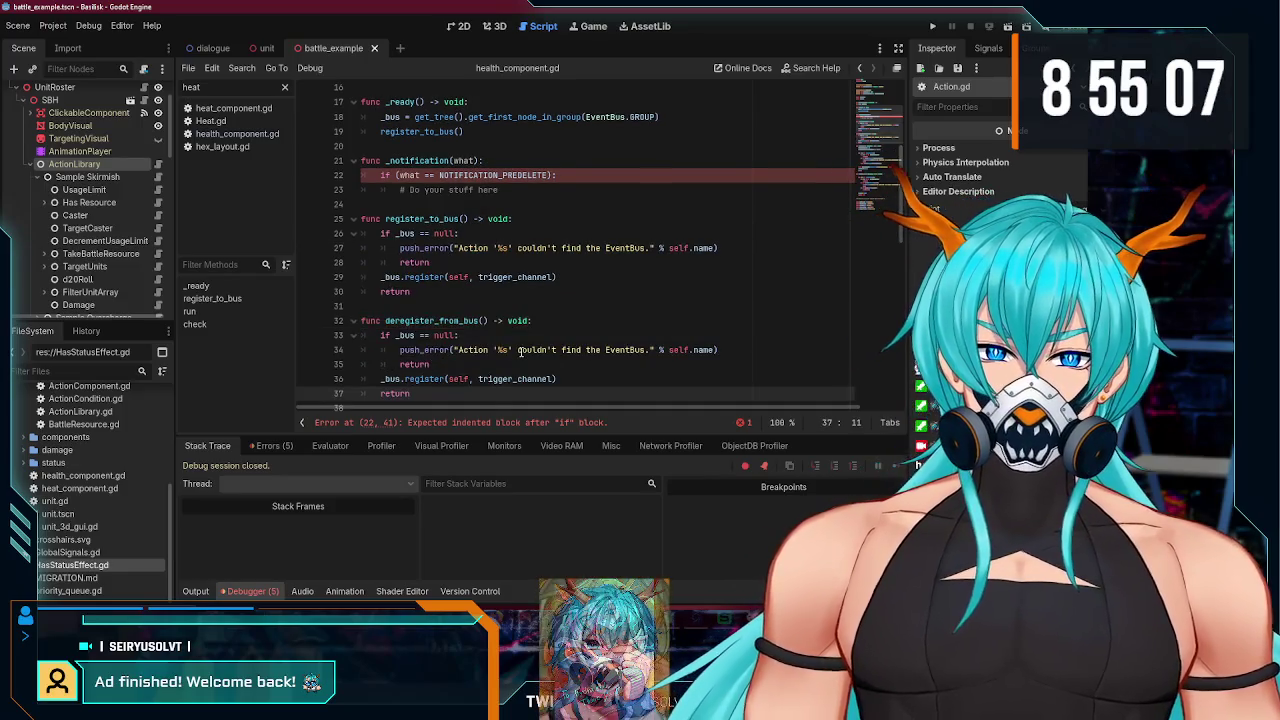
scroll(430, 345, down, 2)
double_click(421, 336)
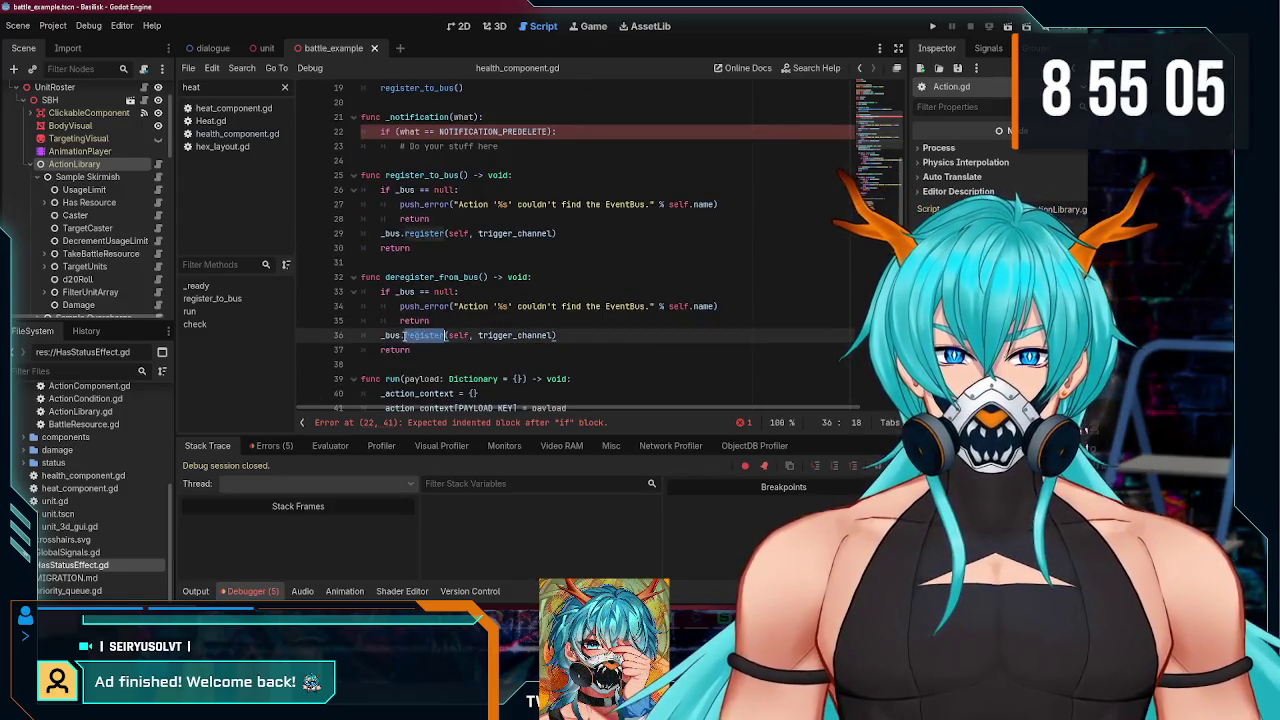
text(de)
click(440, 349)
- Replace the handler's placeholder comment with a deregister_from_bus() call and run the project
scroll(435, 340, up, 3)
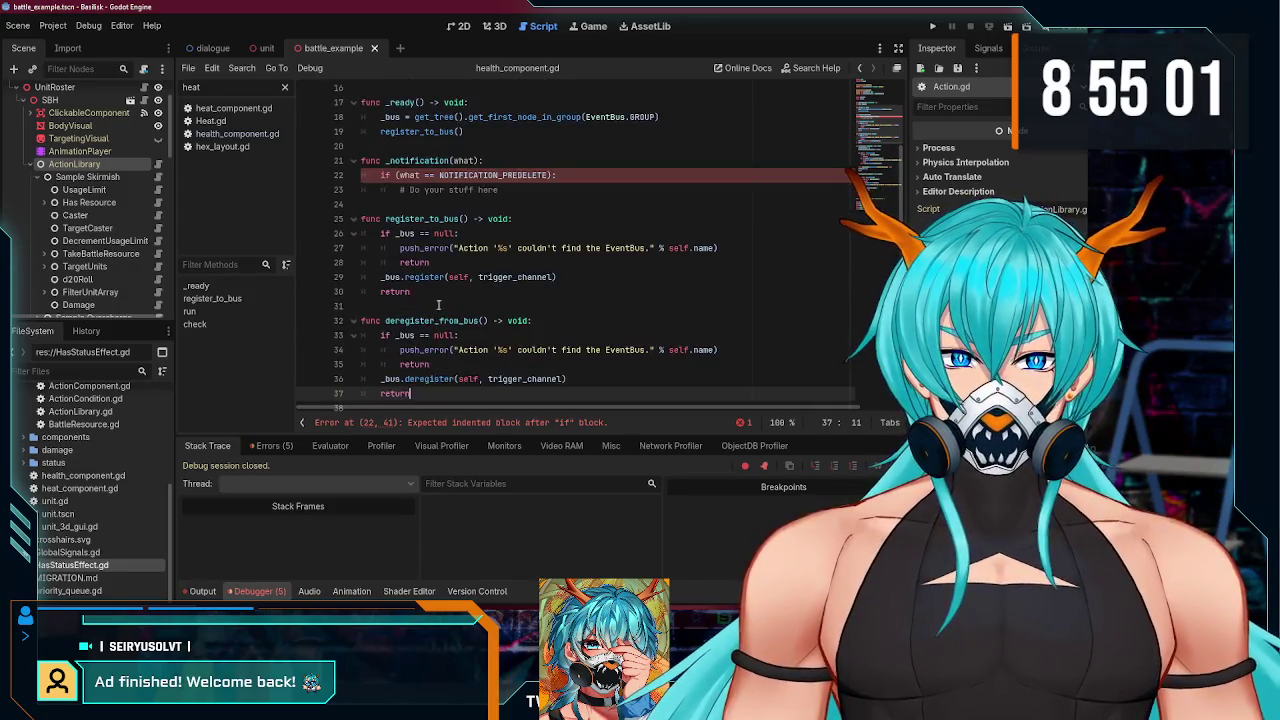
double_click(426, 320)
key(ctrl+c)
click(518, 190)
key(shift+Home)
key(ctrl+v)
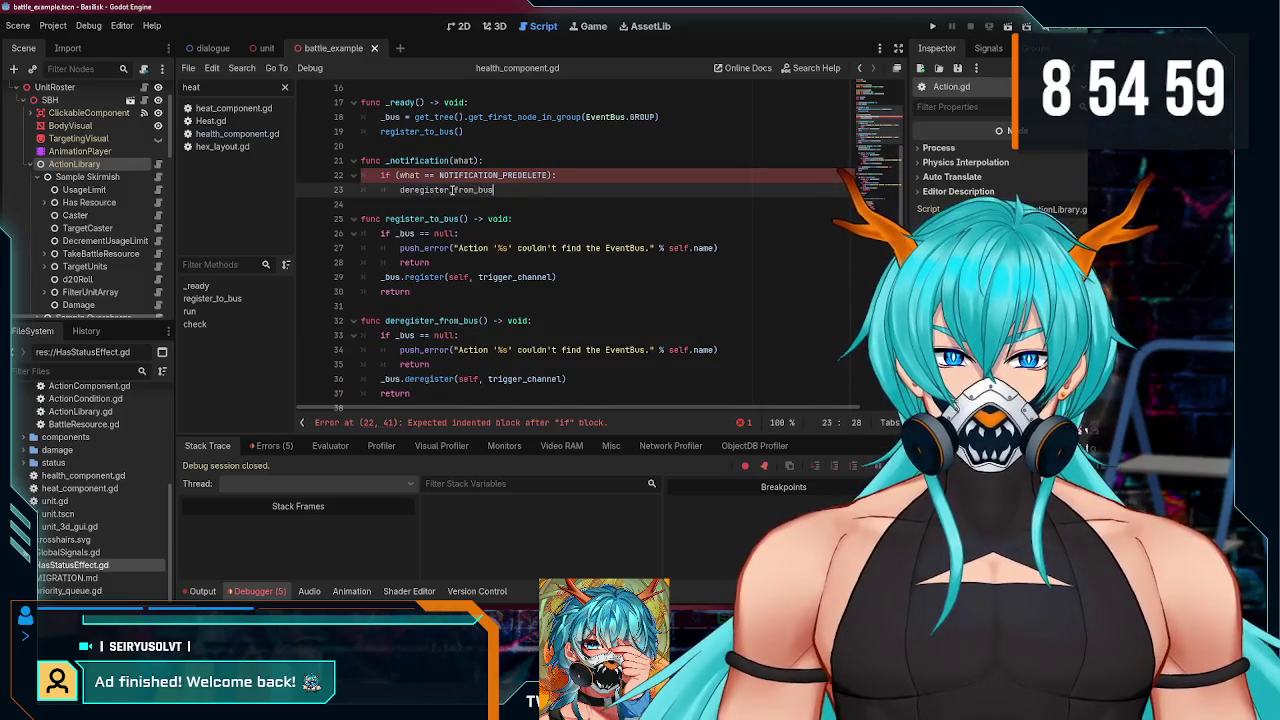
text(()
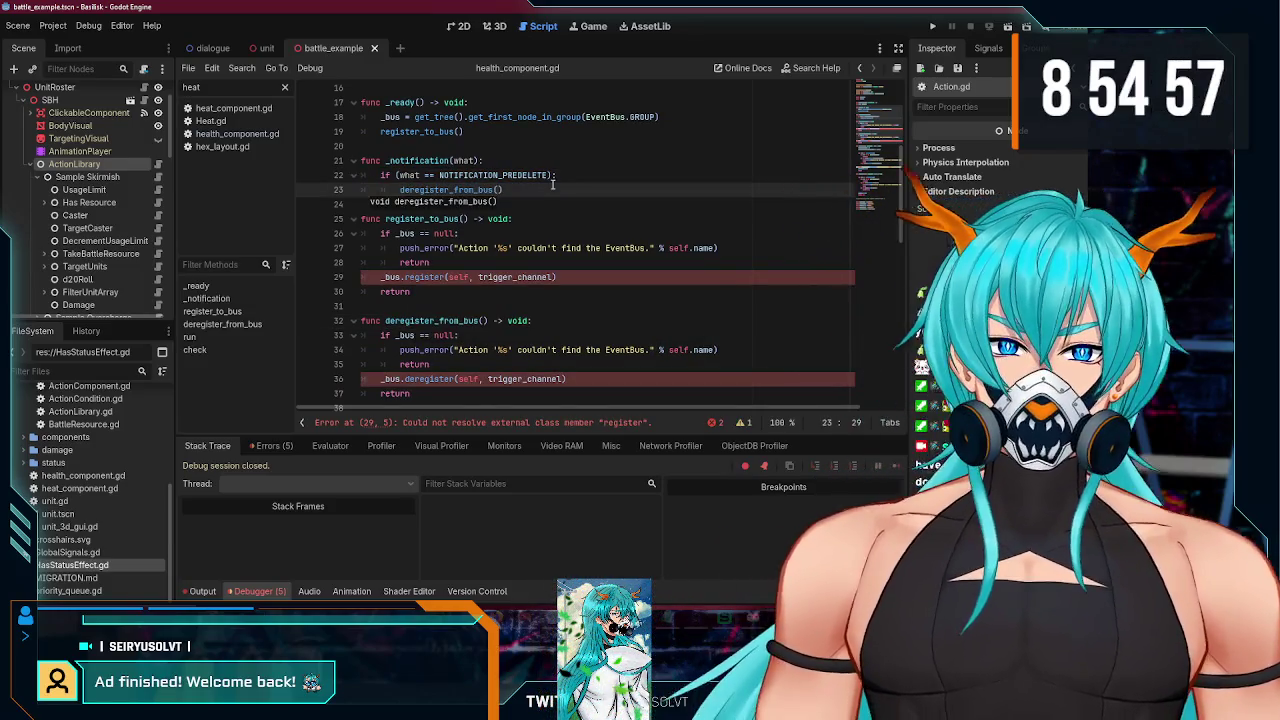
click(930, 27)
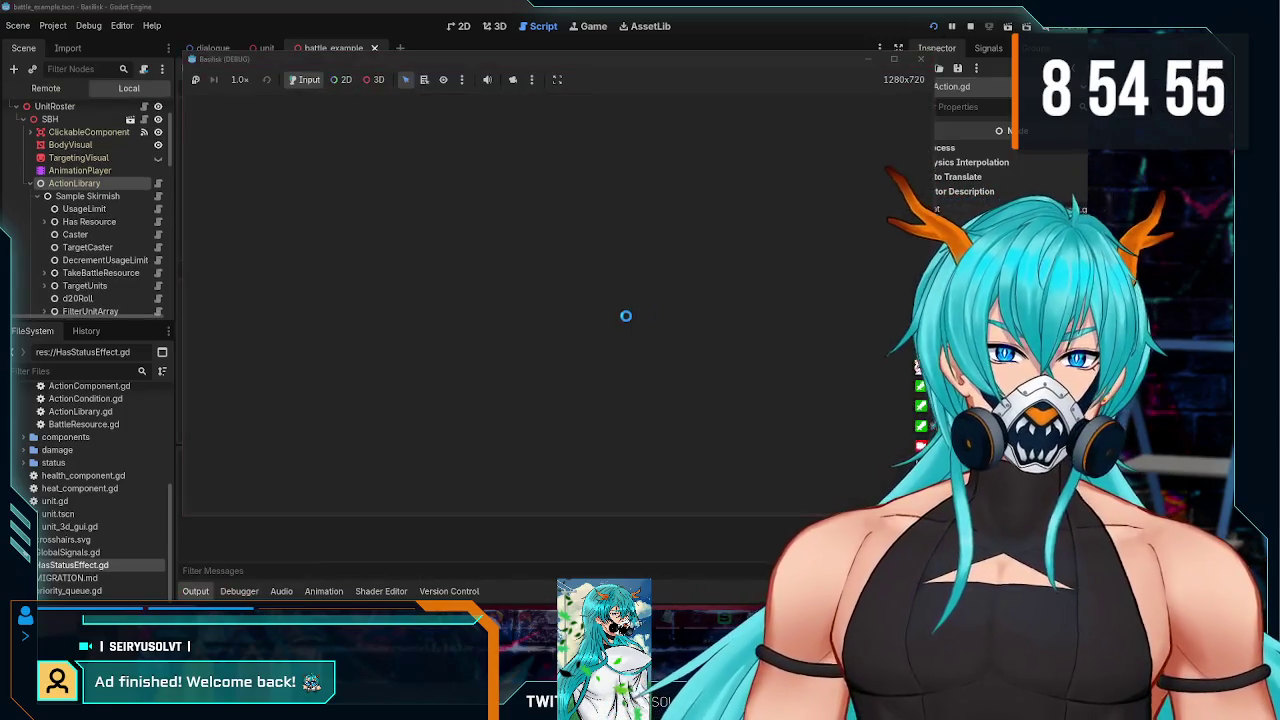
- Stop the run that failed on the nonexistent Array 'remove' call at EventBus.gd line 22
scroll(543, 322, down, 2)
scroll(543, 322, up, 3)
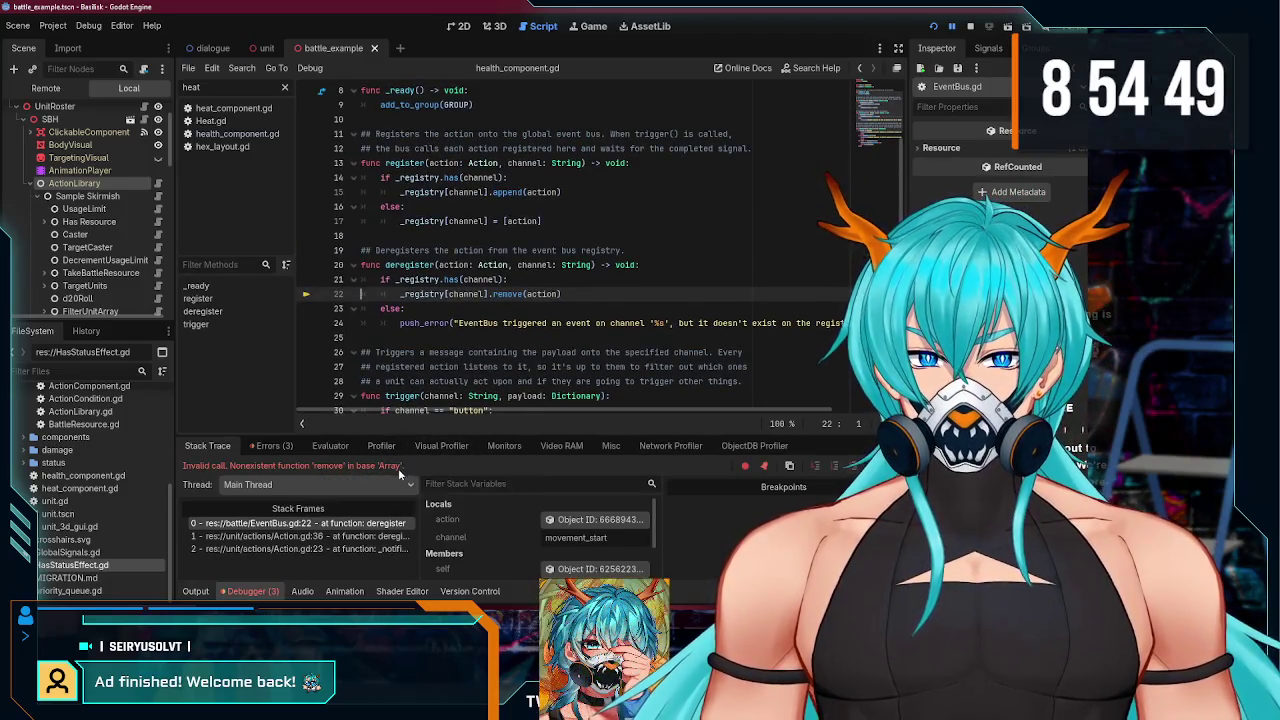
click(970, 27)
click(601, 293)
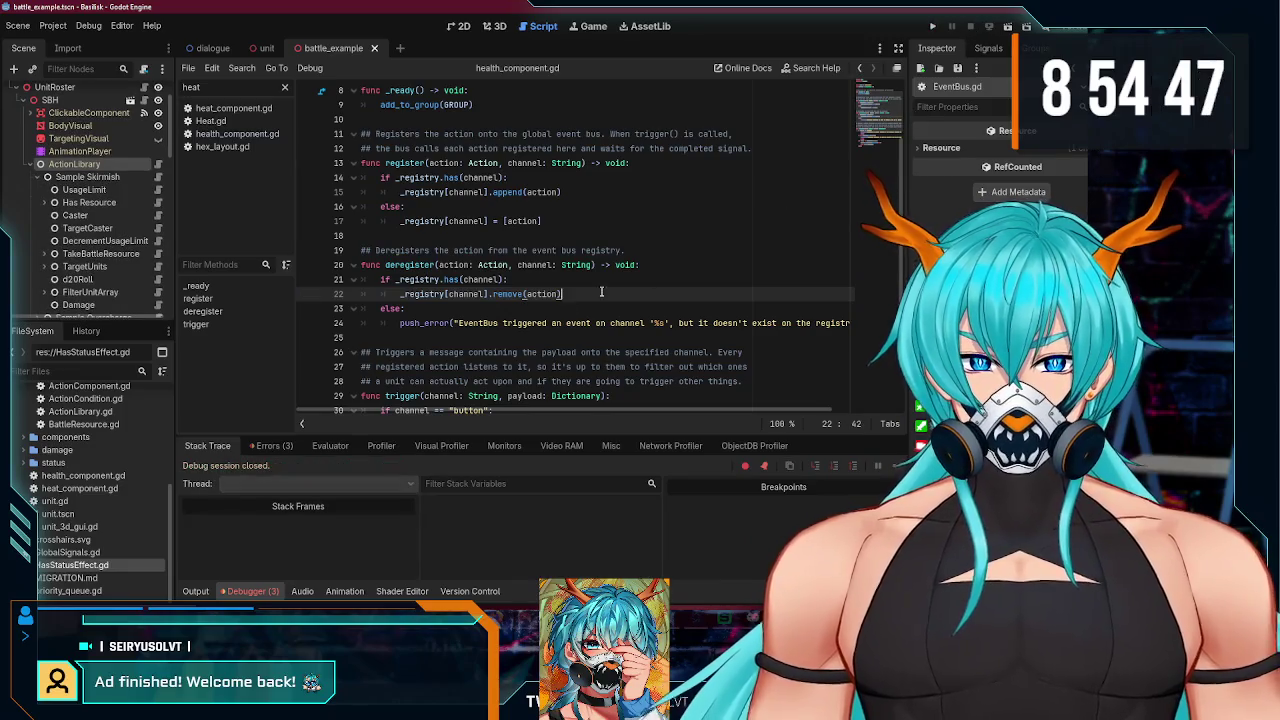
mouse_move(515, 604)
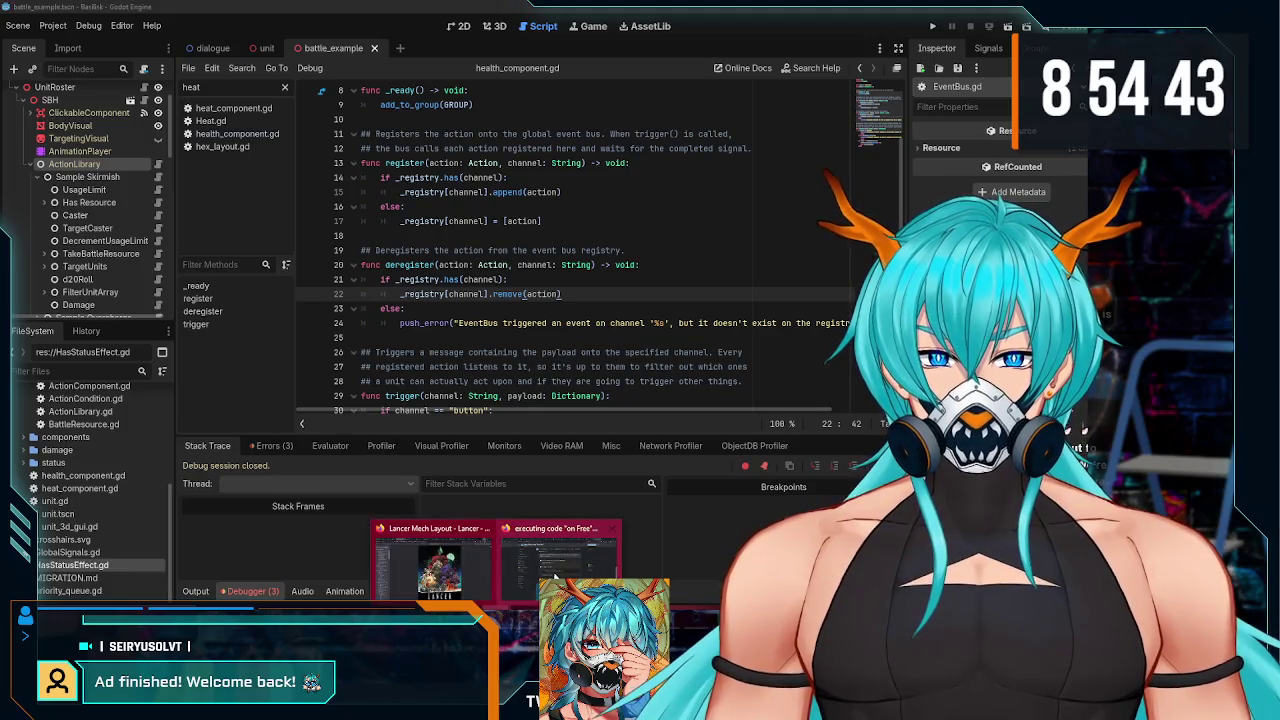
click(555, 578)
- Search Brave for 'godot remove element from array'
scroll(560, 350, up, 3)
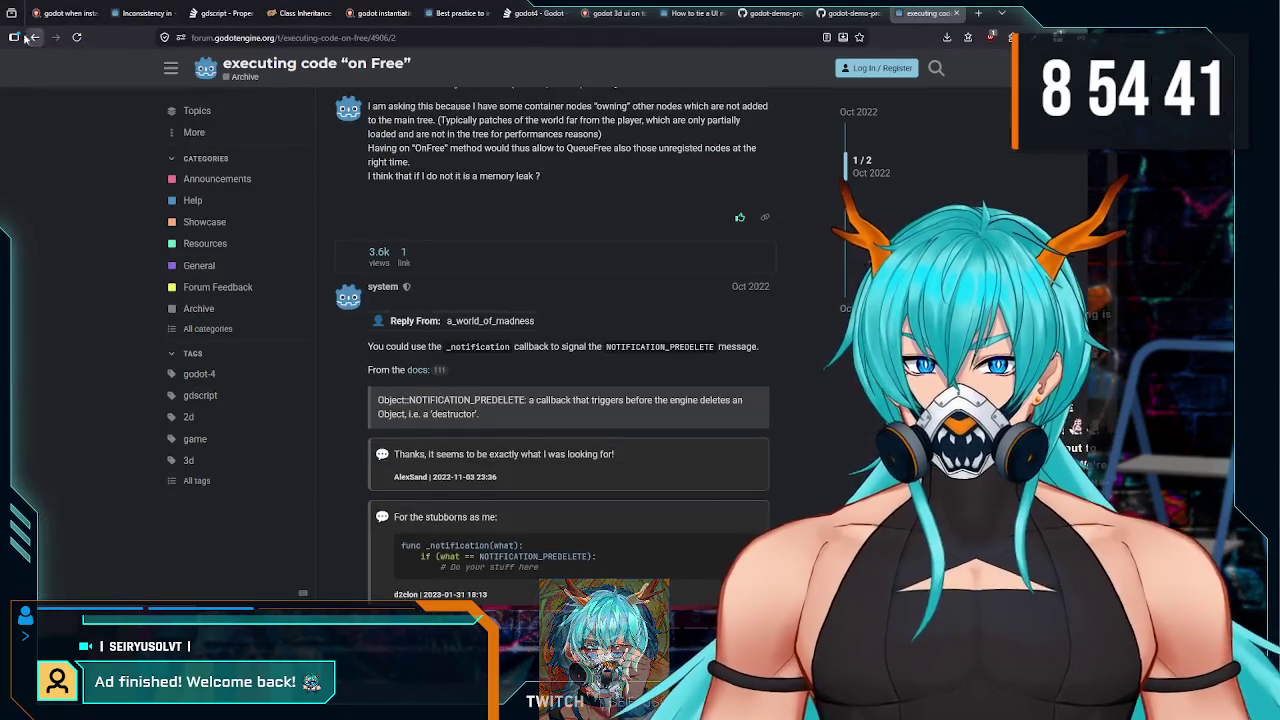
click(35, 37)
drag(309, 77, 128, 78)
text(godot remove )
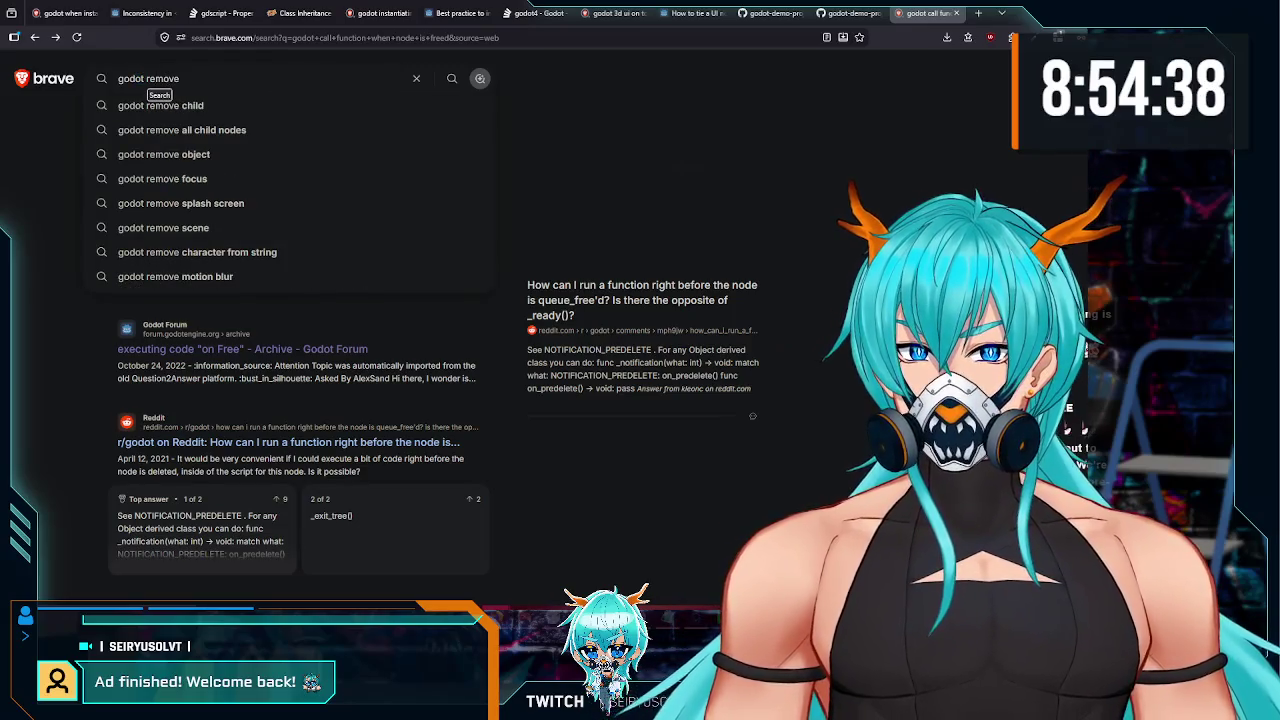
text(eleme)
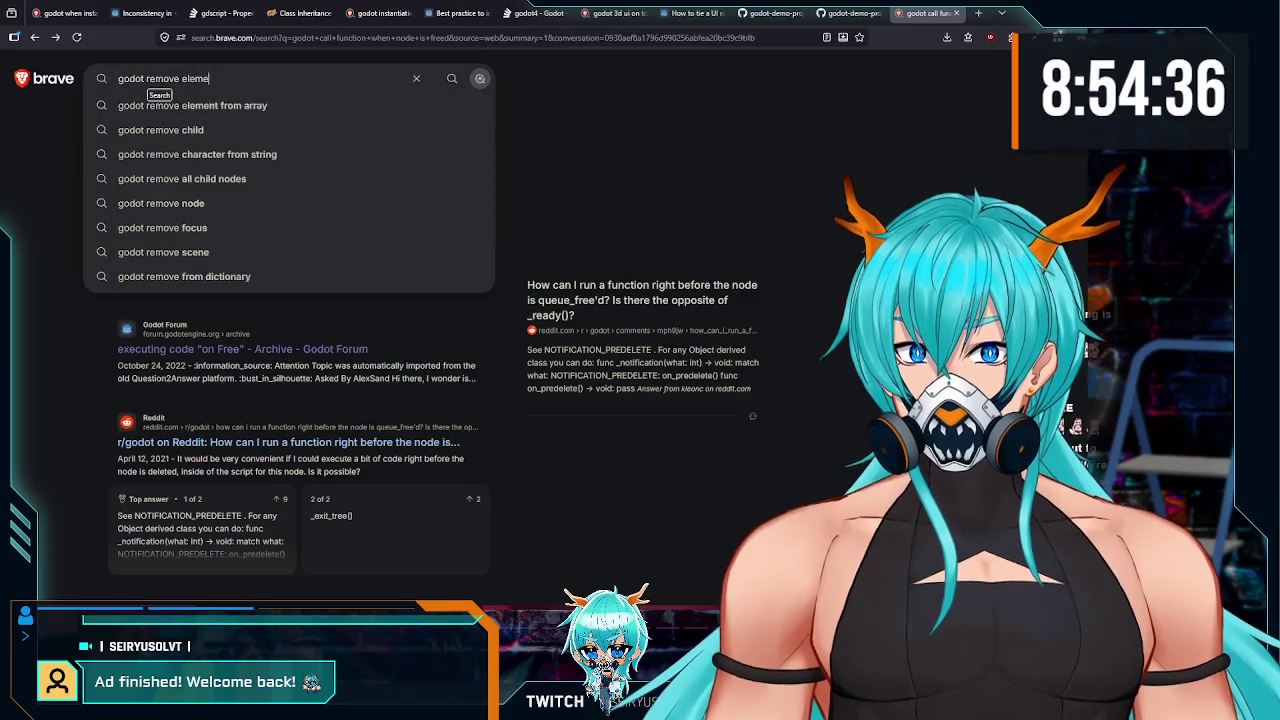
text(nt from array)
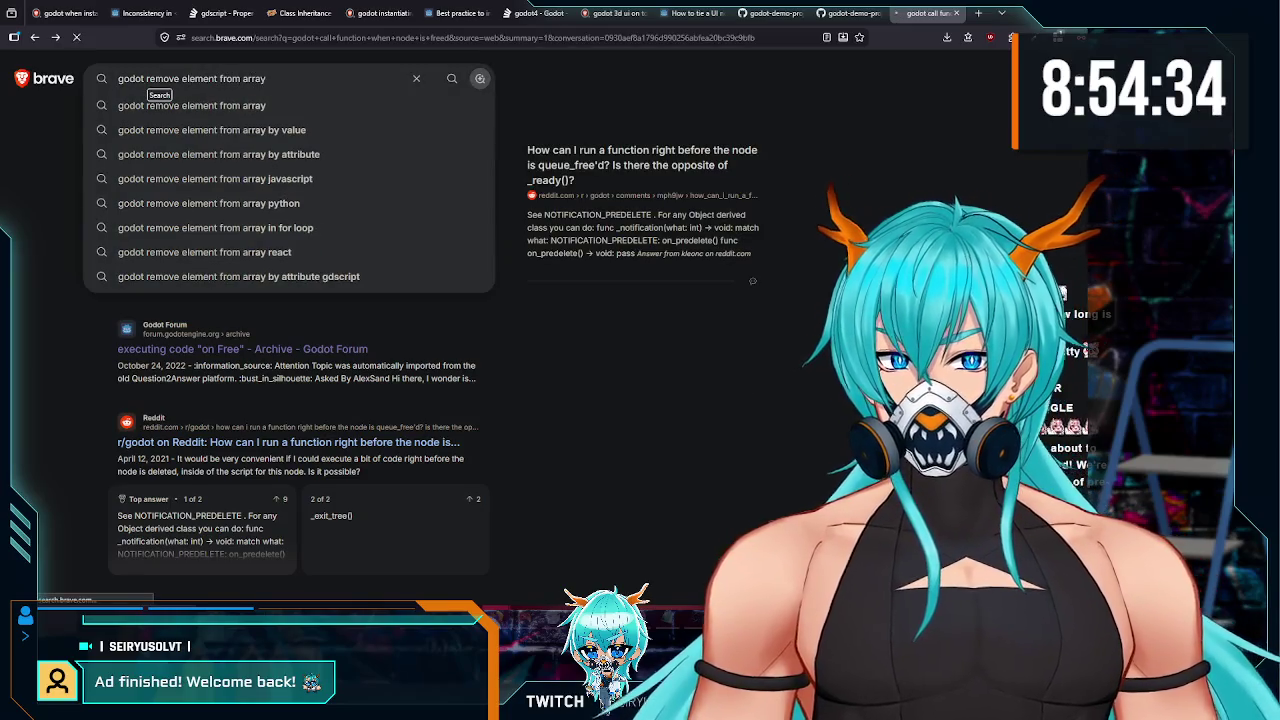
key(Return)
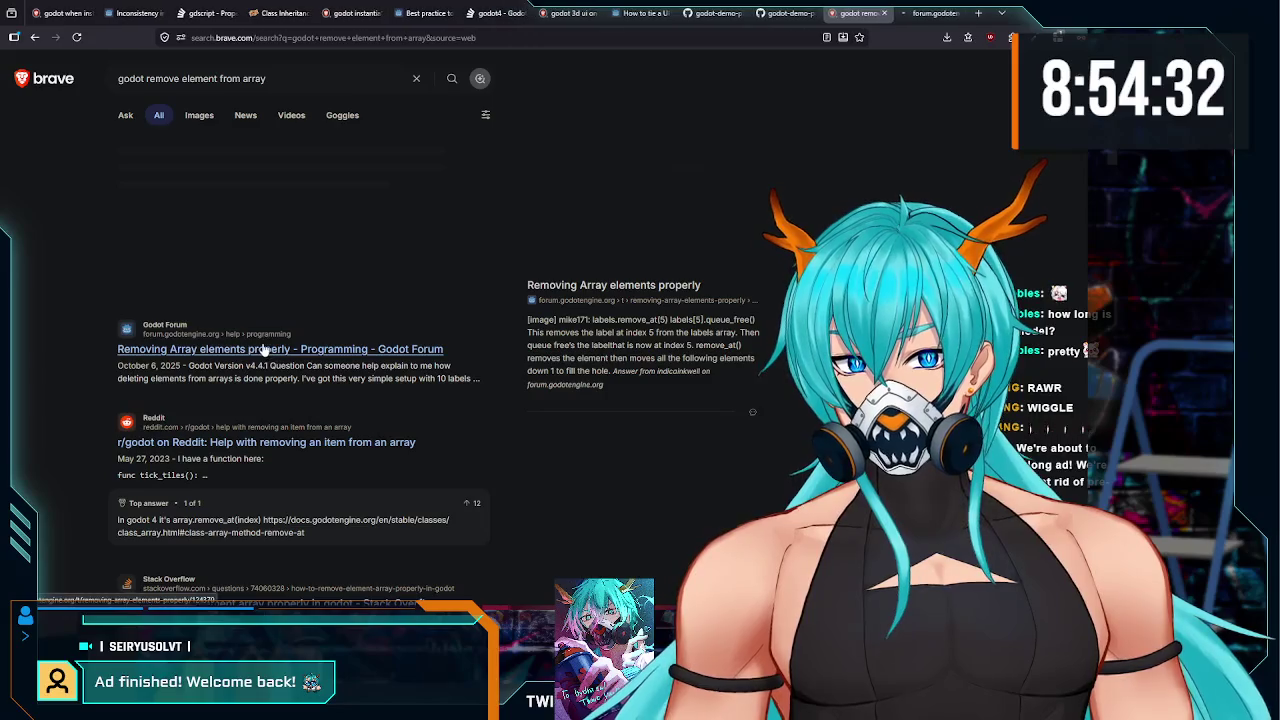
- Open the Reddit result in a new tab and find its remove_at answer
middle_click(257, 442)
click(917, 12)
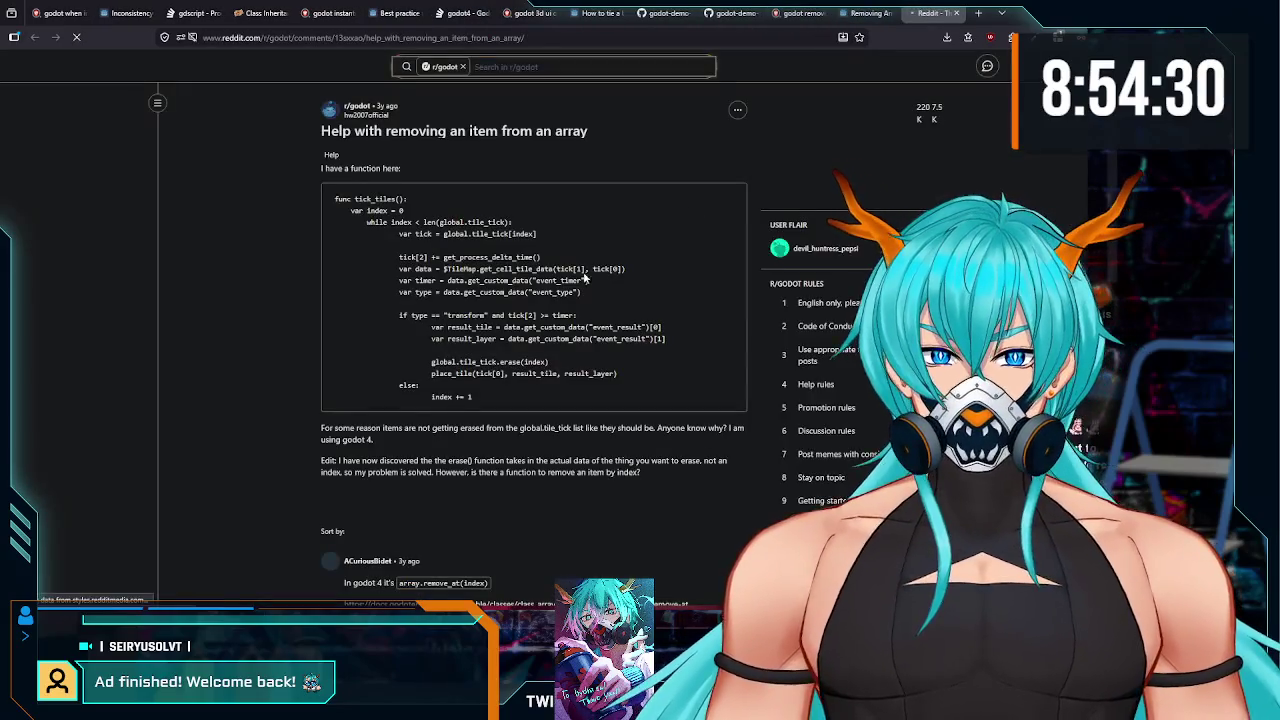
scroll(598, 268, down, 3)
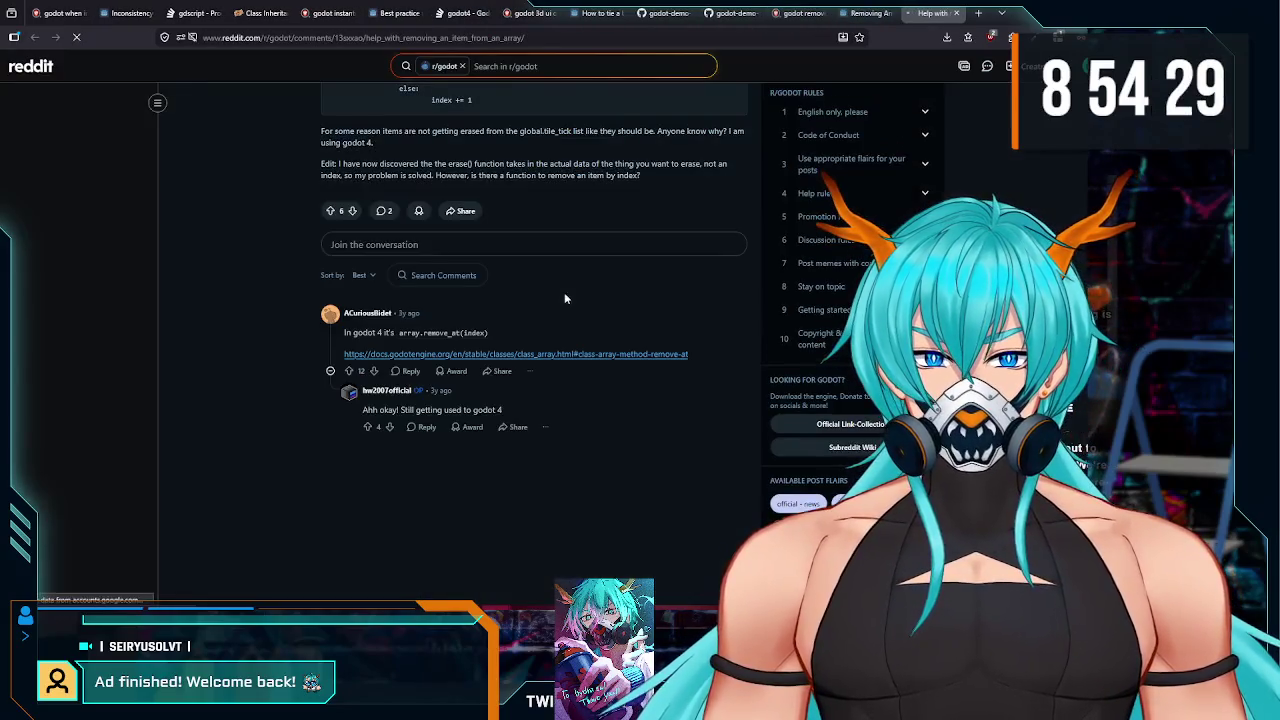
double_click(437, 332)
- Read the 'Removing Array elements properly' forum thread's remove_at(5) example, then return to Godot
click(497, 333)
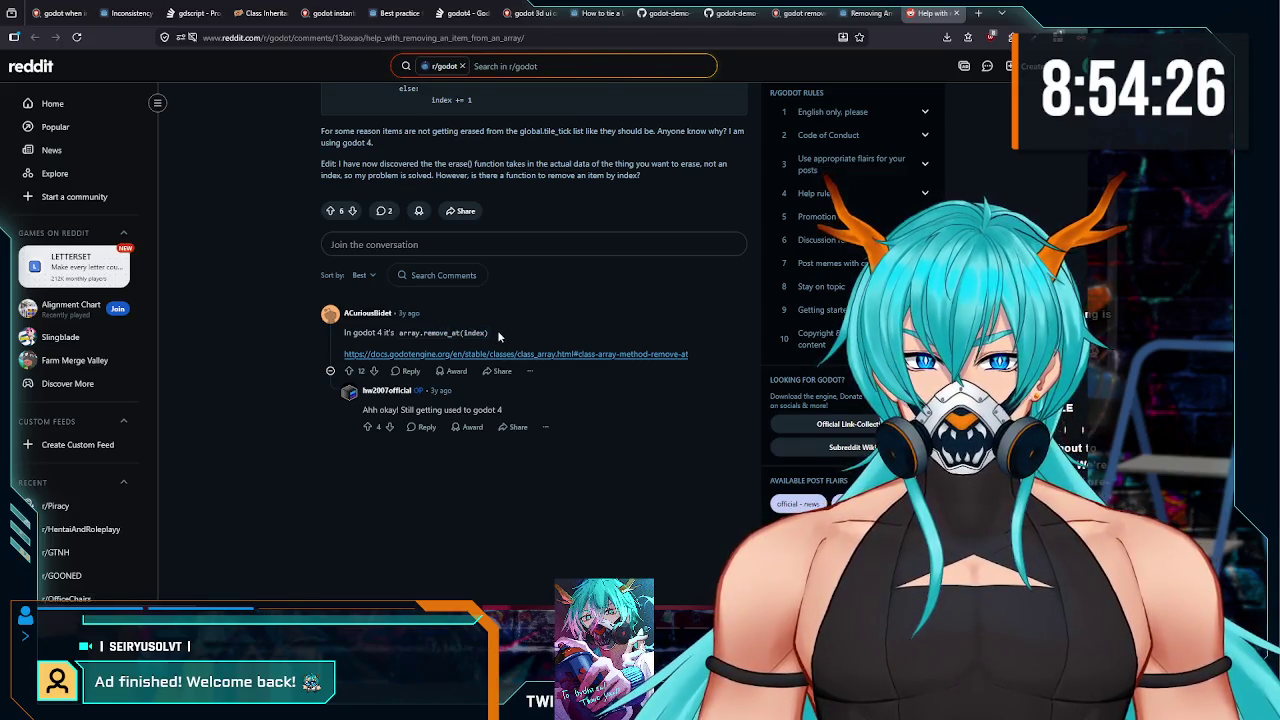
click(865, 13)
scroll(727, 190, down, 3)
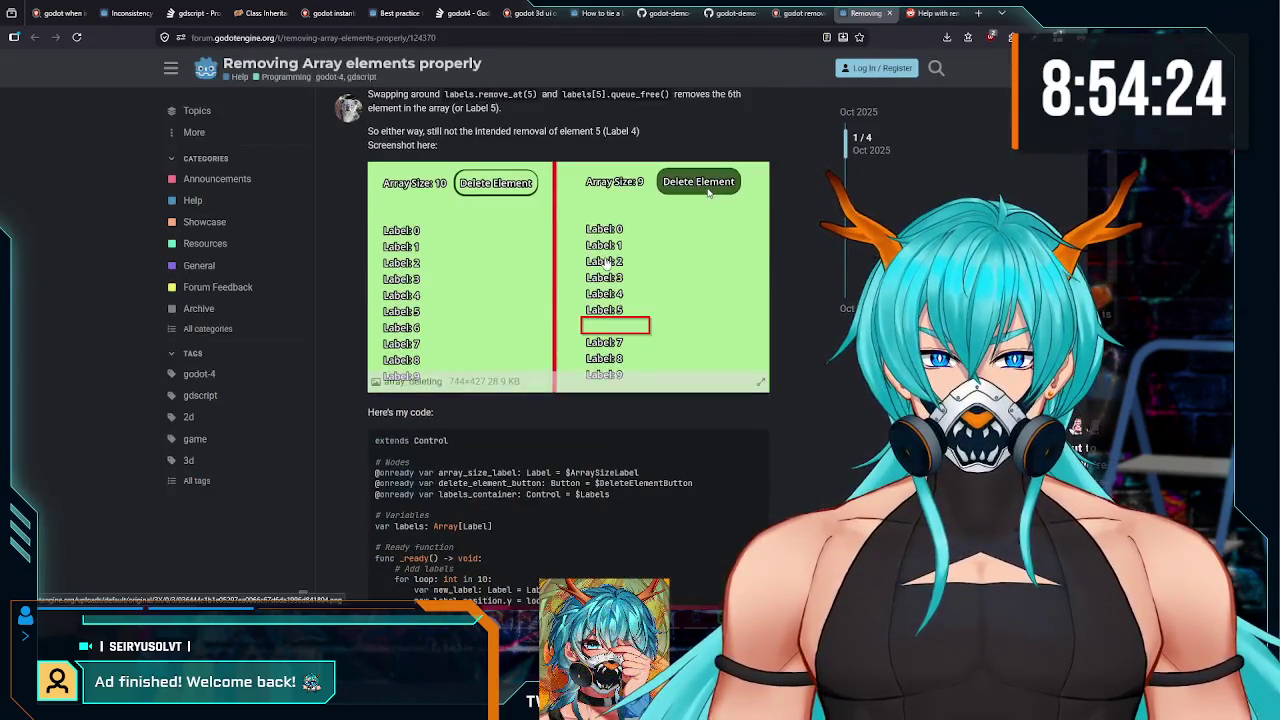
scroll(557, 349, down, 2)
scroll(555, 345, down, 4)
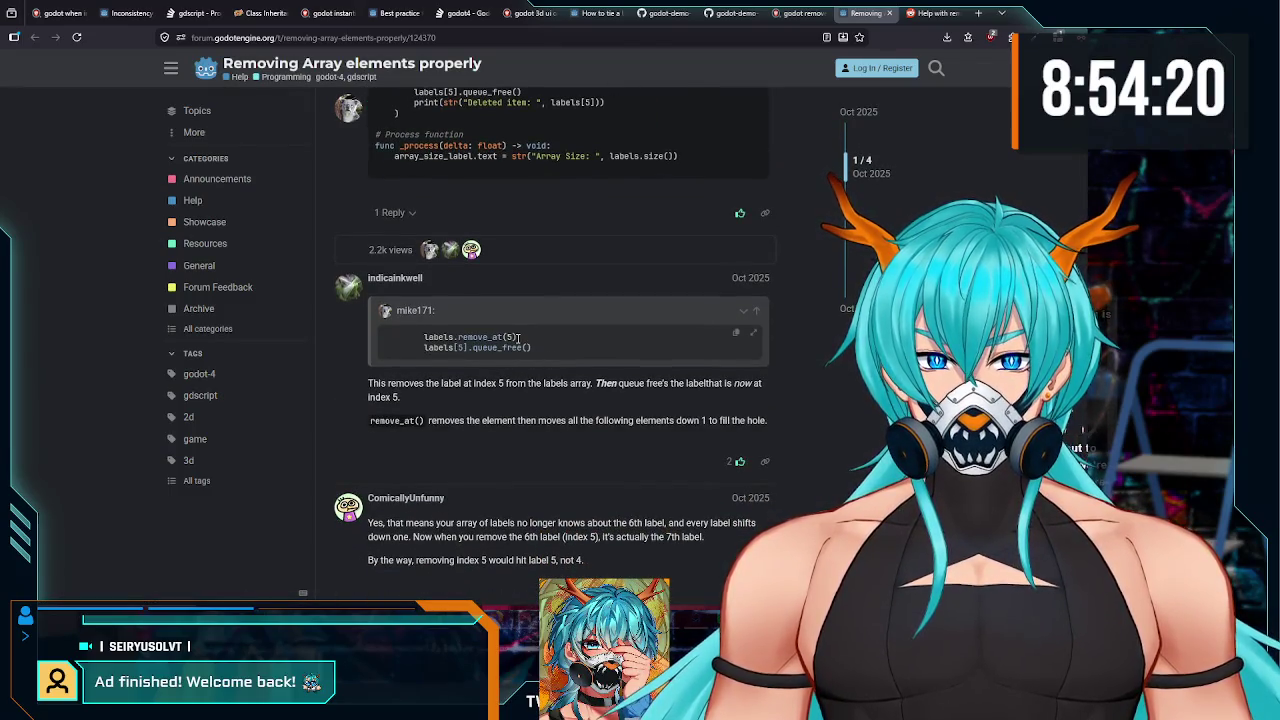
drag(518, 337, 464, 339)
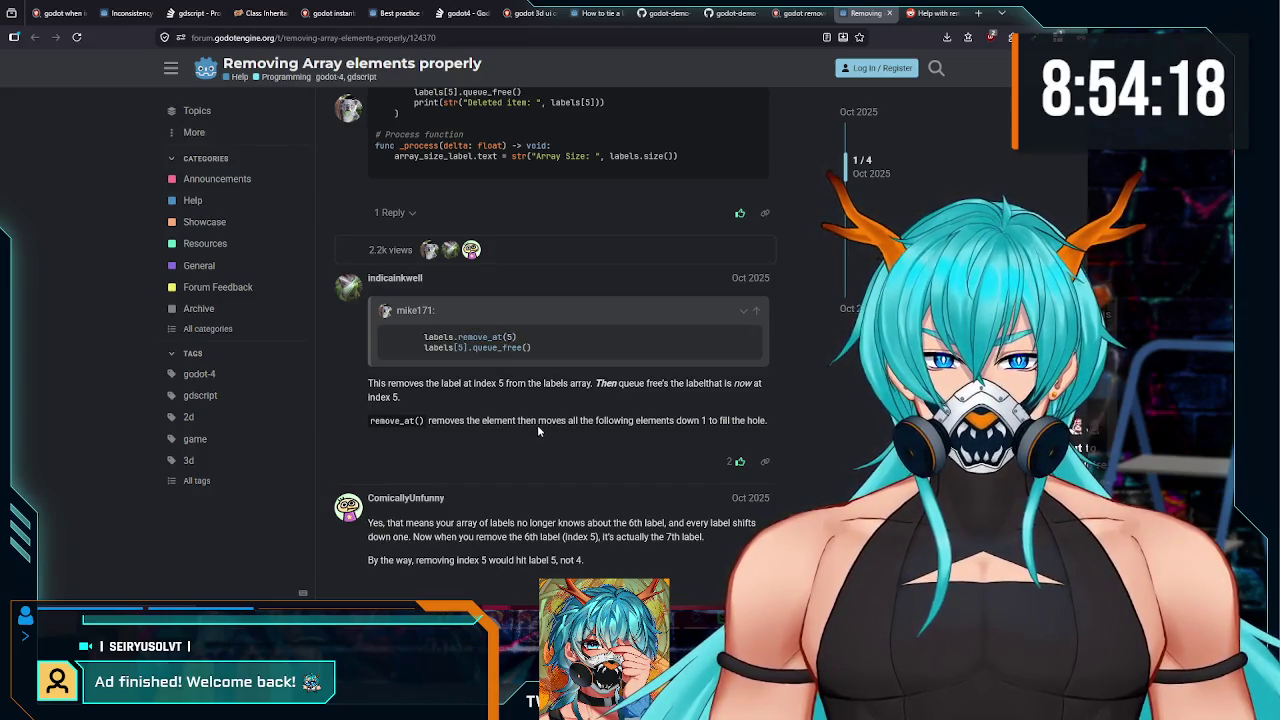
scroll(666, 415, down, 2)
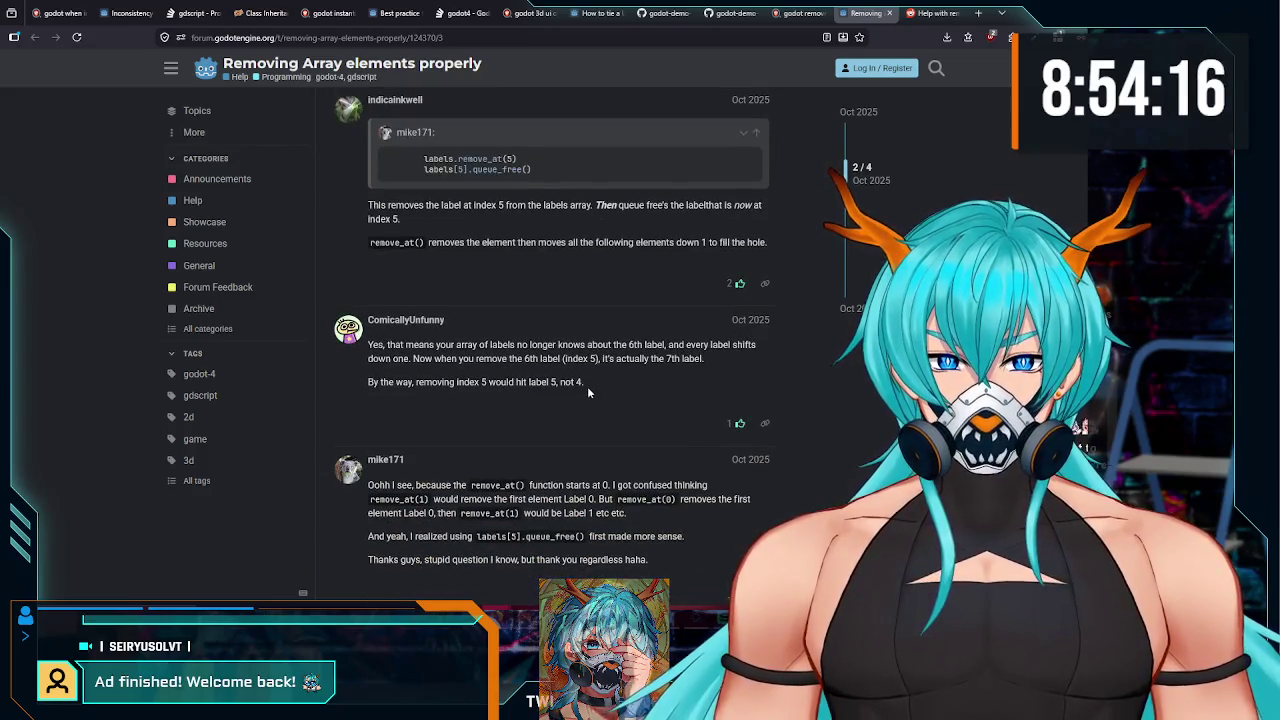
scroll(594, 388, down, 1)
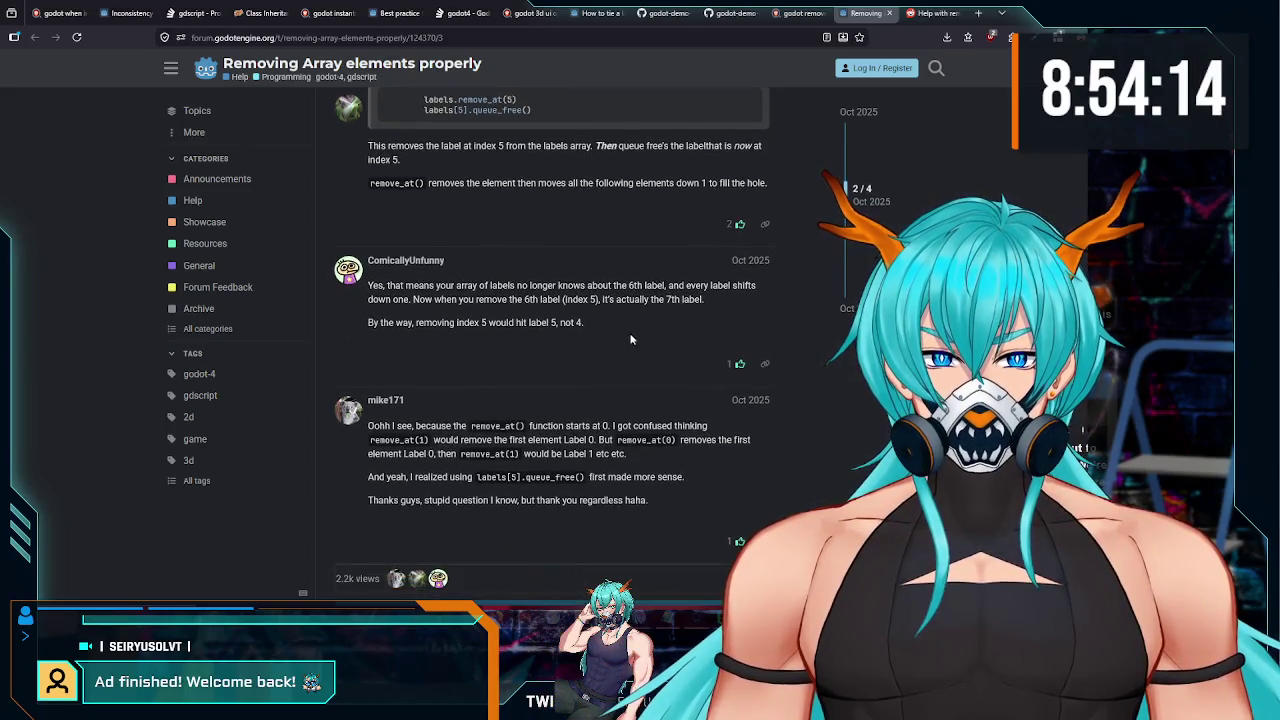
click(810, 13)
scroll(494, 395, down, 3)
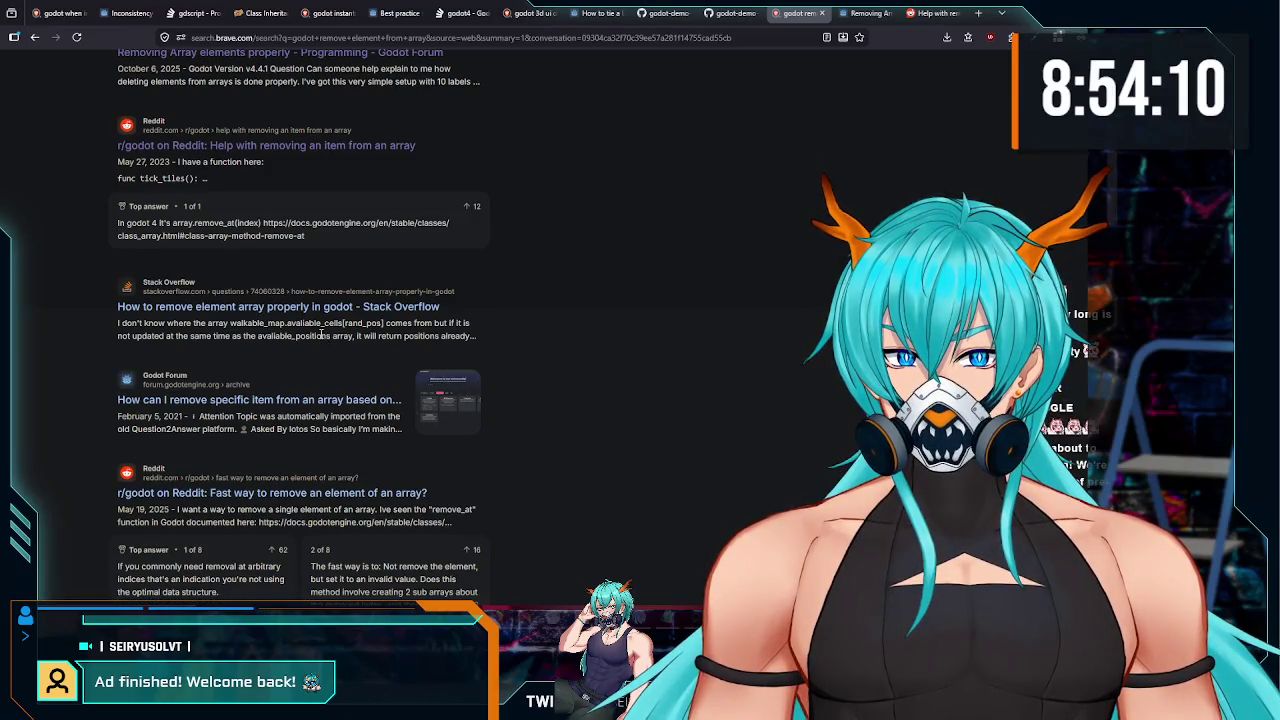
key(alt+Tab)
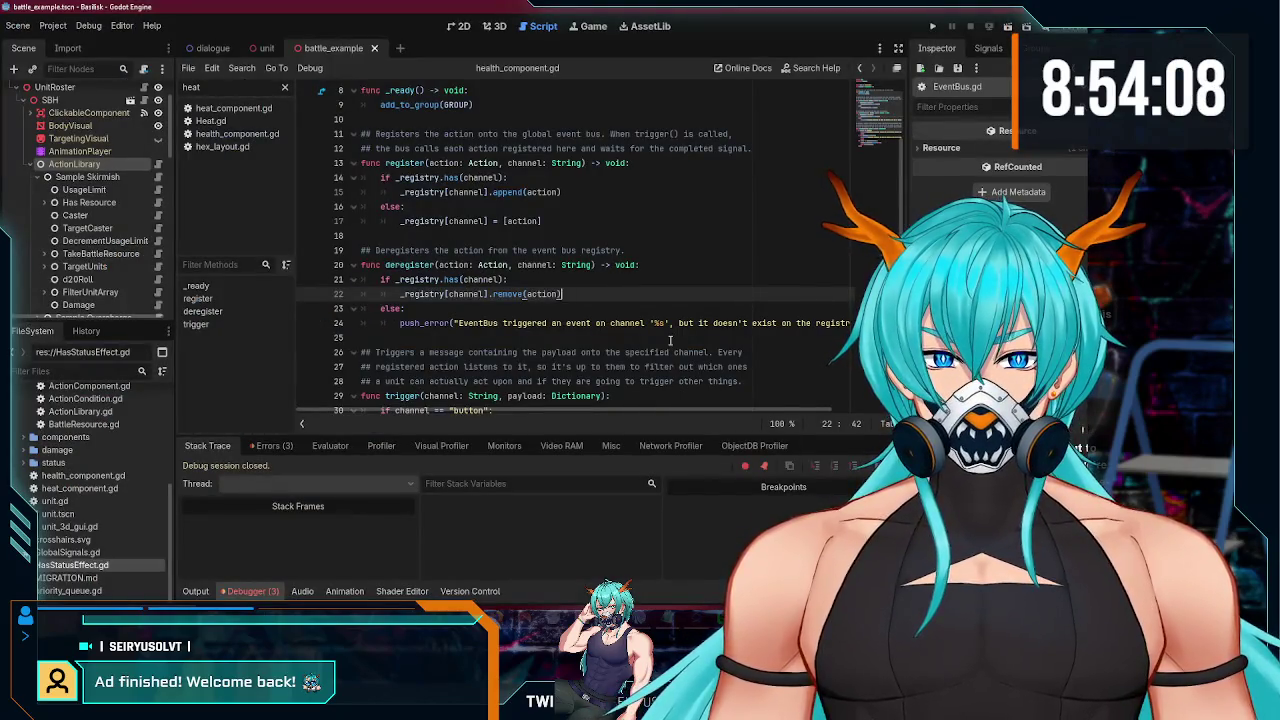
- Inspect lines 21–22 of deregister in EventBus.gd, then go back to the browser search results
click(526, 285)
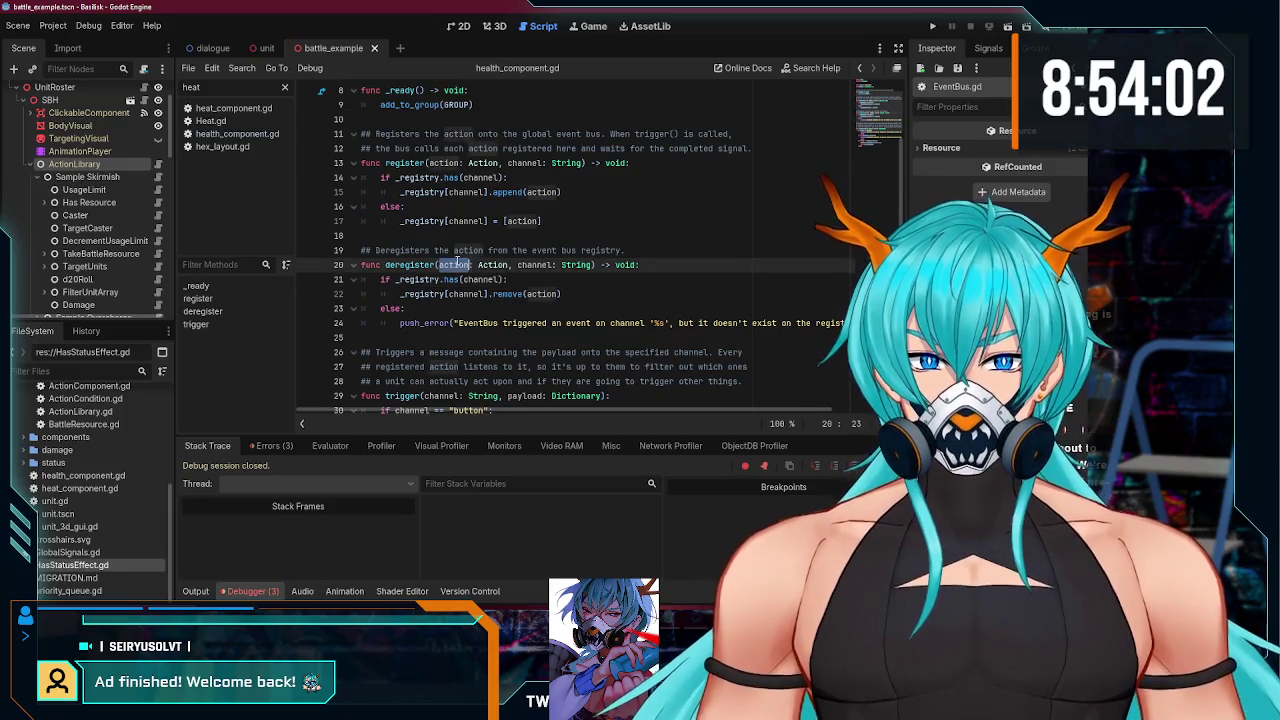
click(467, 294)
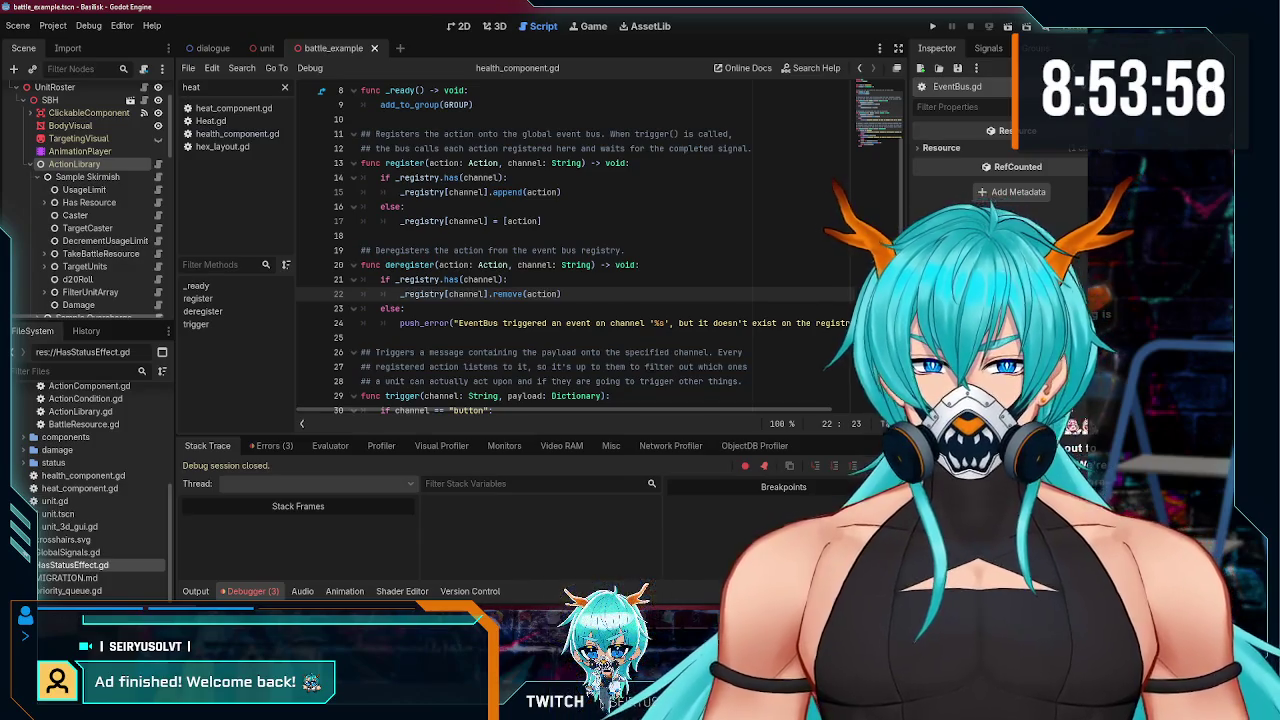
key(alt+Tab)
scroll(365, 420, down, 2)
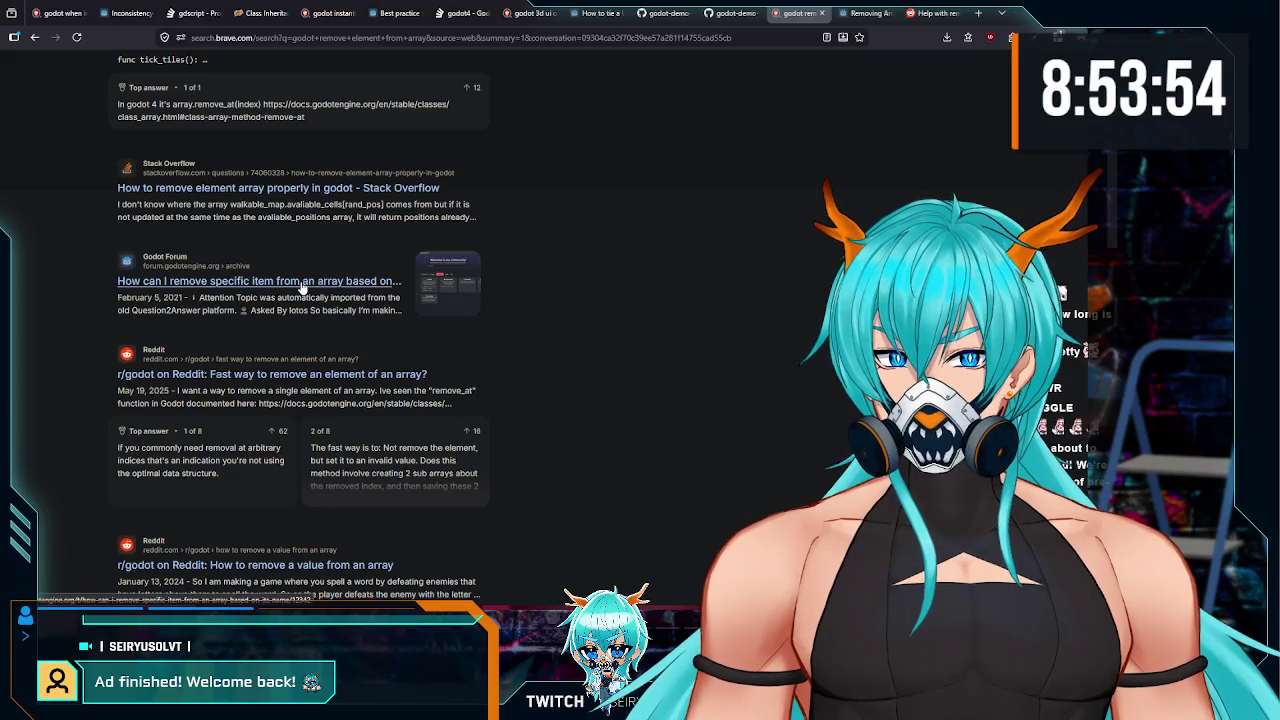
- Read the forum thread 'How can I remove specific item from an array based on its name?' example code
click(300, 281)
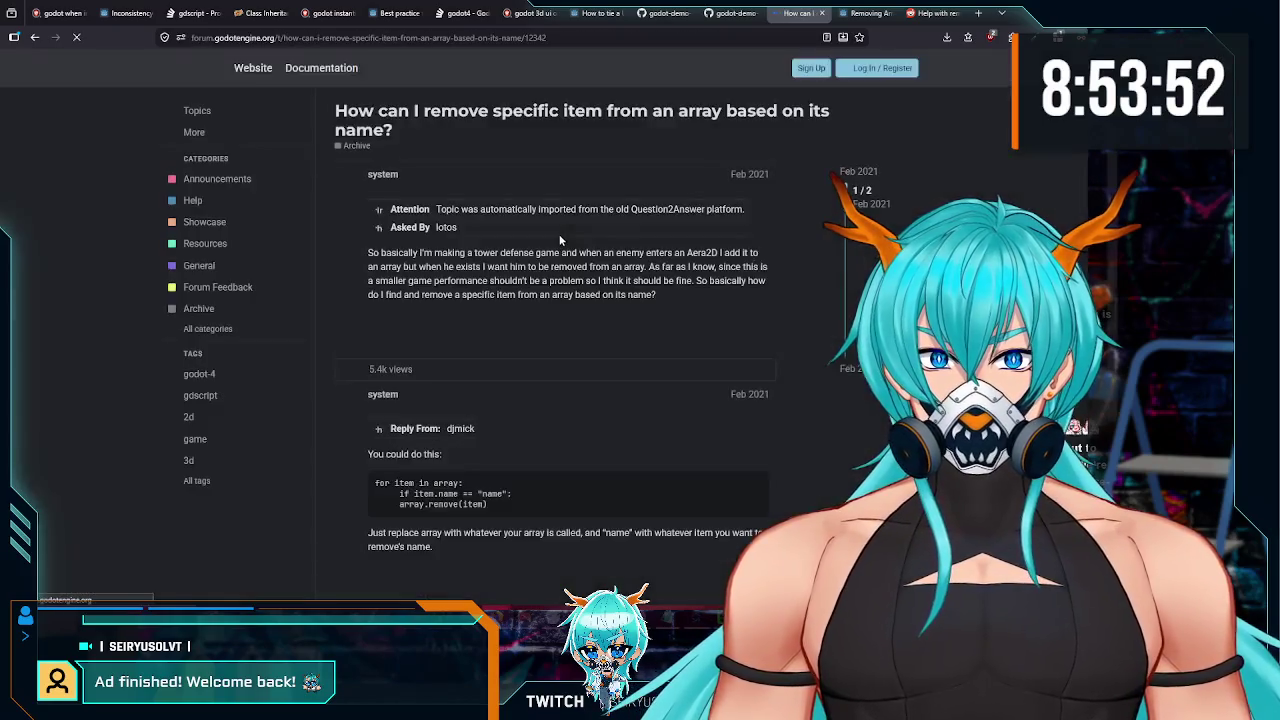
scroll(456, 351, down, 3)
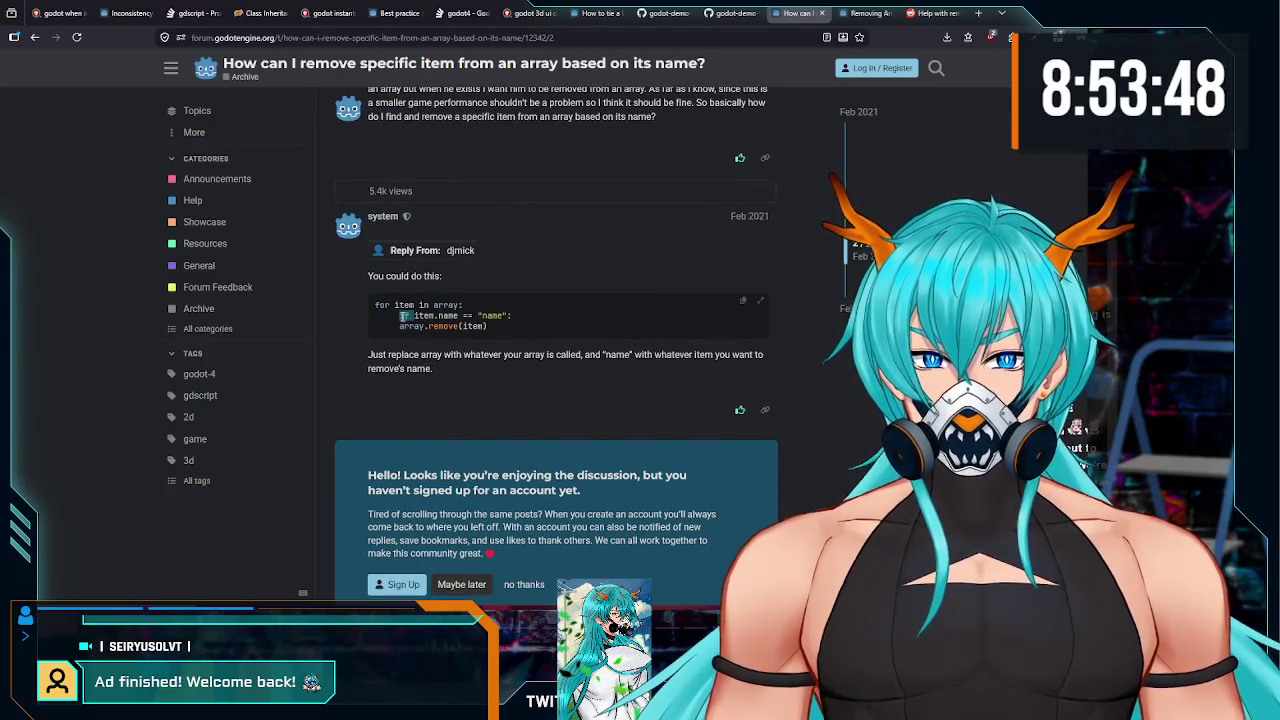
drag(400, 316, 480, 322)
key(alt+Tab)
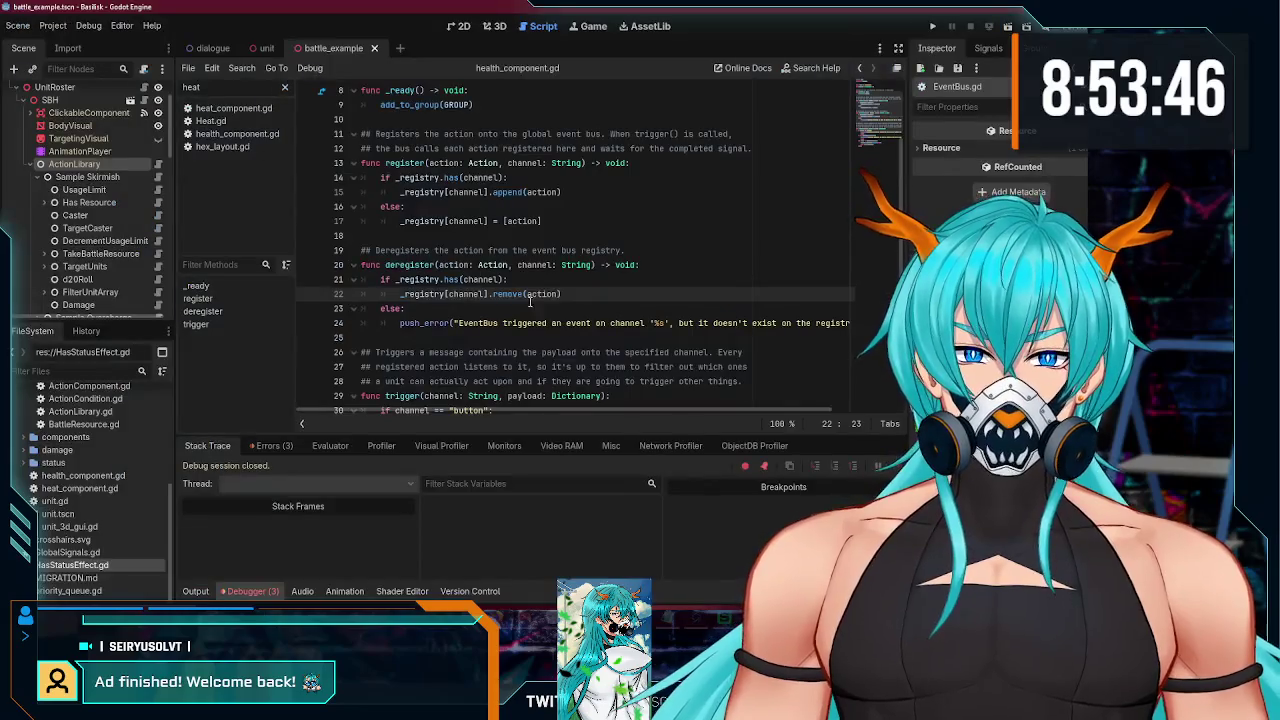
- Add a loop over _registry[channel] with an 'if element == action:' check below line 21
click(543, 278)
key(Return)
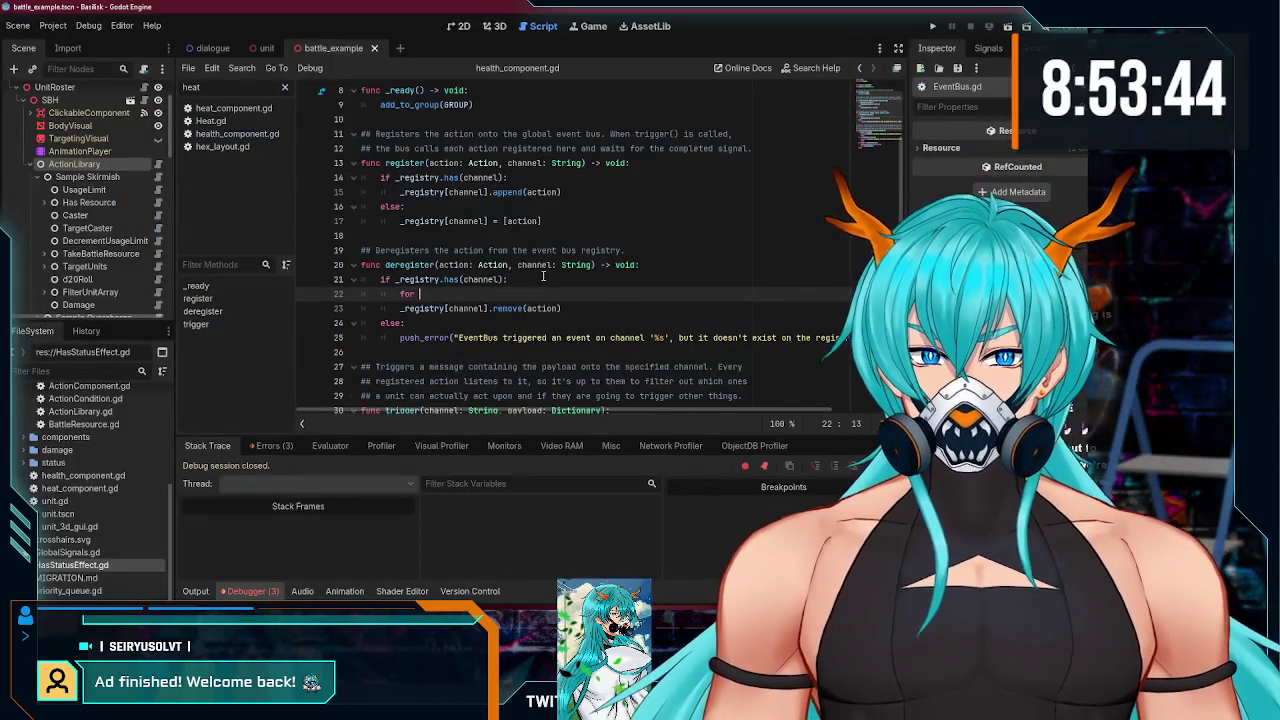
text(acti)
text(ction in)
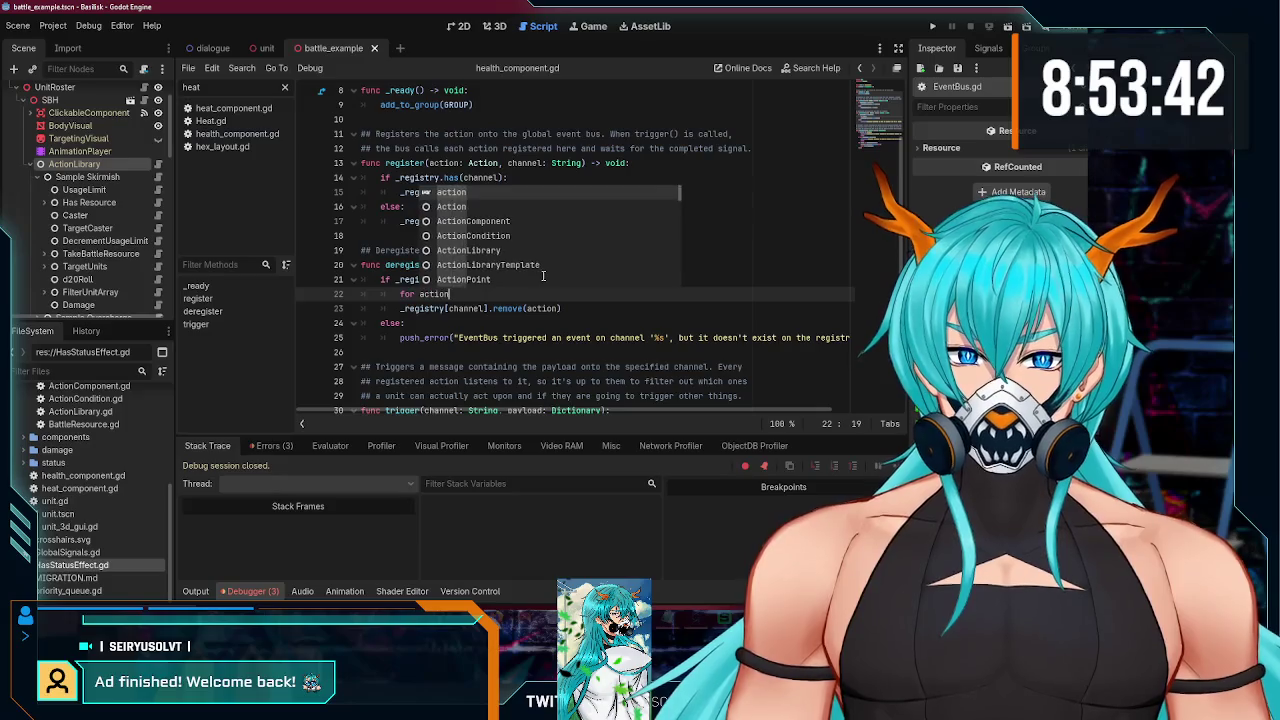
key(BackSpace)
key(BackSpace)
key(BackSpace)
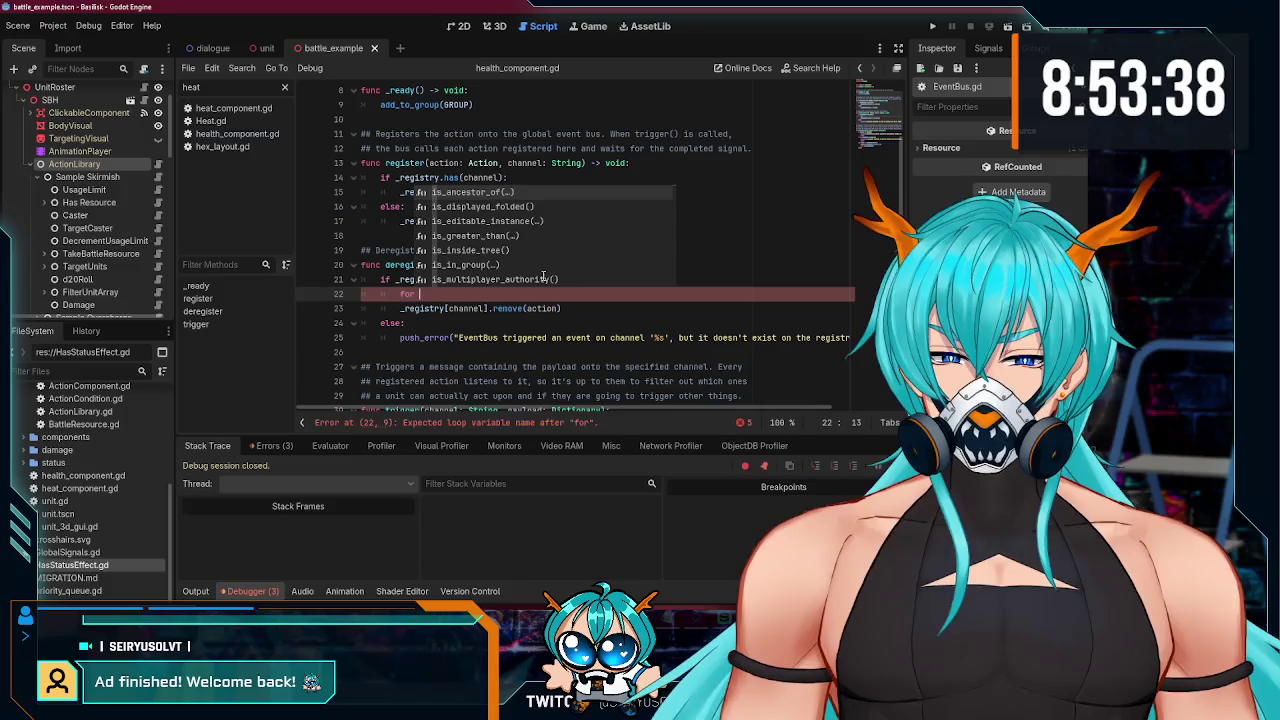
text(element in )
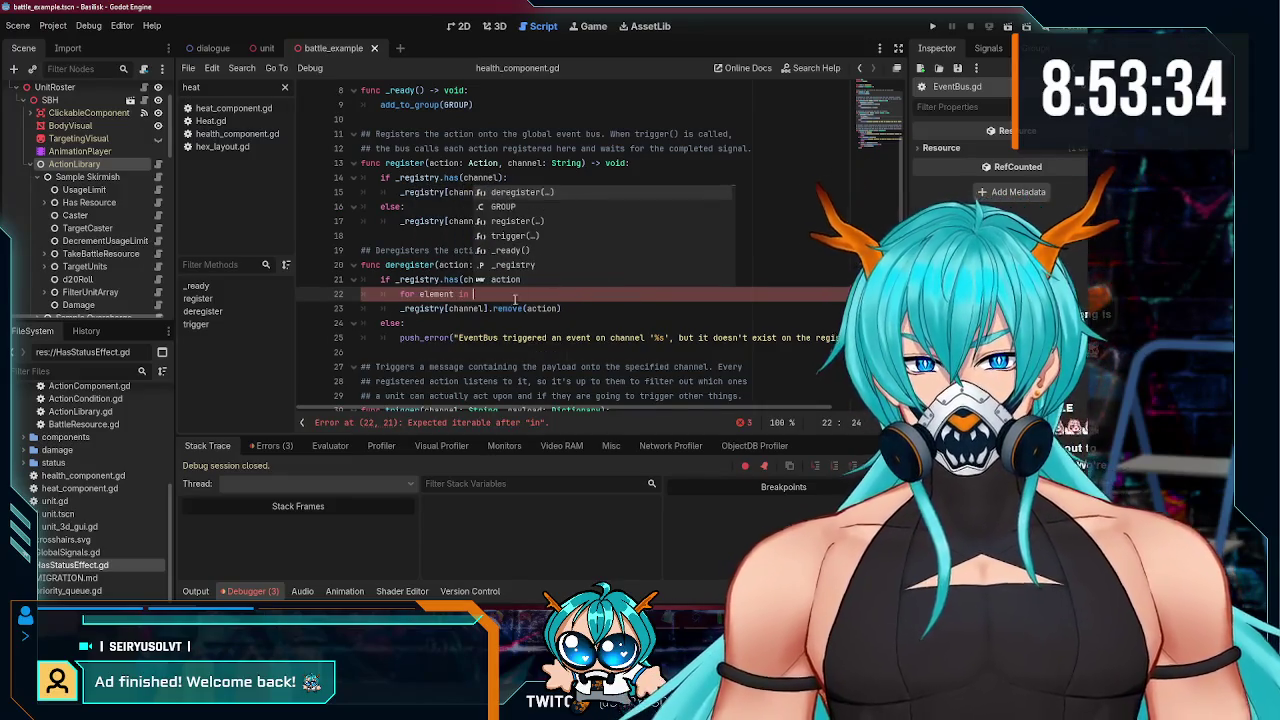
text(_registry[channel])
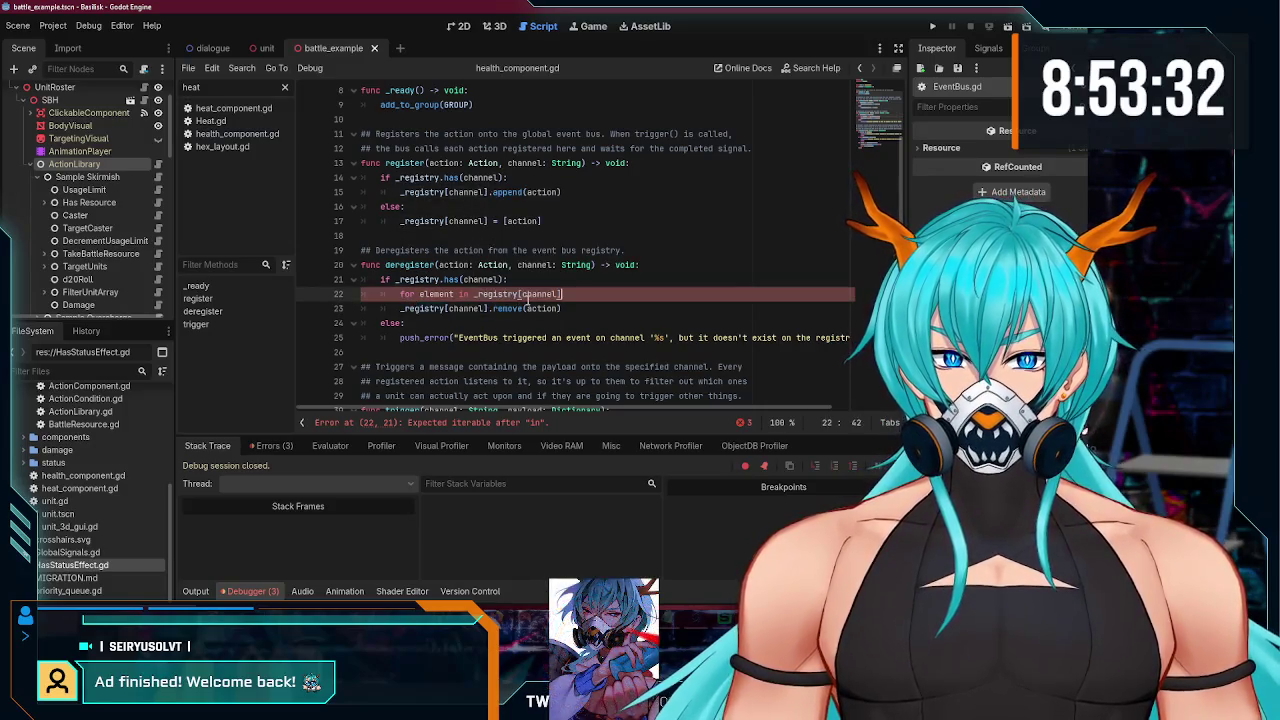
text(:)
key(Return)
text(if )
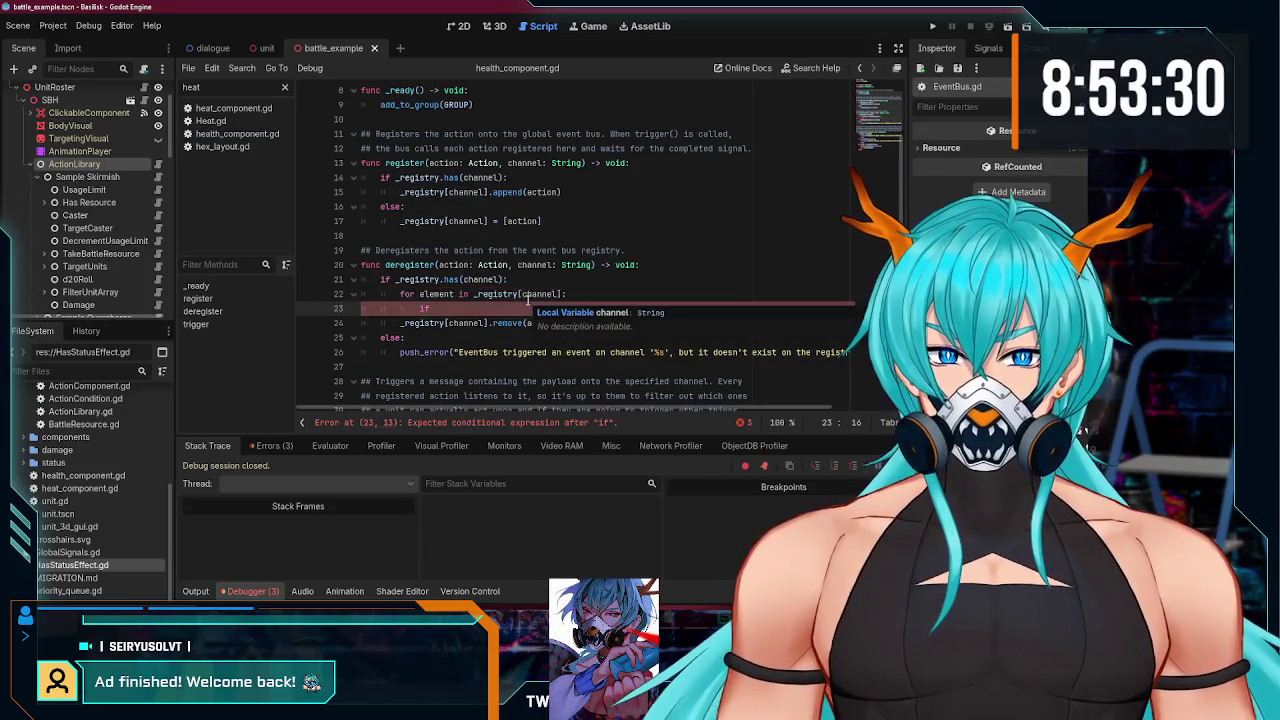
text(_registry[channel])
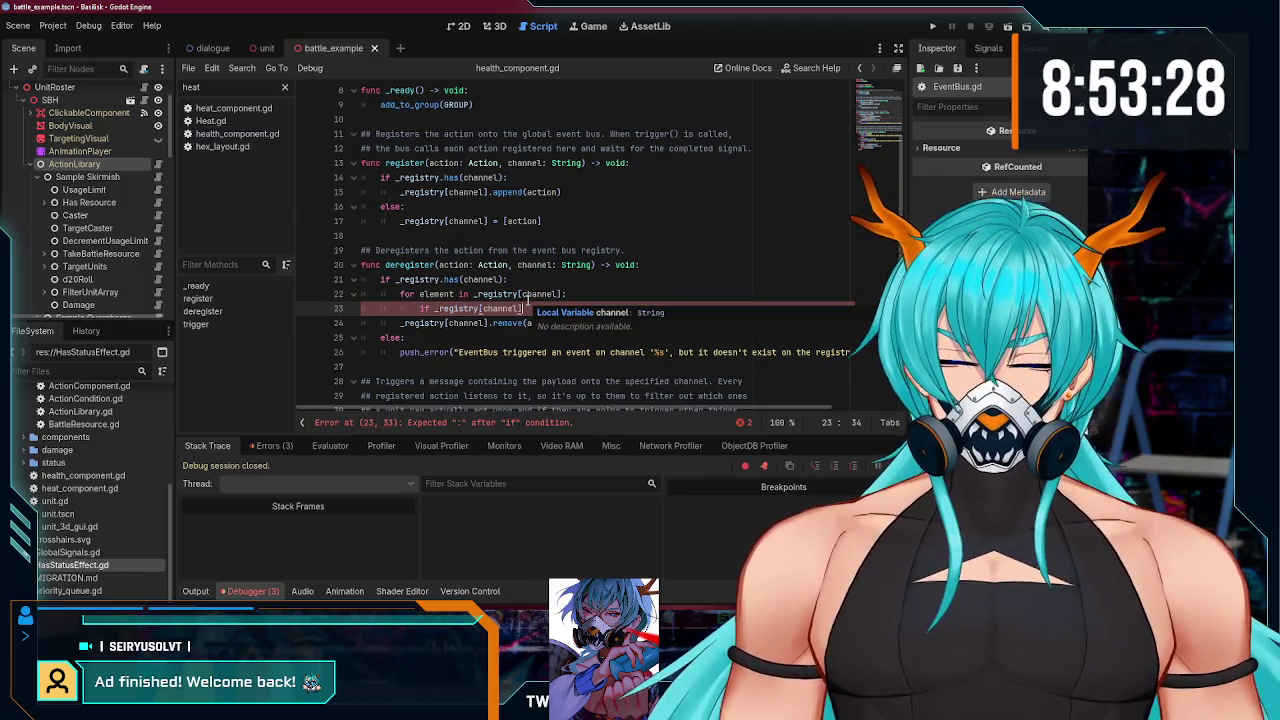
key(BackSpace)
key(BackSpace)
key(BackSpace)
text(element == )
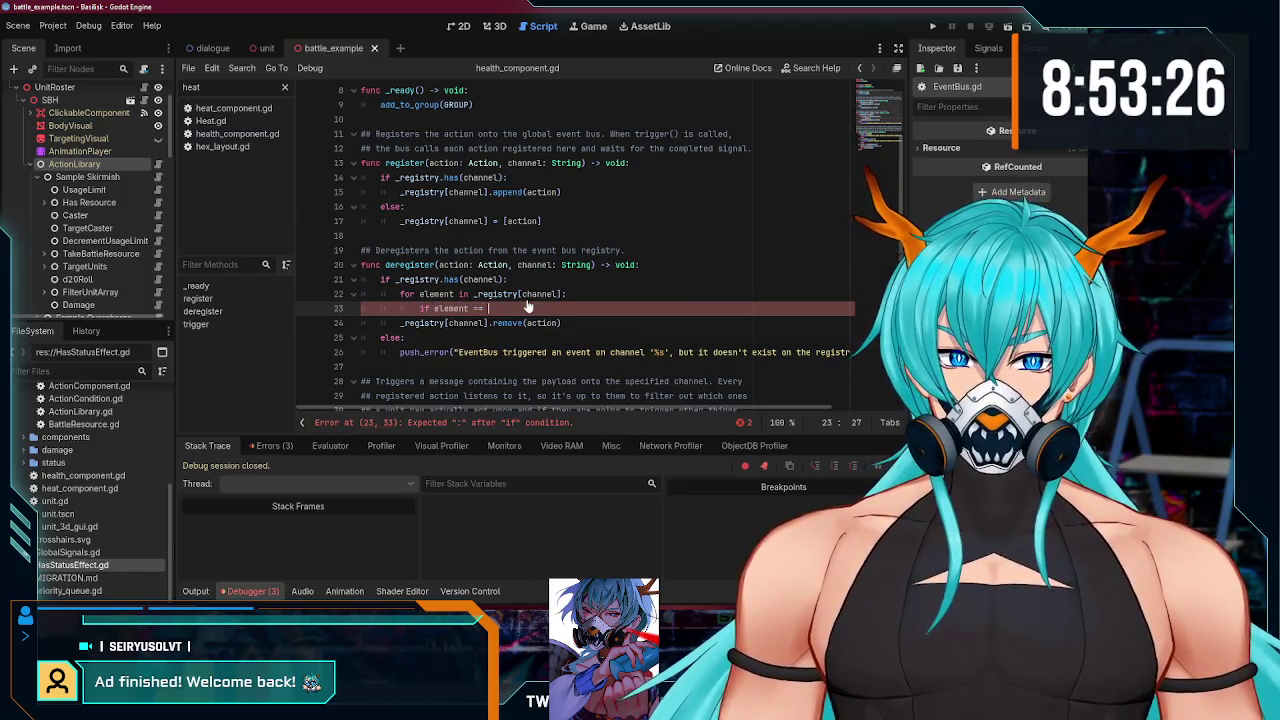
text(action)
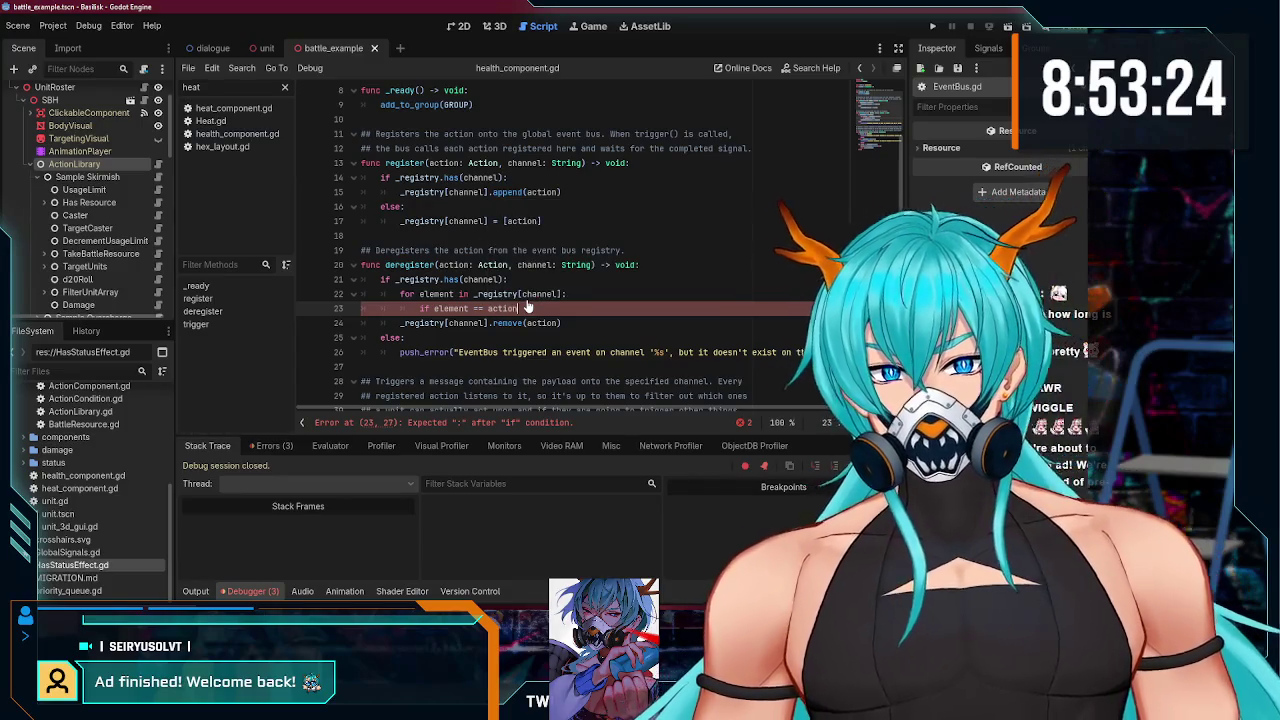
text(:)
key(Return)
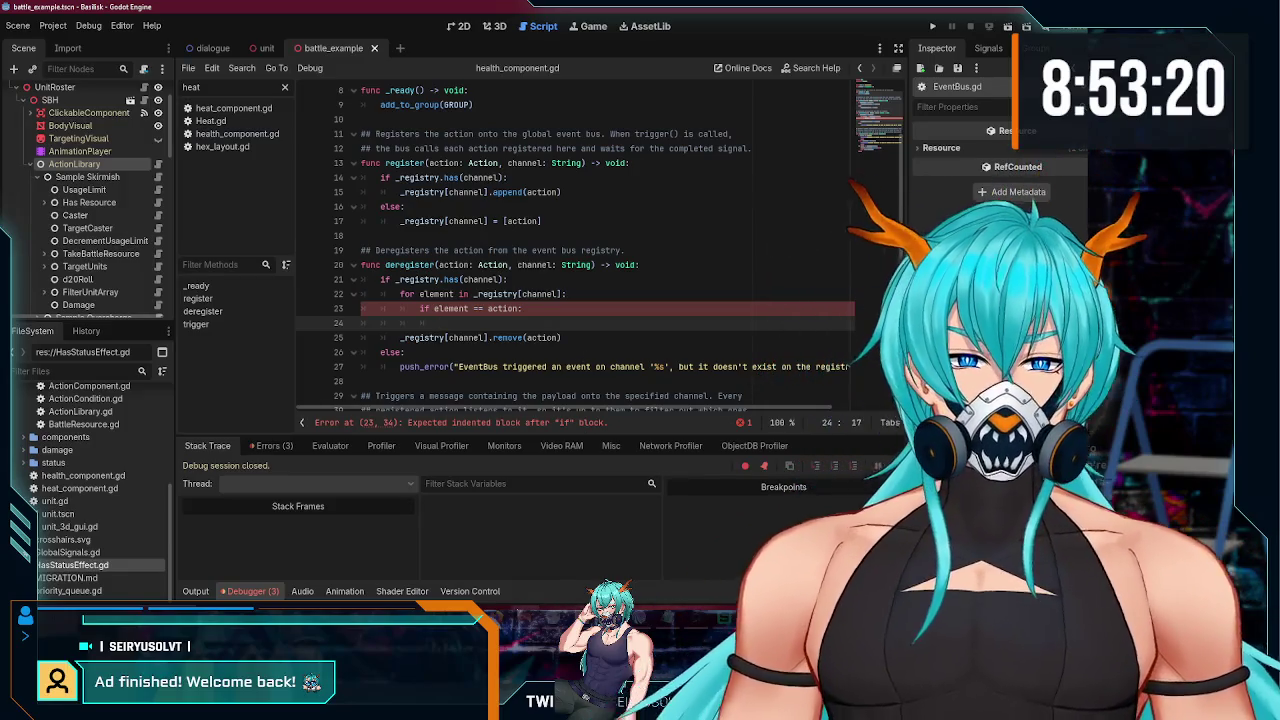
mouse_move(497, 712)
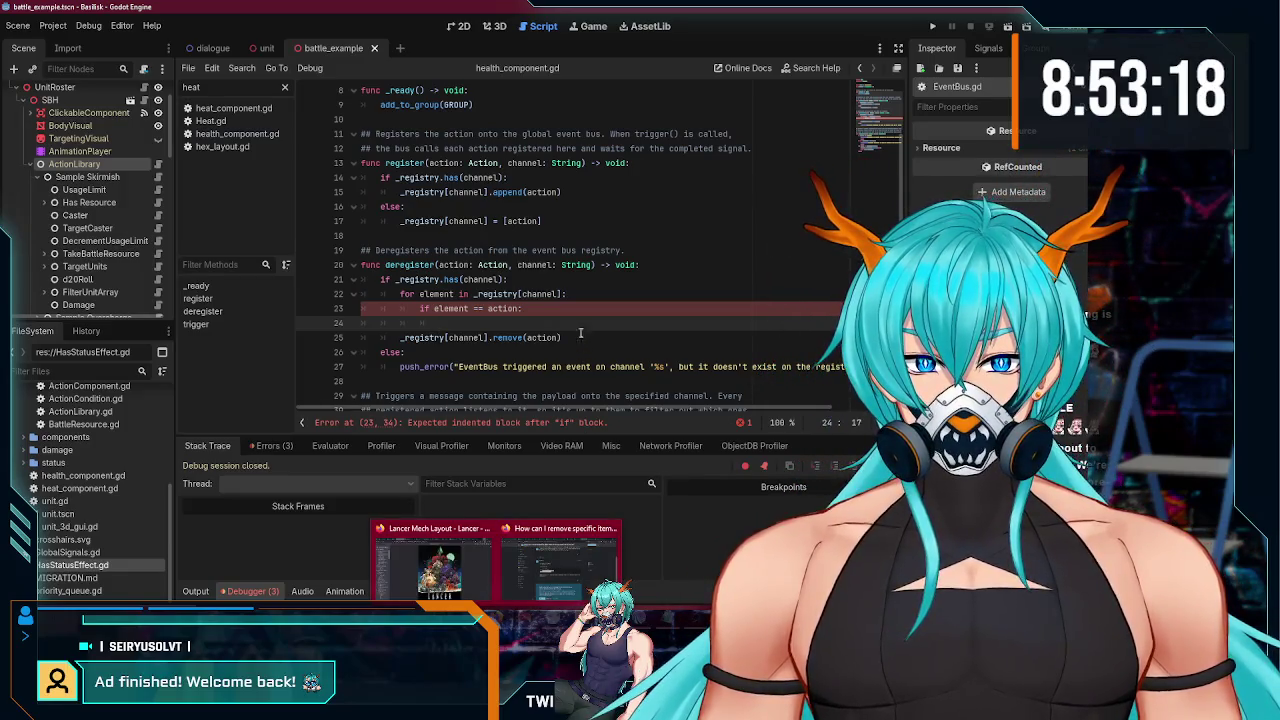
- Append .enumerate() to the loop's _registry[channel] on line 22
click(566, 294)
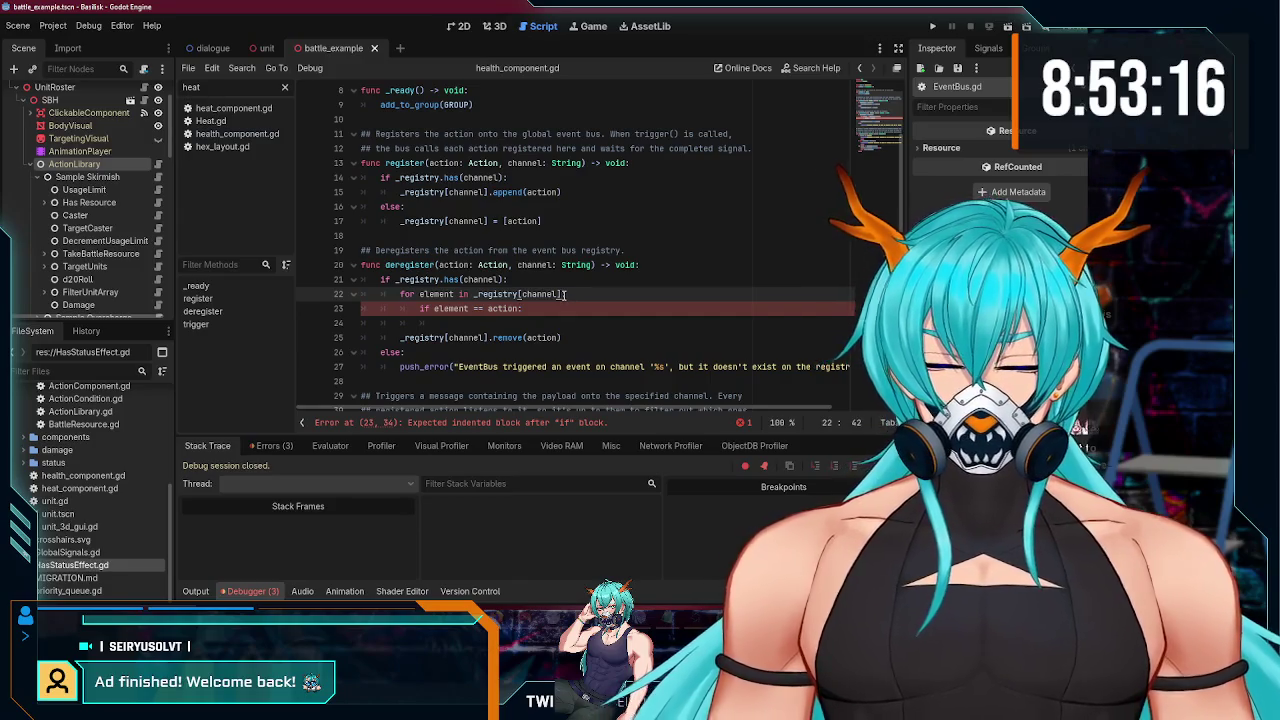
text(.enumerate()
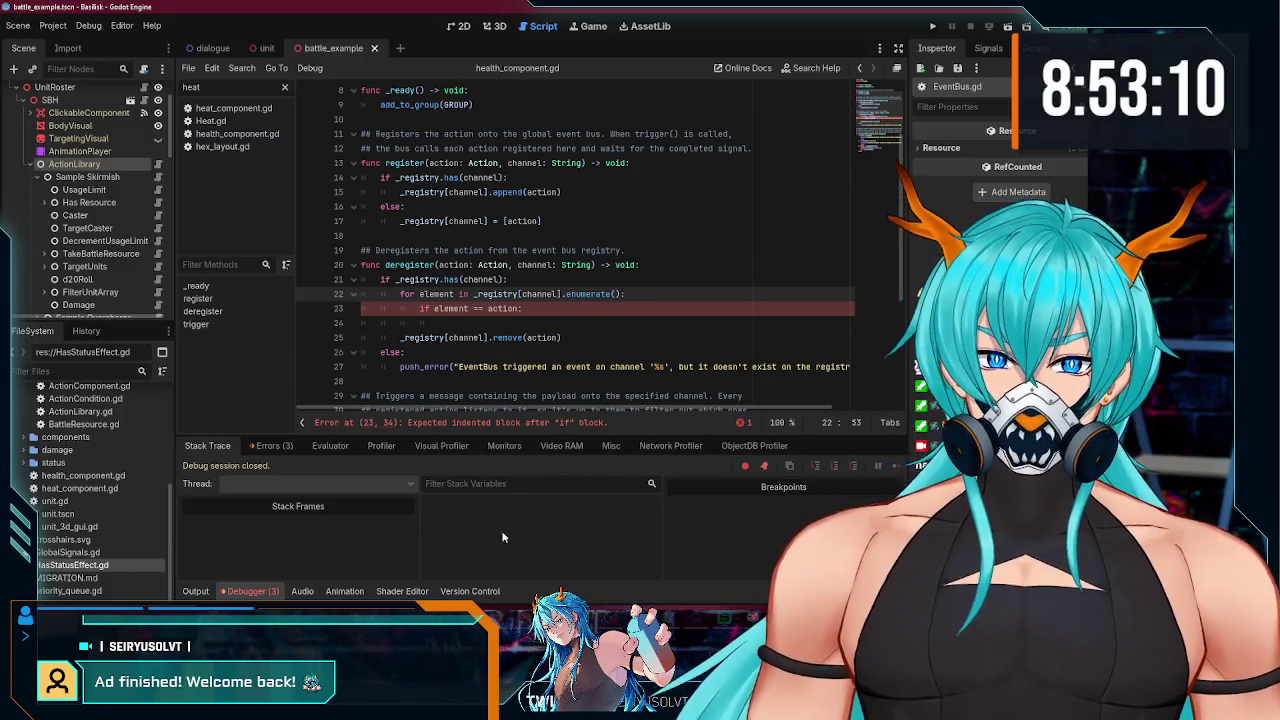
key(alt+Tab)
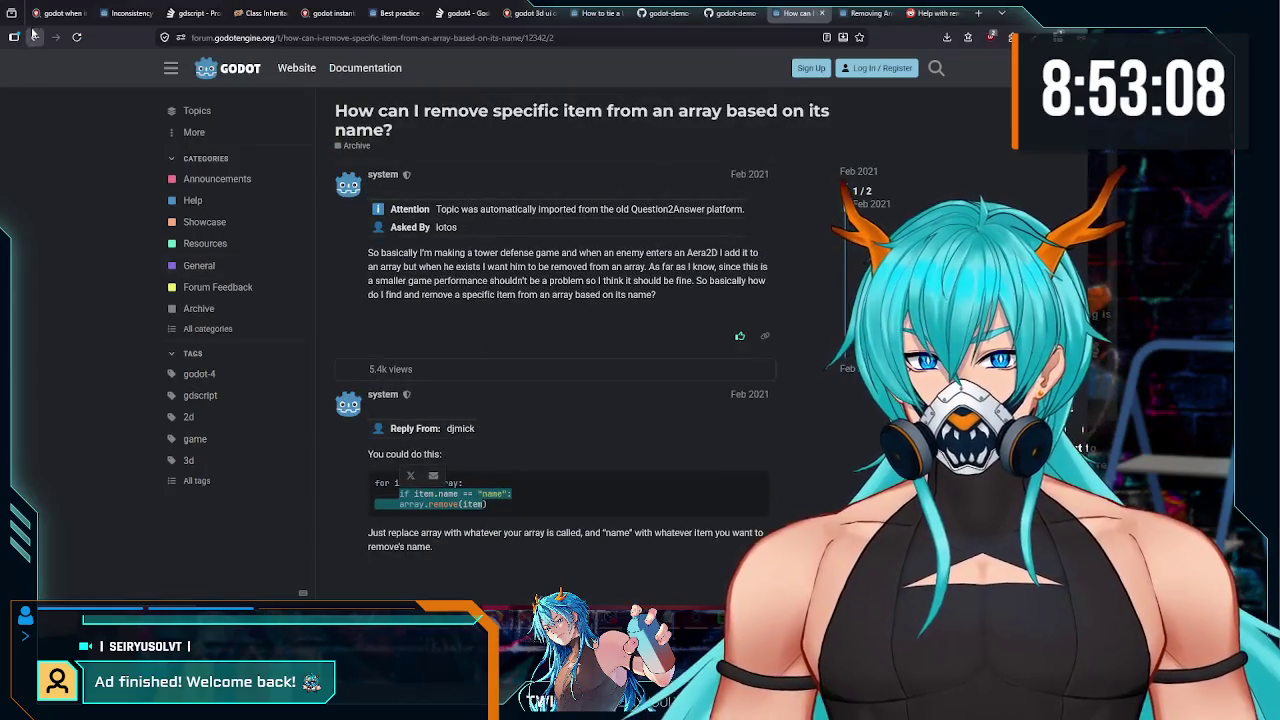
- Search Brave for 'godot remove element from array by value'
click(34, 37)
scroll(264, 172, up, 5)
mouse_move(267, 79)
mouse_down()
mouse_move(218, 80)
mouse_move(249, 79)
mouse_up()
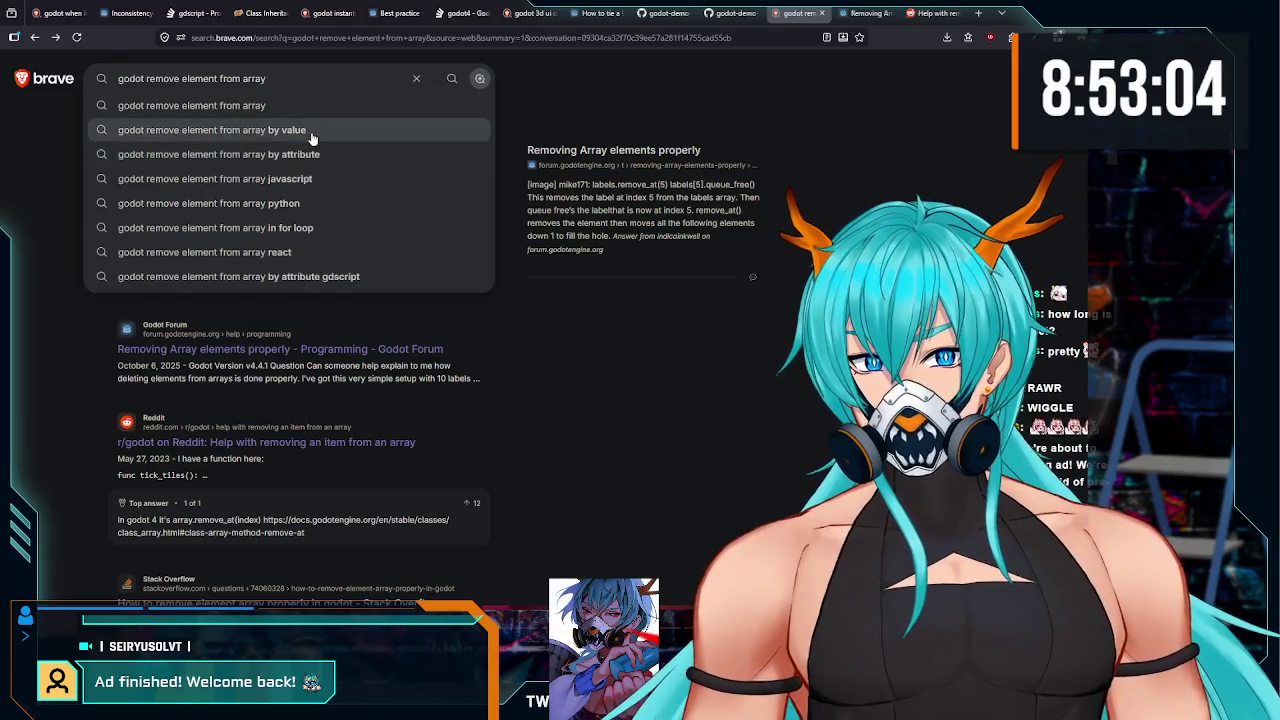
click(352, 132)
- Expand the AI answer and read its recommendation of remove()
scroll(405, 307, down, 1)
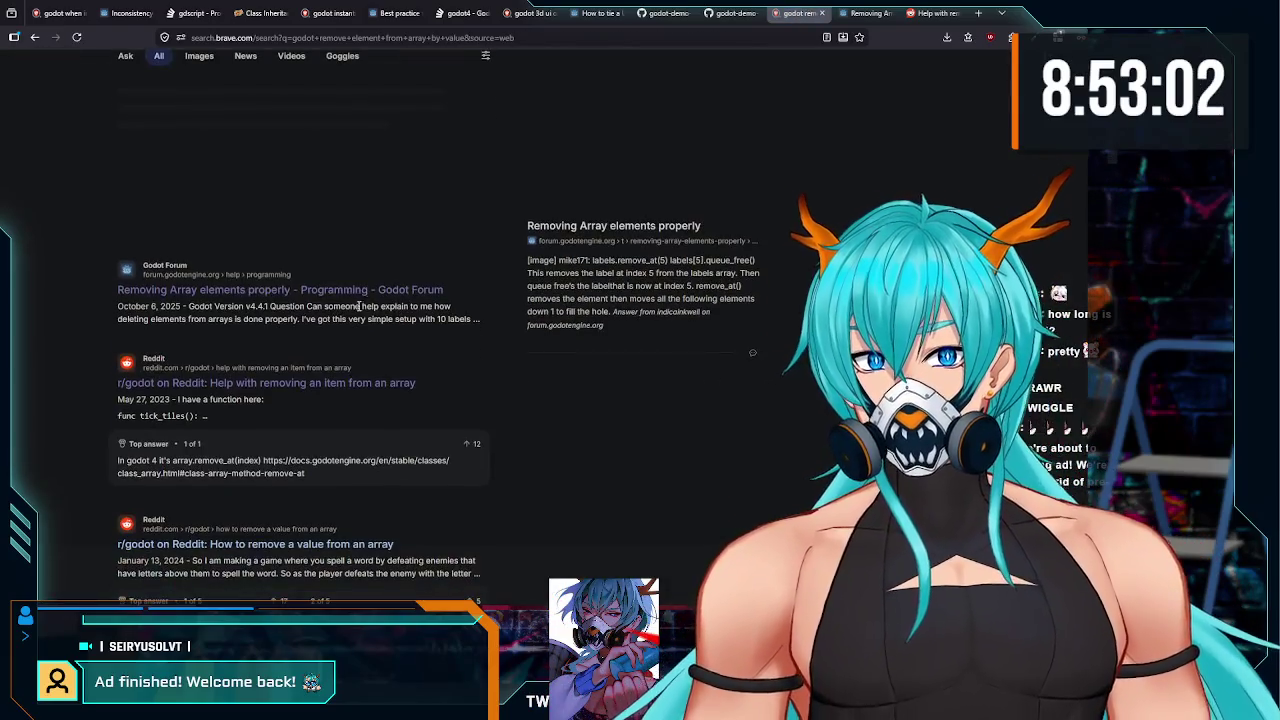
scroll(322, 289, up, 2)
click(286, 271)
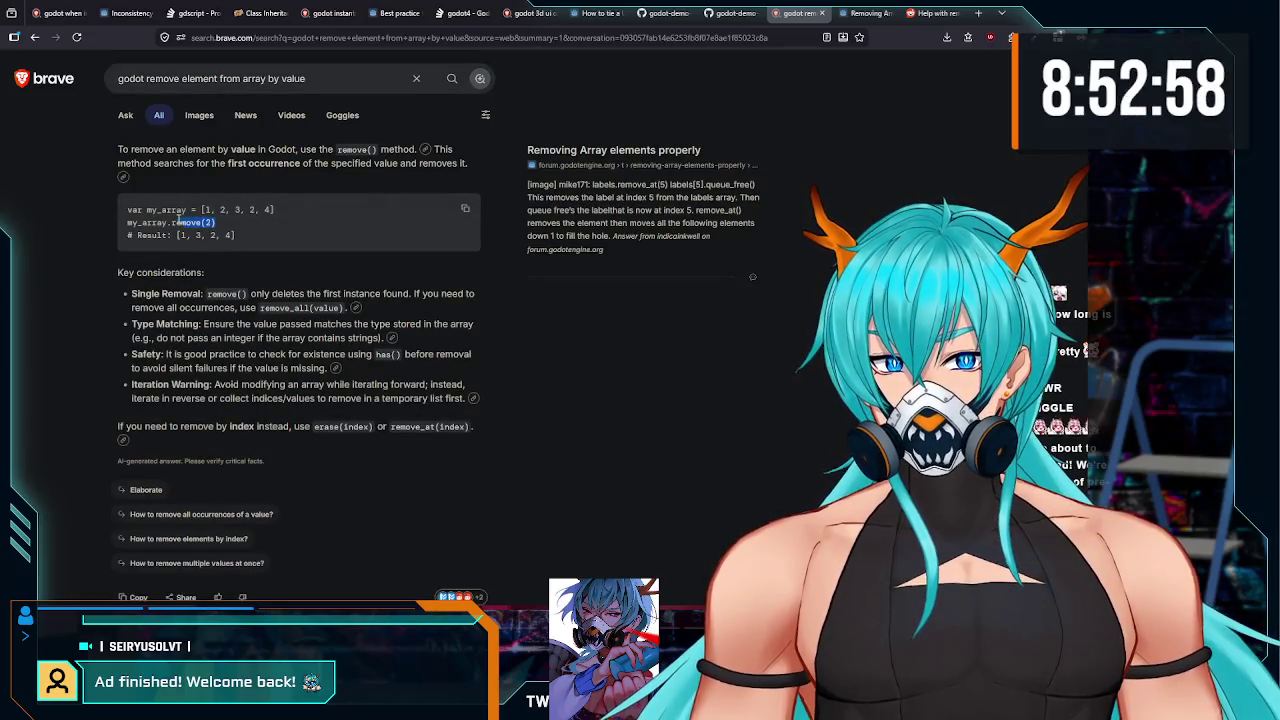
scroll(247, 245, down, 1)
drag(245, 235, 202, 234)
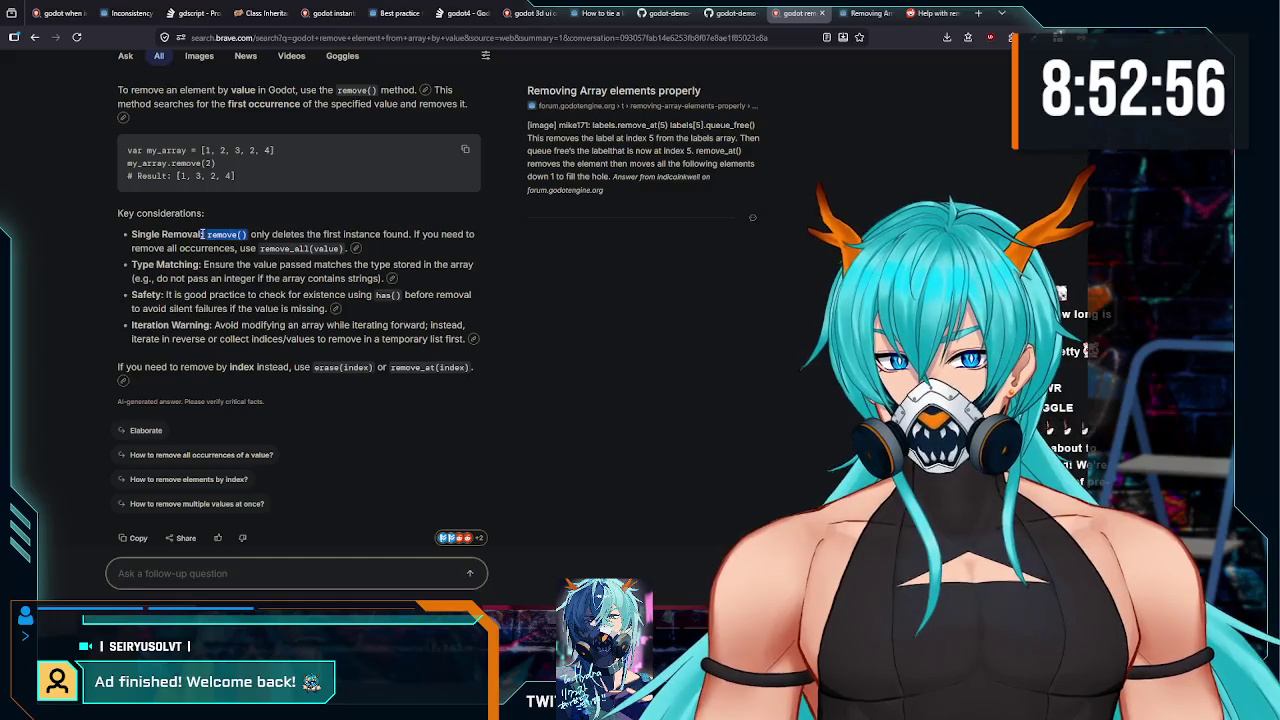
scroll(408, 253, down, 2)
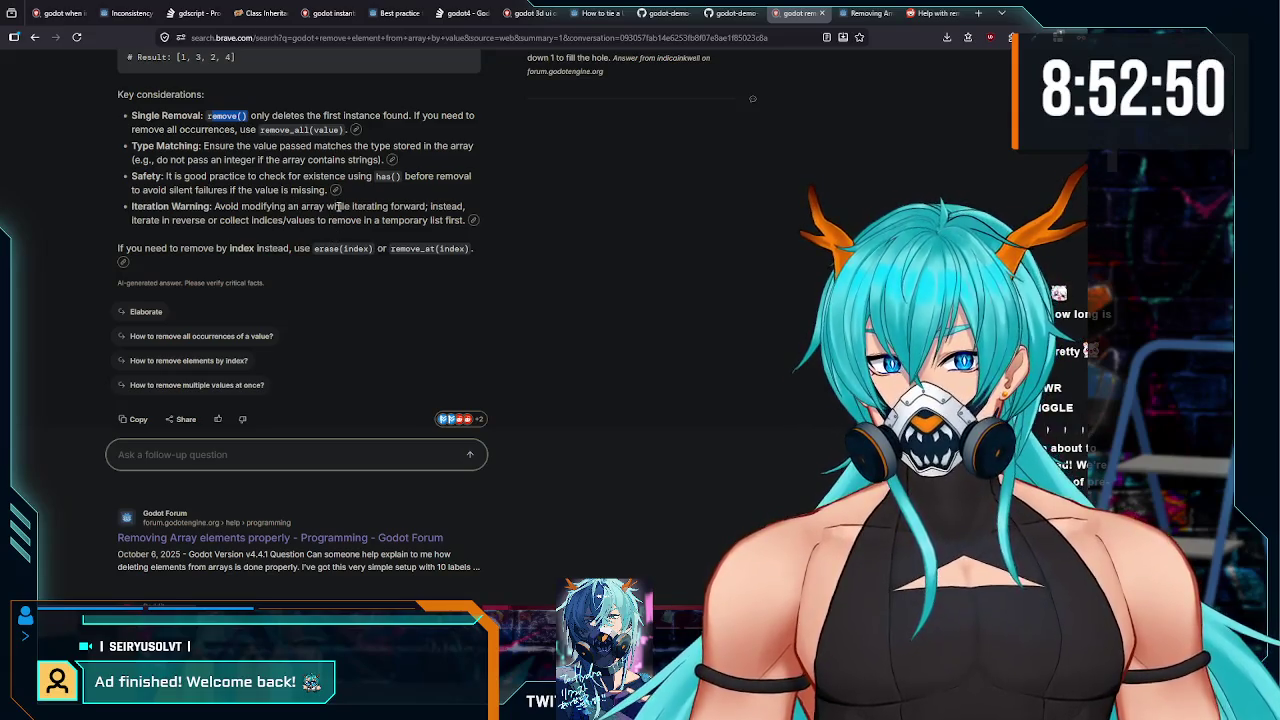
scroll(338, 205, down, 1)
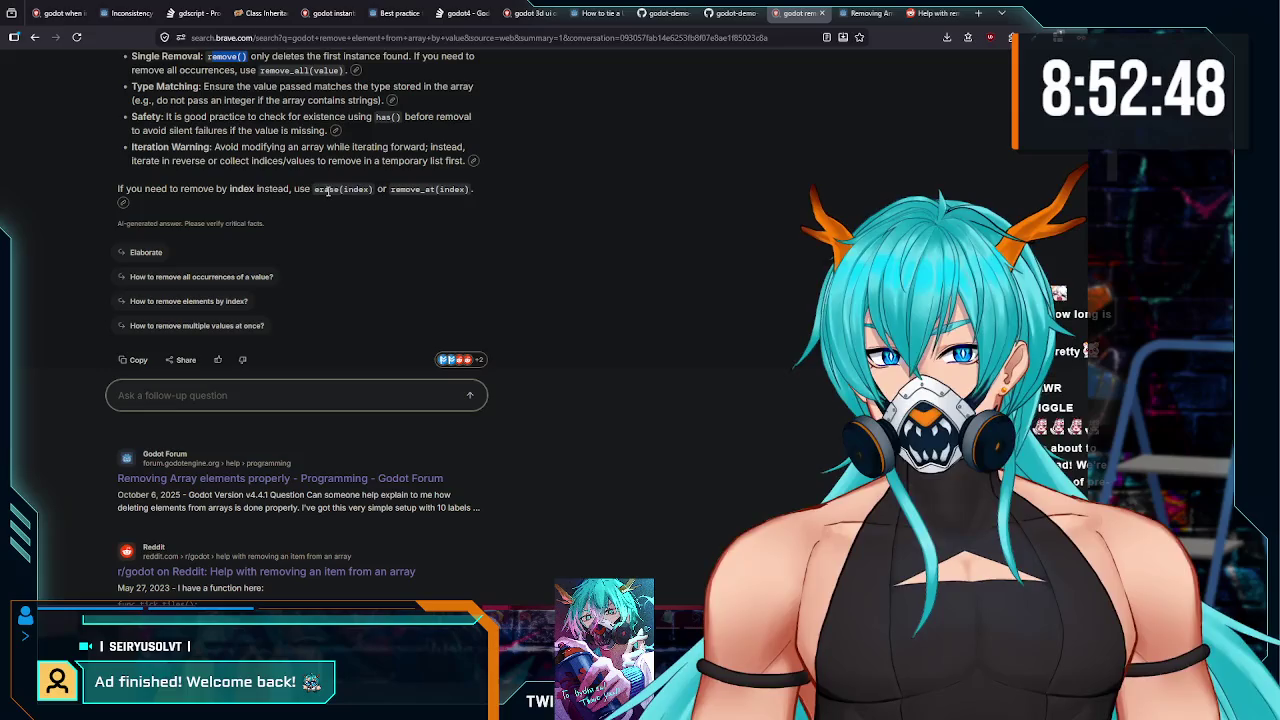
click(323, 190)
scroll(400, 229, down, 1)
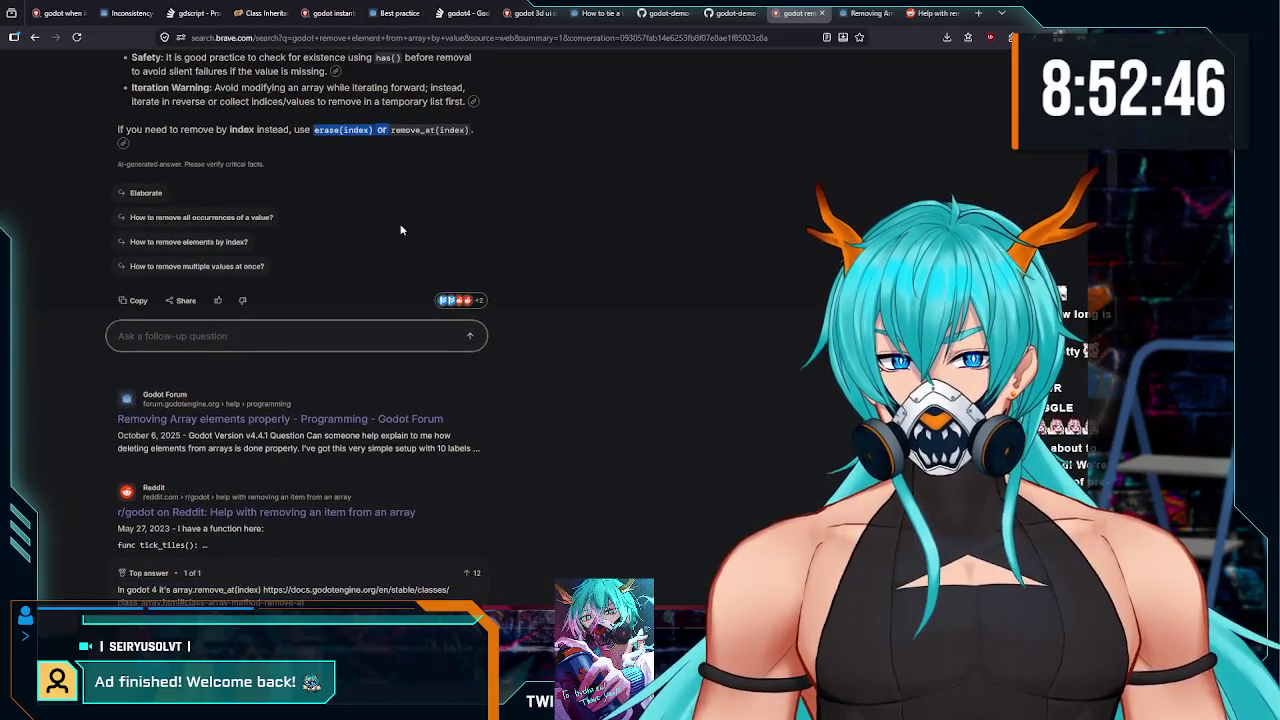
scroll(397, 232, up, 4)
- Show the answer's References and close the broken runebook source page
click(358, 249)
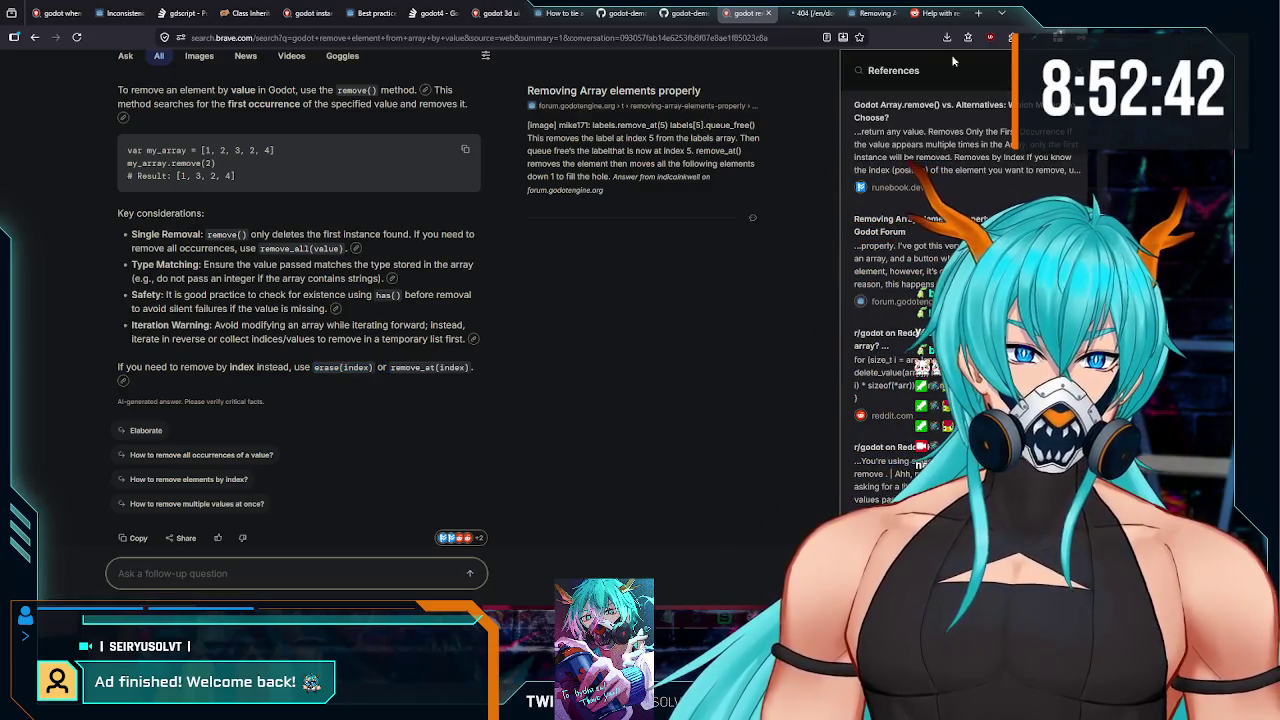
click(833, 14)
click(833, 14)
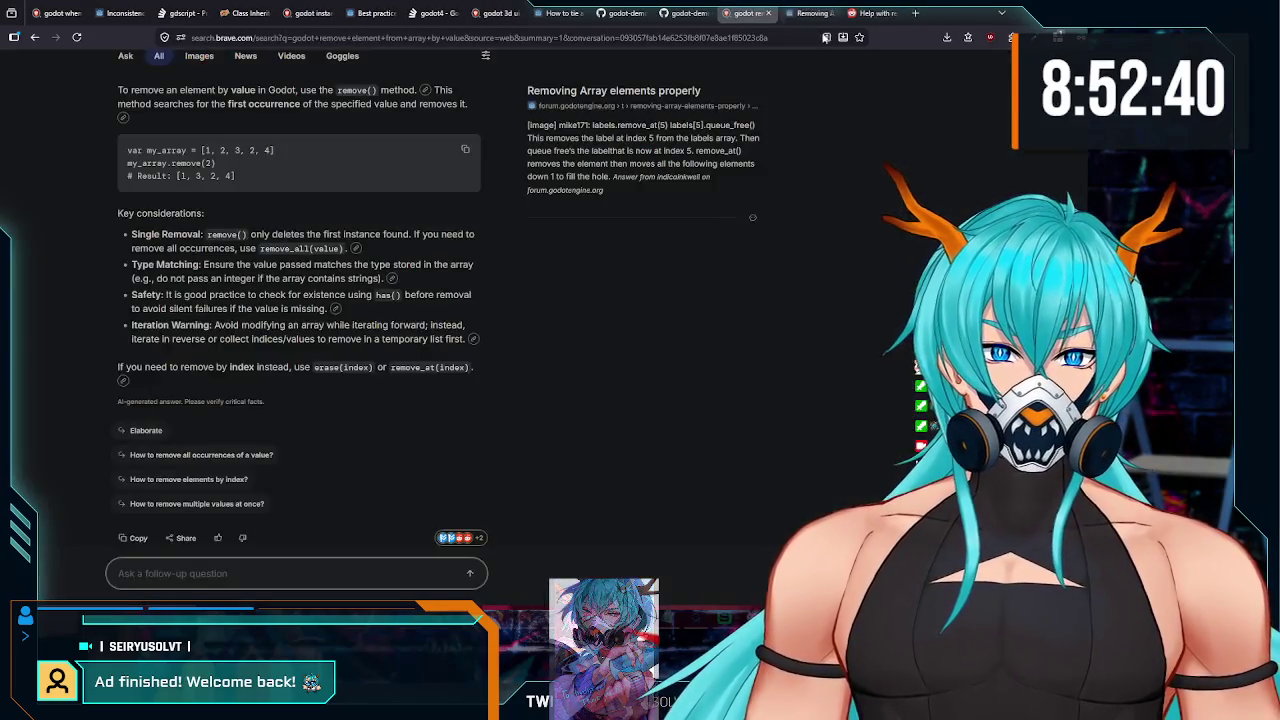
scroll(330, 297, down, 10)
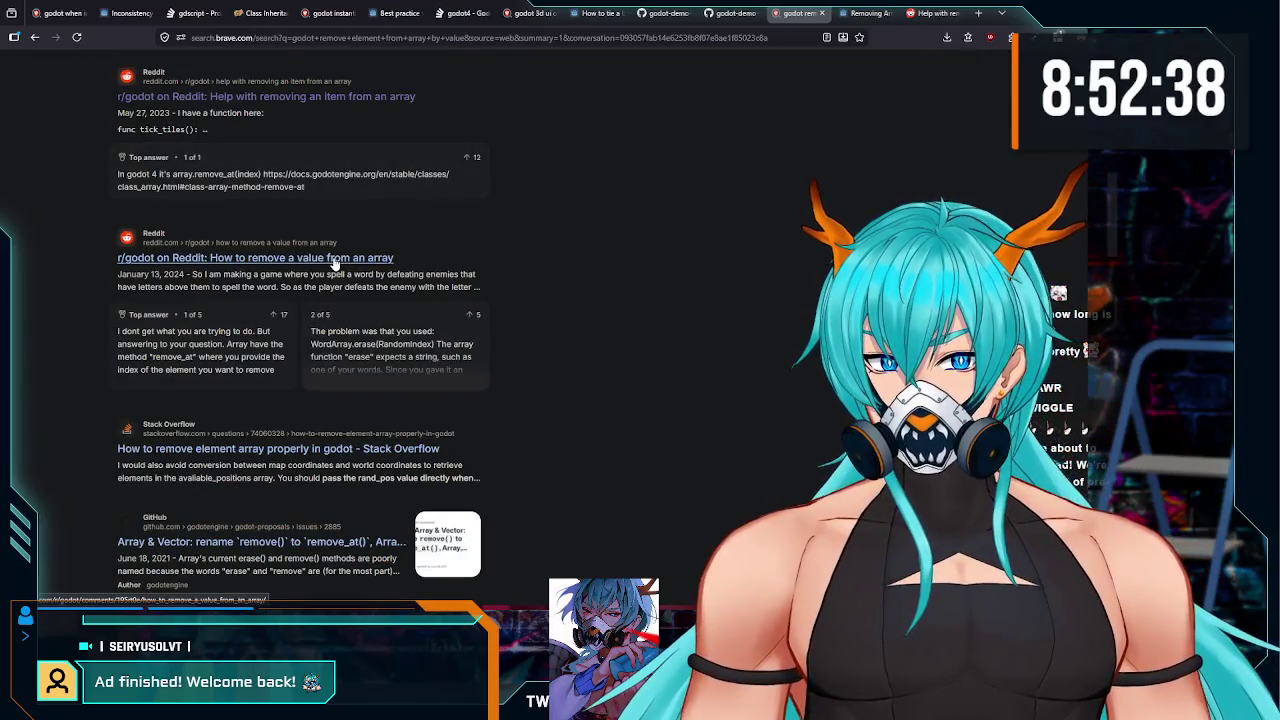
- Read the r/godot thread 'How to remove a value from an array' on erase() versus remove_at()
click(335, 258)
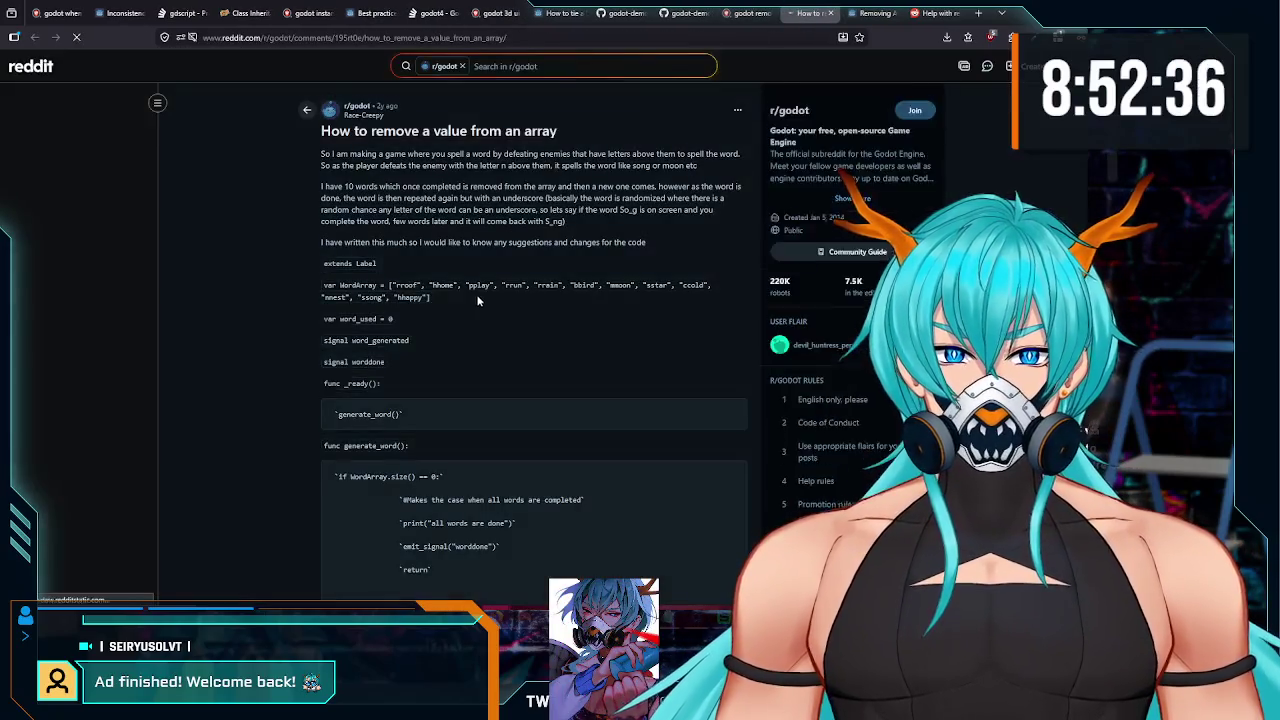
scroll(396, 250, down, 2)
scroll(386, 237, down, 6)
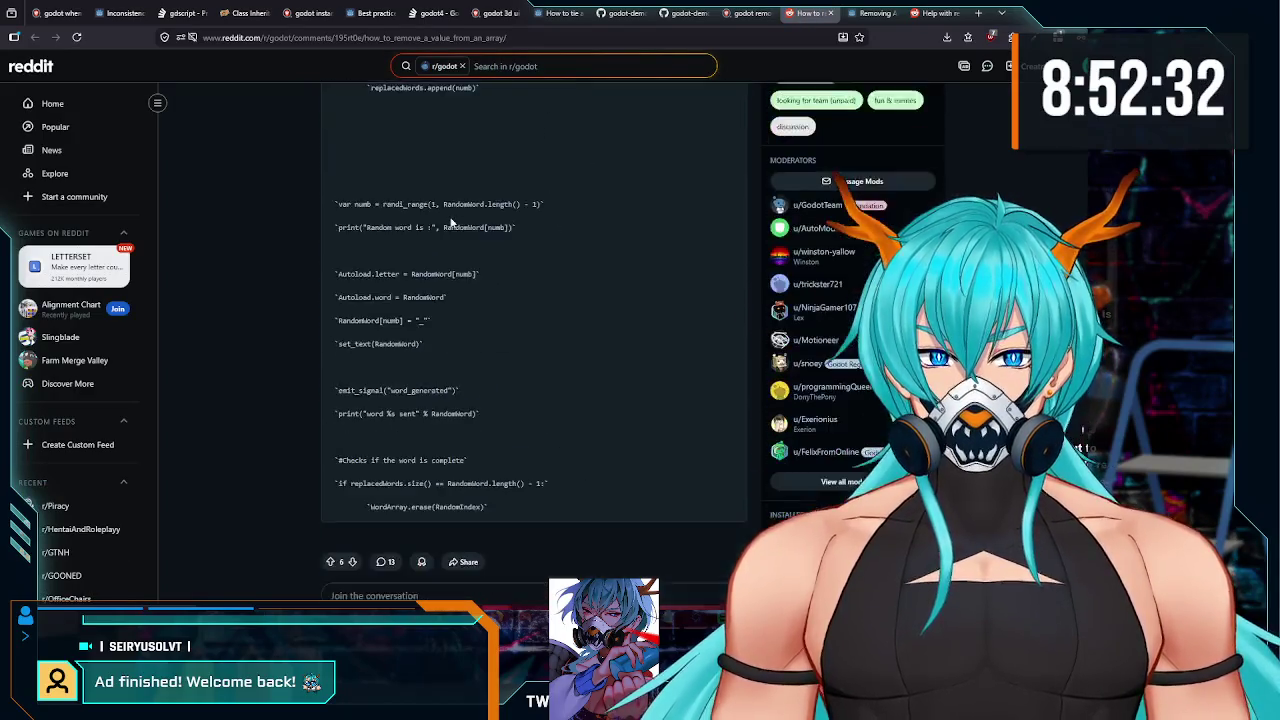
scroll(385, 240, down, 4)
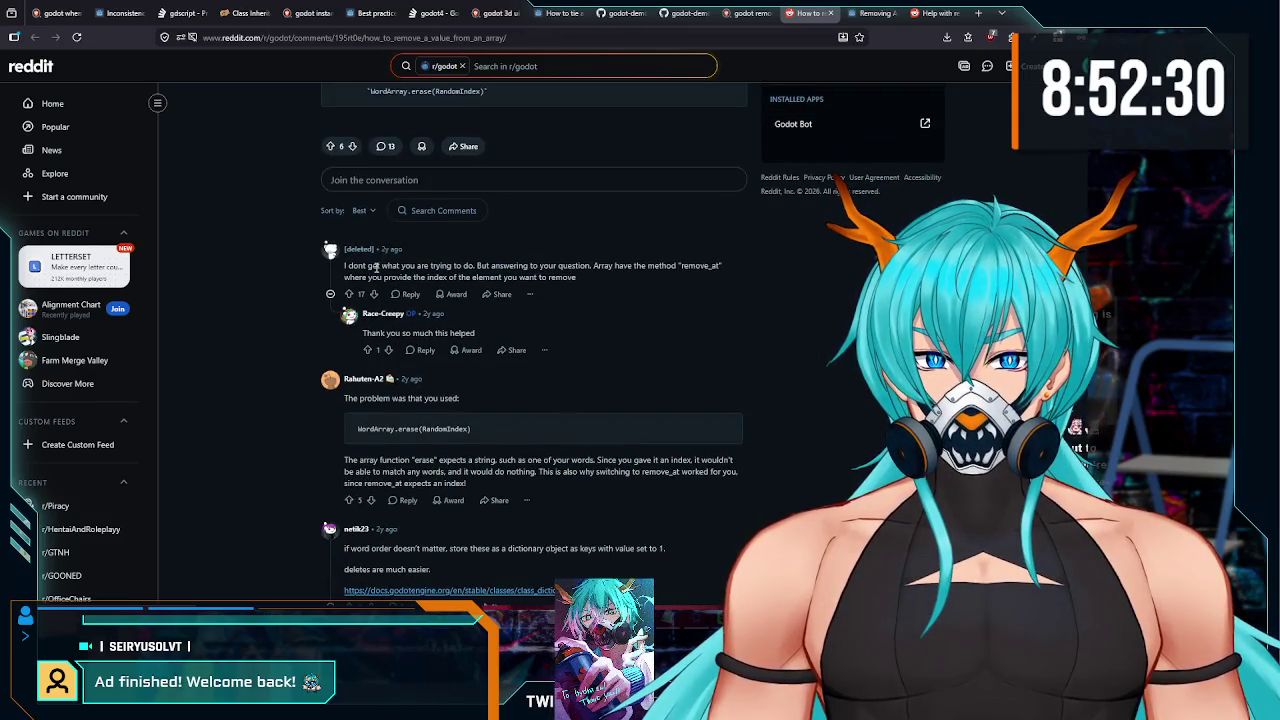
scroll(629, 279, down, 1)
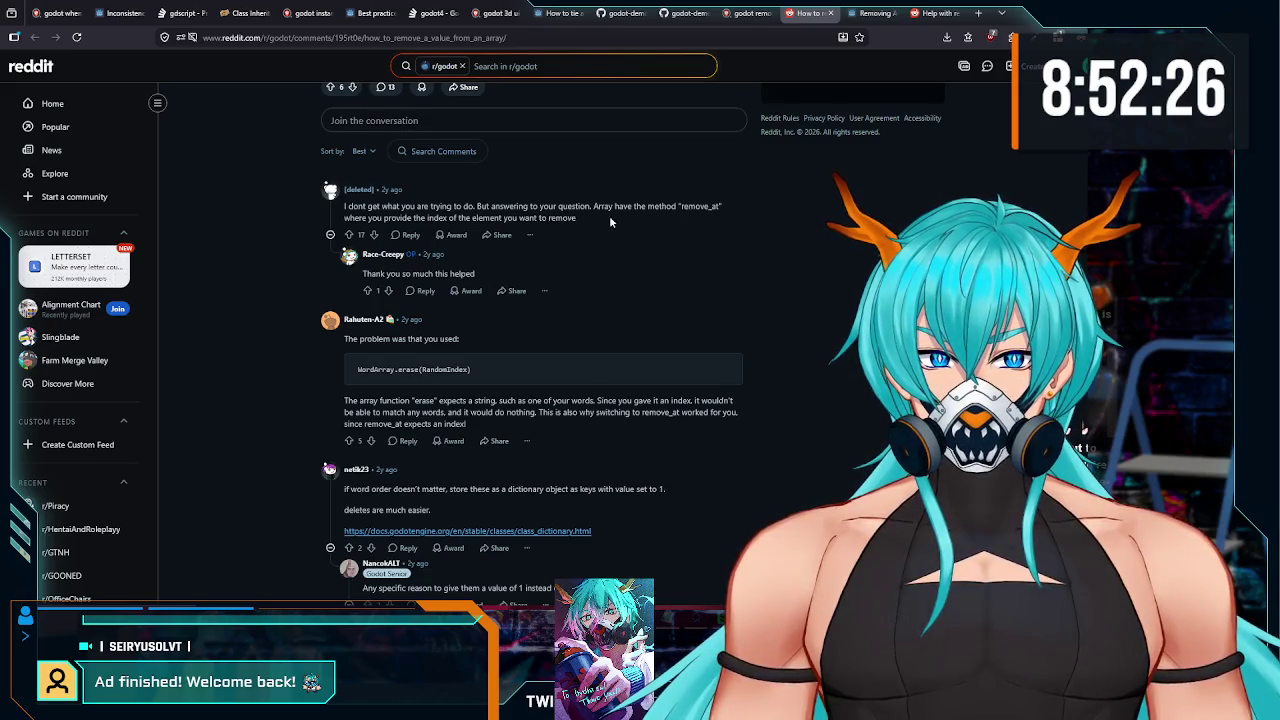
scroll(609, 216, down, 2)
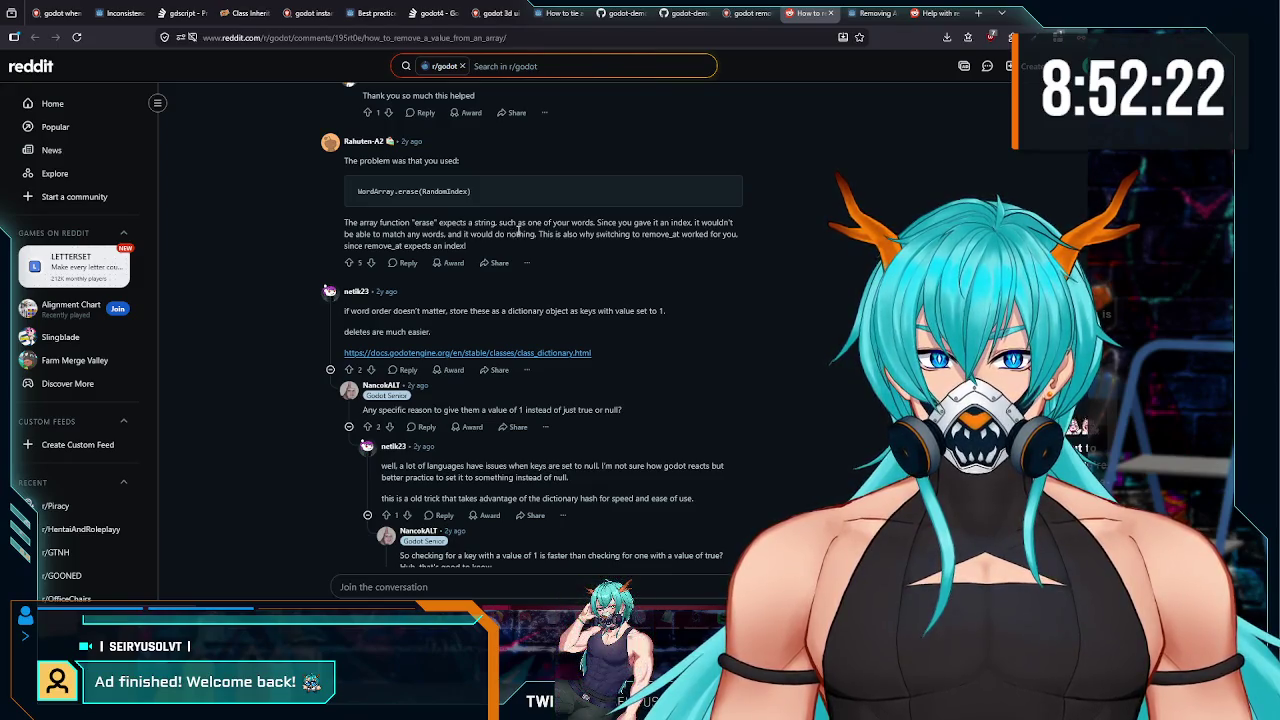
scroll(548, 228, down, 1)
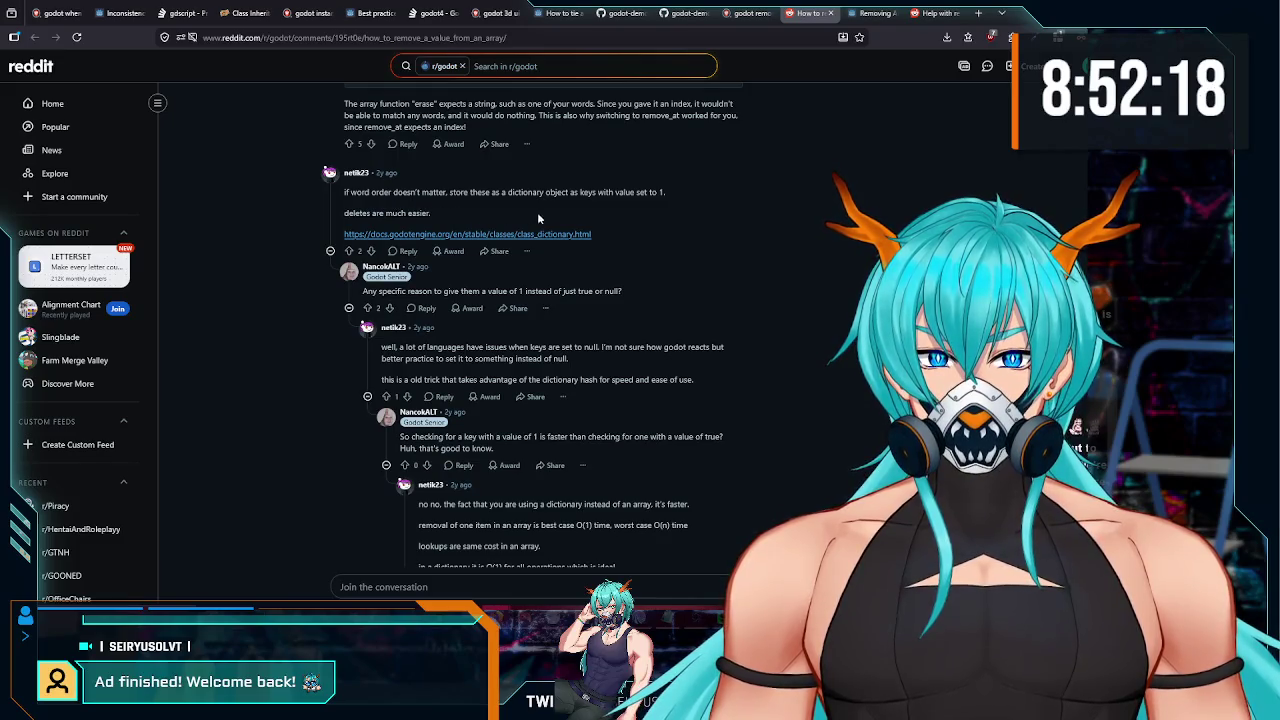
click(750, 13)
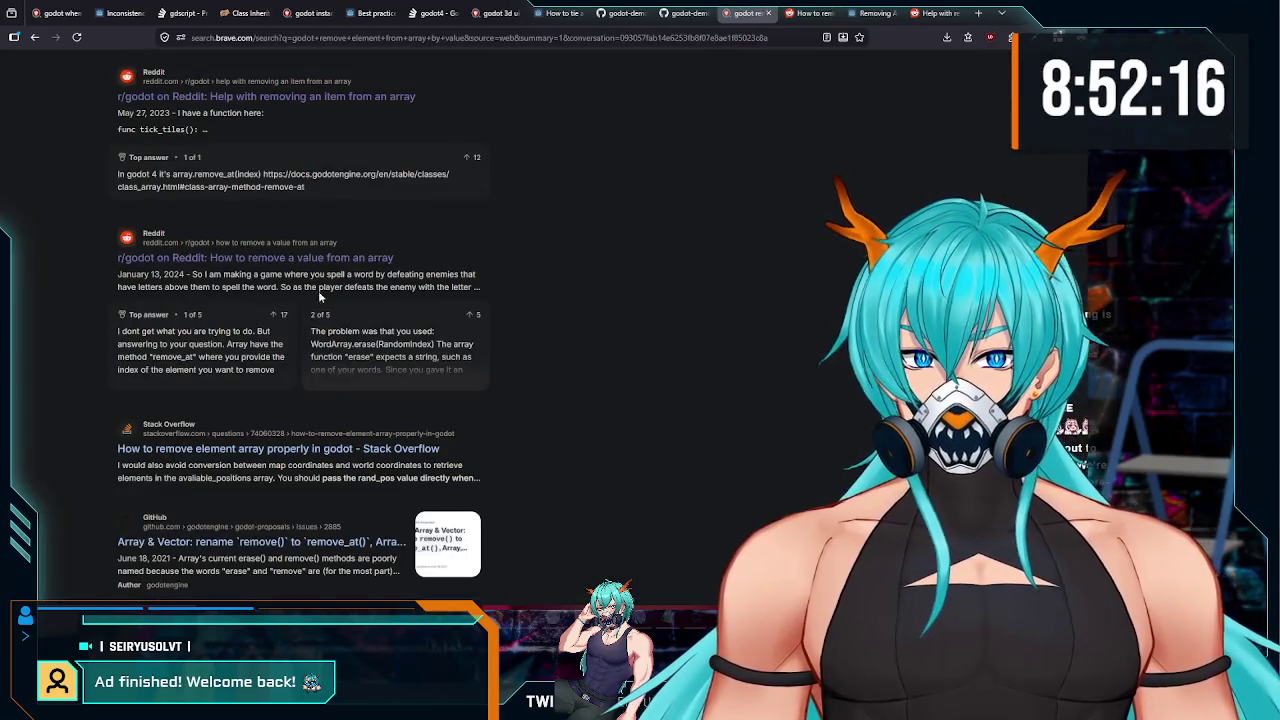
- Open the Reddit 'How to delete value from array?' thread and follow its 'remove' link to the Array docs
scroll(245, 268, down, 1)
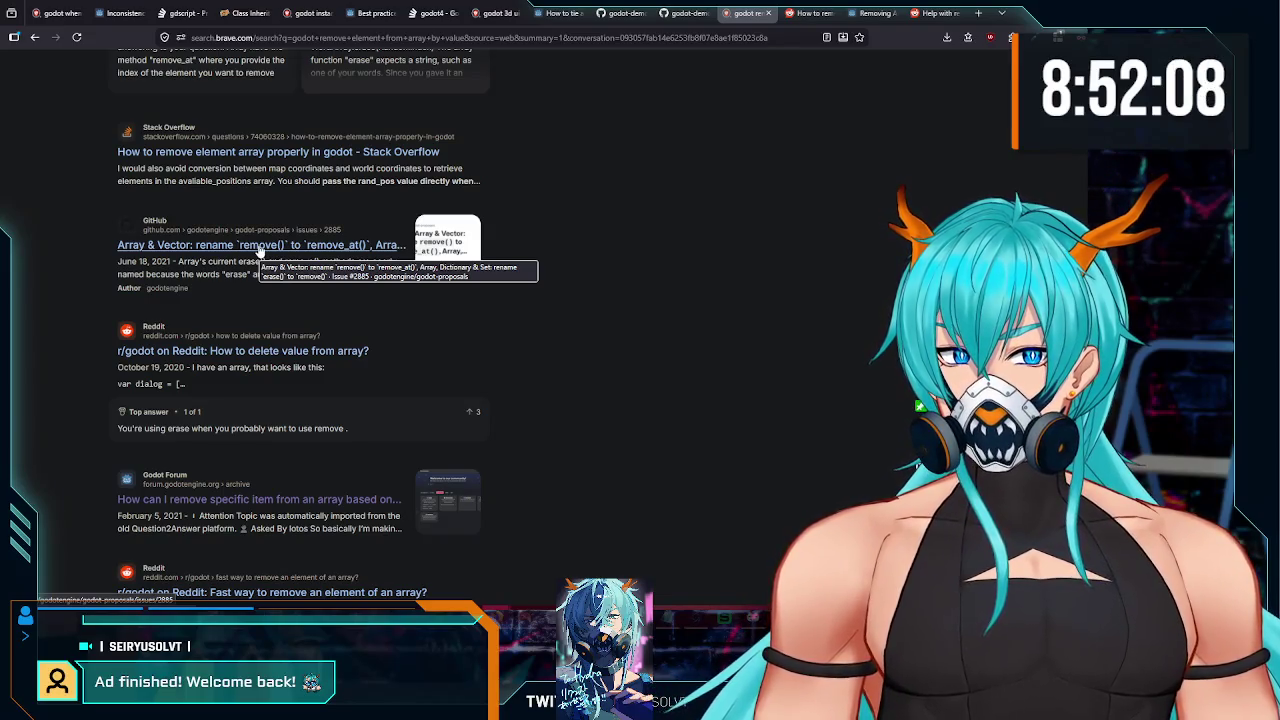
scroll(300, 300, down, 1)
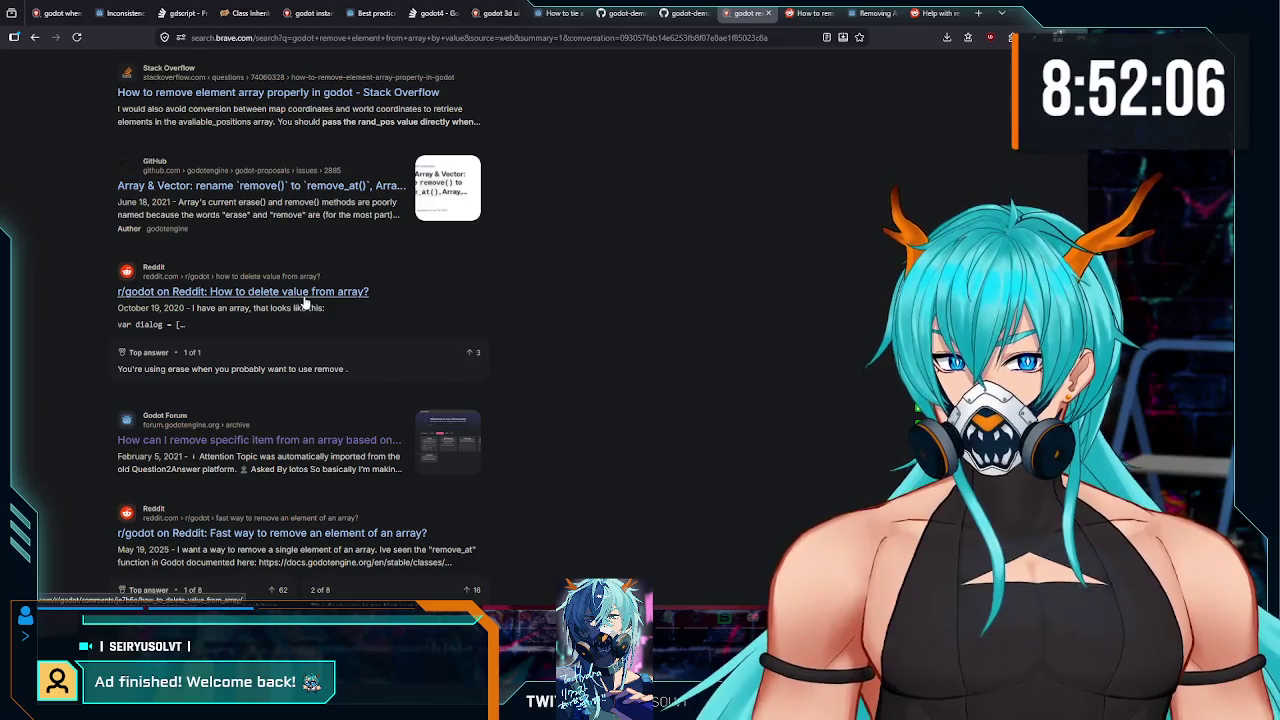
middle_click(305, 294)
key(ctrl+Tab)
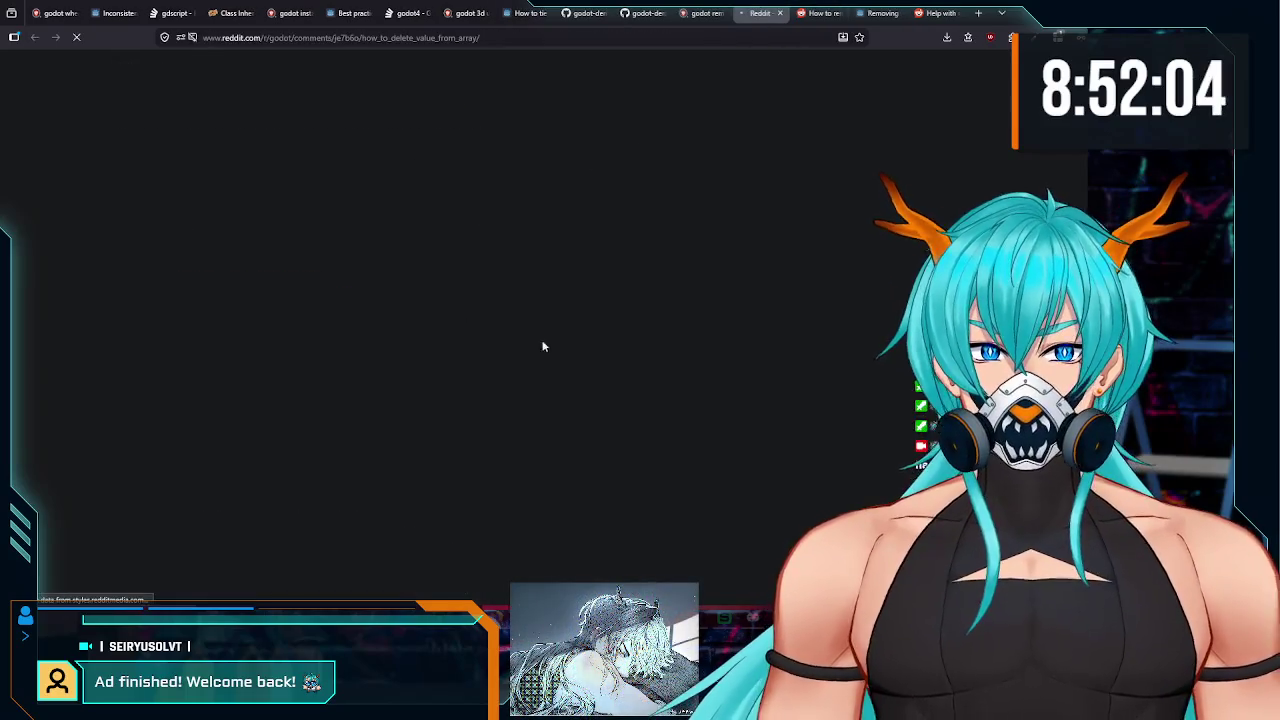
scroll(540, 373, down, 2)
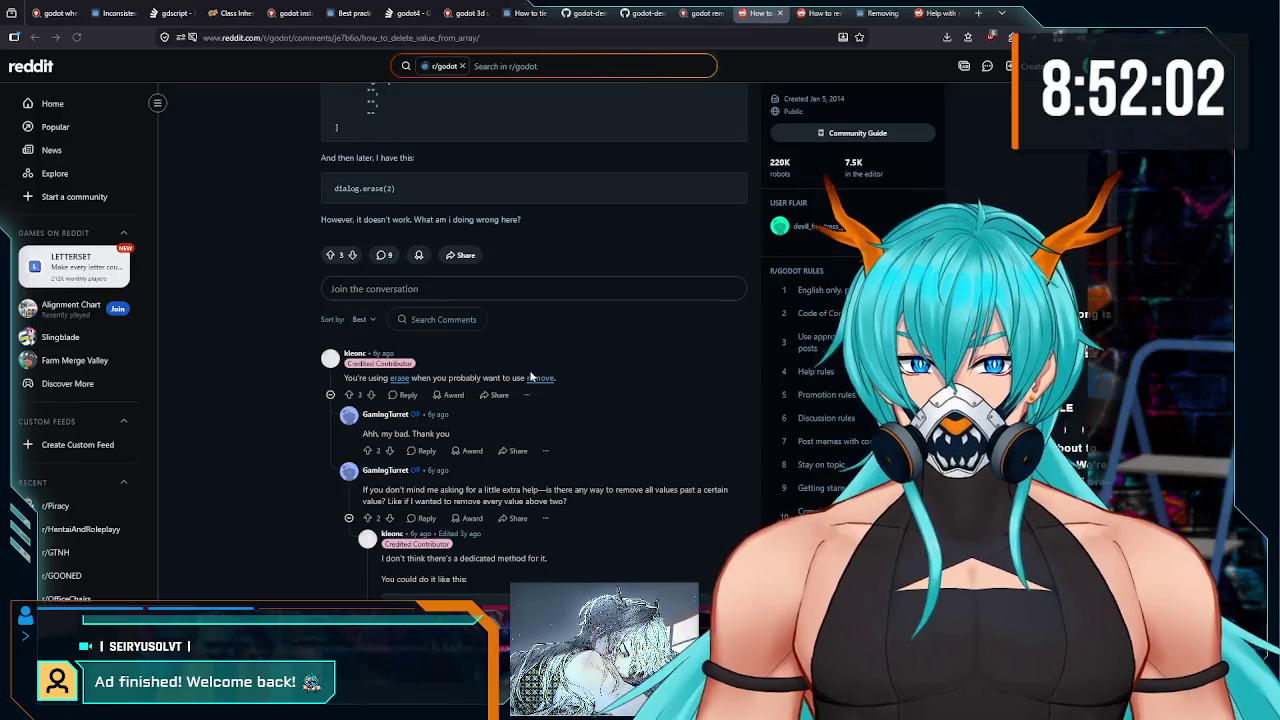
scroll(531, 376, down, 1)
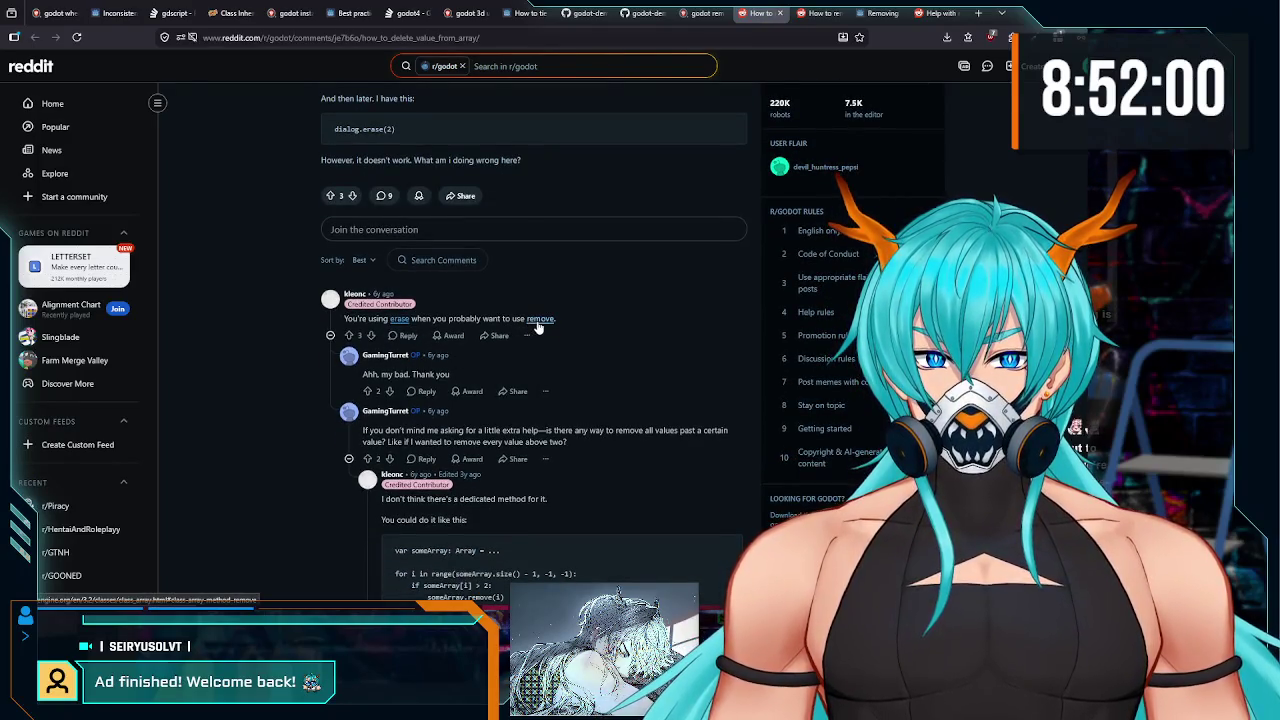
click(537, 322)
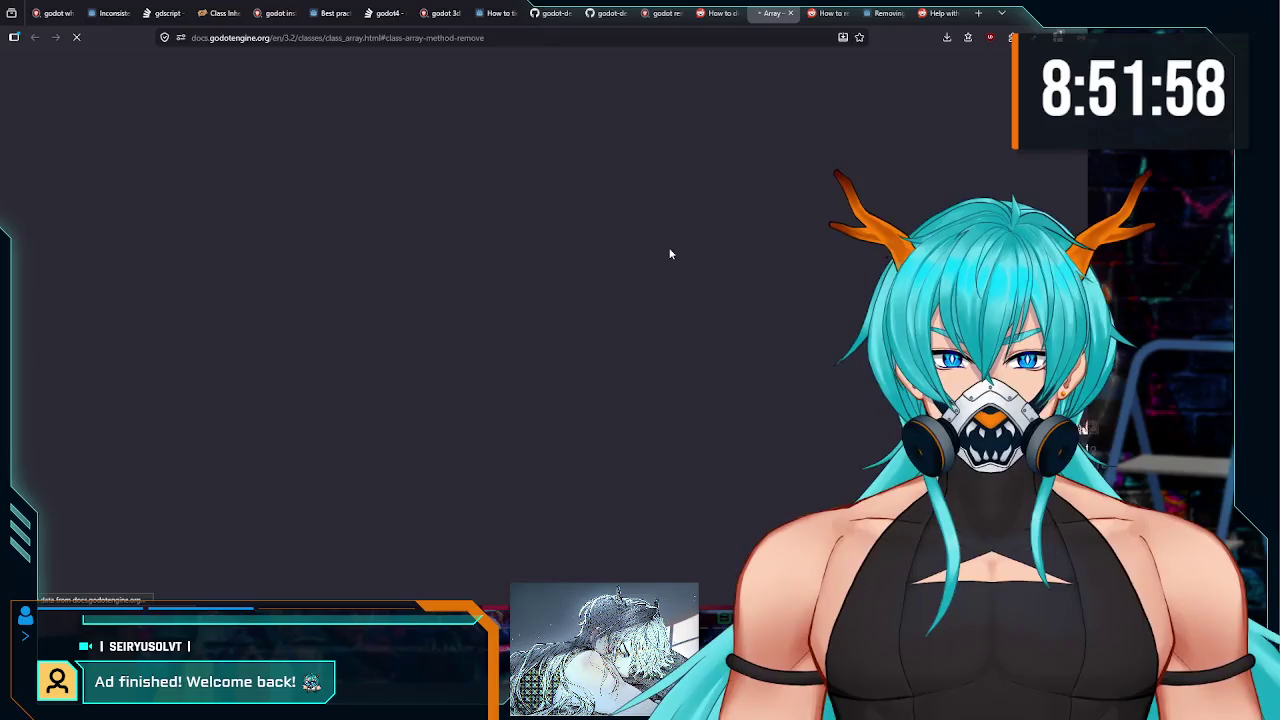
scroll(338, 121, up, 10)
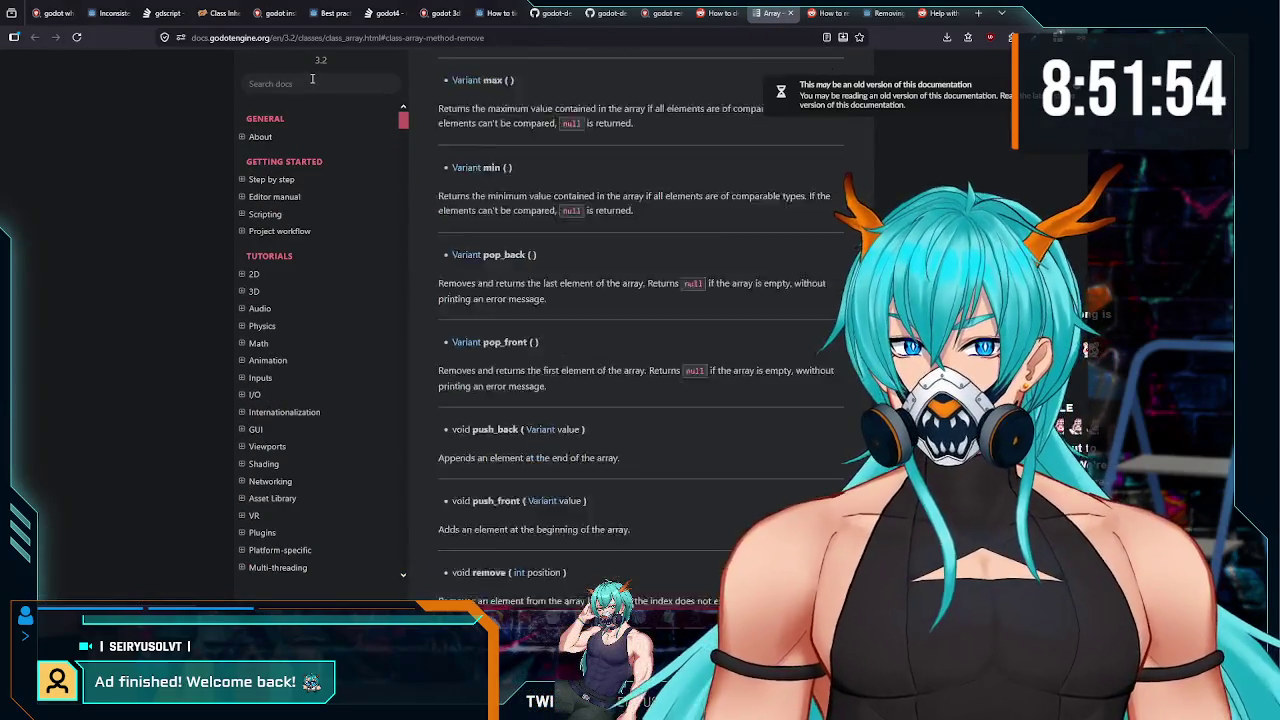
click(497, 13)
- Close the old Array docs tab and web-search for 'godot documentation'
click(775, 13)
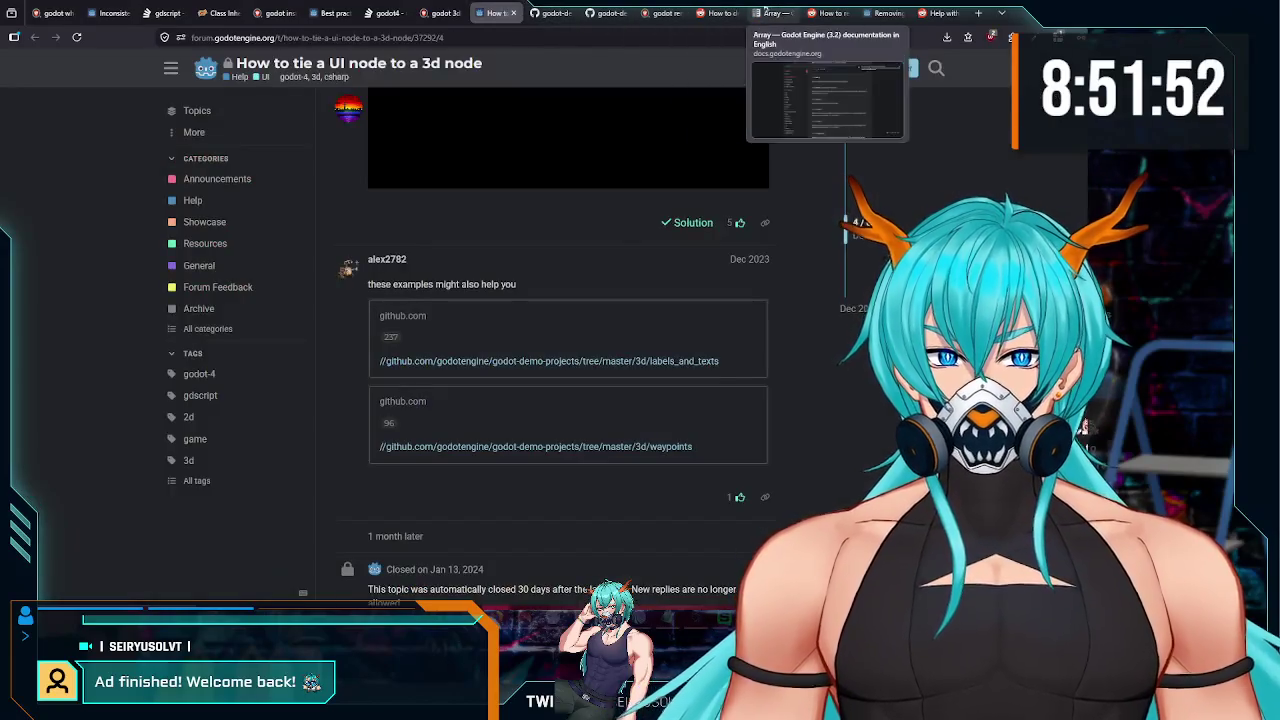
click(791, 13)
click(497, 13)
click(533, 12)
key(ctrl+l)
text(godot do)
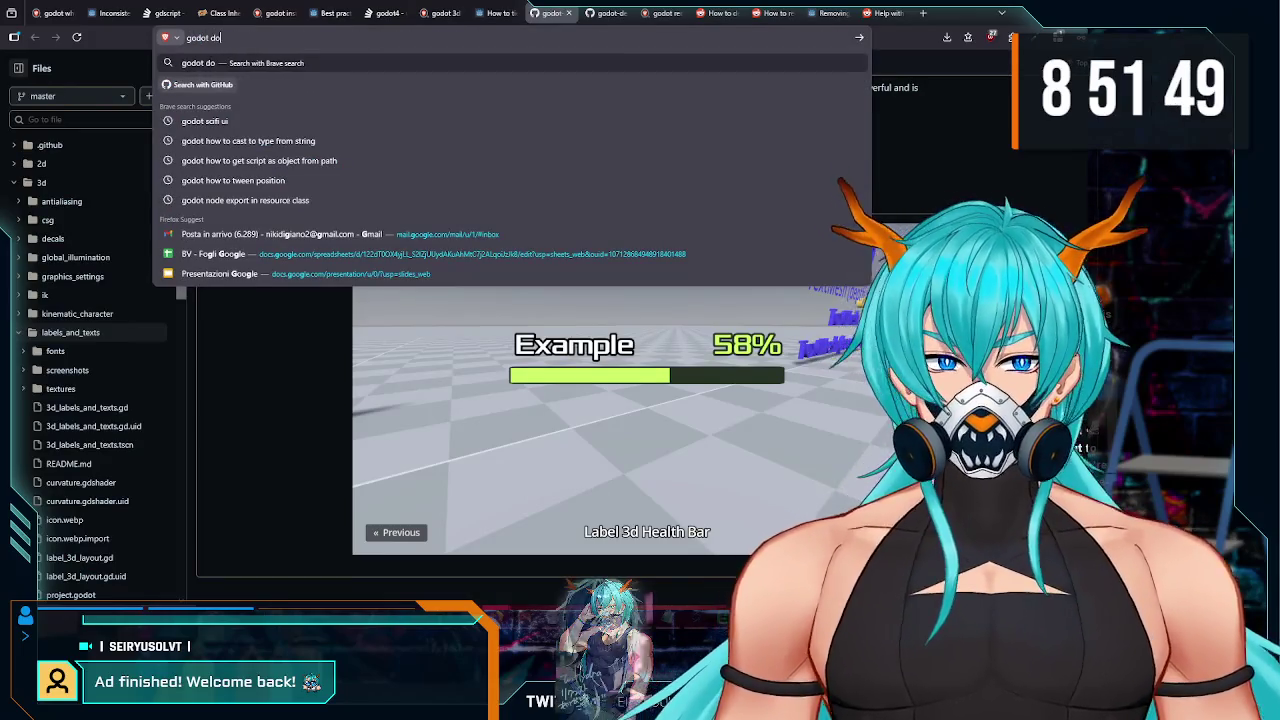
text(cvm)
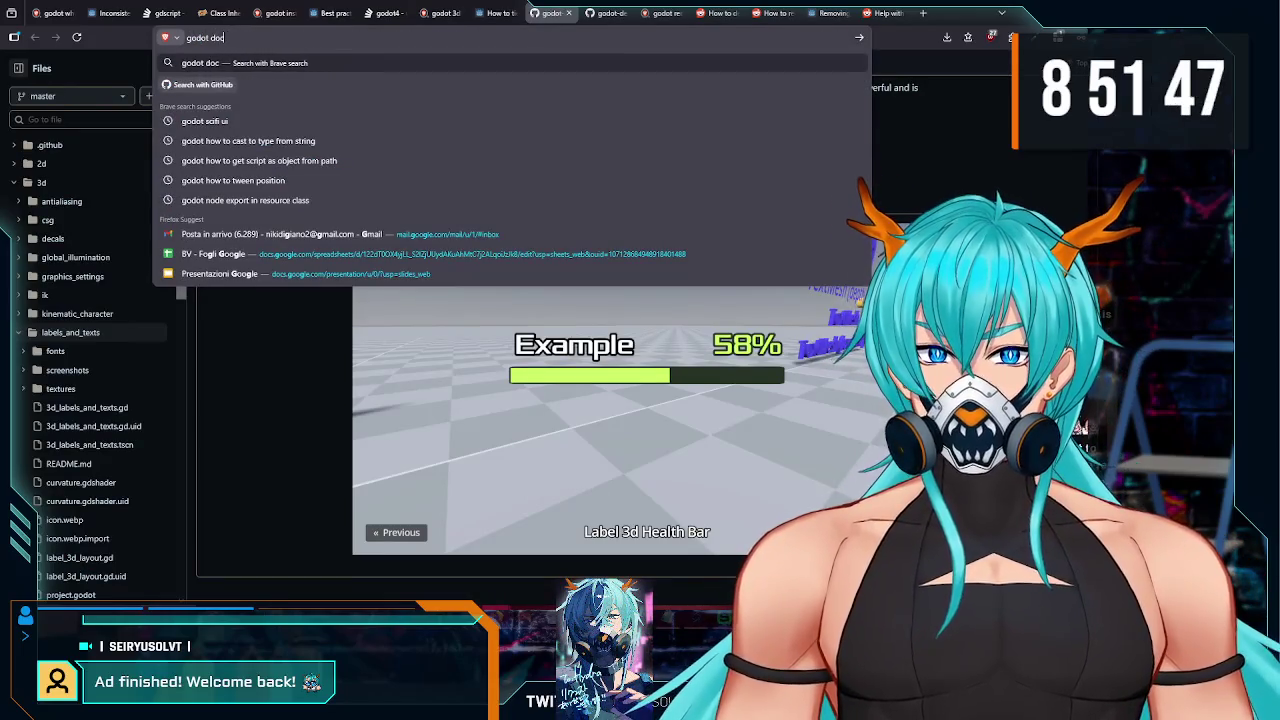
text(umentation)
key(Return)
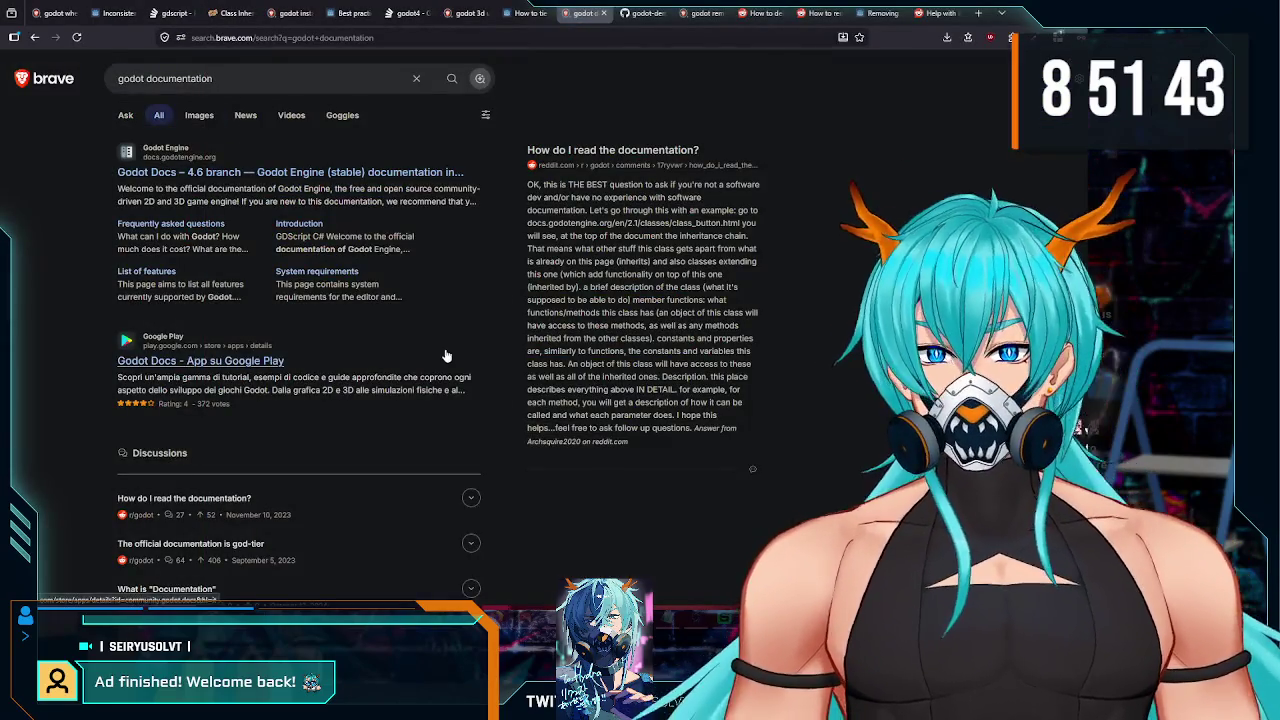
- Open the official Godot documentation and search it for the Array class page
click(247, 172)
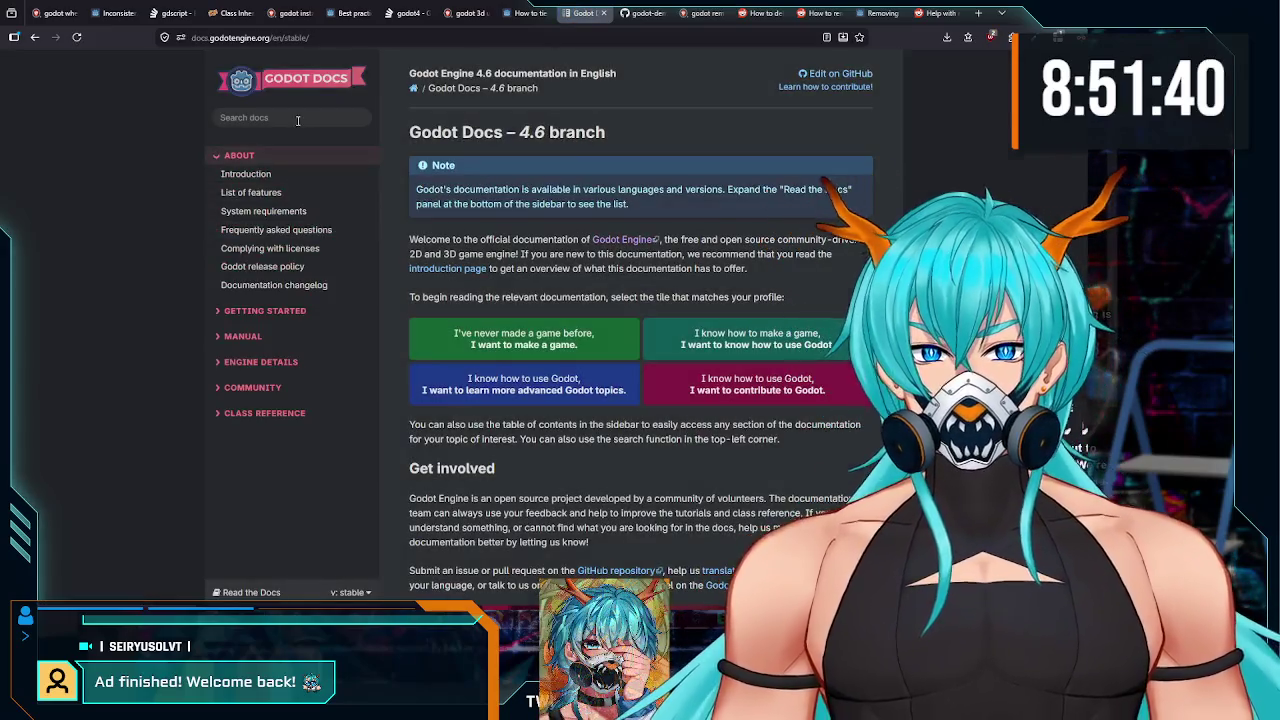
click(297, 118)
text(arr)
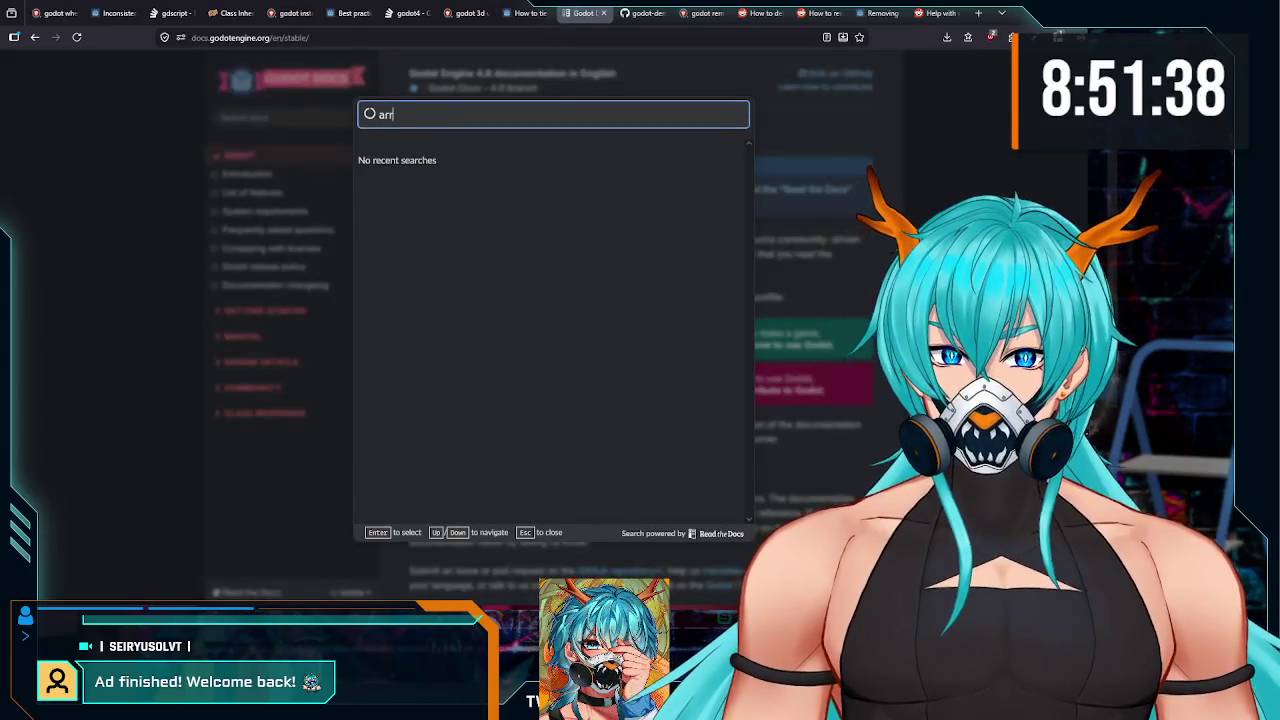
text(ay)
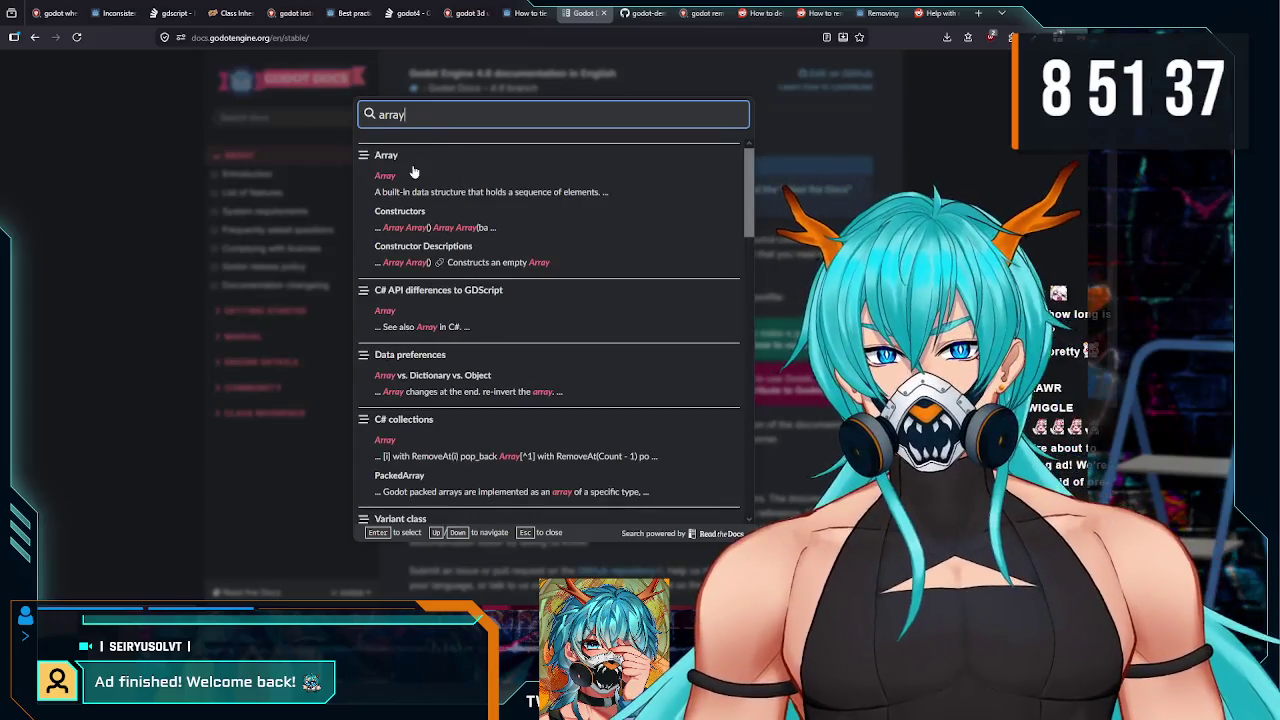
click(414, 174)
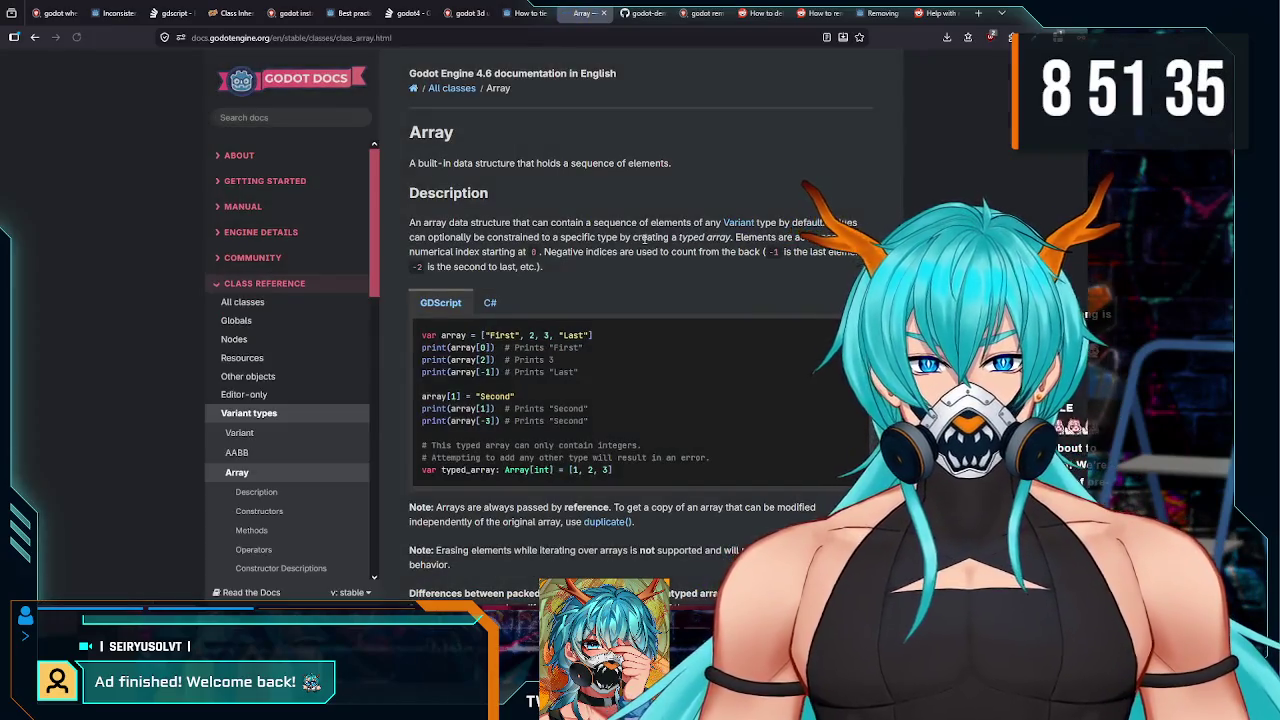
- Scroll the Array reference's Methods table and open the erase() method description
scroll(637, 235, down, 3)
scroll(639, 242, down, 4)
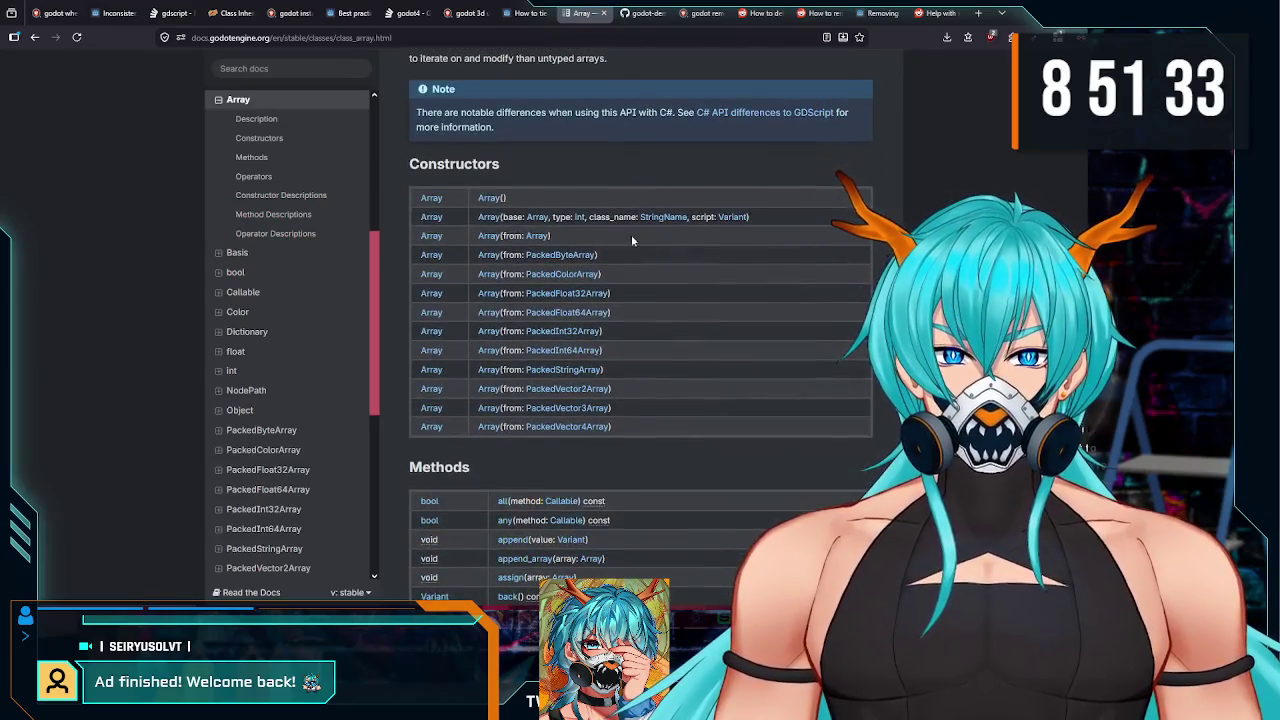
scroll(507, 255, down, 3)
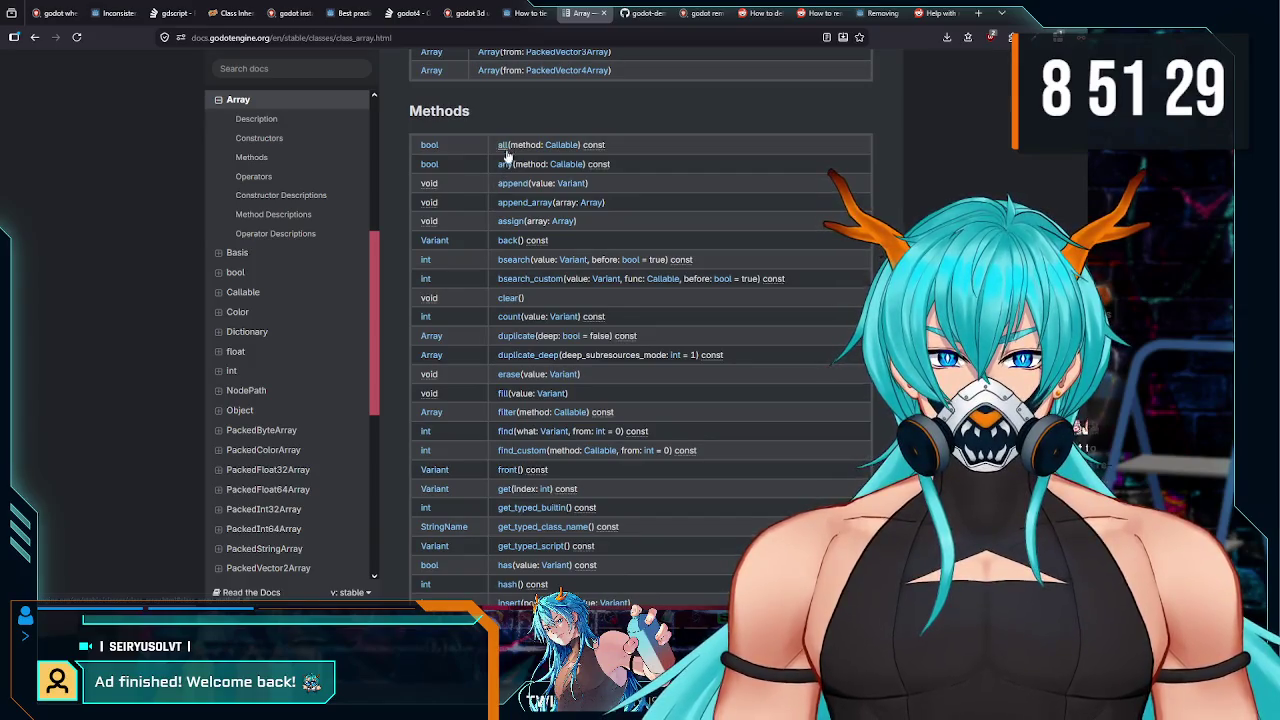
scroll(507, 150, down, 1)
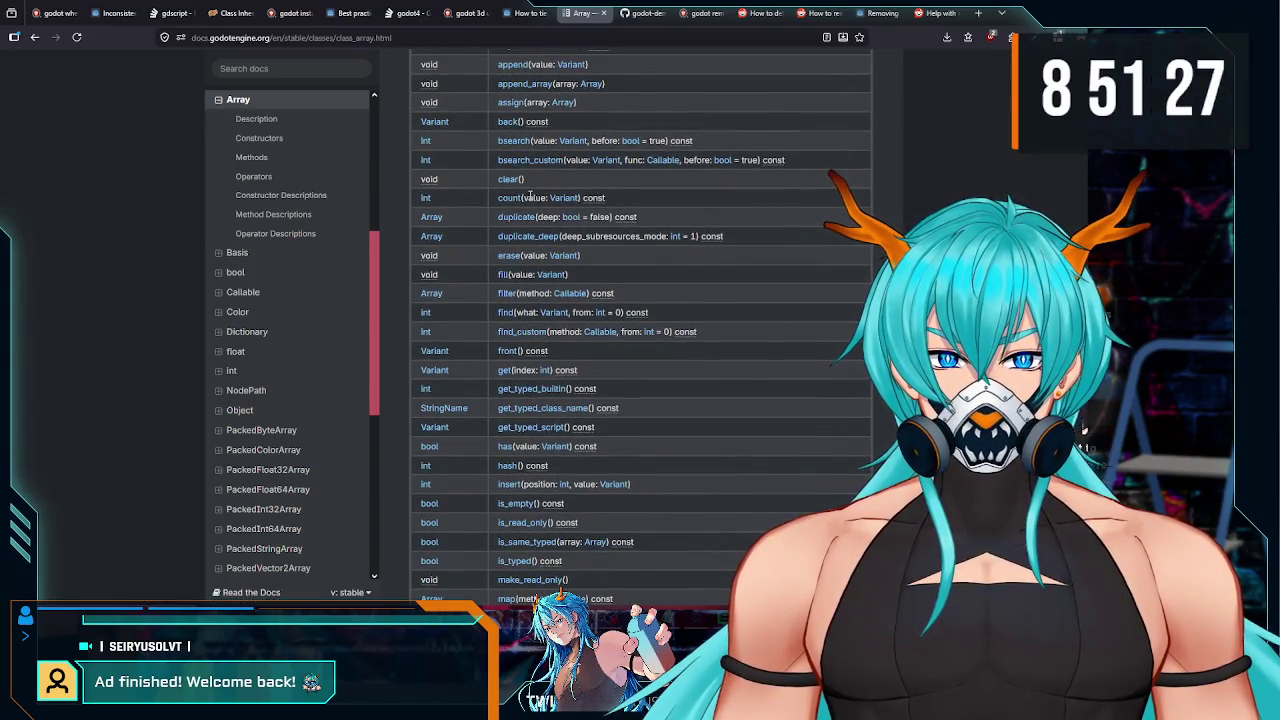
scroll(530, 197, up, 1)
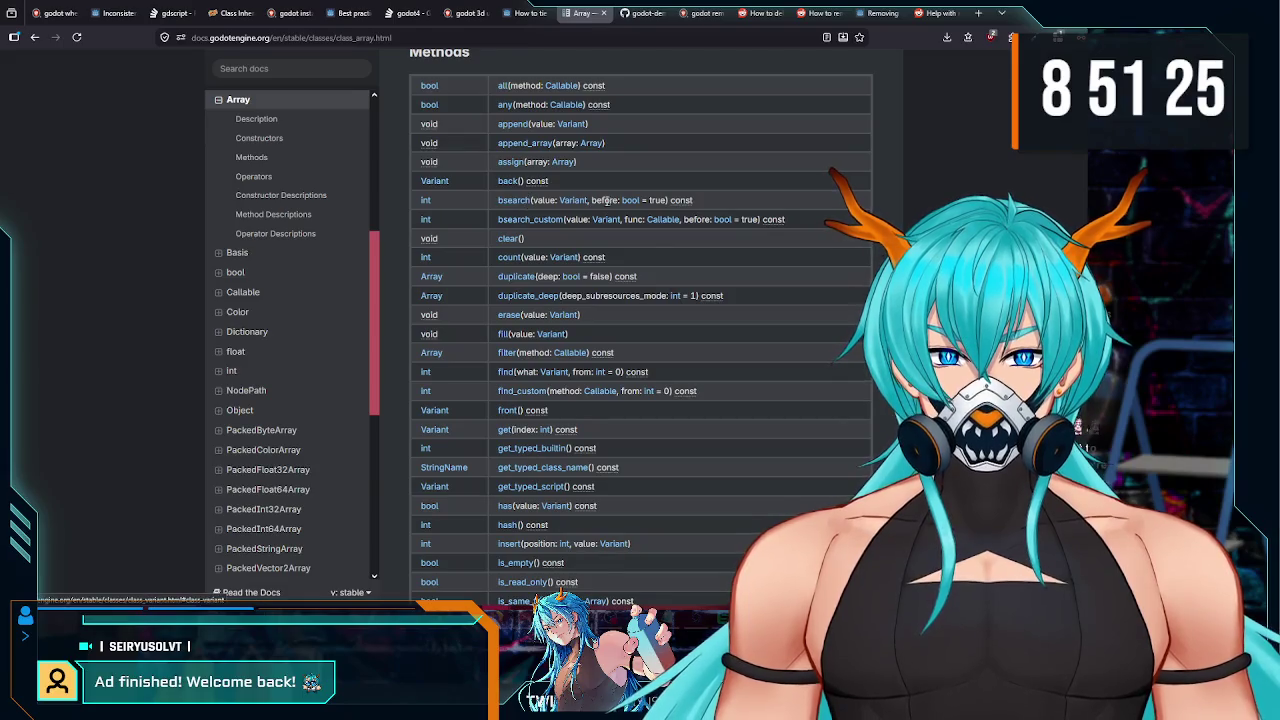
scroll(617, 210, down, 1)
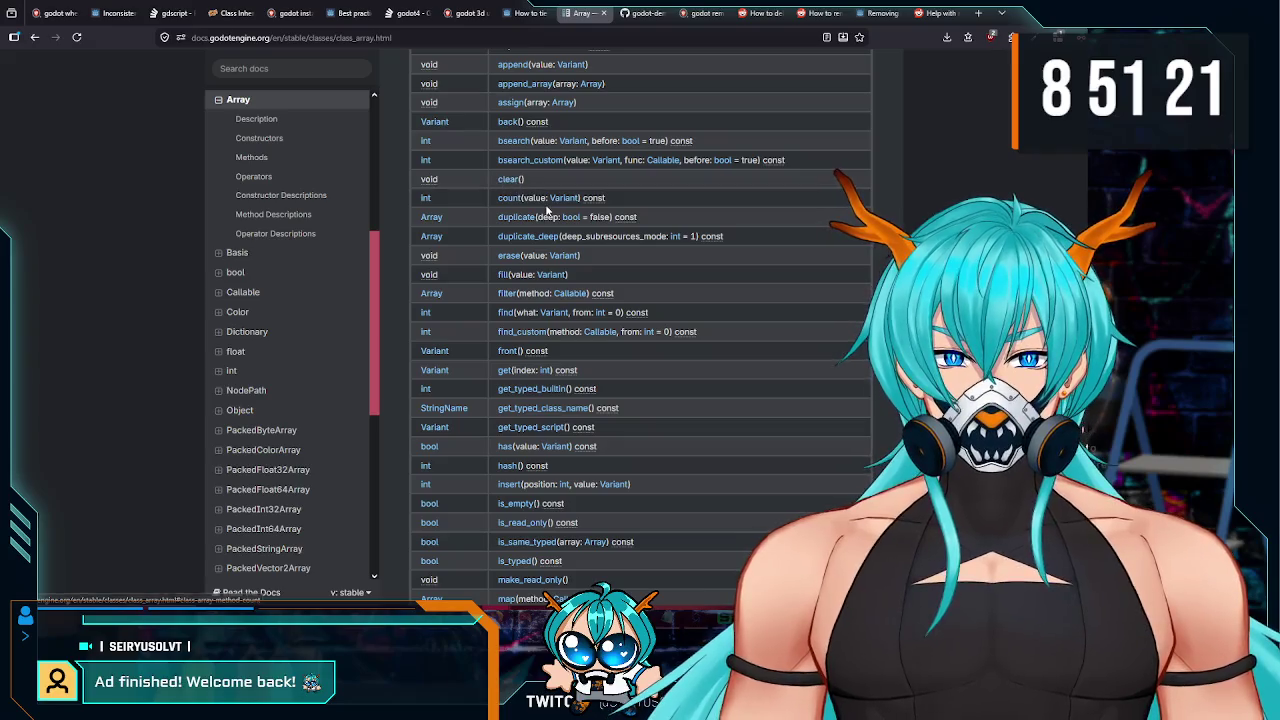
scroll(505, 207, down, 1)
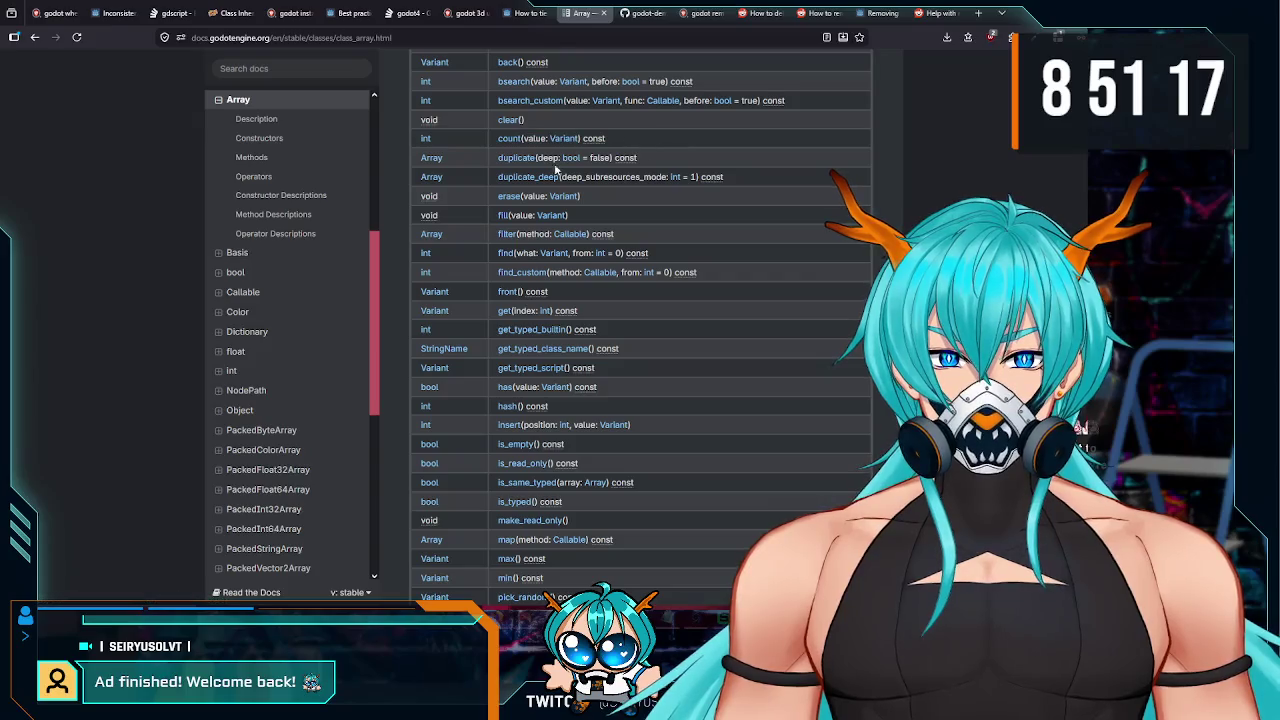
scroll(509, 201, down, 1)
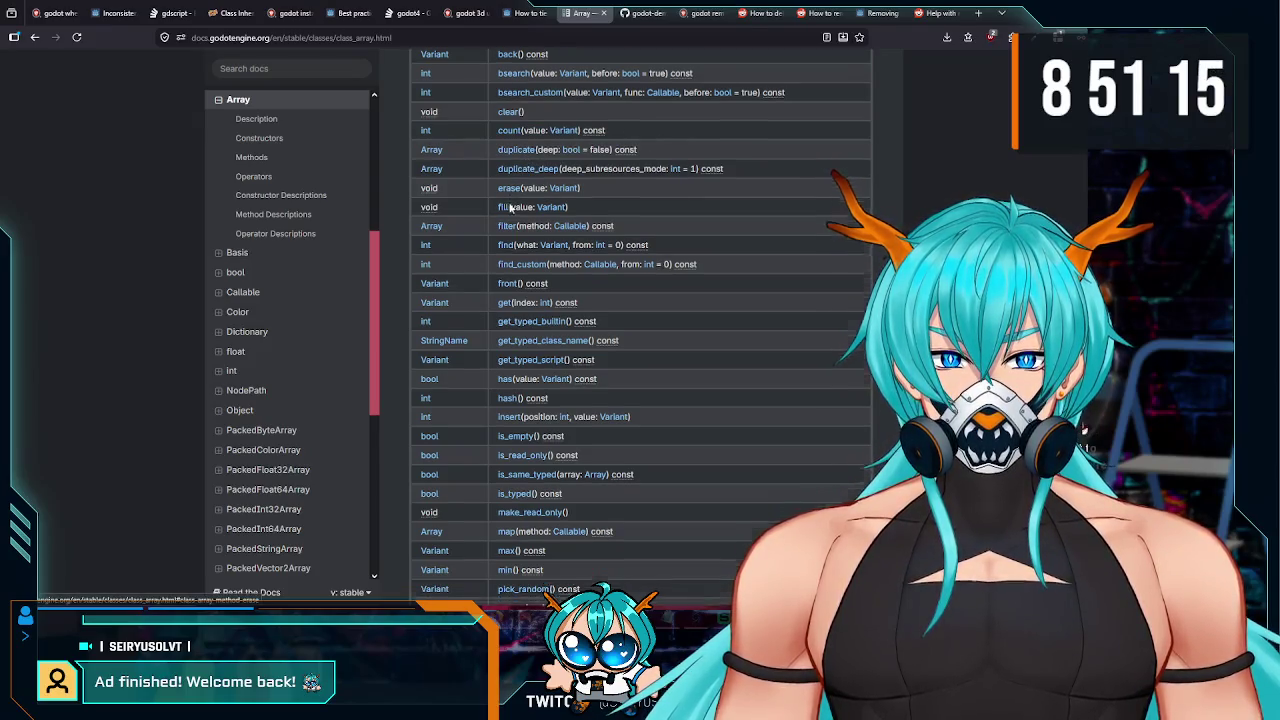
click(507, 137)
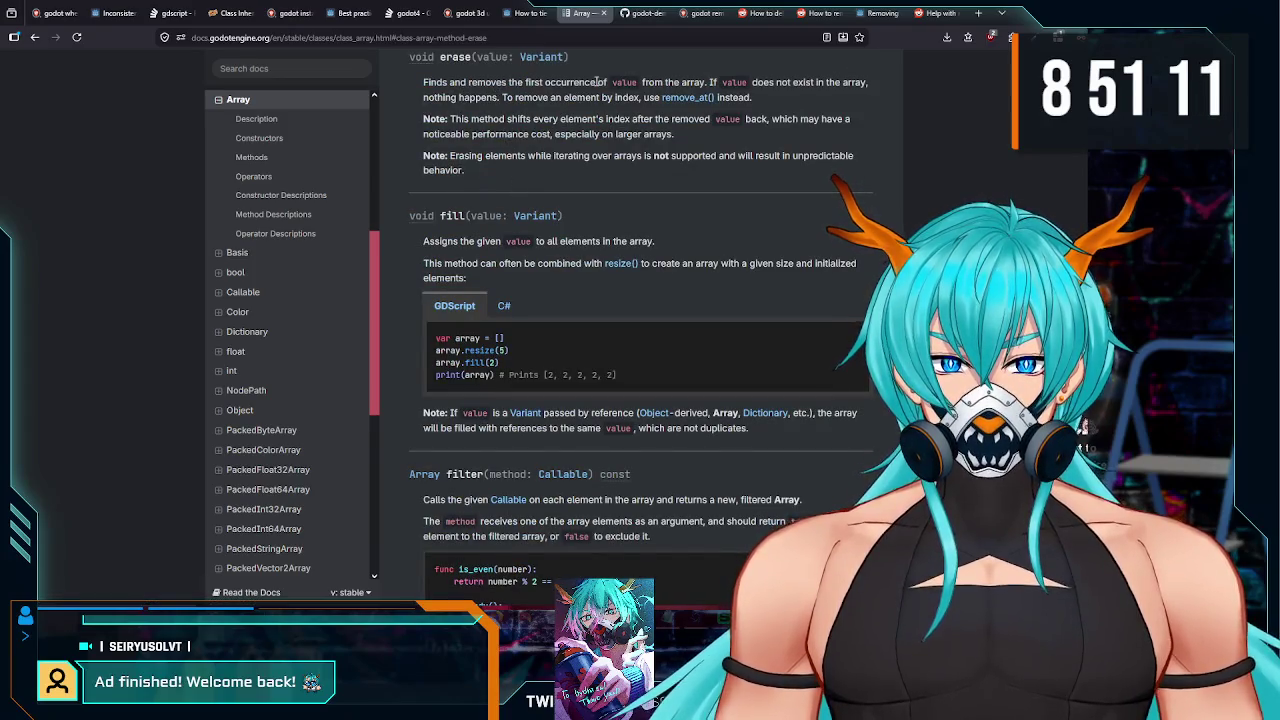
key(alt+Tab)
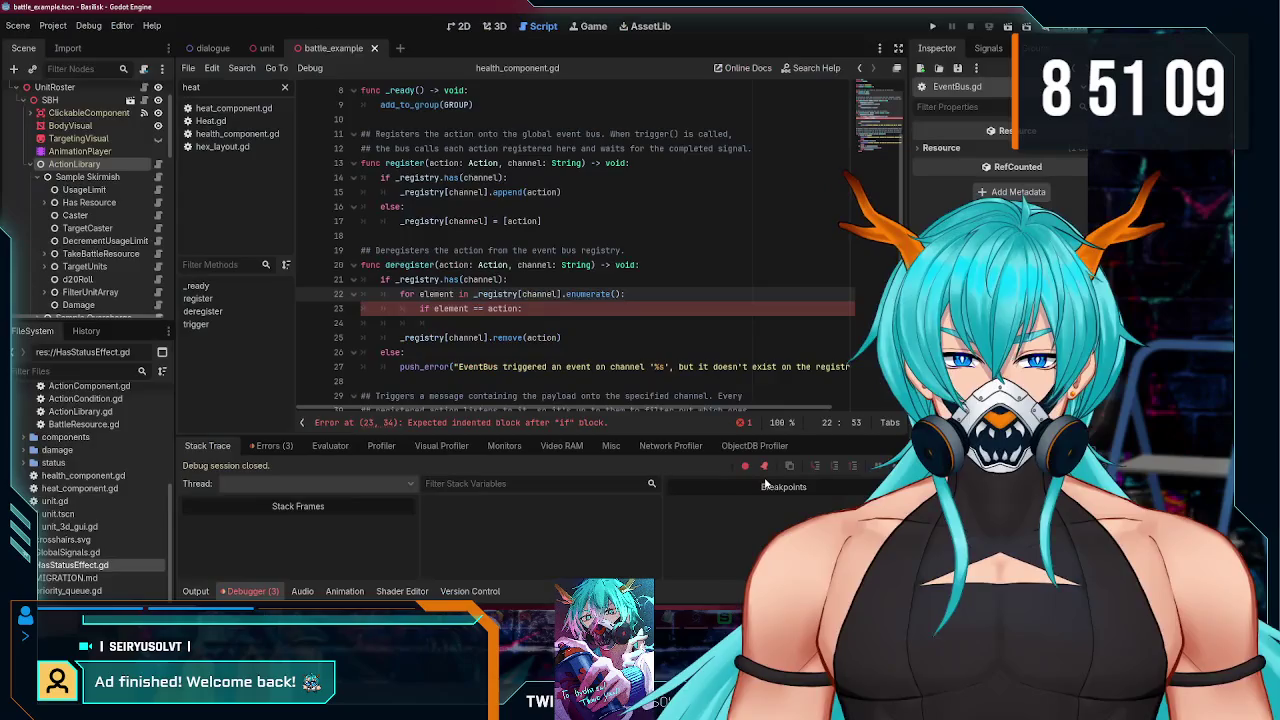
- Undo the for-loop edits, change remove to erase on line 22, and run the project
key(ctrl+z)
key(ctrl+z)
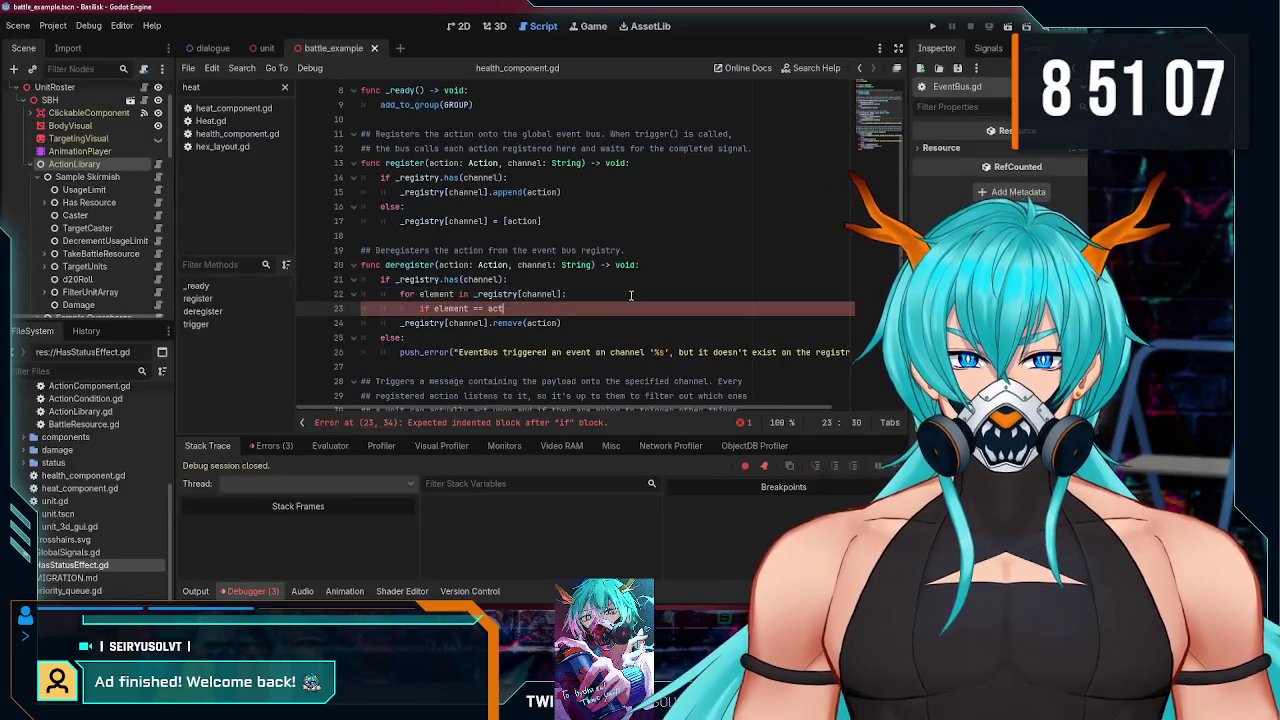
key(ctrl+z)
key(ctrl+z)
key(ctrl+z)
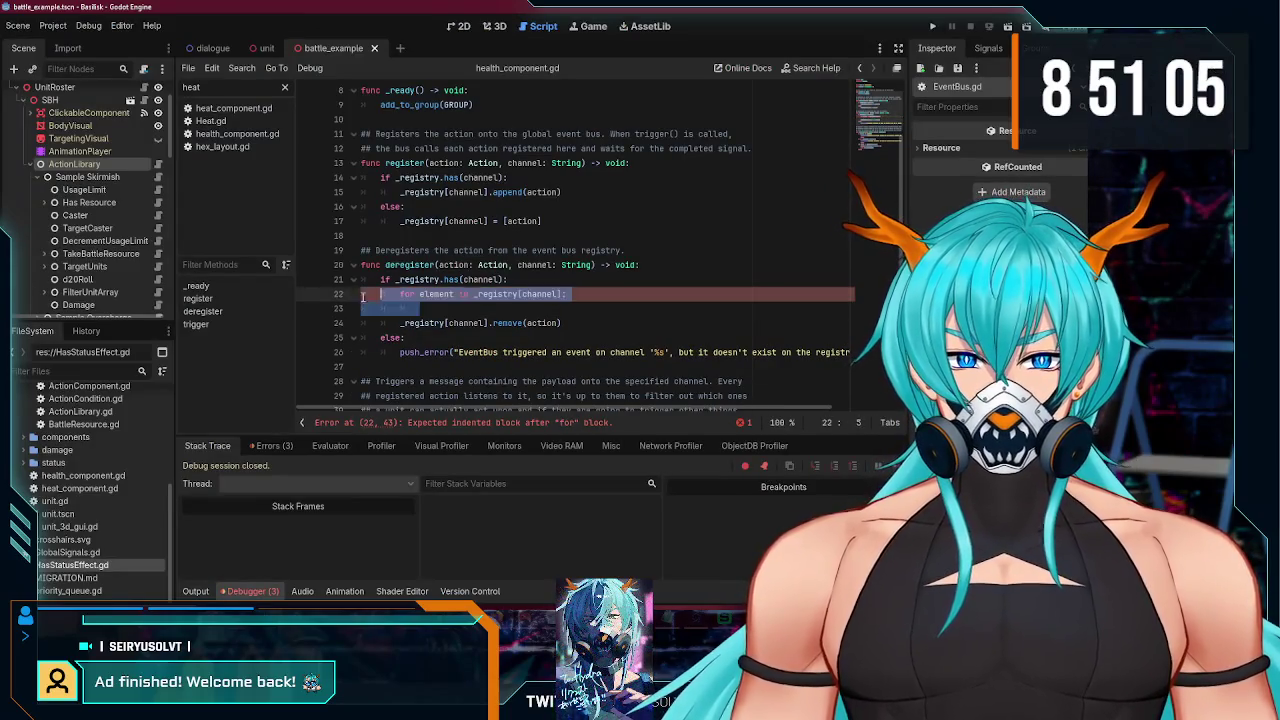
text(eras)
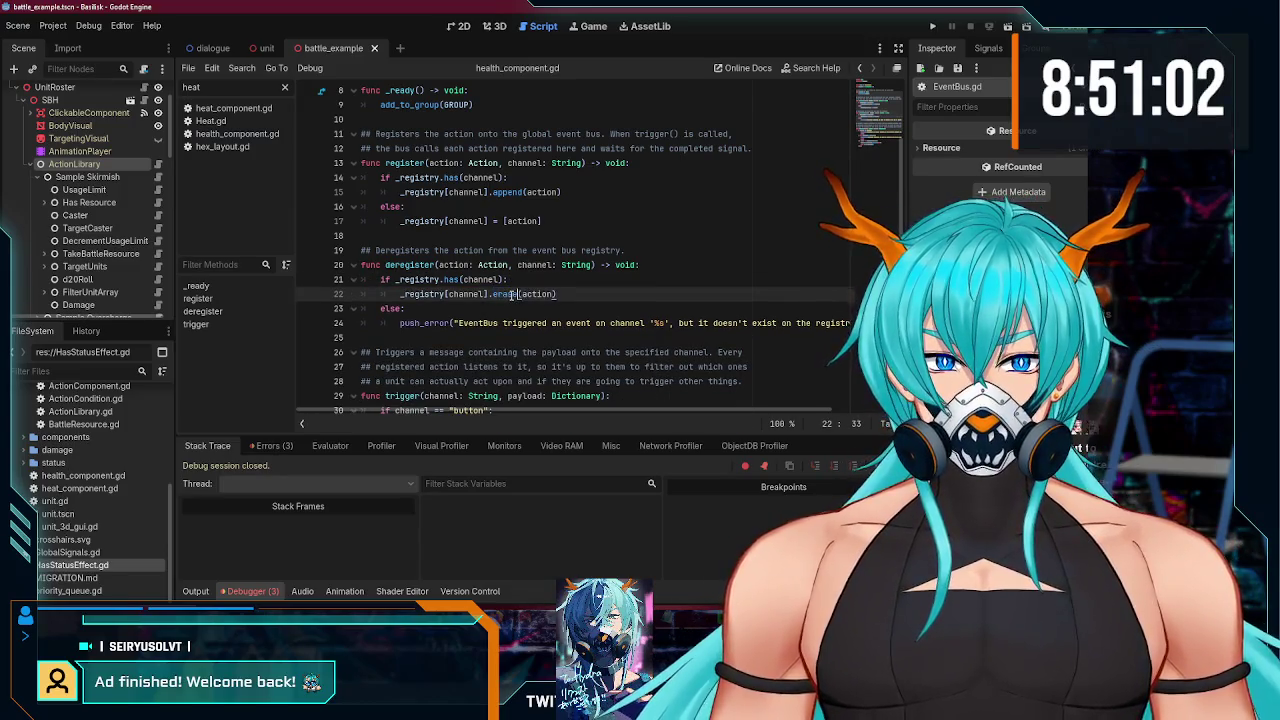
text(se)
click(554, 282)
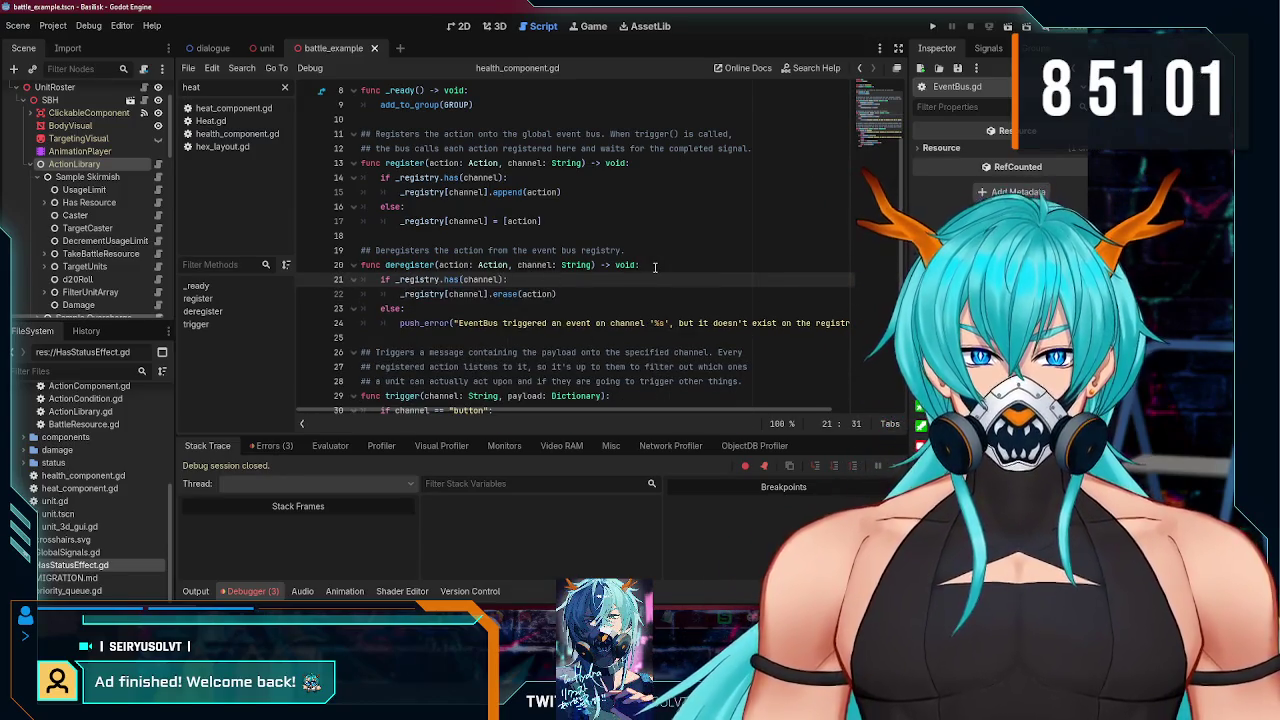
key(F5)
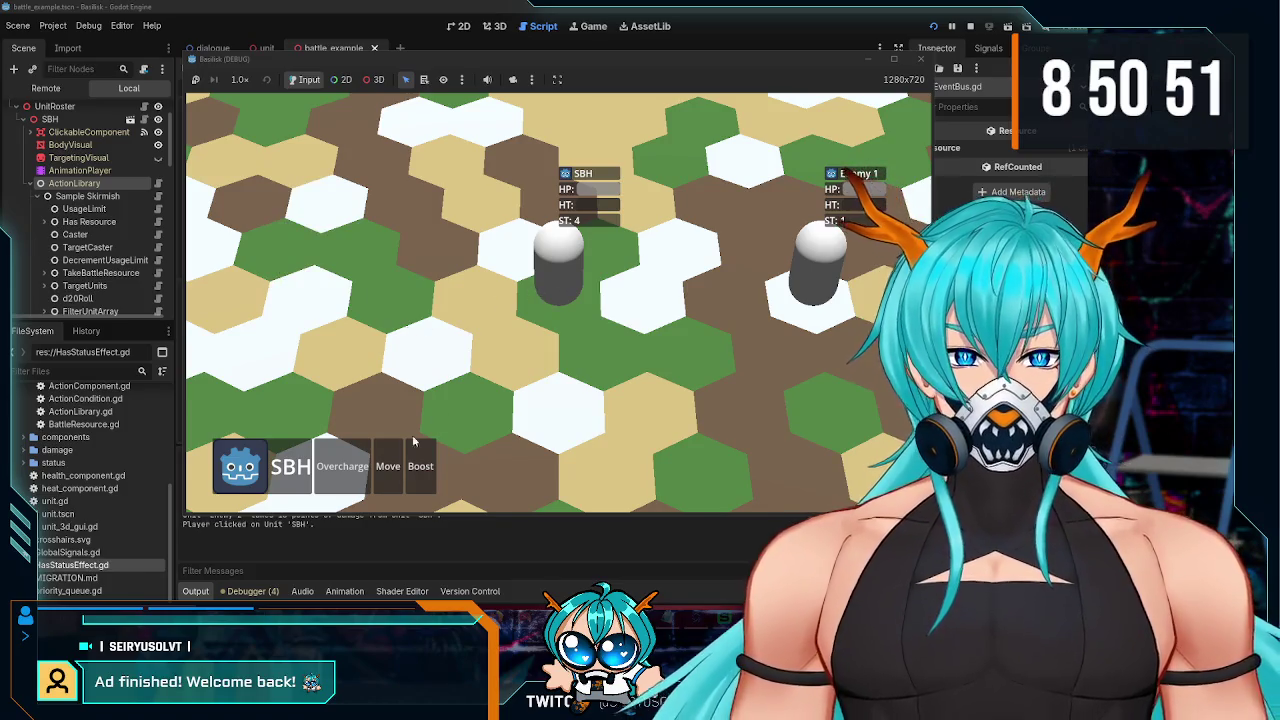
- Move SBH twice to end beside Enemy 1, then use its Overcharge and Boost abilities
click(388, 466)
click(309, 301)
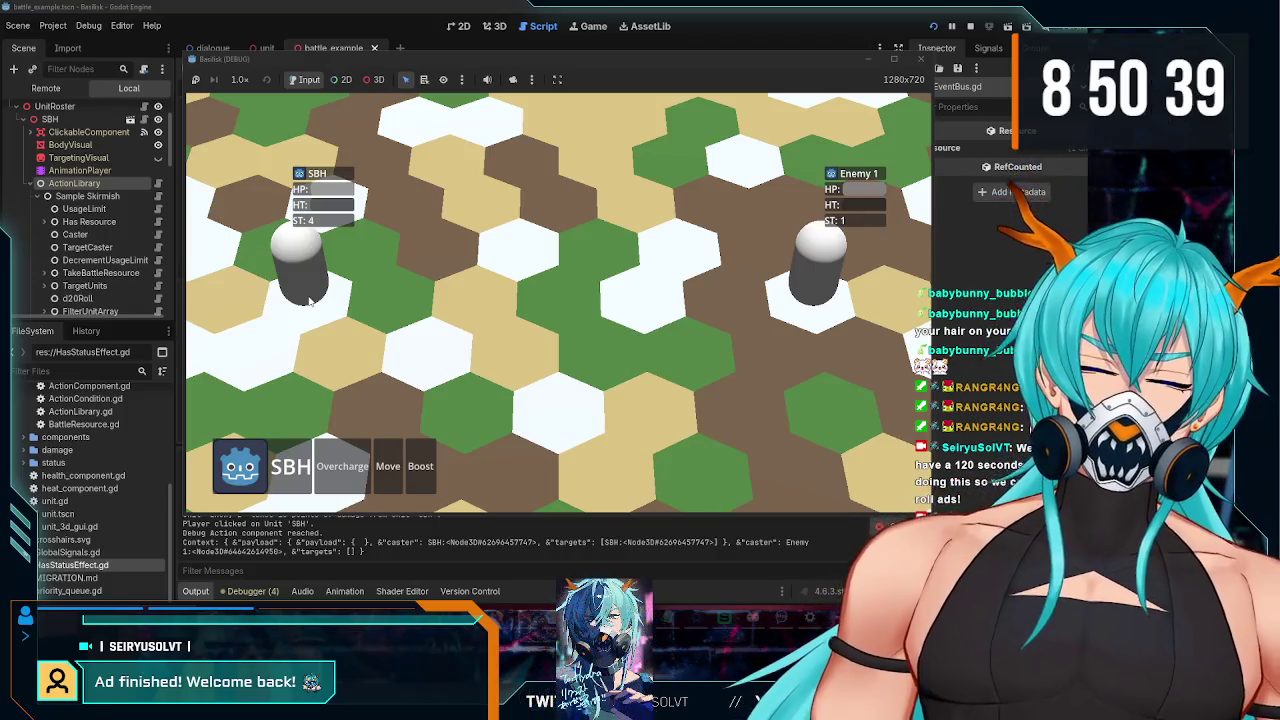
click(420, 460)
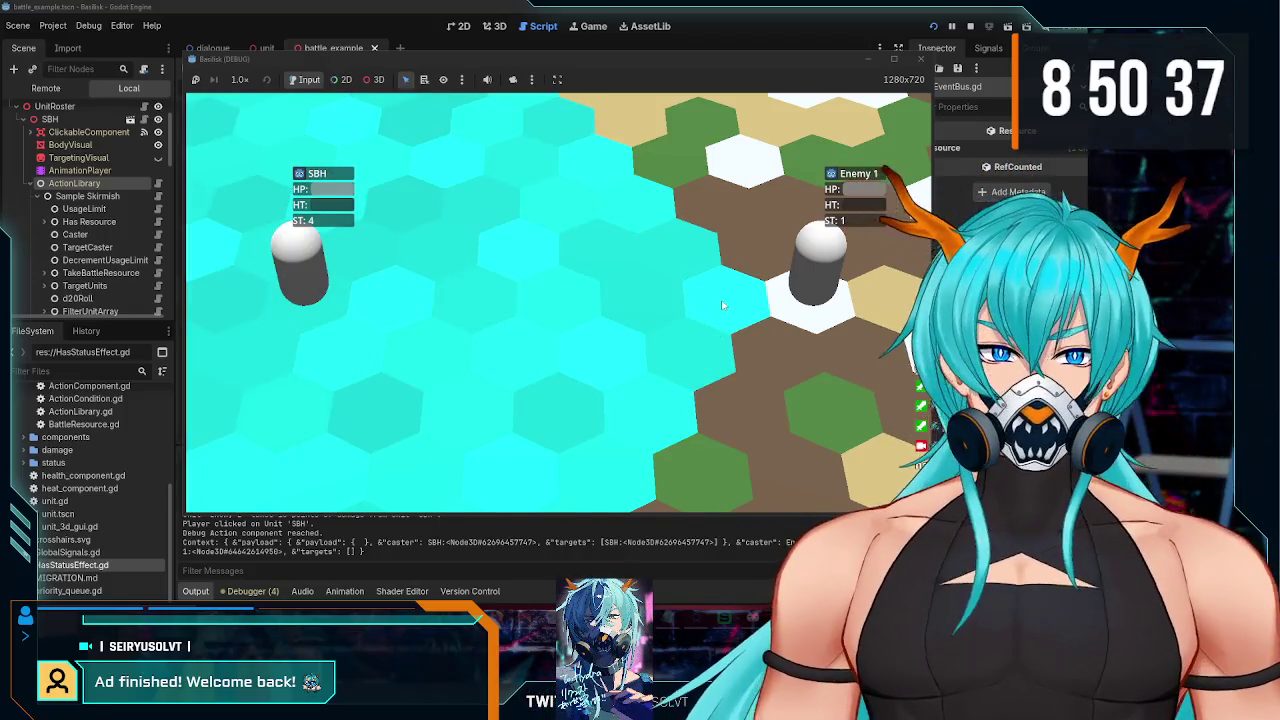
click(722, 305)
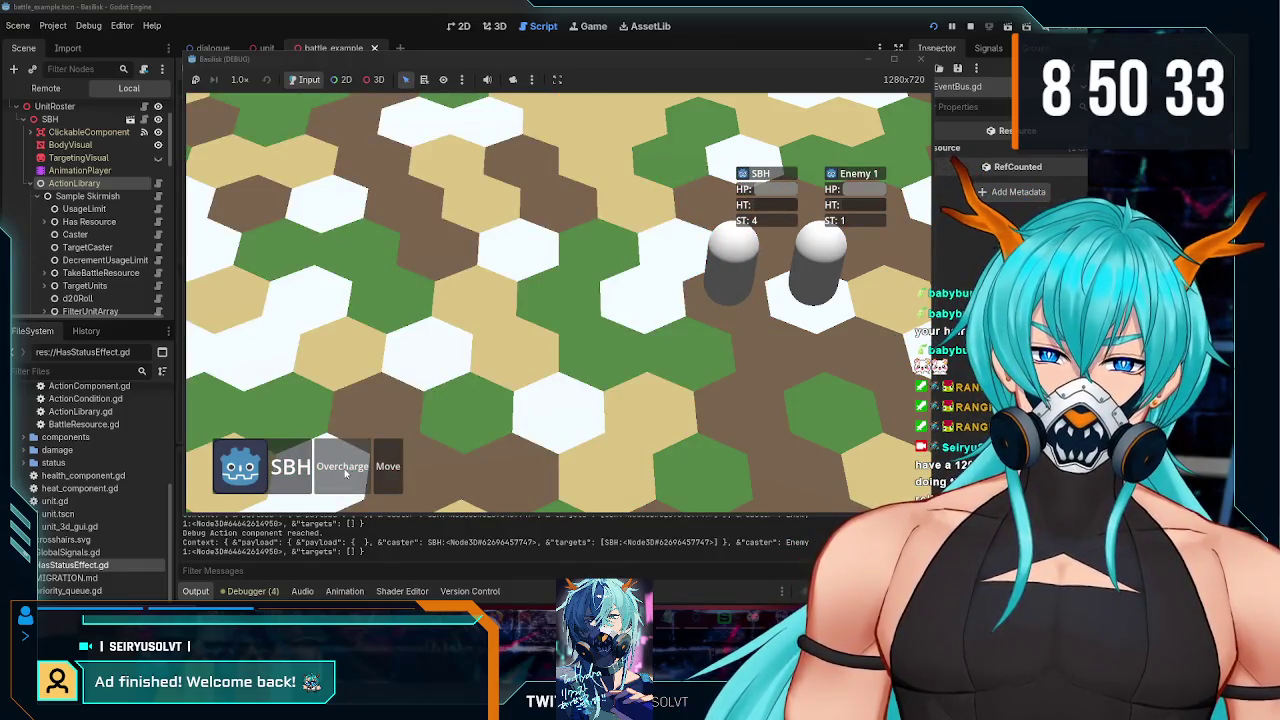
click(345, 470)
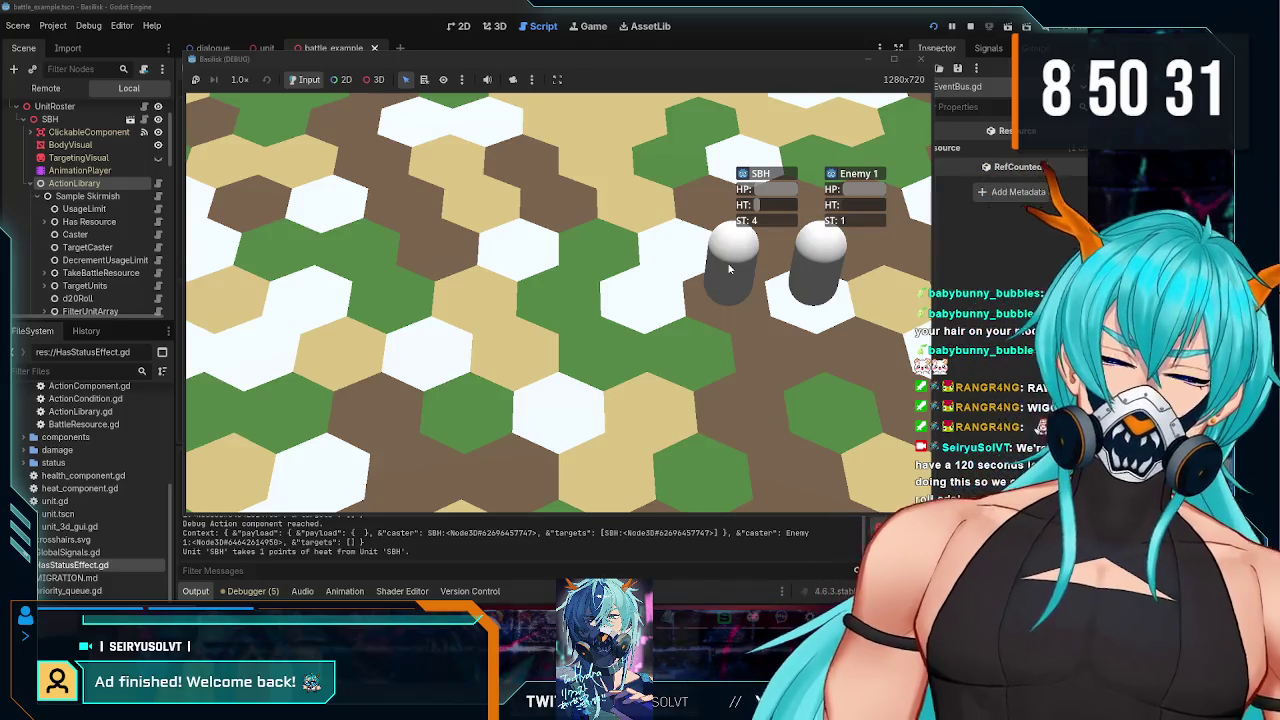
click(940, 26)
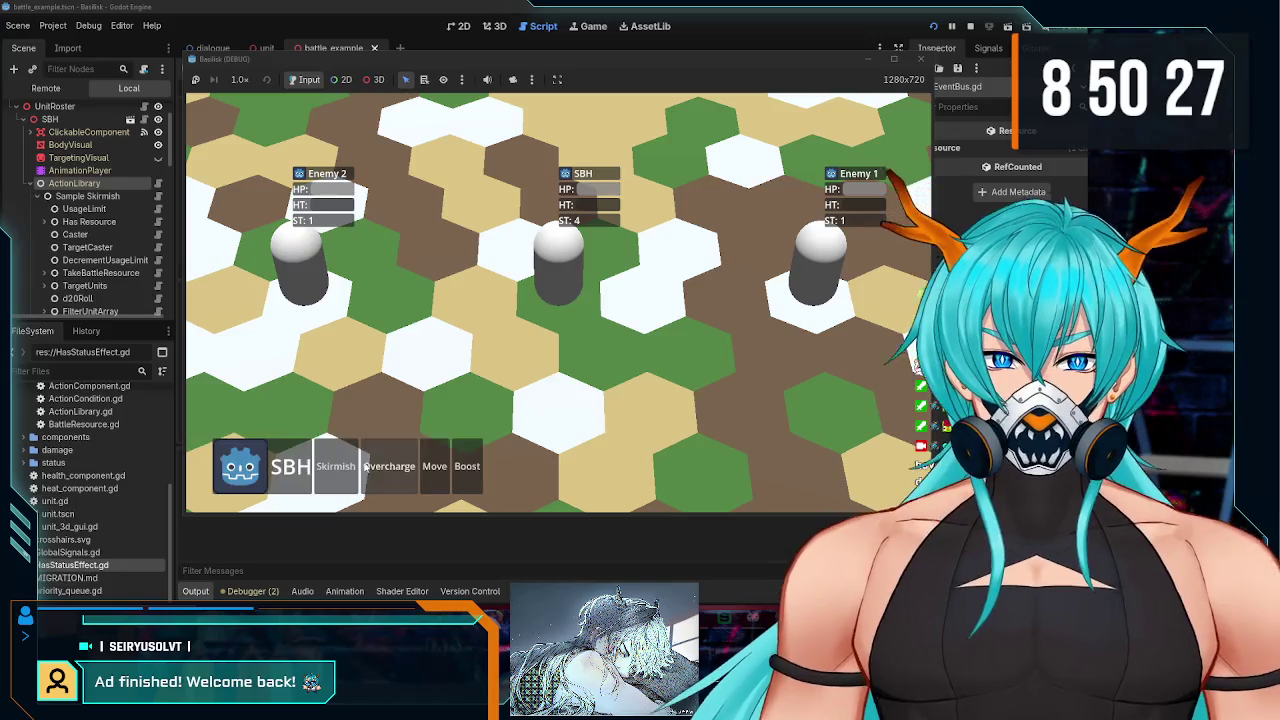
click(468, 478)
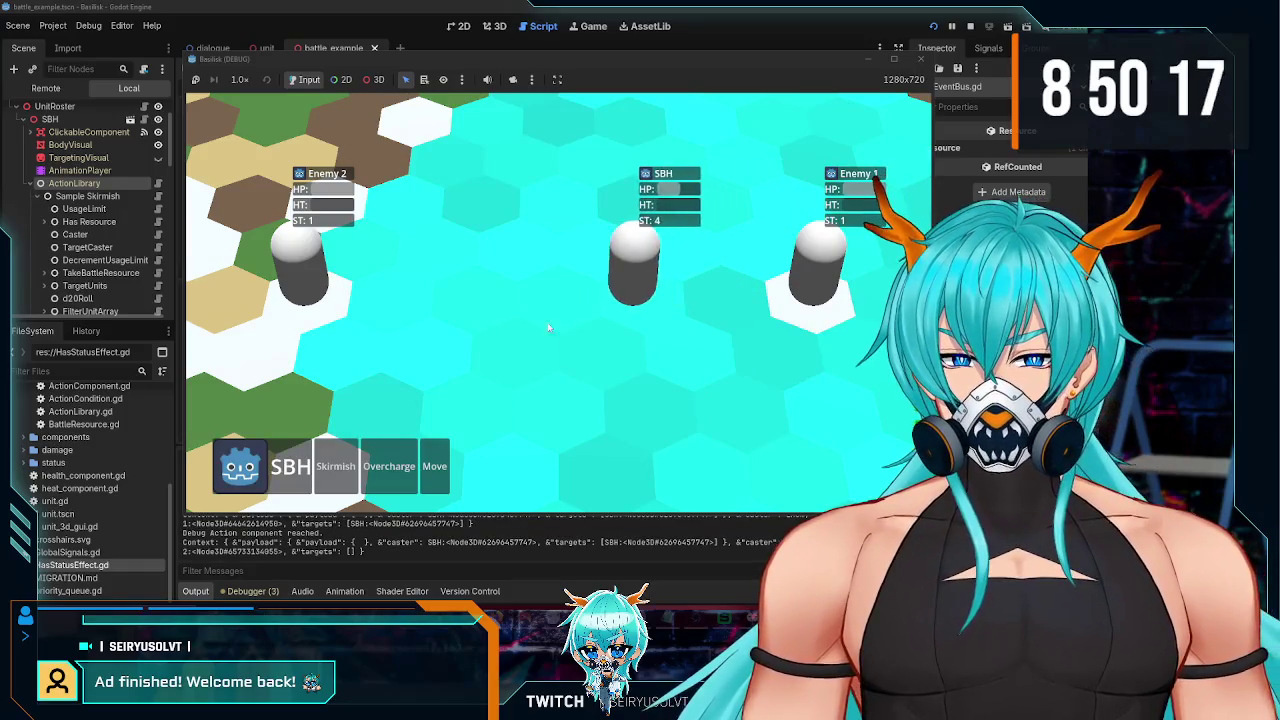
- Stop the game and highlight the Output line logging SBH taking 5 damage
click(271, 553)
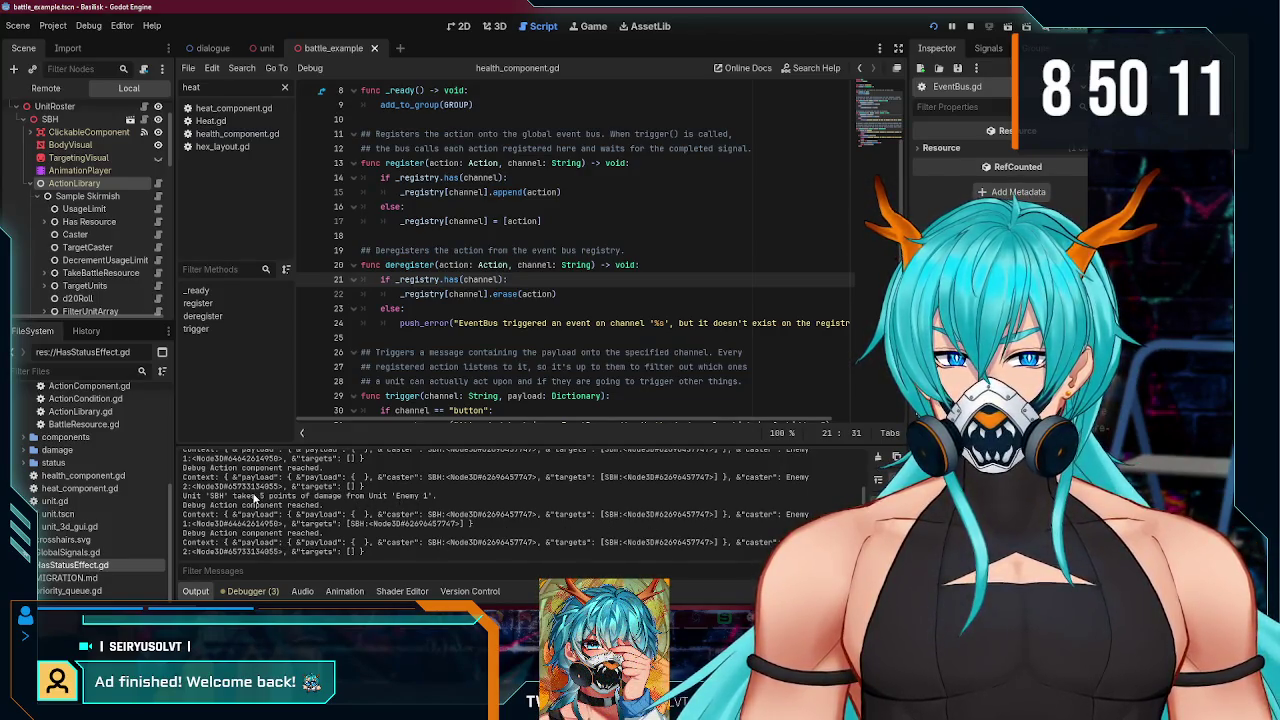
drag(210, 496, 345, 497)
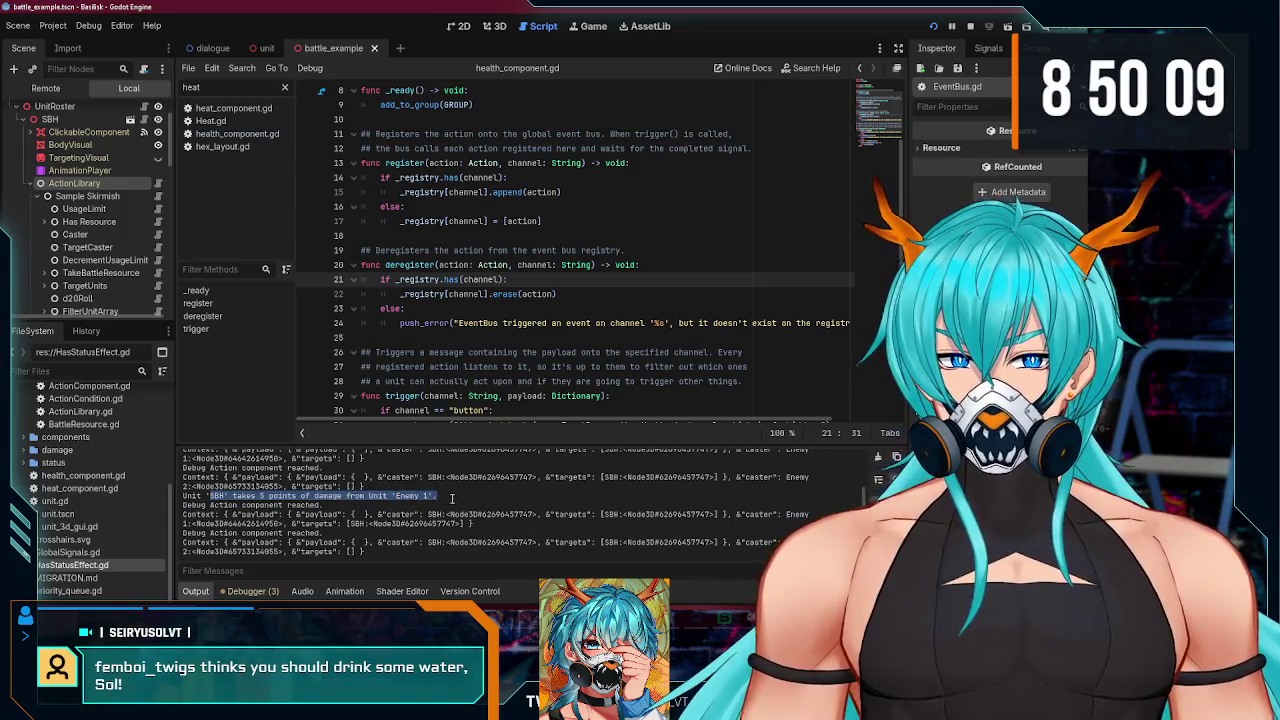
click(468, 493)
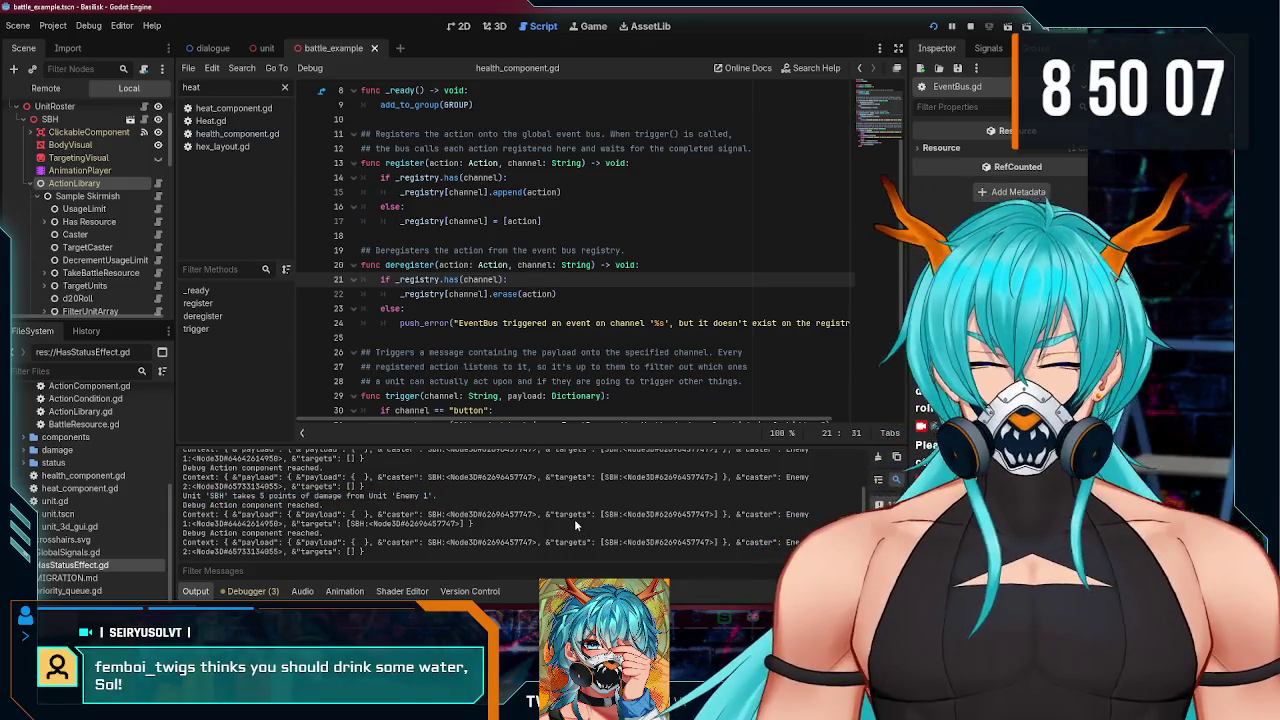
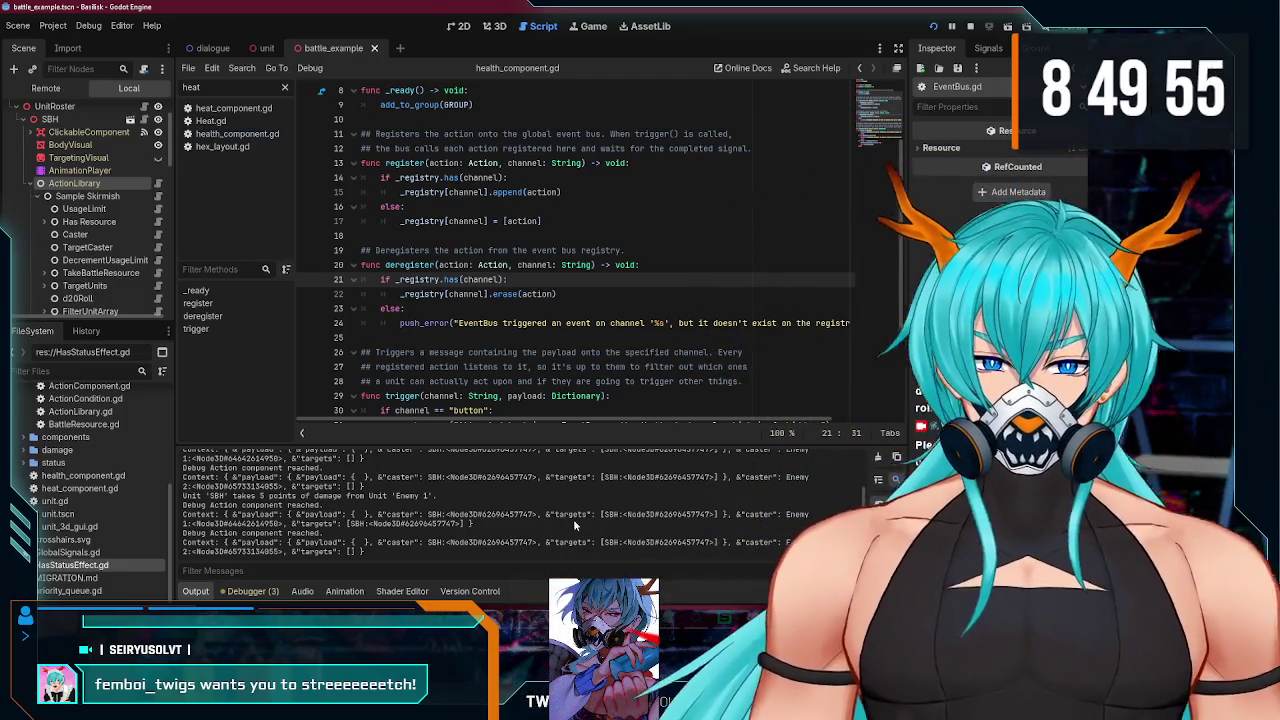
- Back in Godot, review the trigger-filtering comment and open the Damage component's script
key(alt+Tab)
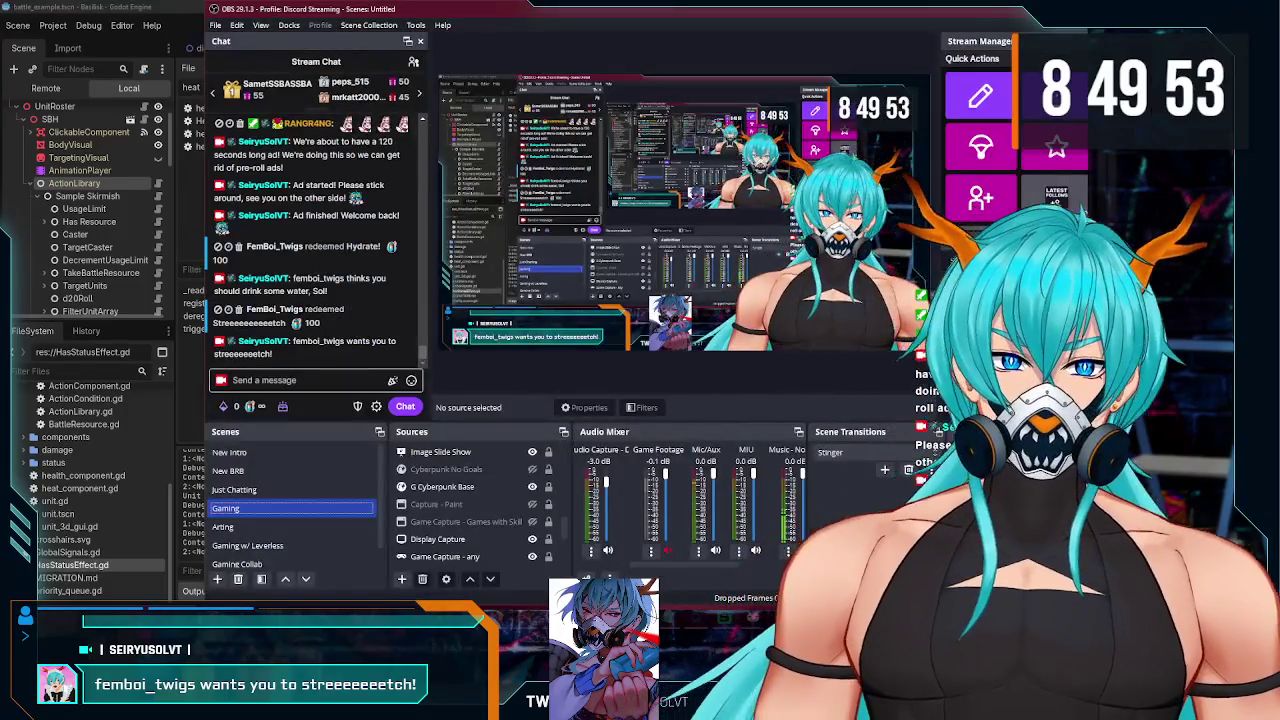
key(alt+Tab)
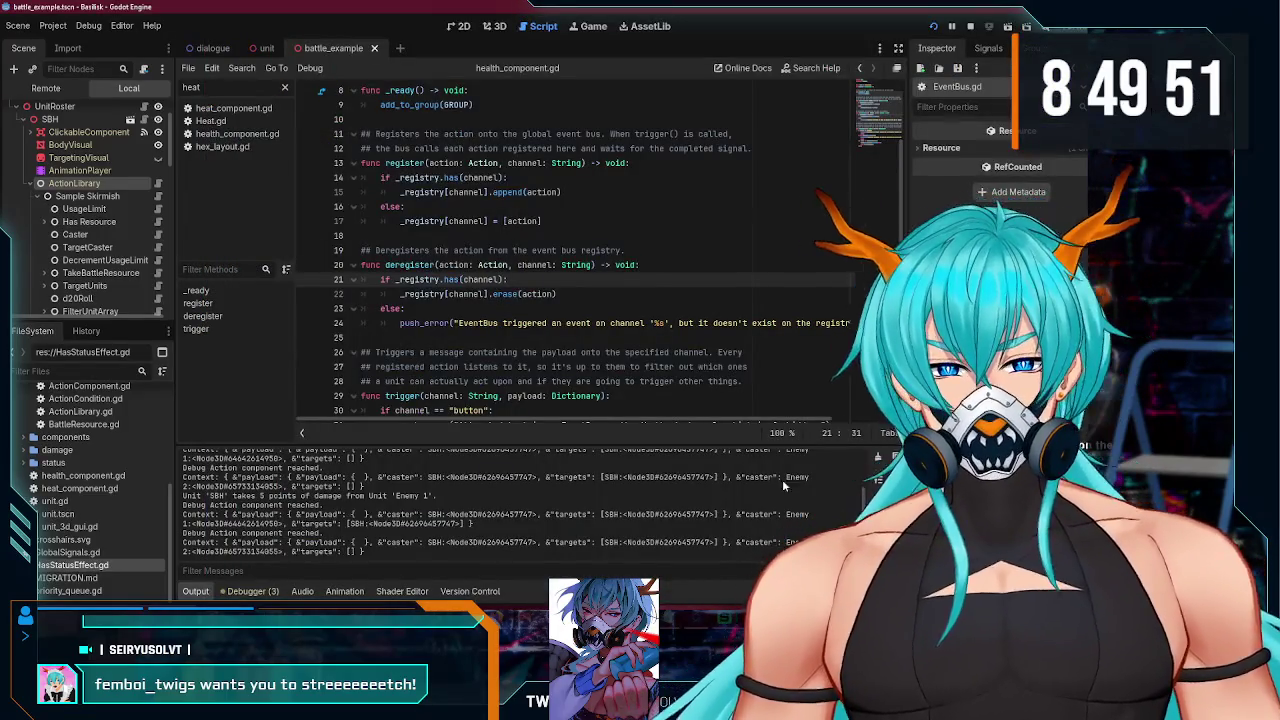
click(679, 366)
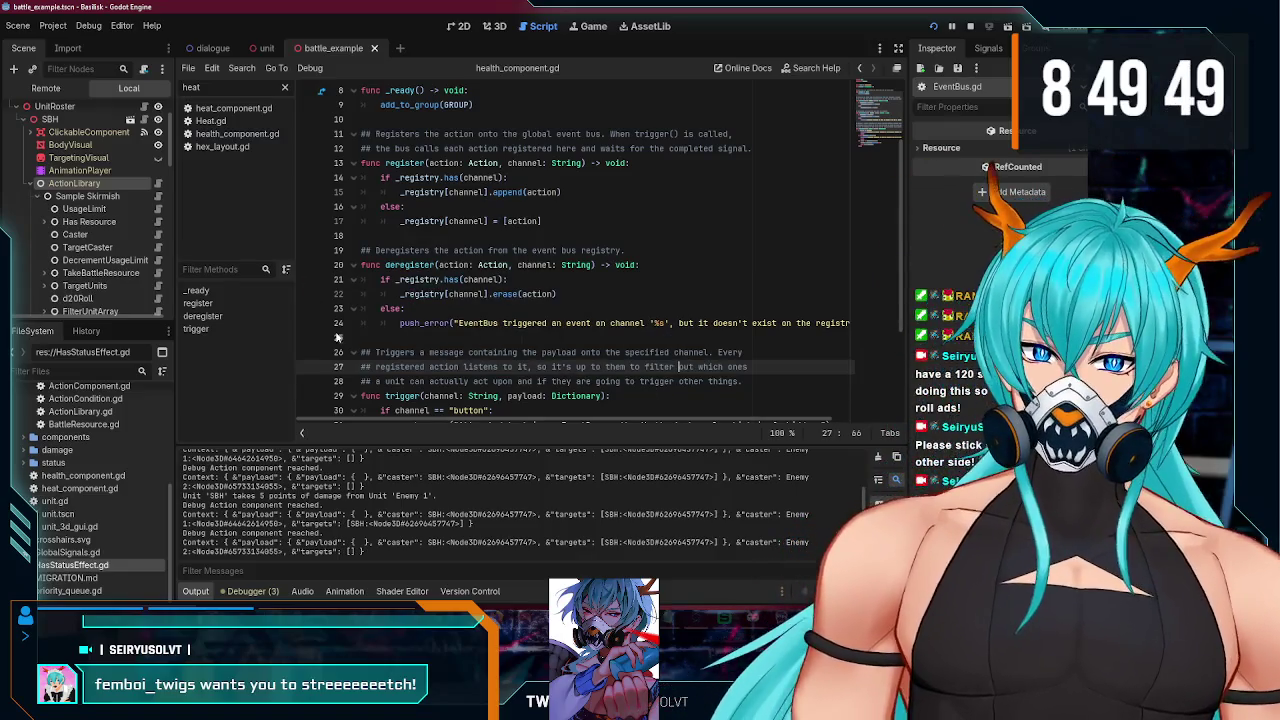
scroll(120, 234, down, 3)
scroll(120, 234, down, 2)
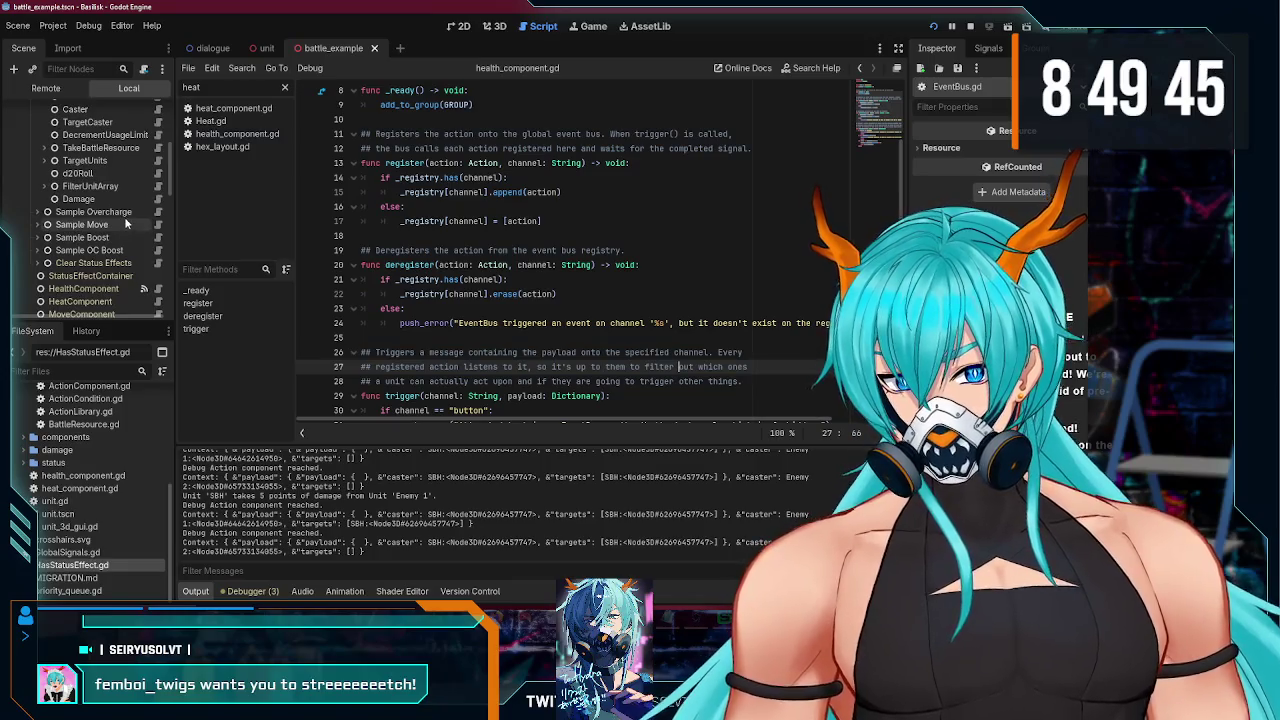
scroll(130, 235, up, 4)
scroll(143, 263, down, 1)
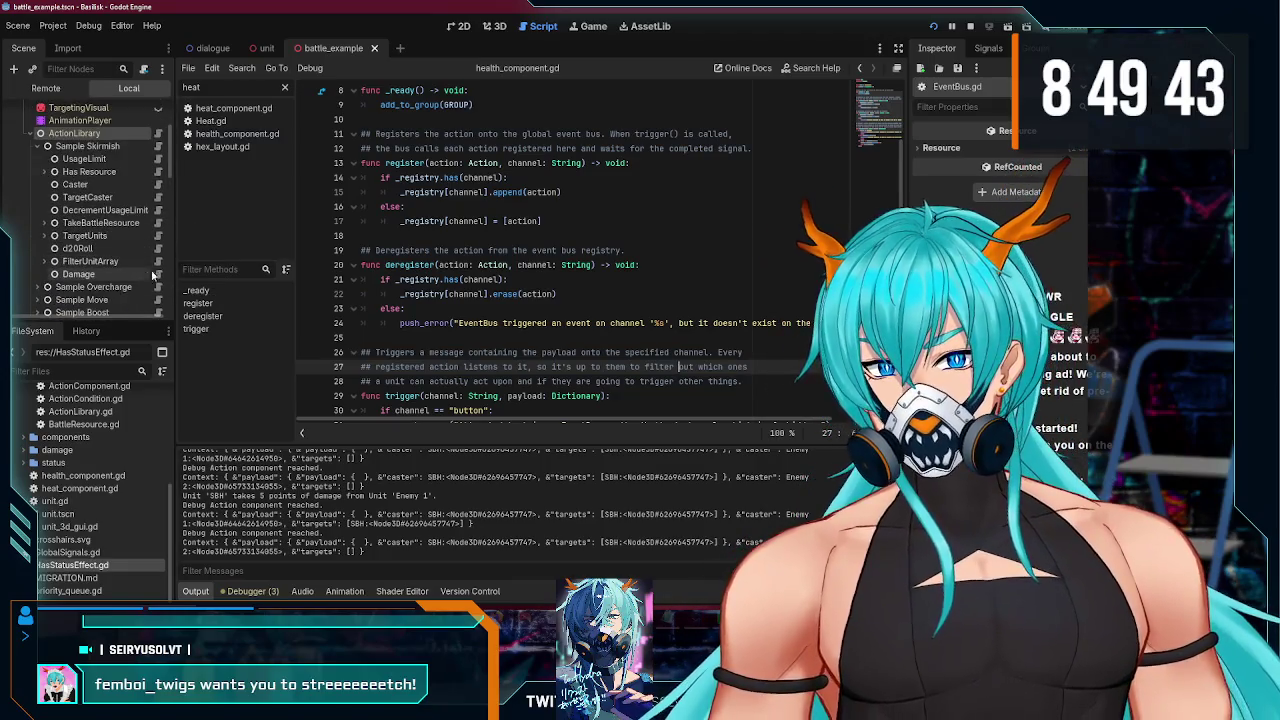
click(157, 276)
click(548, 277)
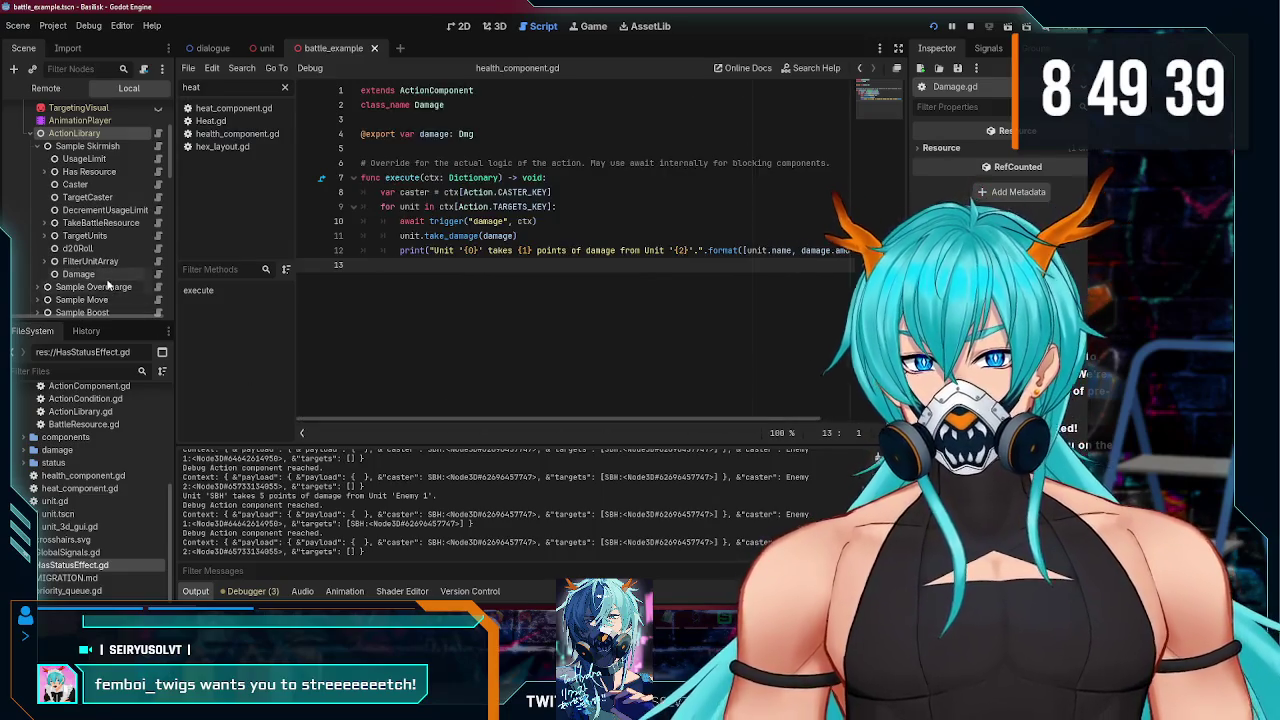
- Expand Sample Overcharge and open its Action.gd script, scrolled down to run()
click(38, 146)
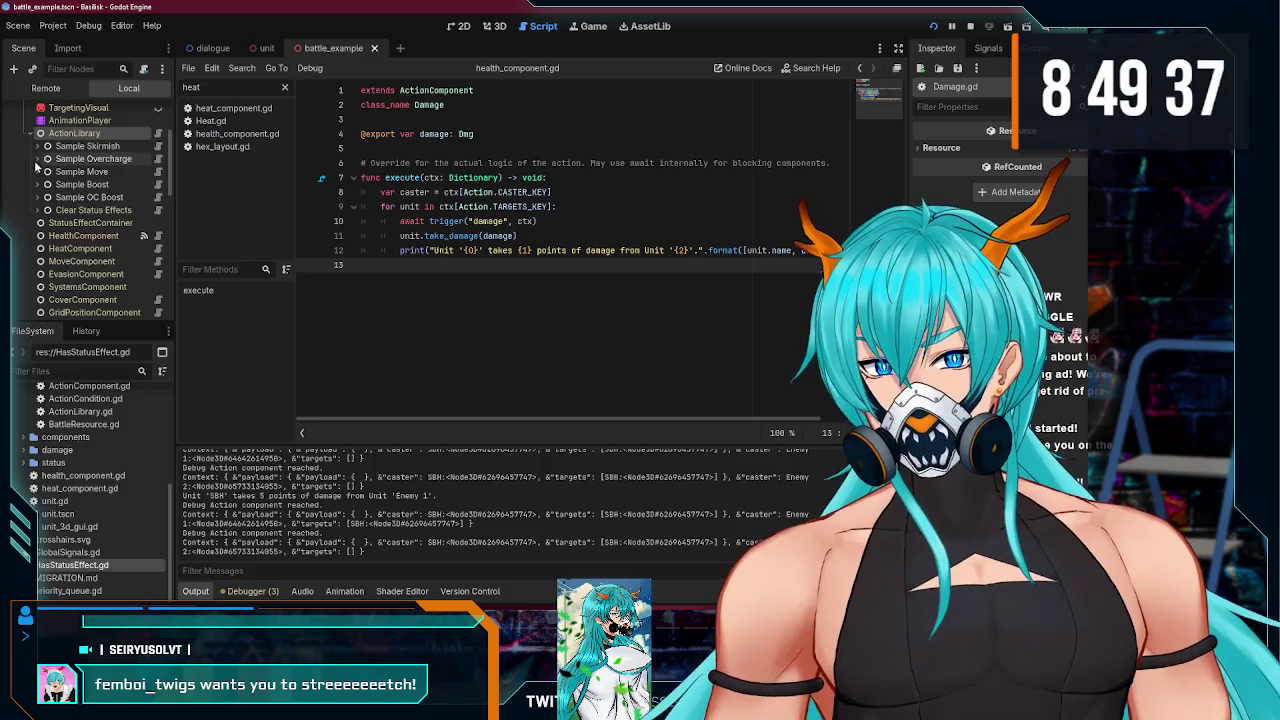
click(37, 159)
click(96, 248)
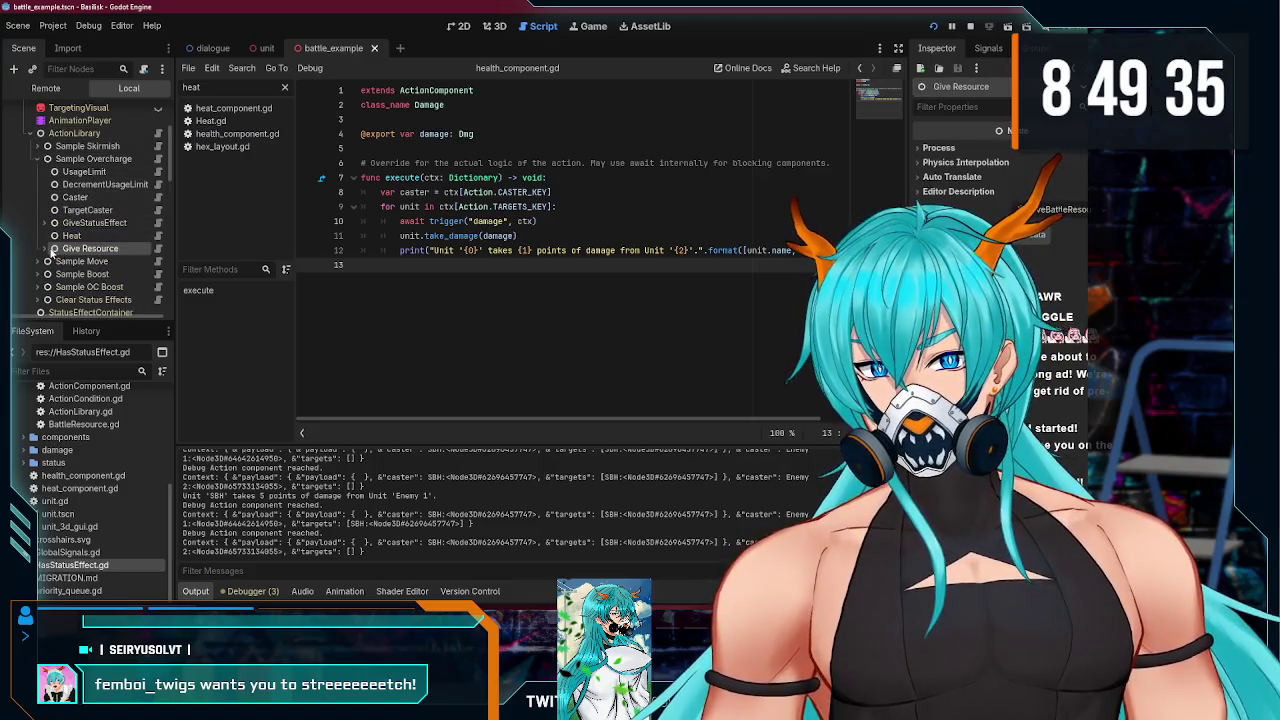
click(93, 159)
click(157, 159)
scroll(481, 278, down, 3)
scroll(481, 278, down, 5)
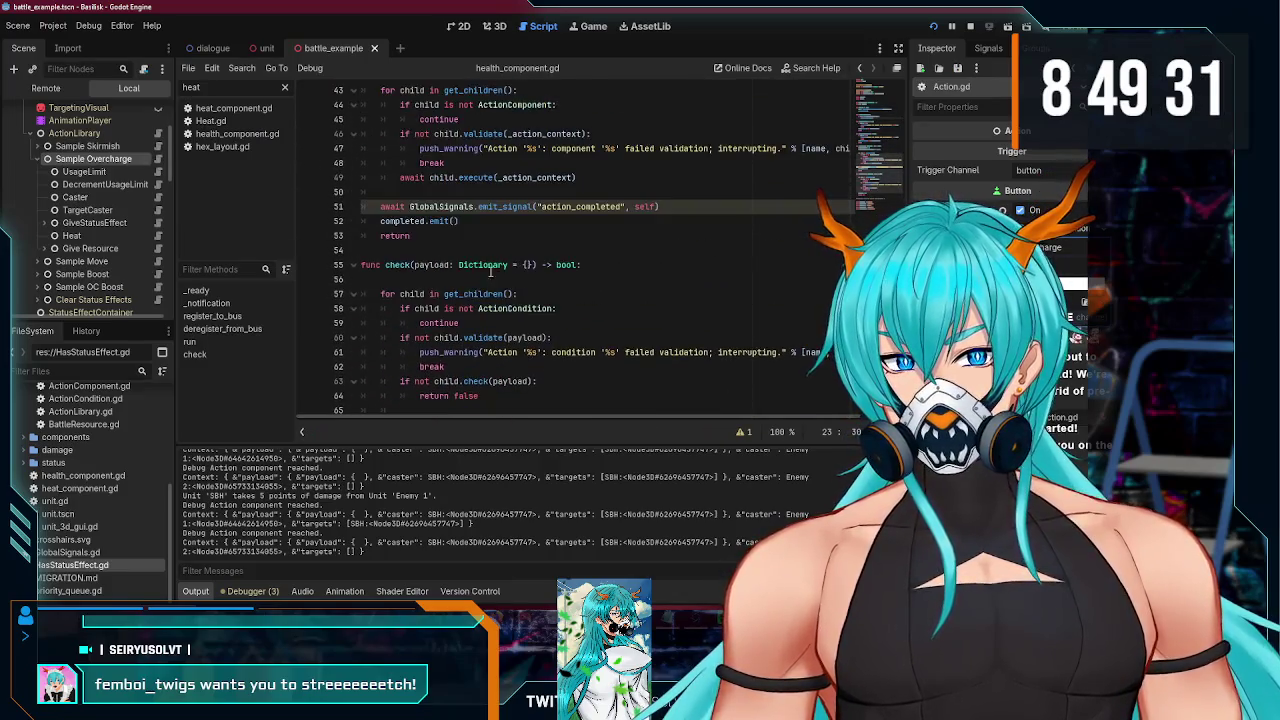
- Delete the await before emitting action_completed in Action.gd's run() and save
click(428, 238)
drag(408, 206, 354, 204)
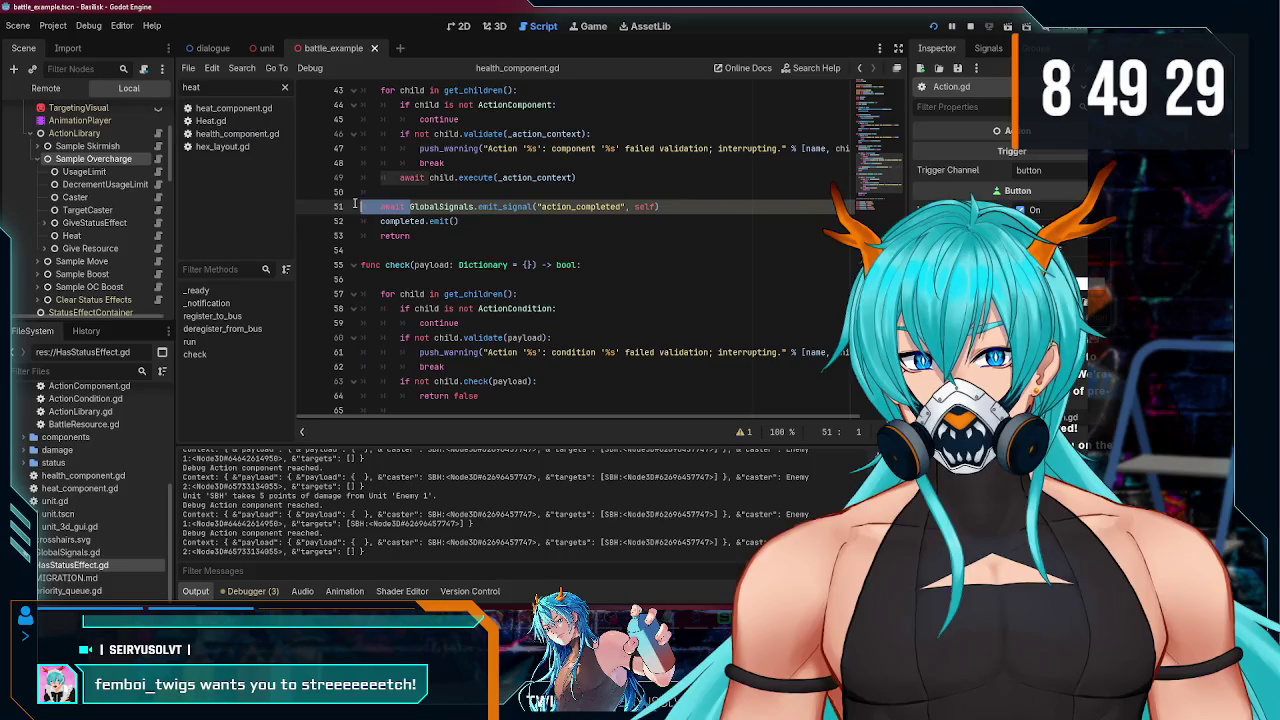
key(BackSpace)
click(470, 223)
key(ctrl+s)
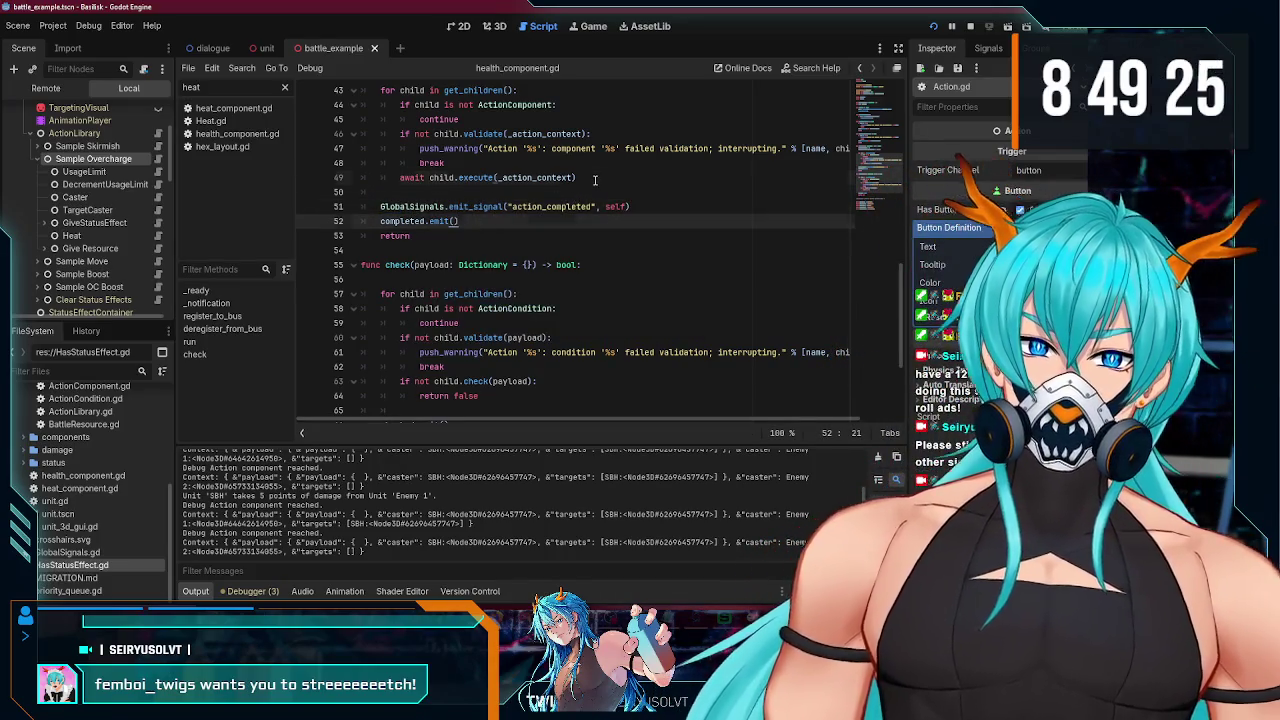
- Review run()'s component execute line, completed signal emit and final return
click(576, 177)
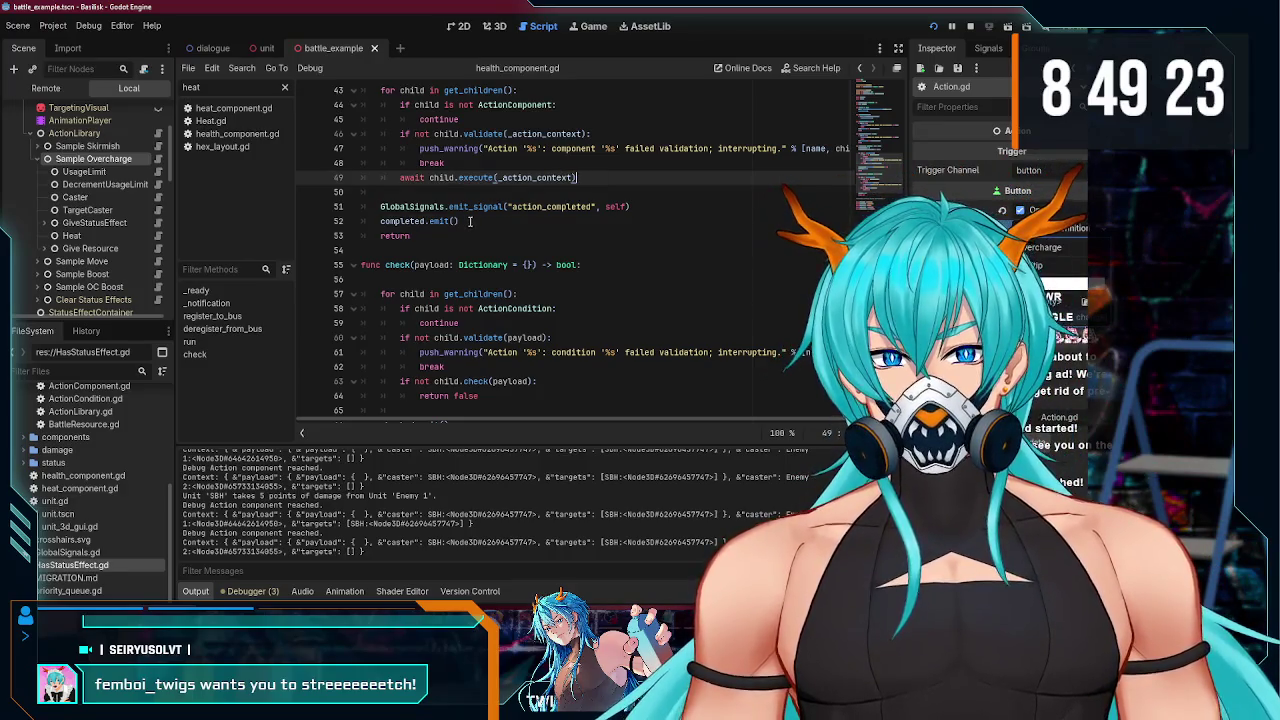
click(470, 222)
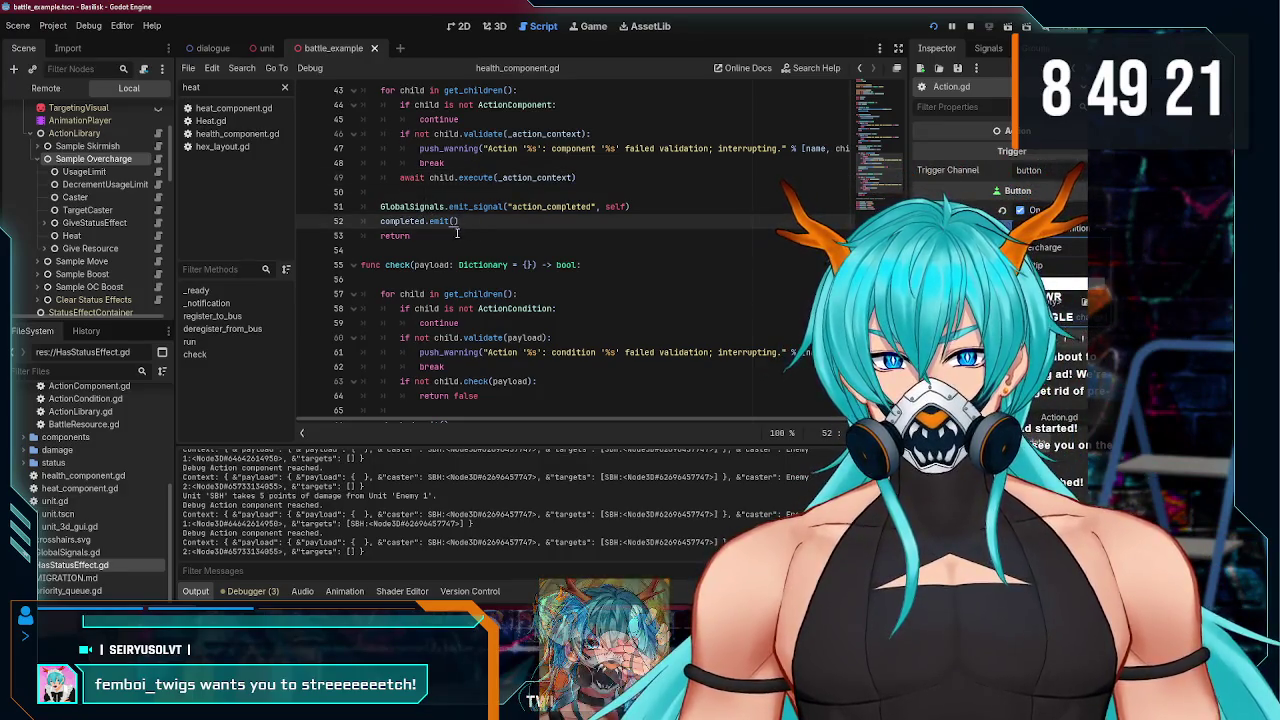
click(443, 237)
scroll(443, 241, up, 3)
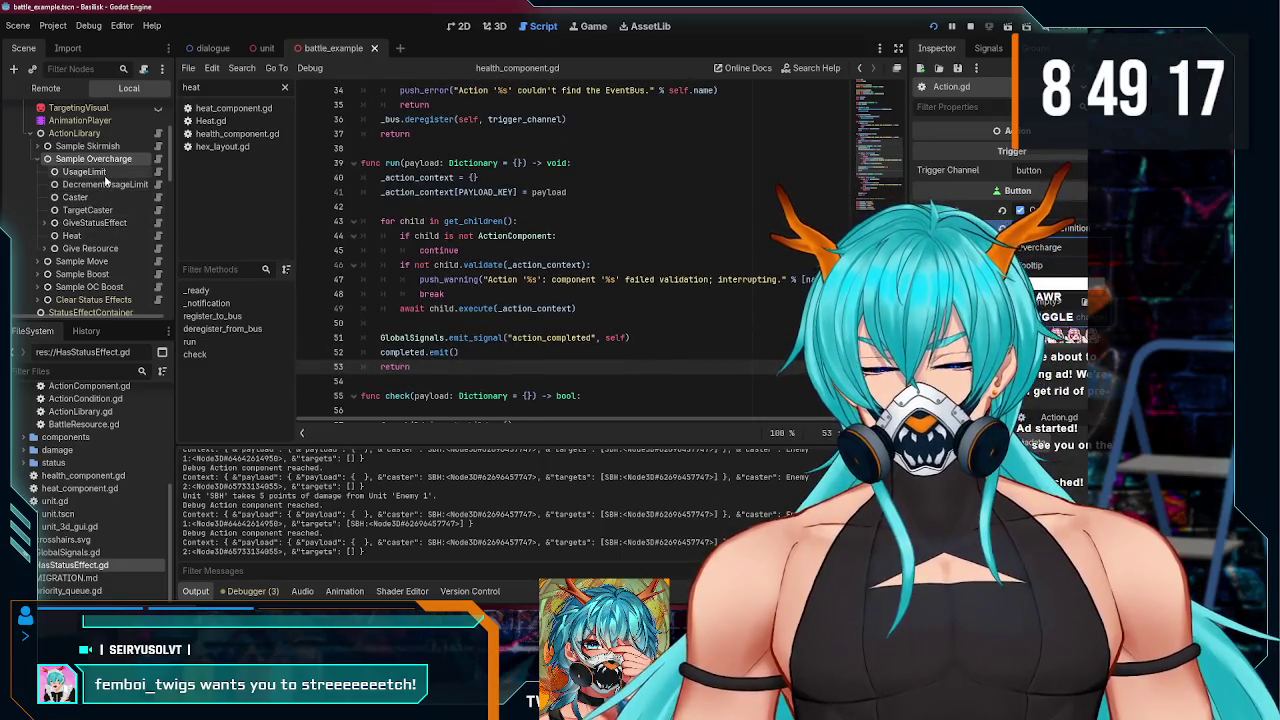
scroll(105, 190, down, 10)
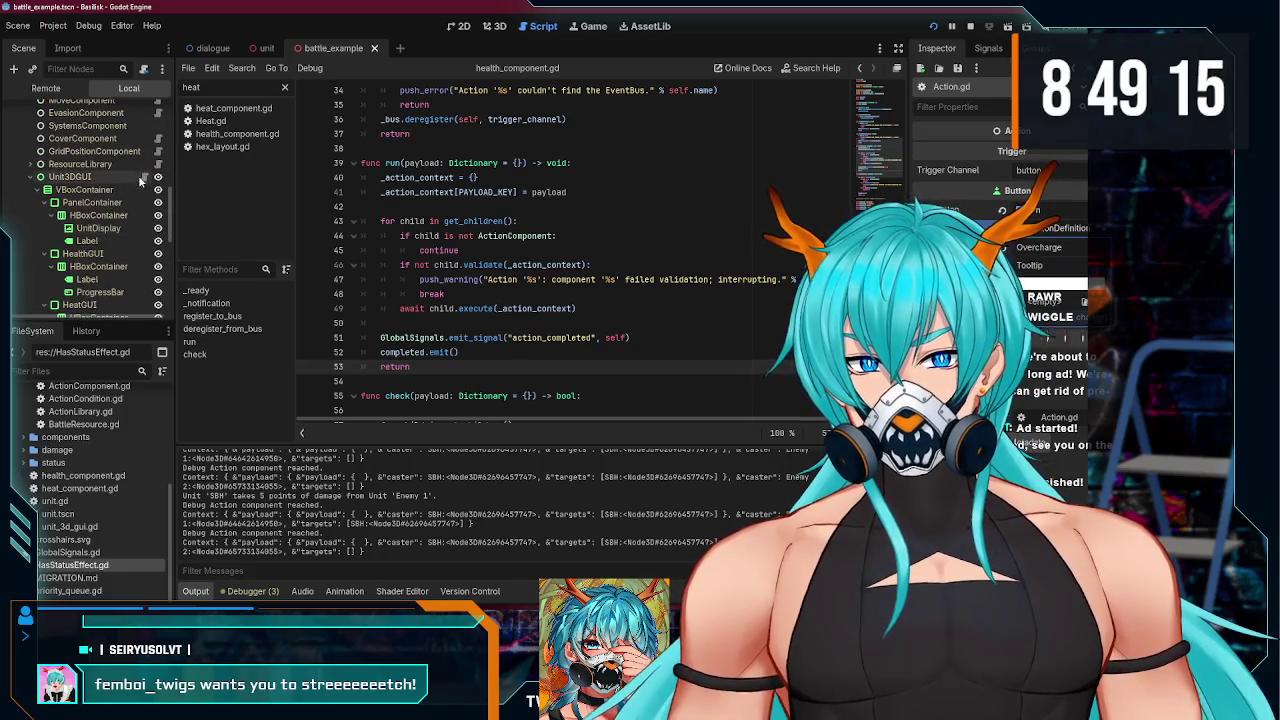
- Open the Unit3DGUI node's script and scroll through it
click(143, 177)
scroll(566, 250, down, 3)
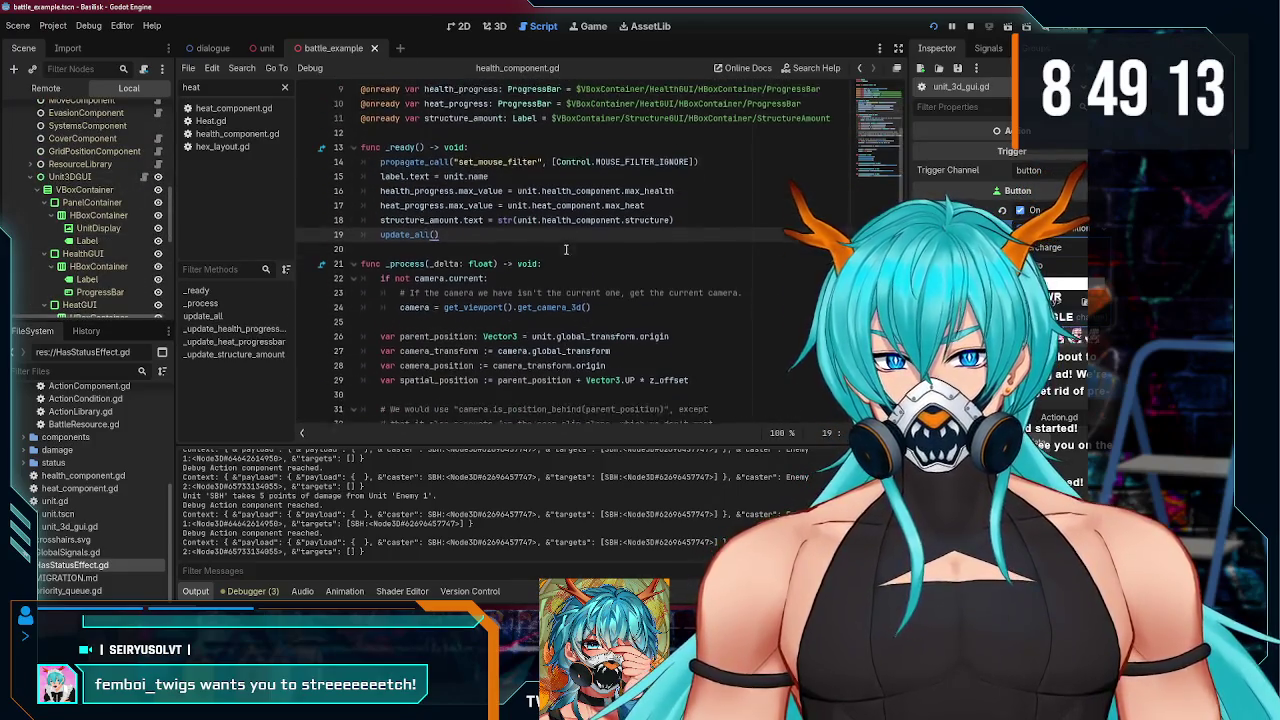
scroll(468, 238, down, 6)
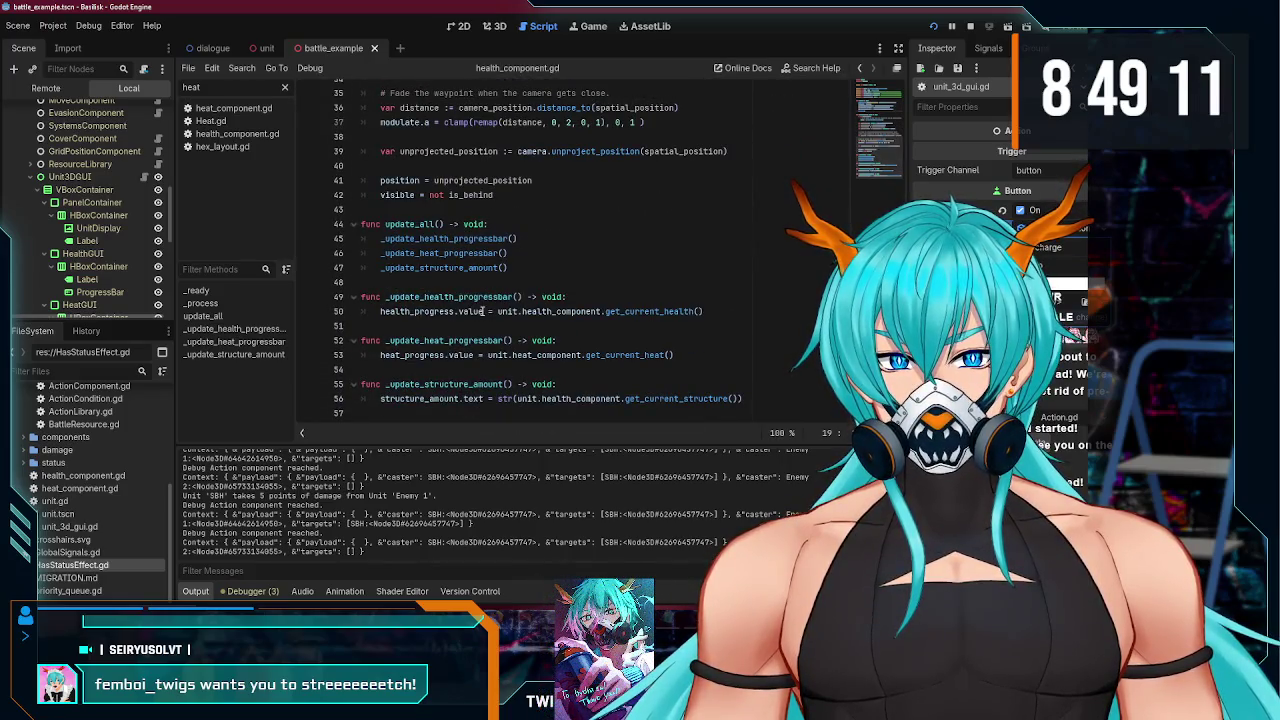
scroll(90, 215, up, 10)
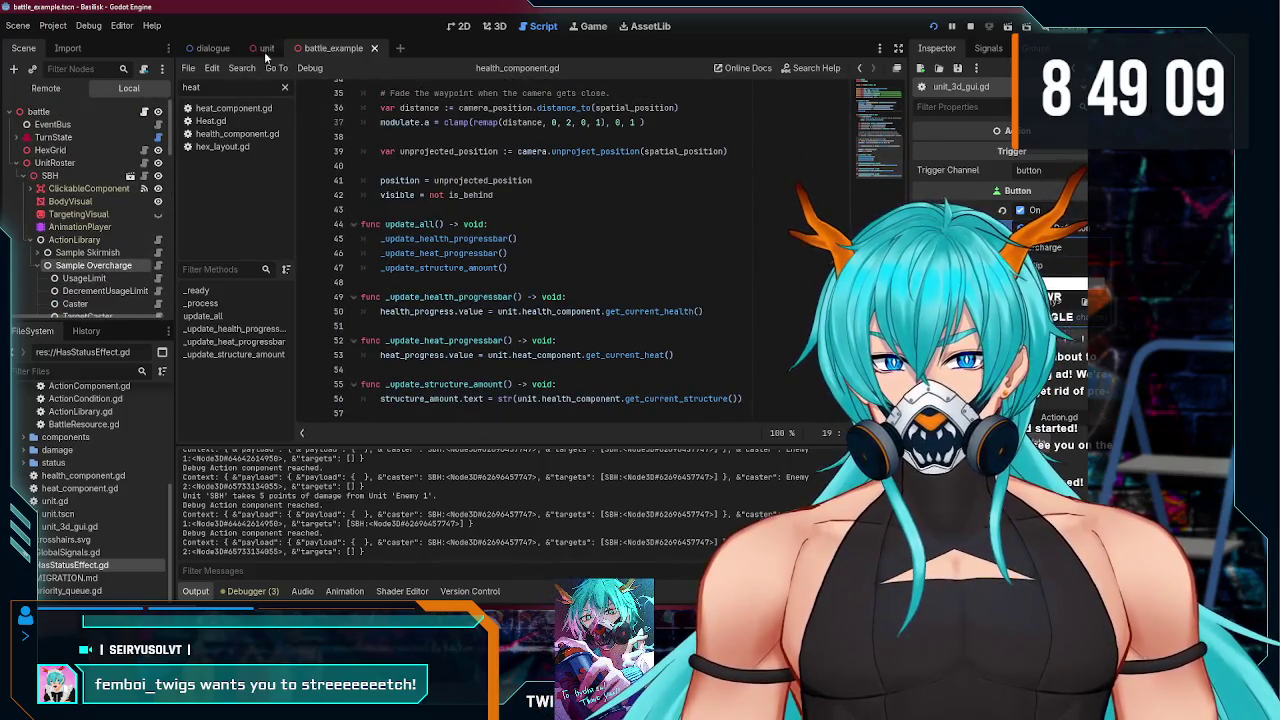
scroll(40, 255, down, 10)
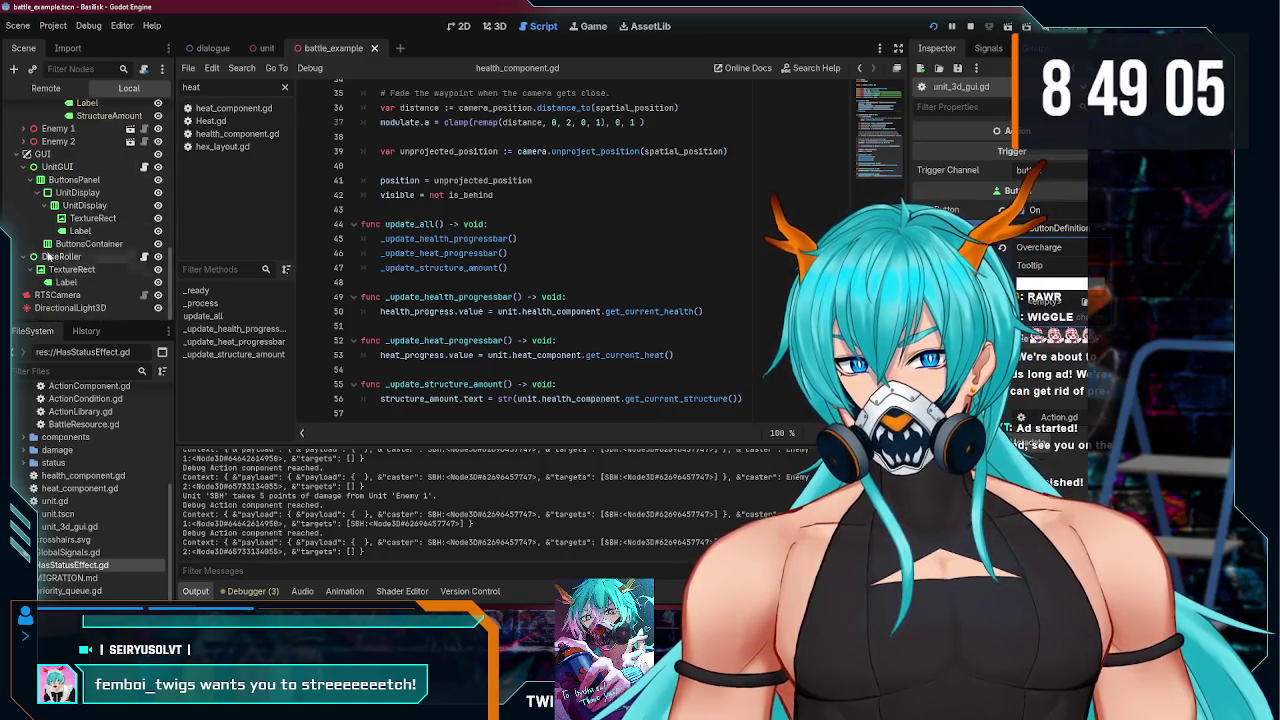
scroll(24, 155, up, 5)
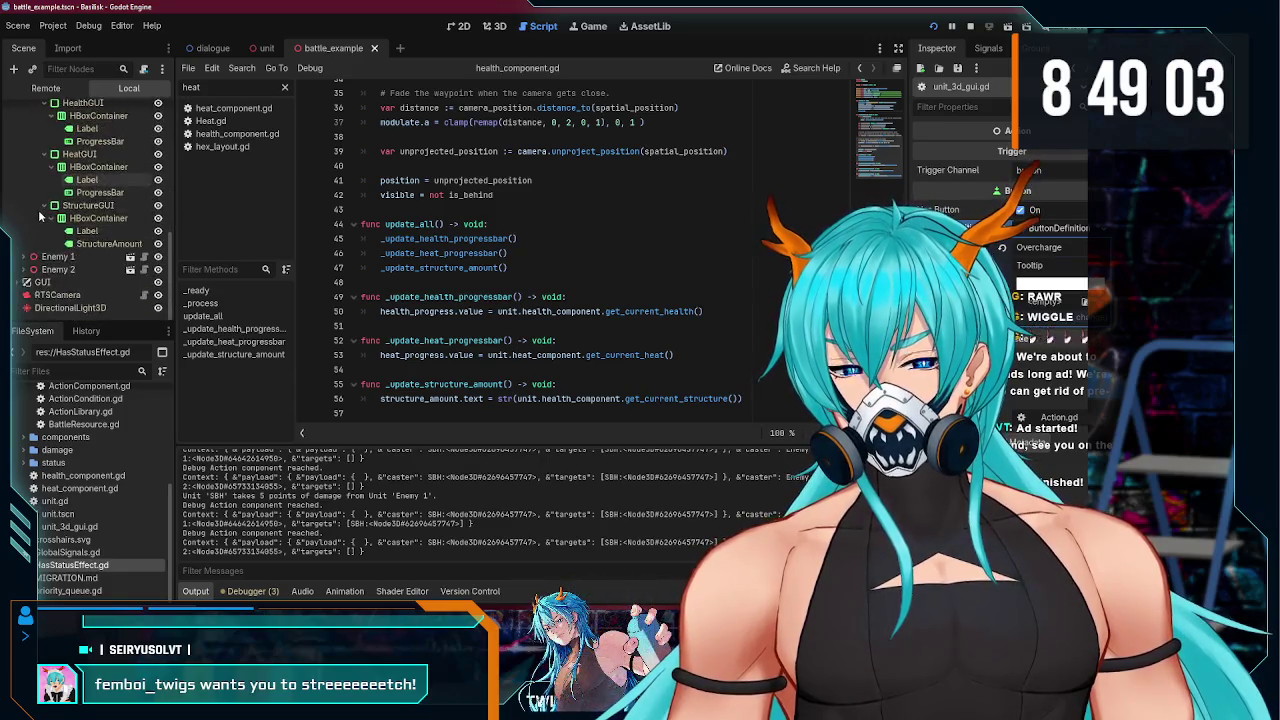
- Collapse Unit3DGUI, expand GUI and open UnitGUI's unit_gui.gd script
click(30, 157)
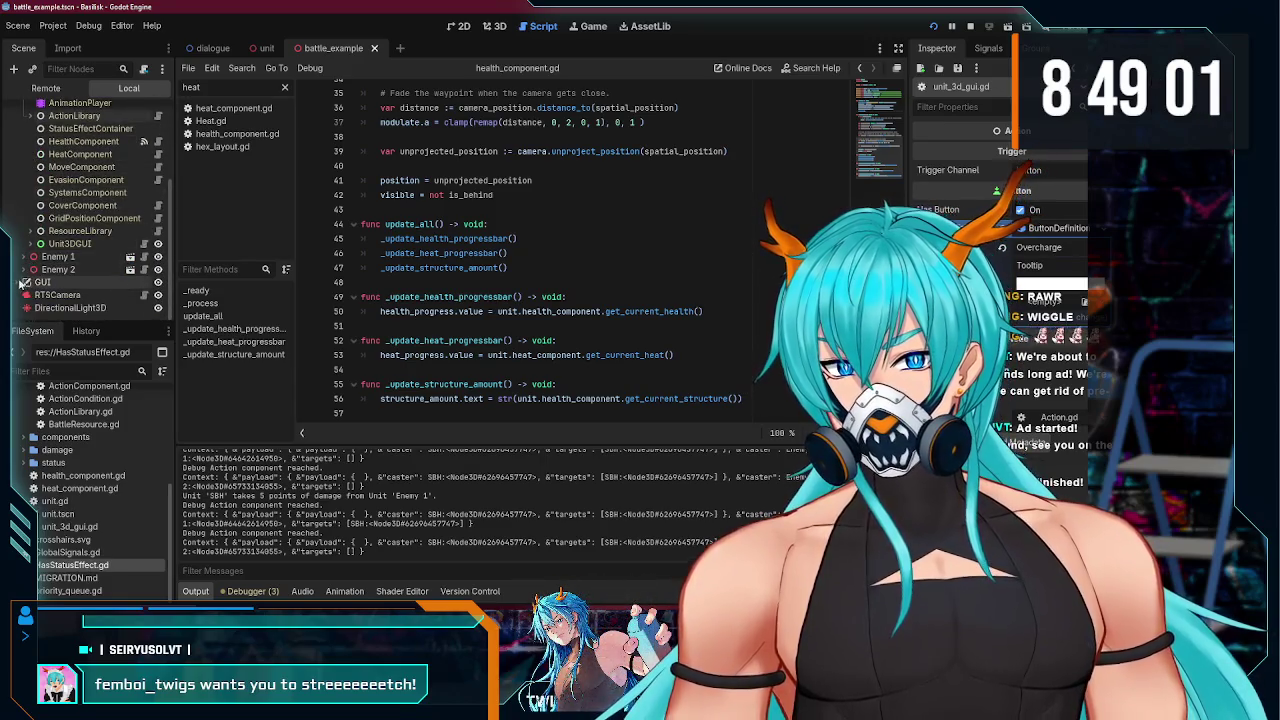
click(27, 282)
click(60, 243)
click(144, 243)
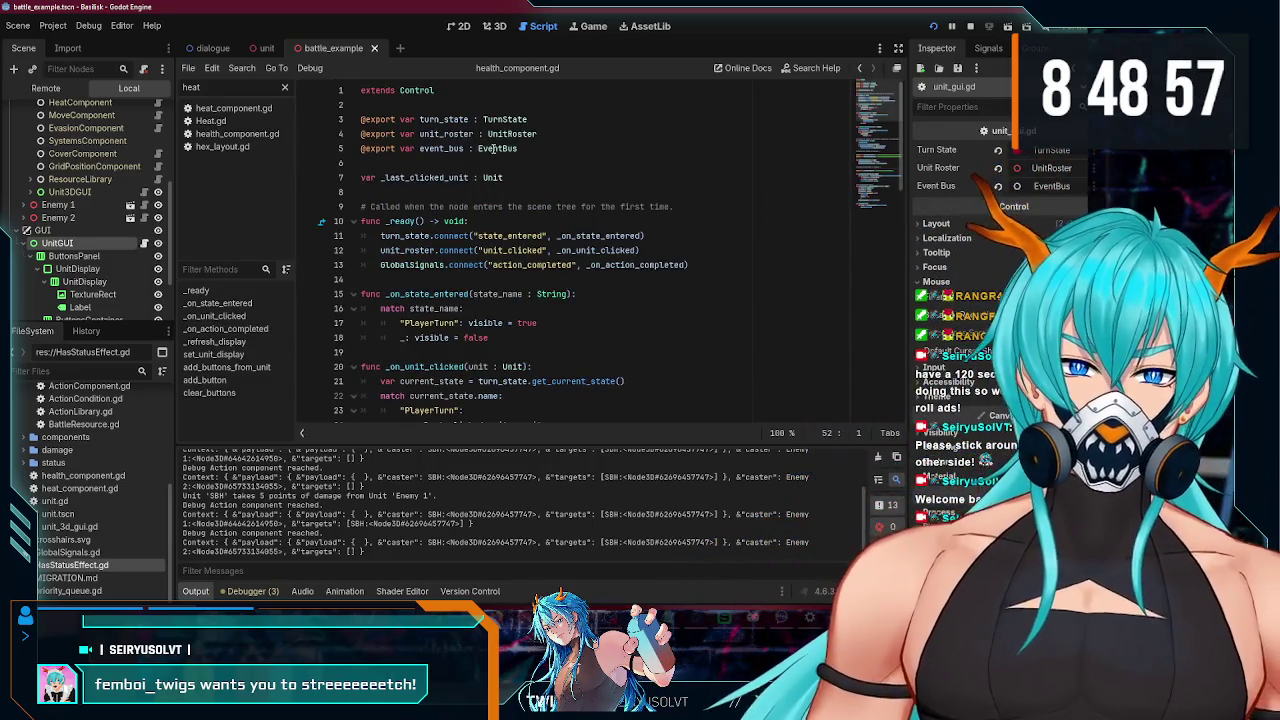
- Read unit_gui.gd, highlighting _on_action_completed and the action_completed connection line
scroll(594, 274, down, 10)
scroll(594, 274, down, 3)
scroll(594, 274, down, 4)
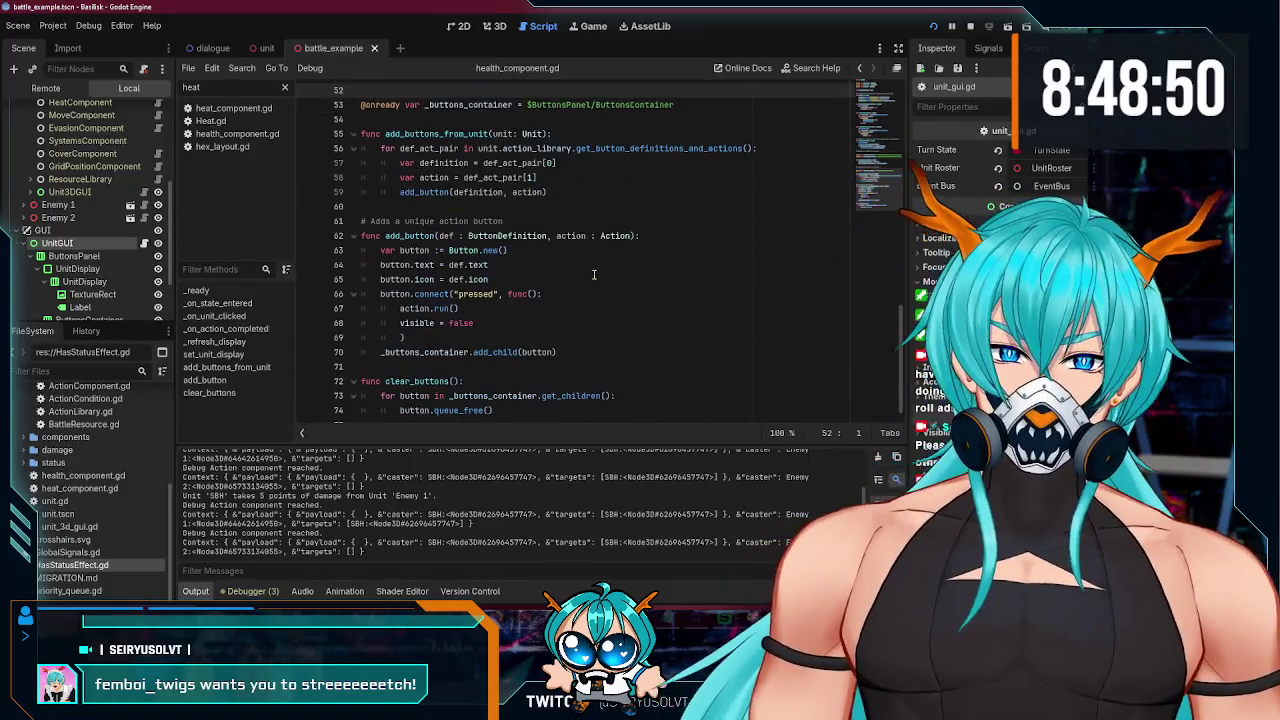
scroll(590, 285, up, 7)
scroll(585, 289, up, 8)
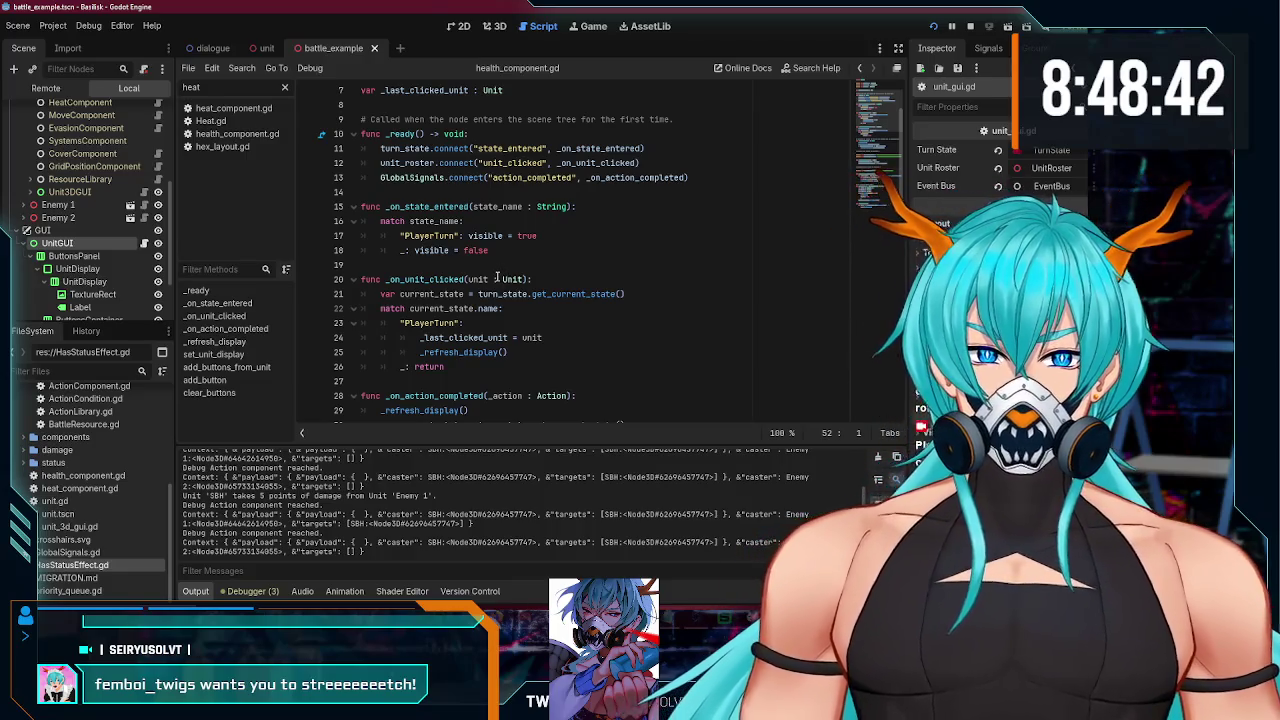
scroll(497, 277, down, 6)
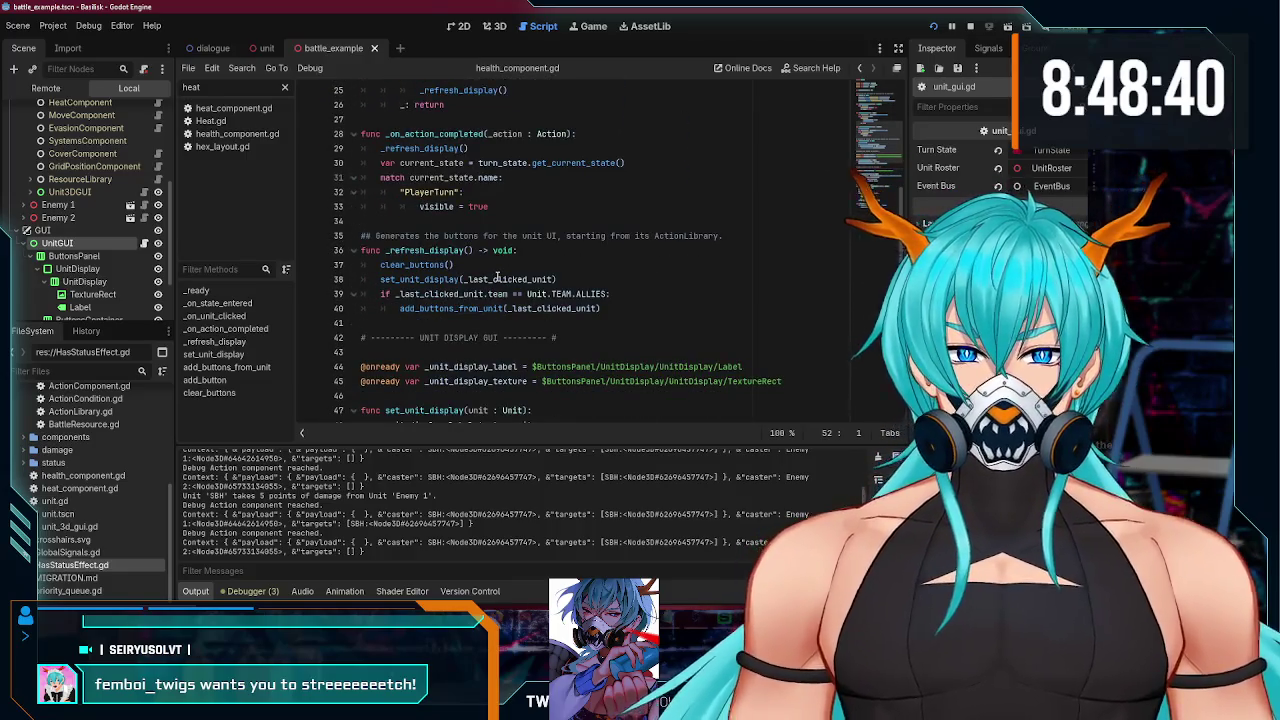
scroll(497, 277, down, 9)
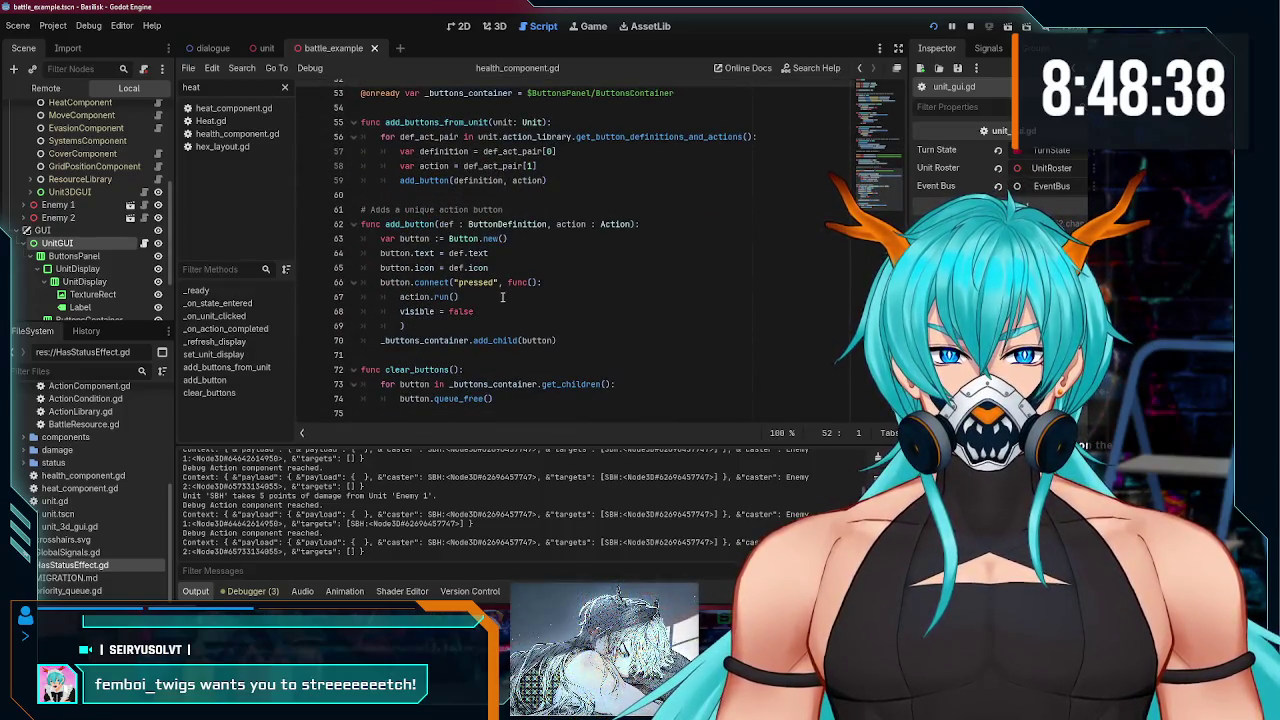
scroll(472, 315, up, 9)
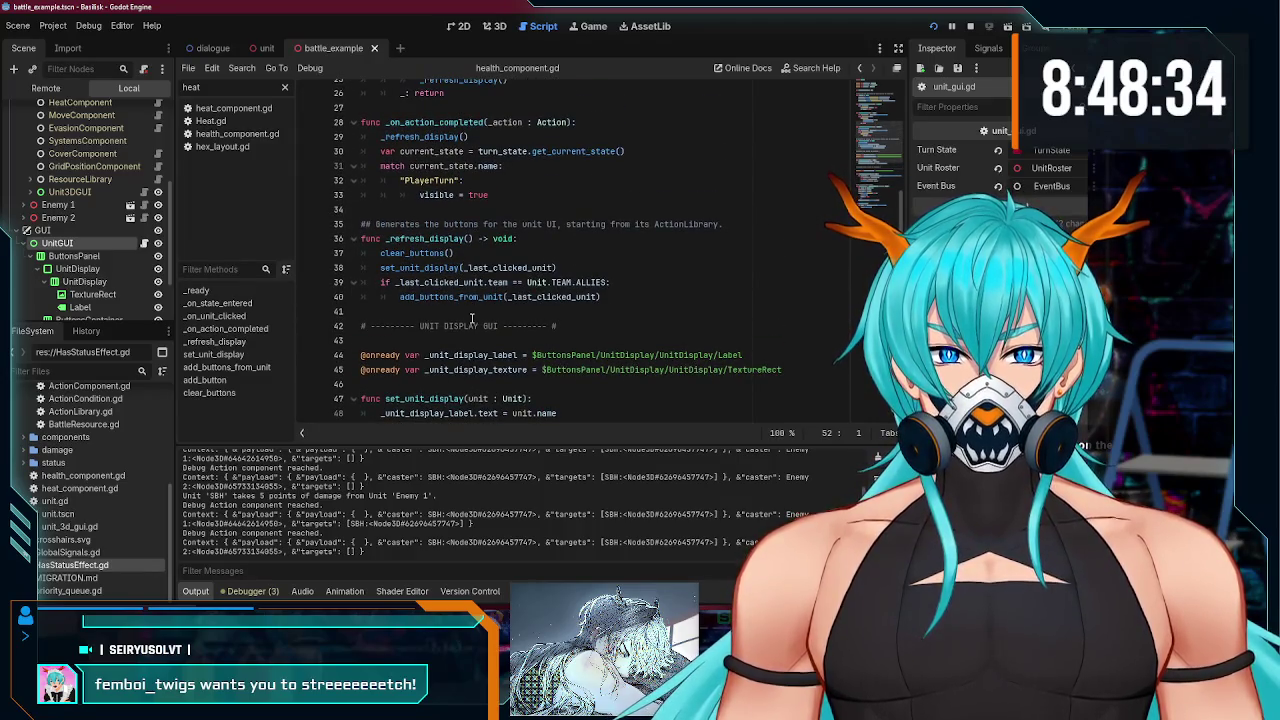
scroll(472, 318, up, 2)
double_click(440, 211)
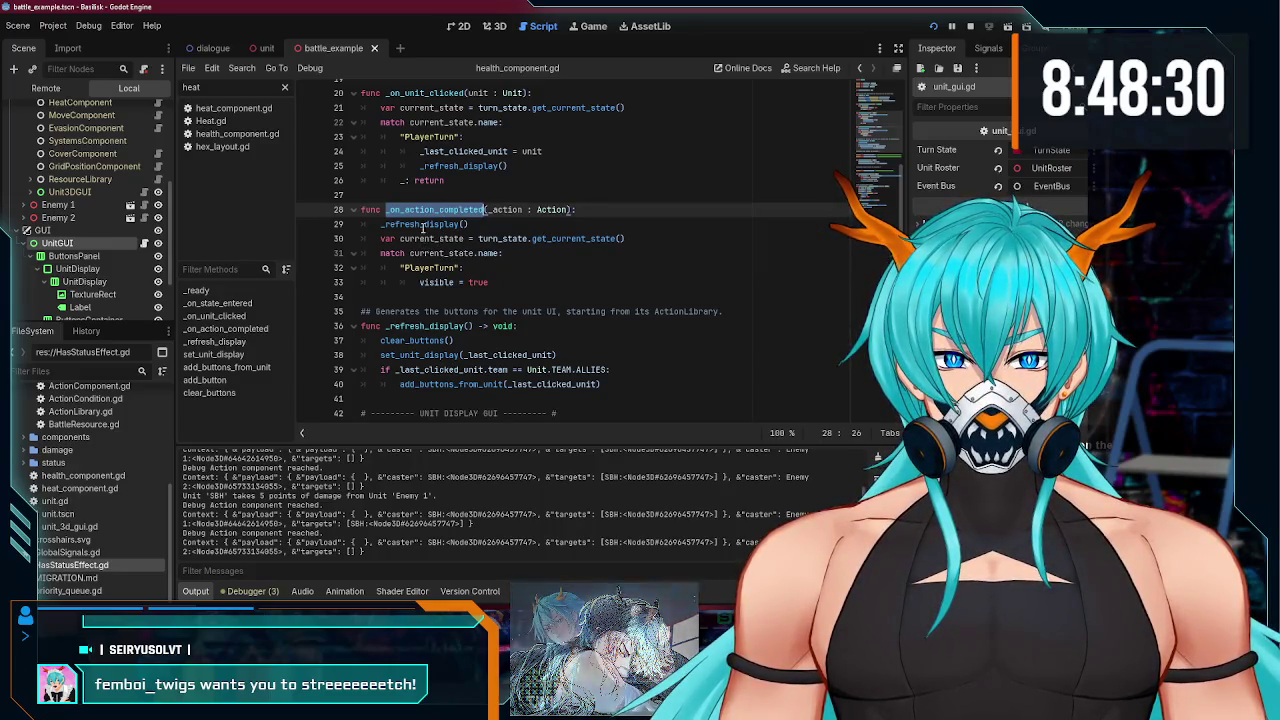
scroll(438, 255, up, 7)
scroll(548, 220, down, 1)
click(548, 220)
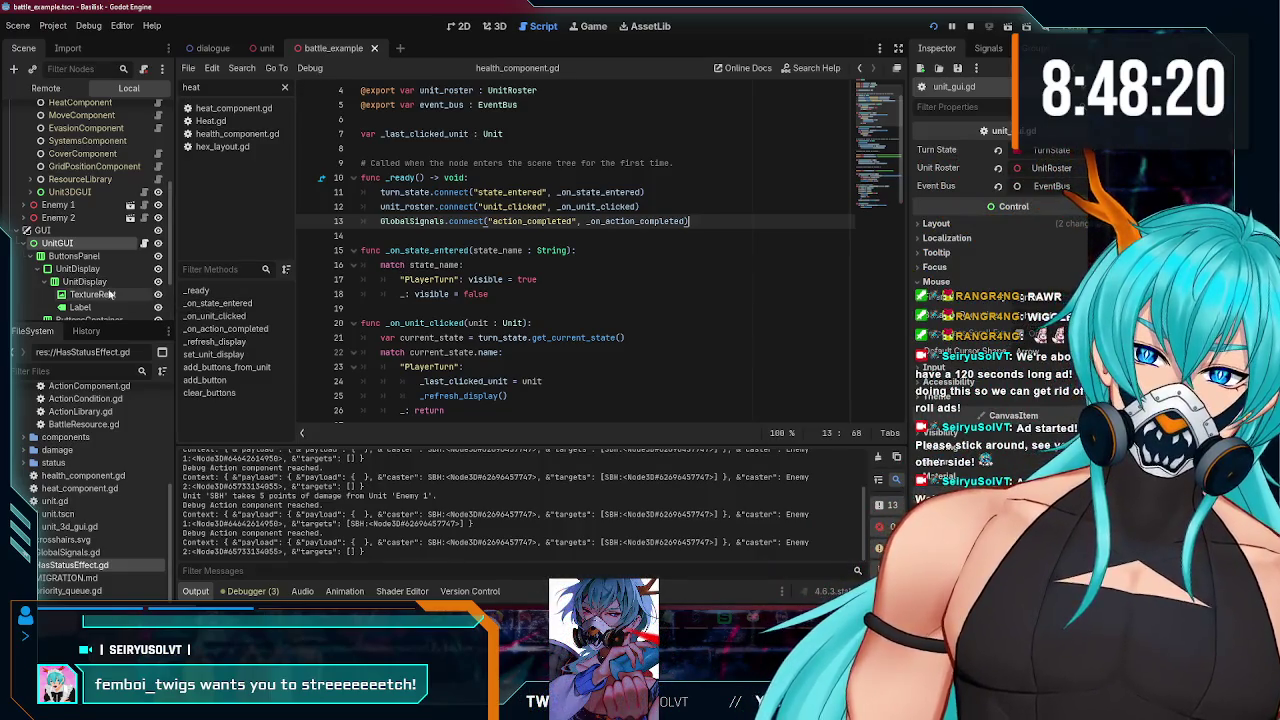
- Expand ActionLibrary and Sample Overcharge in the Scene tree to show its components
scroll(80, 265, up, 3)
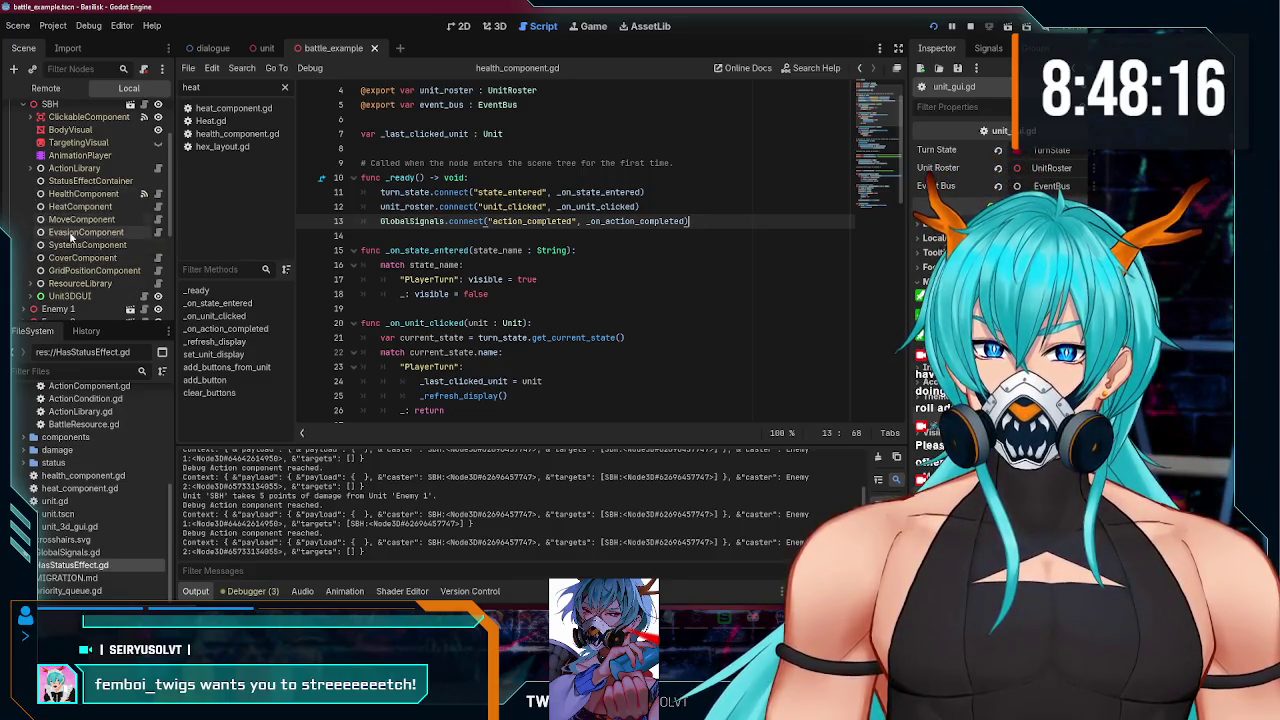
scroll(88, 228, up, 1)
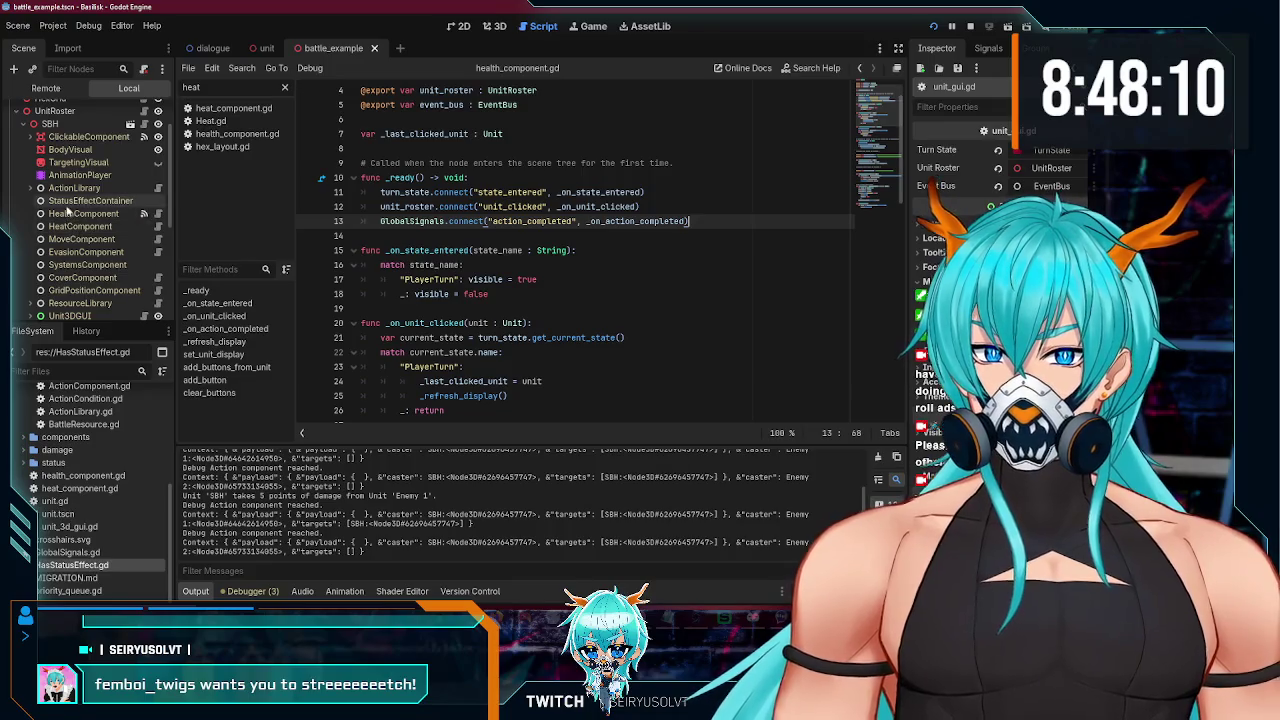
scroll(70, 205, up, 3)
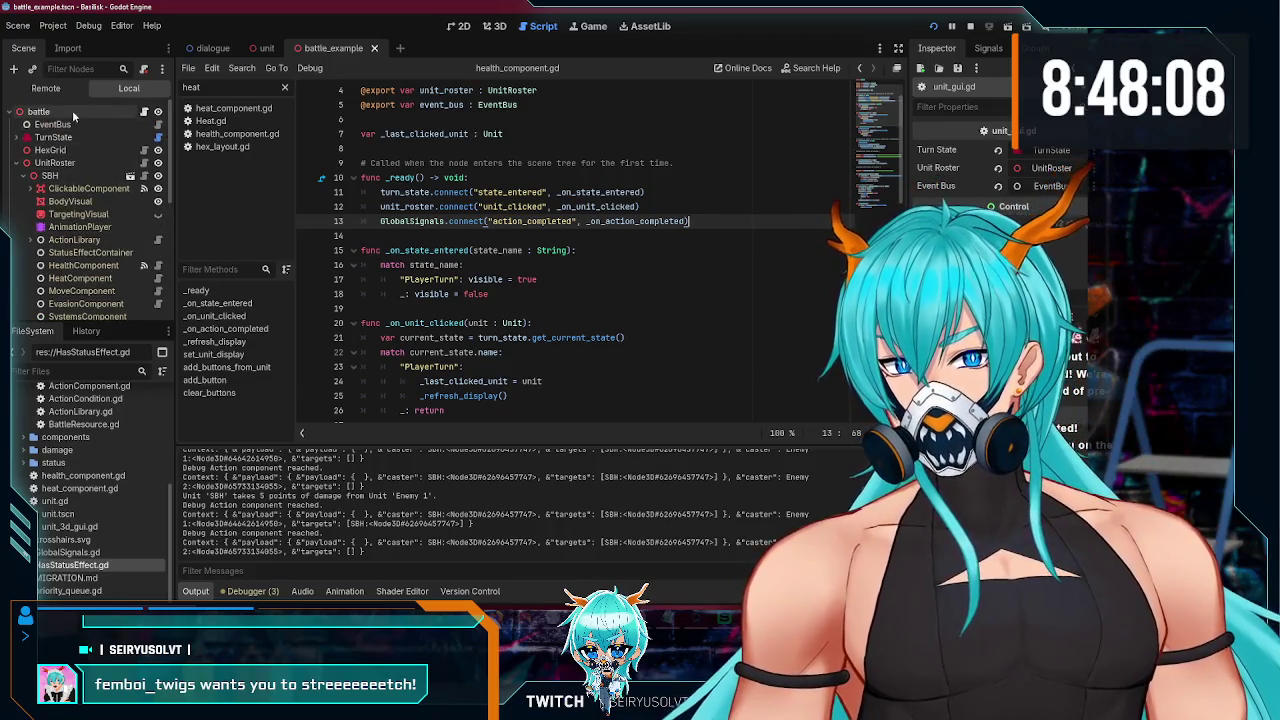
scroll(72, 150, down, 3)
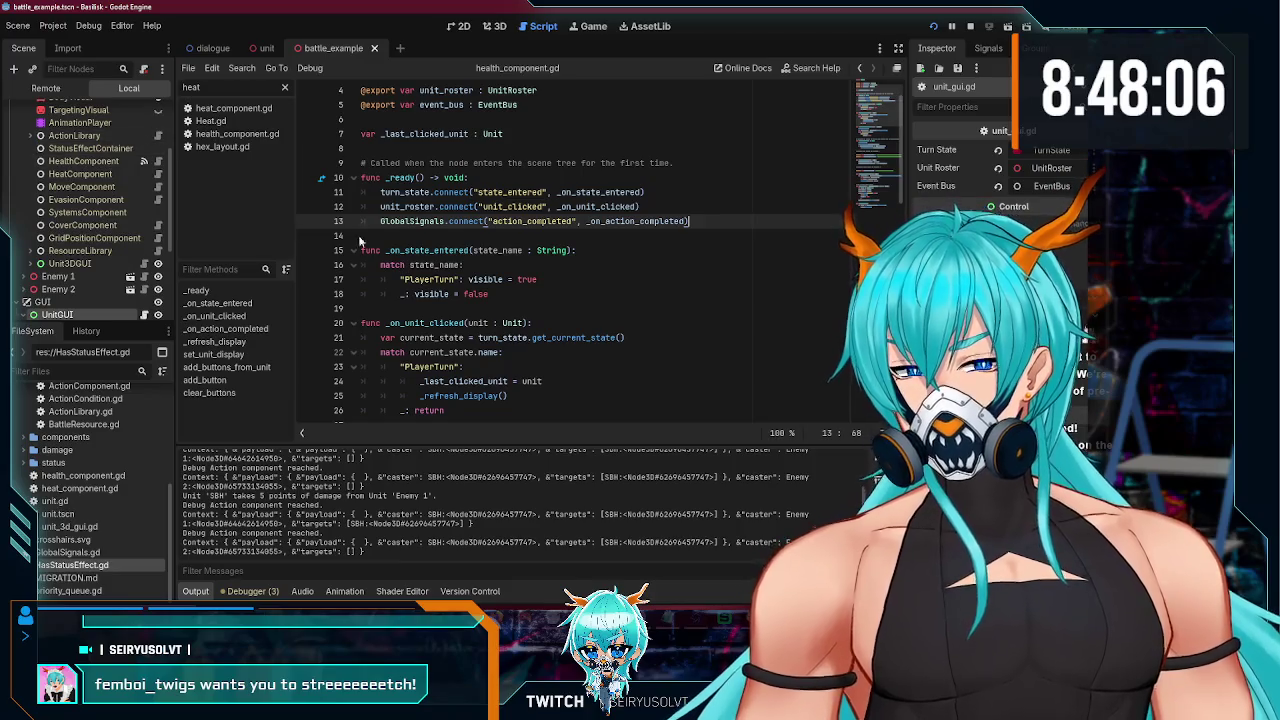
click(30, 135)
click(37, 161)
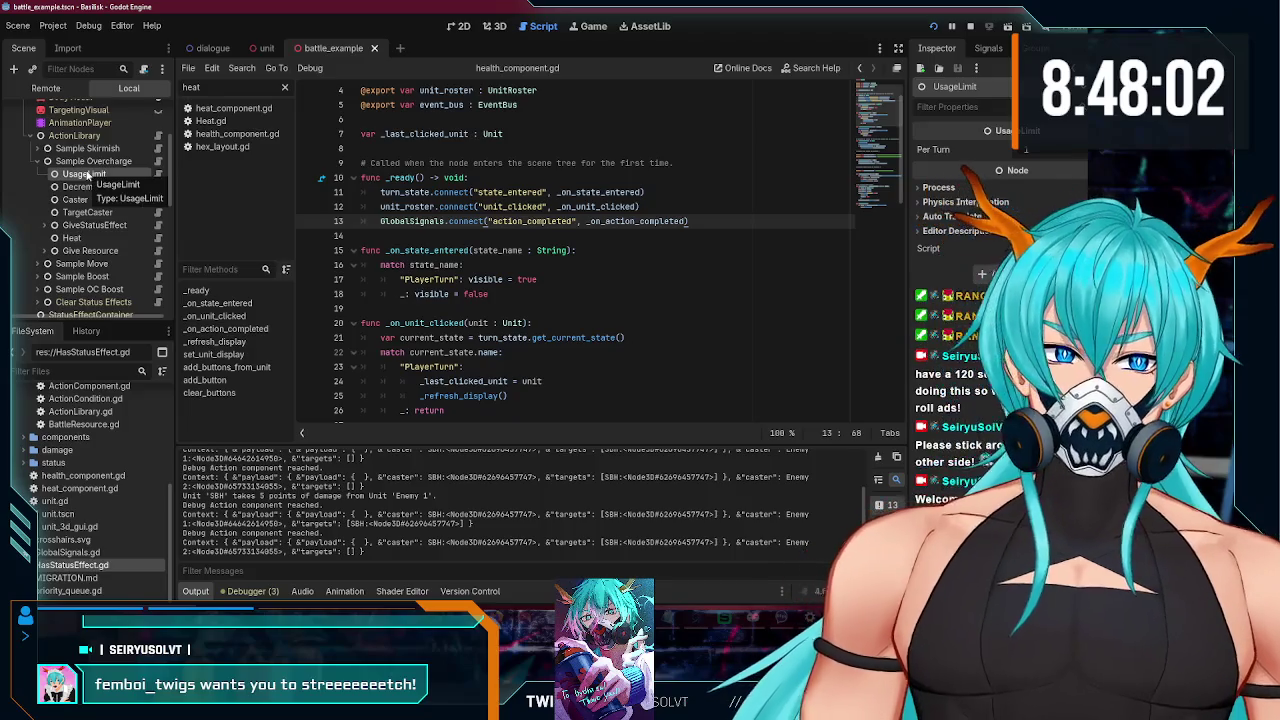
- Open Sample Overcharge's Action.gd and highlight the action context setup lines in run()
click(157, 161)
scroll(492, 212, down, 1)
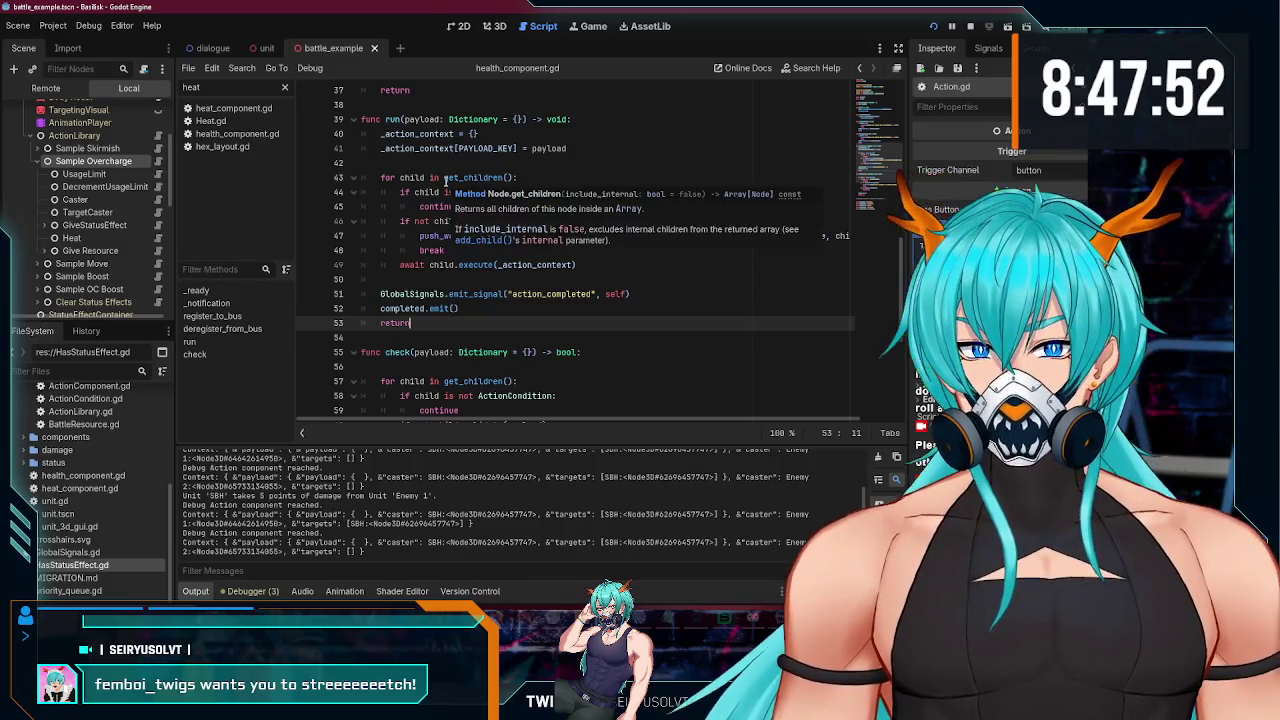
scroll(460, 236, down, 3)
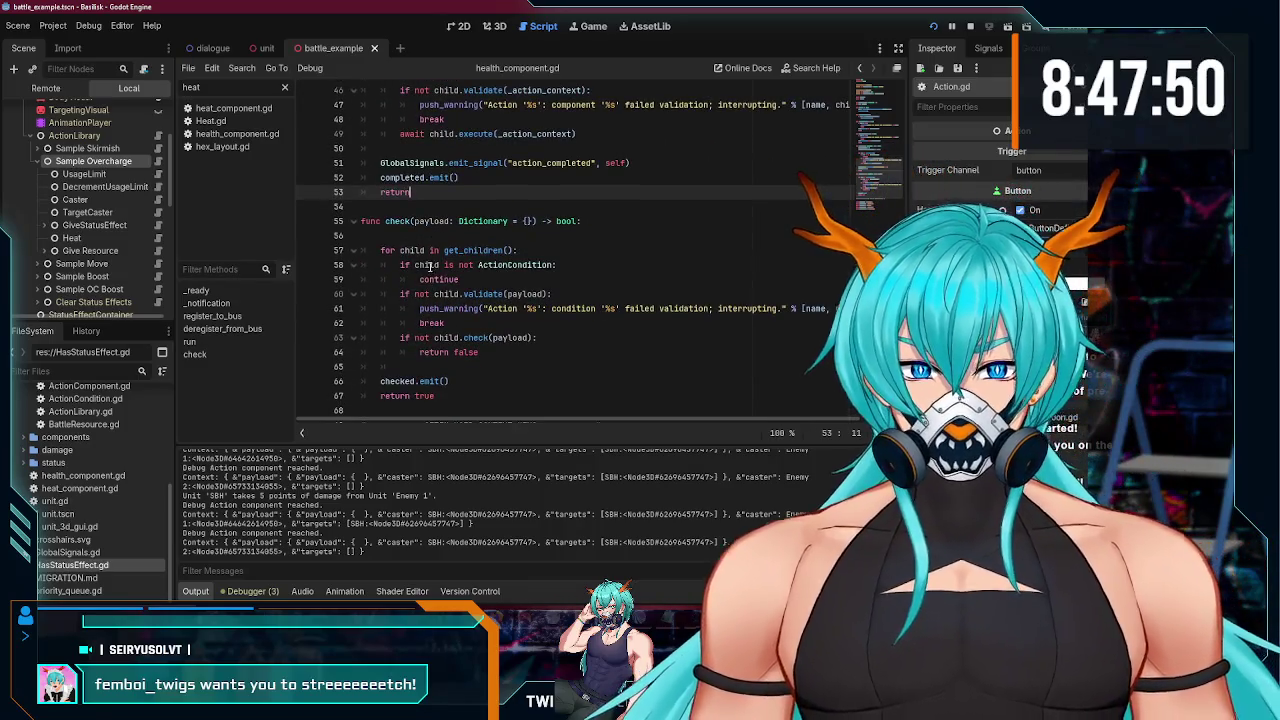
scroll(428, 265, up, 3)
scroll(418, 261, up, 1)
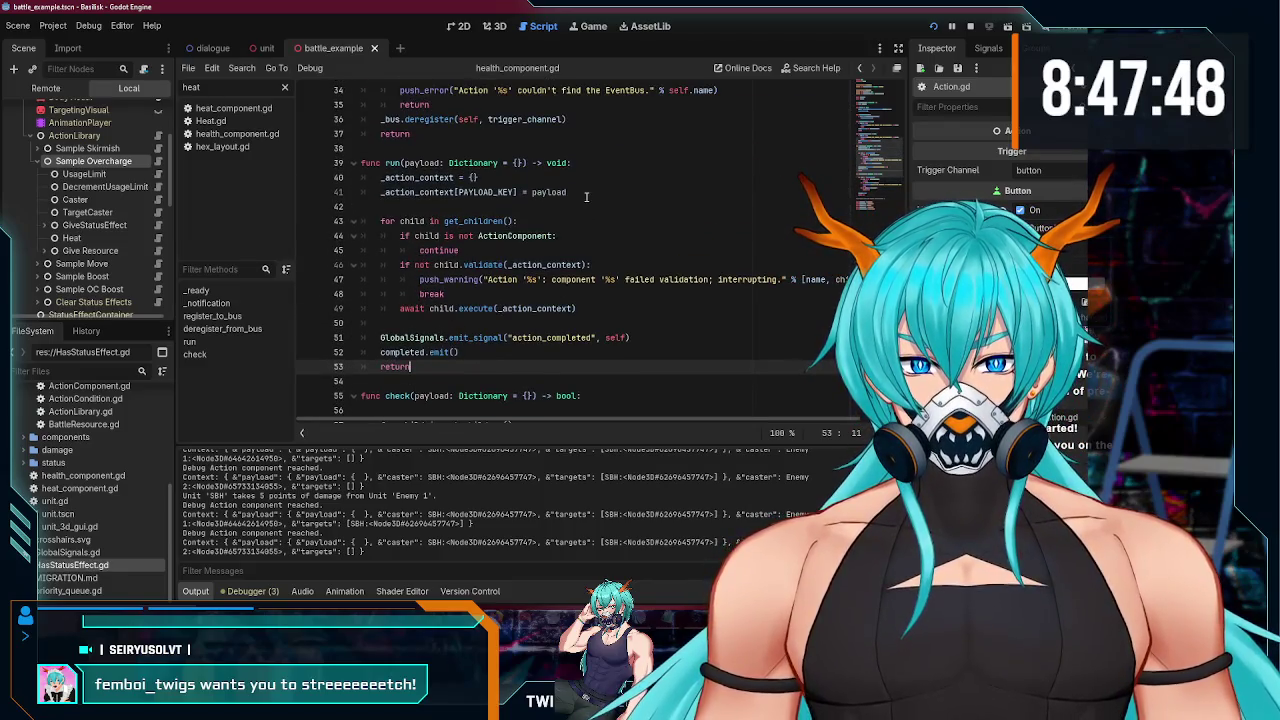
drag(586, 194, 362, 178)
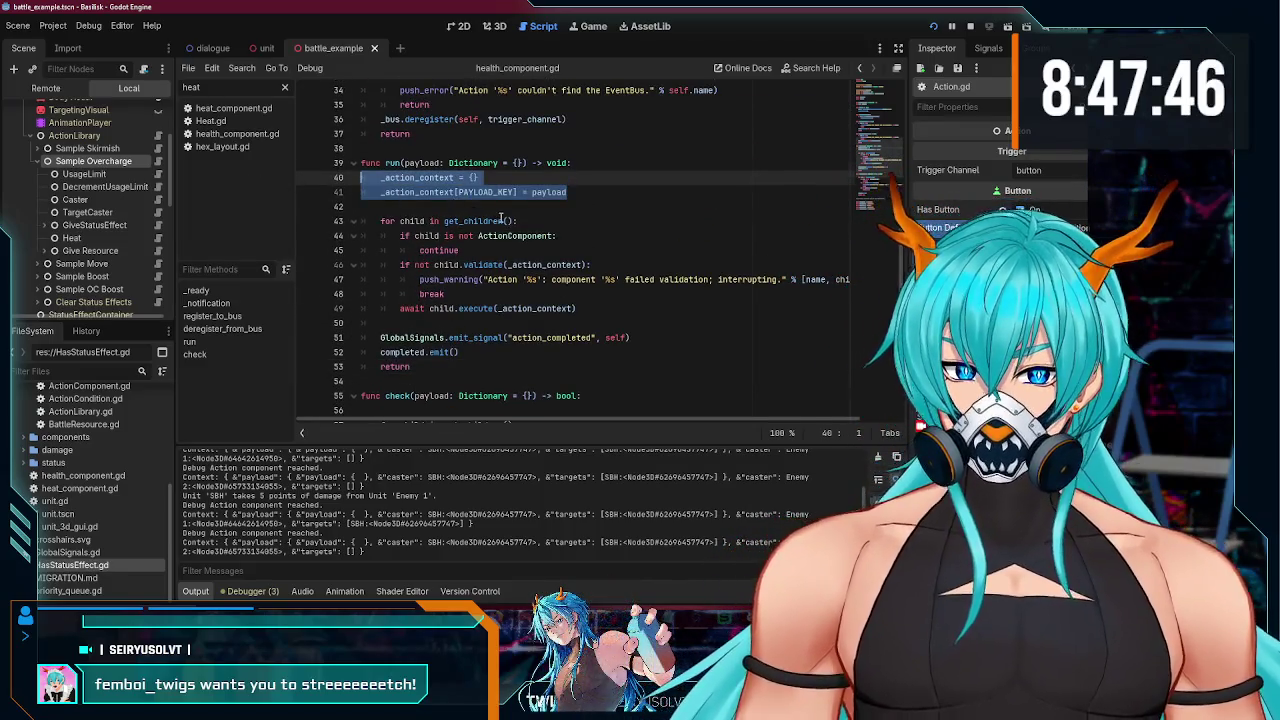
scroll(500, 218, down, 2)
- Walk through run()'s loop: ActionComponent type check, validation break, and awaited child execute
double_click(412, 133)
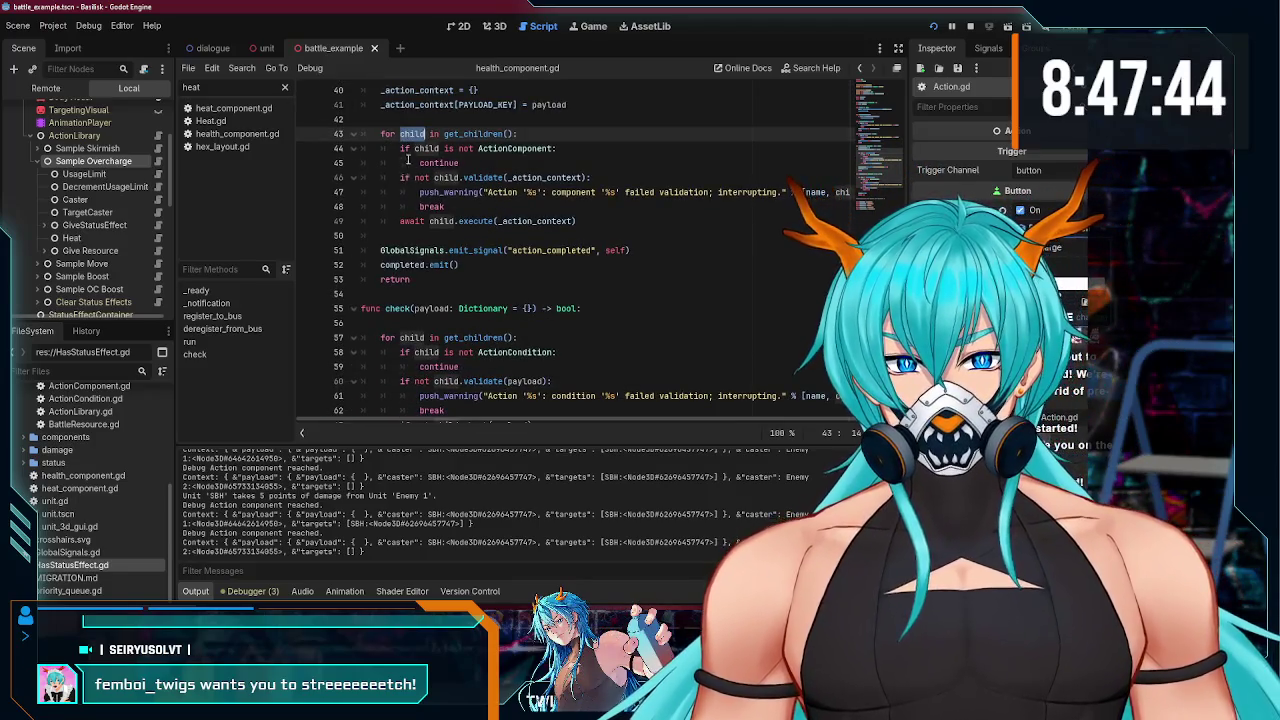
click(414, 148)
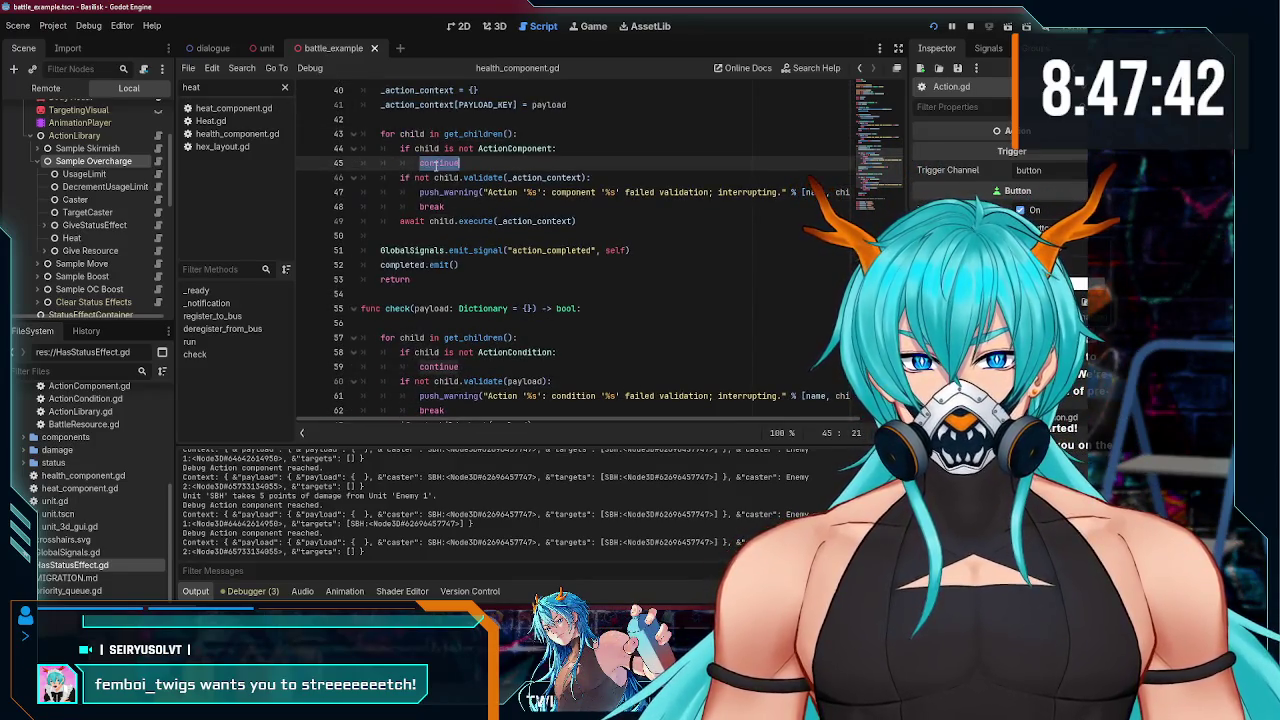
key(shift+End)
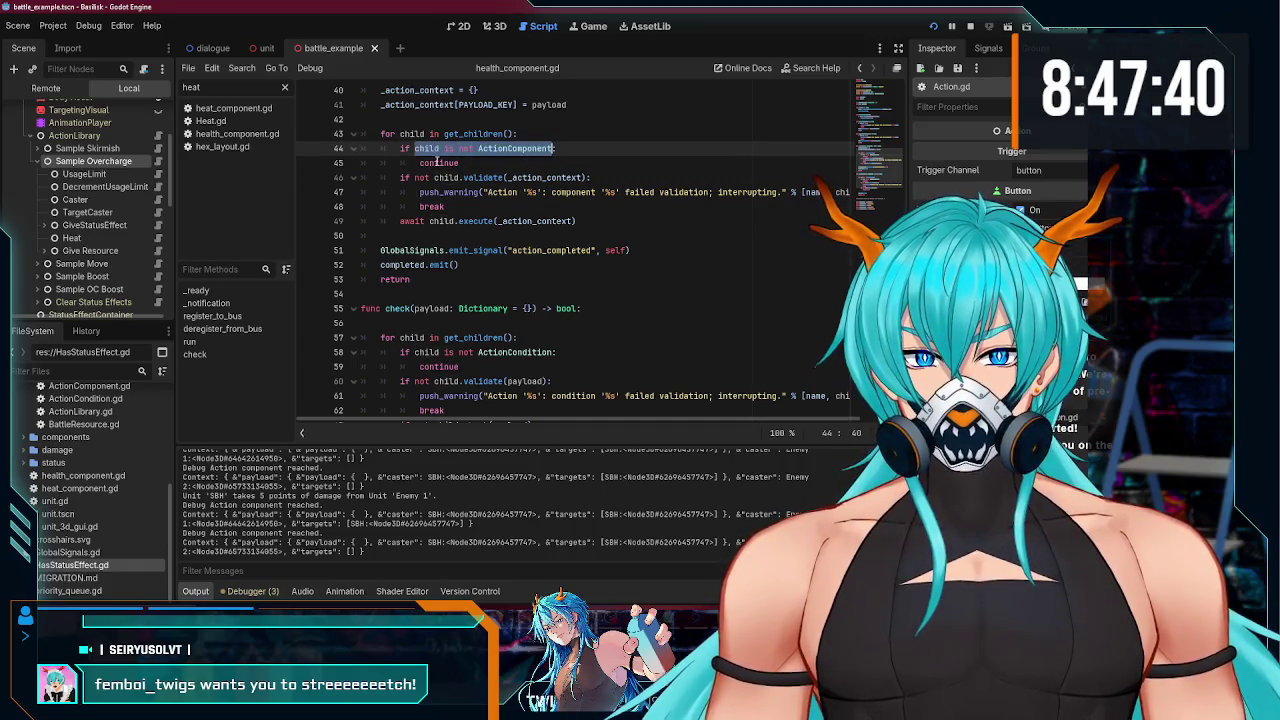
click(436, 162)
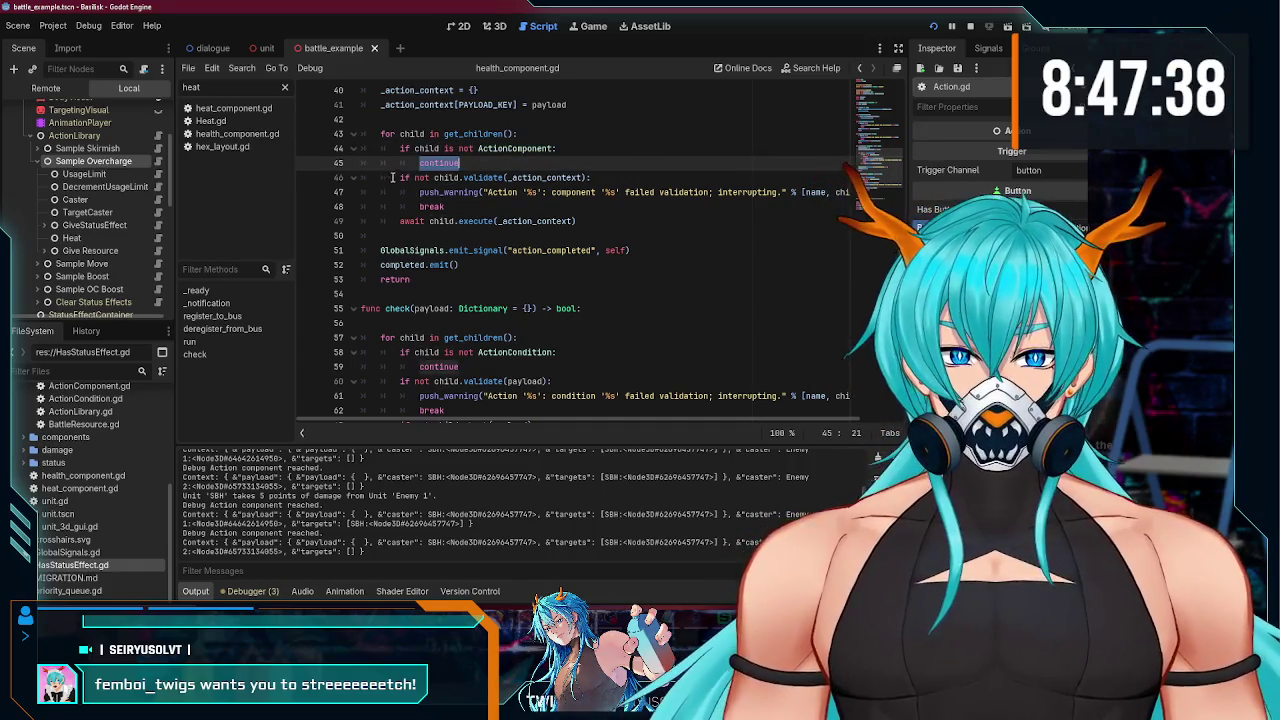
drag(415, 177, 494, 177)
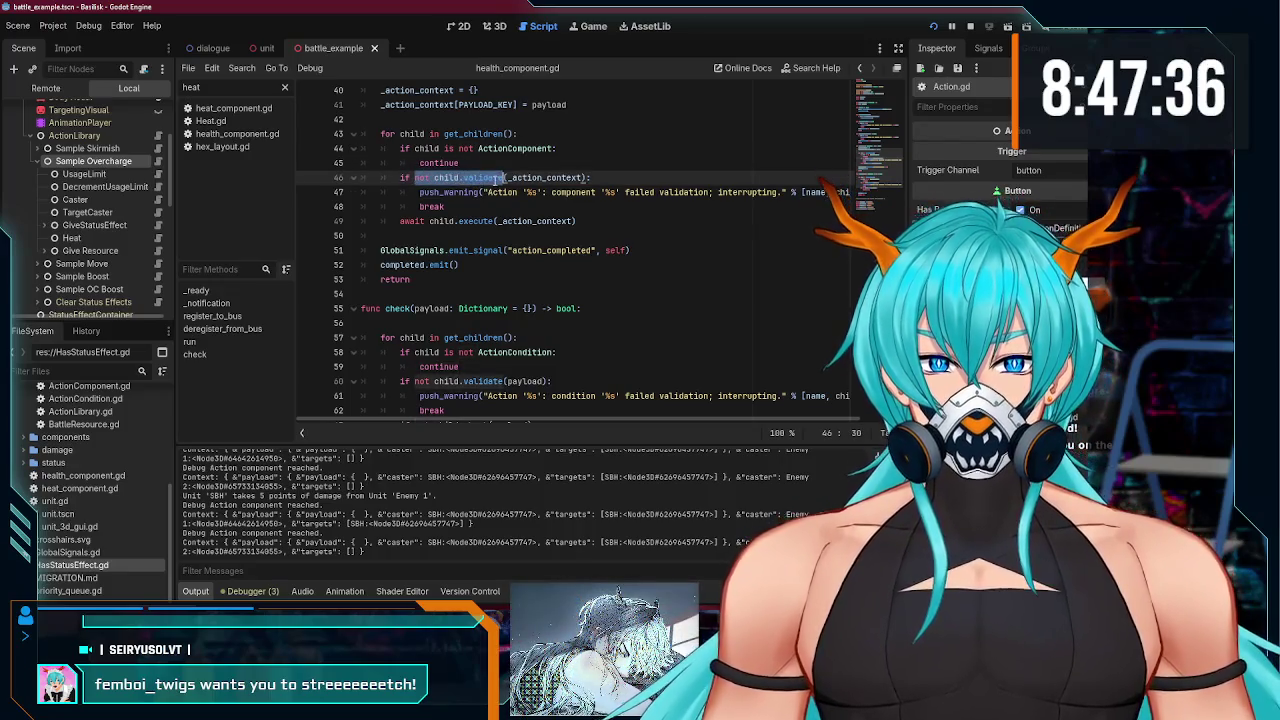
mouse_move(420, 192)
mouse_down()
mouse_move(816, 203)
mouse_move(802, 190)
mouse_up()
click(431, 207)
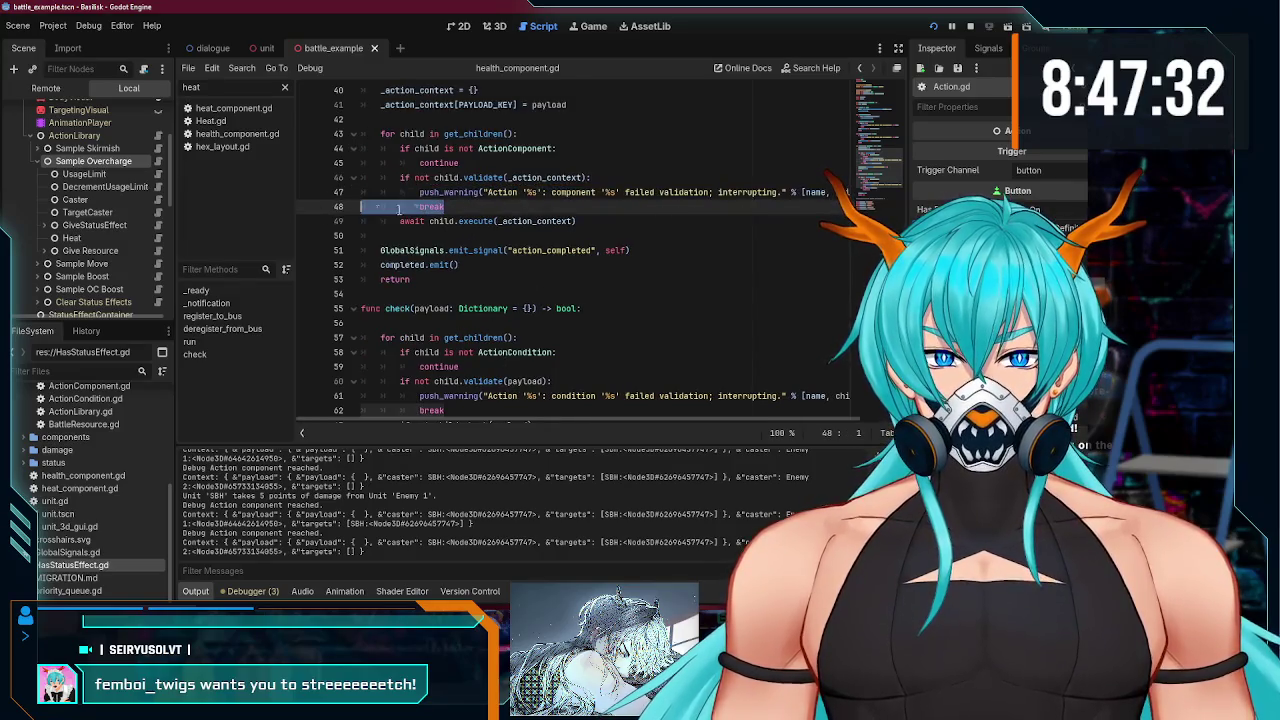
drag(410, 222, 511, 224)
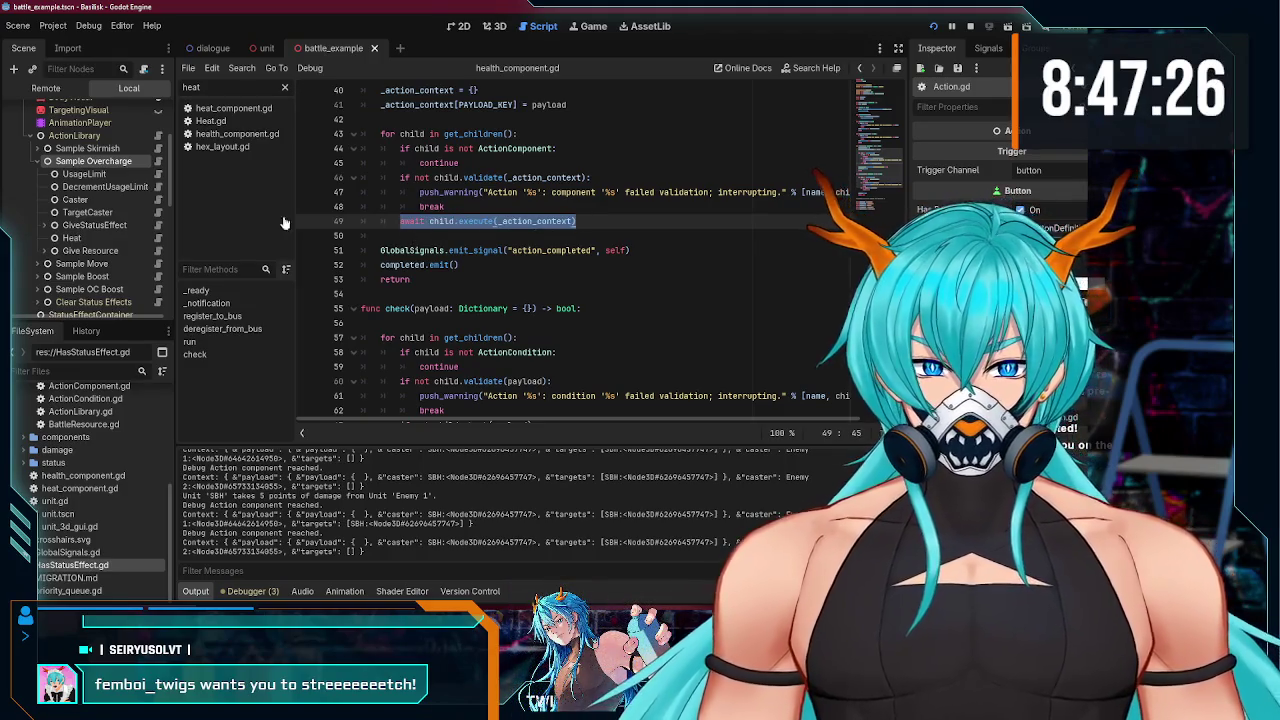
key(Right)
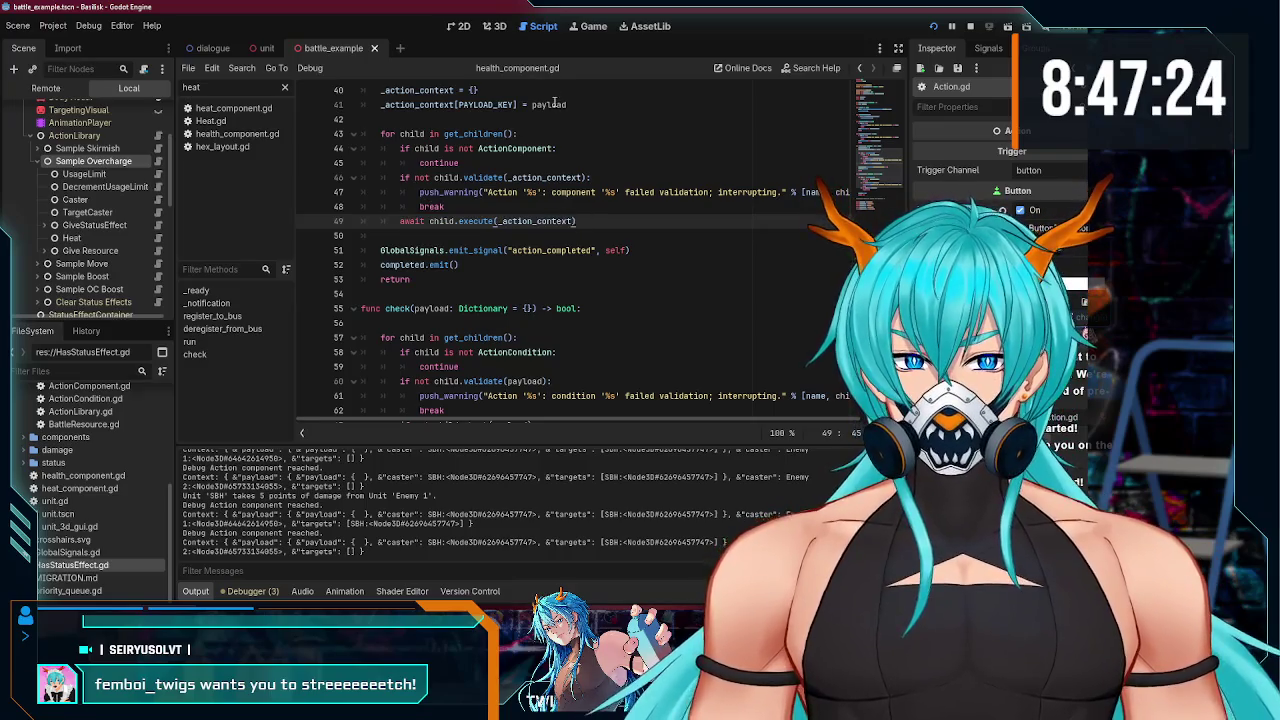
scroll(517, 178, up, 2)
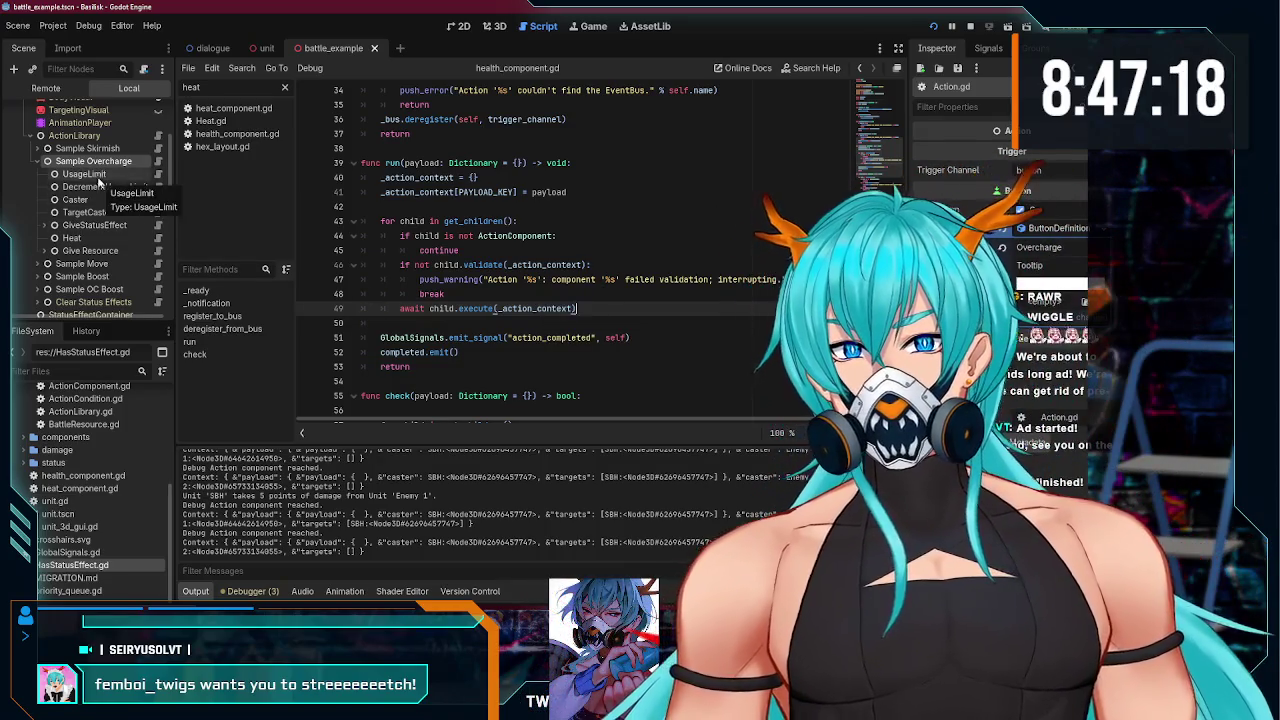
scroll(110, 210, down, 1)
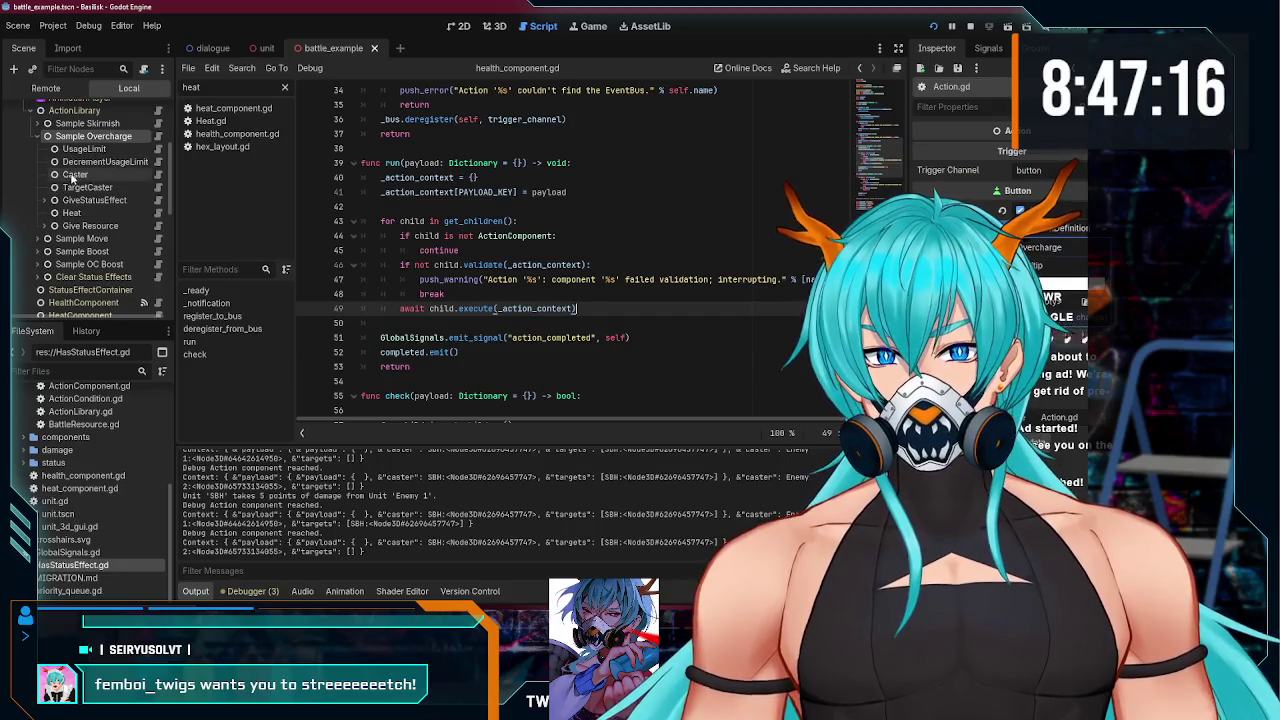
click(103, 176)
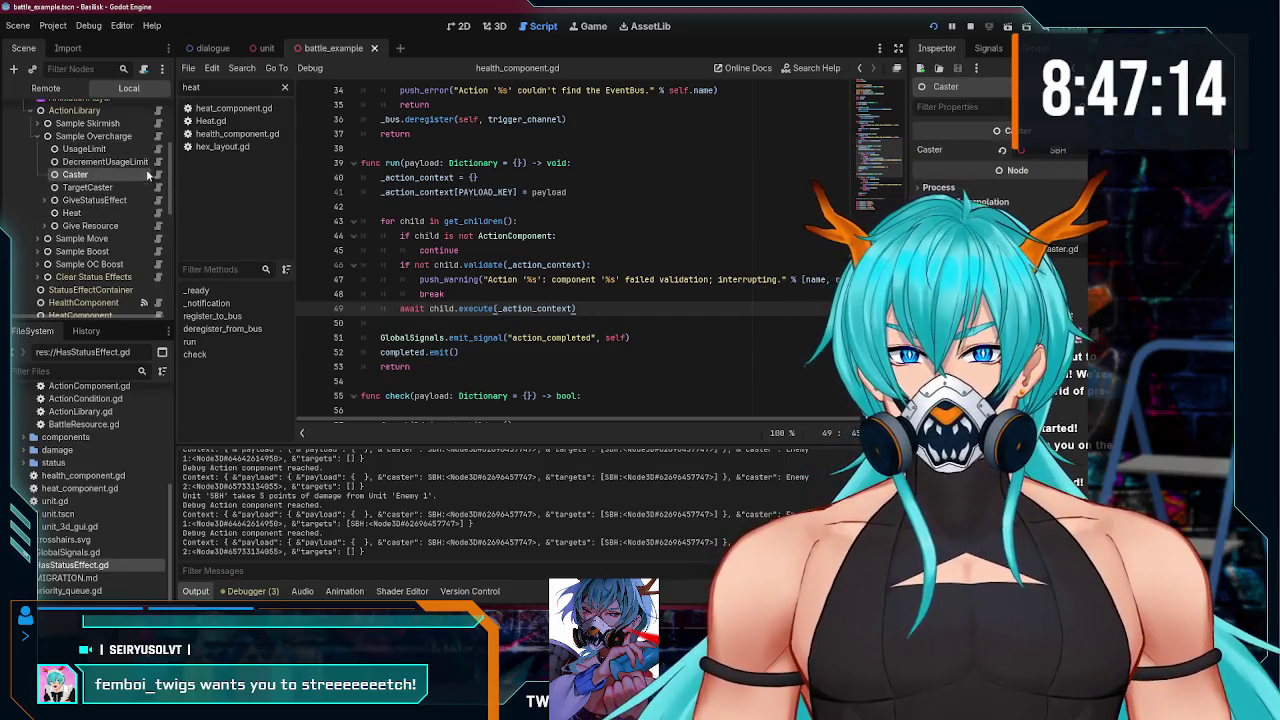
- Open TargetCaster.gd, delete its validate() function on lines 6–8, and save
click(157, 174)
click(561, 222)
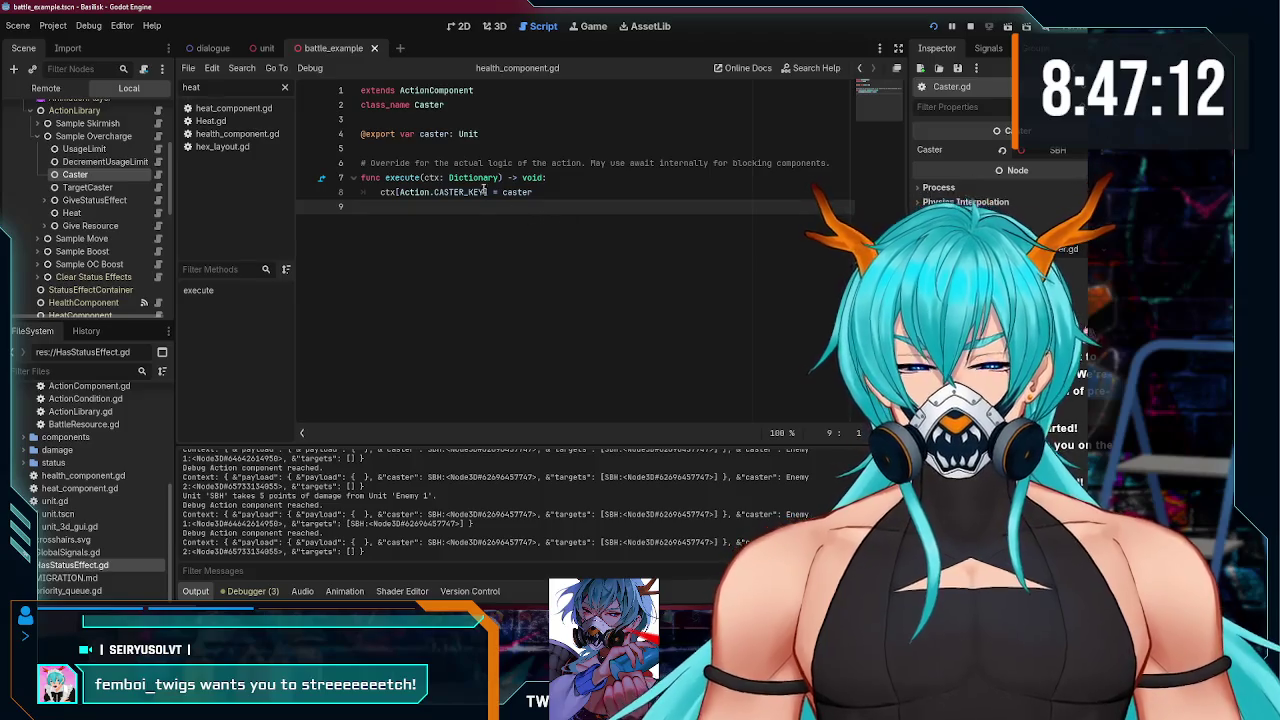
click(157, 187)
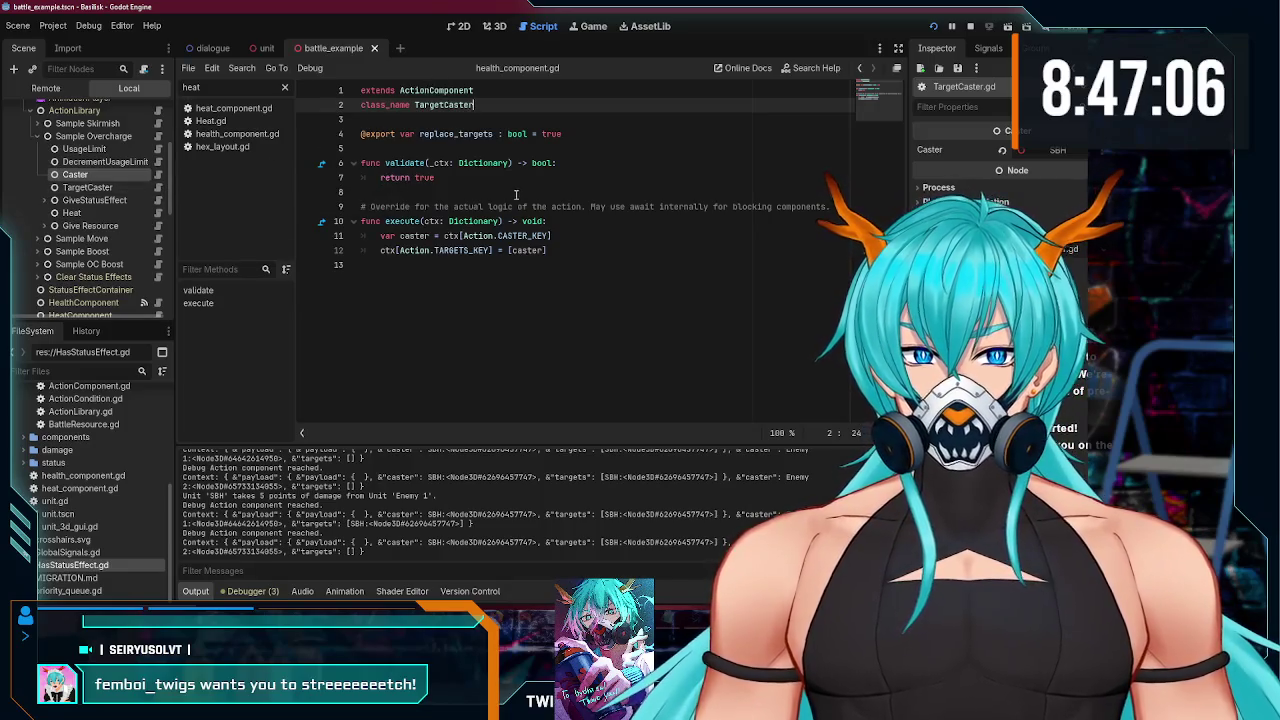
drag(516, 181, 257, 154)
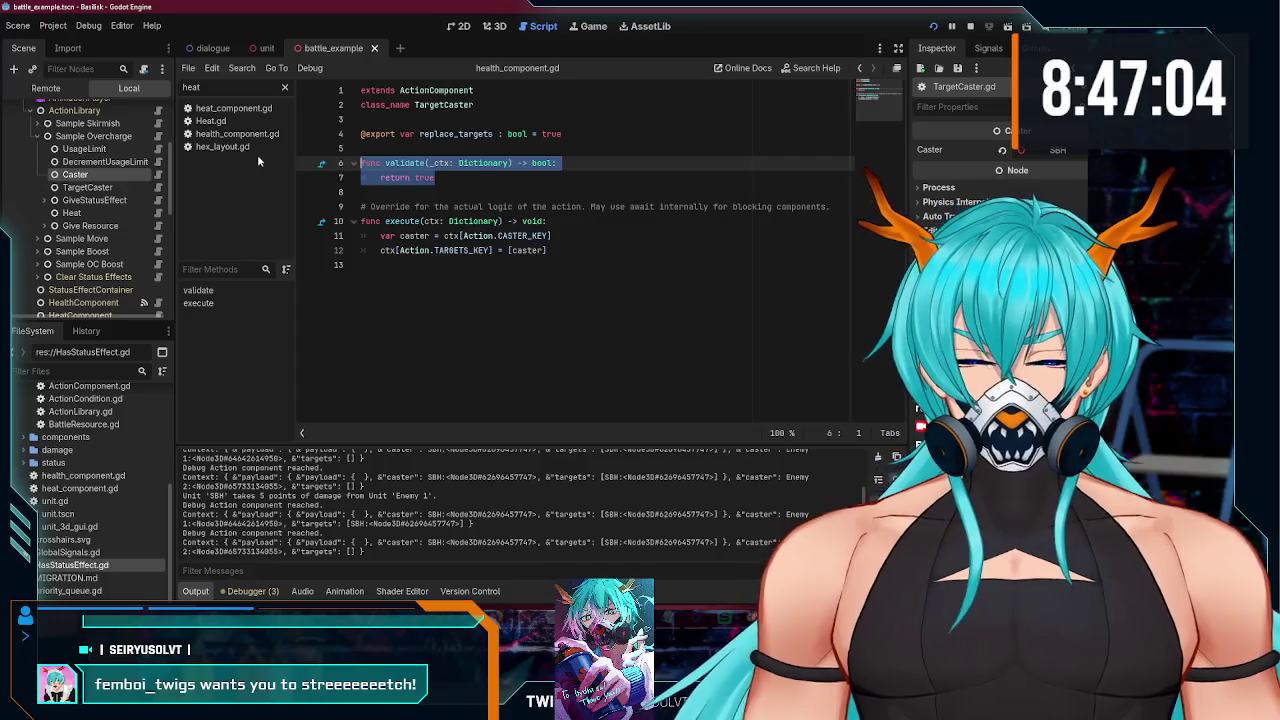
key(BackSpace)
key(BackSpace)
key(ctrl+s)
key(ctrl+End)
- Review the caster variable and targets assignment, then return to Action.gd's run()
double_click(428, 192)
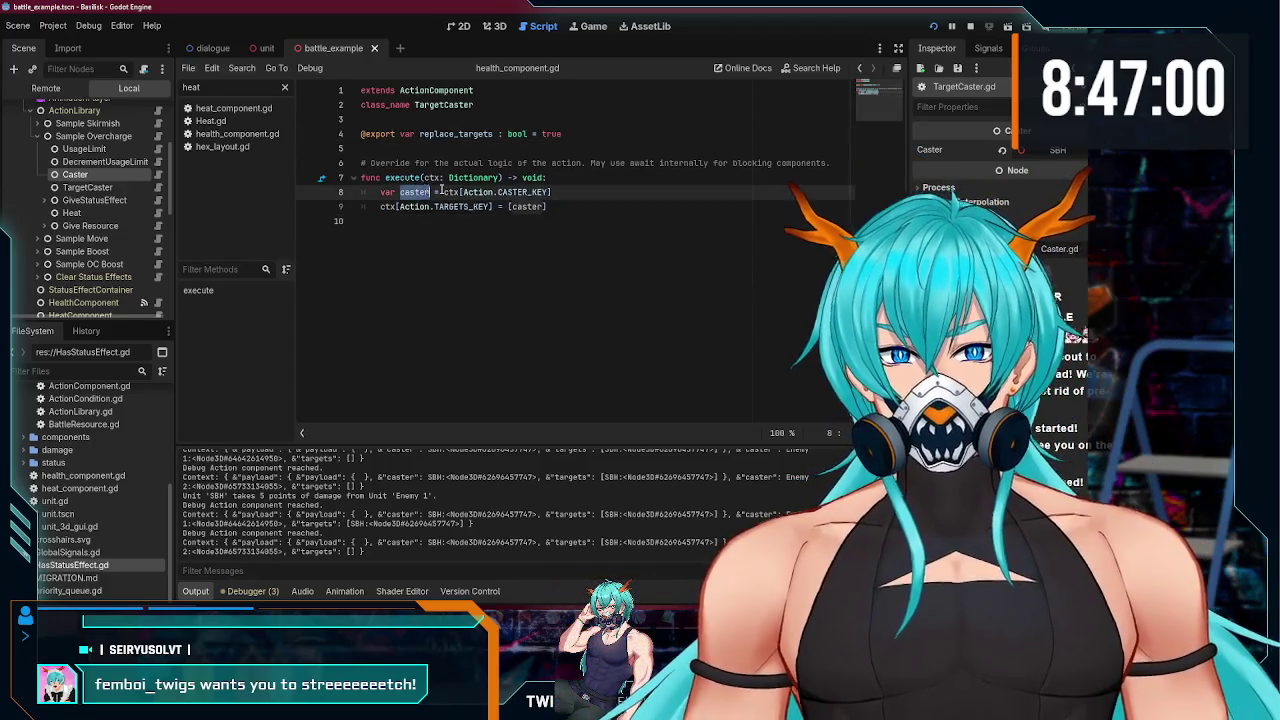
click(548, 207)
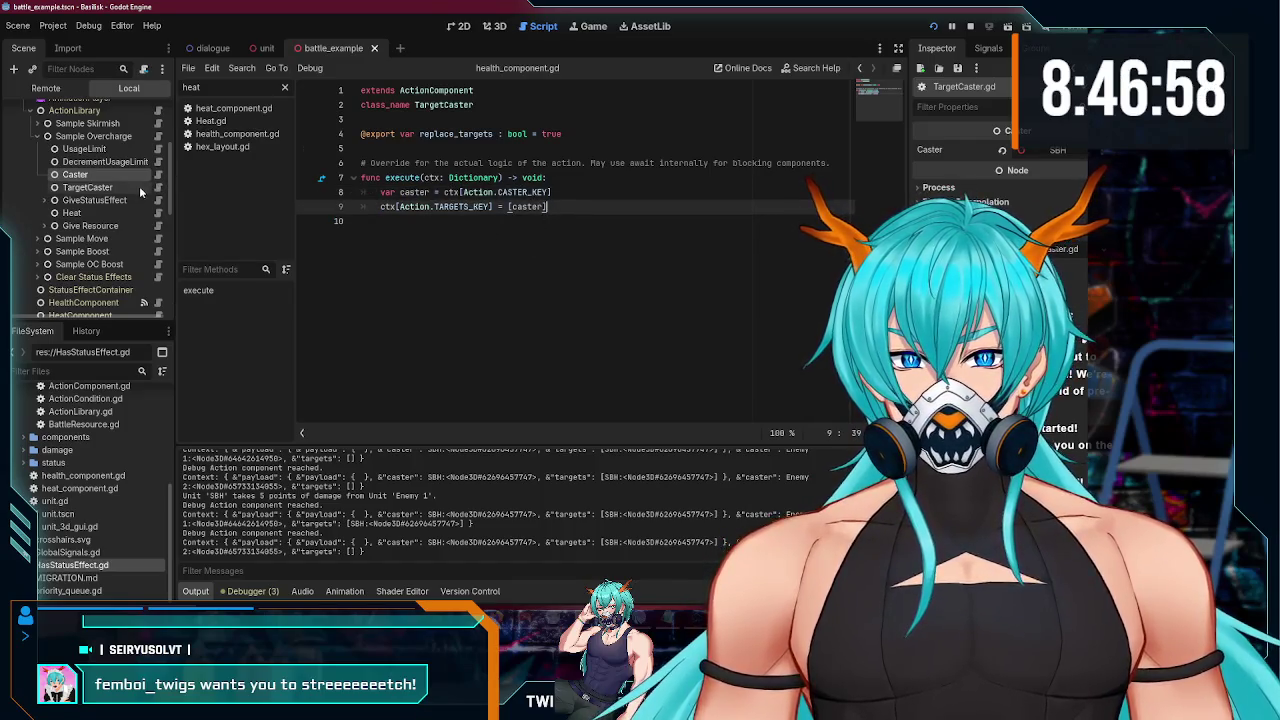
click(158, 136)
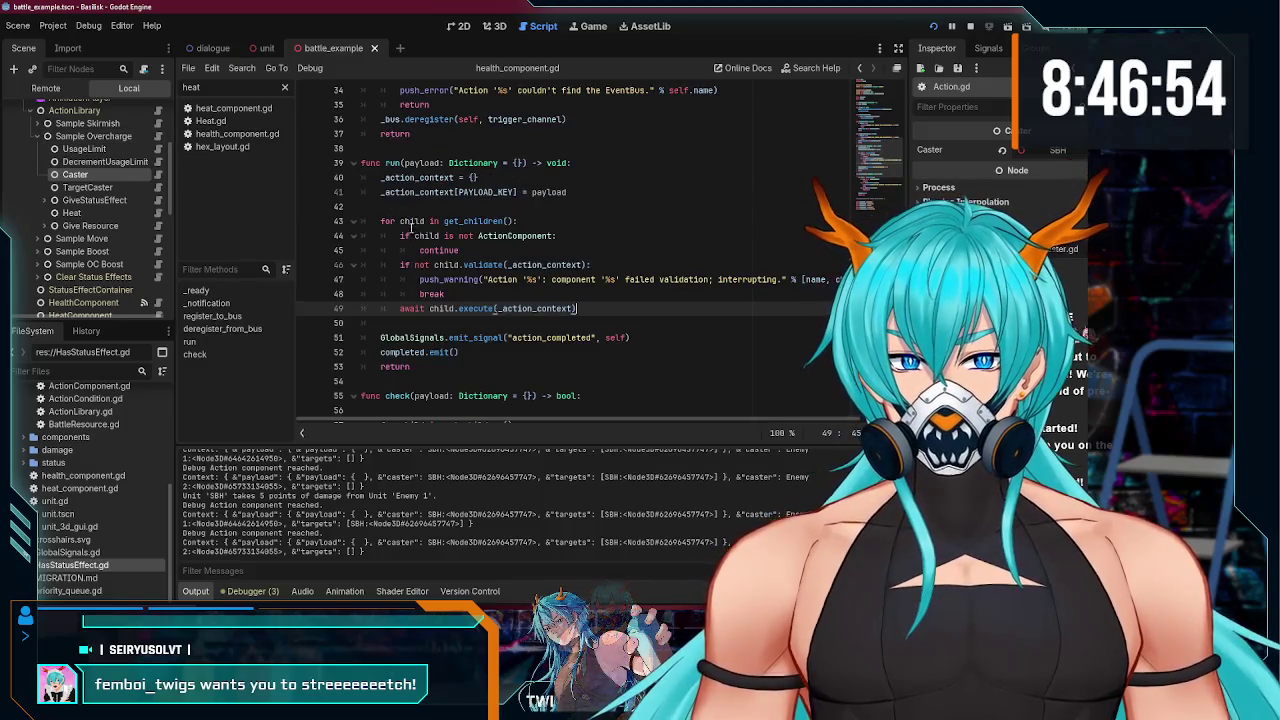
click(118, 201)
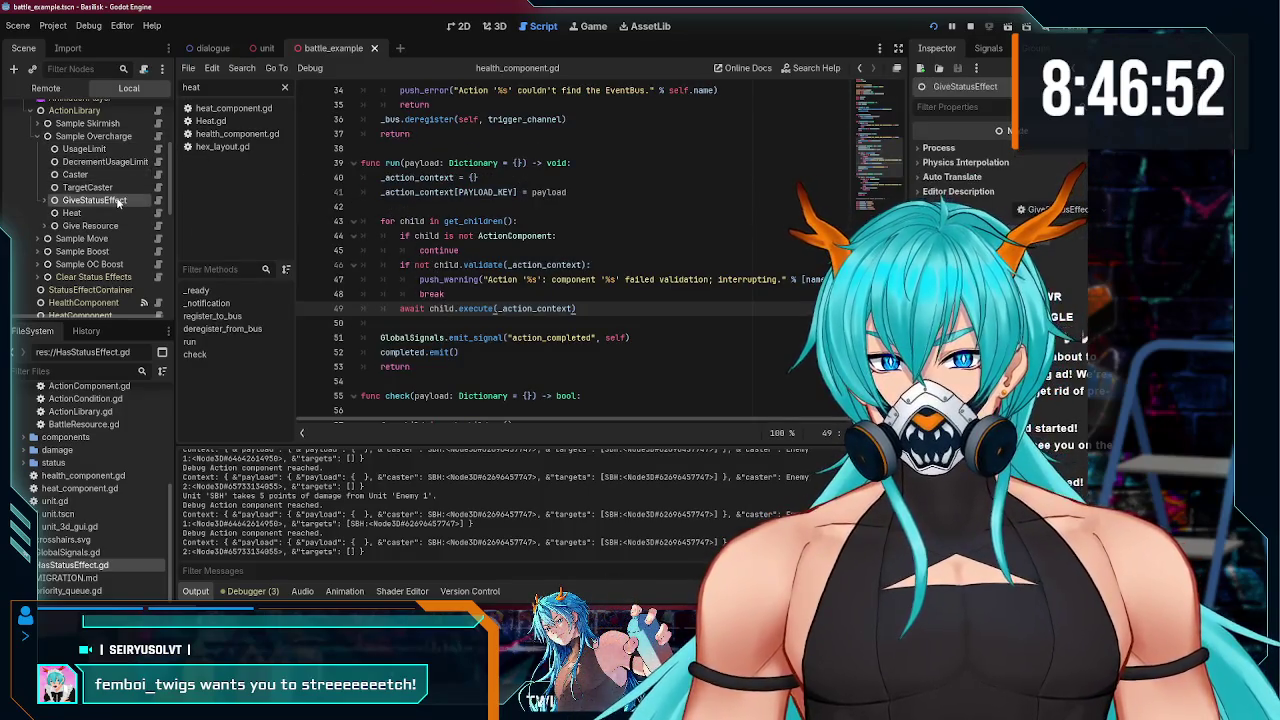
- Delete the trailing empty line 10 from GiveStatusEffect.gd and save it
click(157, 203)
click(437, 221)
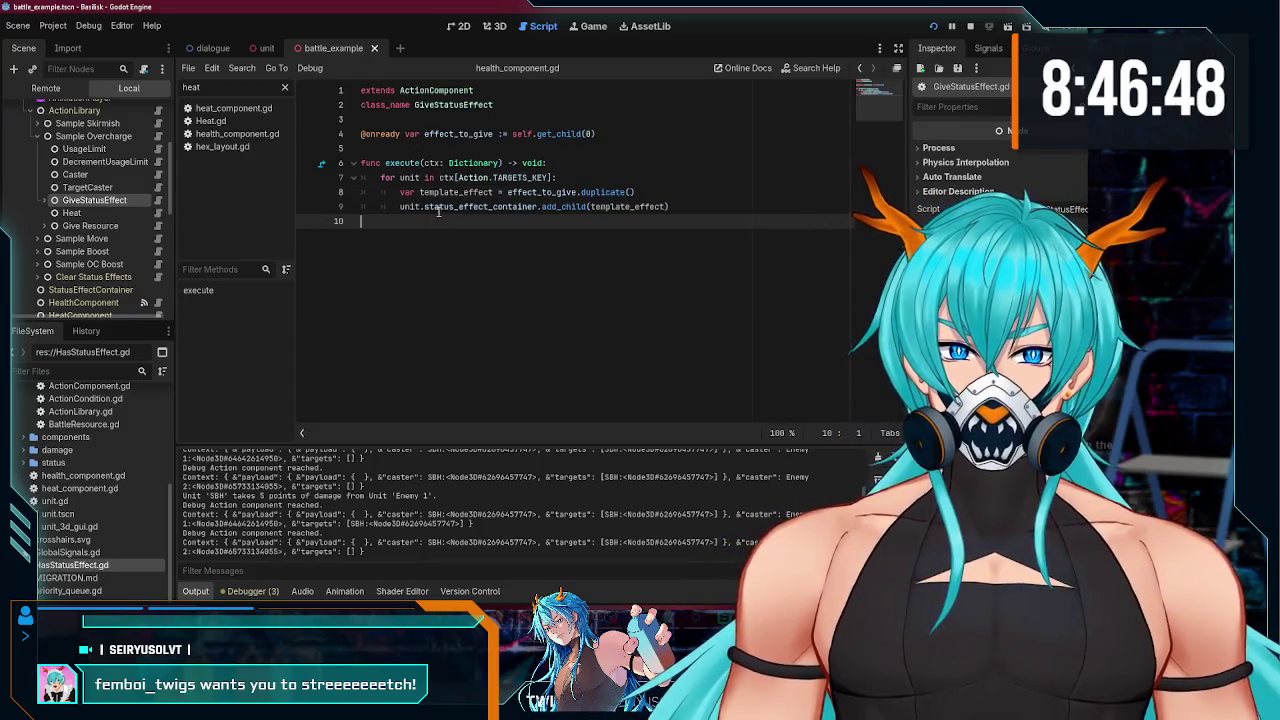
key(BackSpace)
key(ctrl+s)
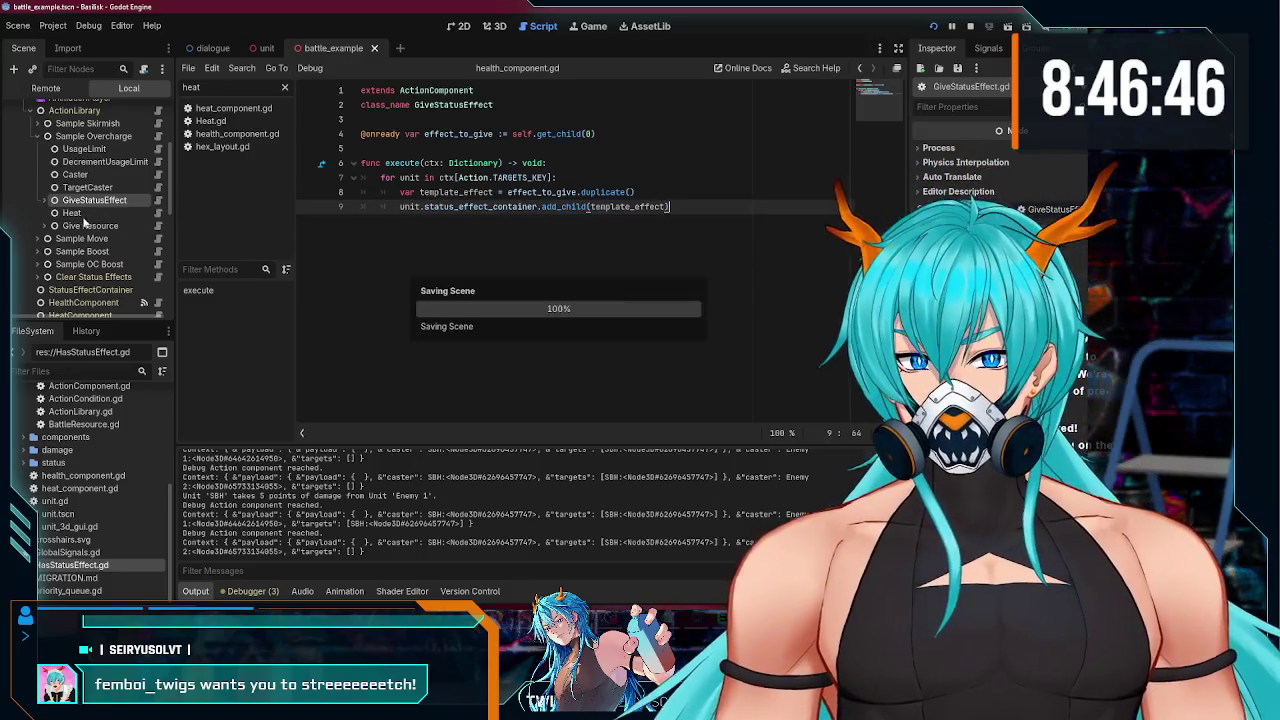
- Open Heat.gd and follow its awaited heat trigger to EventBus's trigger() definition
click(158, 213)
click(547, 207)
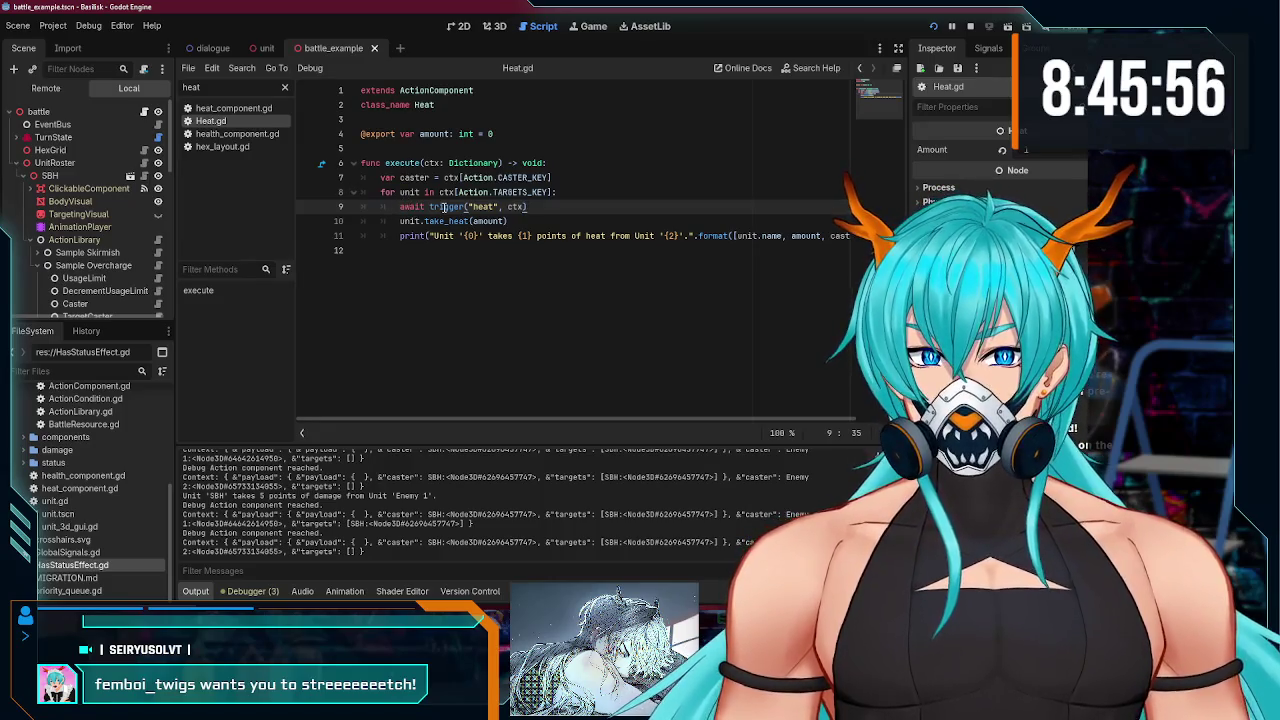
ctrl+click(431, 206)
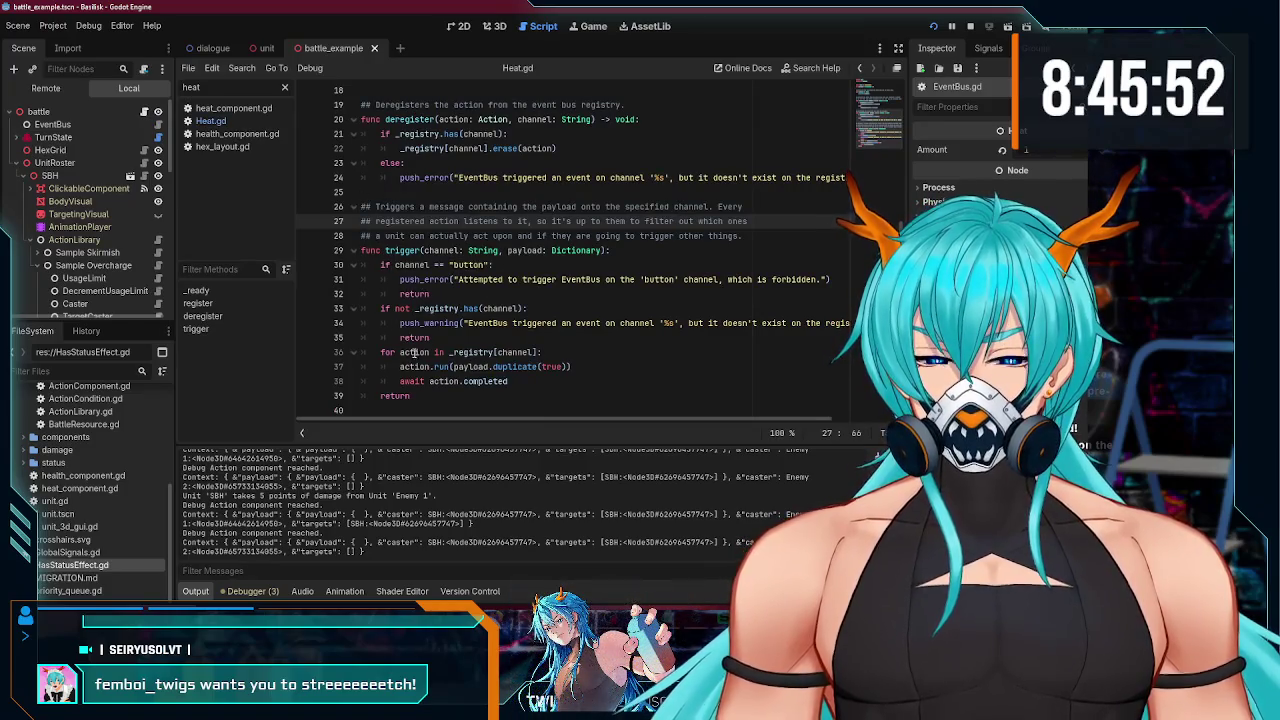
- Inspect the await on action.completed in EventBus trigger(), then open Sample Overcharge's Action.gd
double_click(405, 381)
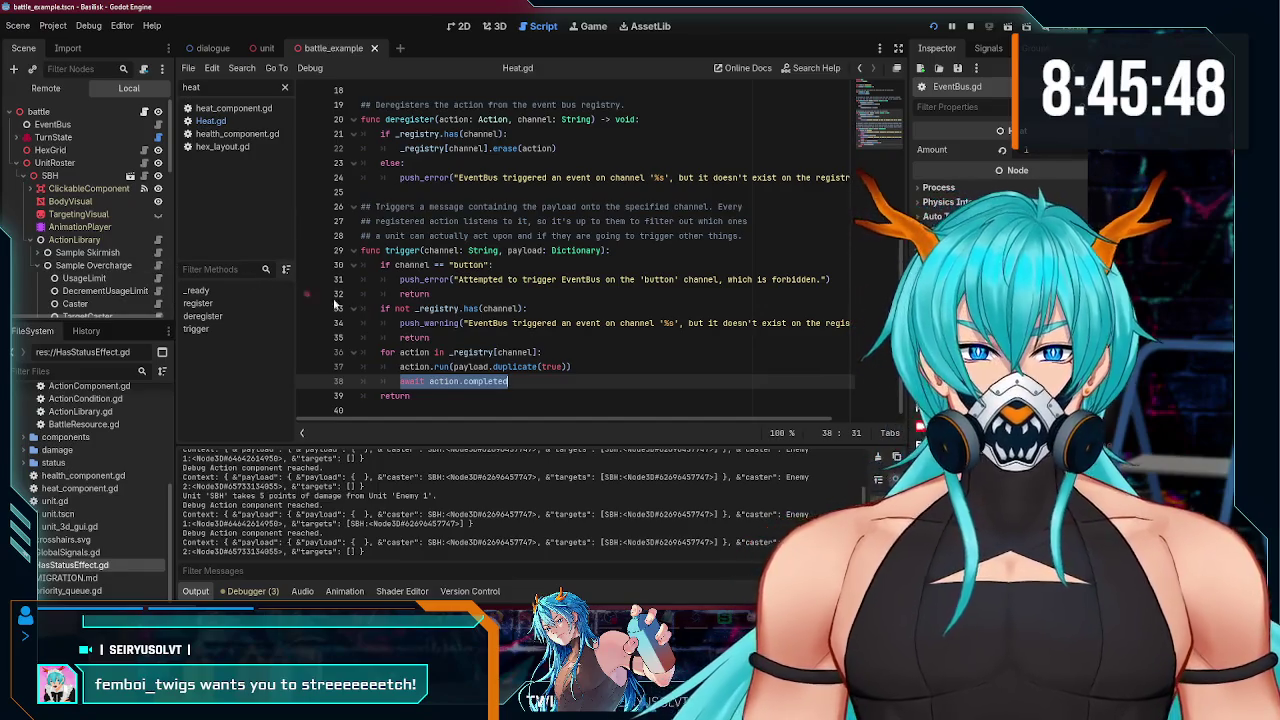
scroll(131, 148, down, 2)
scroll(140, 150, up, 2)
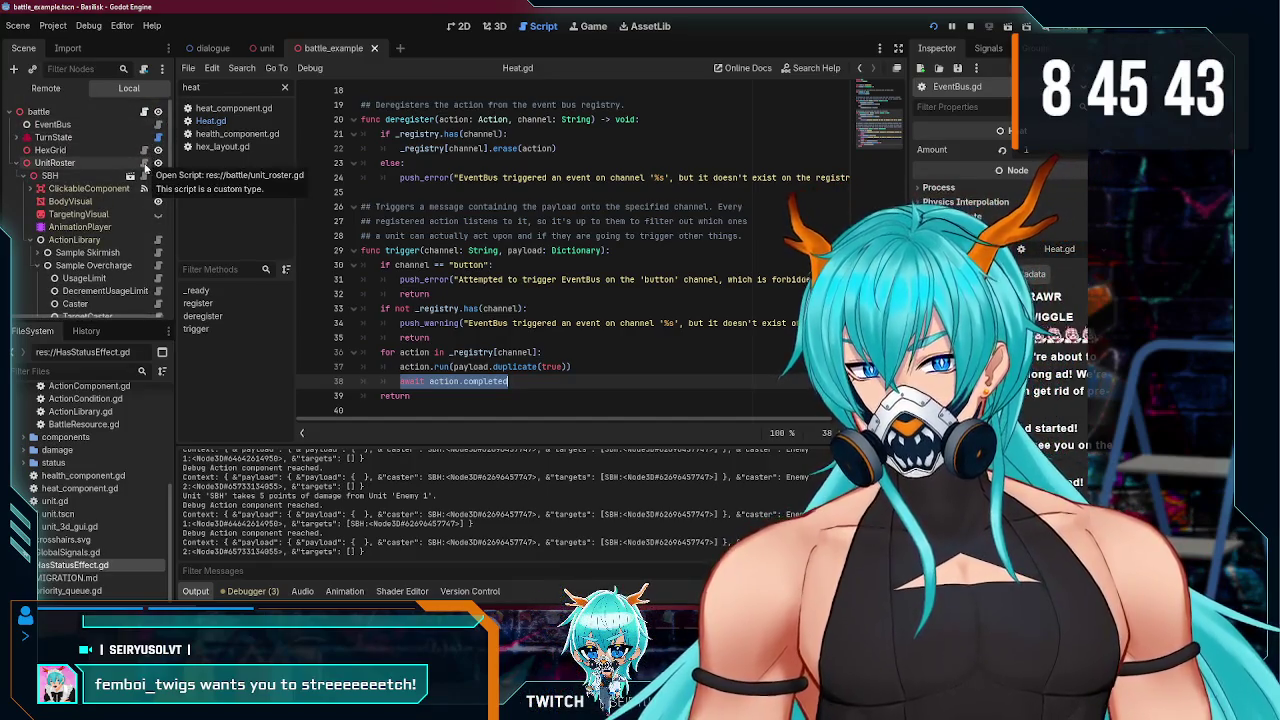
scroll(145, 180, down, 4)
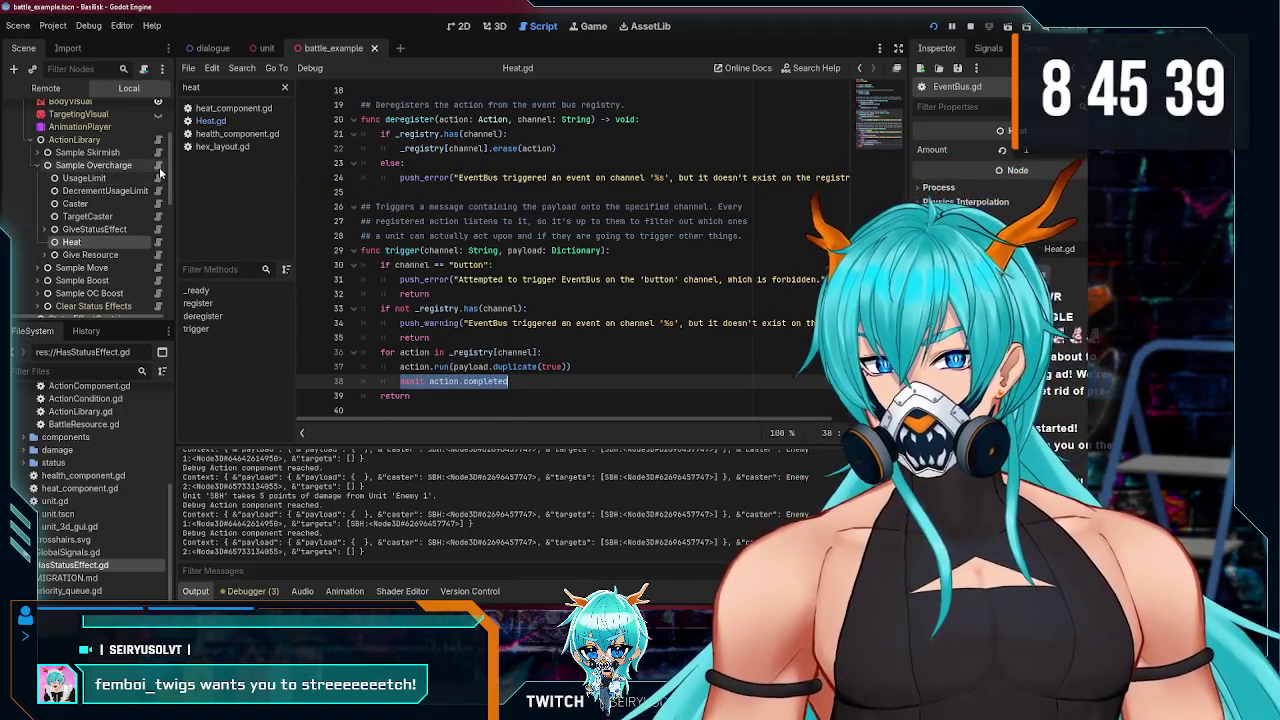
click(158, 166)
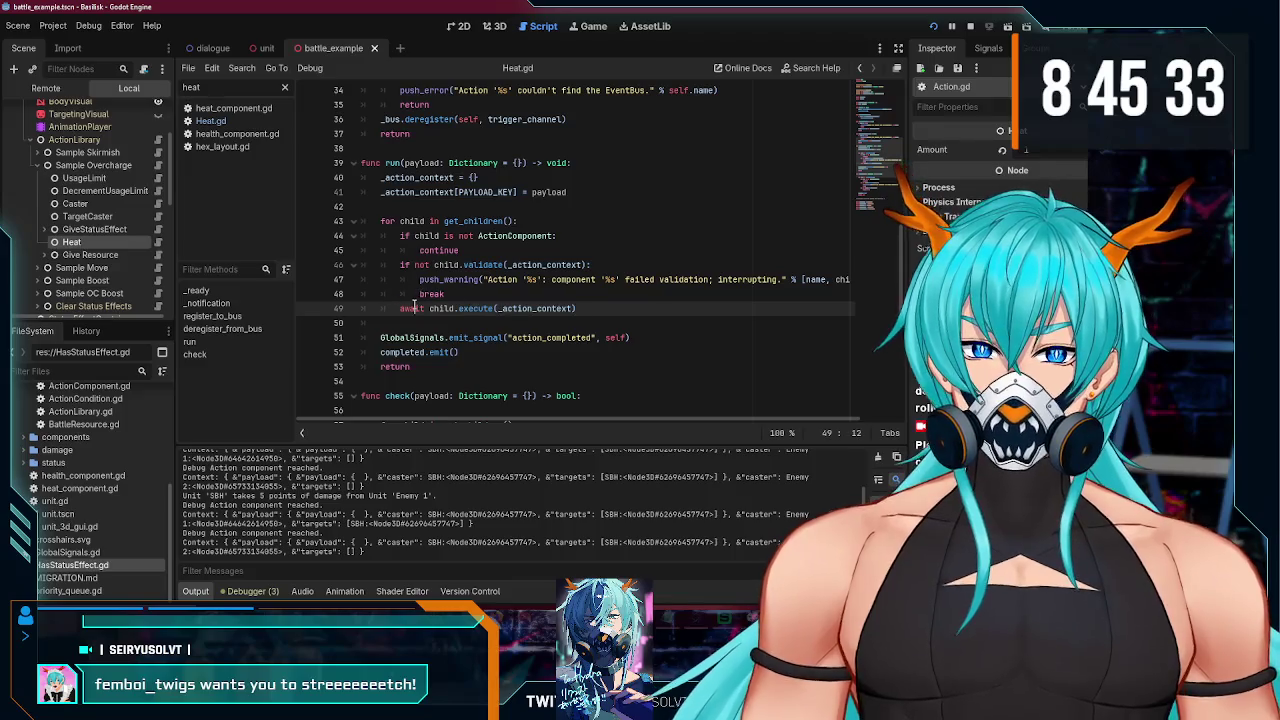
- Highlight the await keyword on line 49's child execute call in run()
double_click(413, 307)
click(435, 322)
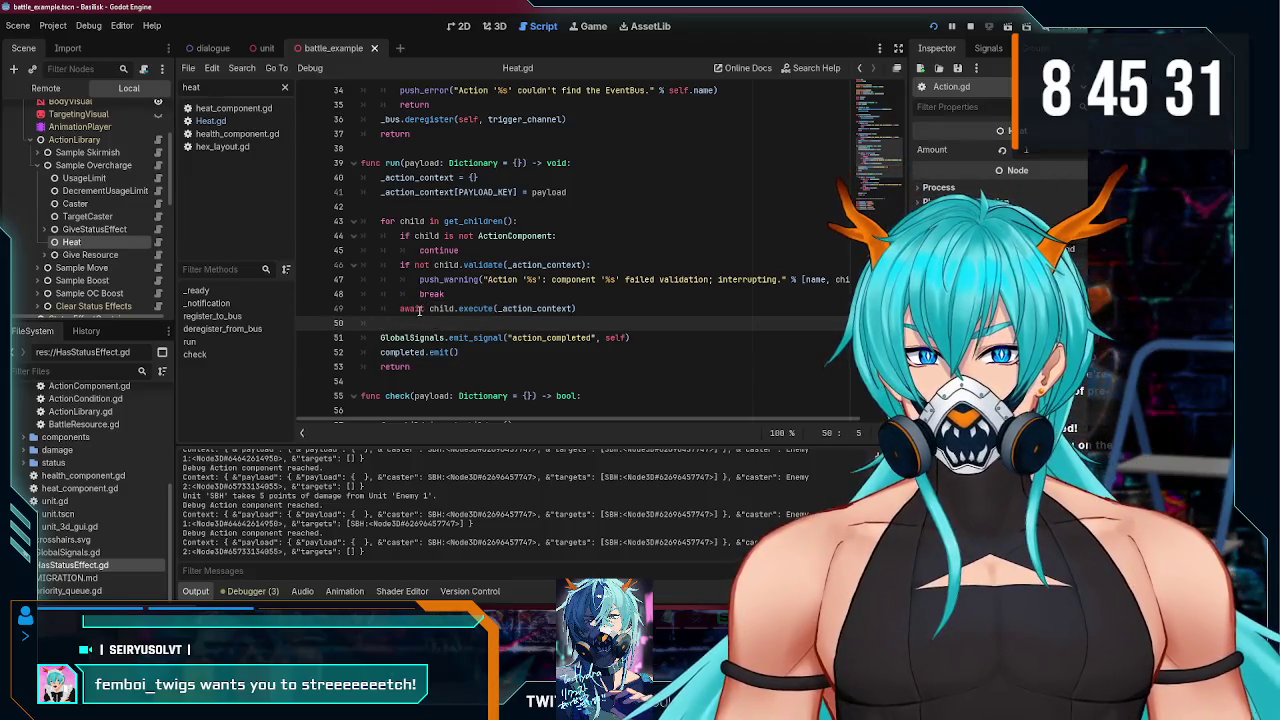
double_click(418, 309)
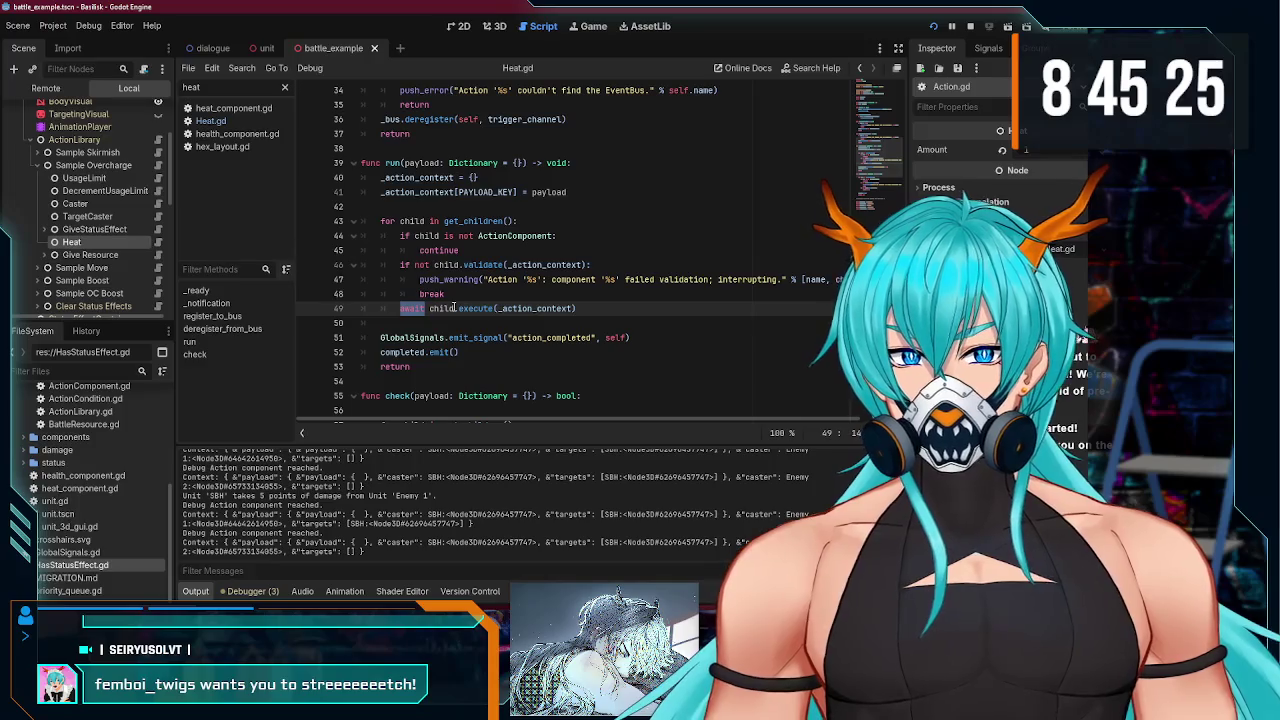
drag(577, 309, 313, 300)
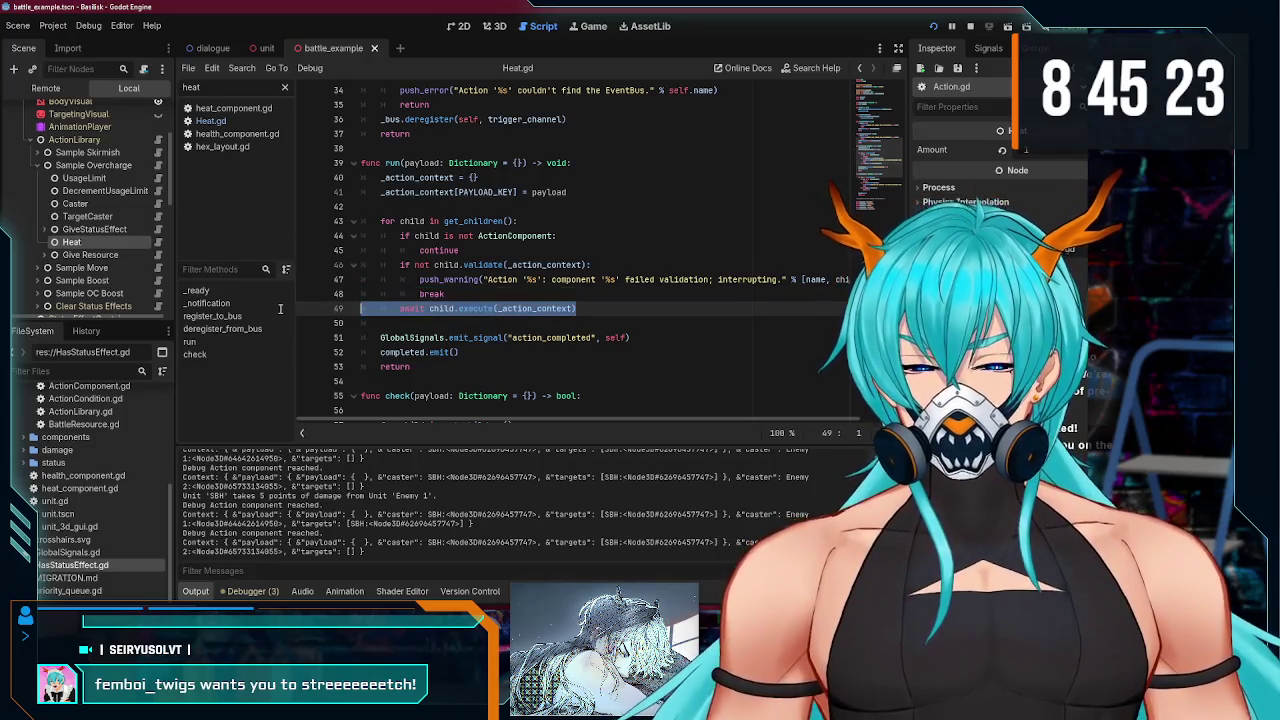
click(599, 309)
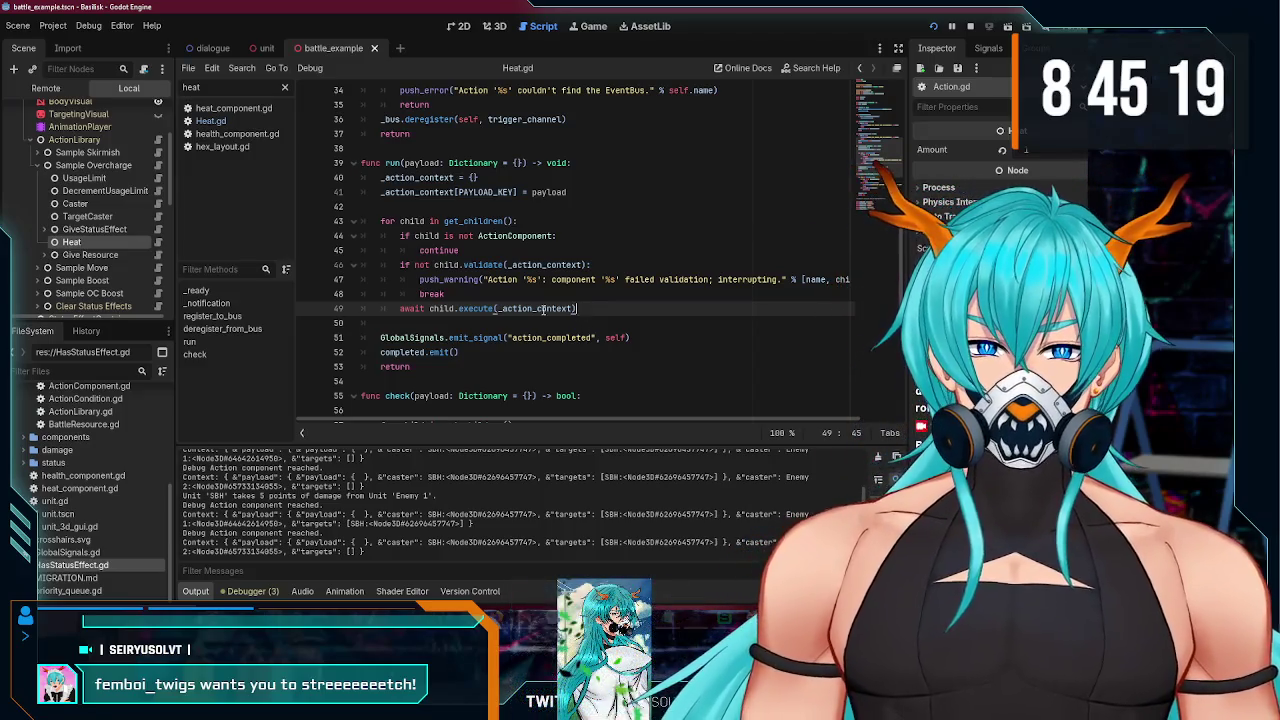
mouse_move(510, 307)
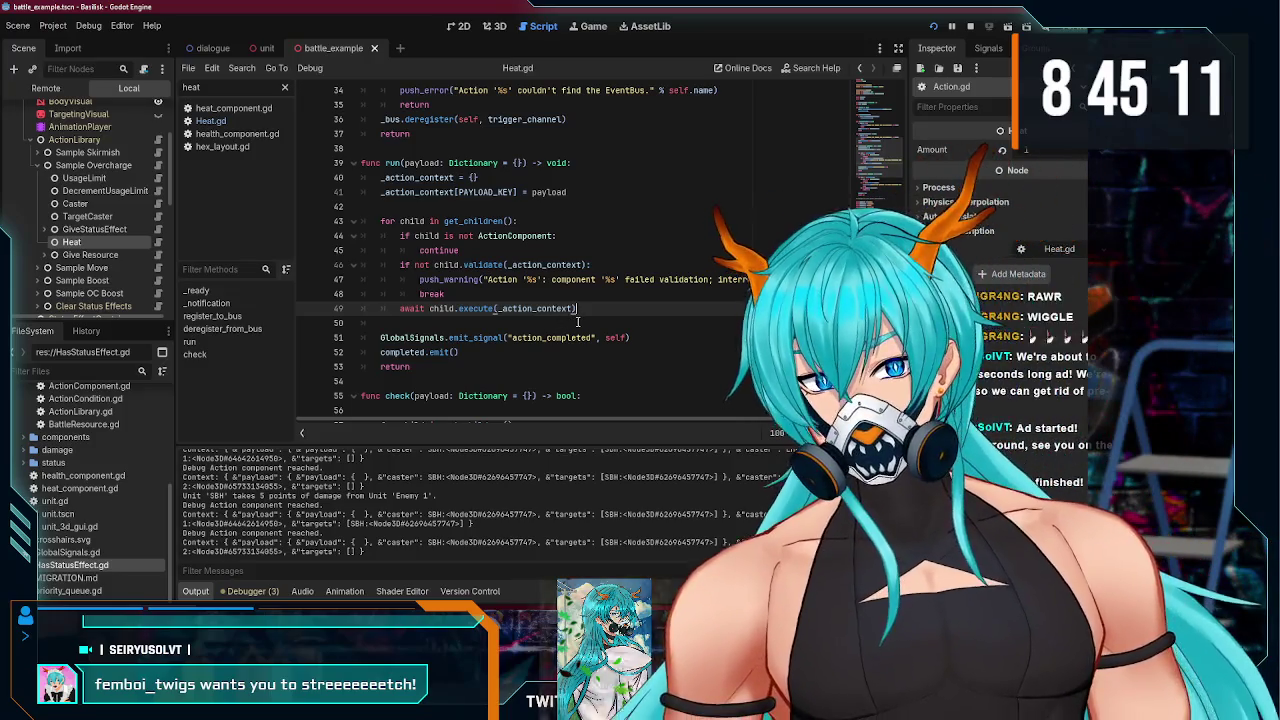
double_click(410, 309)
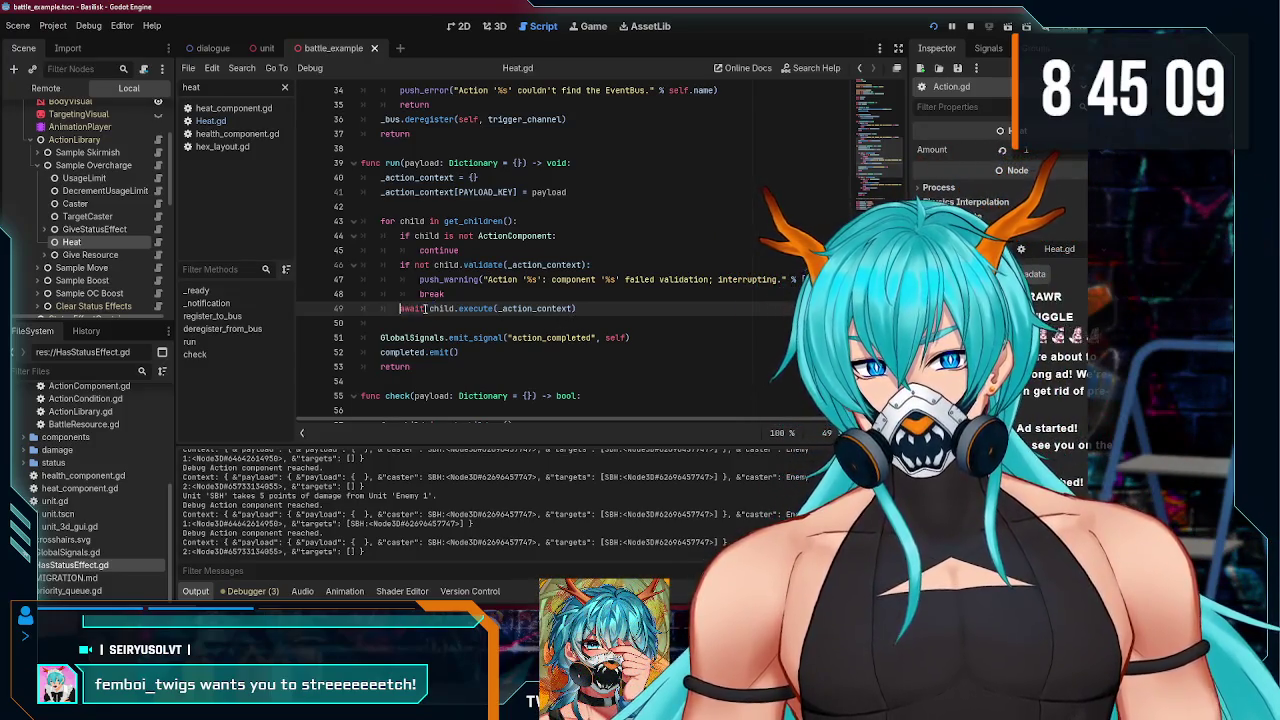
click(431, 309)
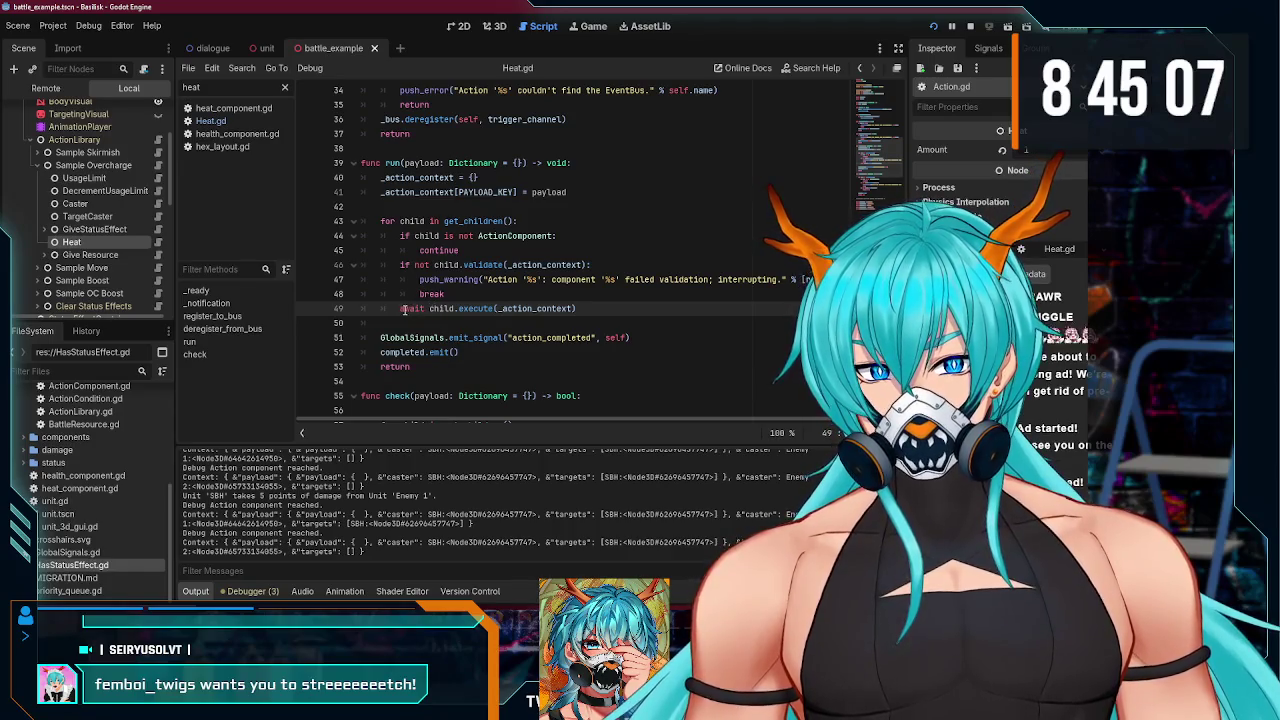
- Delete the await so line 49 reads child.execute(_action_context)
drag(401, 309, 425, 309)
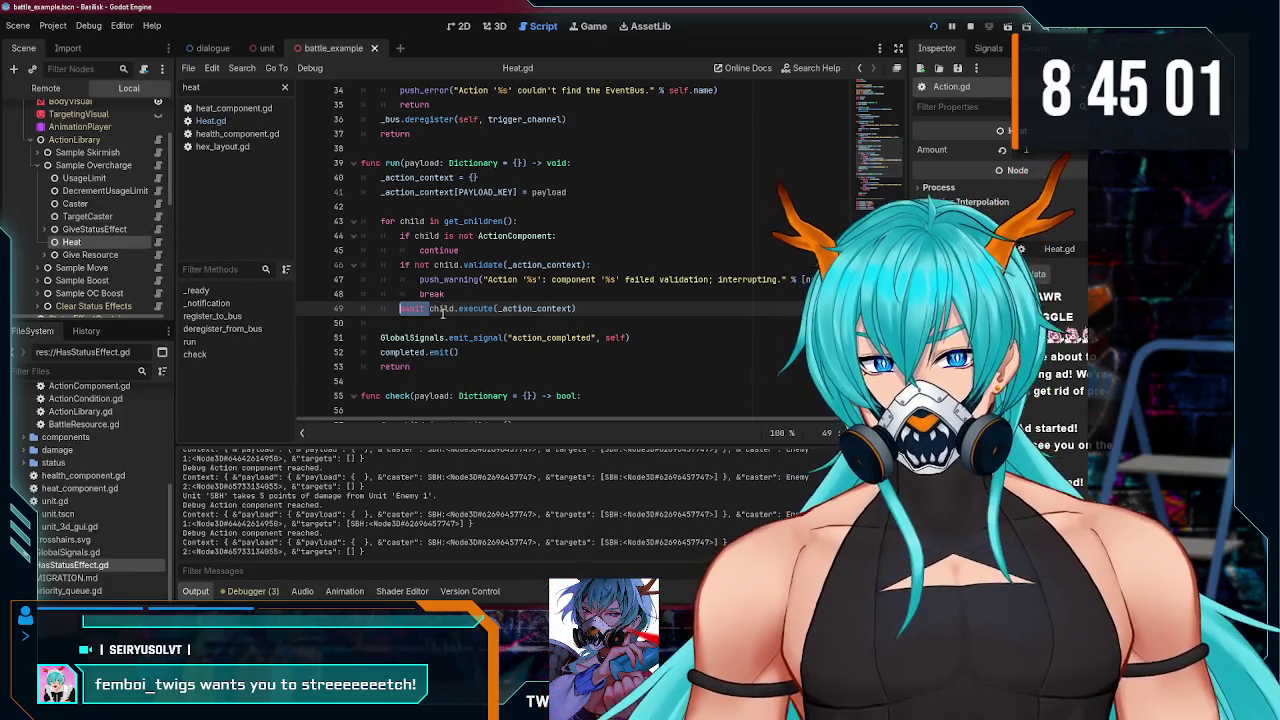
scroll(602, 306, down, 3)
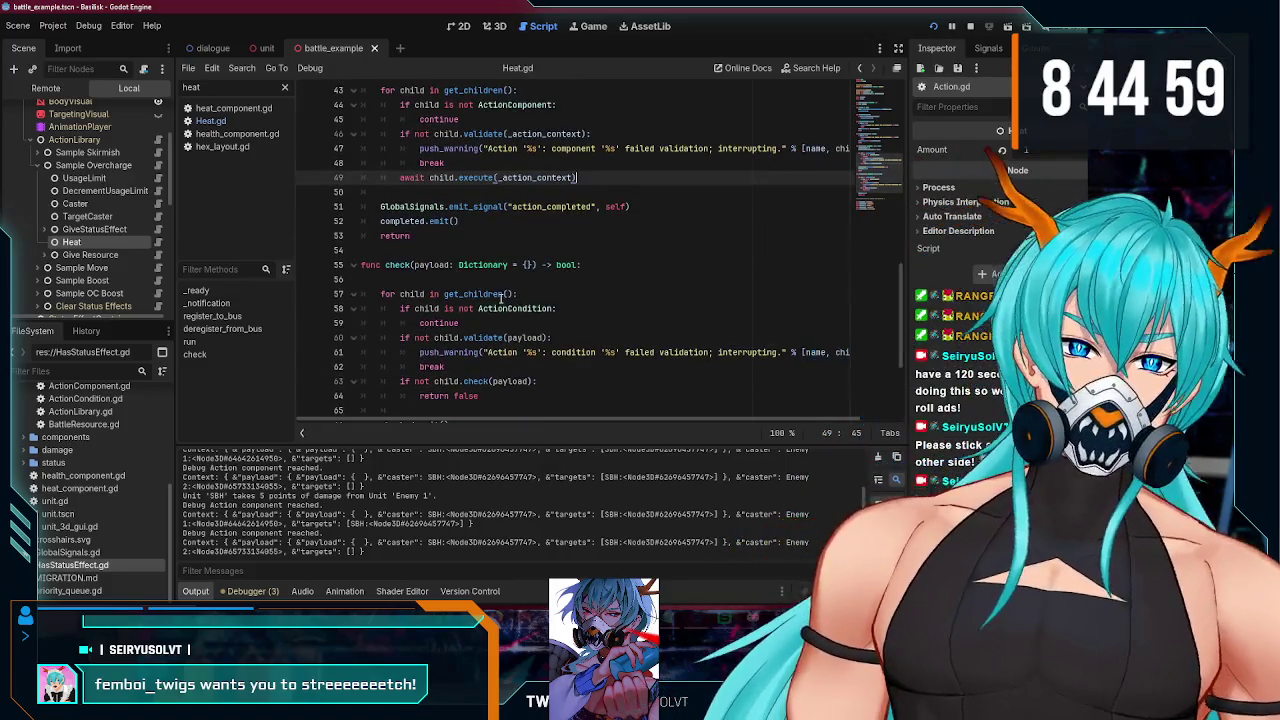
scroll(494, 278, up, 2)
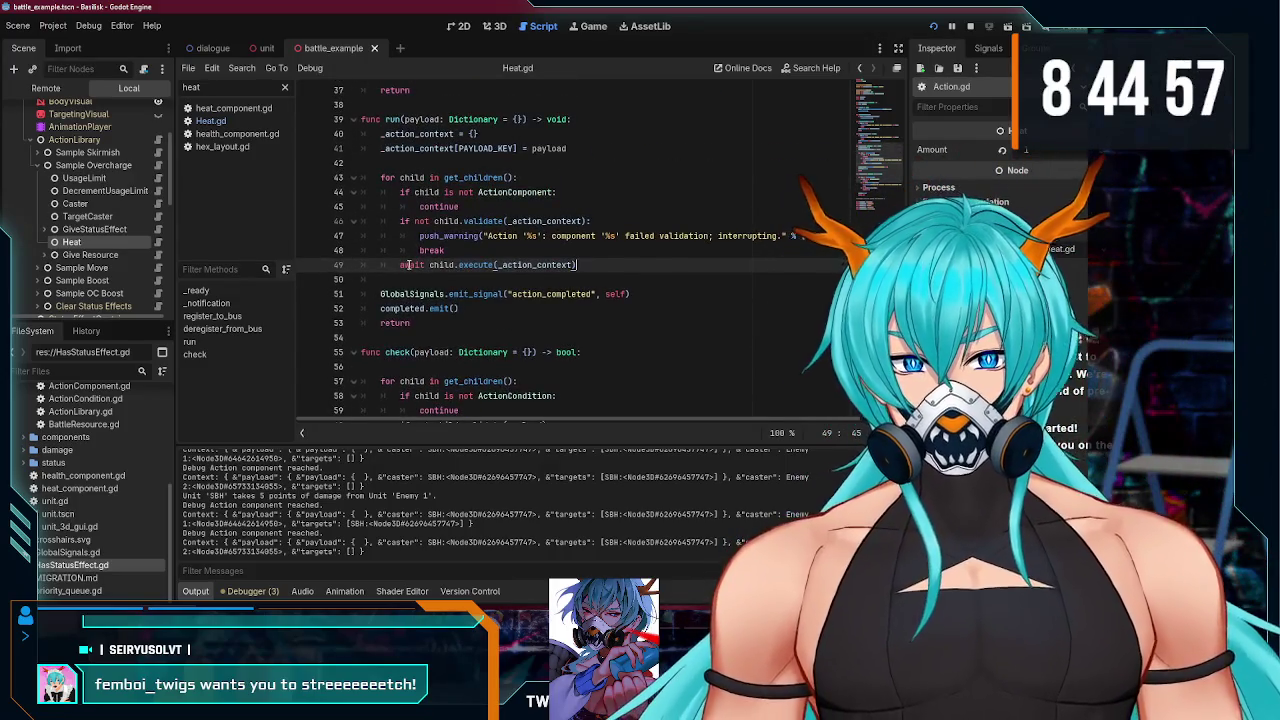
click(425, 265)
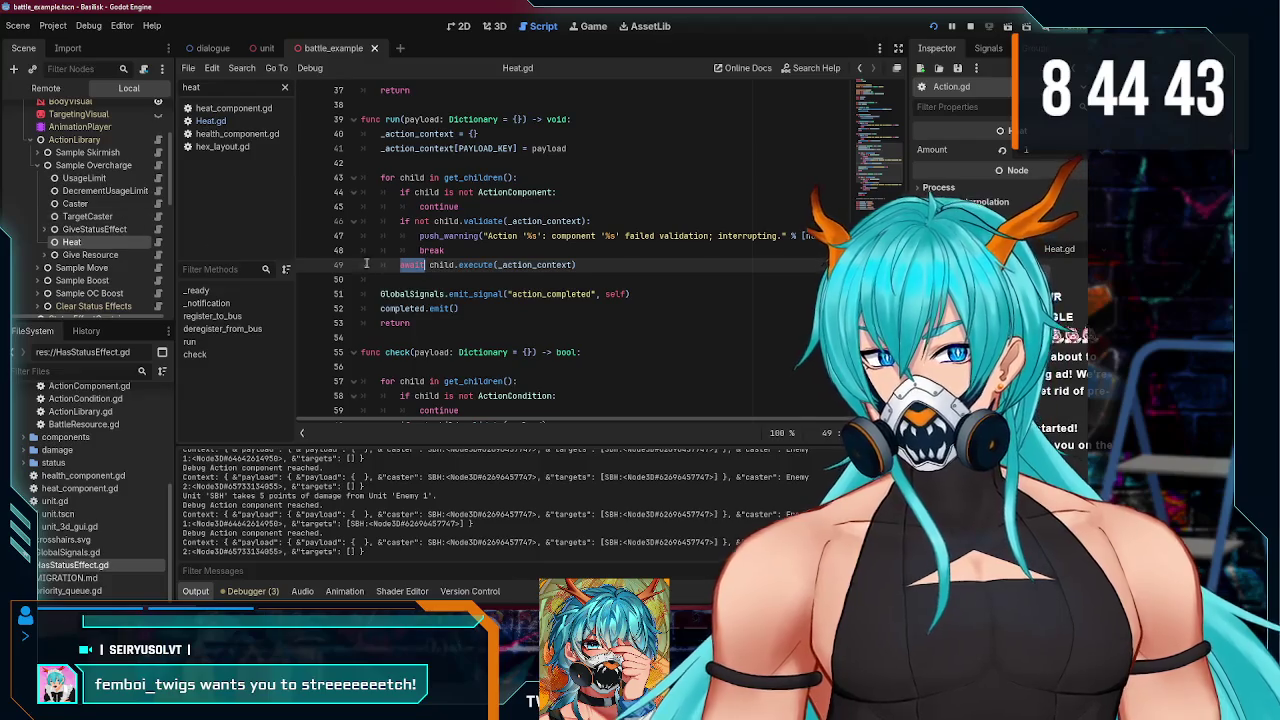
click(429, 265)
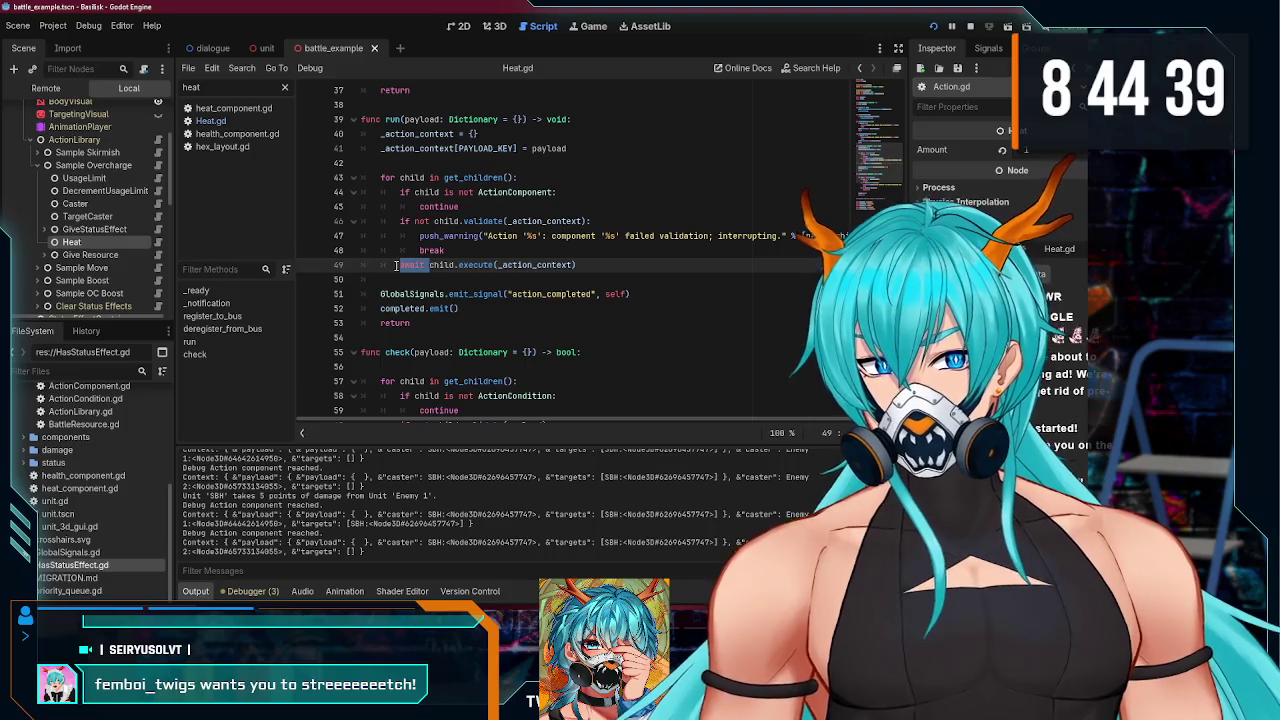
key(BackSpace)
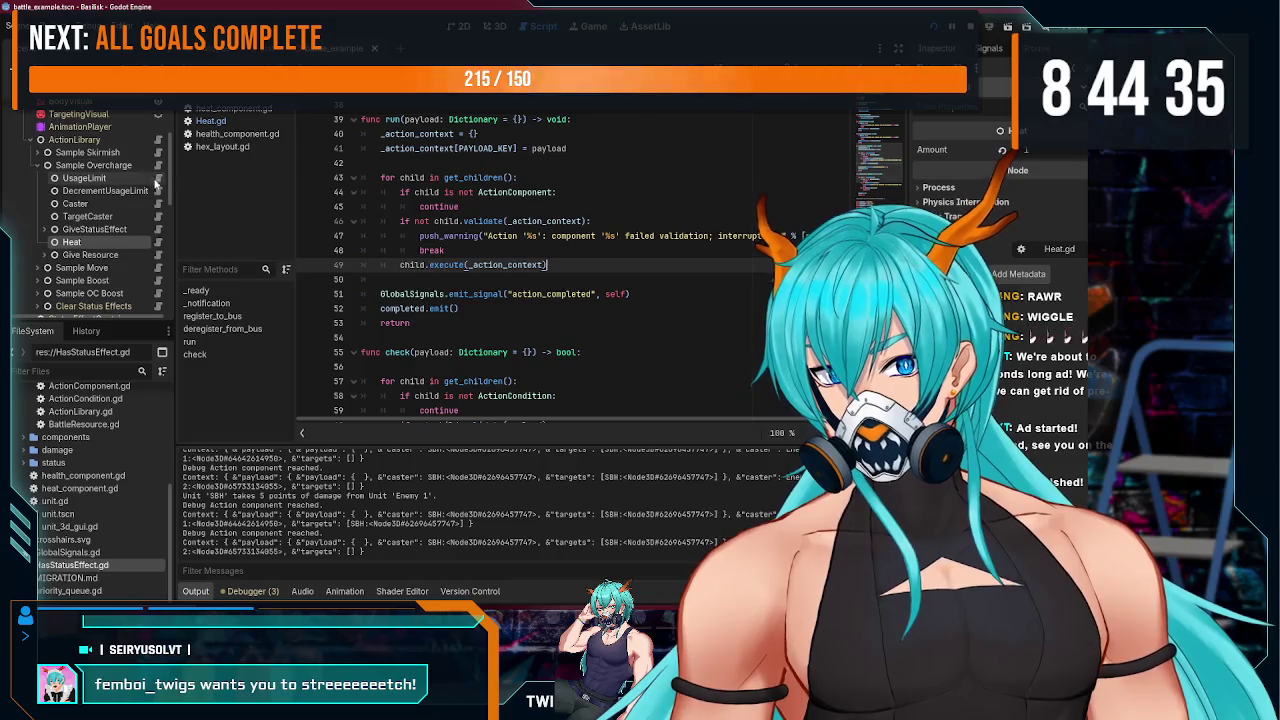
click(158, 242)
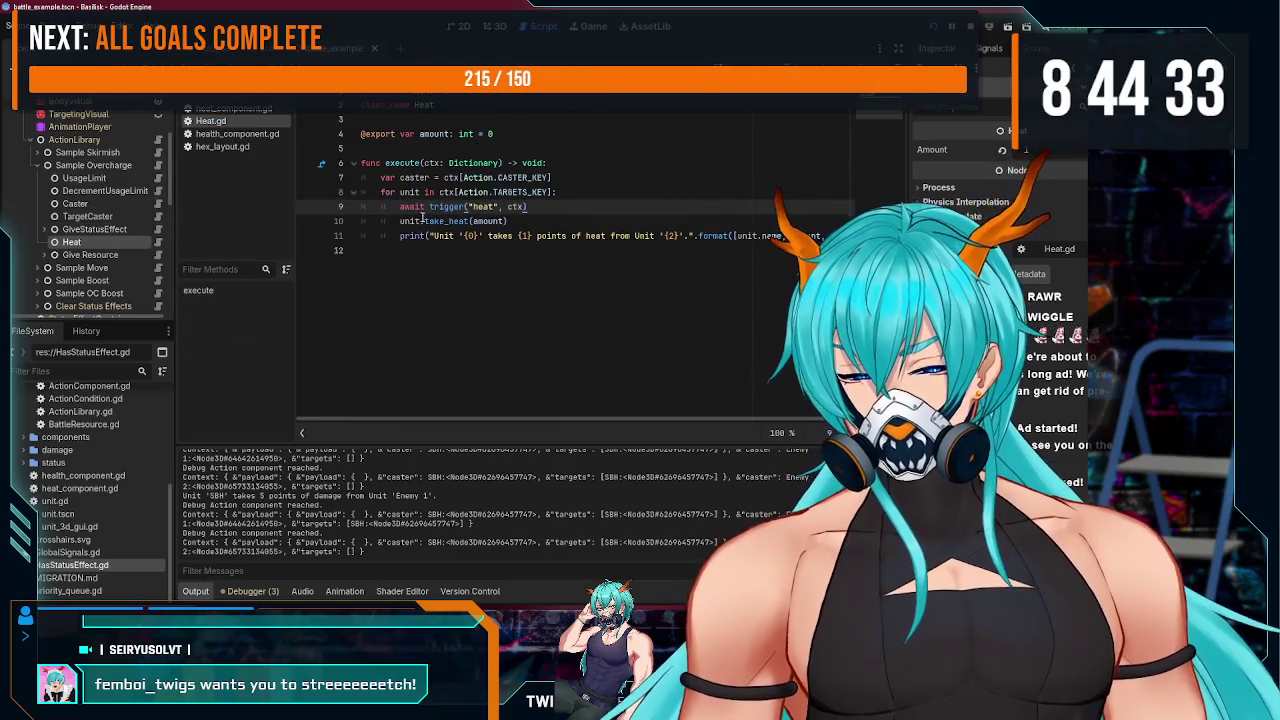
- Remove await from Heat.gd's heat trigger call on line 9, save, and reopen EventBus.gd
drag(428, 206, 407, 207)
key(BackSpace)
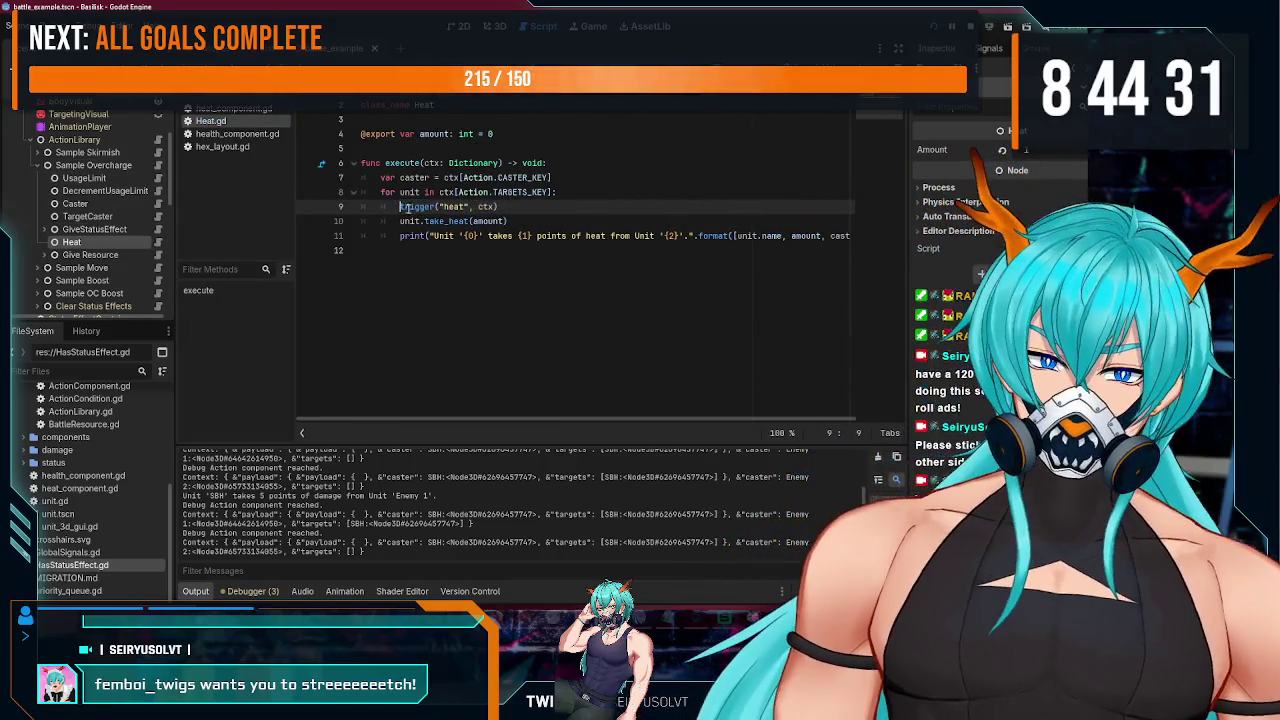
key(End)
key(ctrl+s)
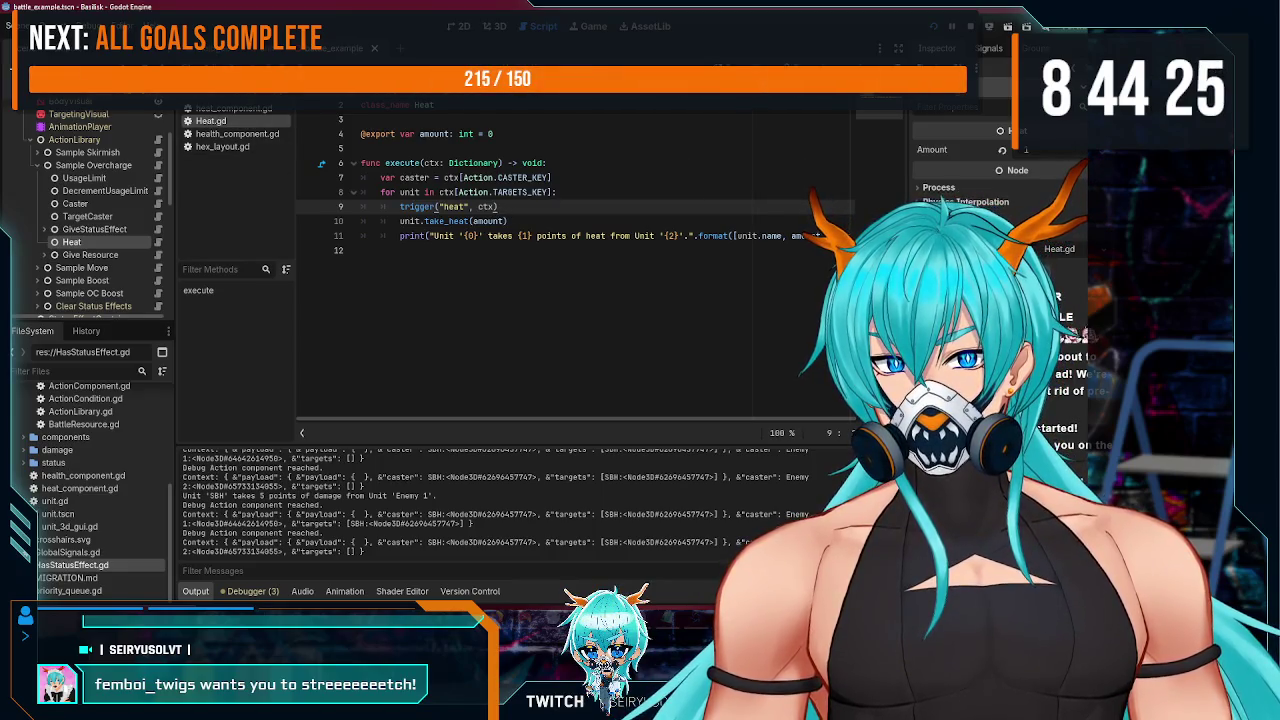
scroll(145, 138, up, 4)
click(157, 137)
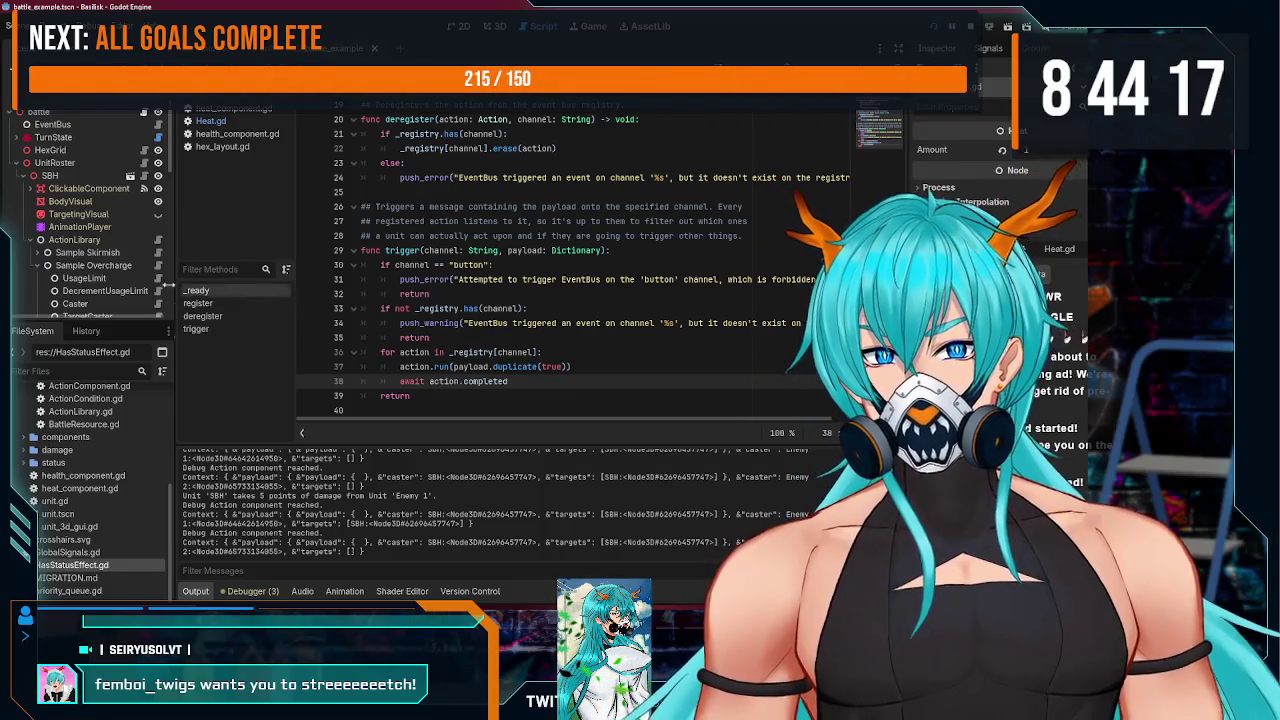
- Review the trigger code, selecting the await on action.completed on line 38
scroll(103, 284, down, 2)
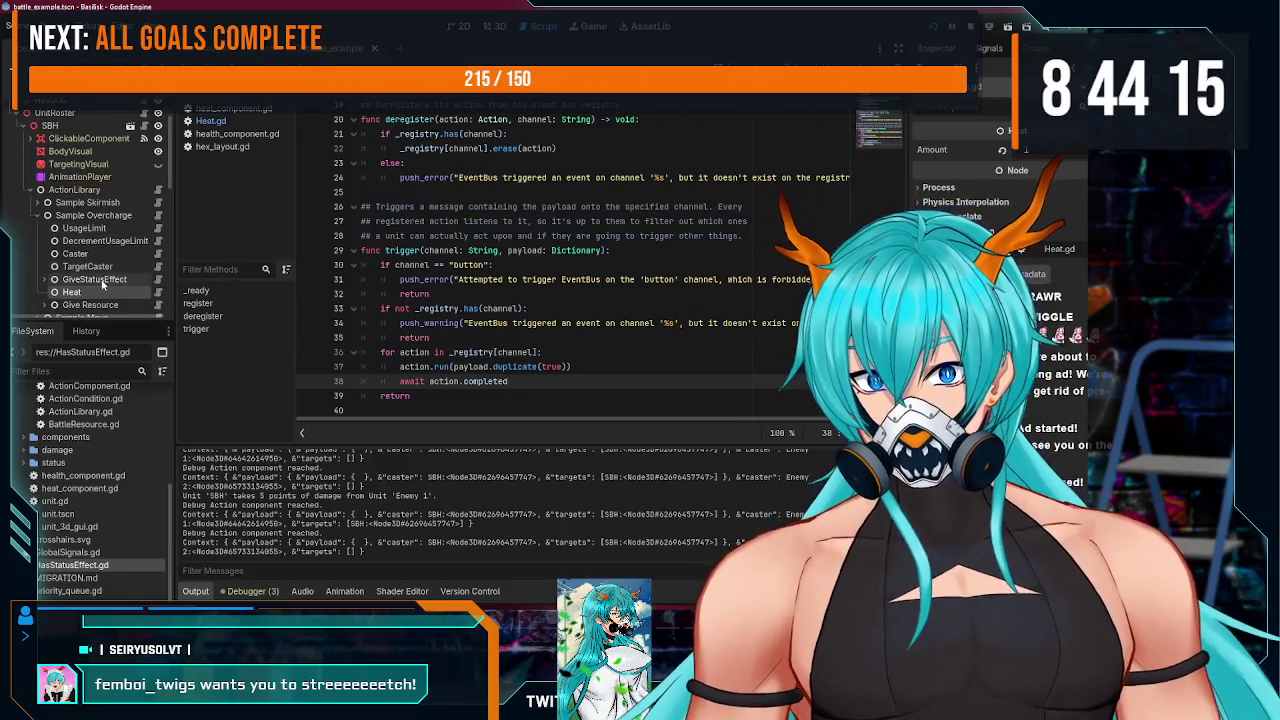
scroll(103, 284, down, 2)
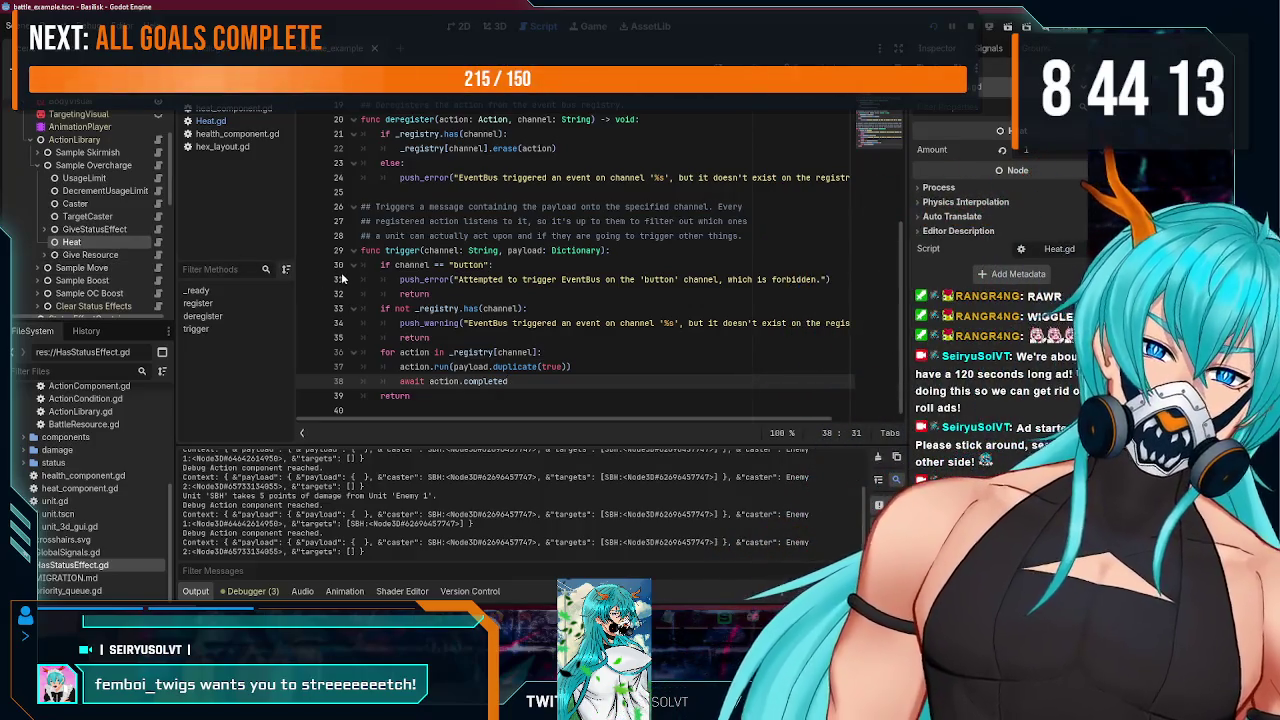
double_click(402, 250)
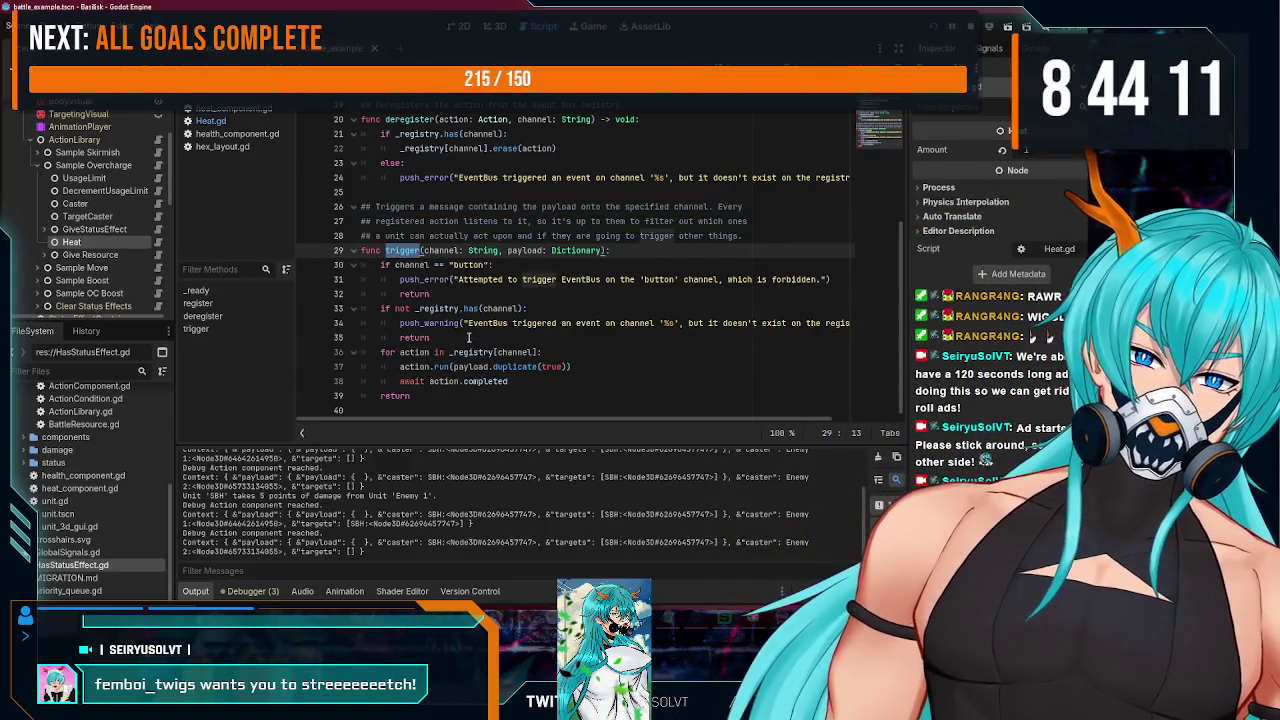
double_click(468, 265)
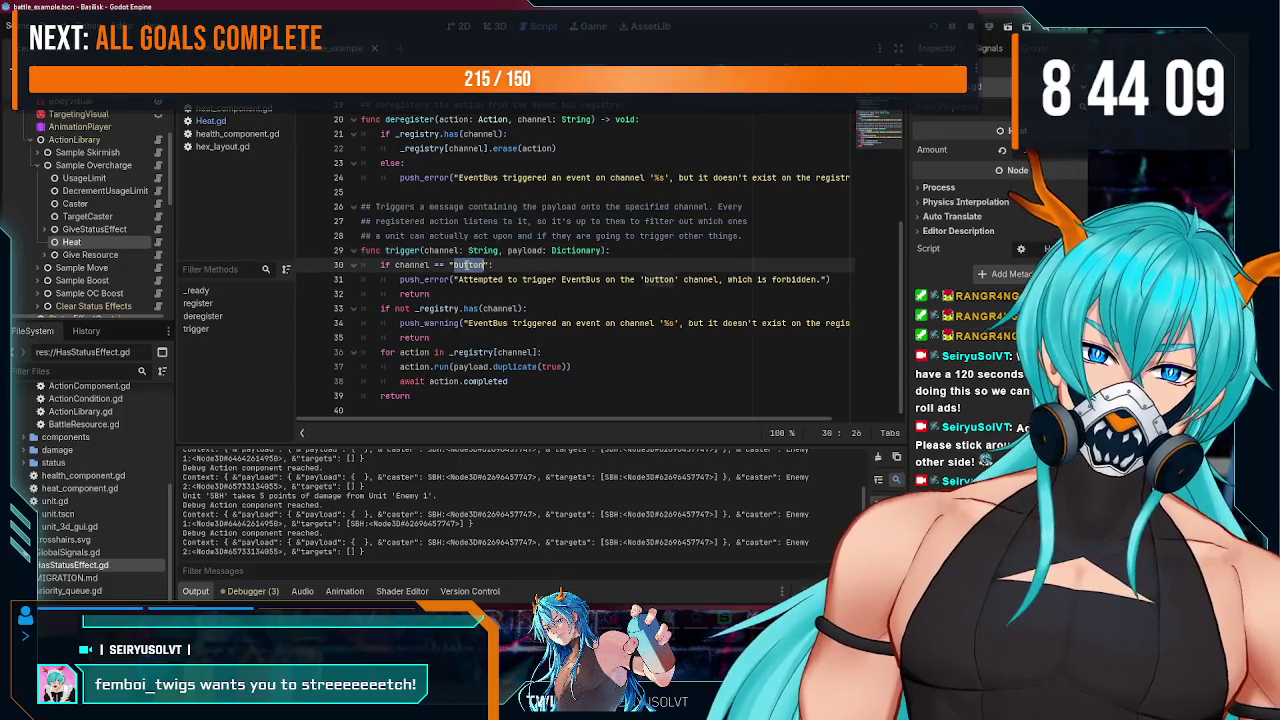
click(430, 352)
click(427, 367)
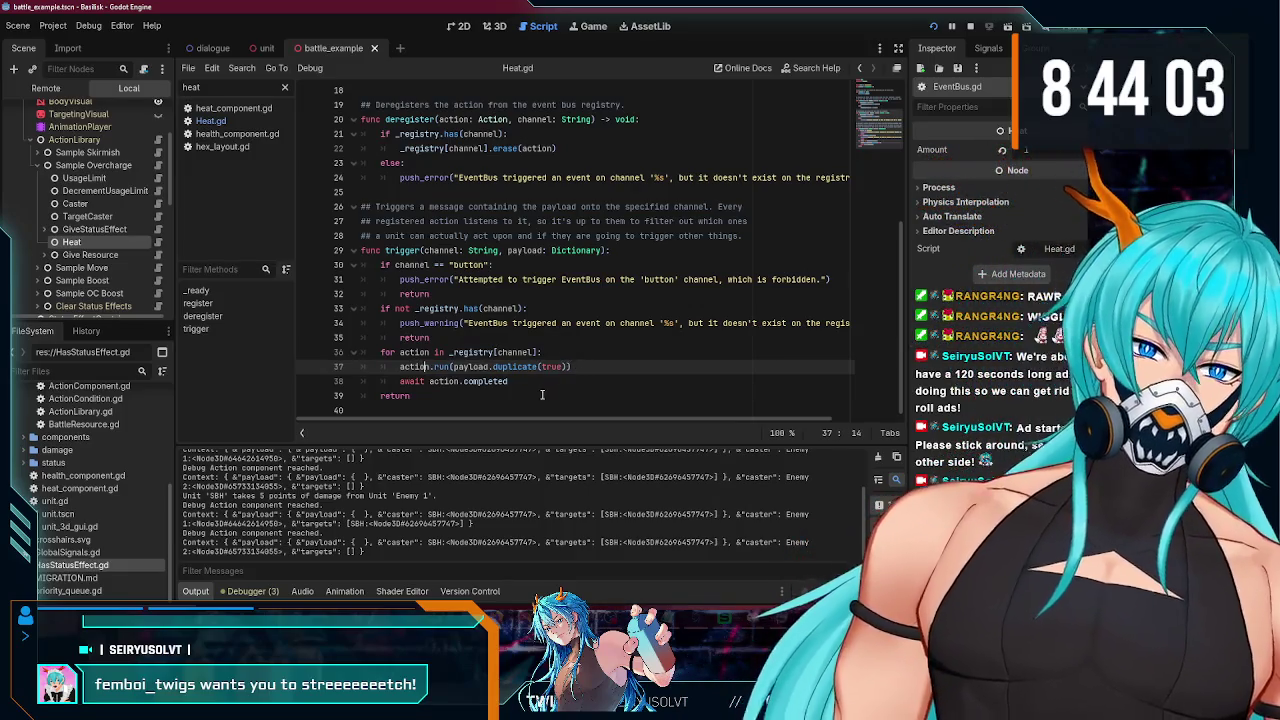
double_click(412, 381)
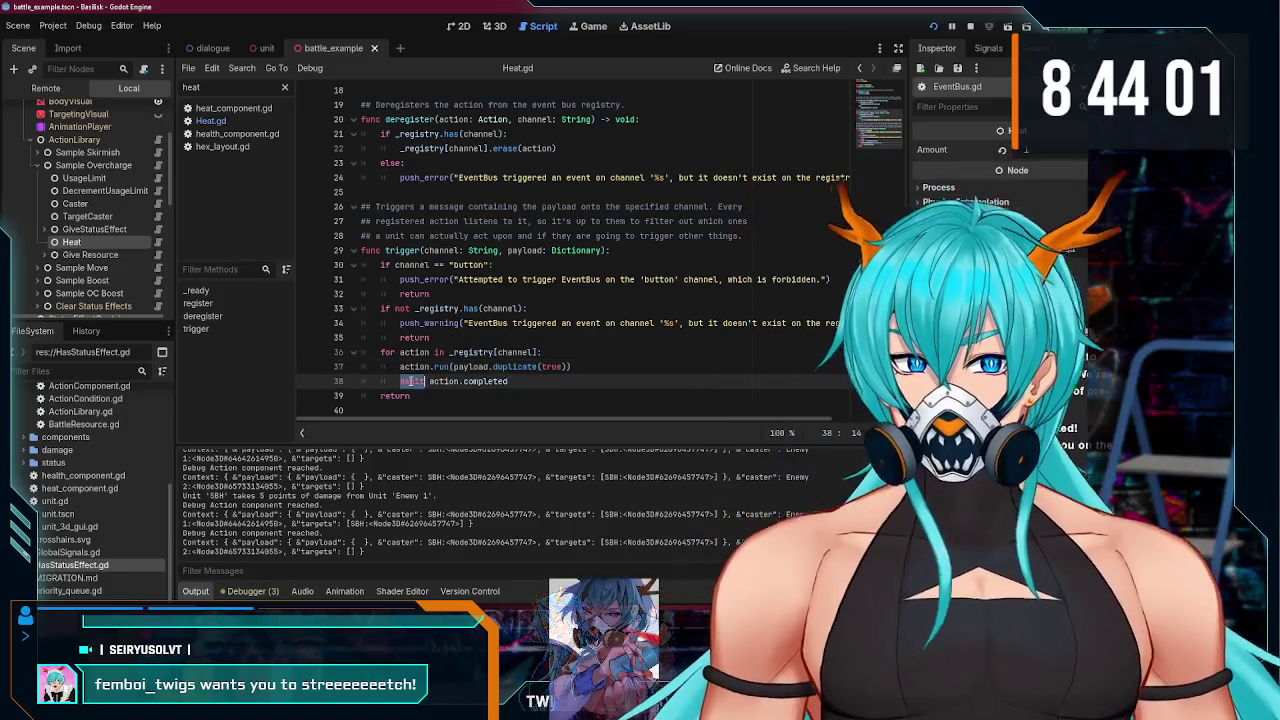
drag(524, 381, 292, 383)
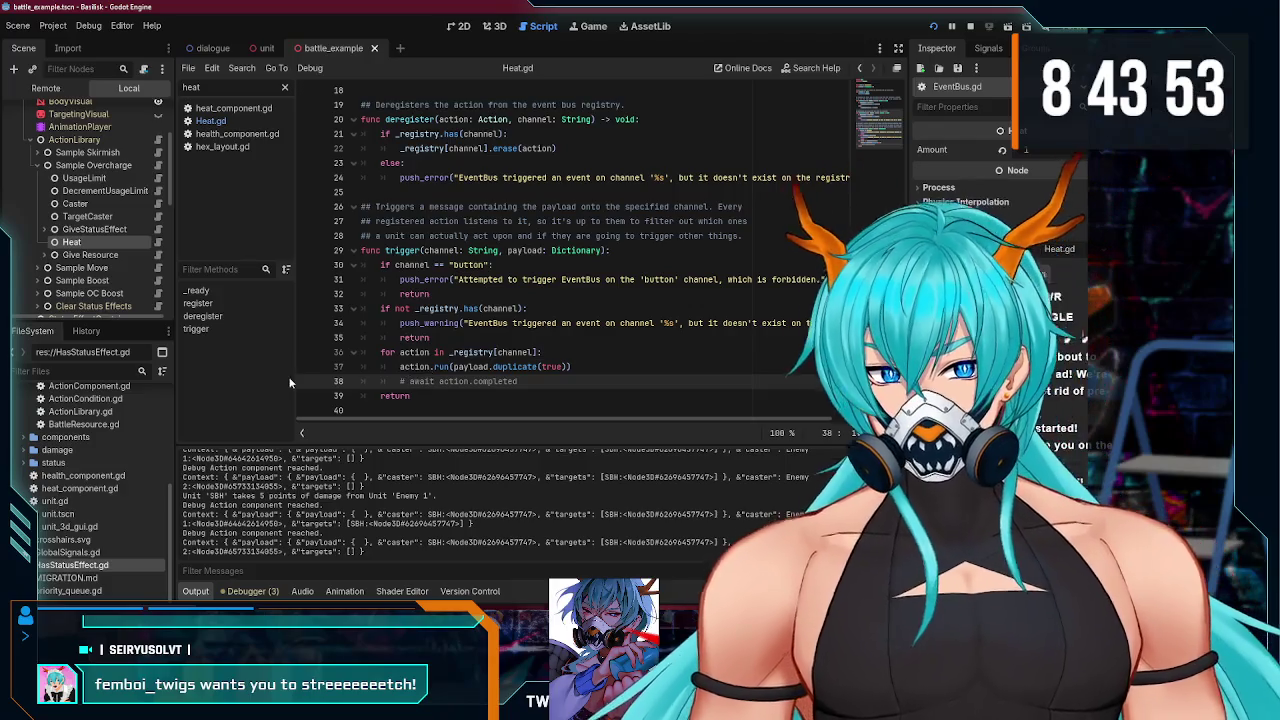
- Scroll through the script, then open and skim the battle root node's script
scroll(90, 220, up, 3)
scroll(455, 295, up, 6)
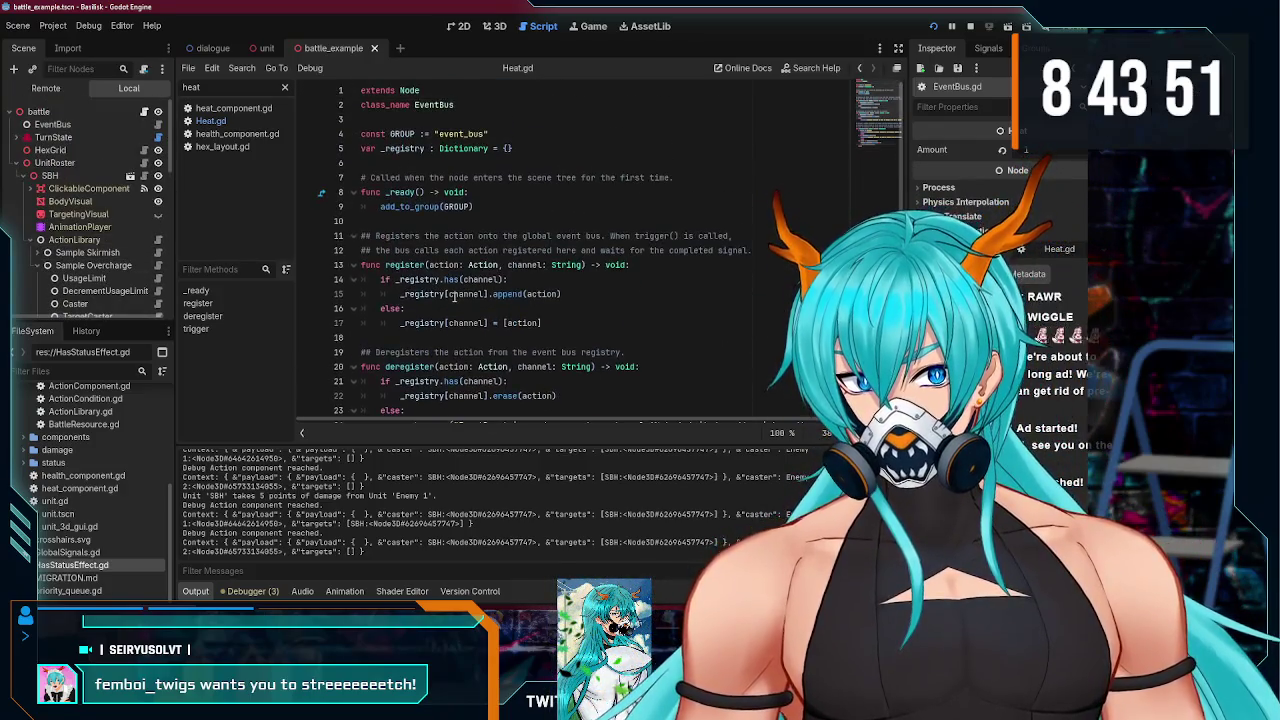
scroll(455, 295, down, 6)
scroll(100, 265, down, 5)
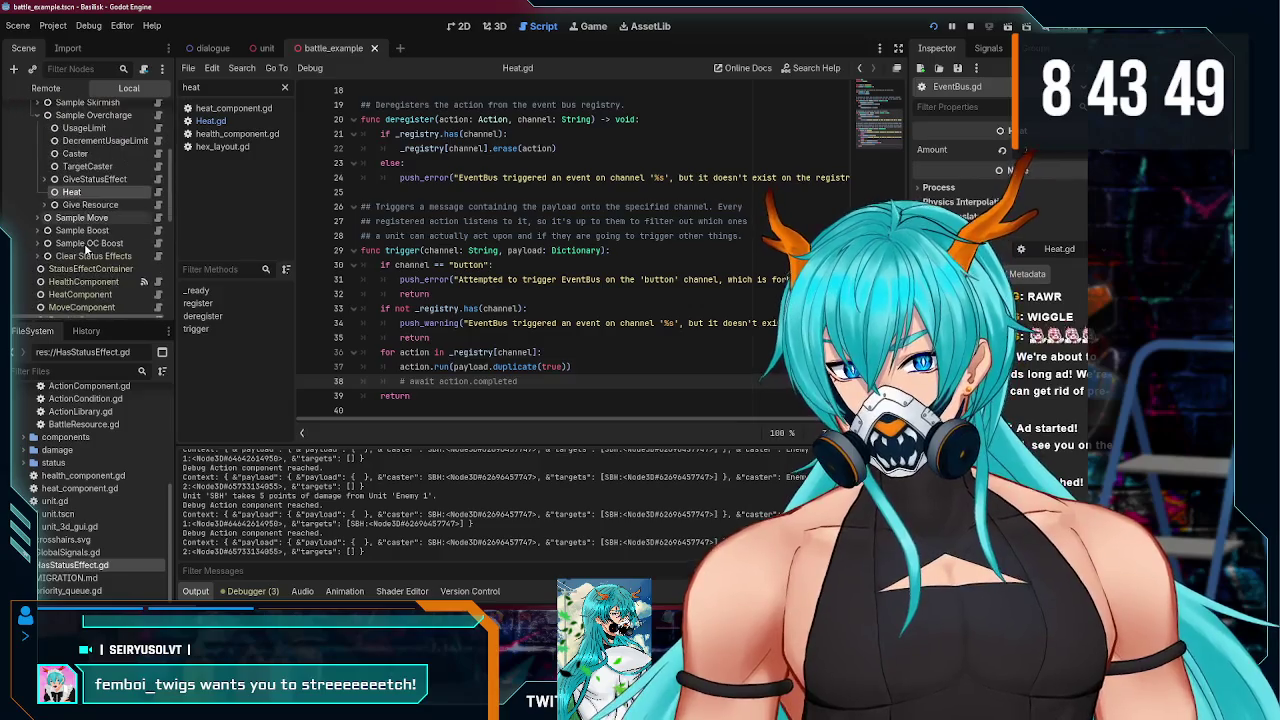
scroll(108, 255, up, 5)
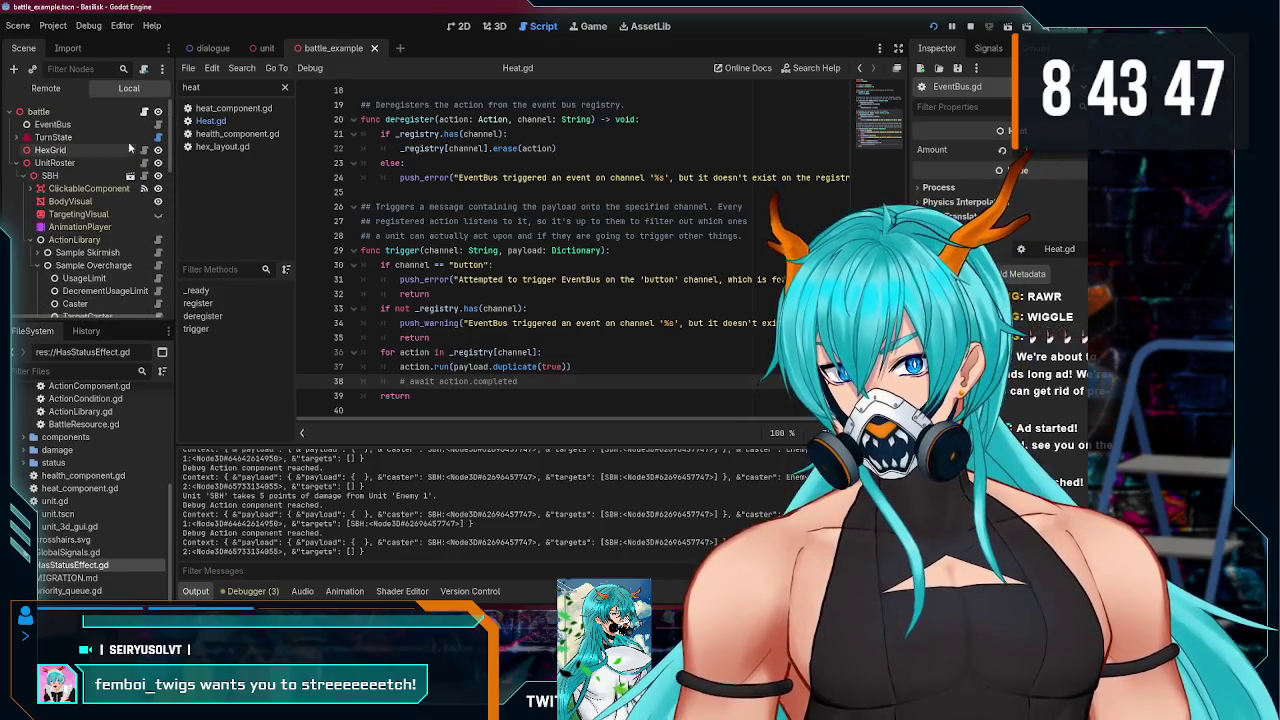
click(144, 111)
scroll(65, 203, down, 5)
scroll(65, 203, down, 5)
- Open unit_gui.gd from the UnitGUI node, skim its refresh code, and run the project
click(143, 209)
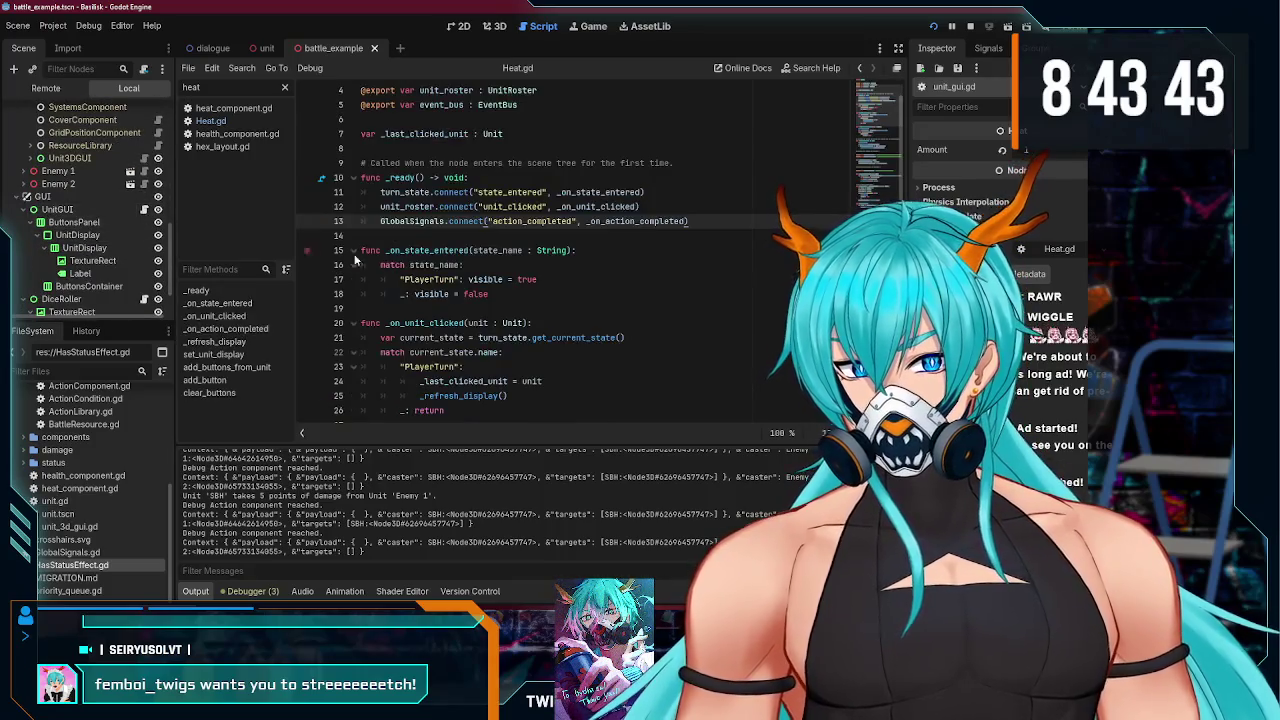
scroll(514, 296, down, 2)
drag(866, 140, 862, 90)
click(934, 27)
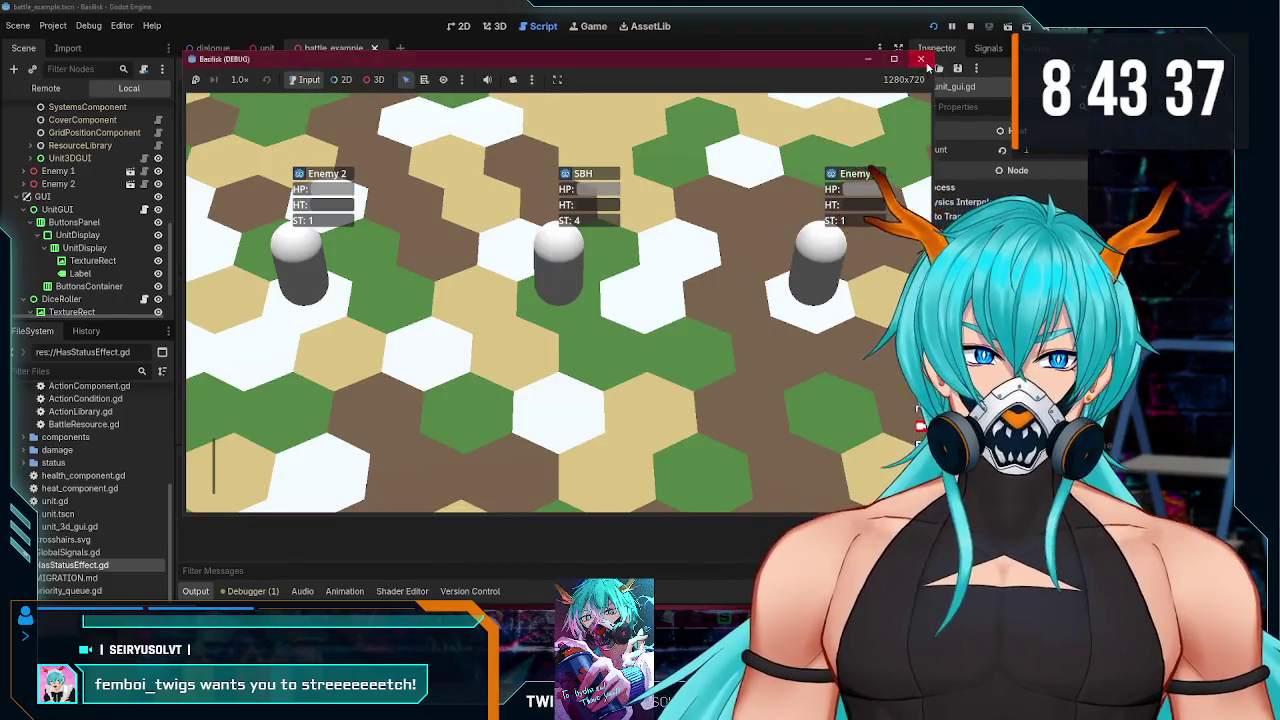
- Relaunch the game, Boost SBH to a right-hand tile, then Move it to another tile
click(921, 59)
click(934, 27)
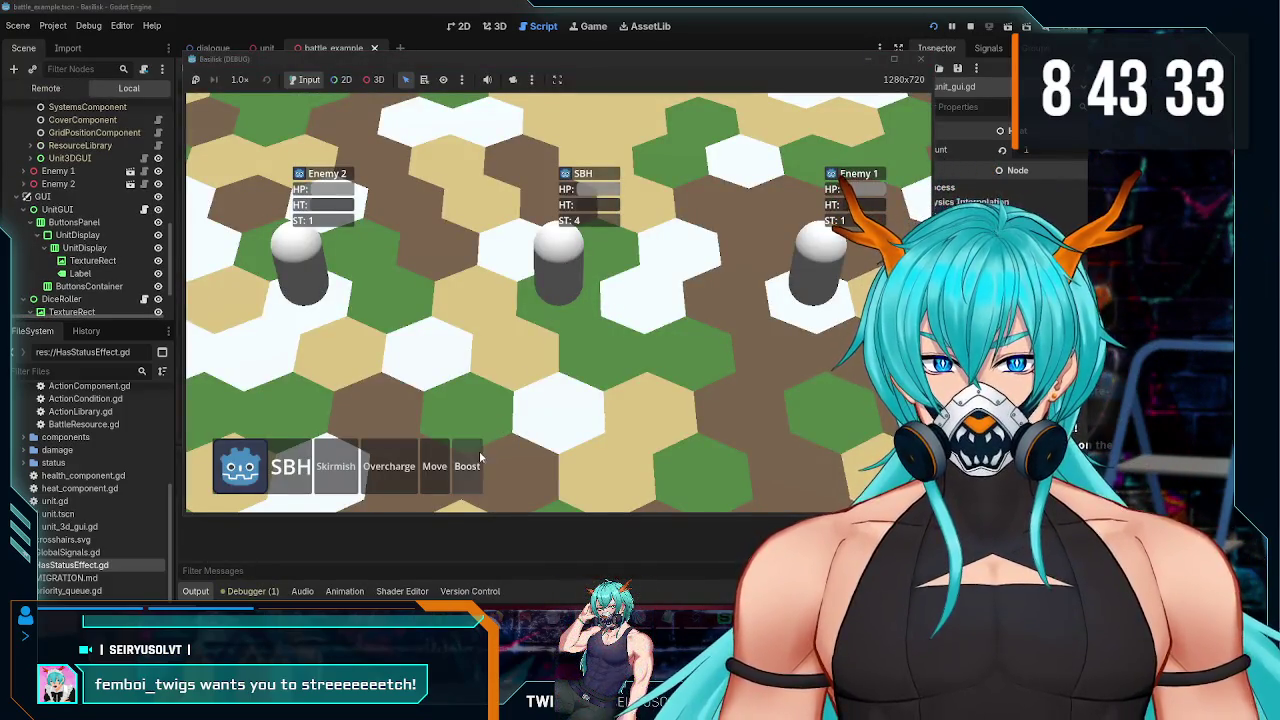
click(470, 467)
click(723, 294)
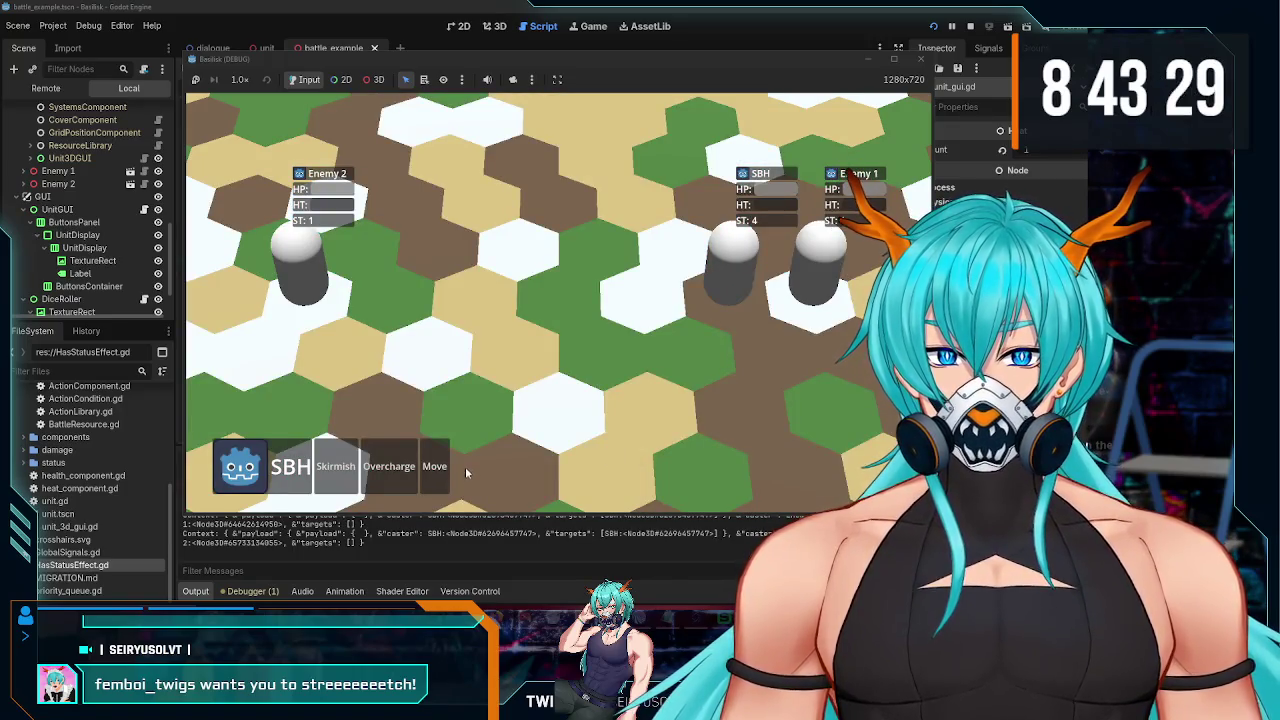
click(432, 468)
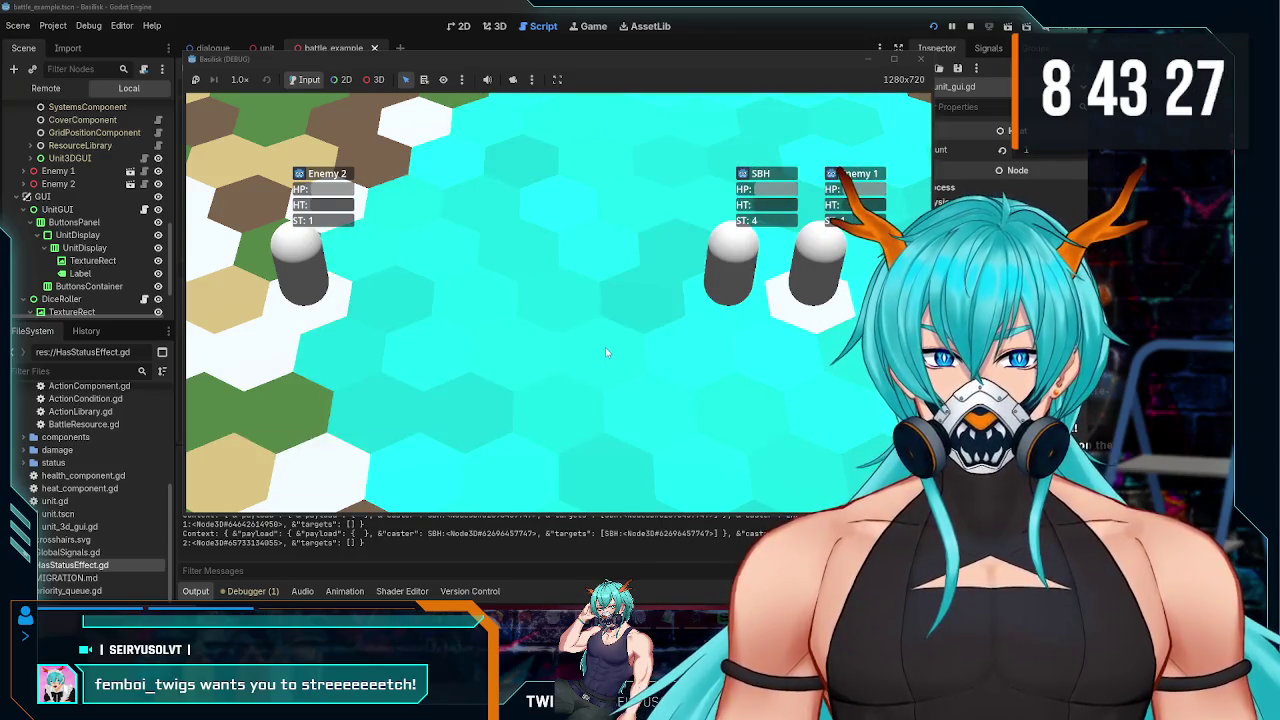
click(605, 347)
- Check the output log showing SBH taking 5 damage from Enemy 1, then stop the game
click(356, 572)
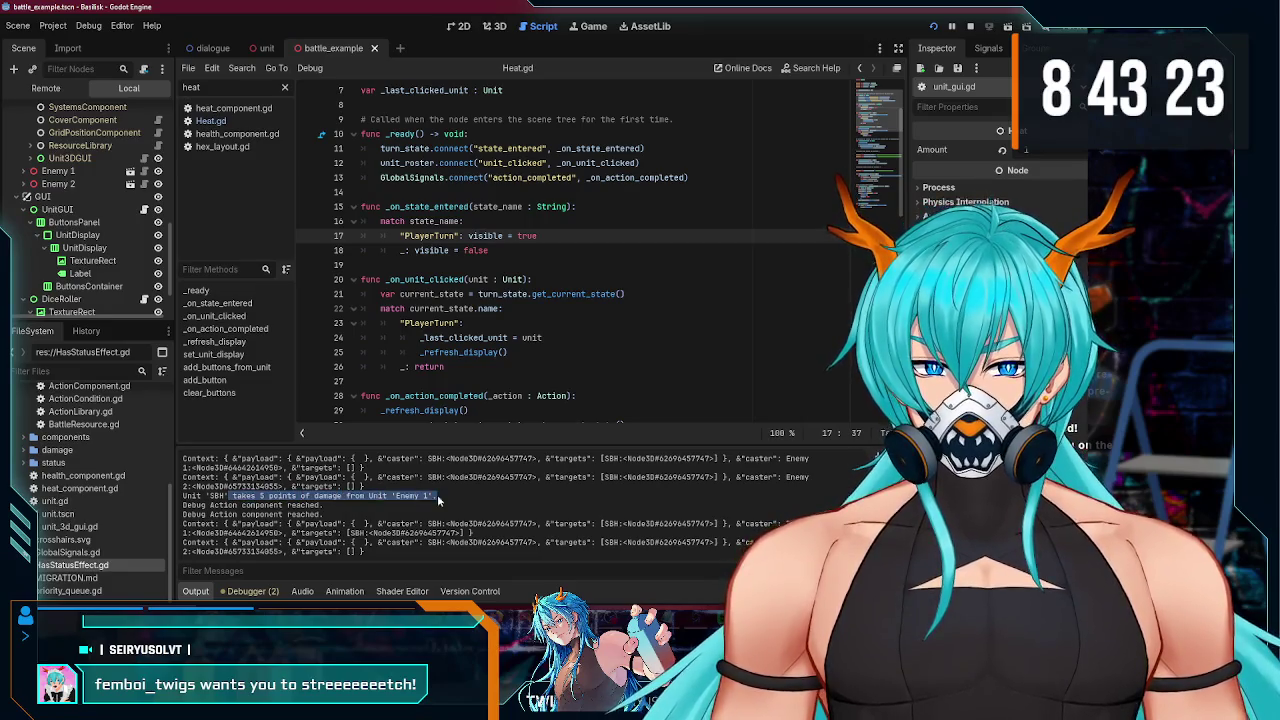
key(alt+Tab)
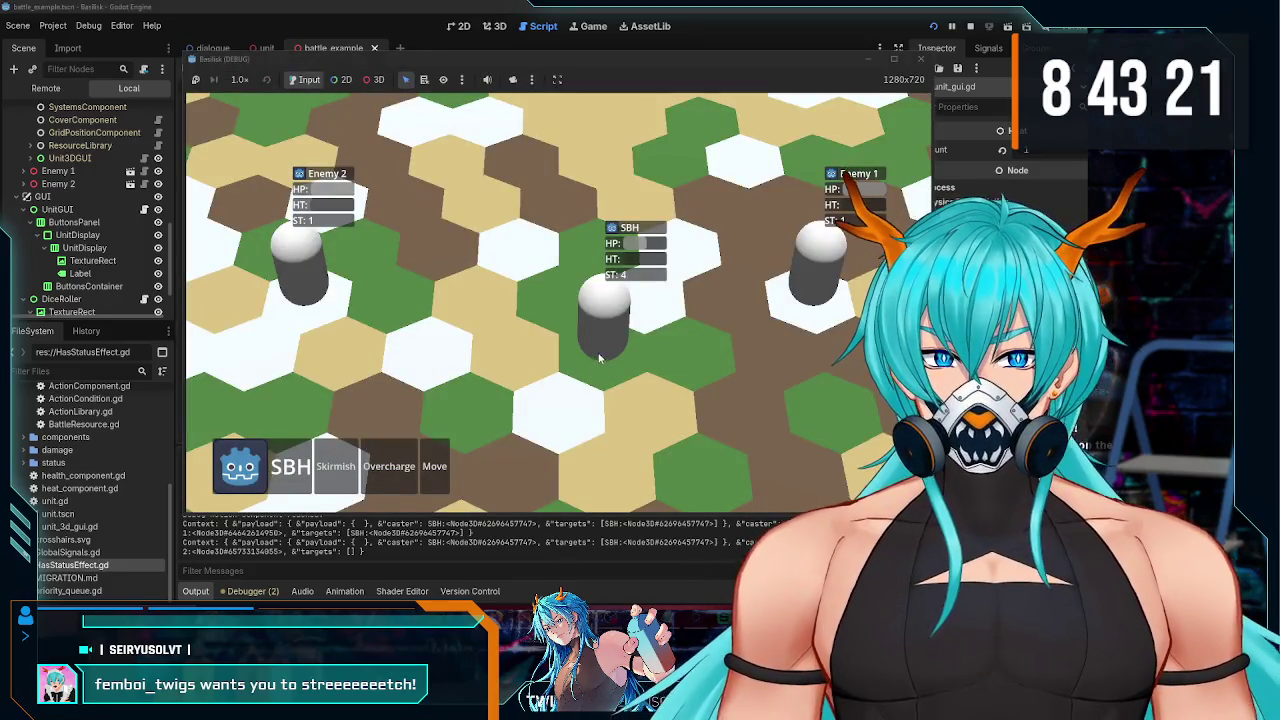
click(922, 62)
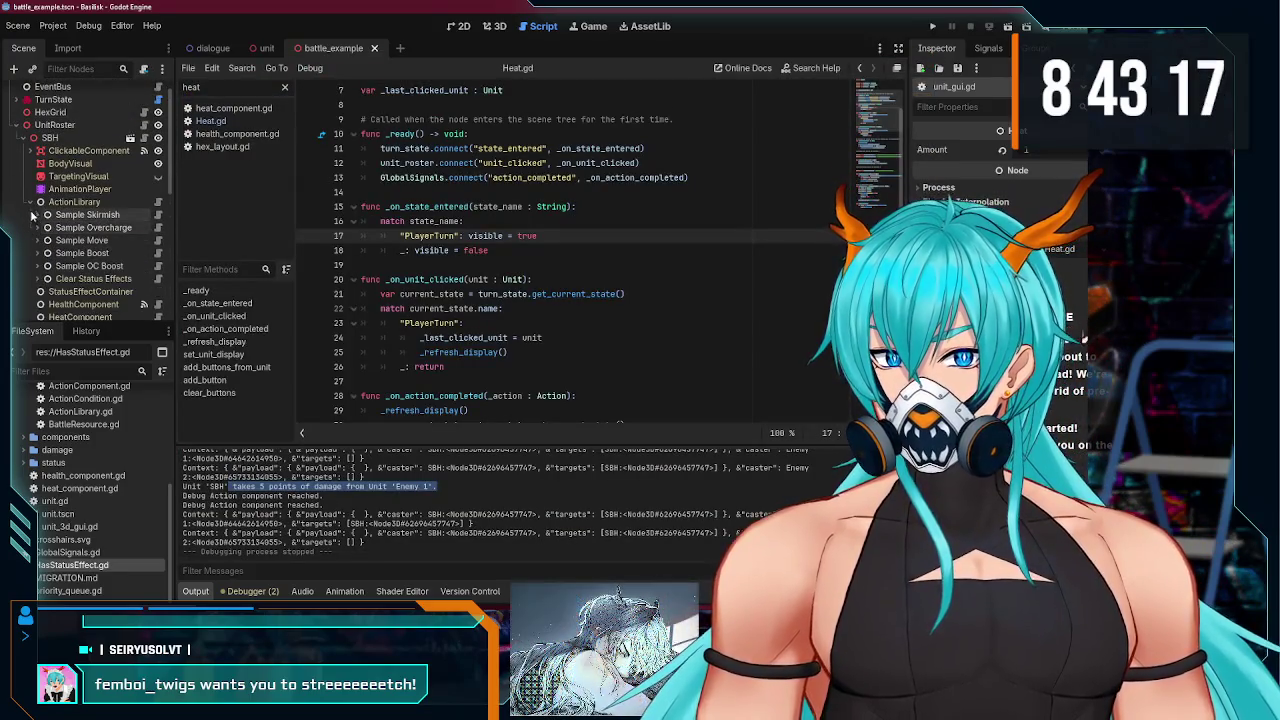
- Collapse SBH's ActionLibrary and expand Enemy 1's nodes in the Scene tree
click(36, 203)
scroll(38, 215, down, 5)
scroll(40, 225, up, 4)
scroll(54, 230, up, 1)
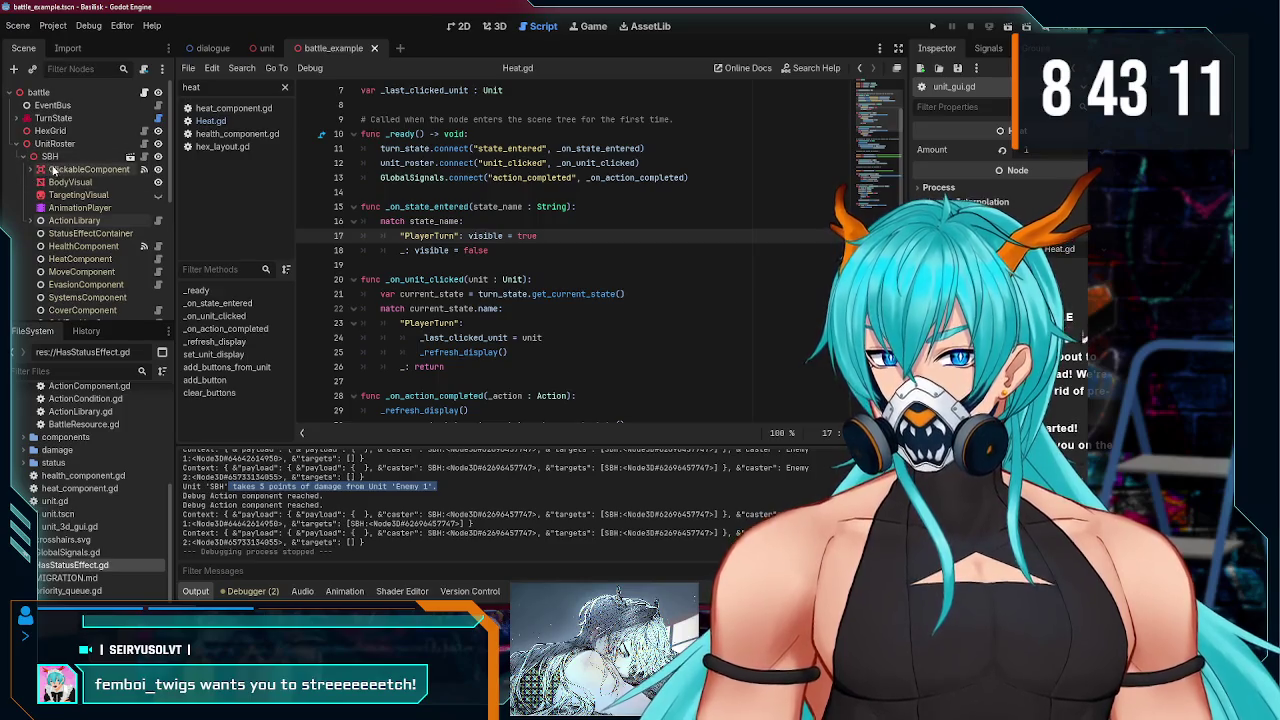
scroll(84, 203, down, 3)
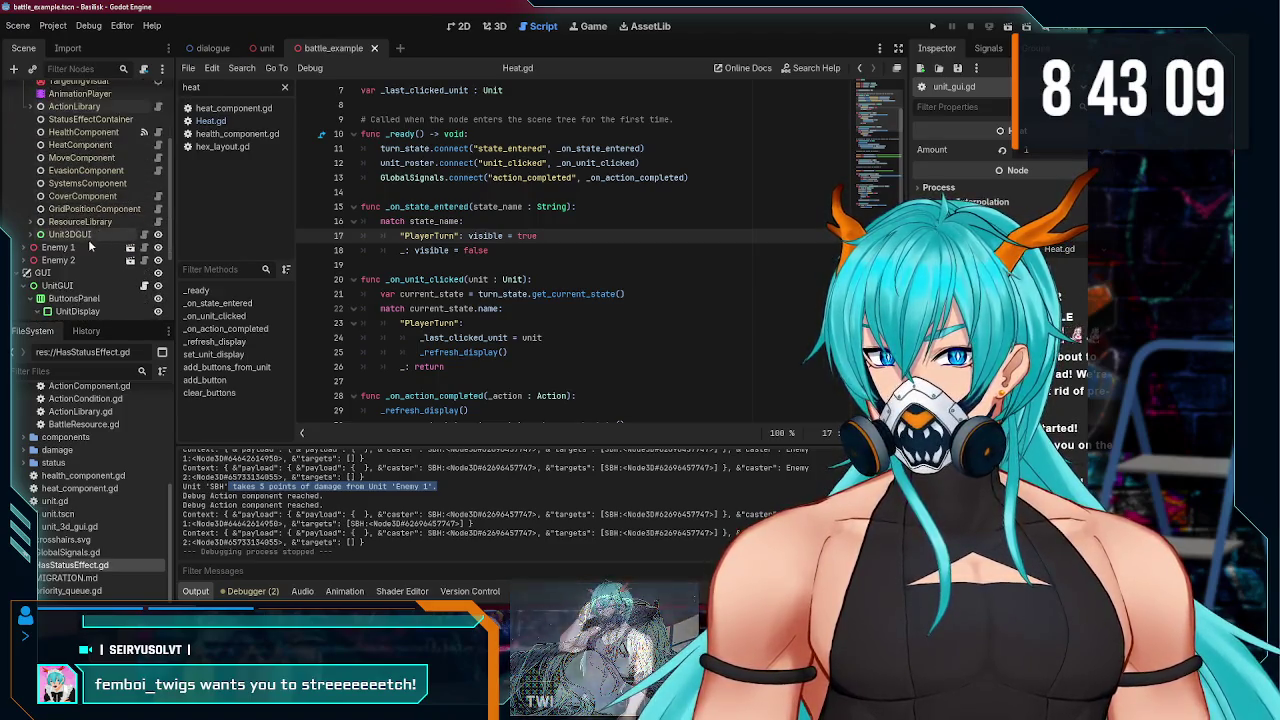
scroll(40, 225, down, 3)
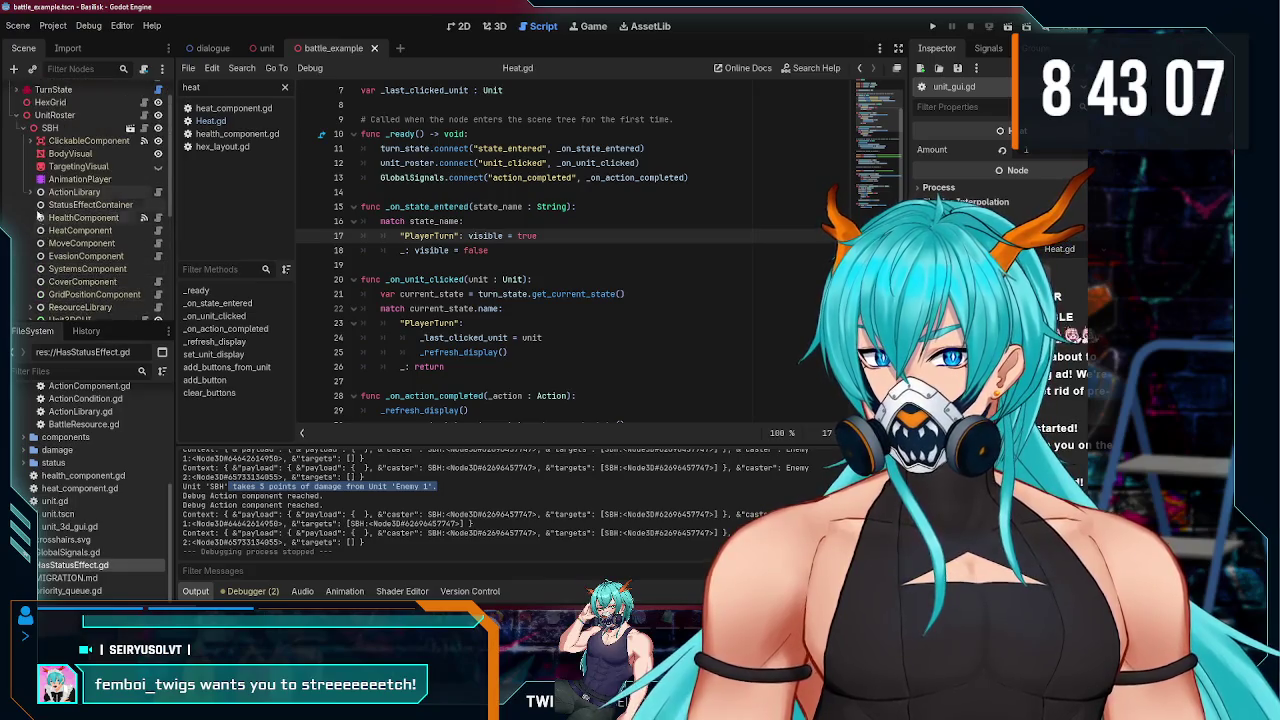
click(24, 161)
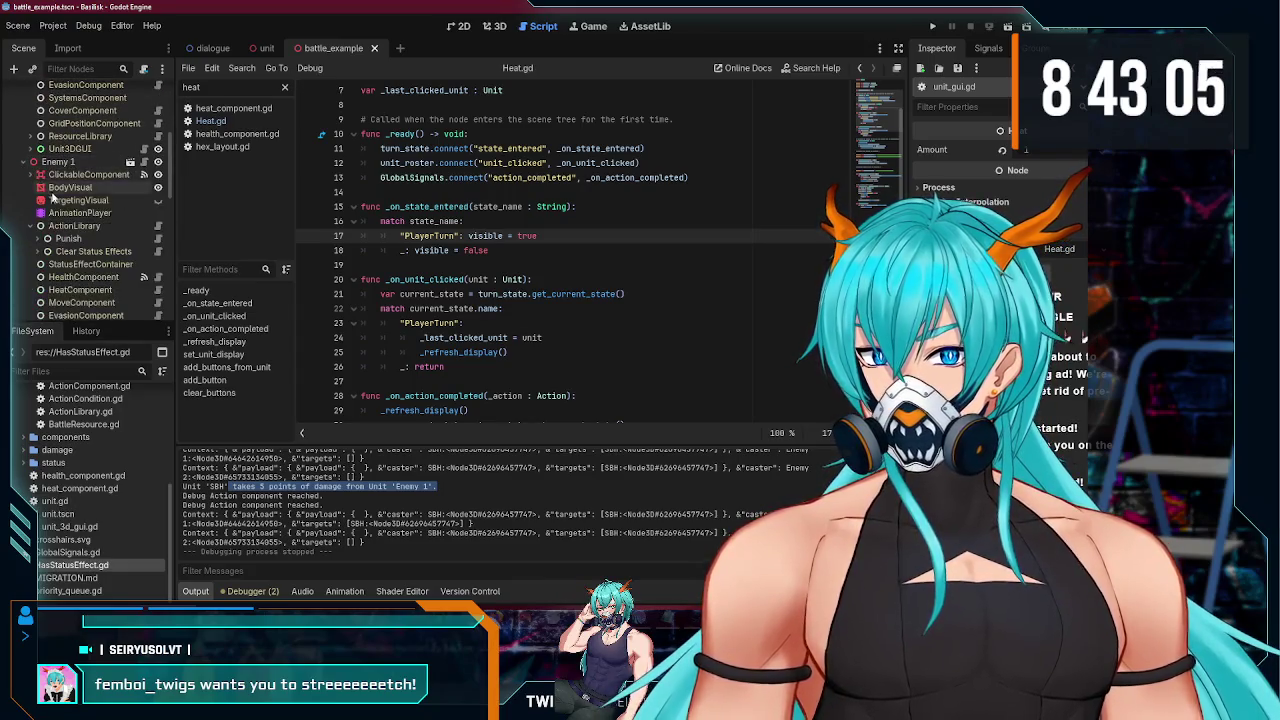
- Open Debug.gd under Enemy 1's Punish action, set the timer to 2.0, and run
scroll(30, 180, down, 2)
click(60, 181)
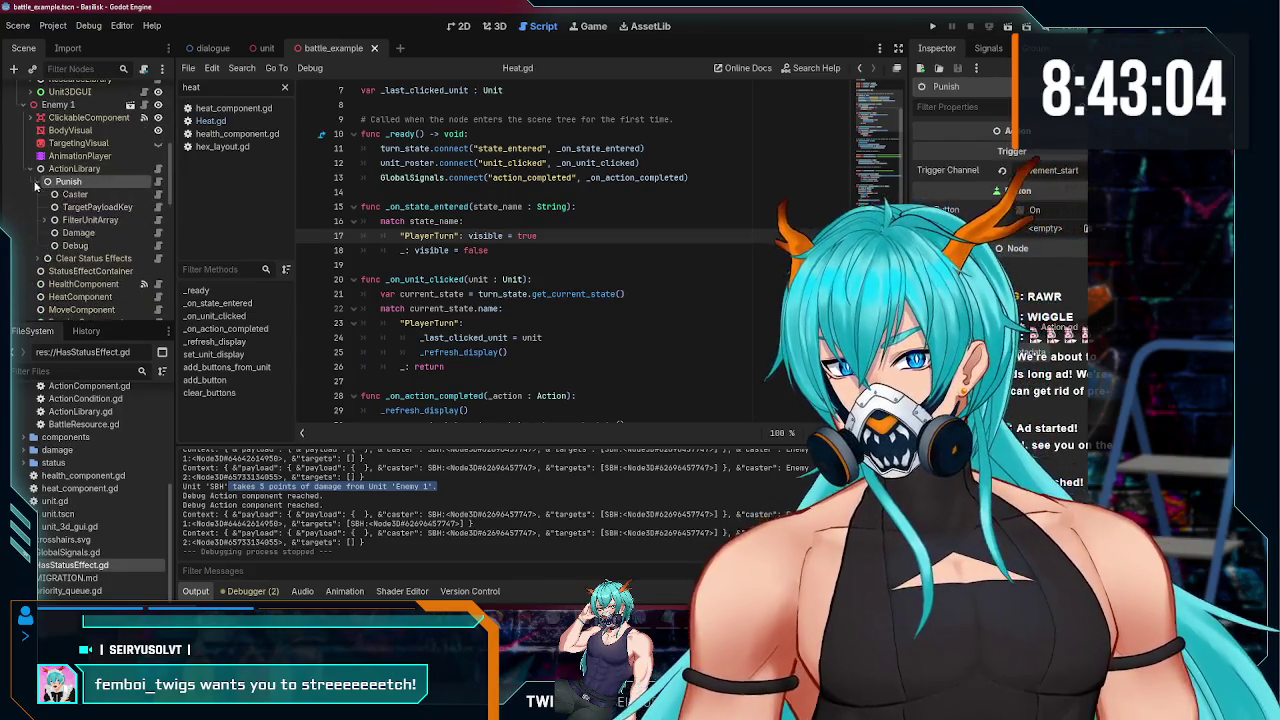
click(100, 245)
click(157, 246)
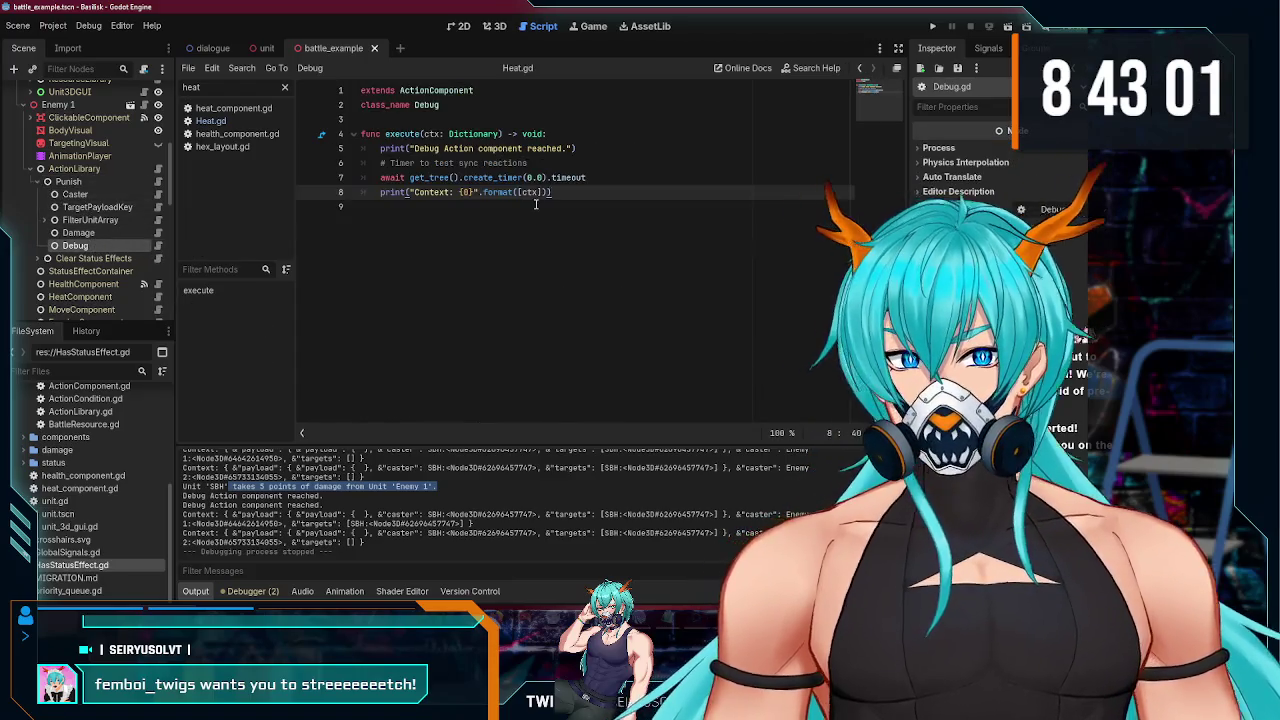
click(530, 177)
text(2)
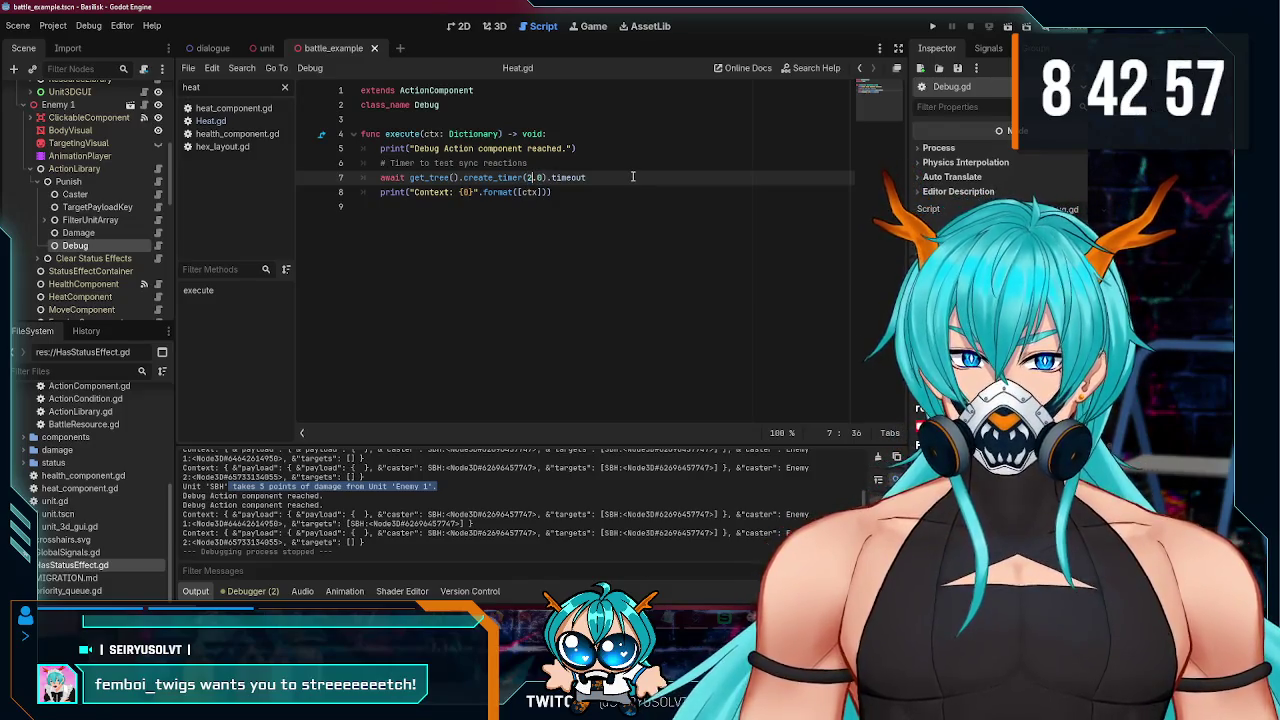
key(F5)
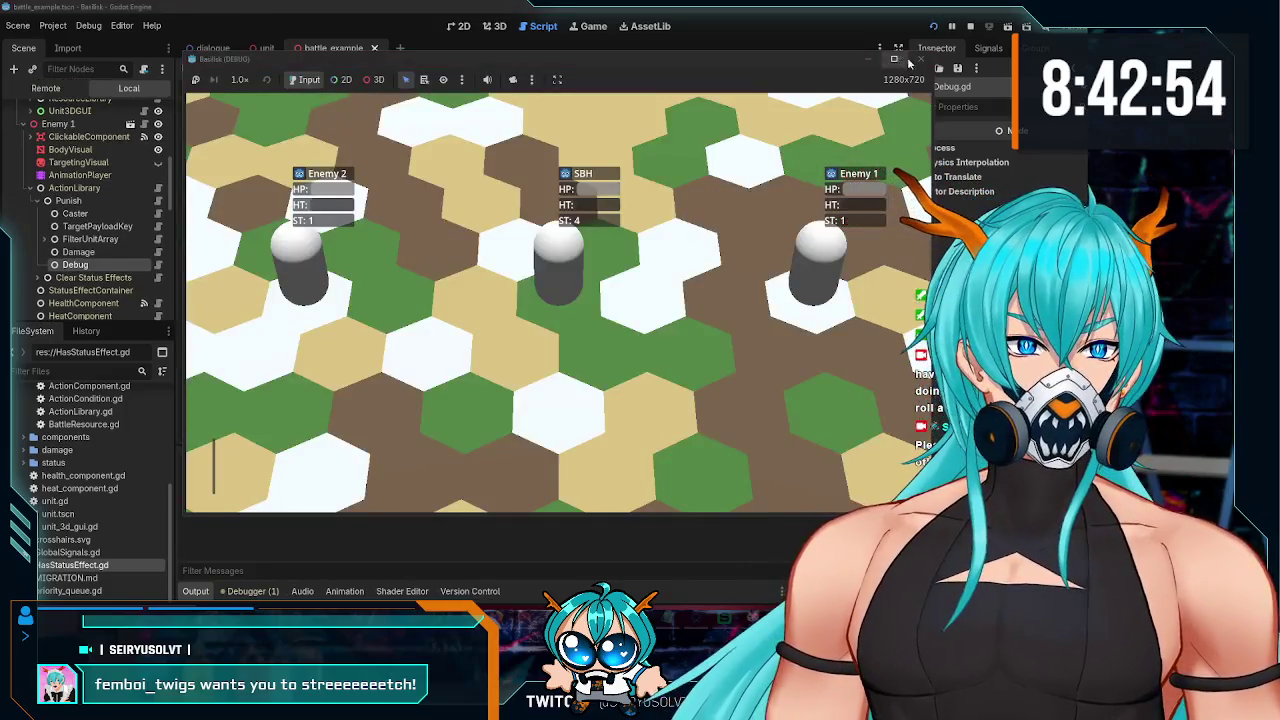
- Relaunch the game and move SBH next to Enemy 1 to trigger its Punish reaction
click(920, 59)
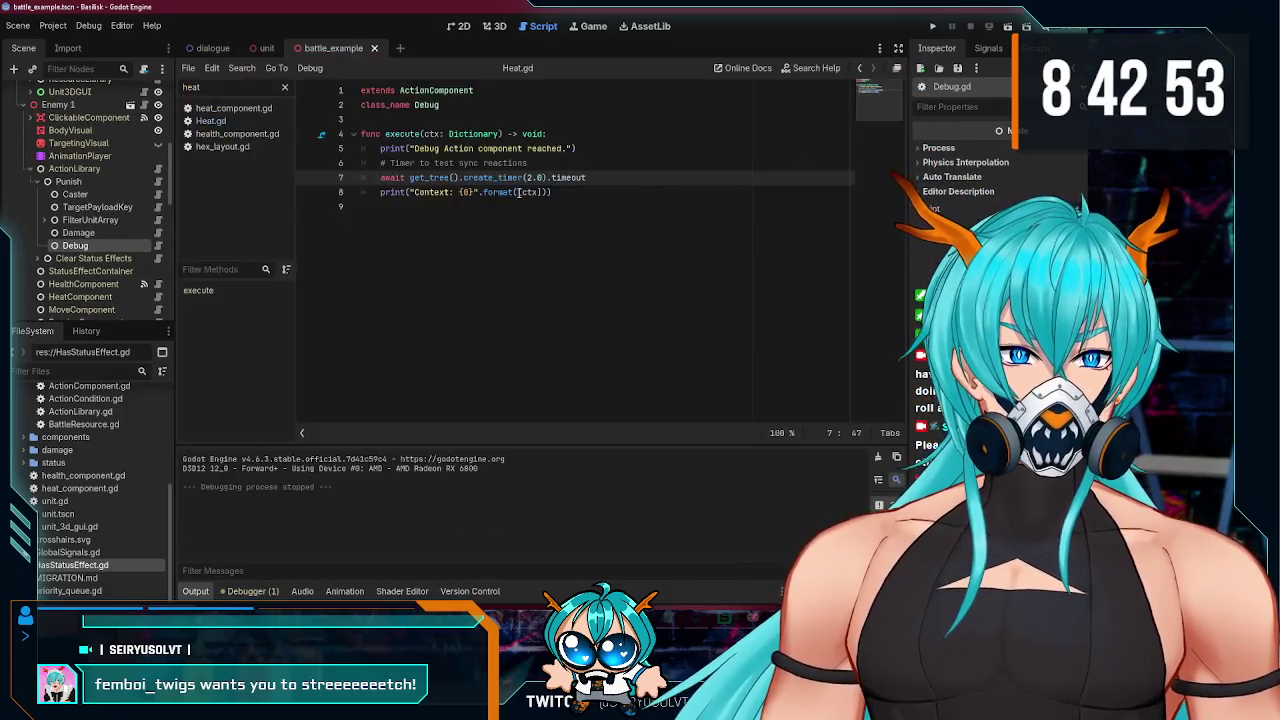
click(131, 181)
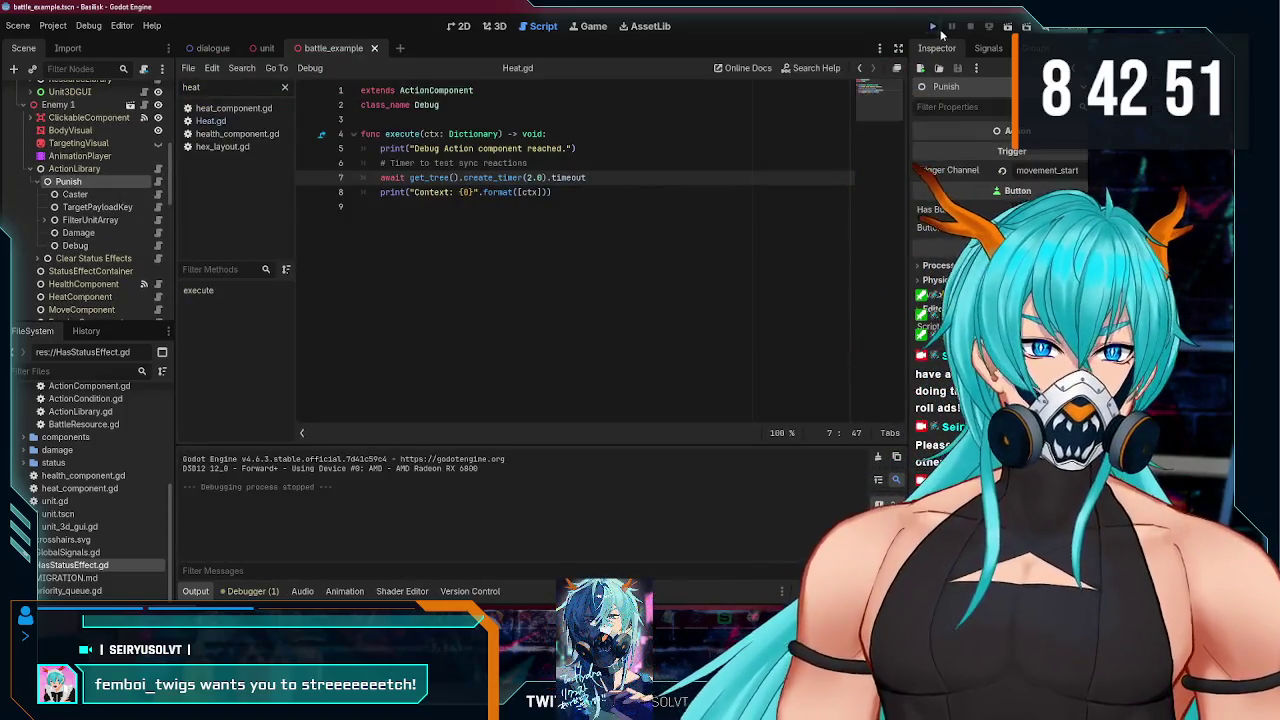
key(F5)
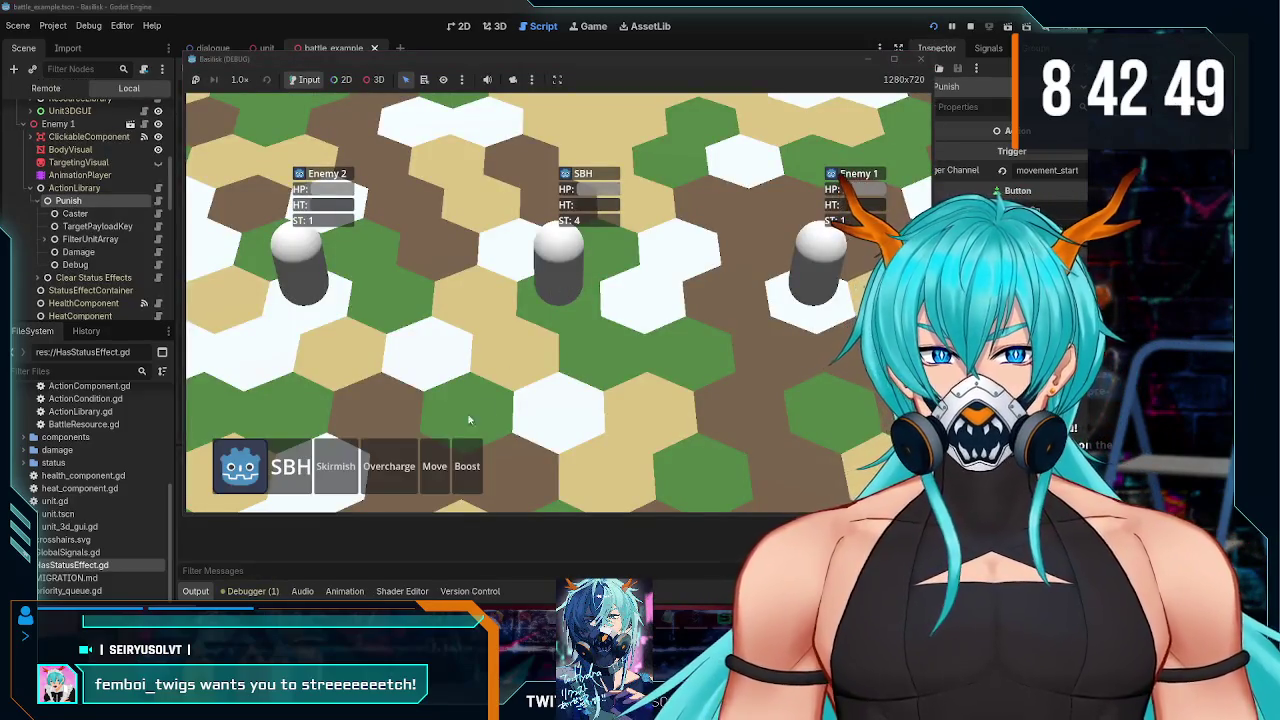
click(428, 466)
click(723, 306)
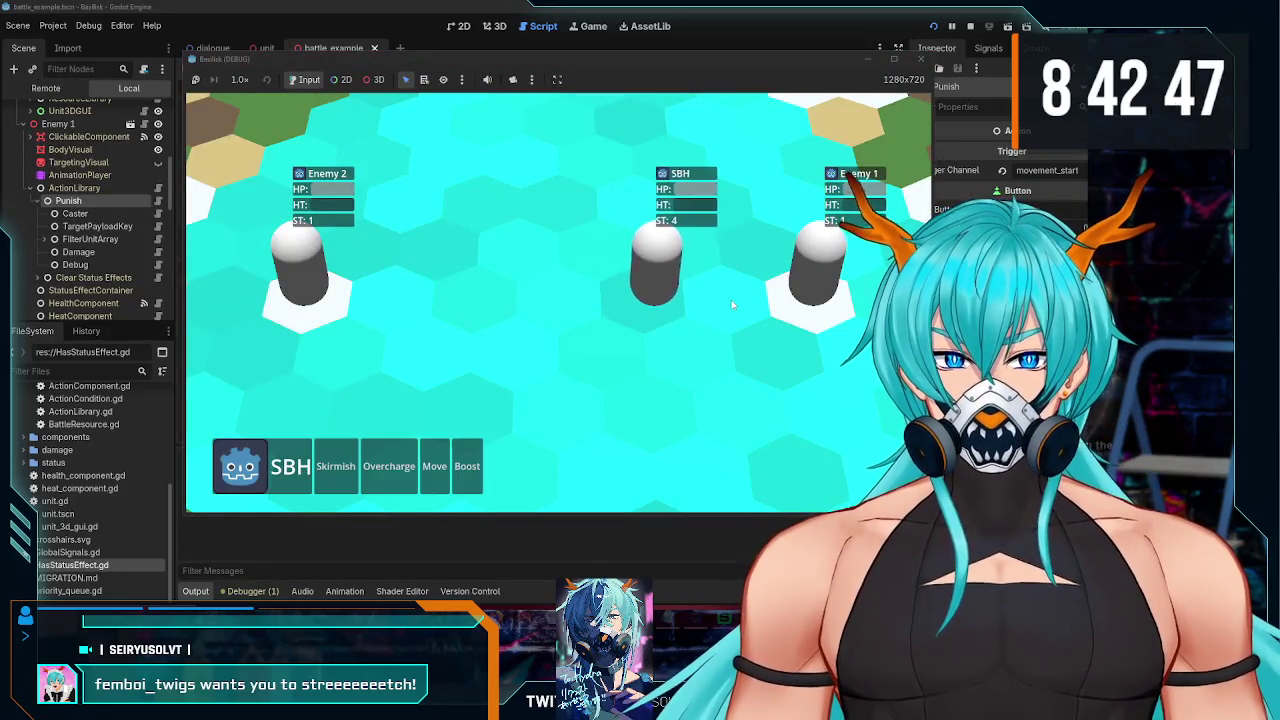
- Move SBH back toward the centre and further left, then close the game window
click(434, 466)
click(613, 308)
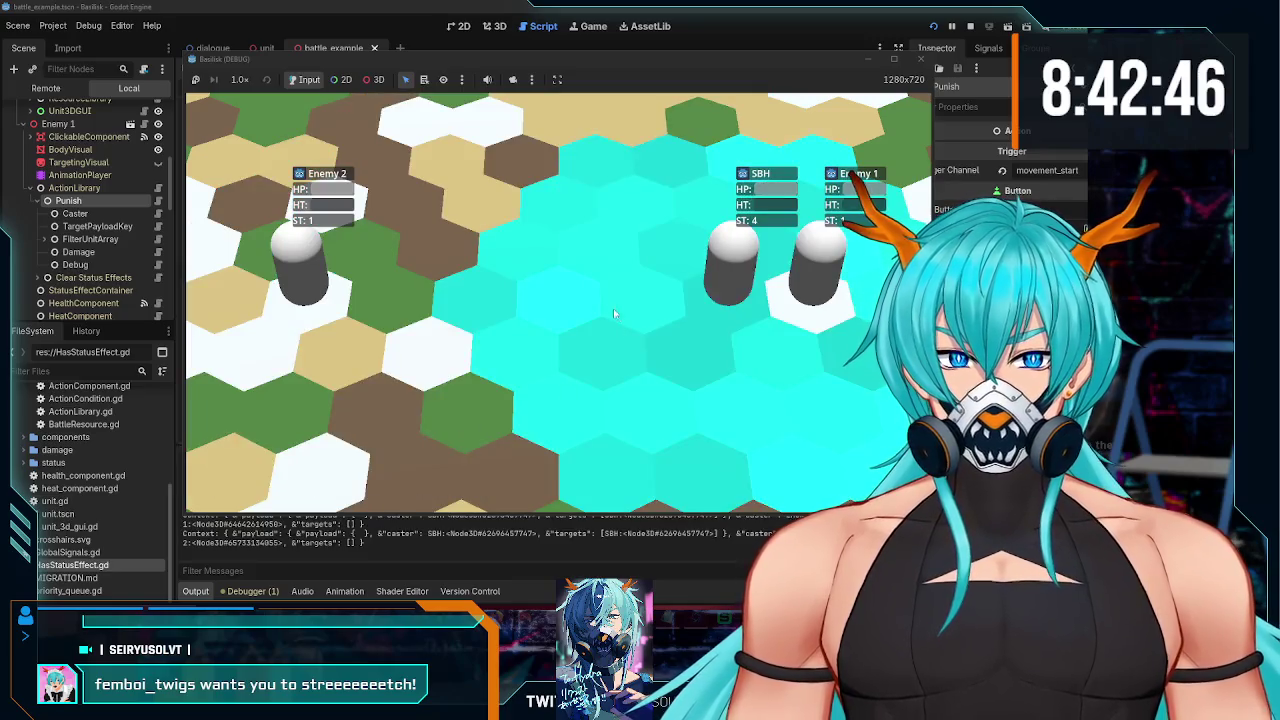
click(539, 305)
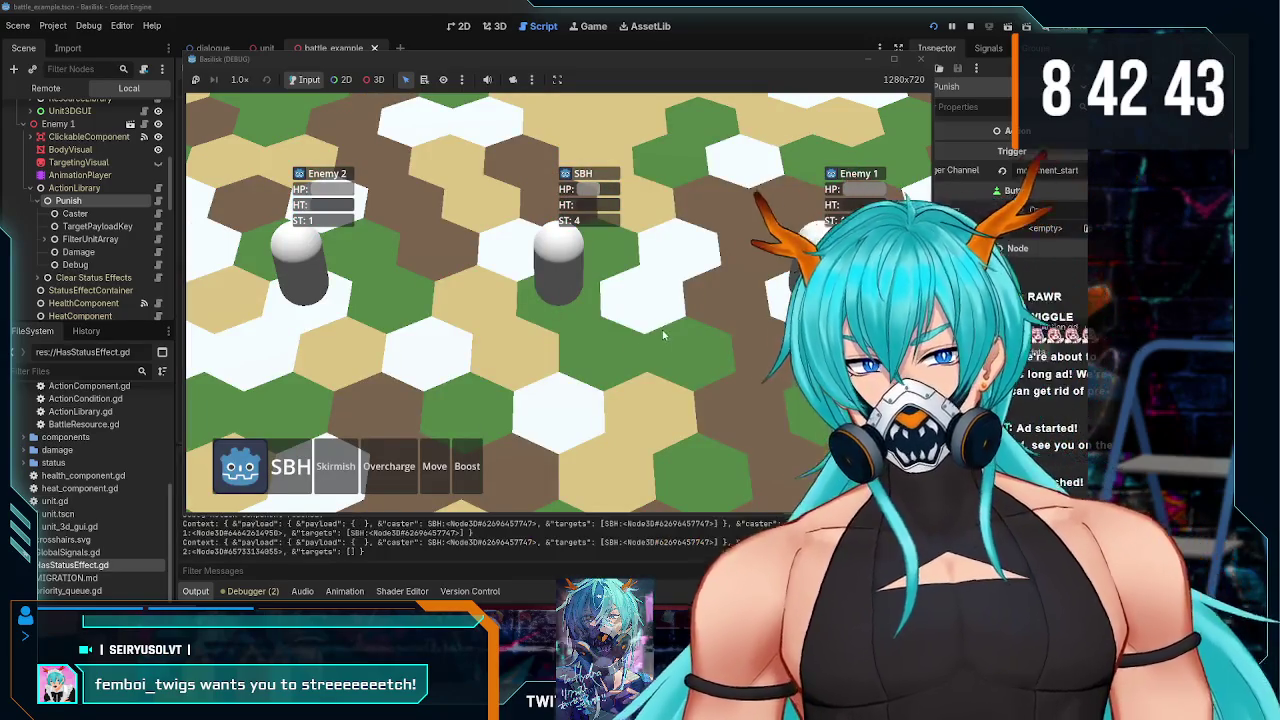
click(903, 70)
click(594, 192)
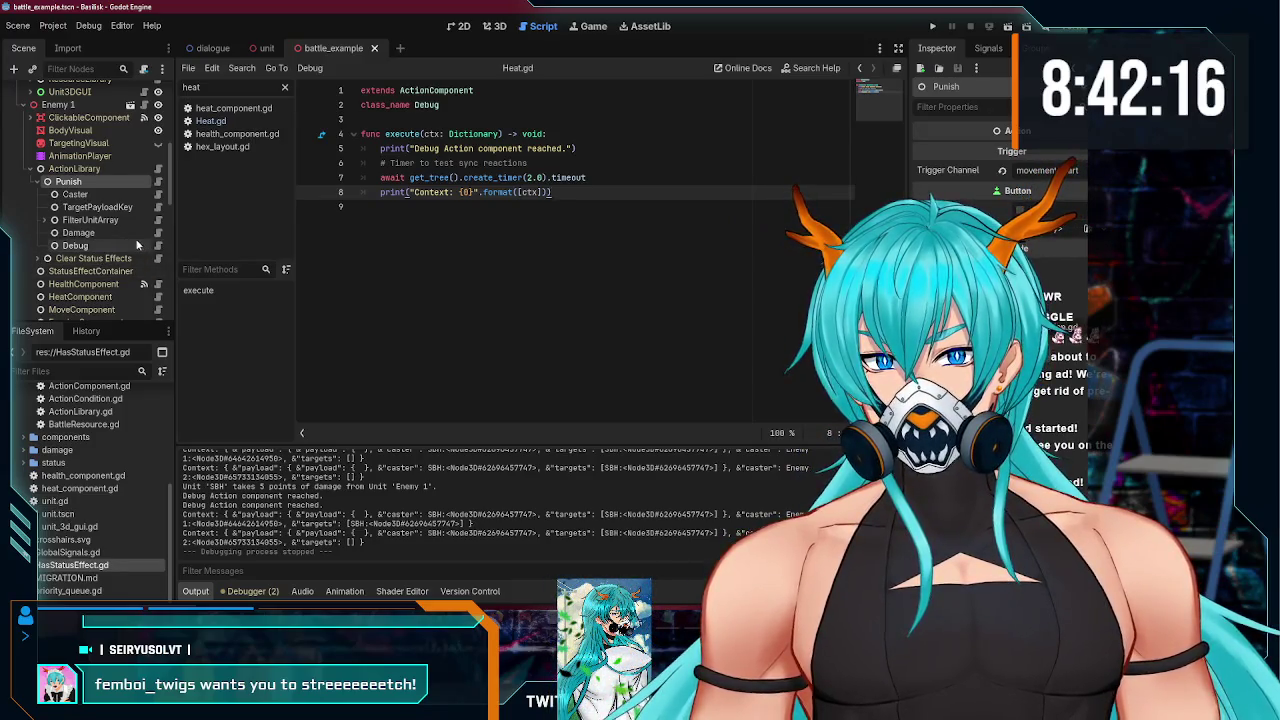
click(588, 178)
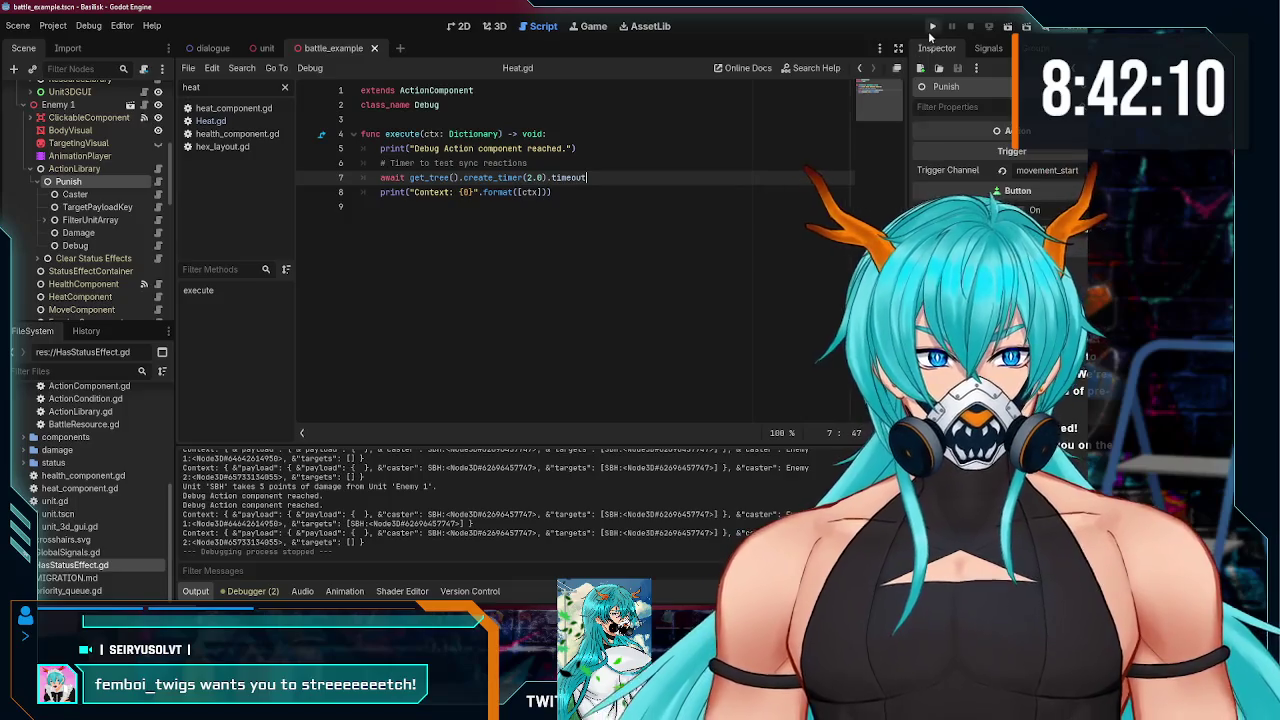
- Run the game, move SBH below centre, and attack Enemy 1
click(932, 26)
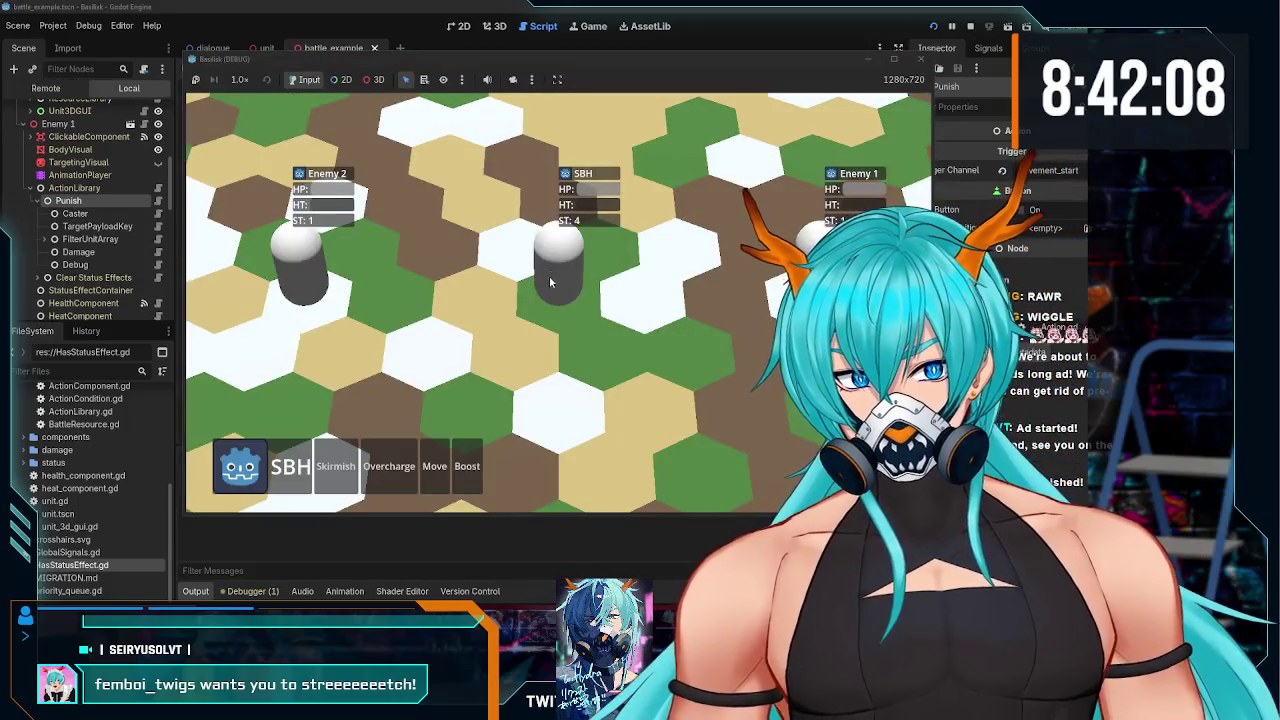
click(434, 466)
click(630, 431)
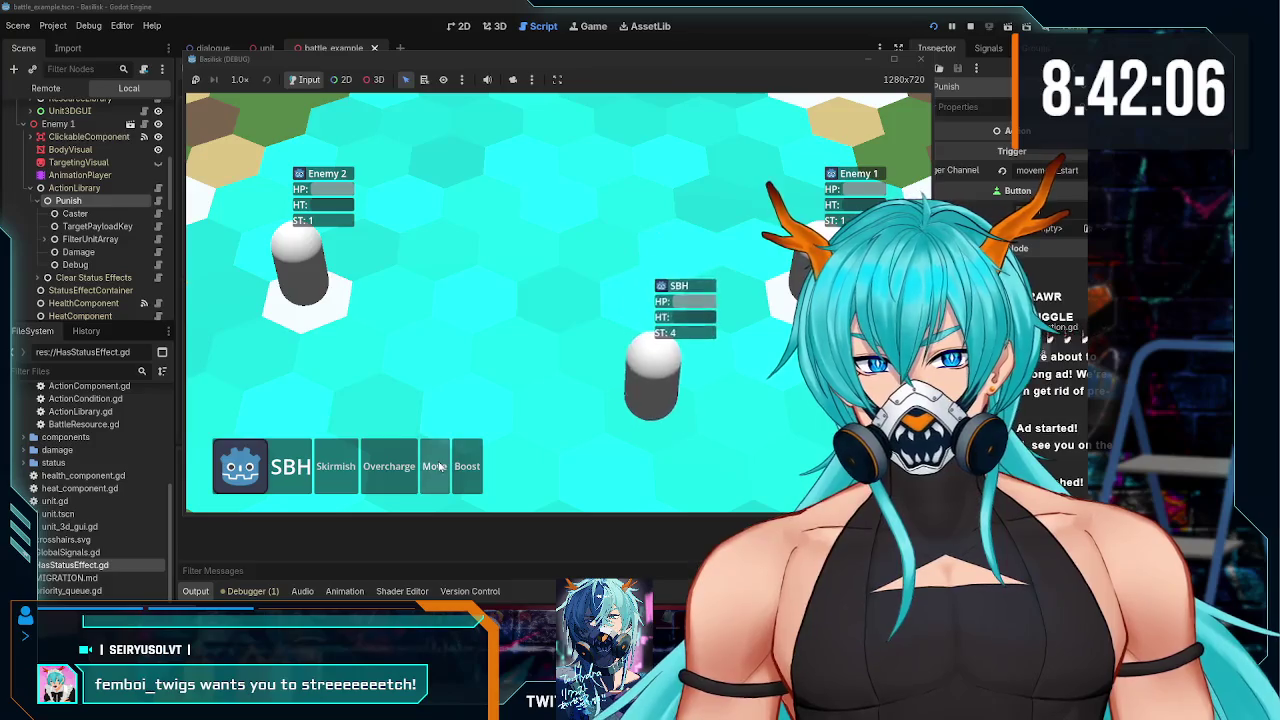
click(389, 466)
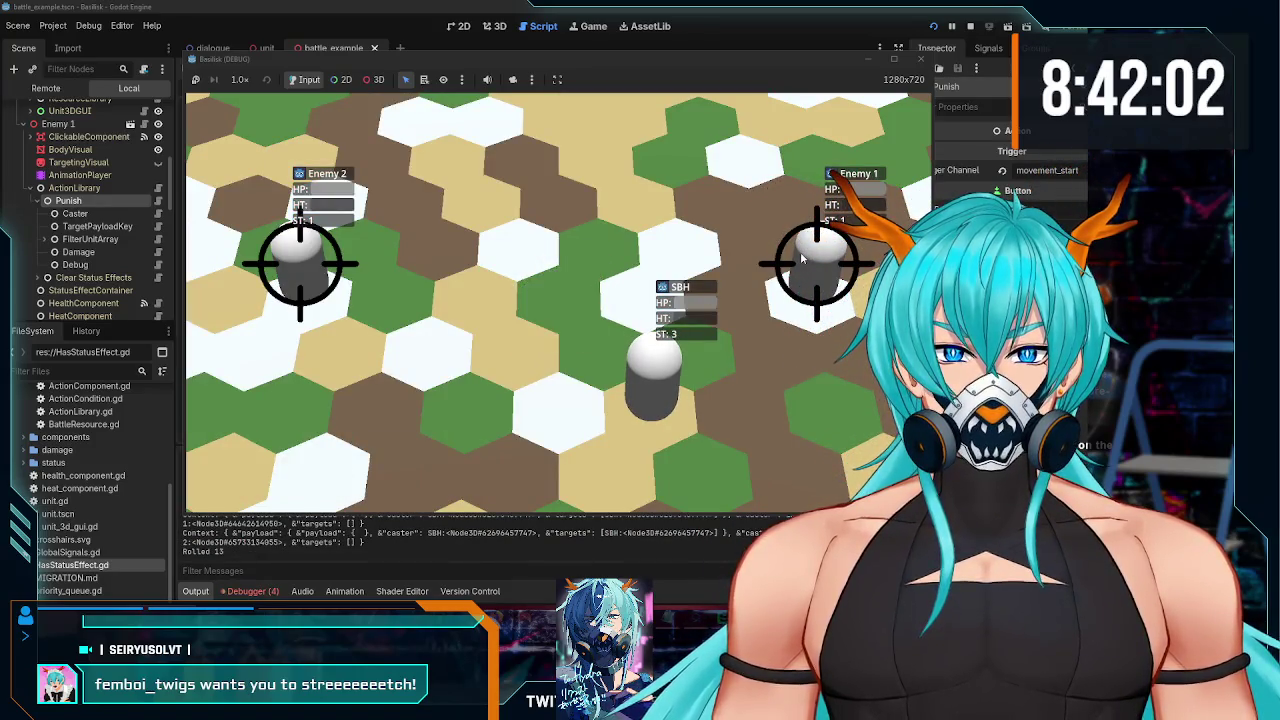
click(801, 258)
click(342, 466)
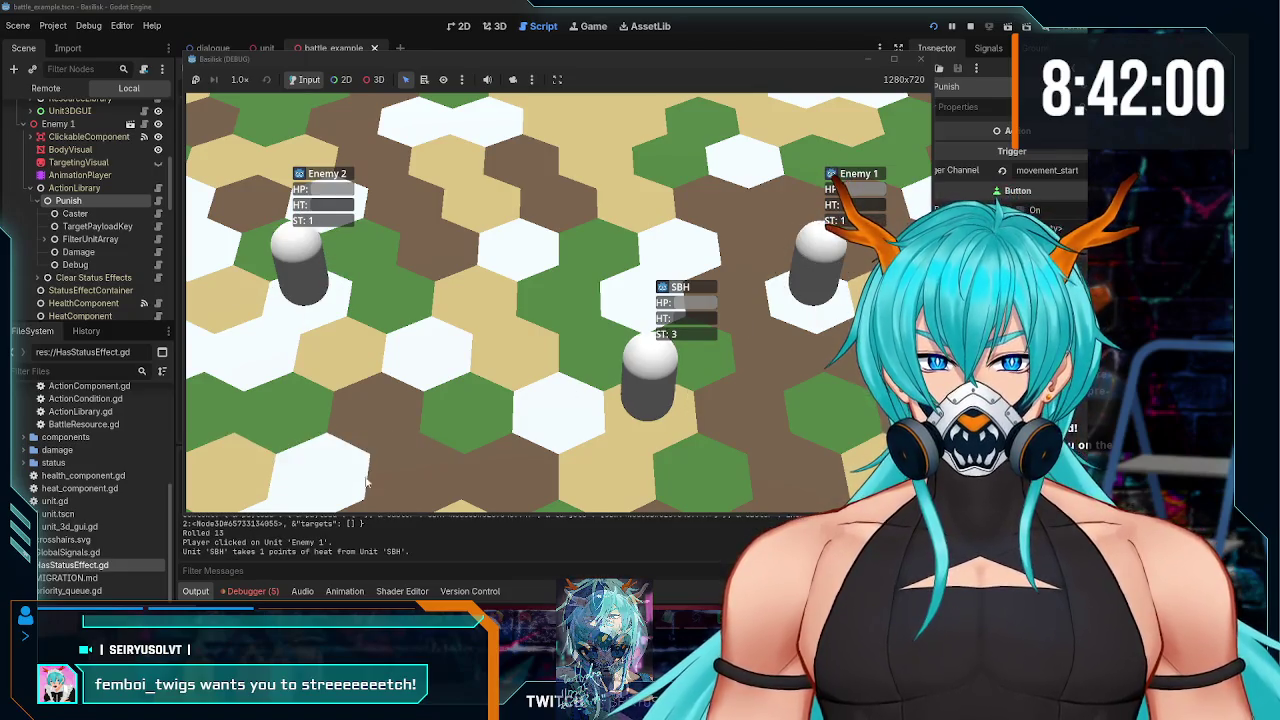
- Select Enemy 1 and SBH on the battle map, then stop the game
click(826, 279)
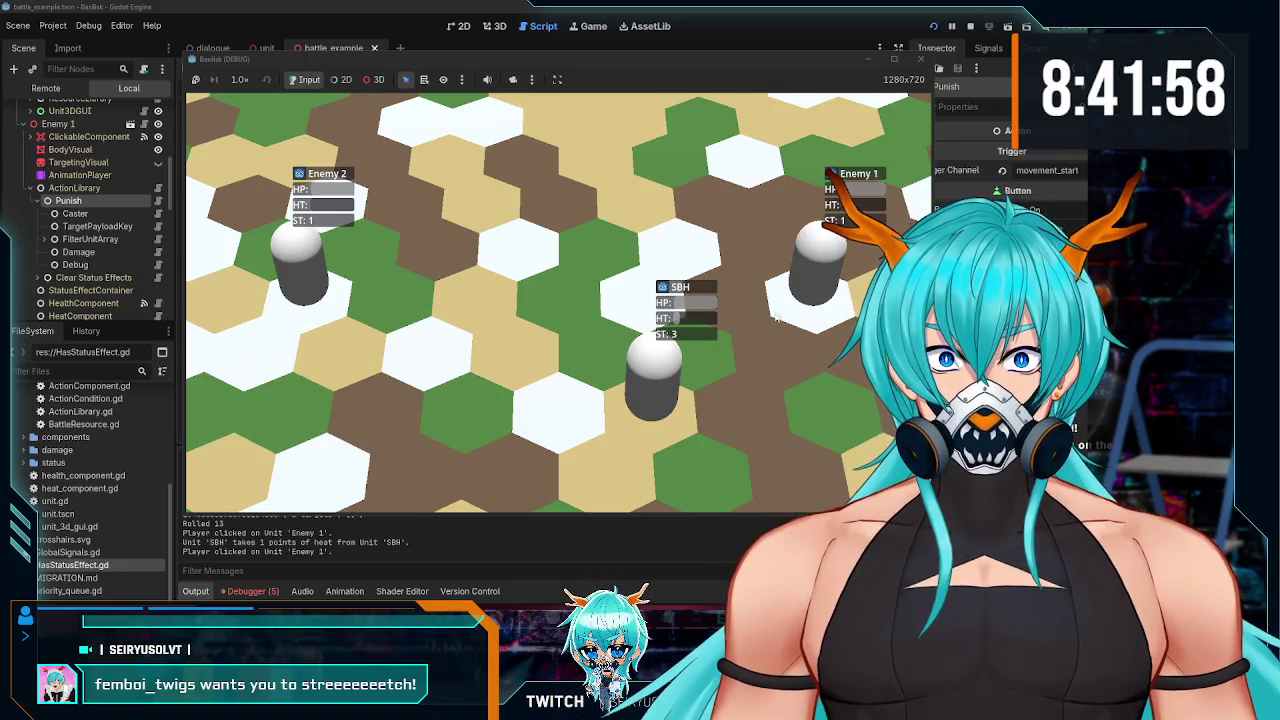
click(677, 376)
click(923, 60)
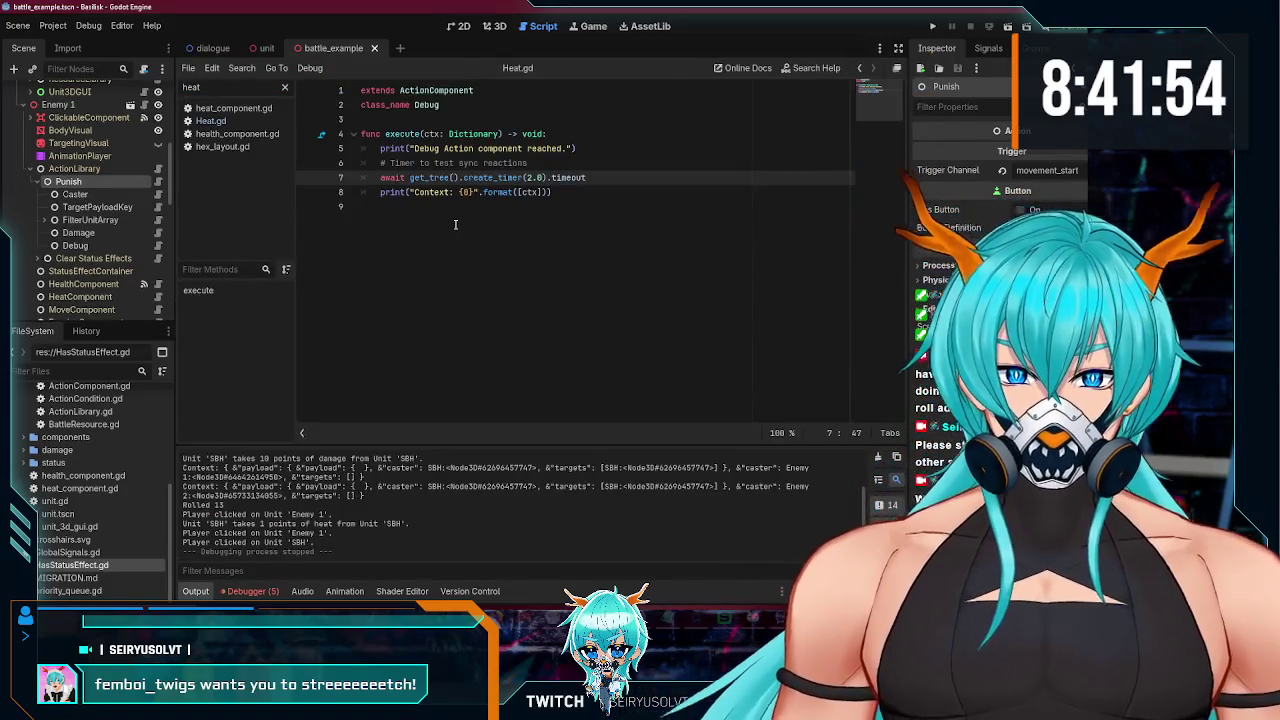
- Check the await in run(), then expand SBH's ActionLibrary and review the Sample Skirmish script
double_click(395, 177)
scroll(133, 227, up, 5)
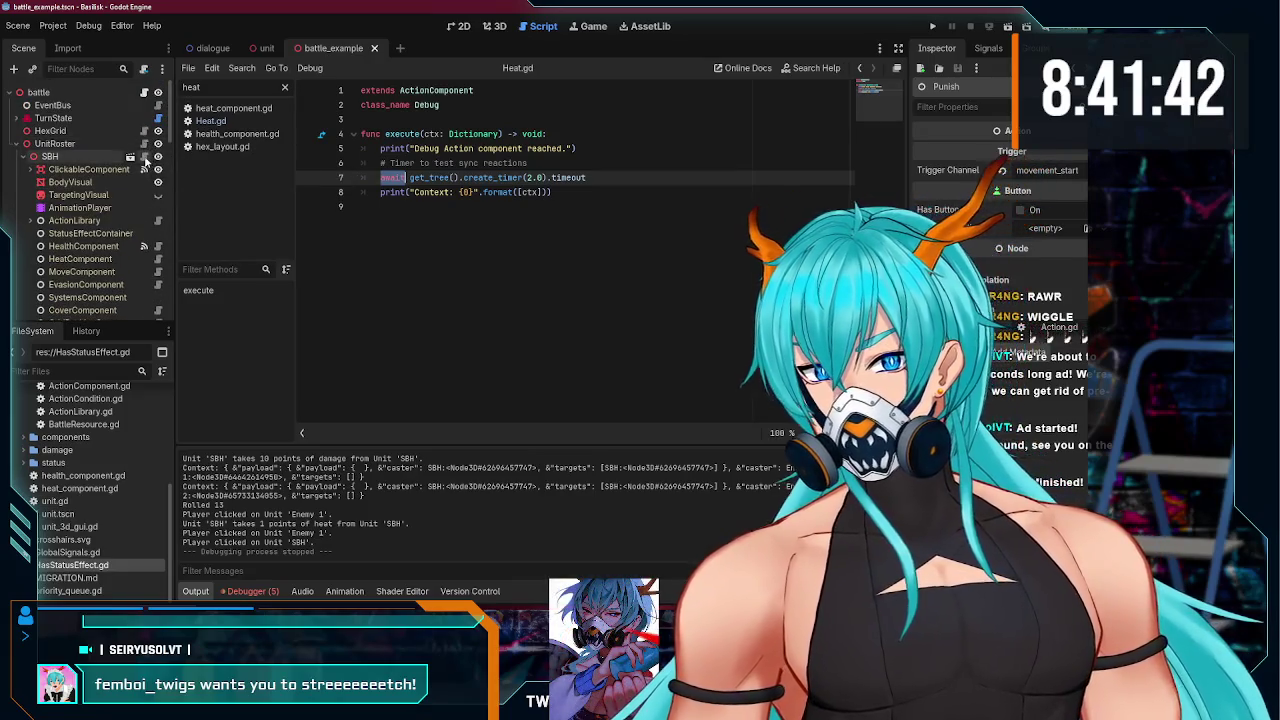
click(30, 221)
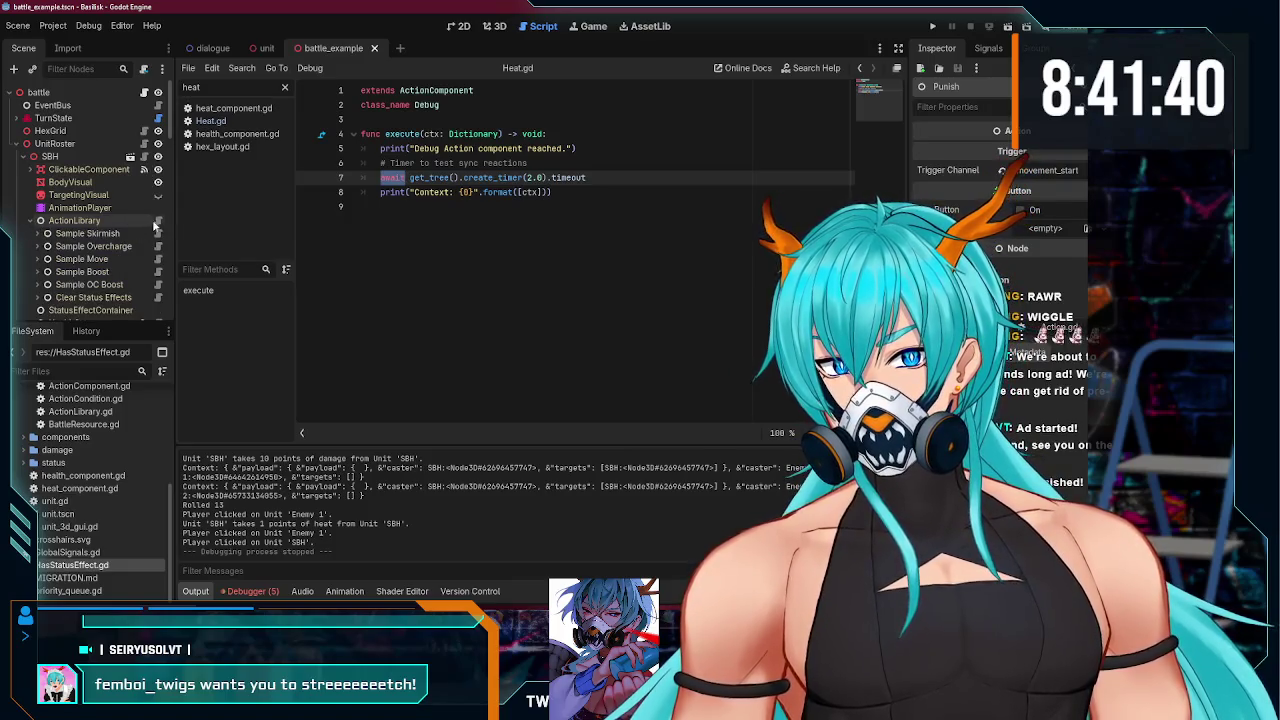
click(157, 220)
click(159, 234)
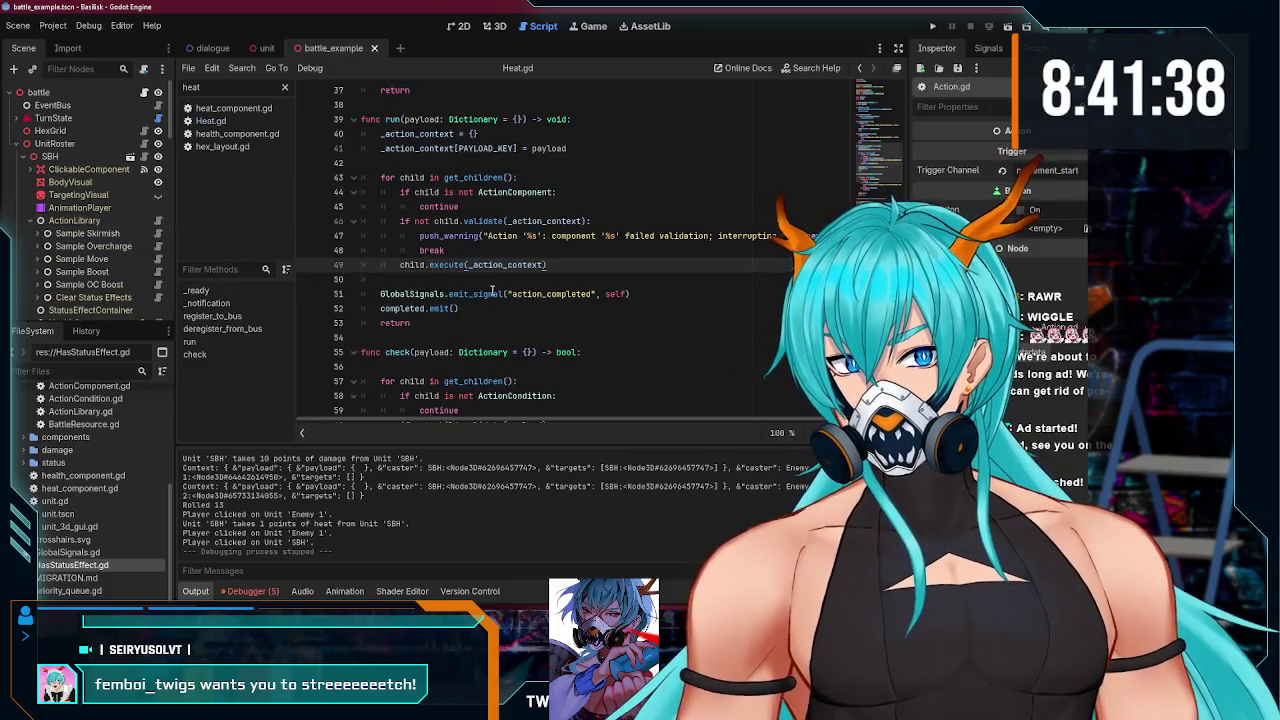
scroll(492, 290, down, 3)
scroll(500, 287, up, 6)
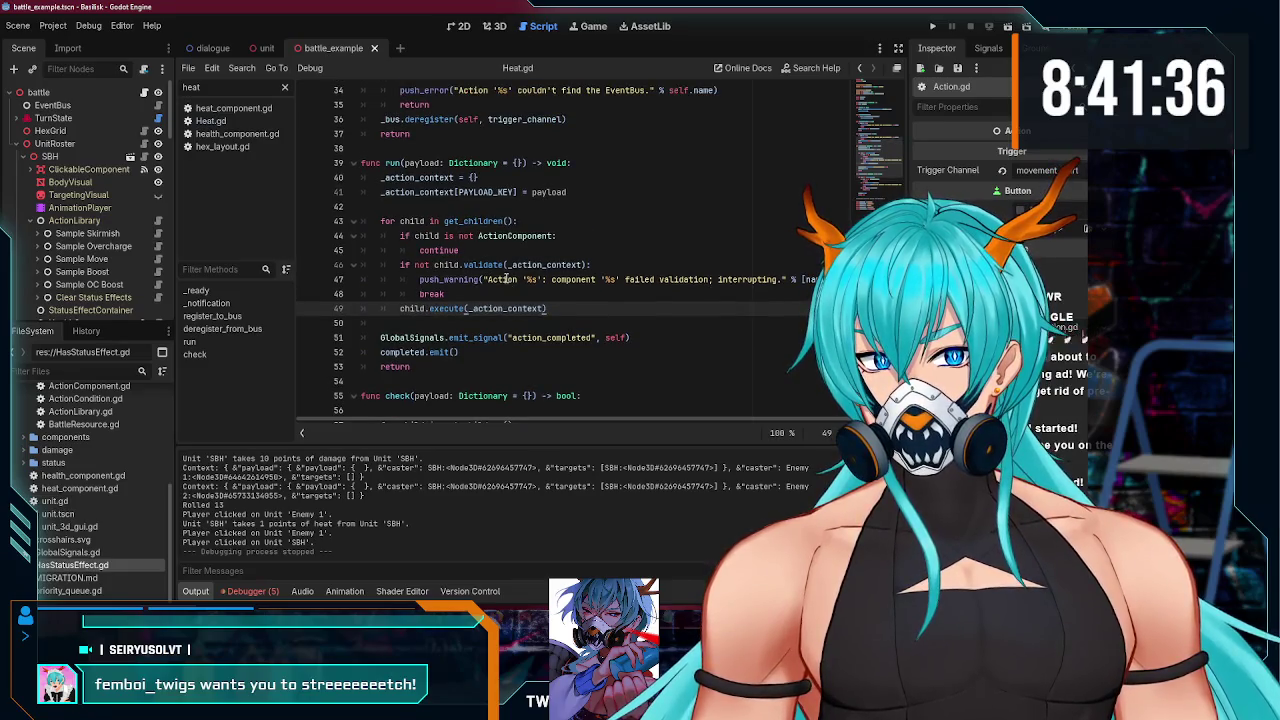
scroll(507, 273, down, 3)
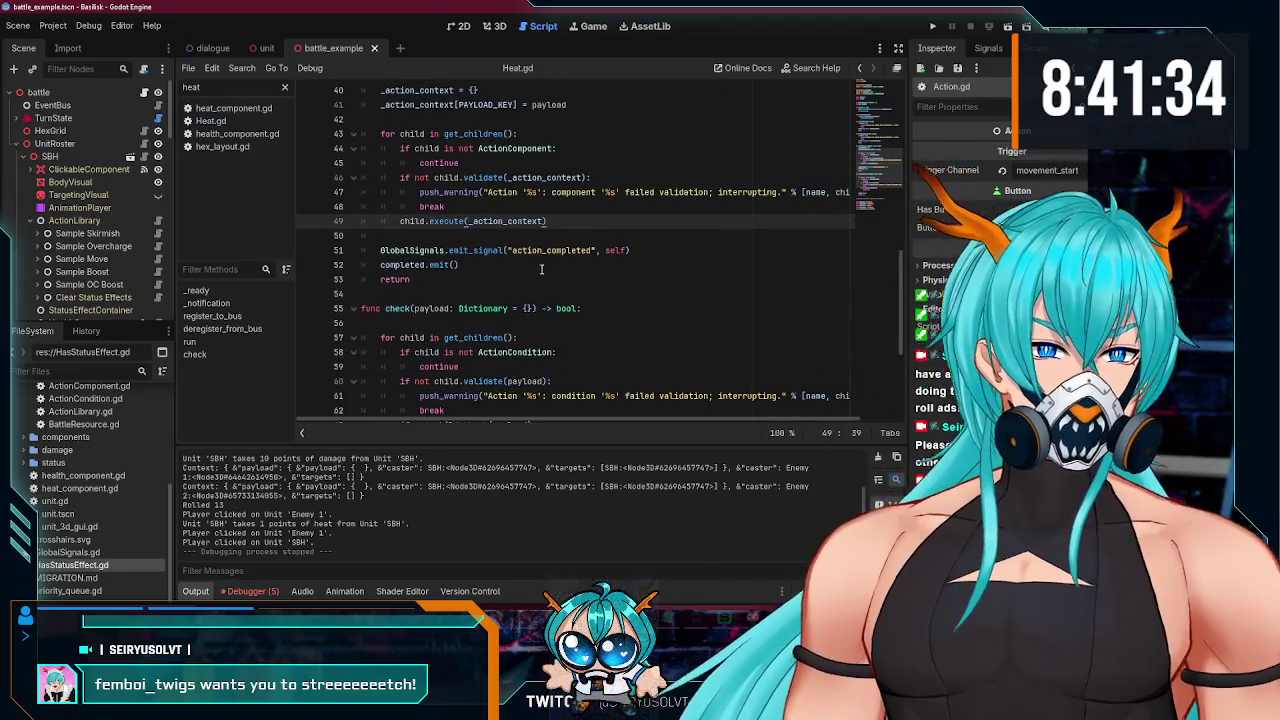
scroll(561, 228, up, 10)
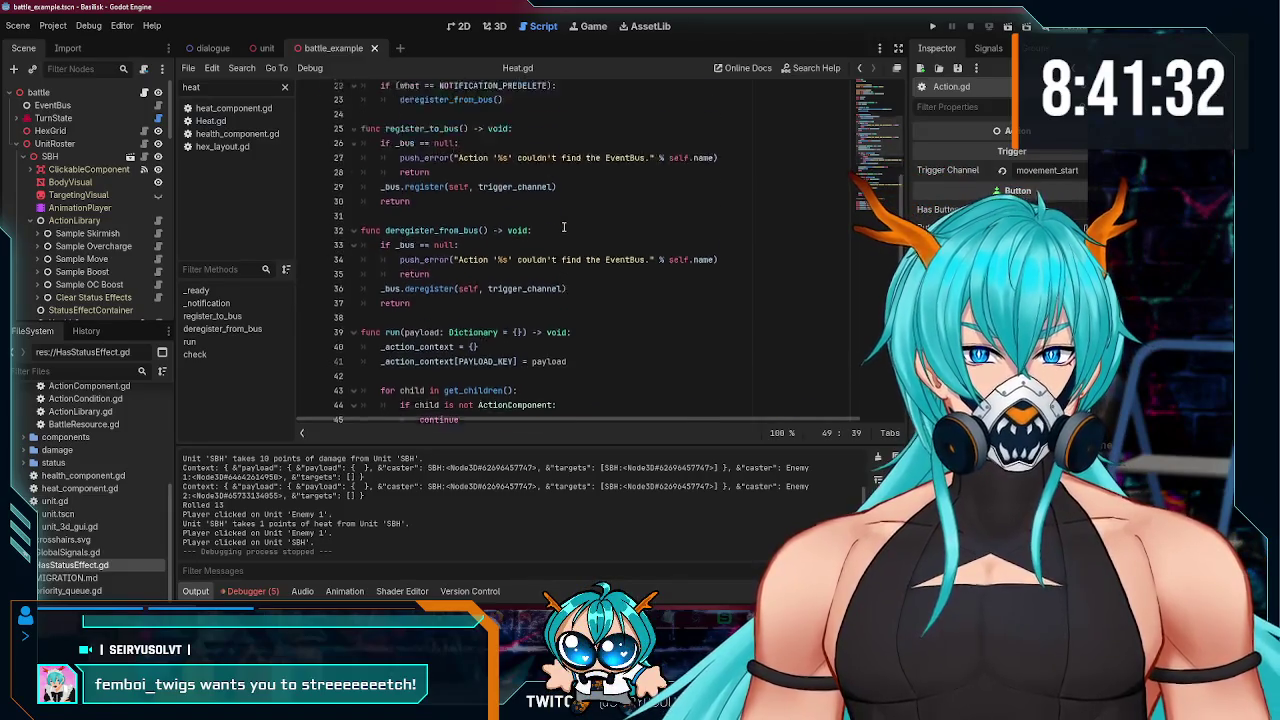
scroll(563, 227, down, 6)
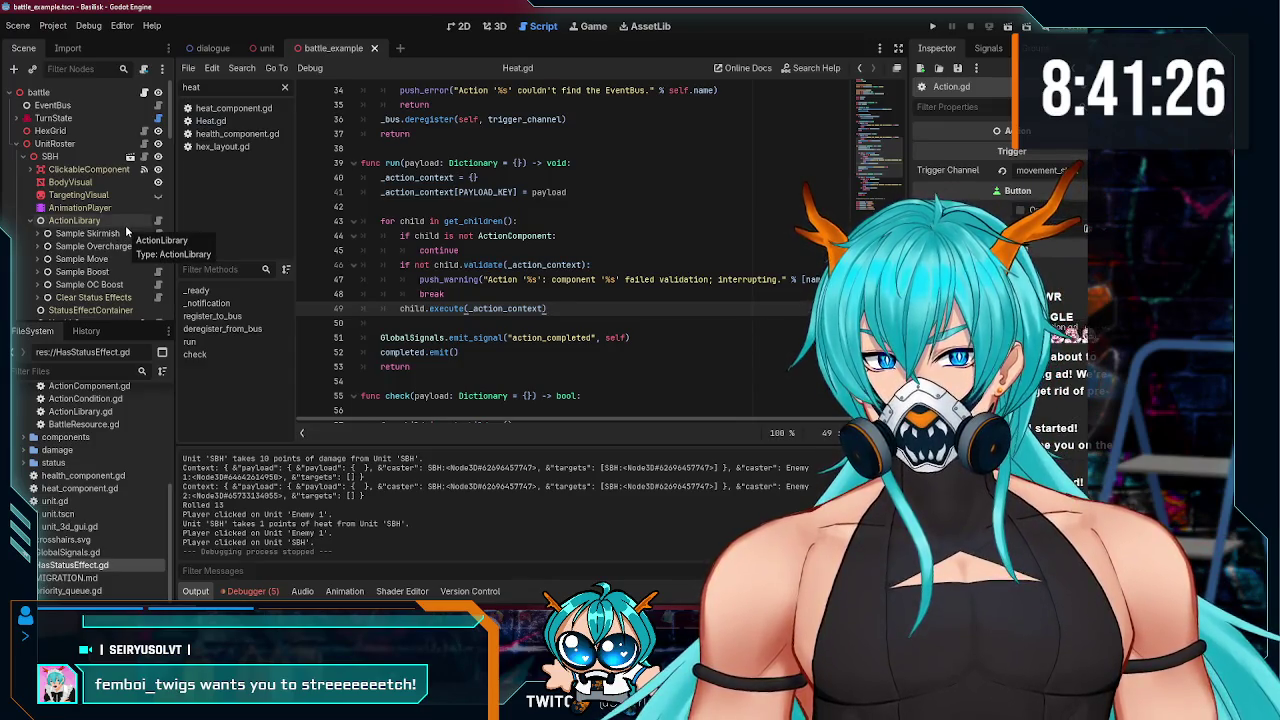
scroll(128, 233, down, 1)
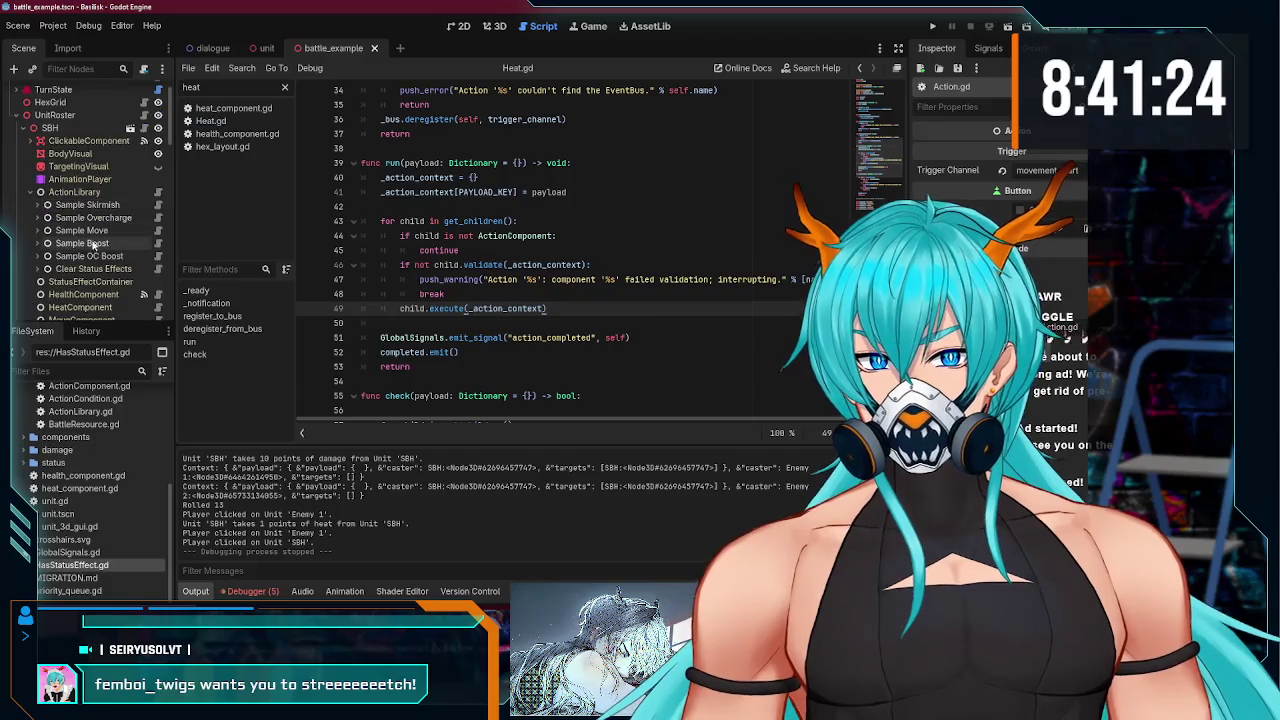
- Open Sample Move's path selection script at the line awaiting goal_found
click(88, 245)
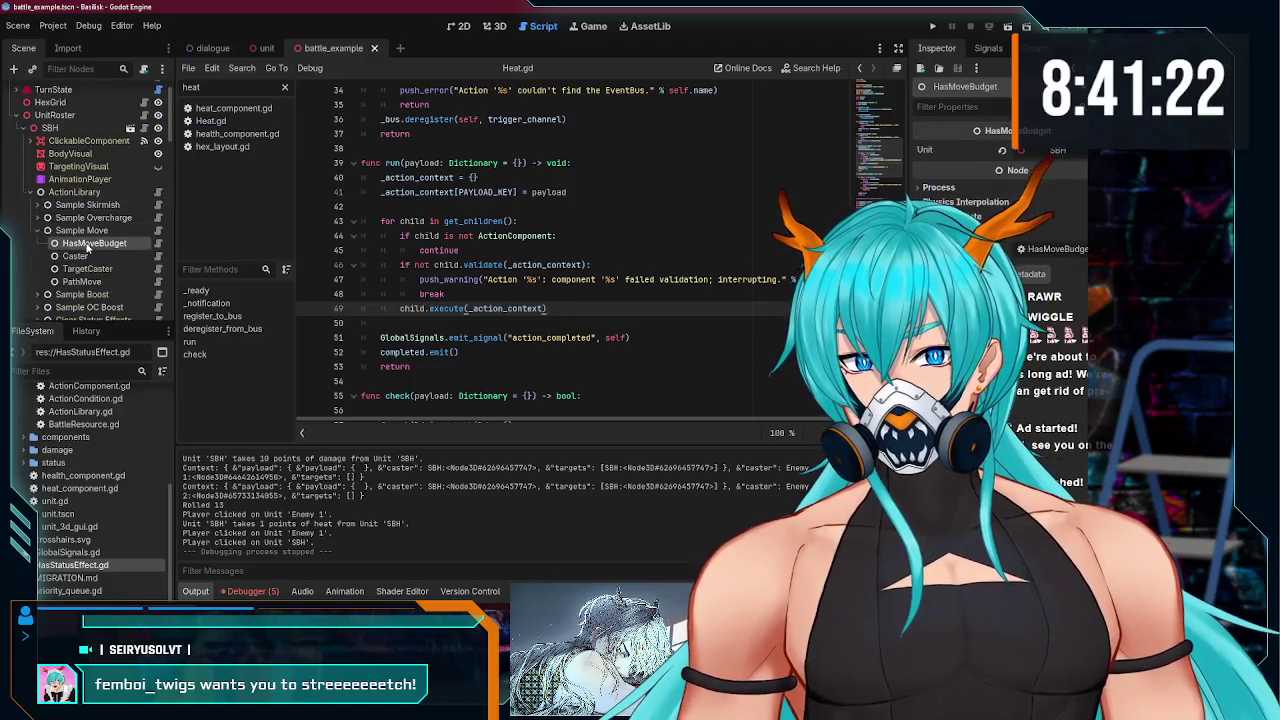
click(147, 269)
scroll(620, 302, down, 6)
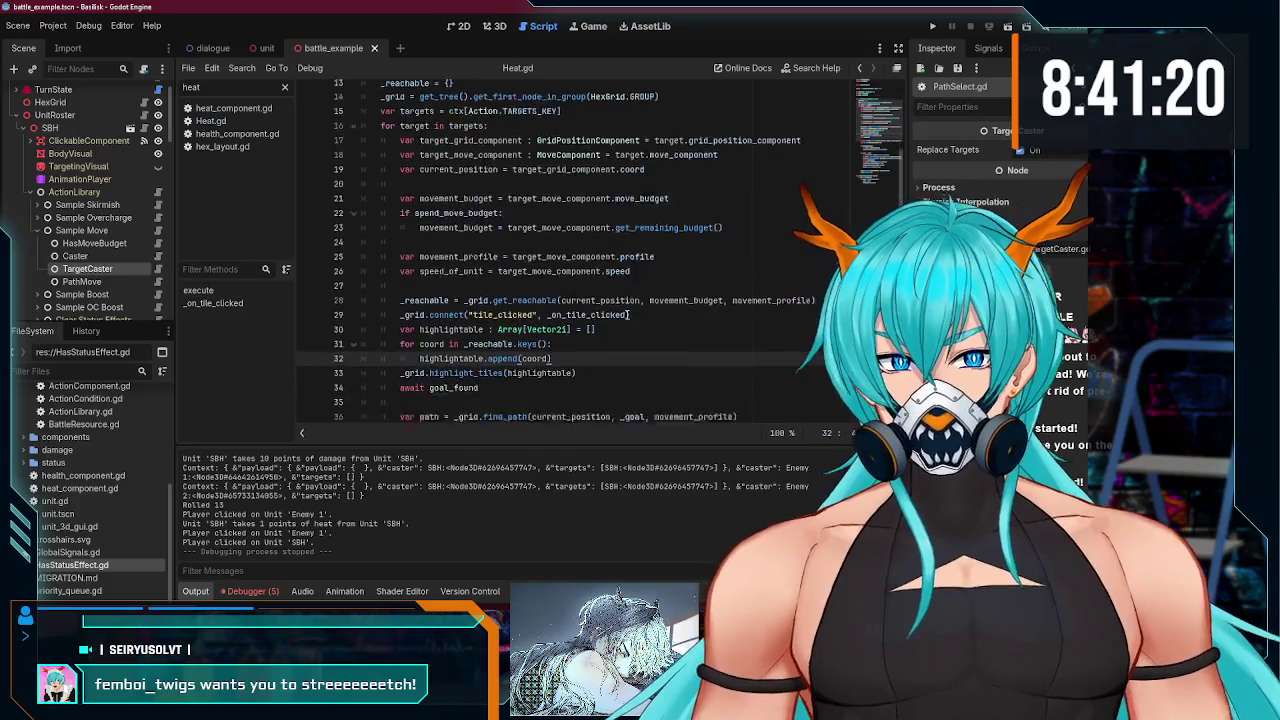
click(499, 181)
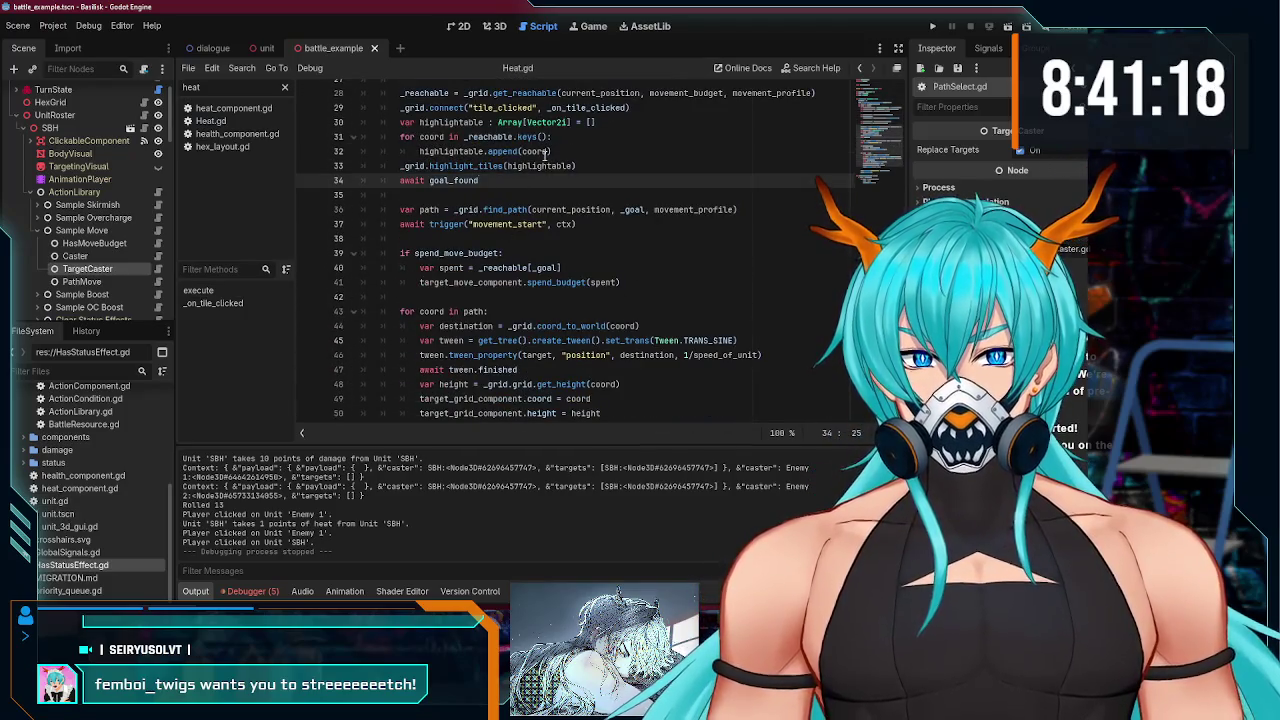
- Remove the await before trigger("movement_start") in PathSelect.gd
scroll(481, 280, up, 3)
scroll(420, 326, down, 2)
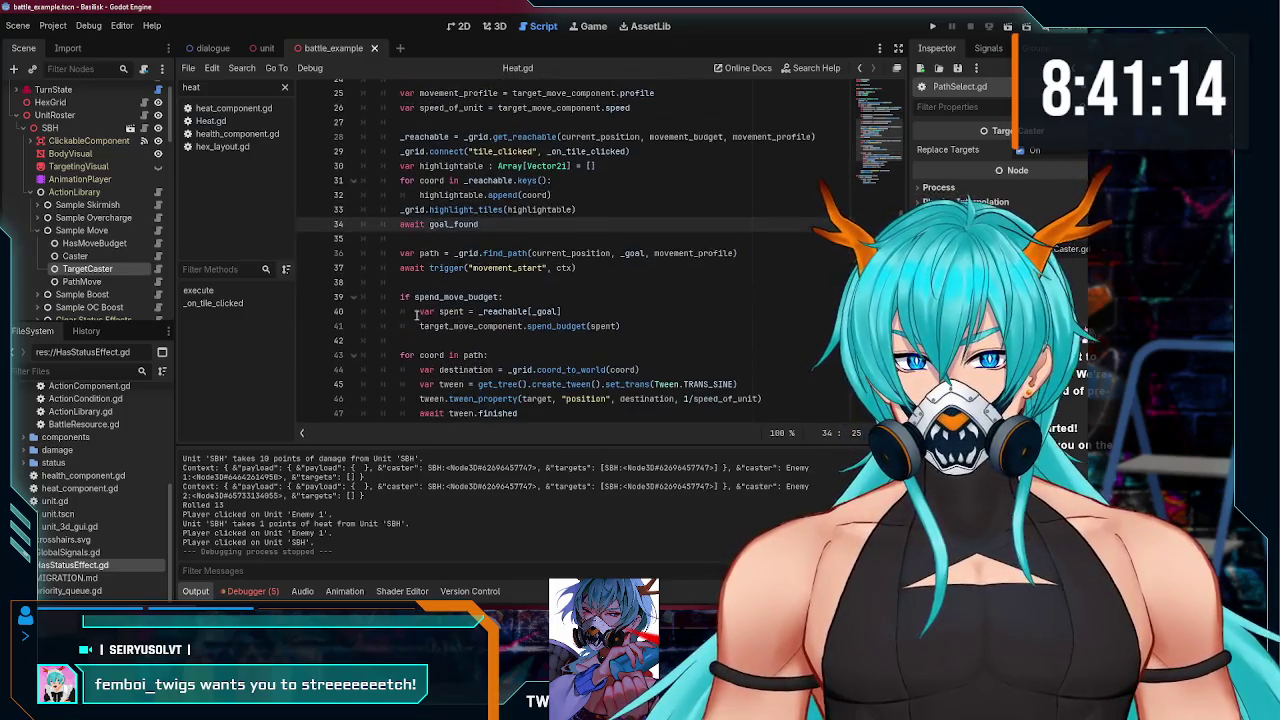
click(418, 268)
key(BackSpace)
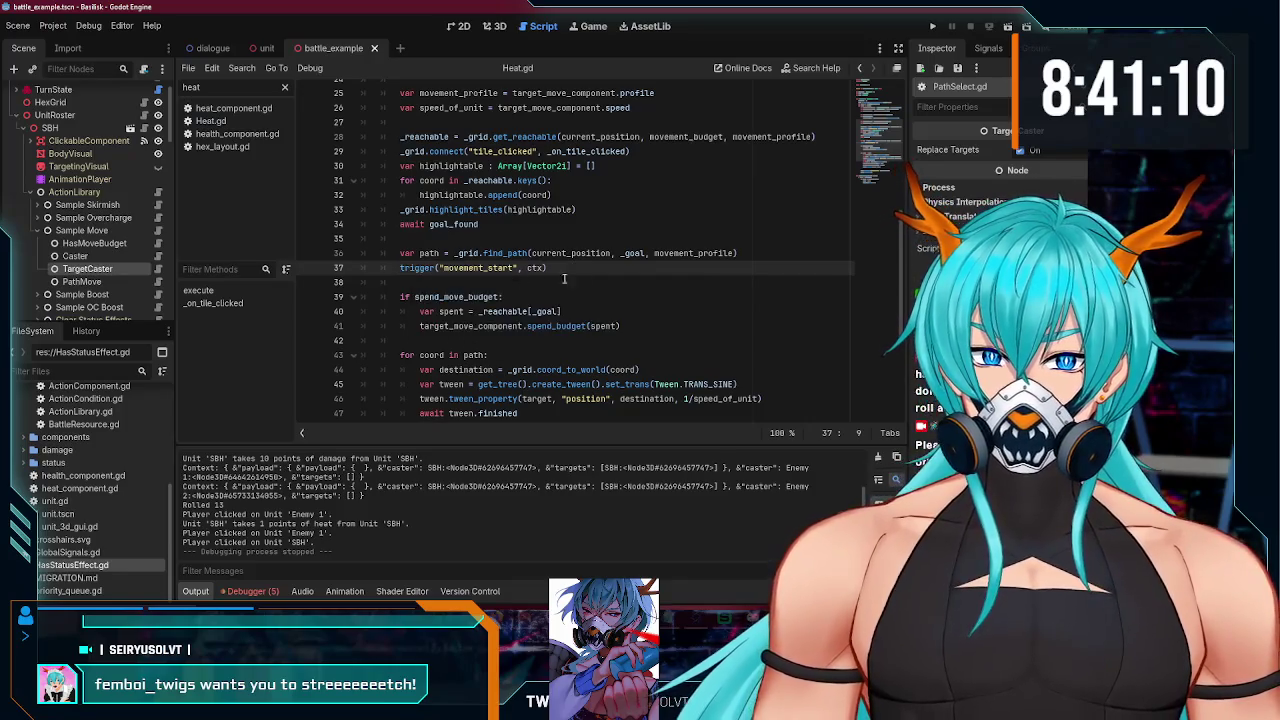
- Delete the await before trigger("damage") in the Damage component's script and save
scroll(430, 265, down, 3)
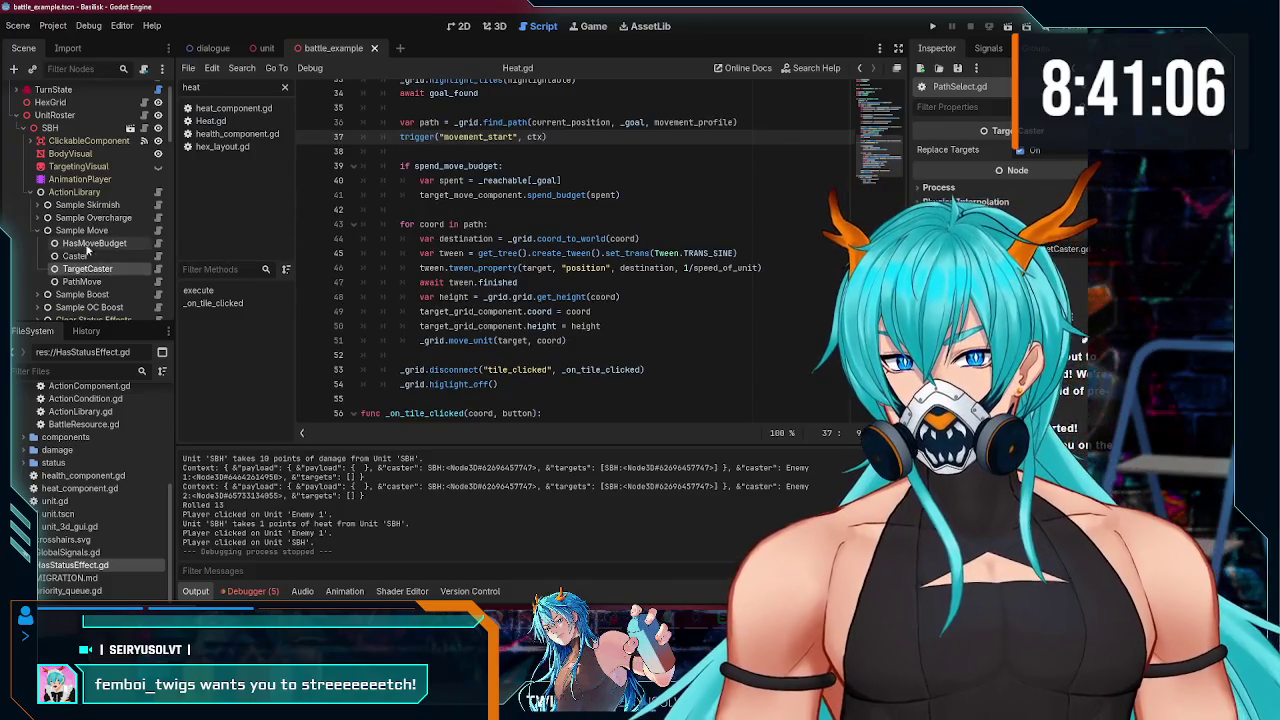
click(37, 217)
scroll(55, 197, down, 2)
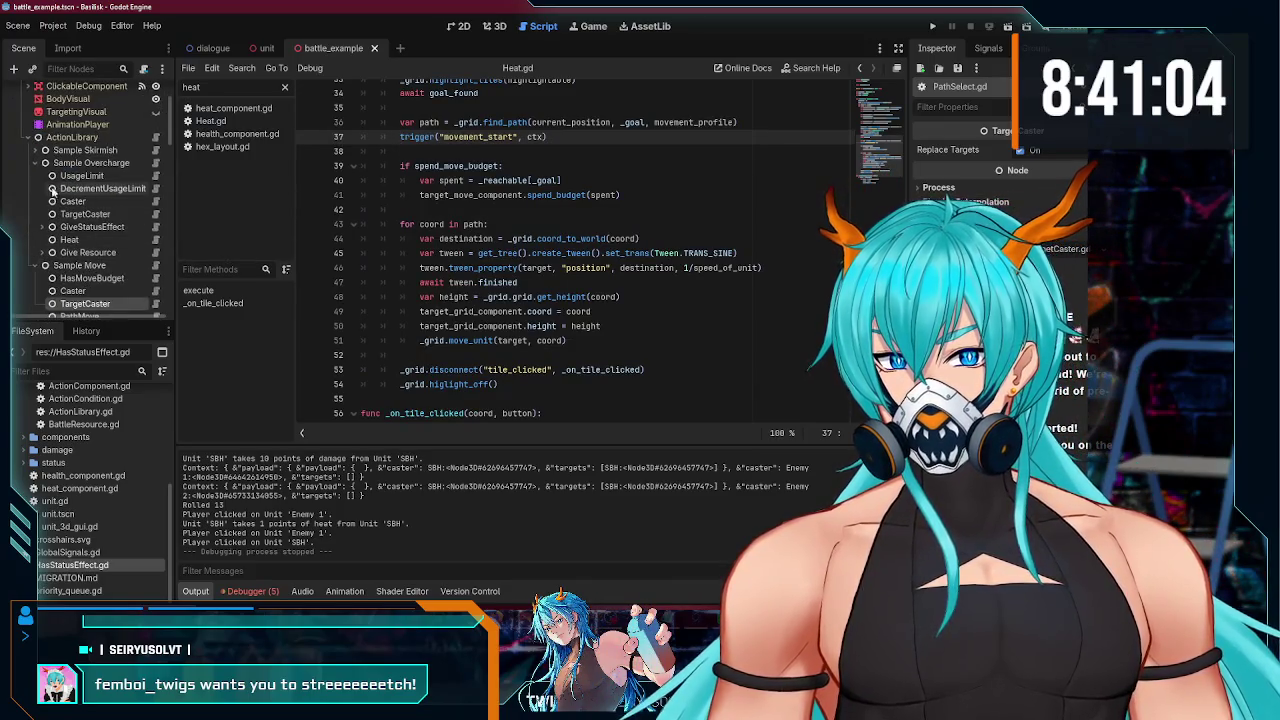
click(34, 150)
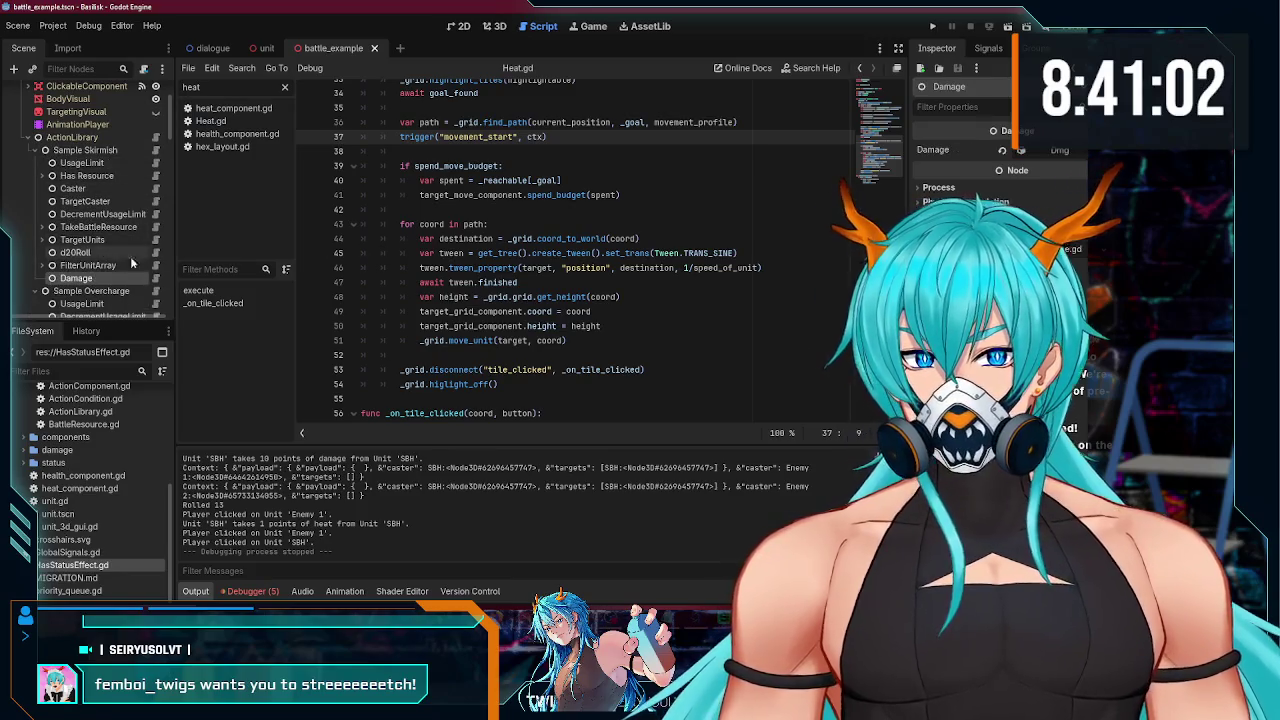
click(155, 279)
double_click(410, 221)
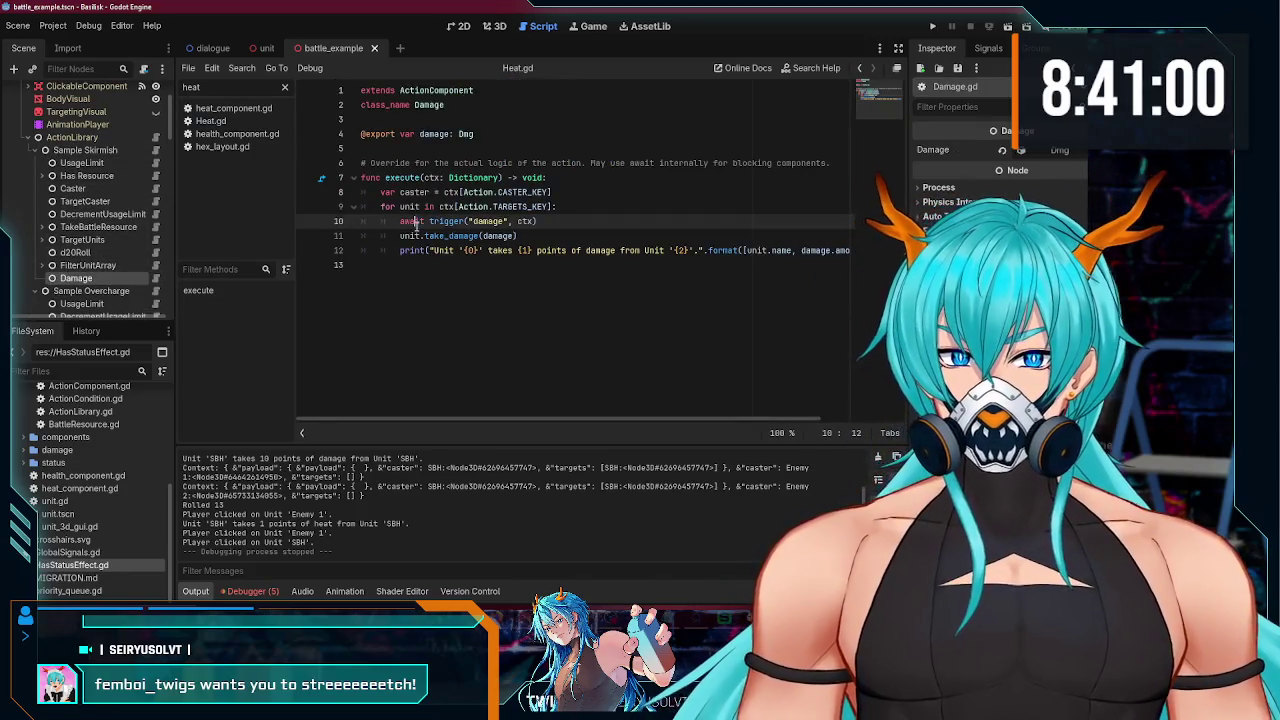
key(Delete)
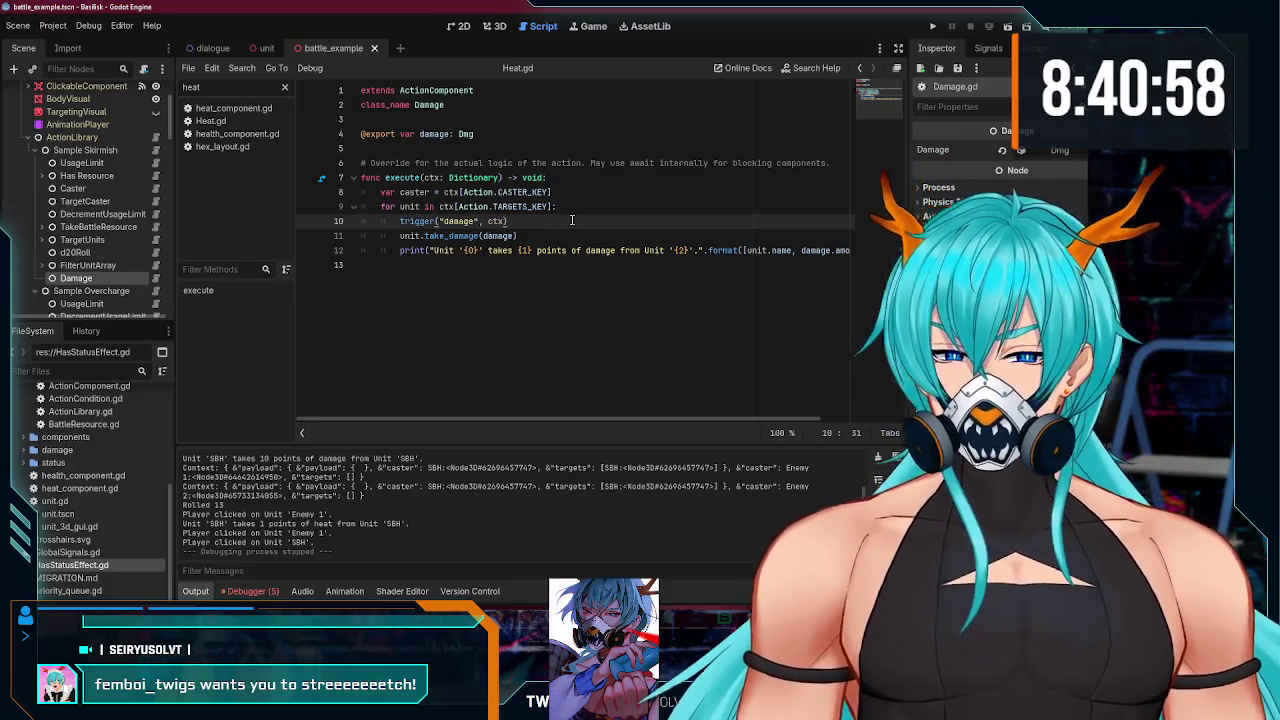
key(ctrl+s)
scroll(90, 215, up, 3)
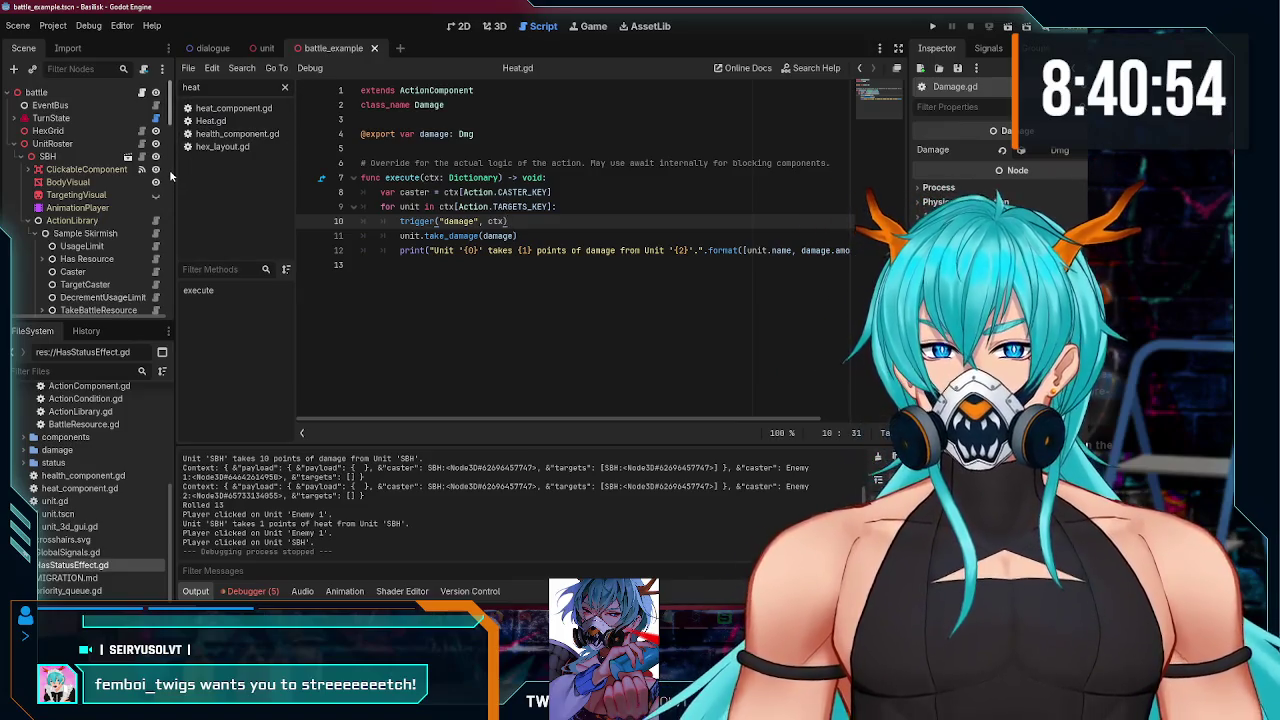
- Run the battle, Move SBH onto a highlighted hex, stop, and scroll the output
click(930, 24)
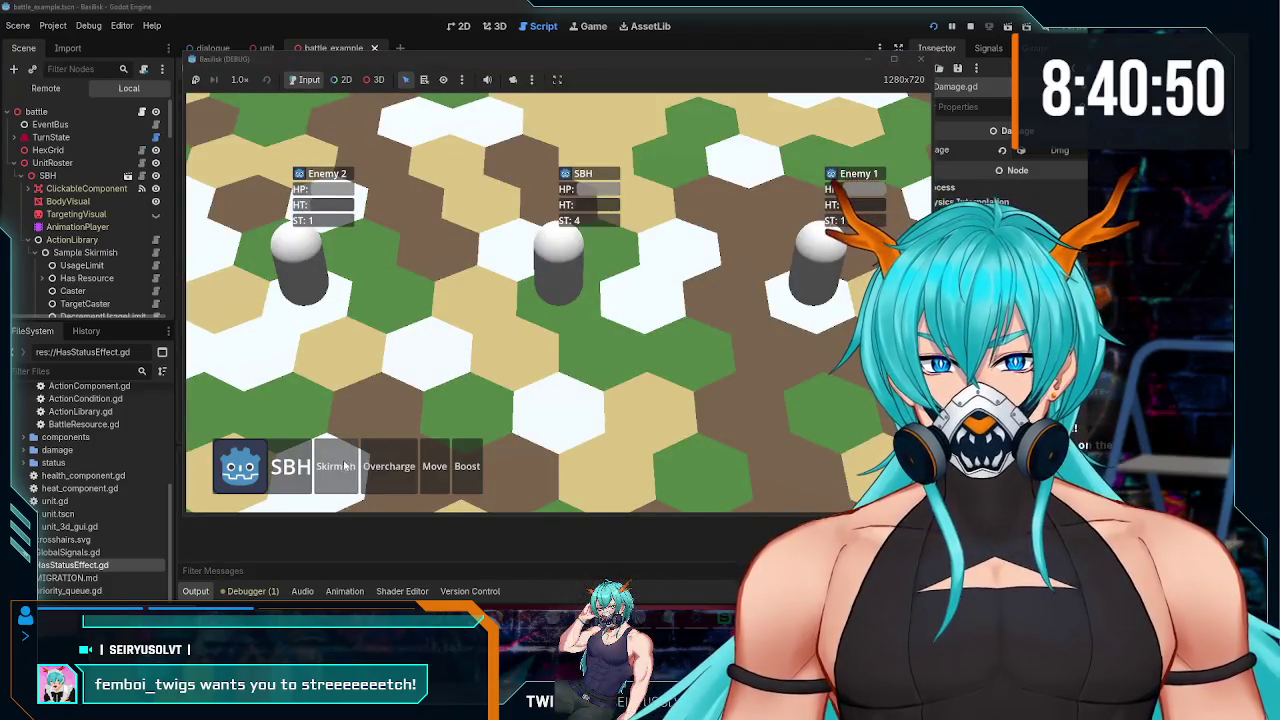
click(434, 466)
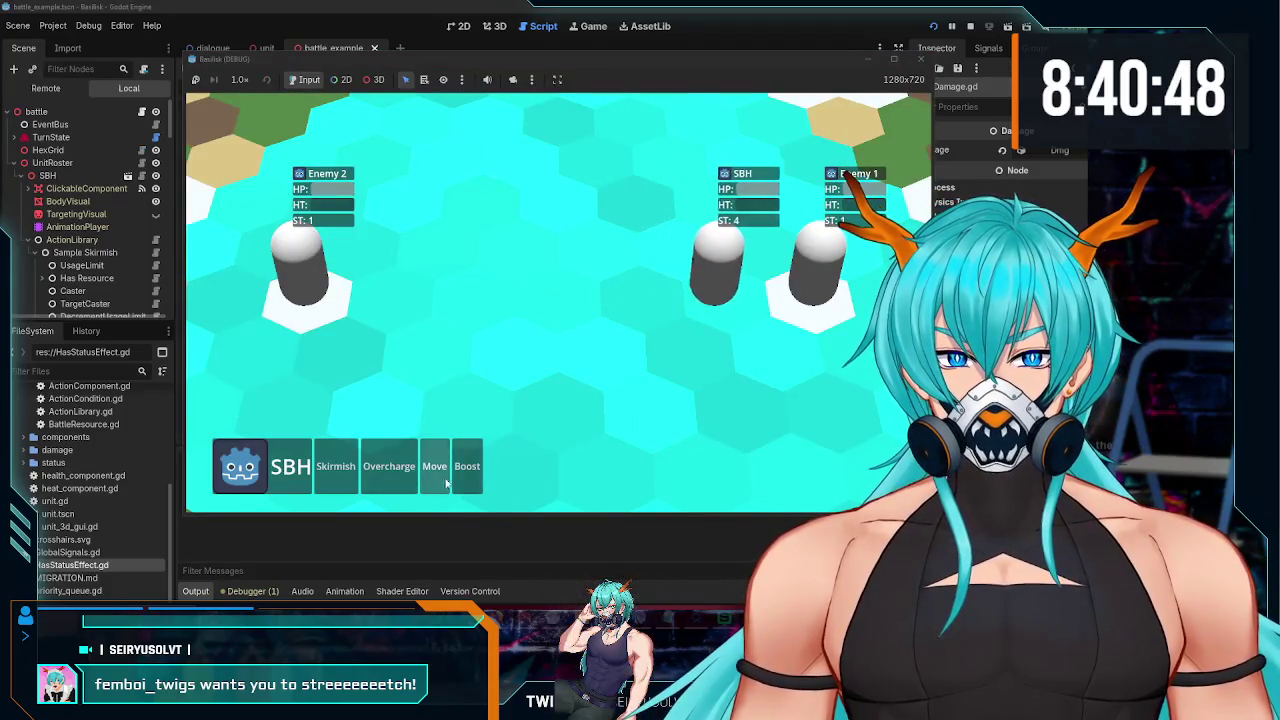
click(442, 483)
click(600, 357)
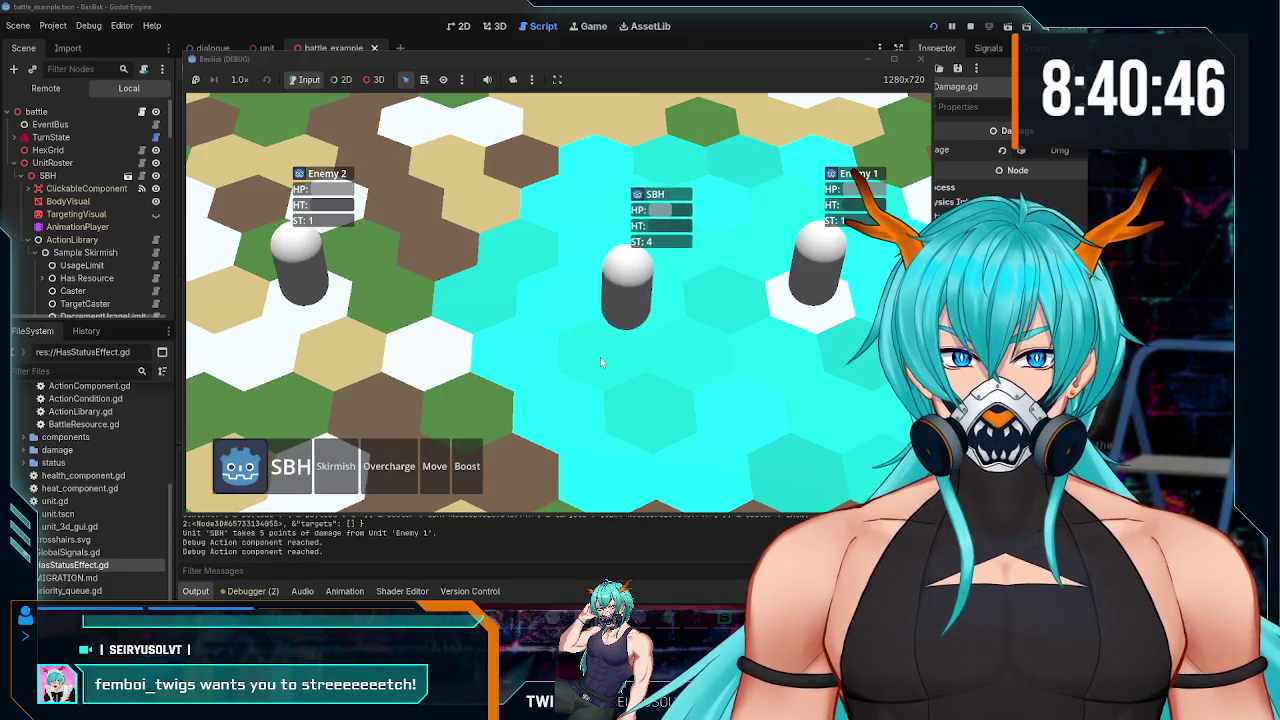
click(920, 58)
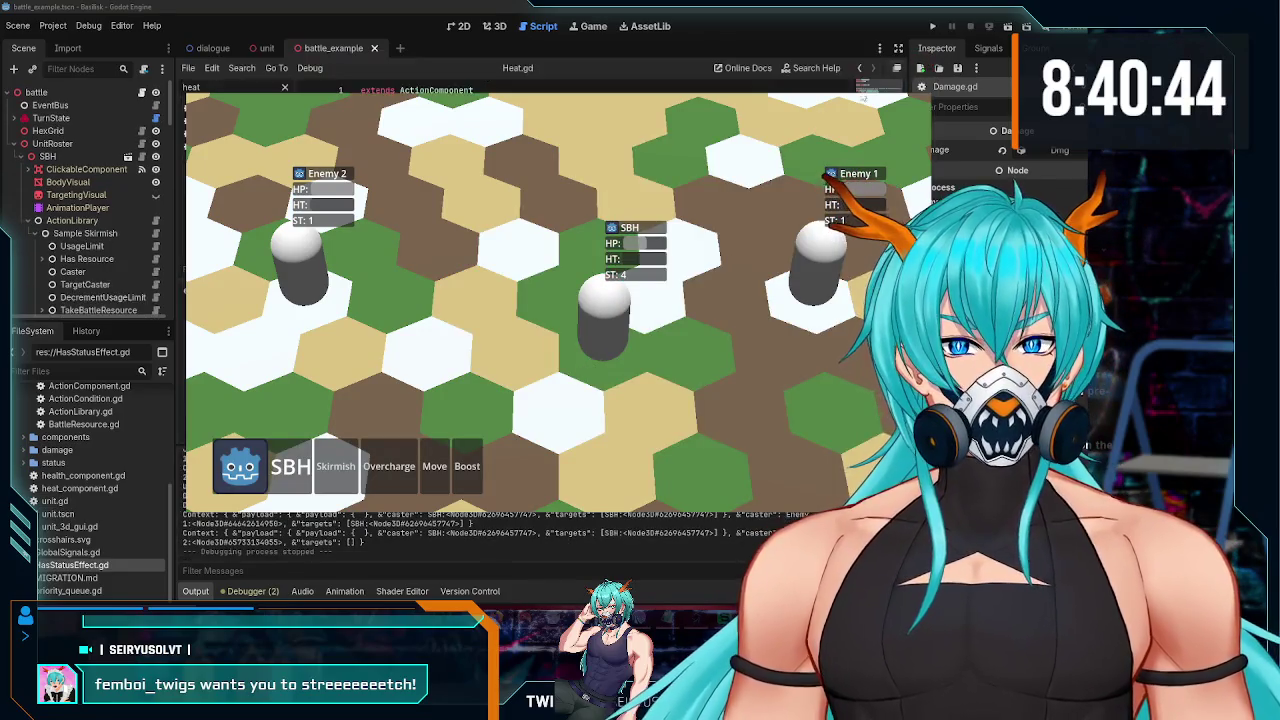
scroll(104, 232, down, 1)
scroll(110, 220, down, 4)
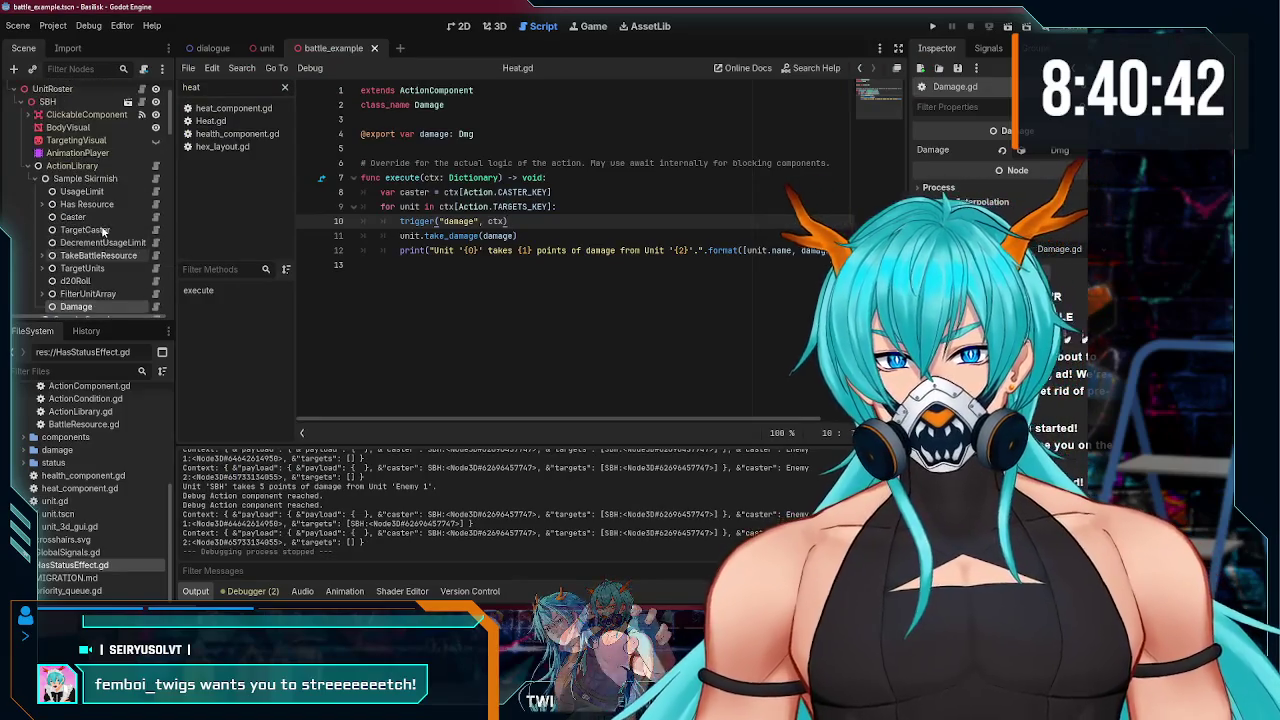
- Inspect the output log, highlighting the line where SBH takes damage
scroll(124, 197, down, 5)
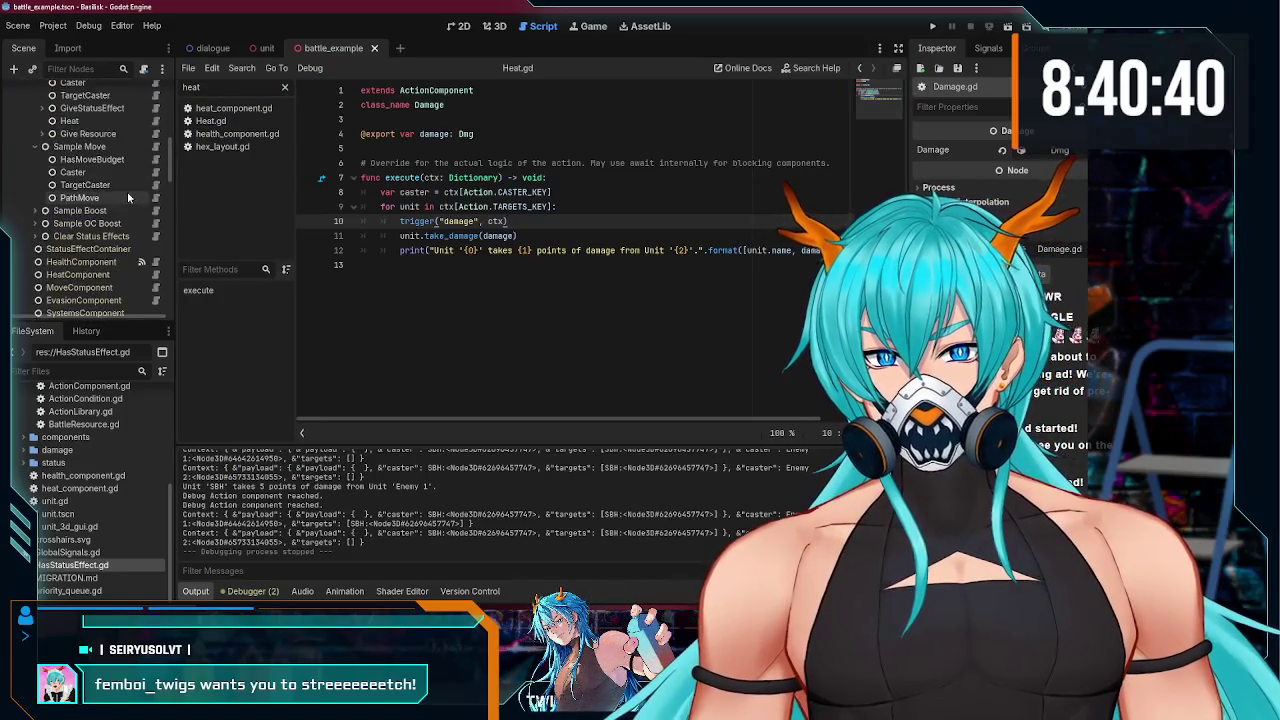
scroll(130, 194, down, 3)
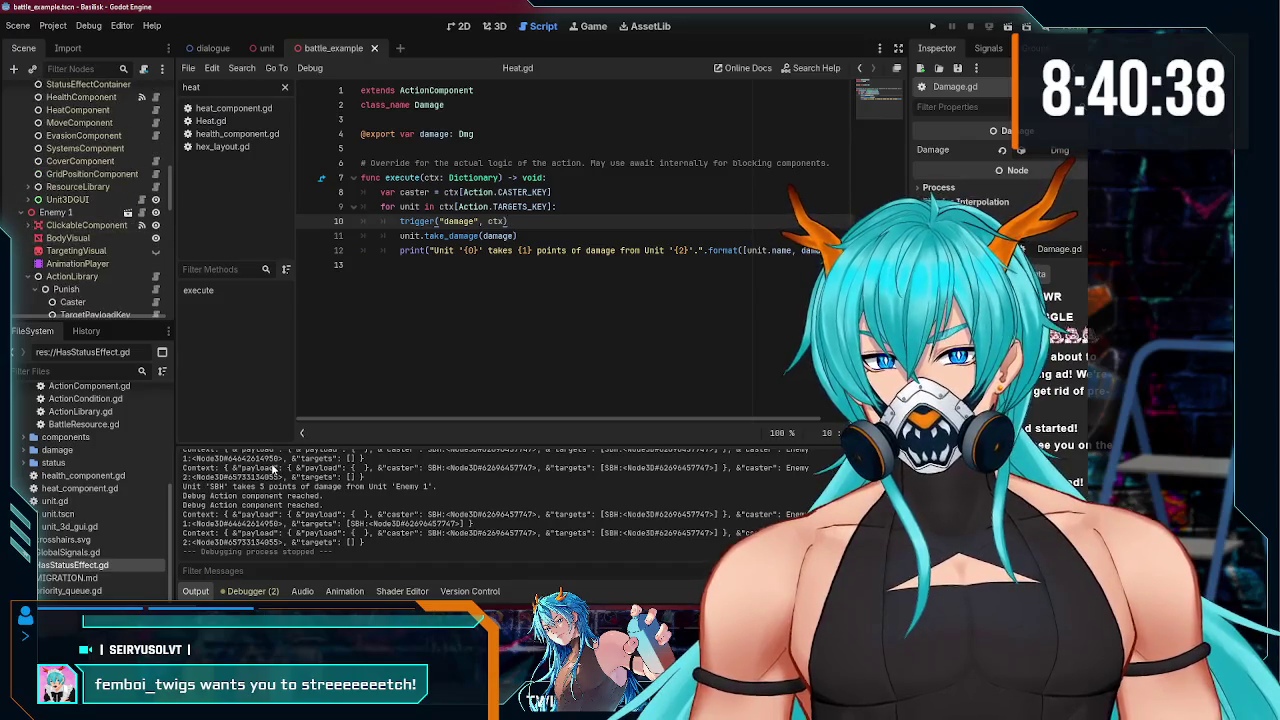
drag(434, 491, 193, 486)
click(199, 496)
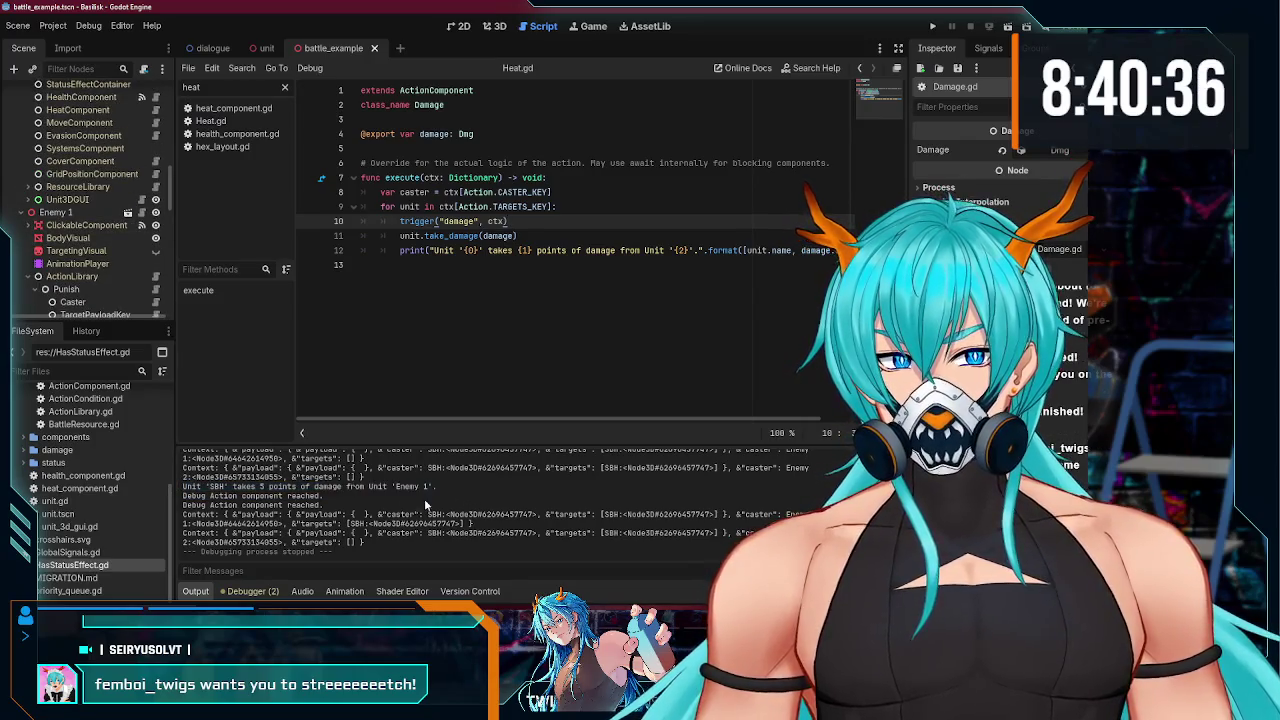
scroll(60, 287, up, 3)
scroll(60, 287, up, 5)
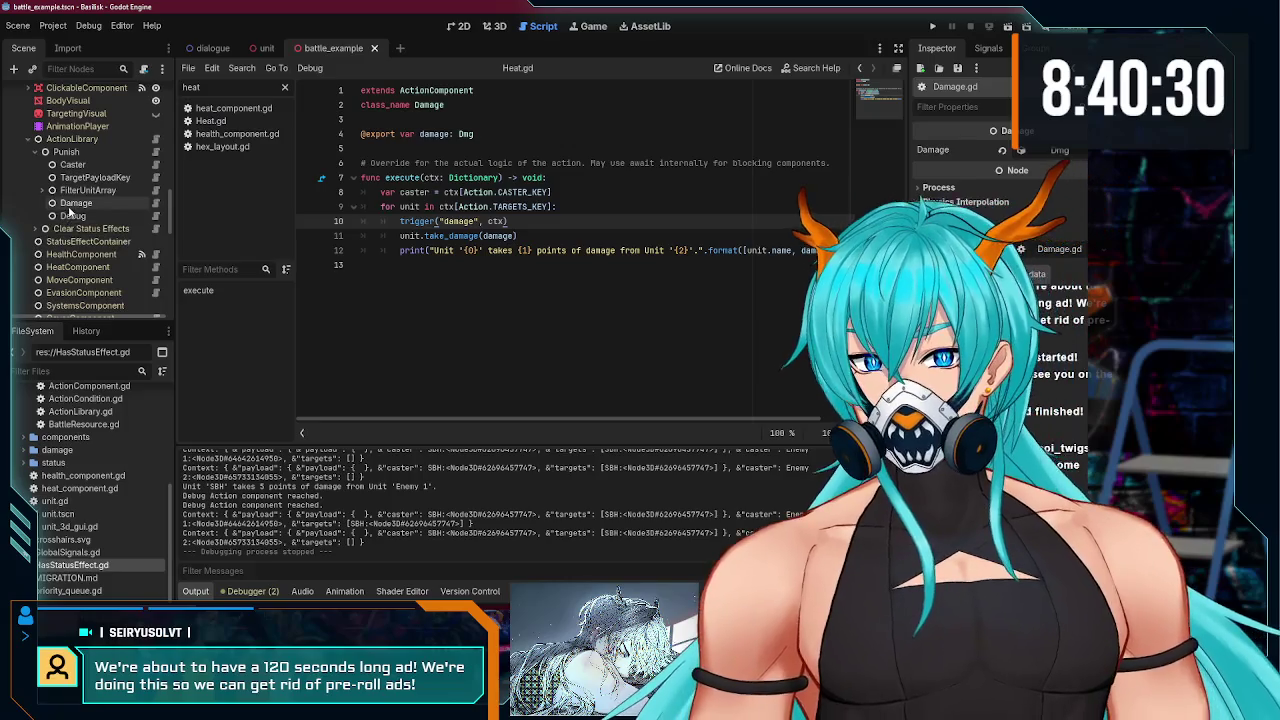
- Open Enemy 1's Debug.gd, change the test timer to 5.0 seconds, and run the game
click(72, 216)
click(155, 217)
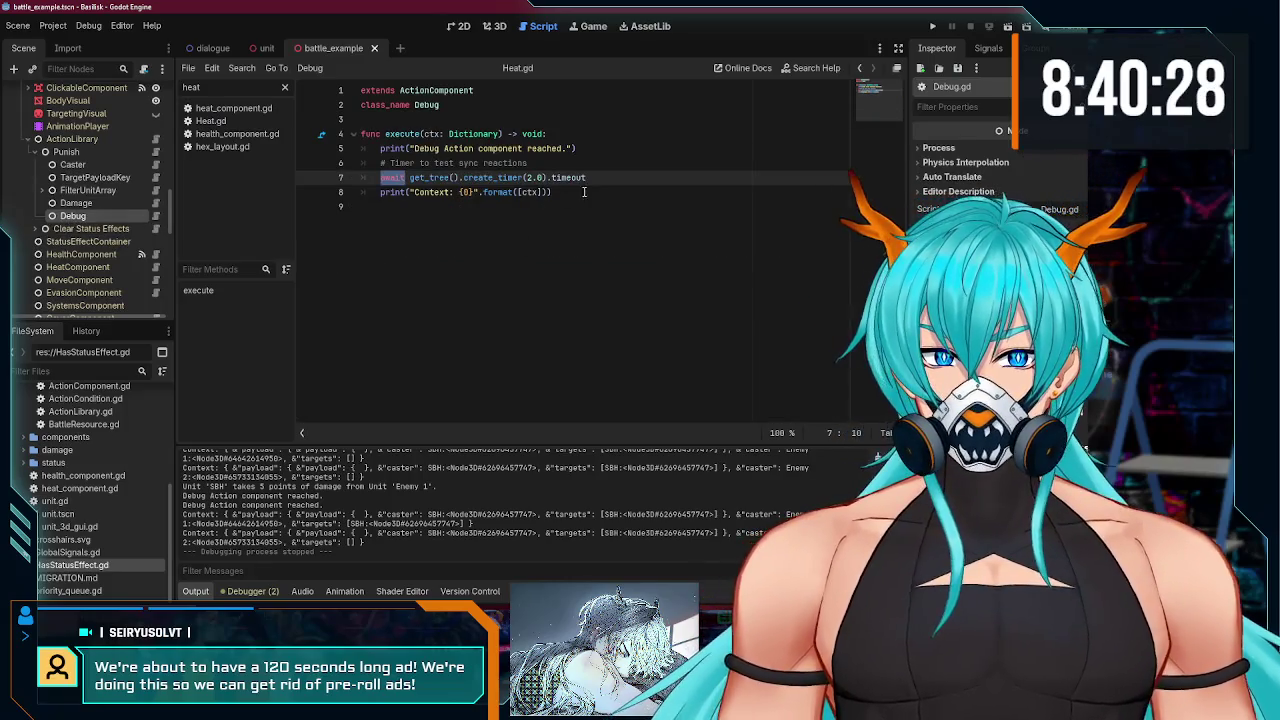
click(579, 192)
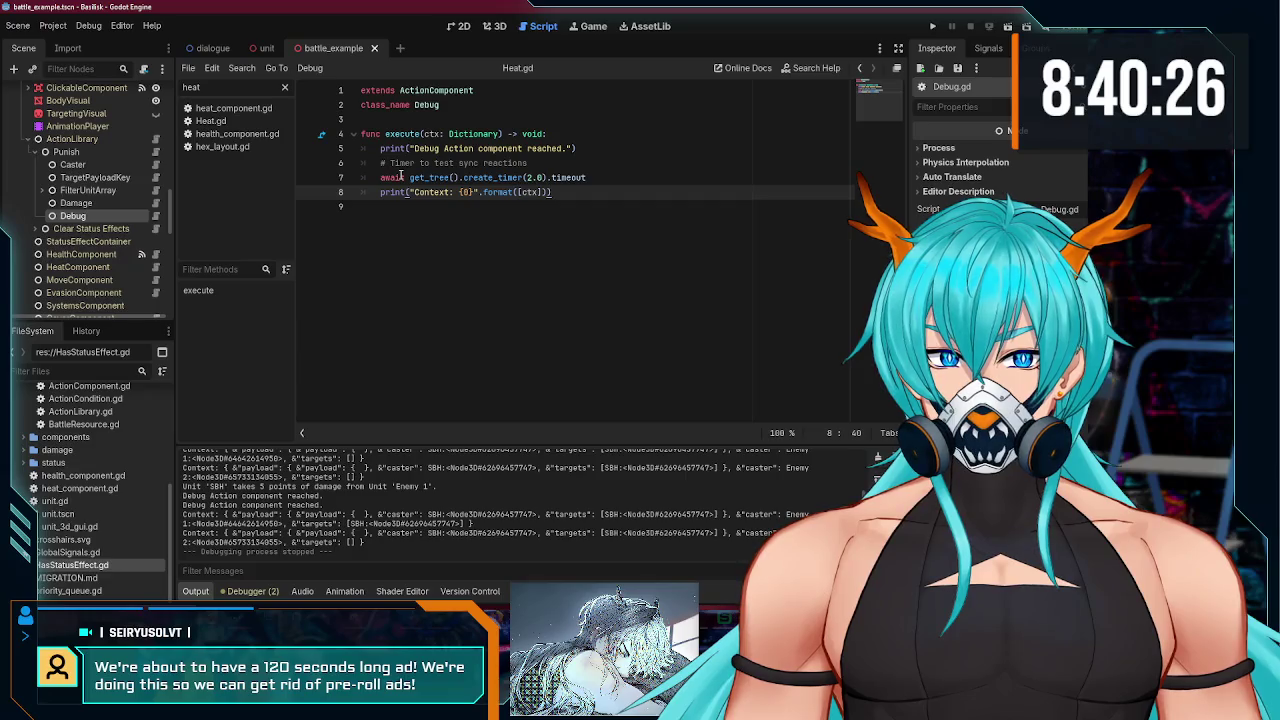
click(540, 163)
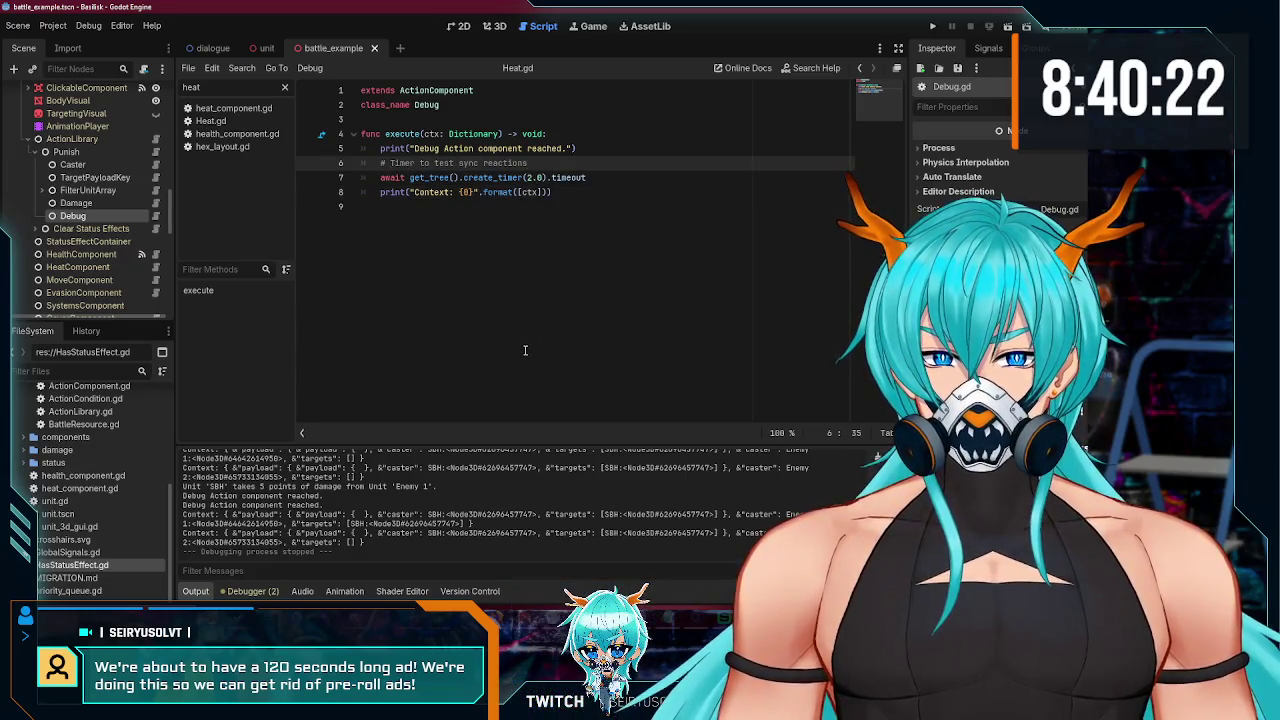
click(530, 178)
key(BackSpace)
text(1)
key(F5)
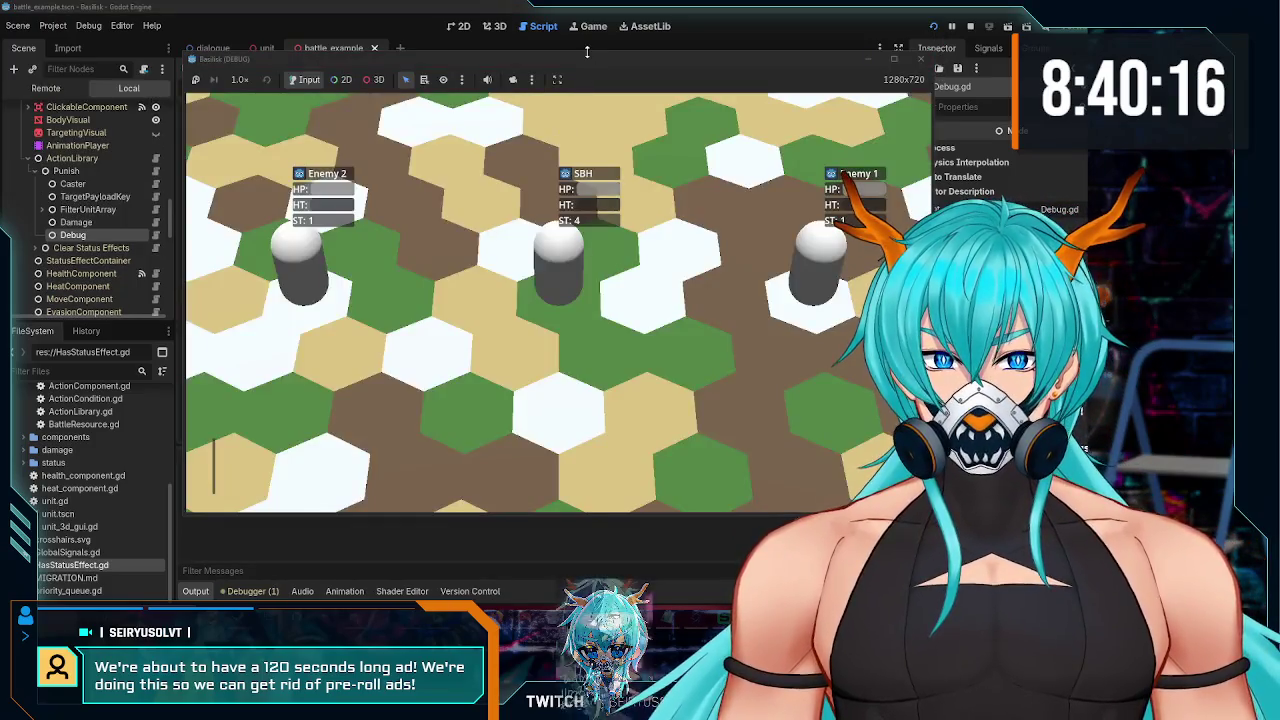
- Restore the game window, Move SBH onto a new hex, and review the Debug messages in Output
click(591, 55)
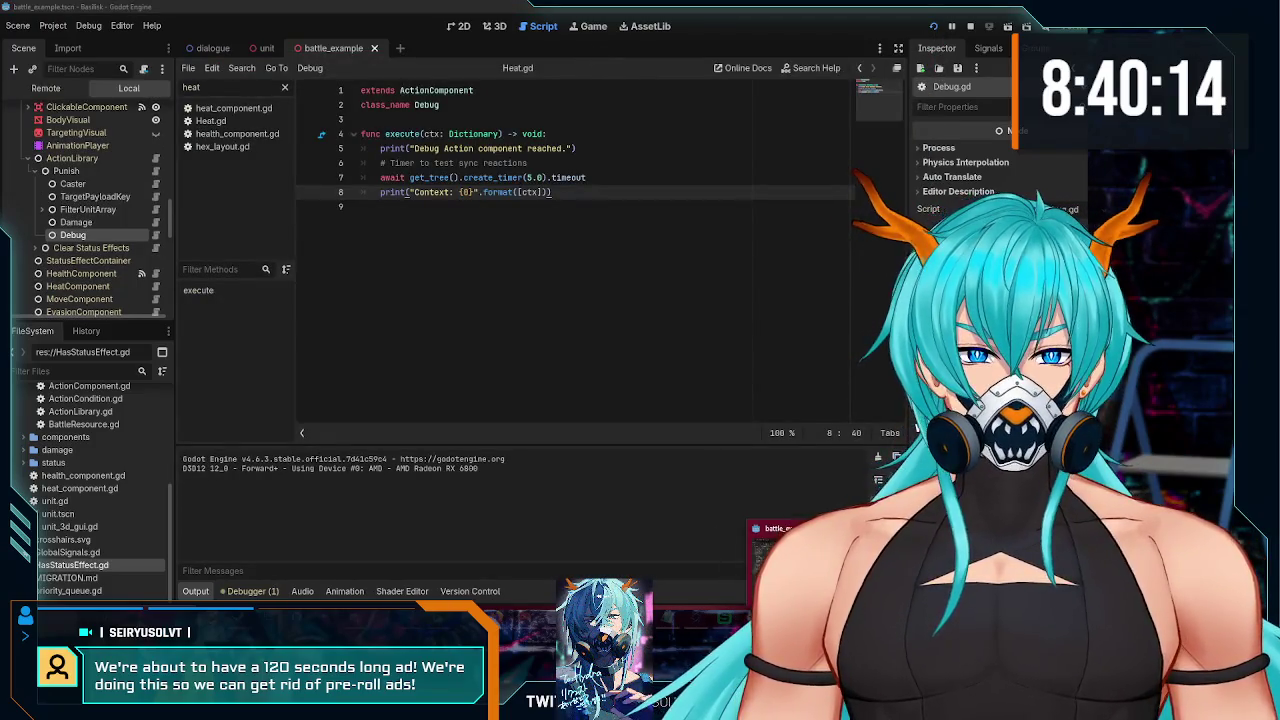
click(775, 540)
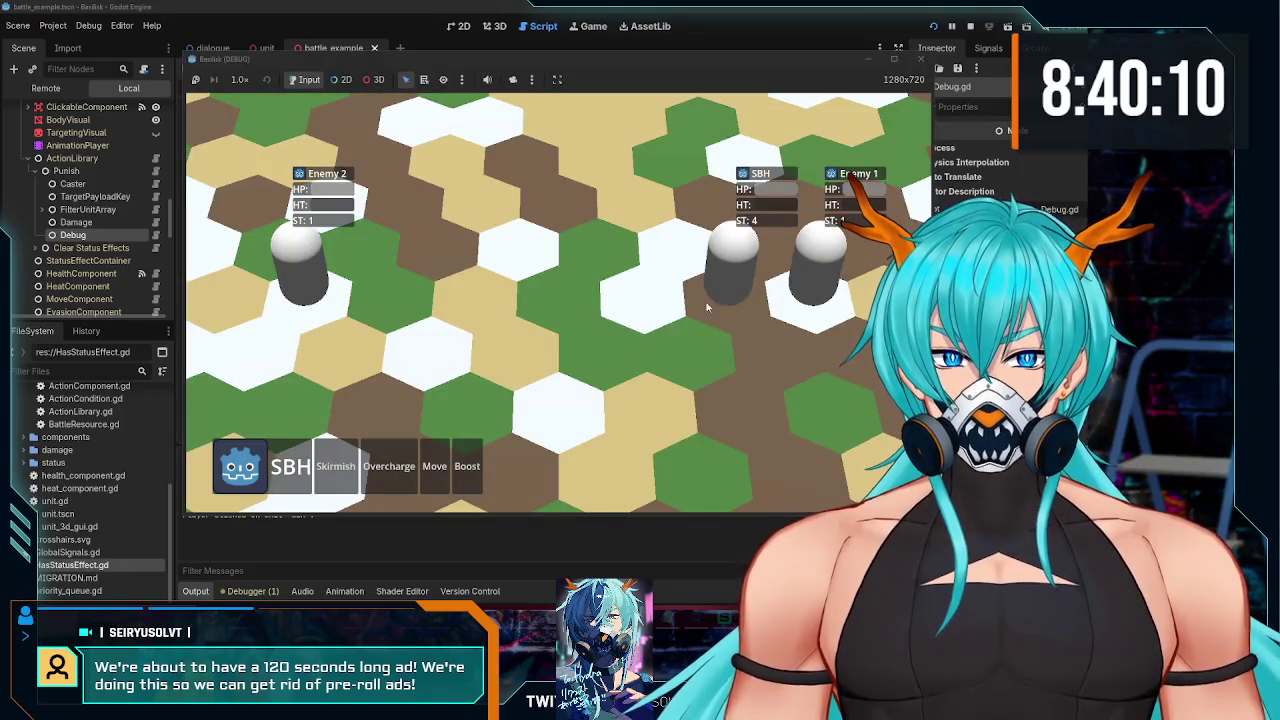
click(436, 474)
click(554, 420)
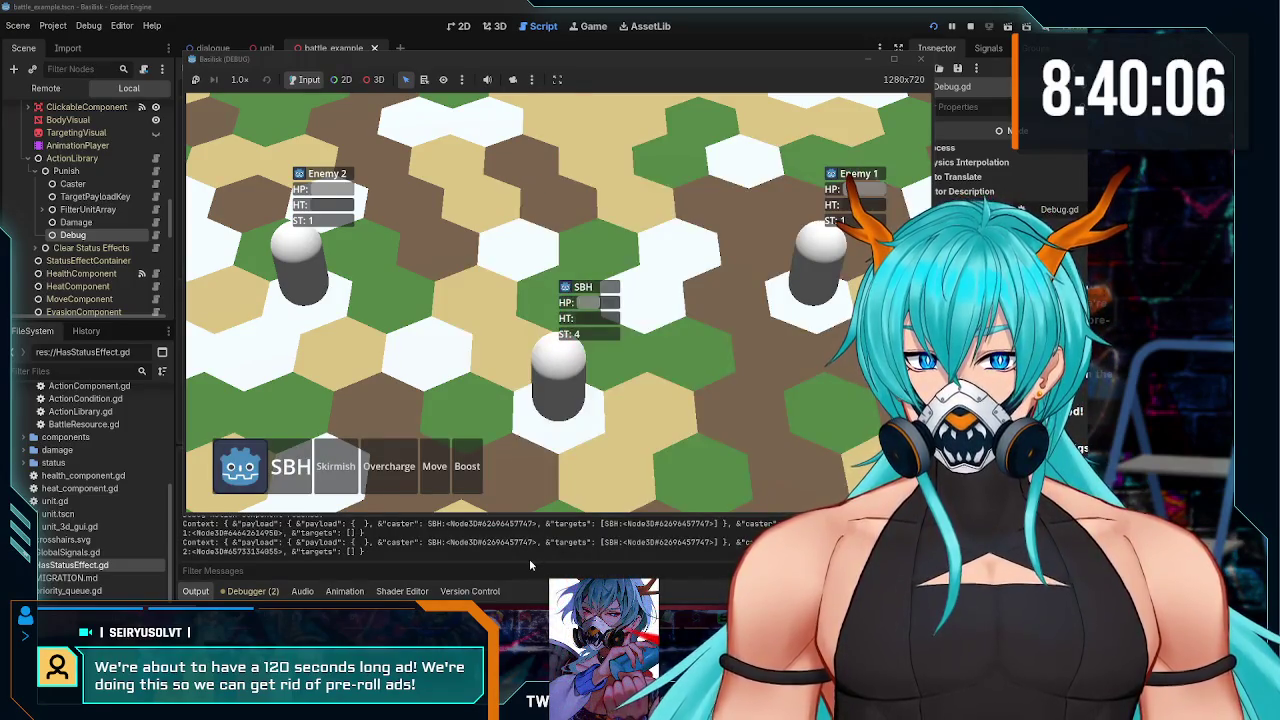
scroll(460, 550, up, 1)
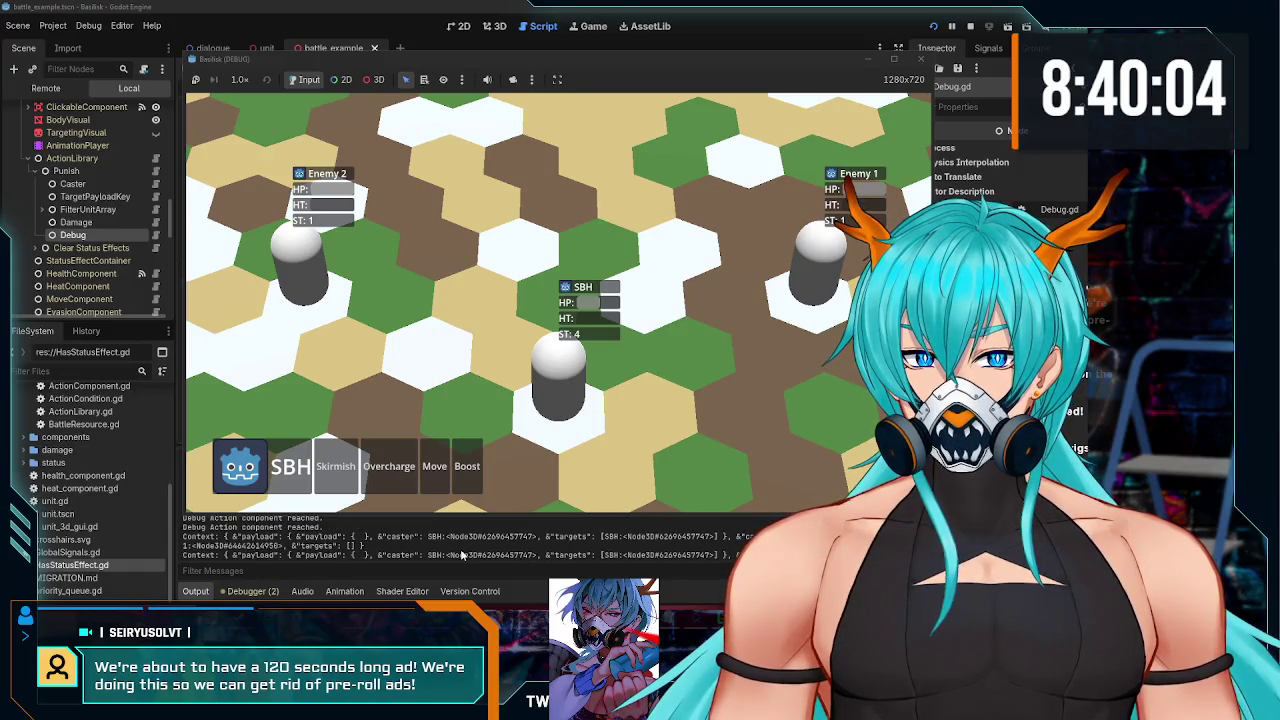
scroll(460, 555, down, 3)
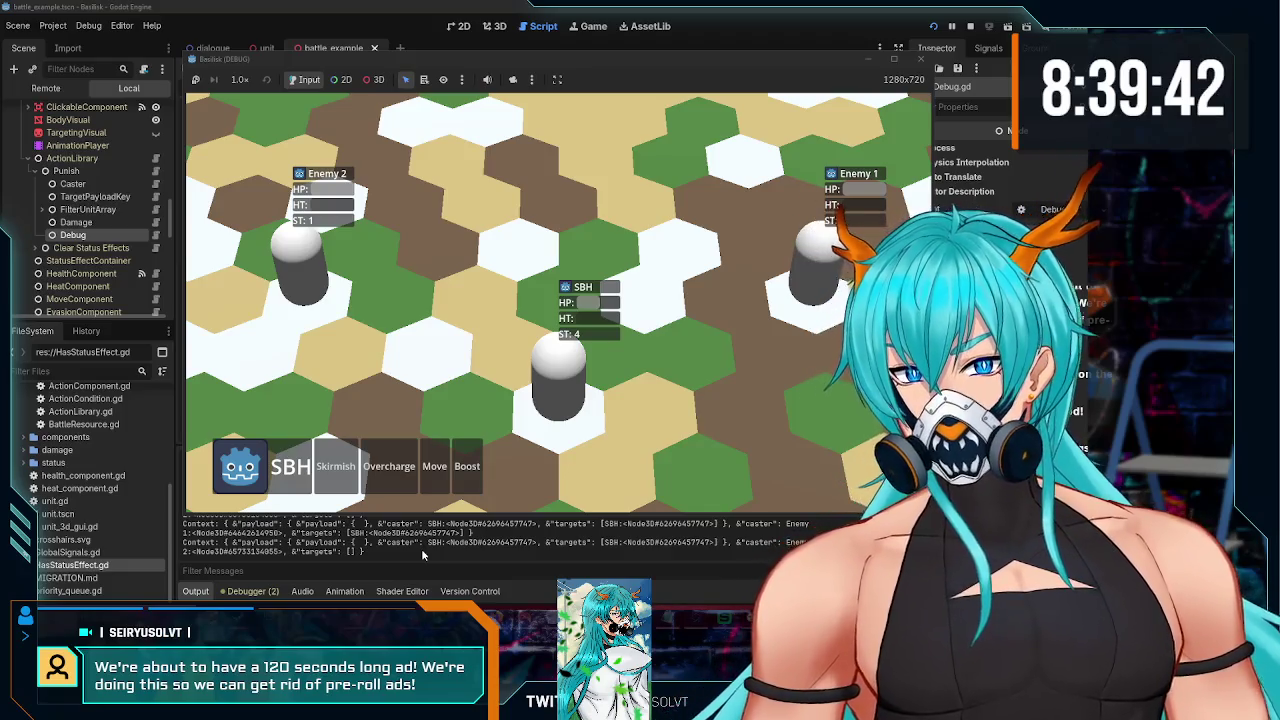
click(93, 234)
- Collapse the sample action nodes, try moving the Punish Debug node, and dismiss the foreign-scene alert
scroll(93, 234, down, 5)
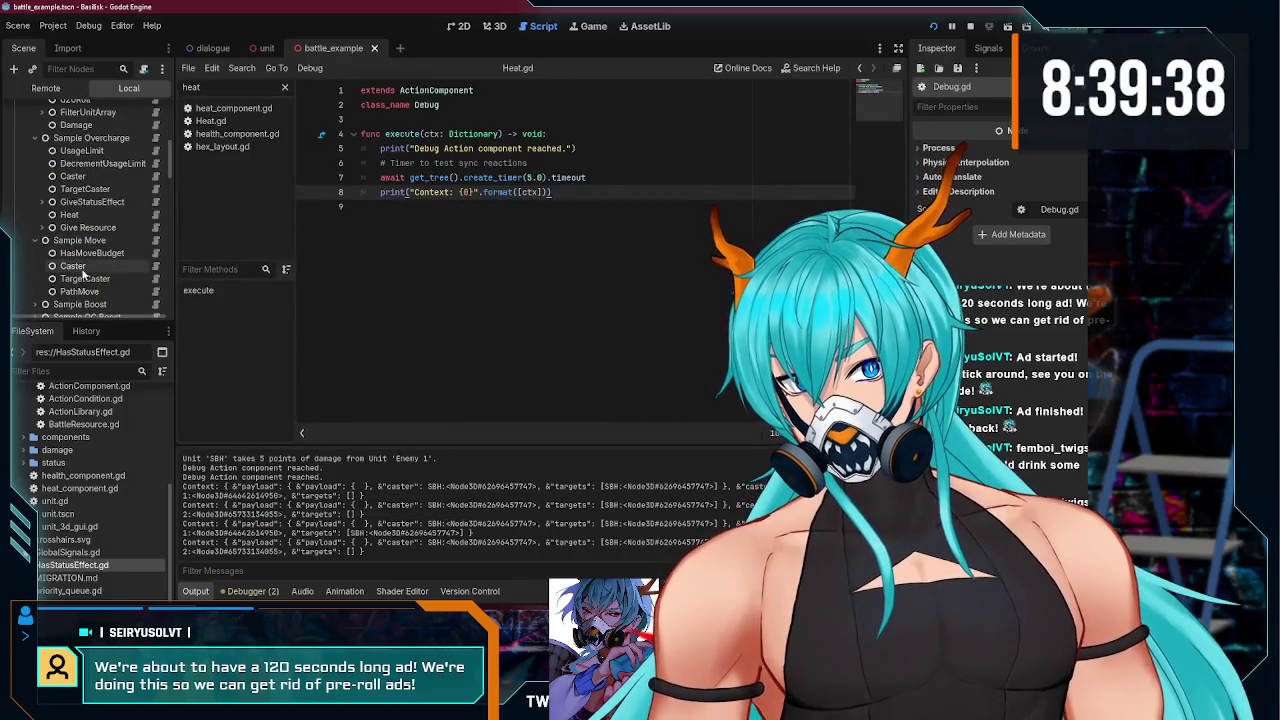
scroll(50, 233, up, 3)
scroll(50, 233, up, 3)
click(34, 173)
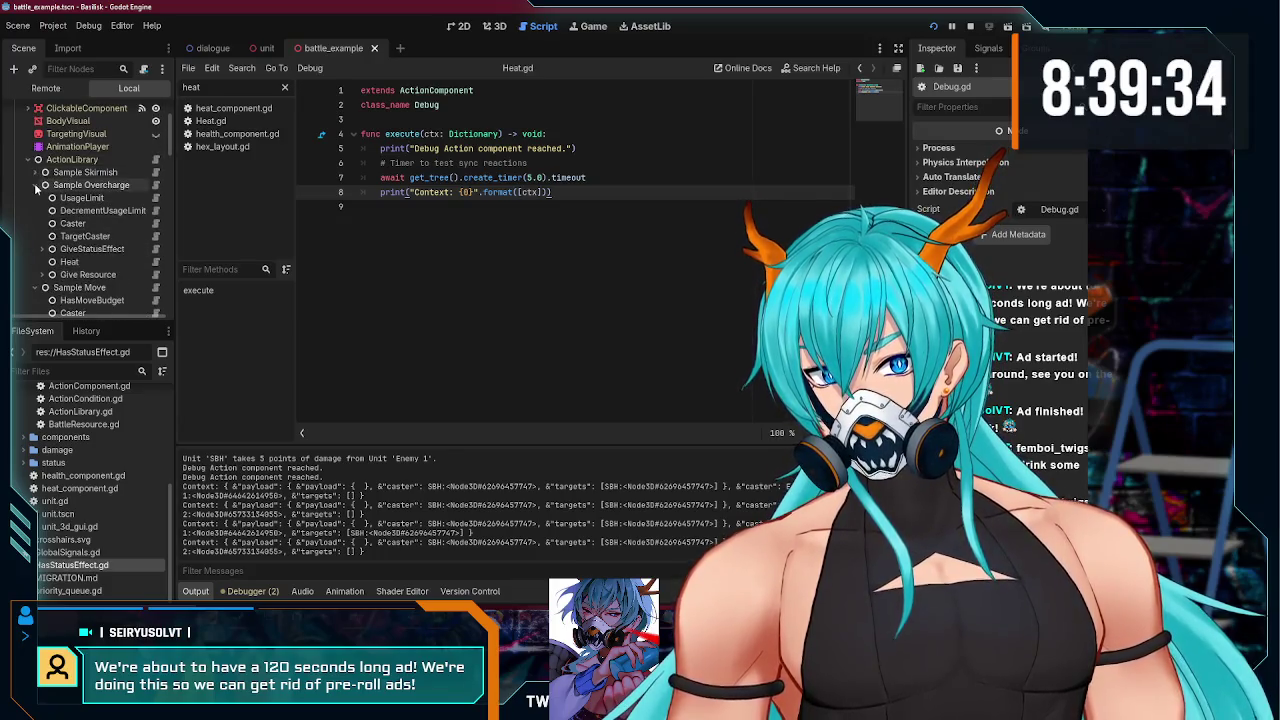
click(35, 186)
click(35, 262)
scroll(40, 210, down, 2)
click(38, 160)
scroll(60, 200, up, 2)
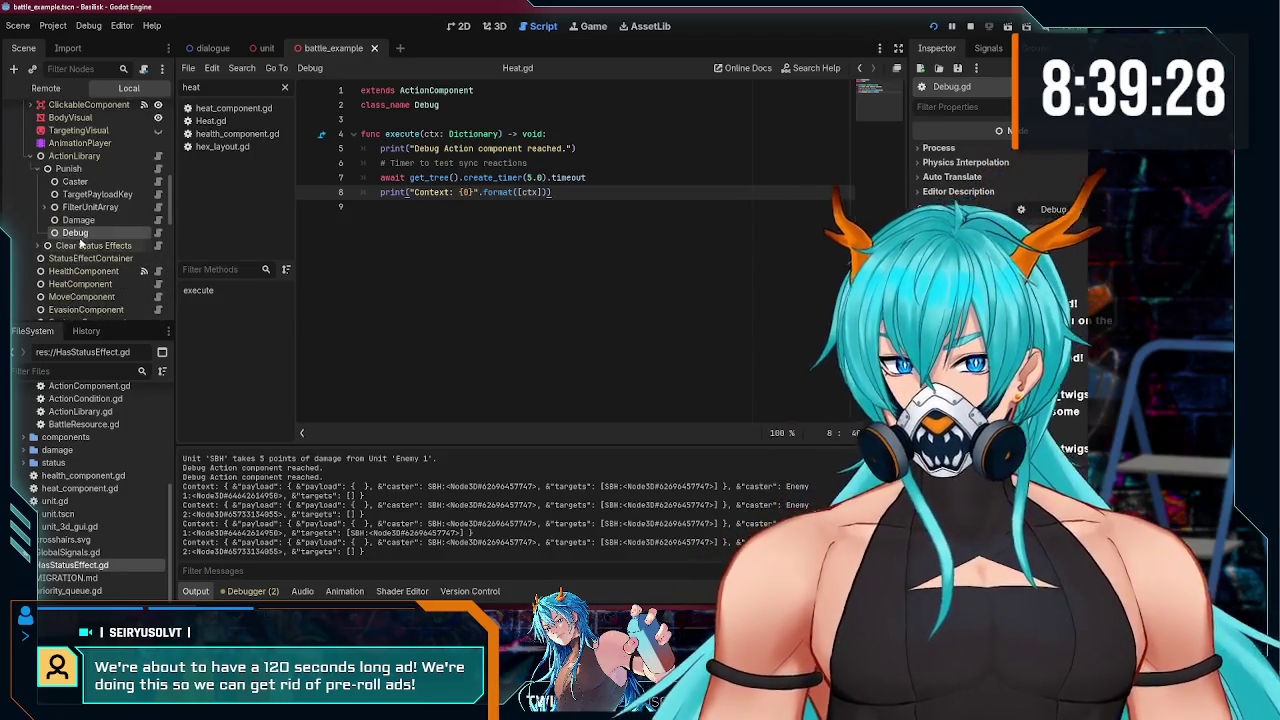
click(55, 232)
click(46, 245)
drag(75, 232, 88, 278)
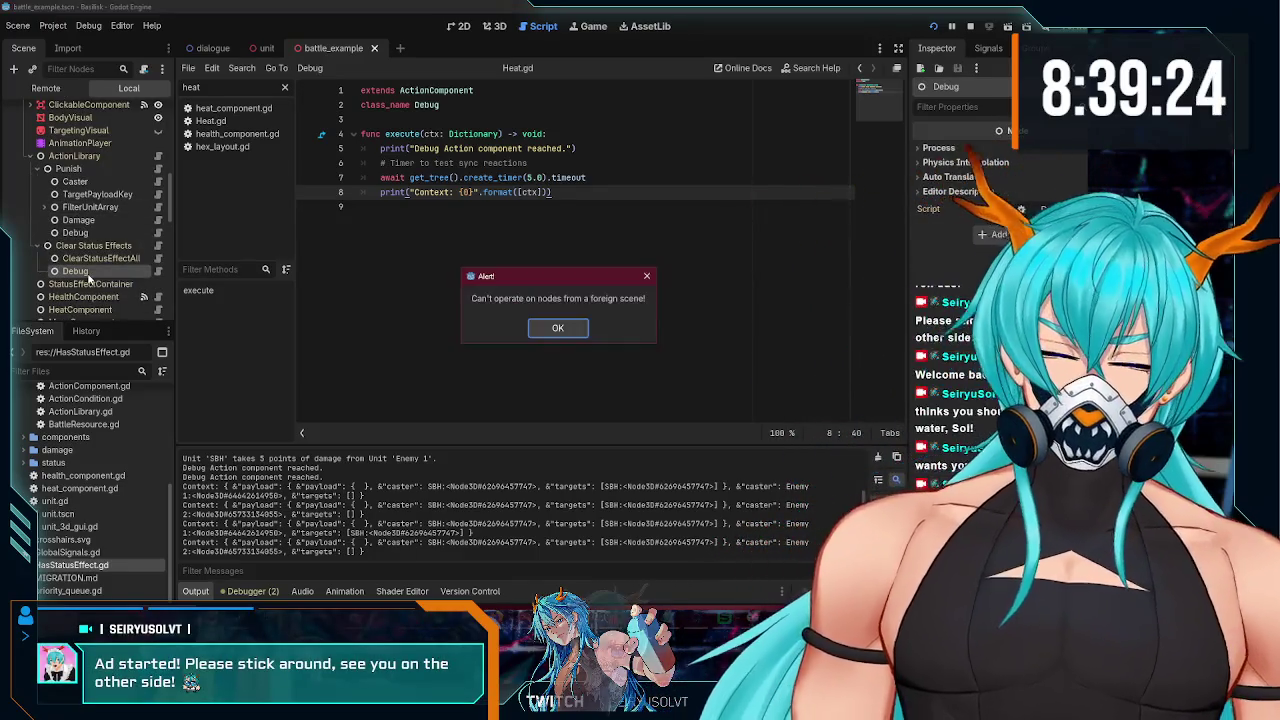
key(Return)
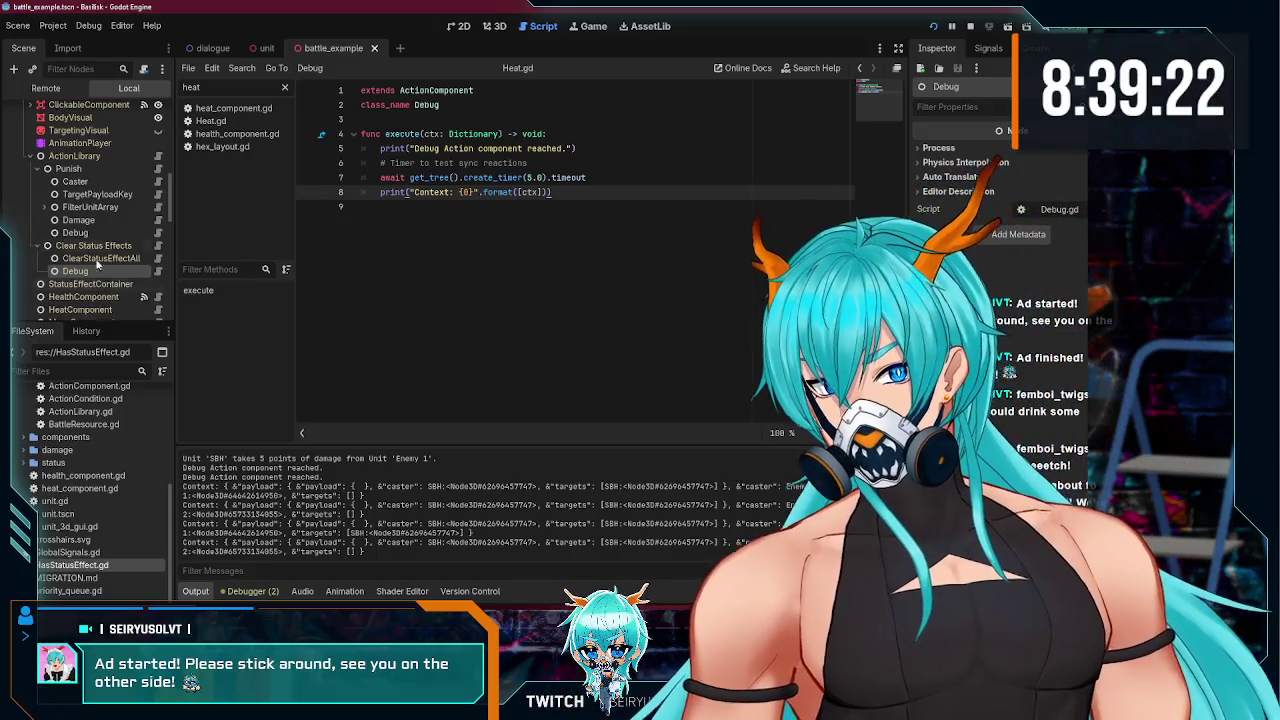
- Delete the Debug node under Clear Status Effects in the unit scene
click(262, 48)
click(33, 201)
click(60, 227)
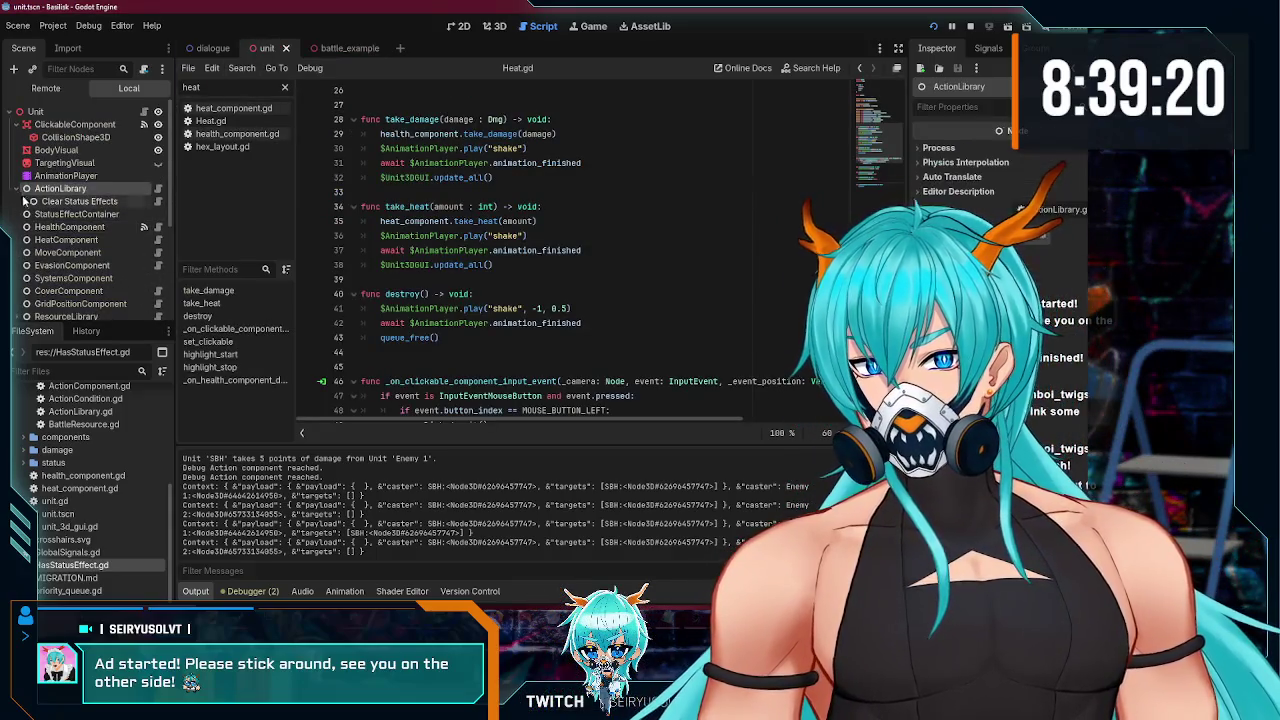
key(Delete)
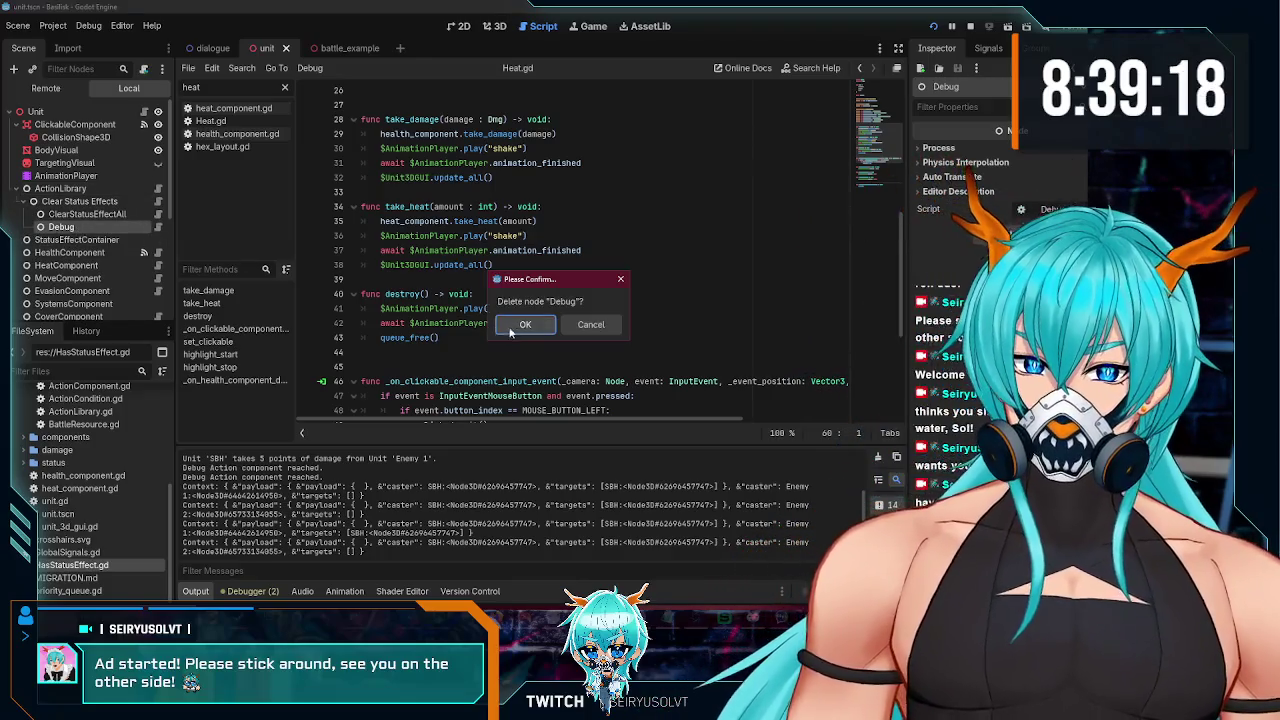
key(Return)
- Run the game, hit Enemy 1 with SBH's Skirmish attack, then stop it
click(935, 26)
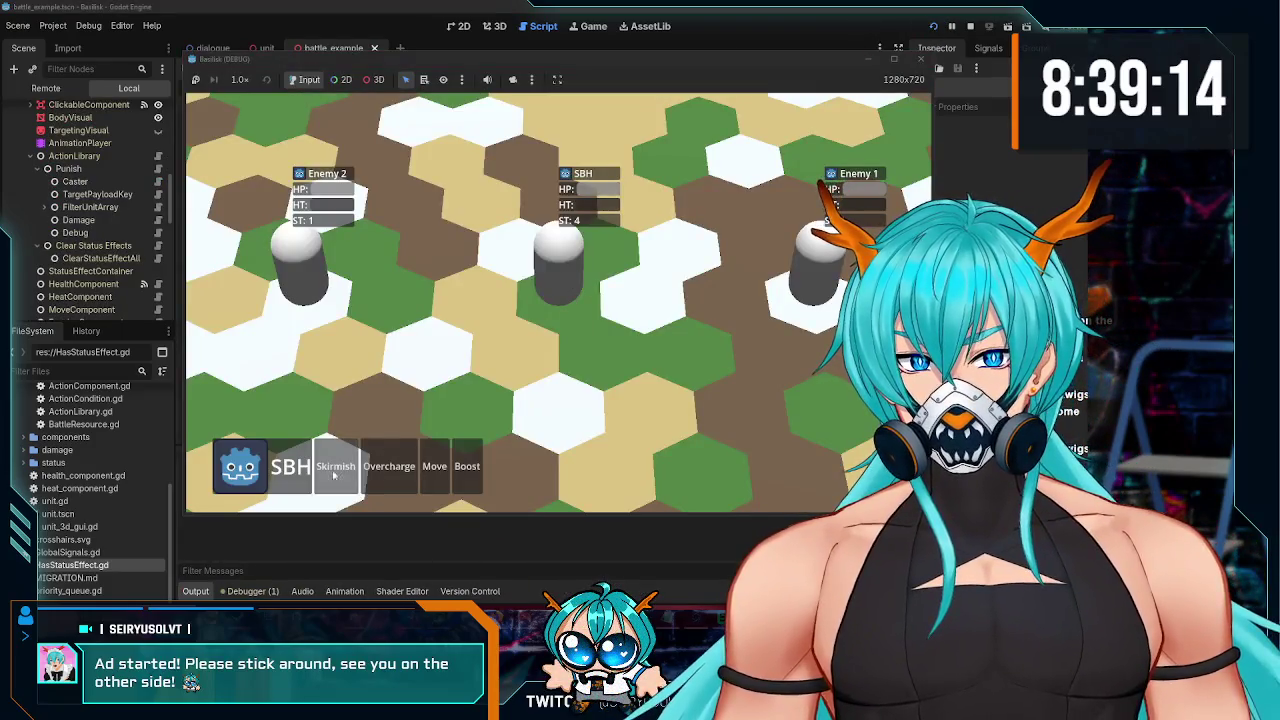
click(334, 476)
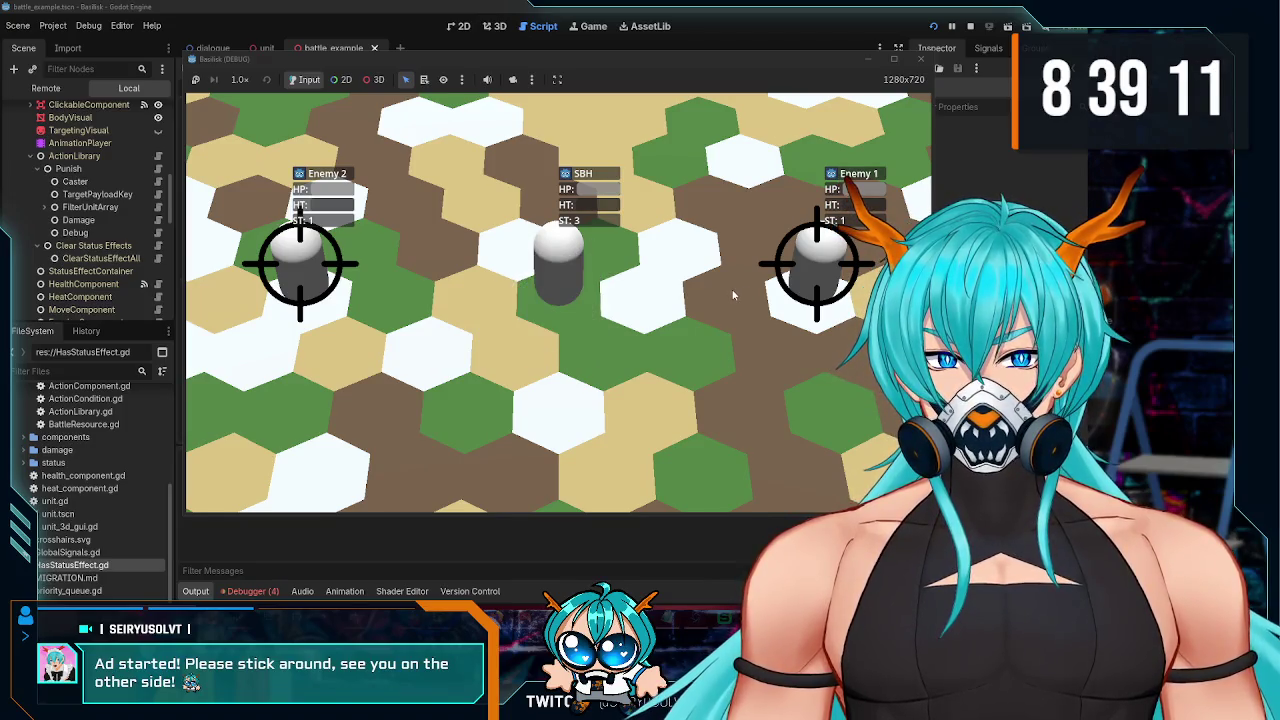
click(810, 279)
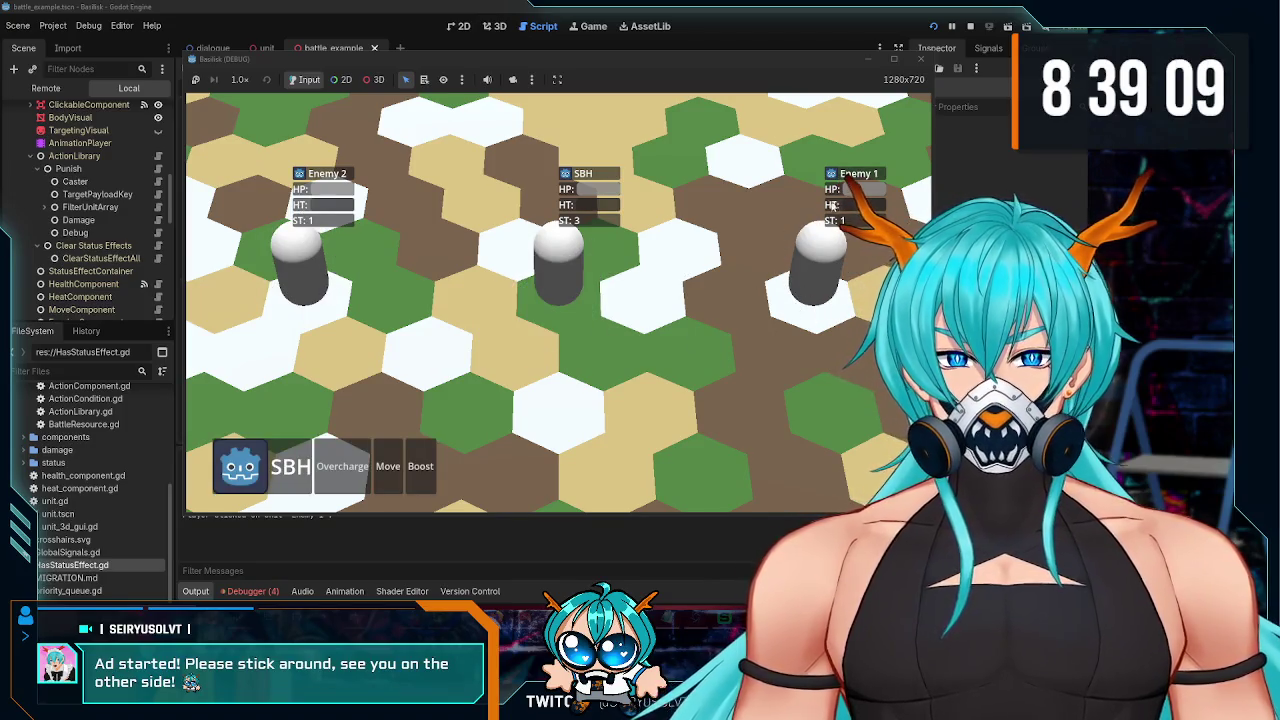
click(920, 58)
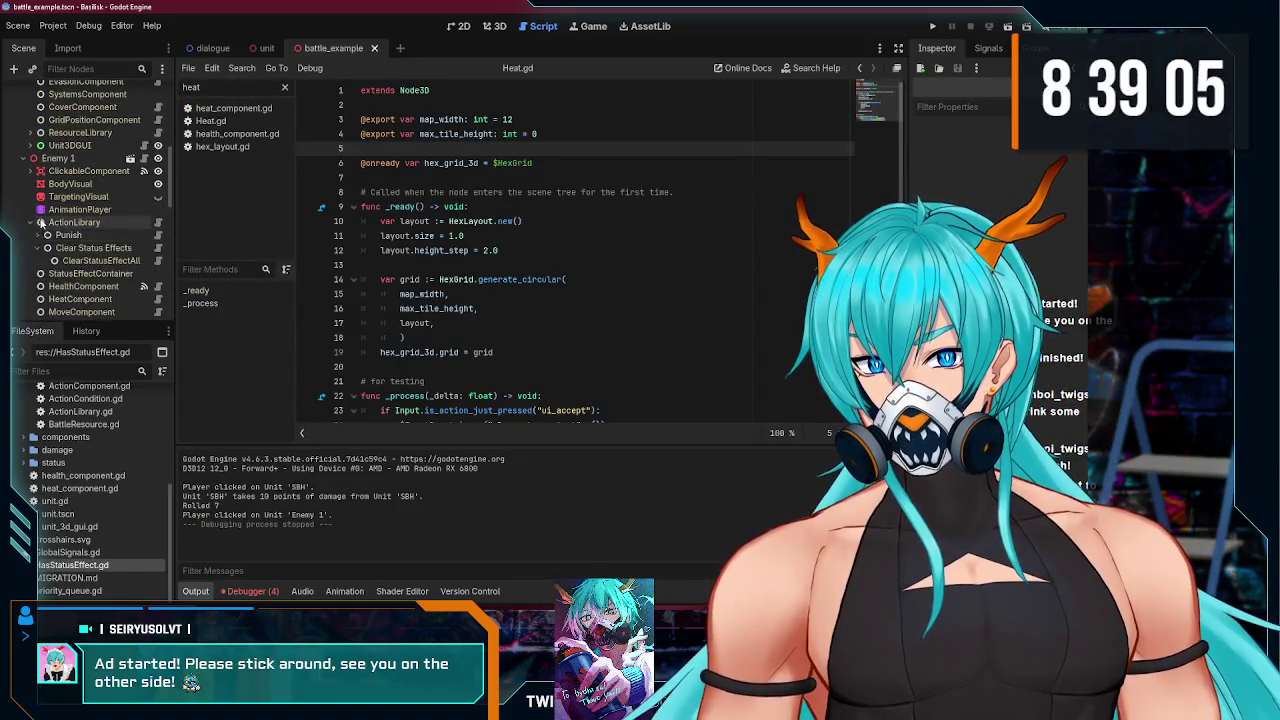
- Open Sample Skirmish's Action script, then check how TargetUnits.gd line 30 awaits selection_completed
scroll(43, 221, up, 2)
scroll(43, 221, up, 2)
click(155, 234)
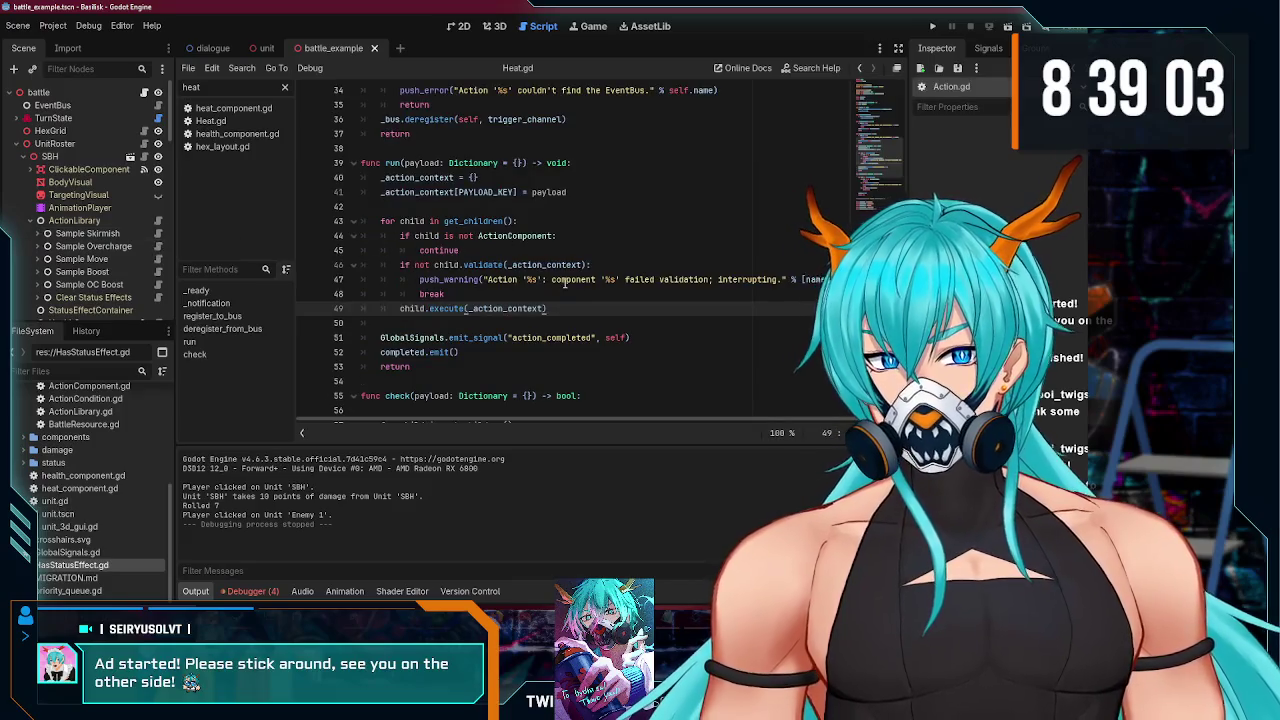
click(37, 233)
scroll(110, 230, down, 2)
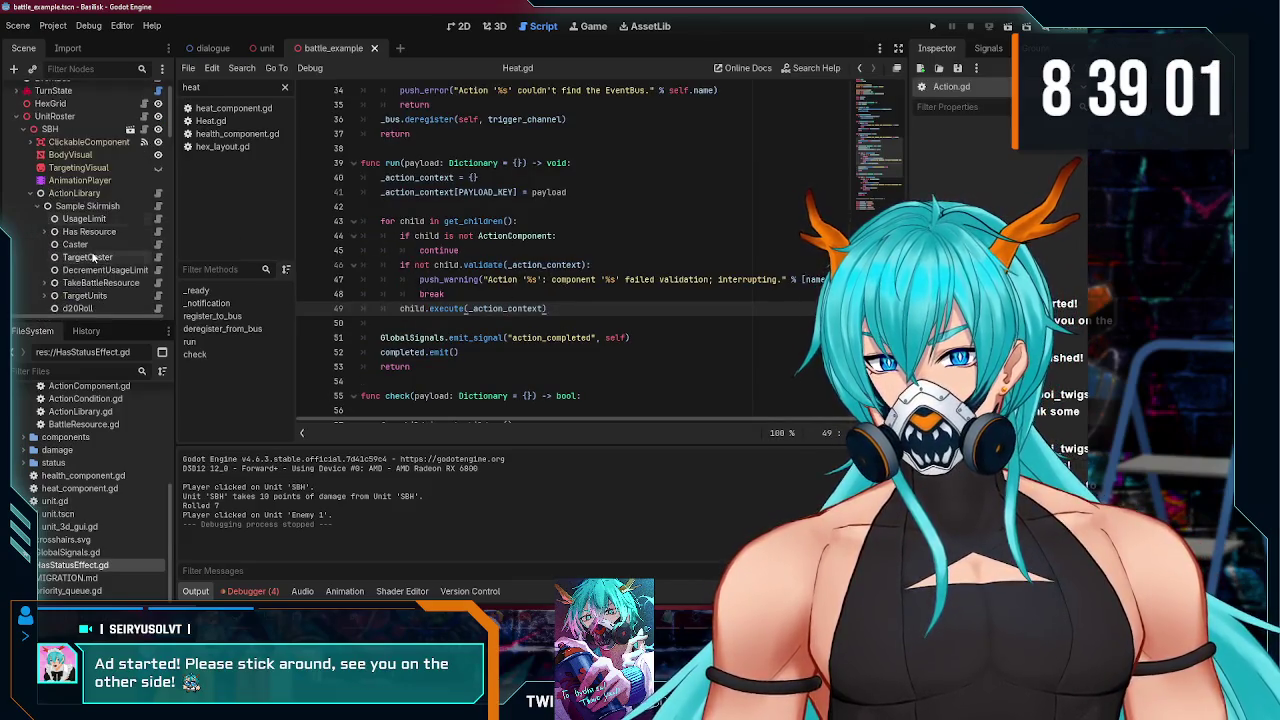
scroll(124, 222, down, 1)
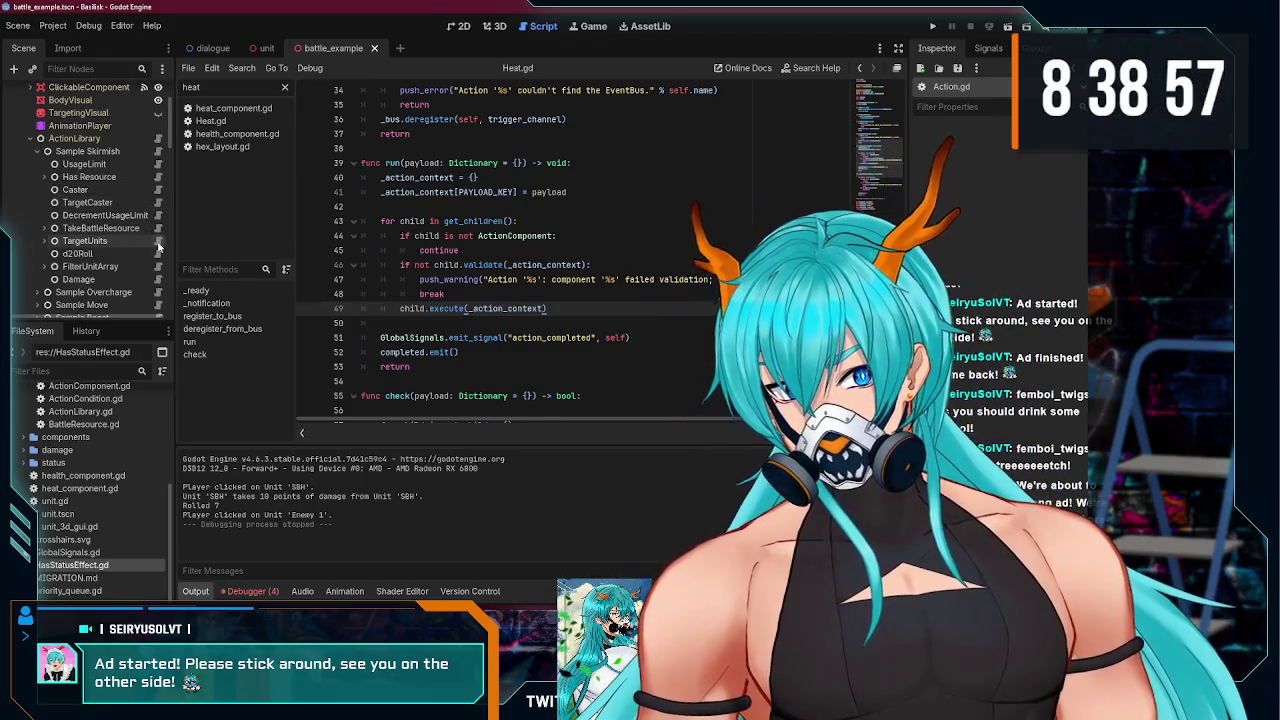
click(157, 241)
scroll(576, 277, down, 1)
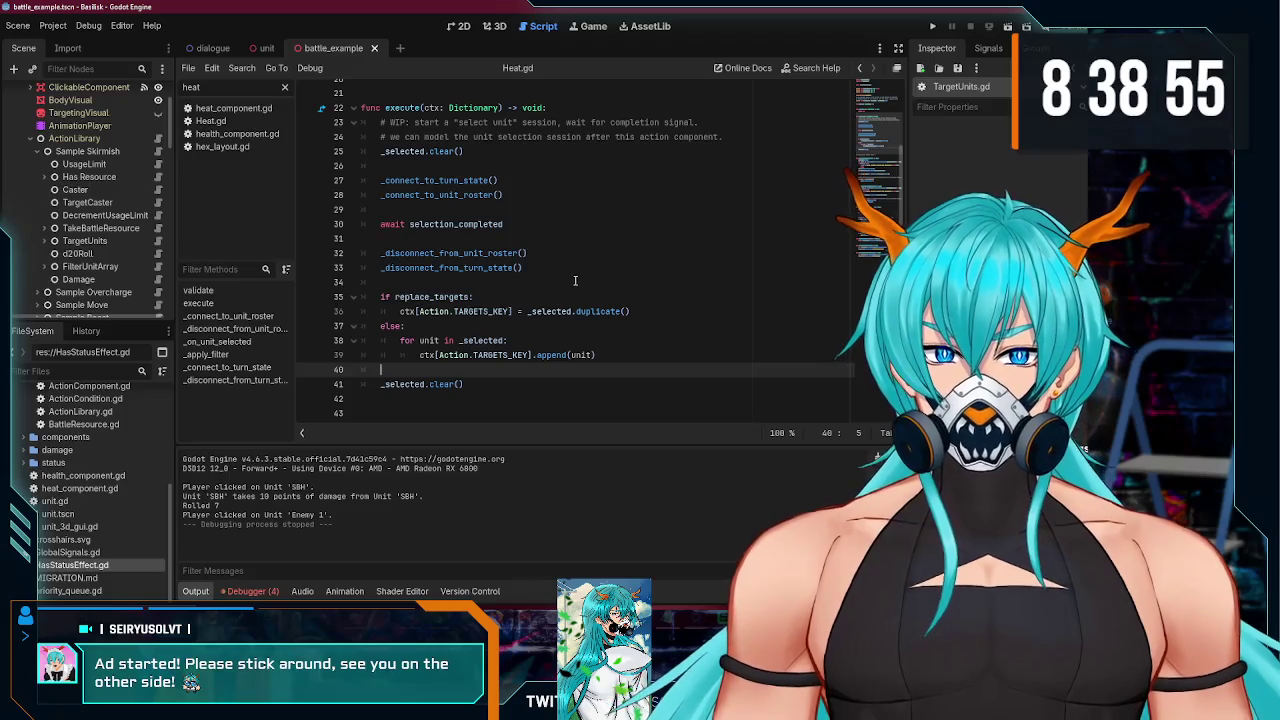
double_click(511, 228)
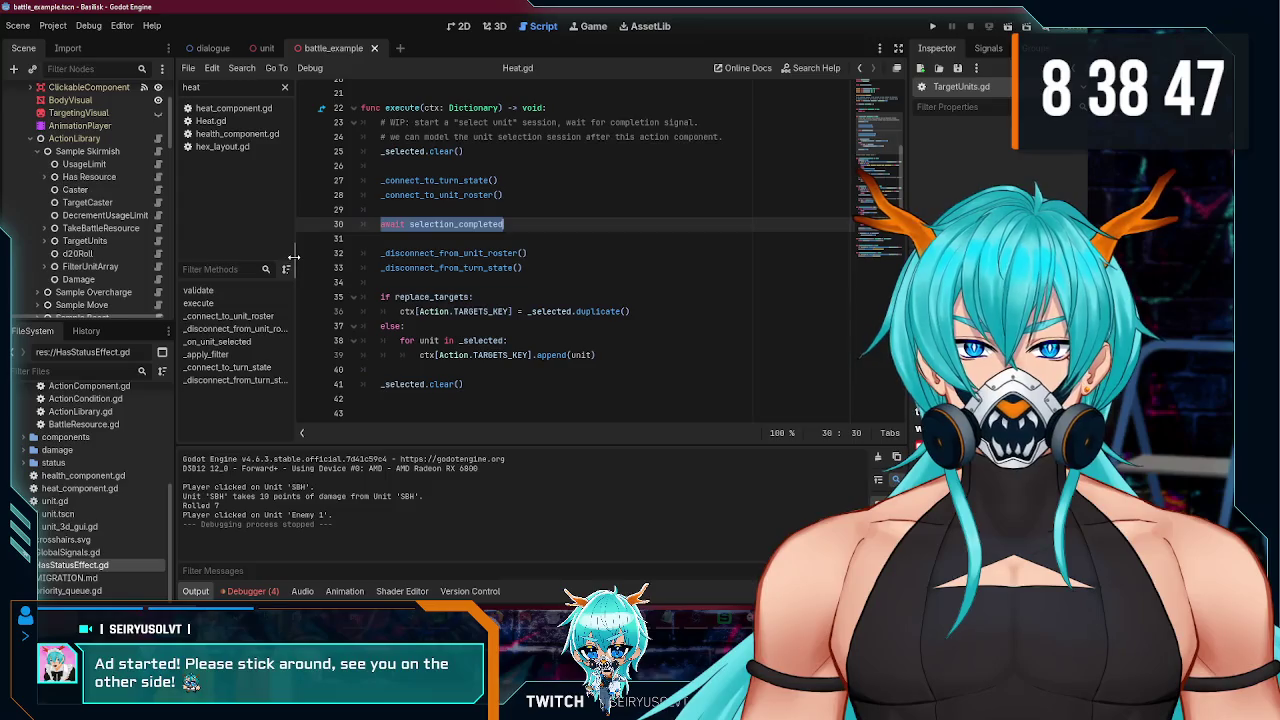
double_click(396, 225)
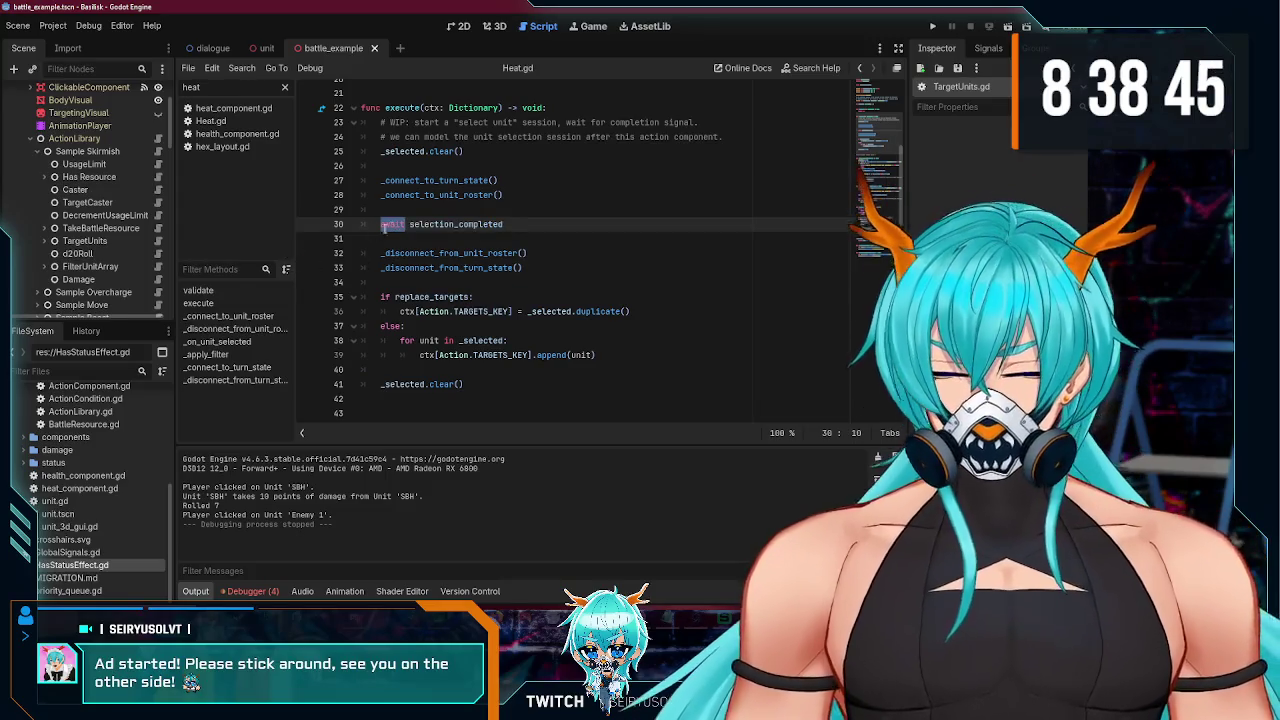
- Return to Action.gd at the child.execute call on line 49 and launch the game with F5
scroll(91, 216, up, 2)
click(157, 207)
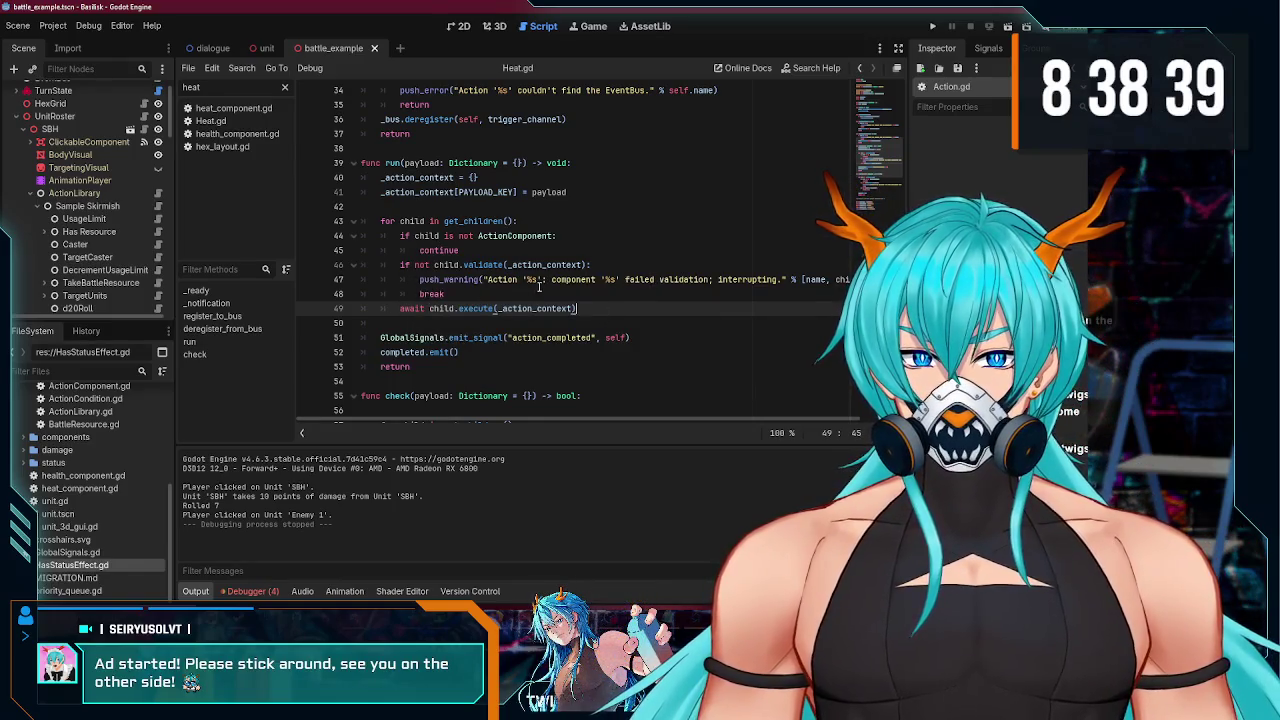
scroll(111, 258, down, 2)
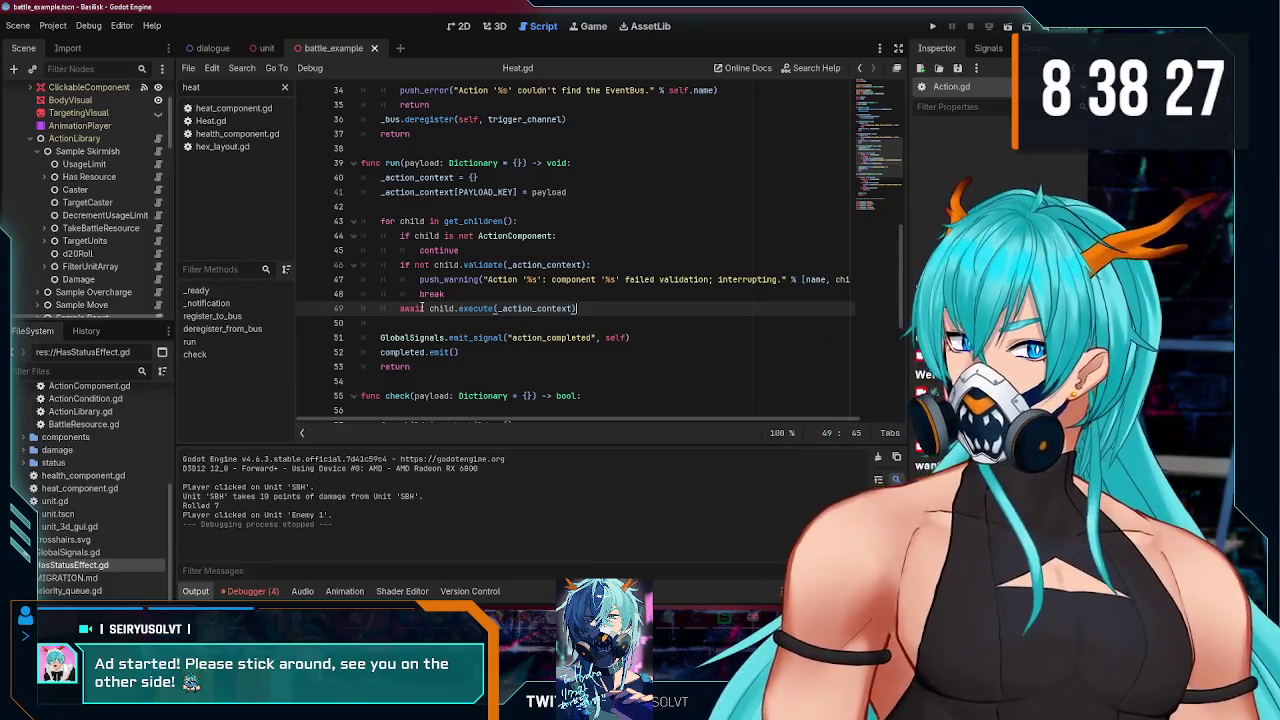
key(F5)
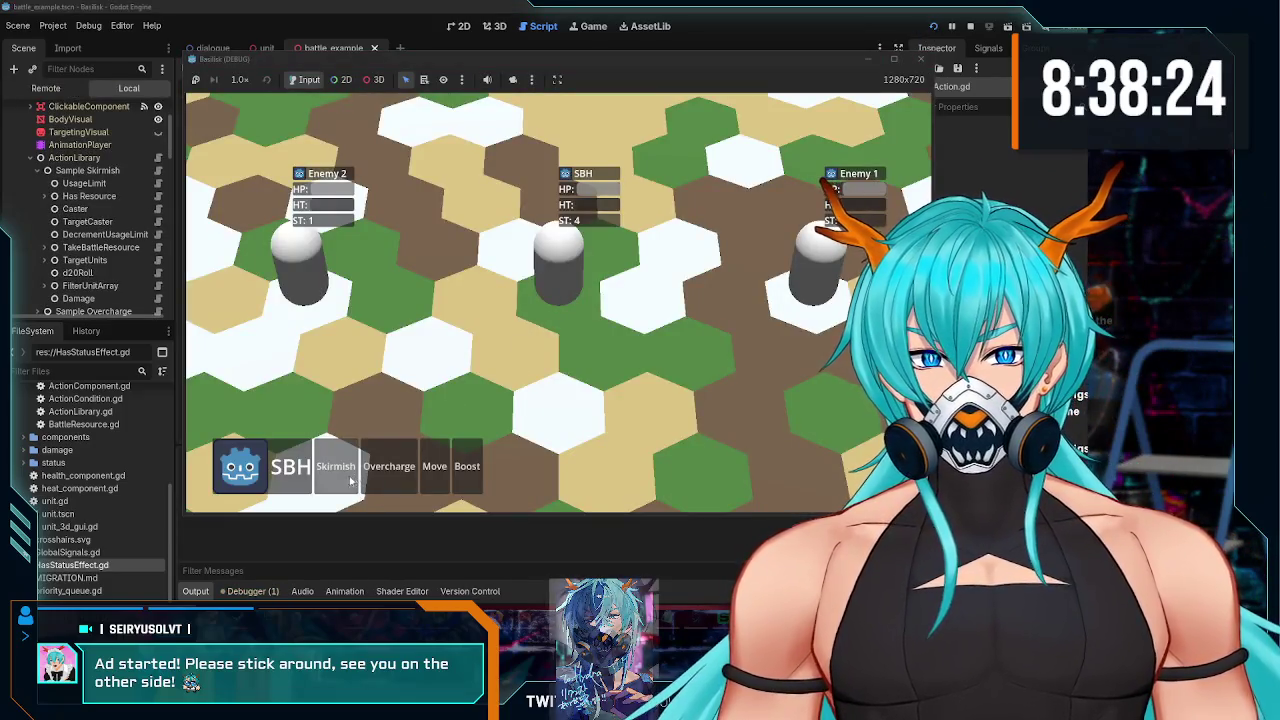
- Skirmish-attack Enemy 2, move SBH to a central hex, then stop the game
click(336, 466)
click(305, 273)
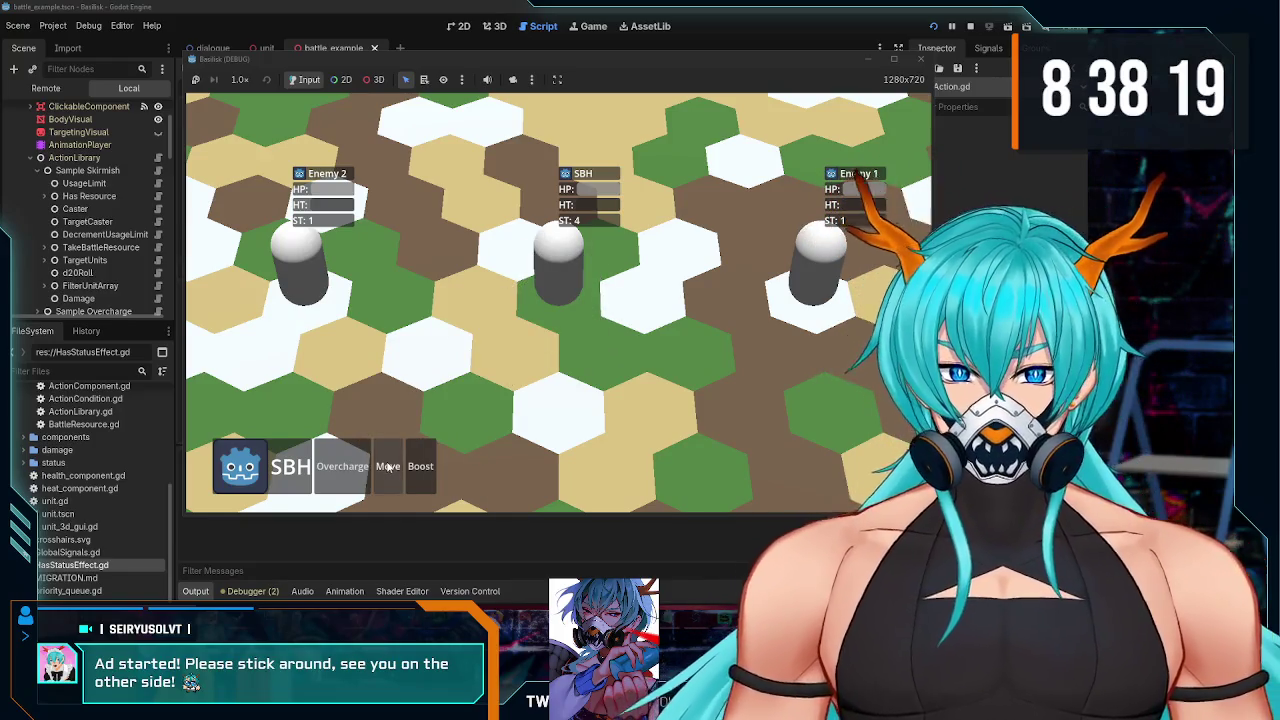
click(388, 466)
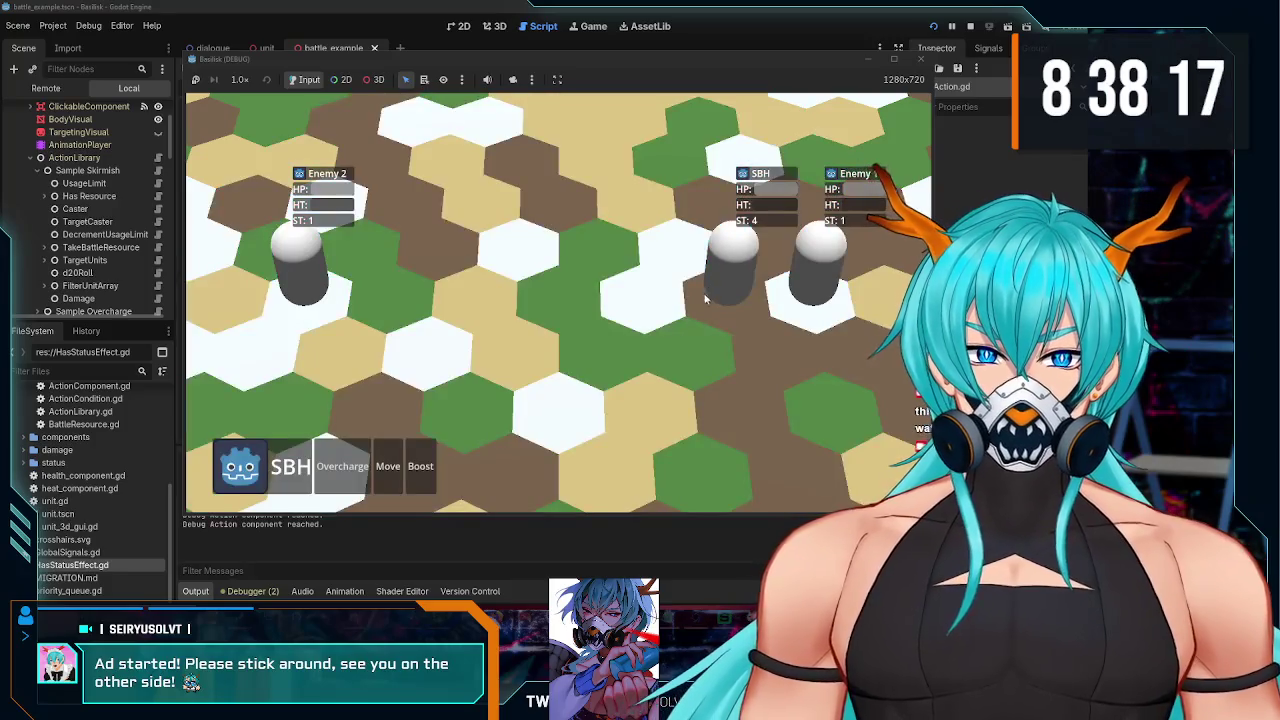
click(388, 466)
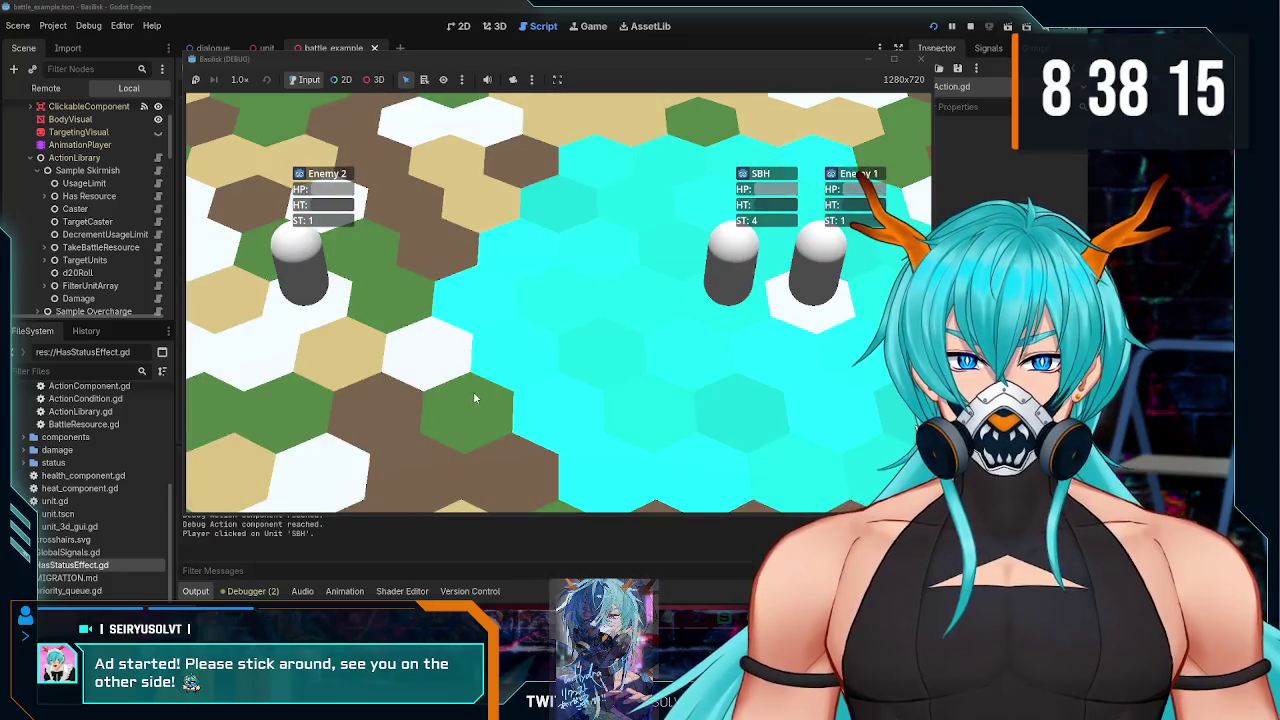
click(510, 346)
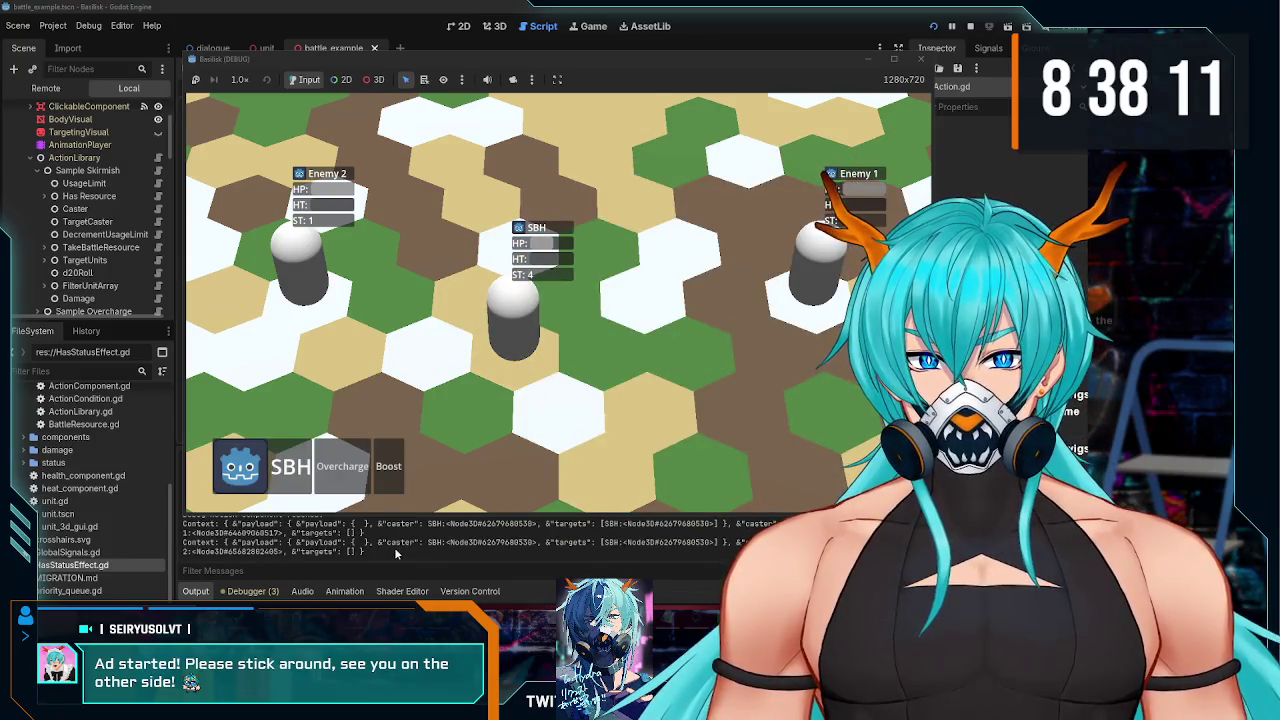
click(921, 59)
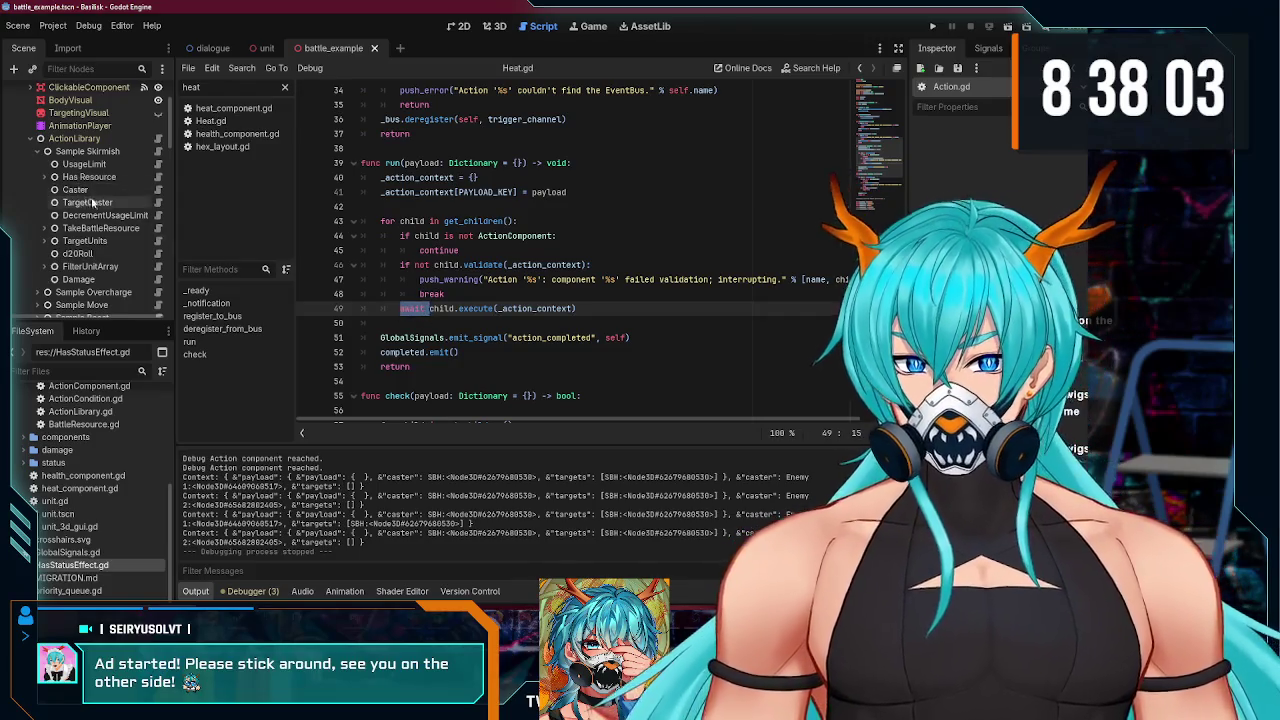
- Browse to EventBus.gd, uncomment the await action.completed line, and save
scroll(95, 200, down, 5)
scroll(126, 220, down, 3)
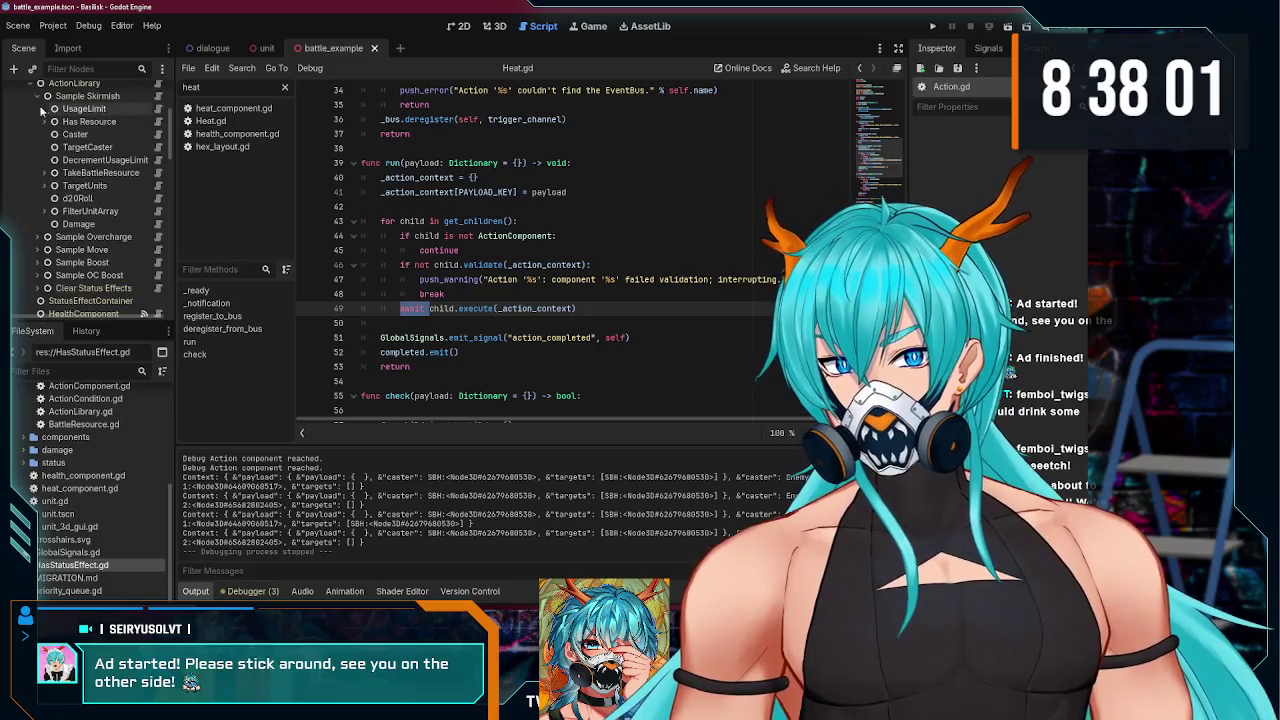
click(37, 96)
click(40, 122)
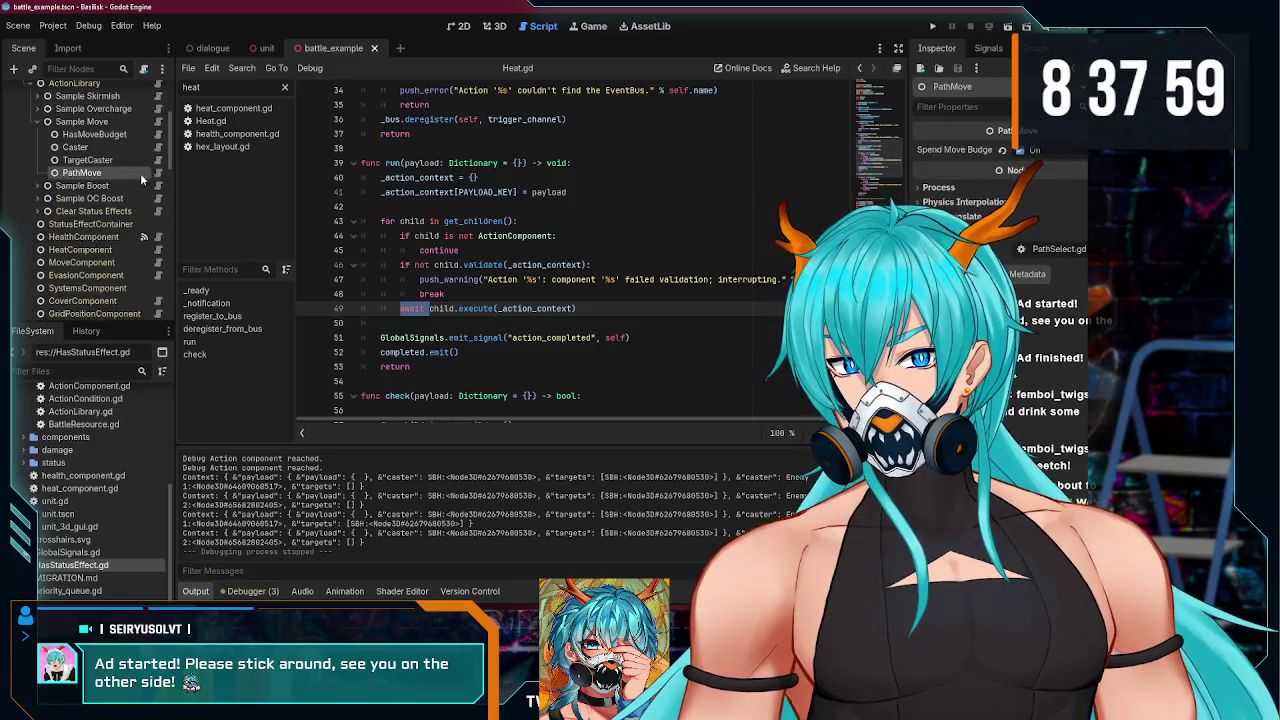
click(82, 173)
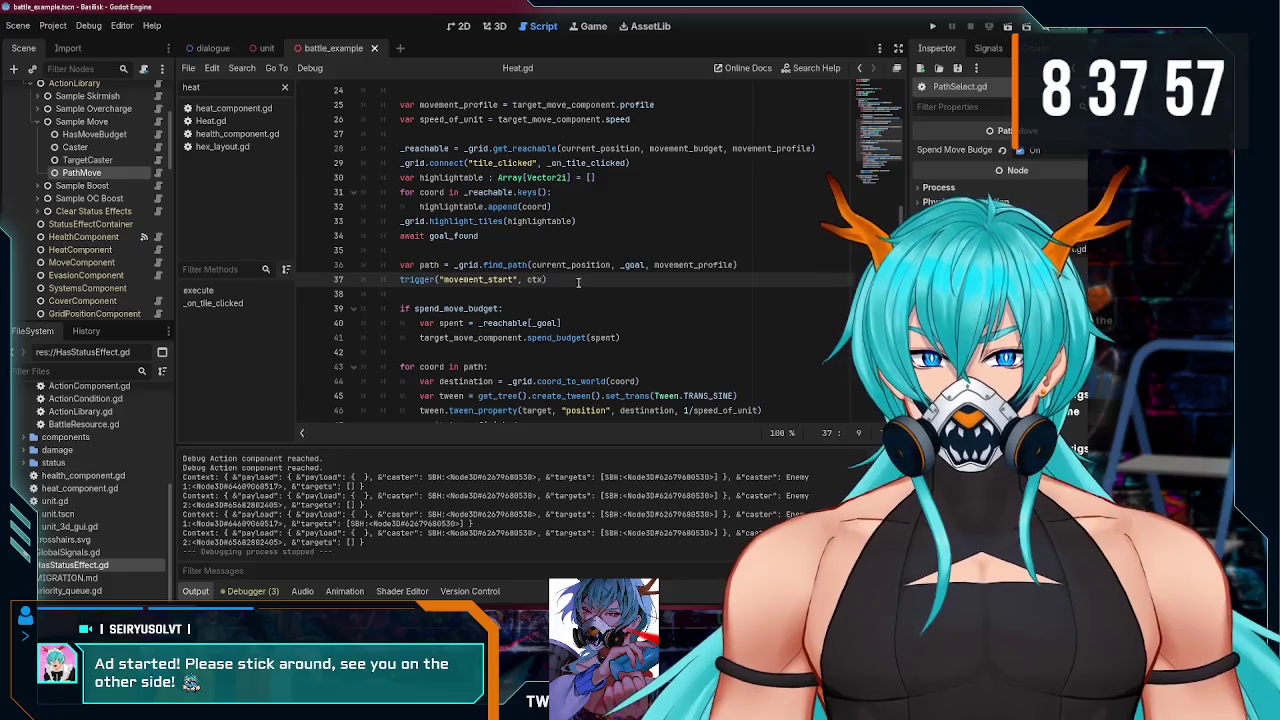
scroll(100, 250, up, 5)
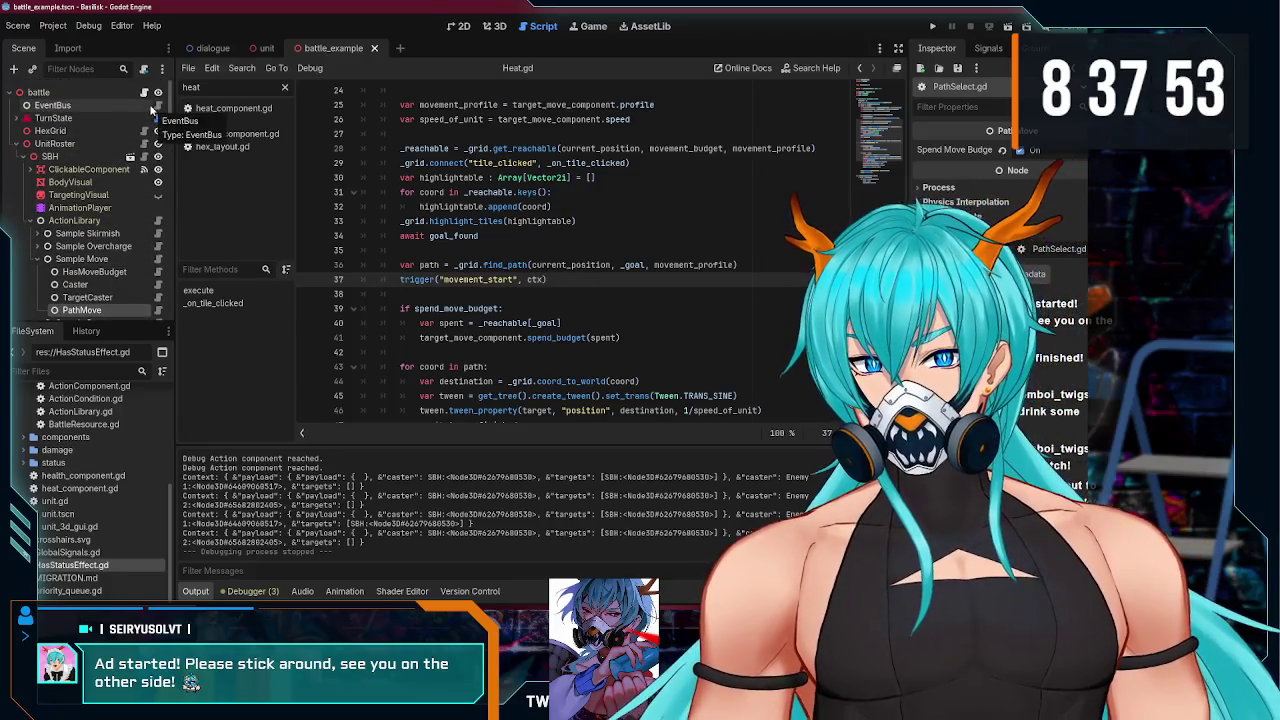
click(145, 104)
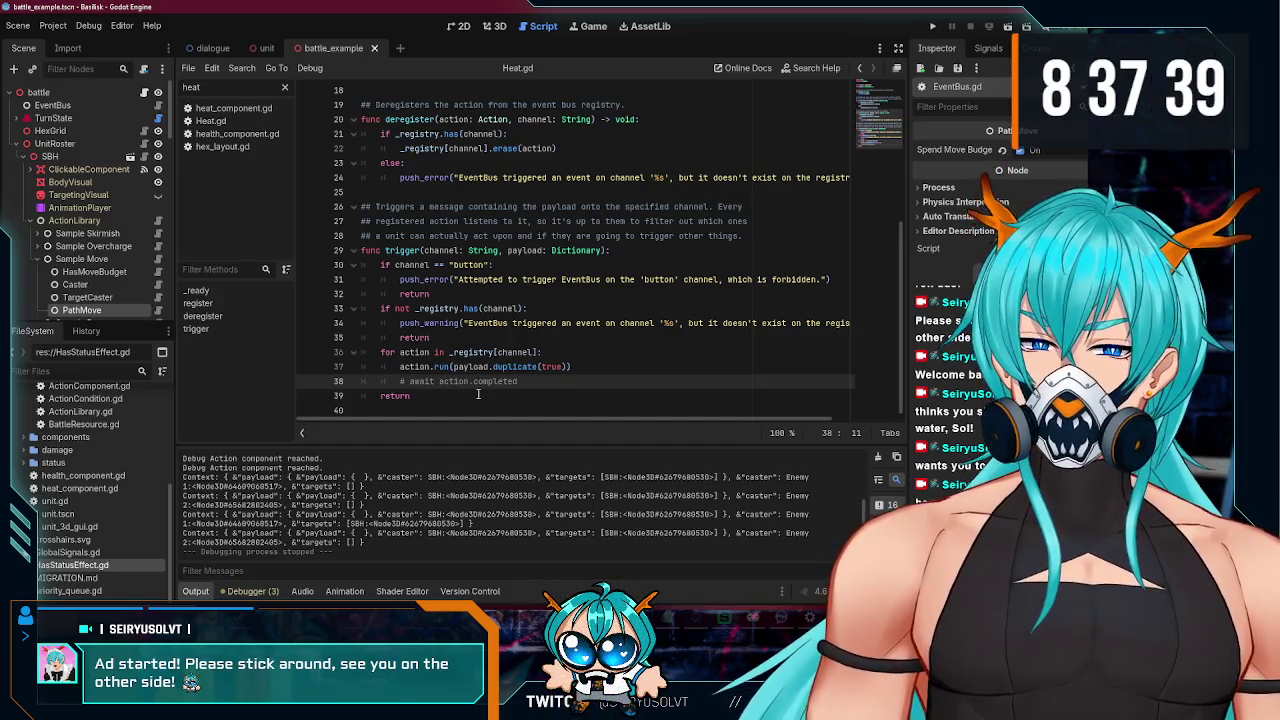
key(ctrl+k)
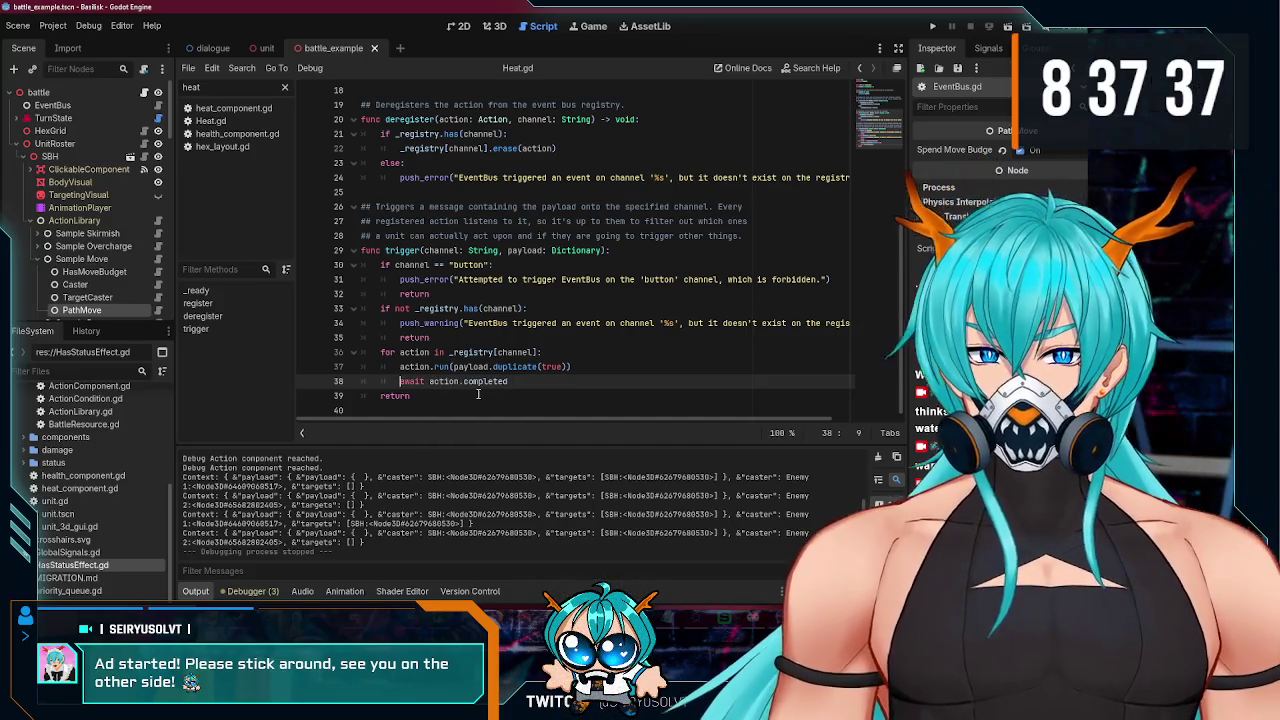
key(ctrl+s)
- Put await before action.run on line 37, remove the action.completed line, and run the game
click(535, 368)
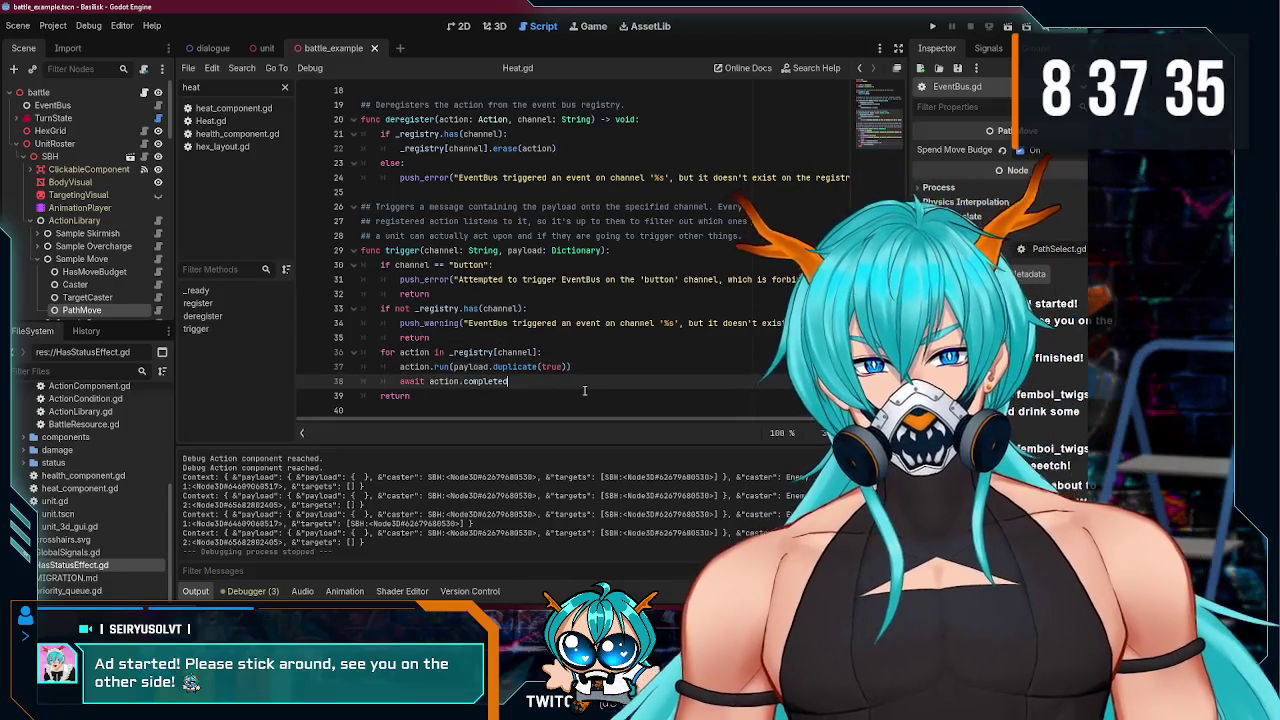
click(583, 387)
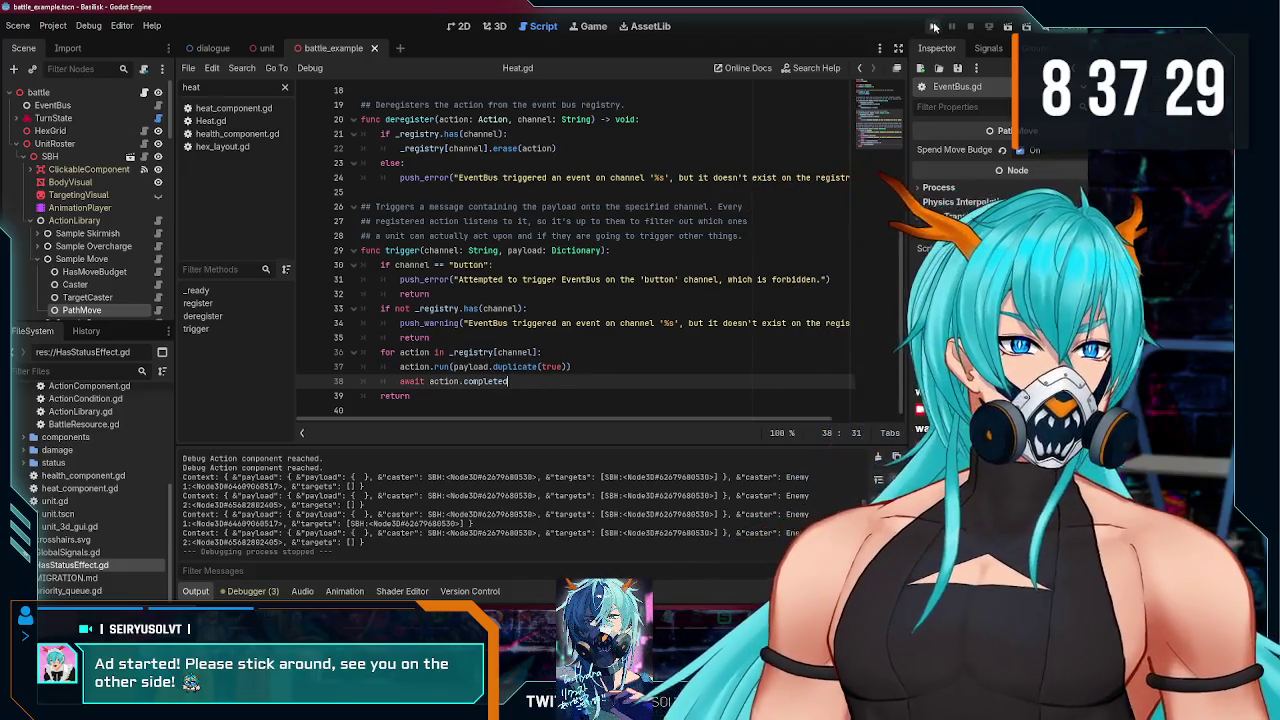
double_click(420, 382)
click(401, 367)
text(await)
click(512, 381)
key(BackSpace)
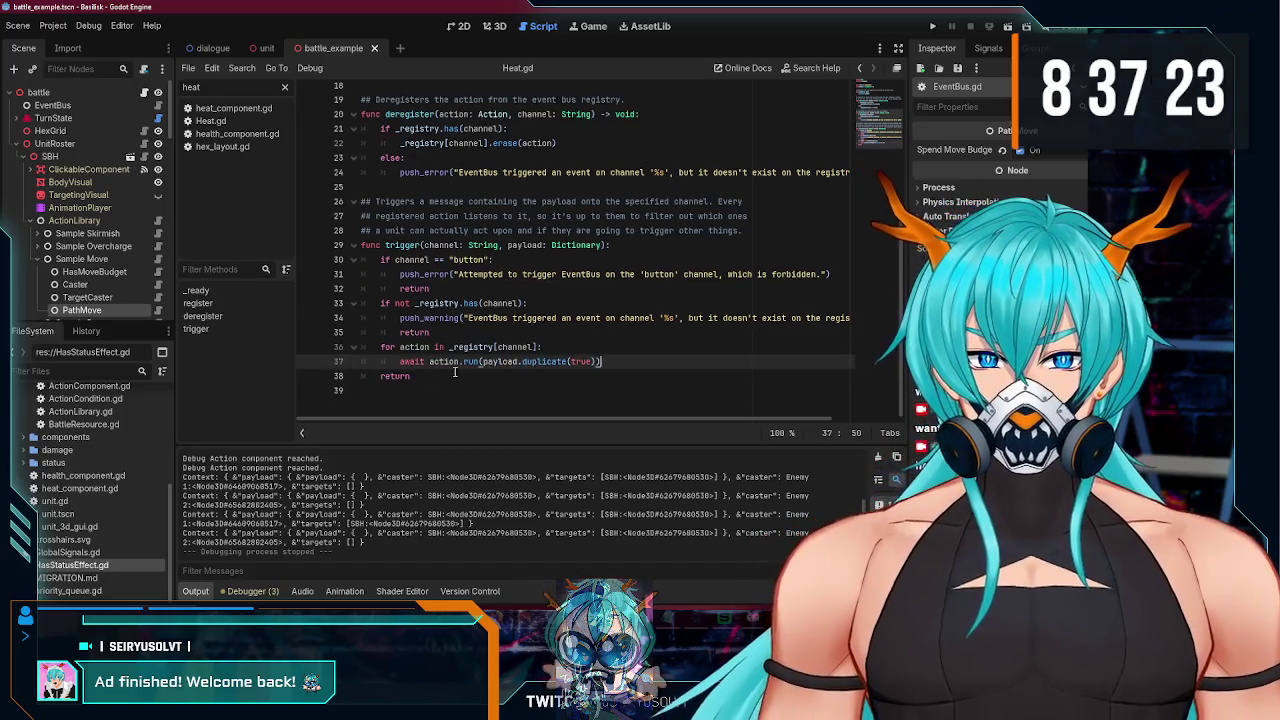
click(933, 29)
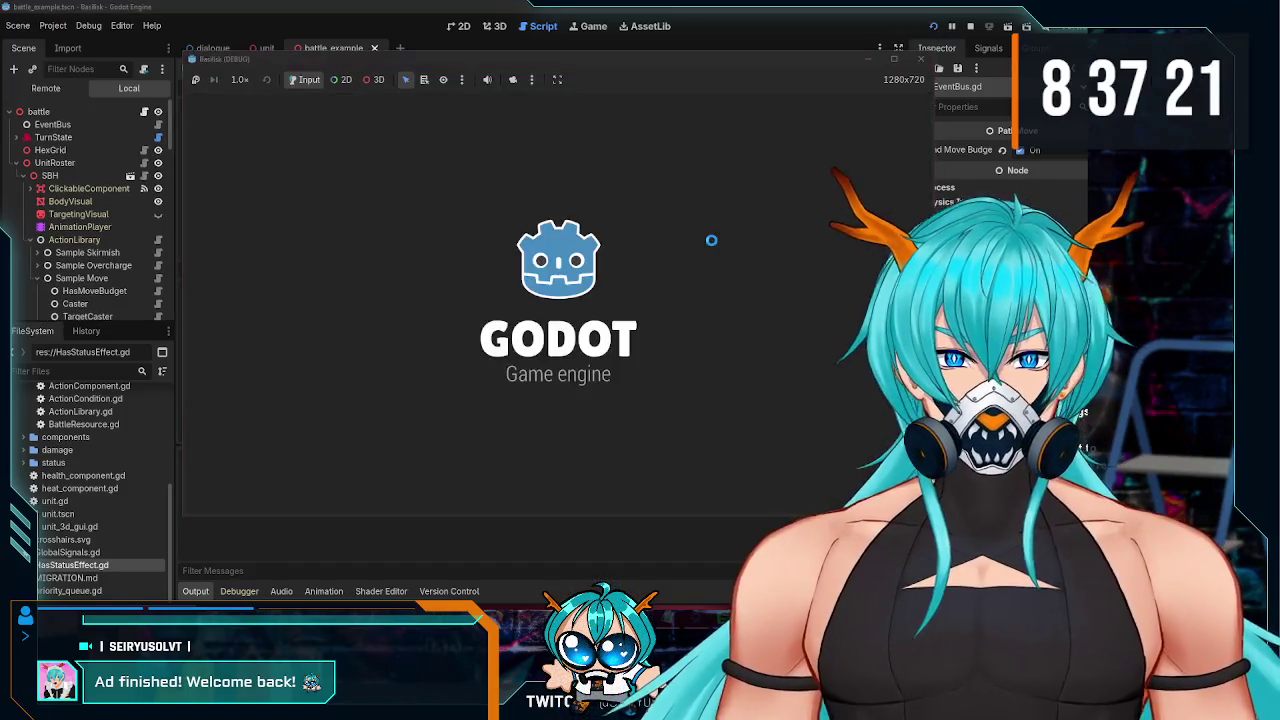
- Skirmish Enemy 1, move SBH beside Enemy 2 and back right, then stop the game
click(343, 462)
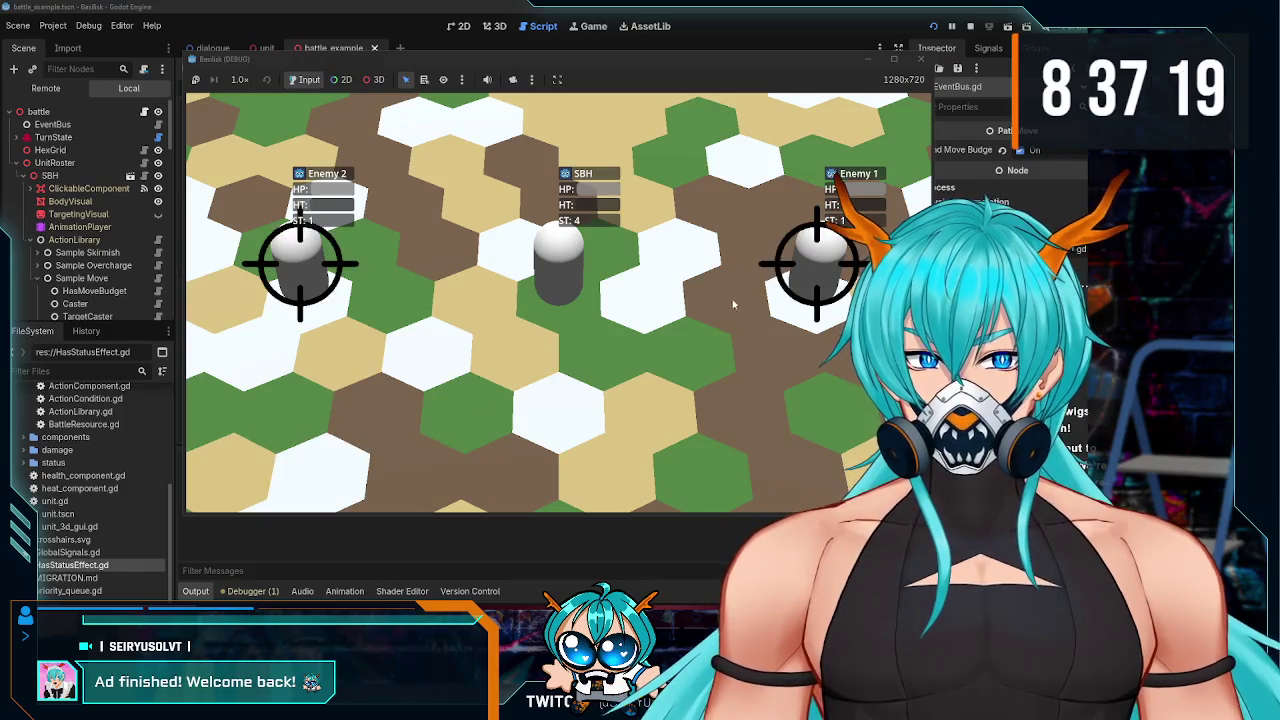
click(805, 255)
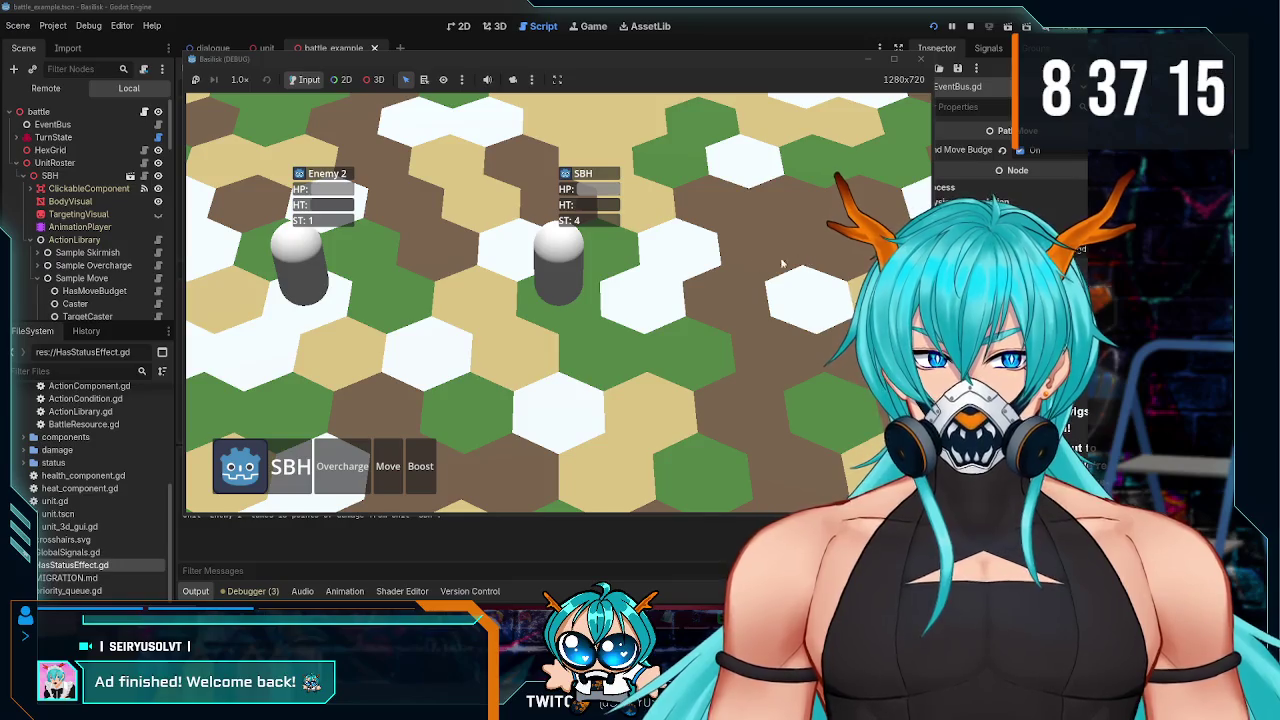
click(388, 466)
click(379, 300)
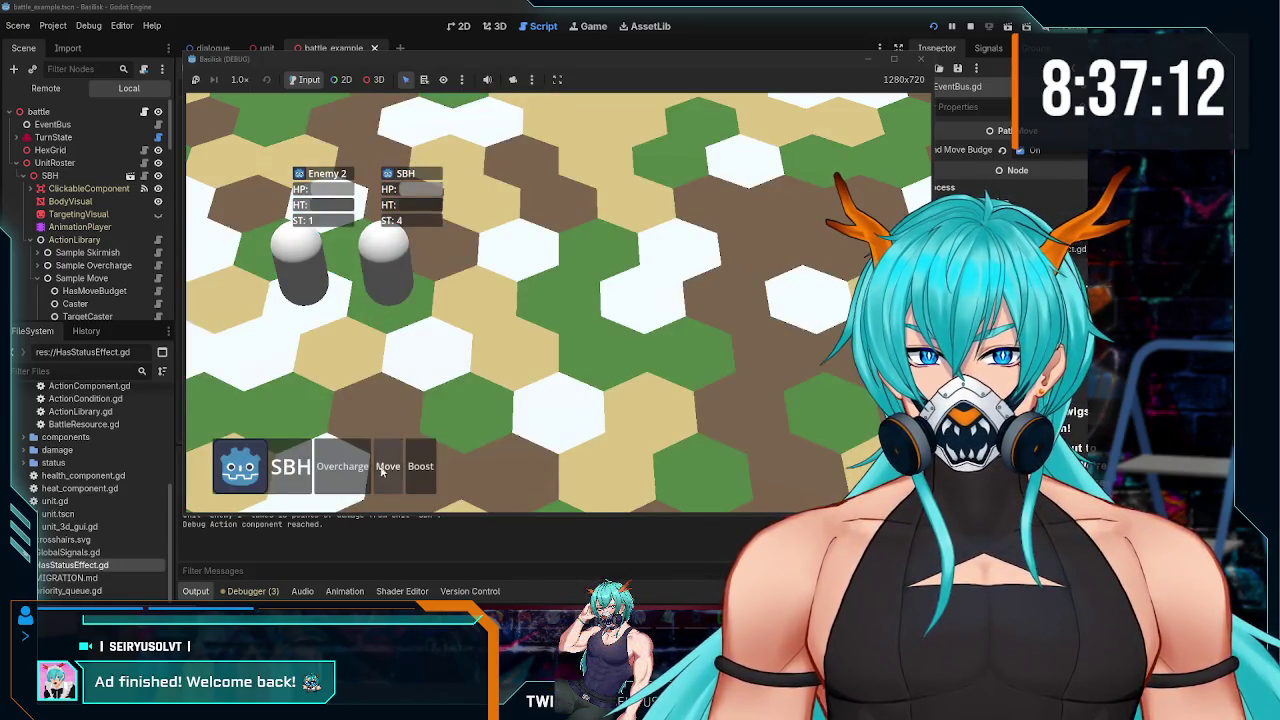
click(385, 466)
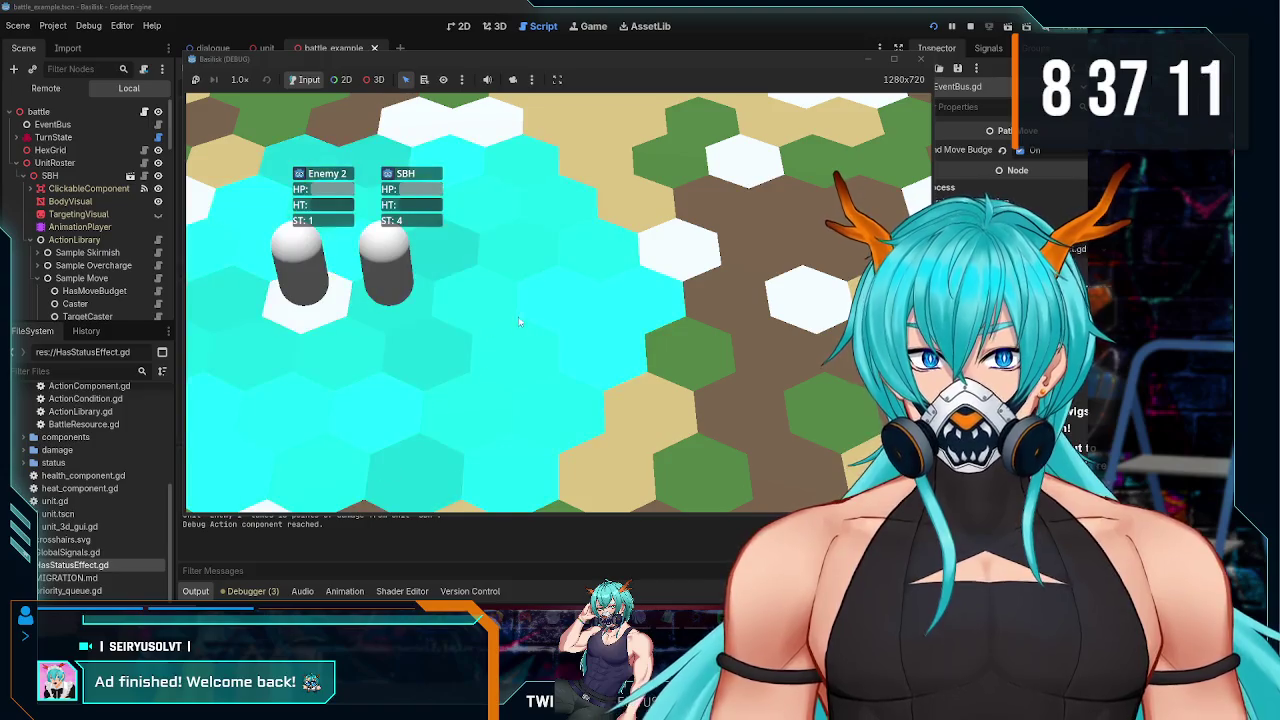
click(631, 293)
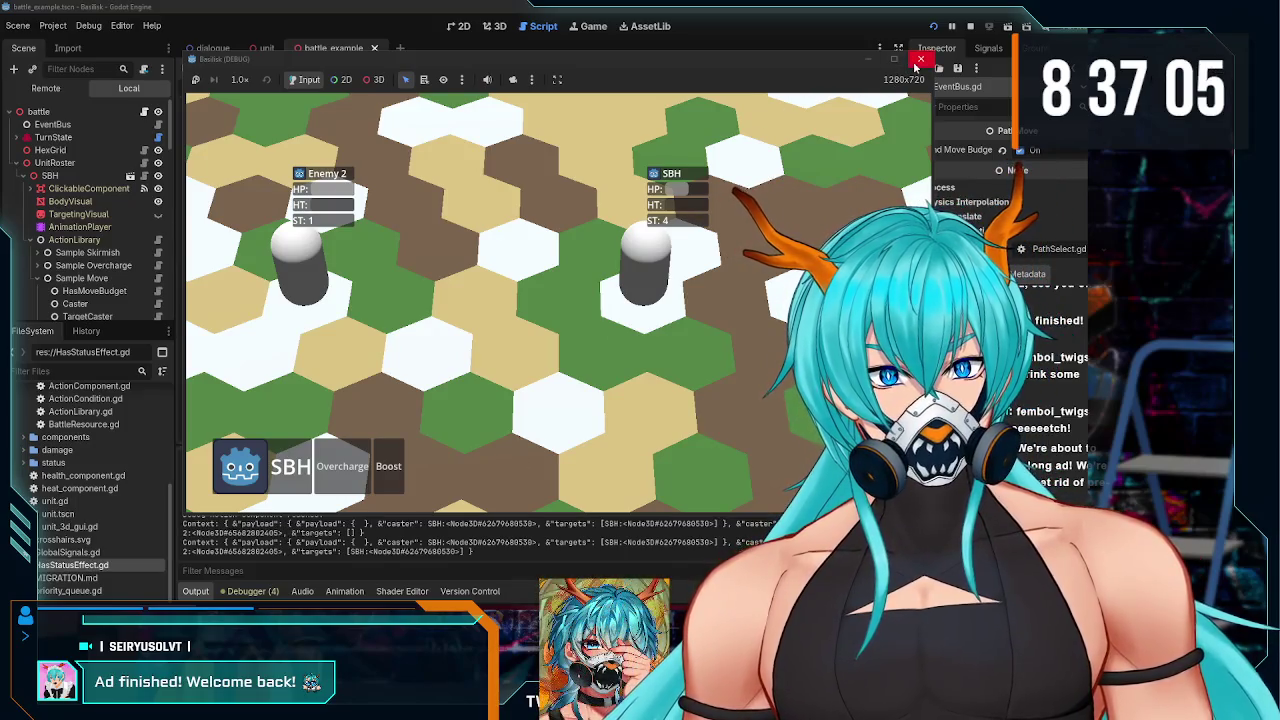
click(920, 61)
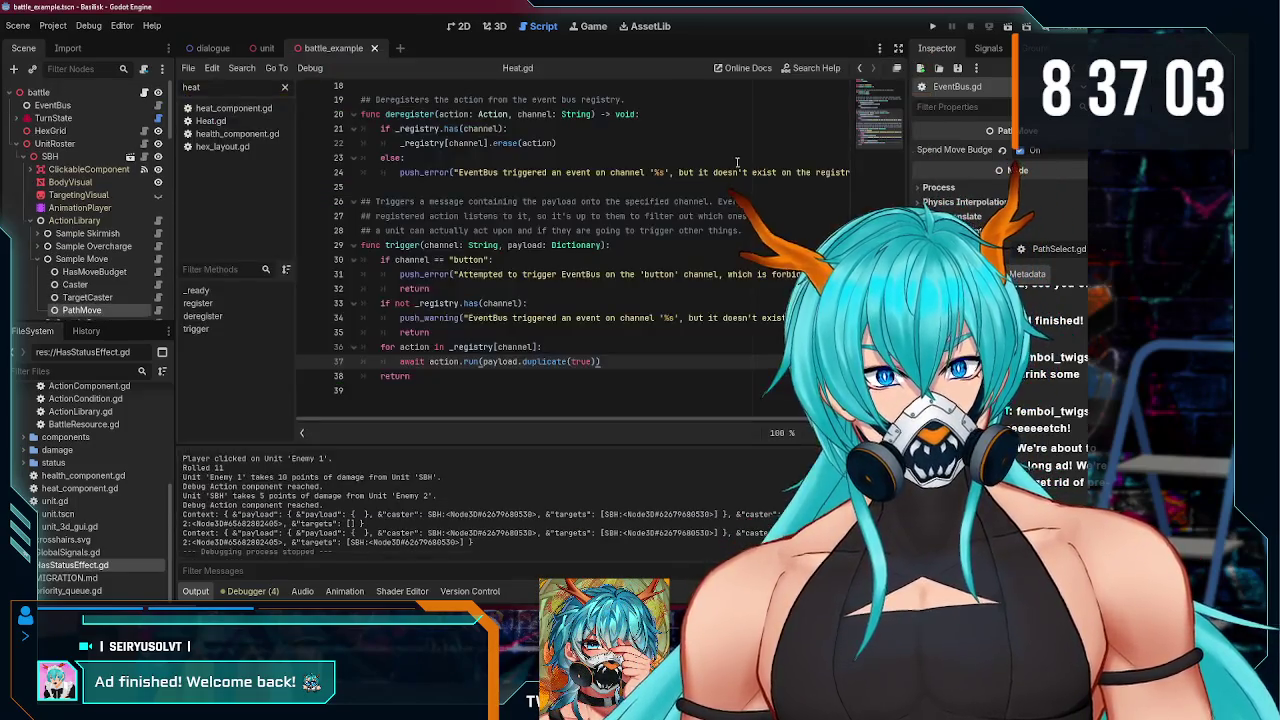
- In the unit scene, scroll through unit.gd and inspect destroy() and its queue_free() call near line 43
scroll(117, 272, down, 2)
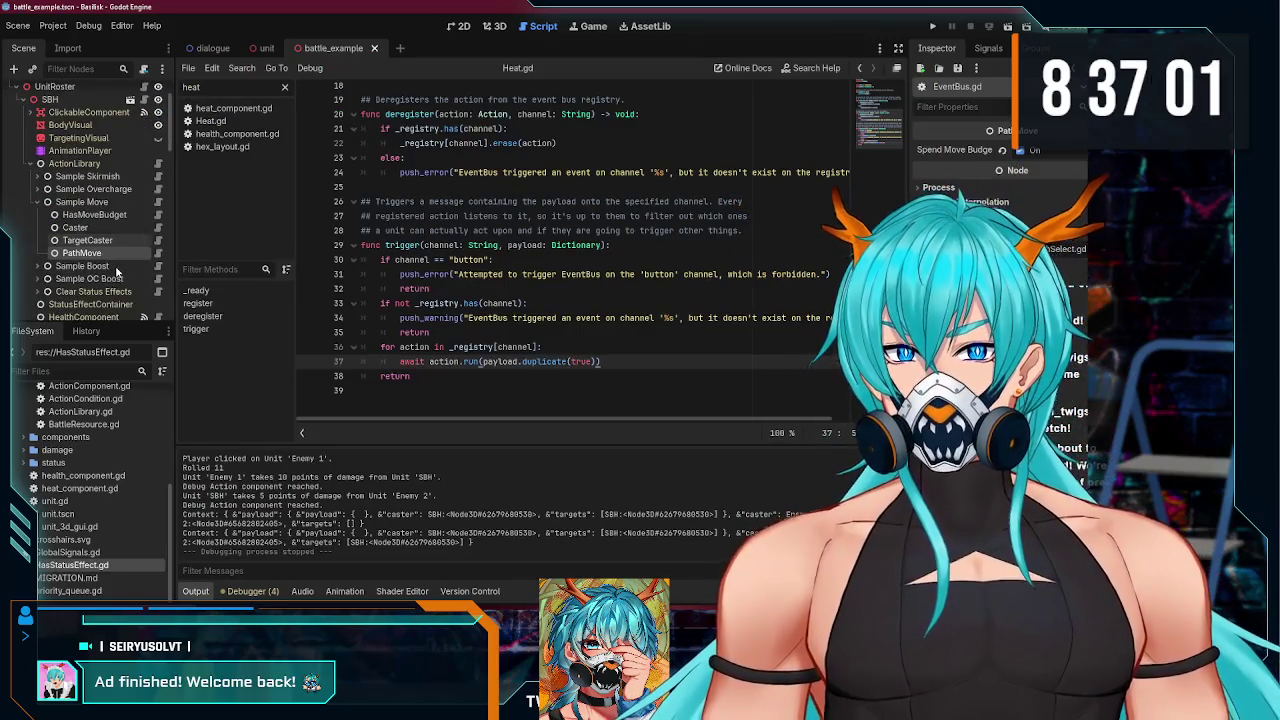
scroll(117, 272, up, 2)
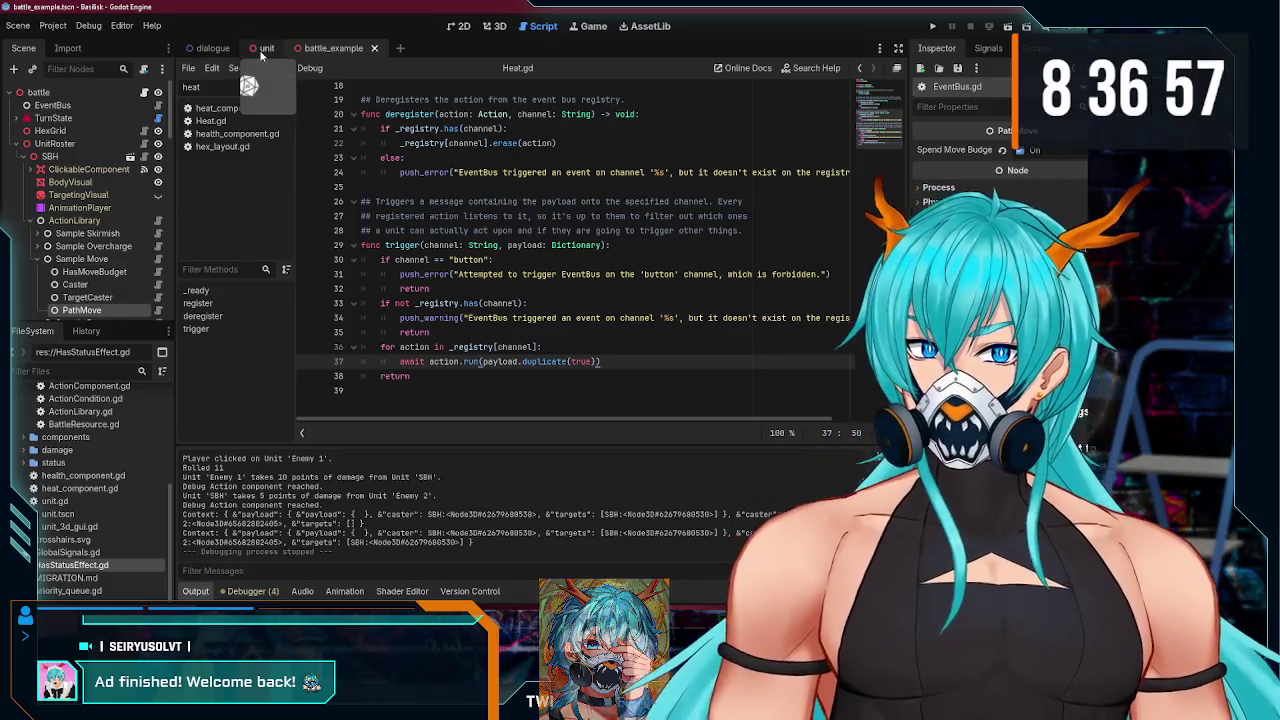
click(262, 50)
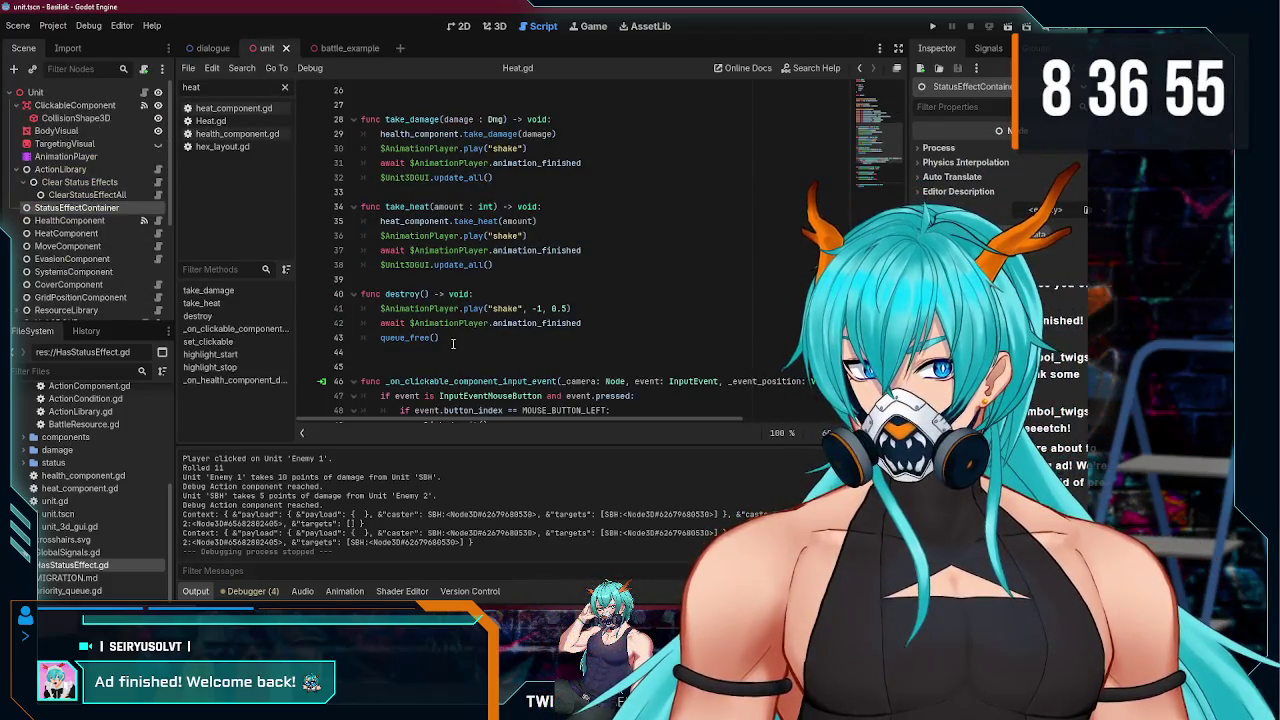
scroll(453, 343, down, 1)
click(465, 294)
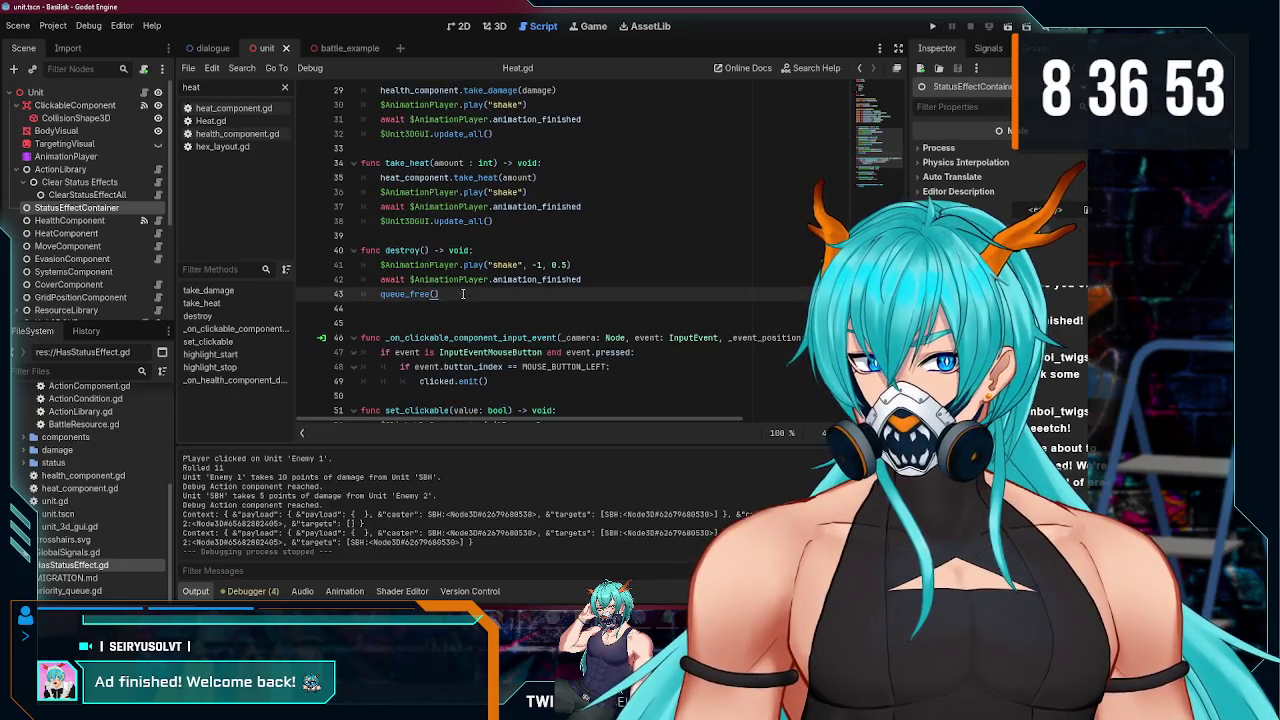
scroll(470, 280, up, 1)
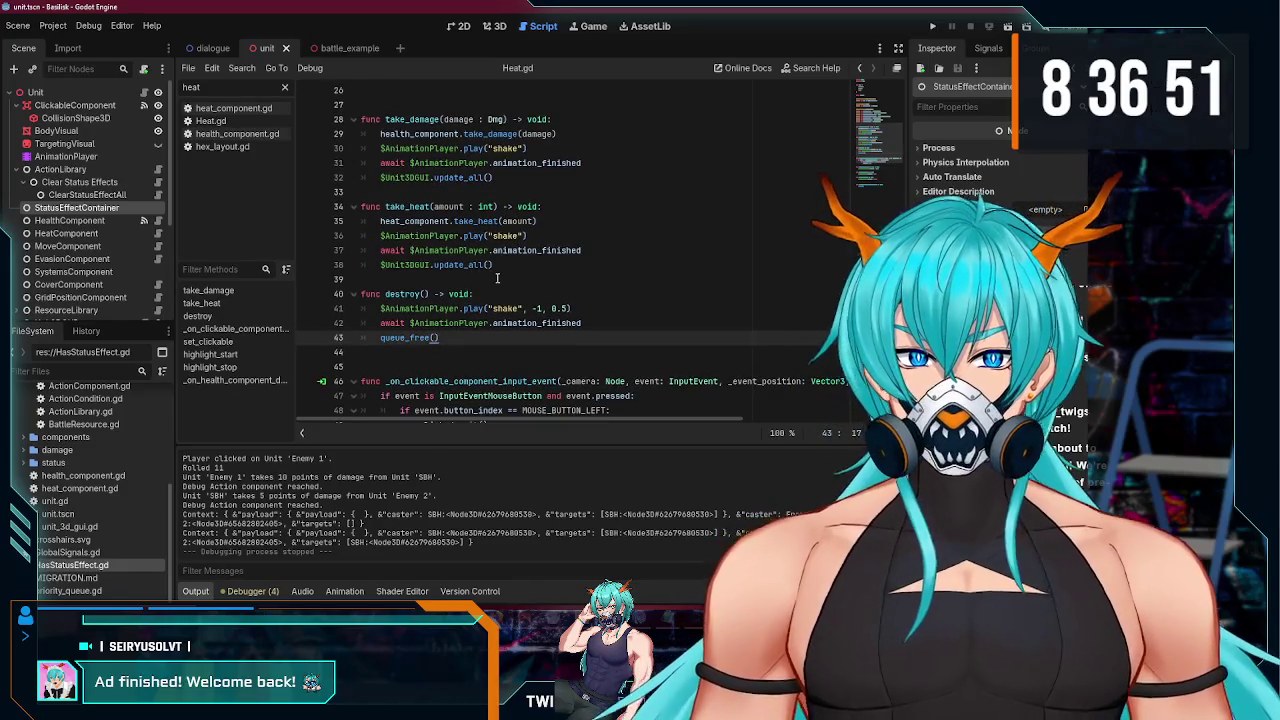
click(496, 288)
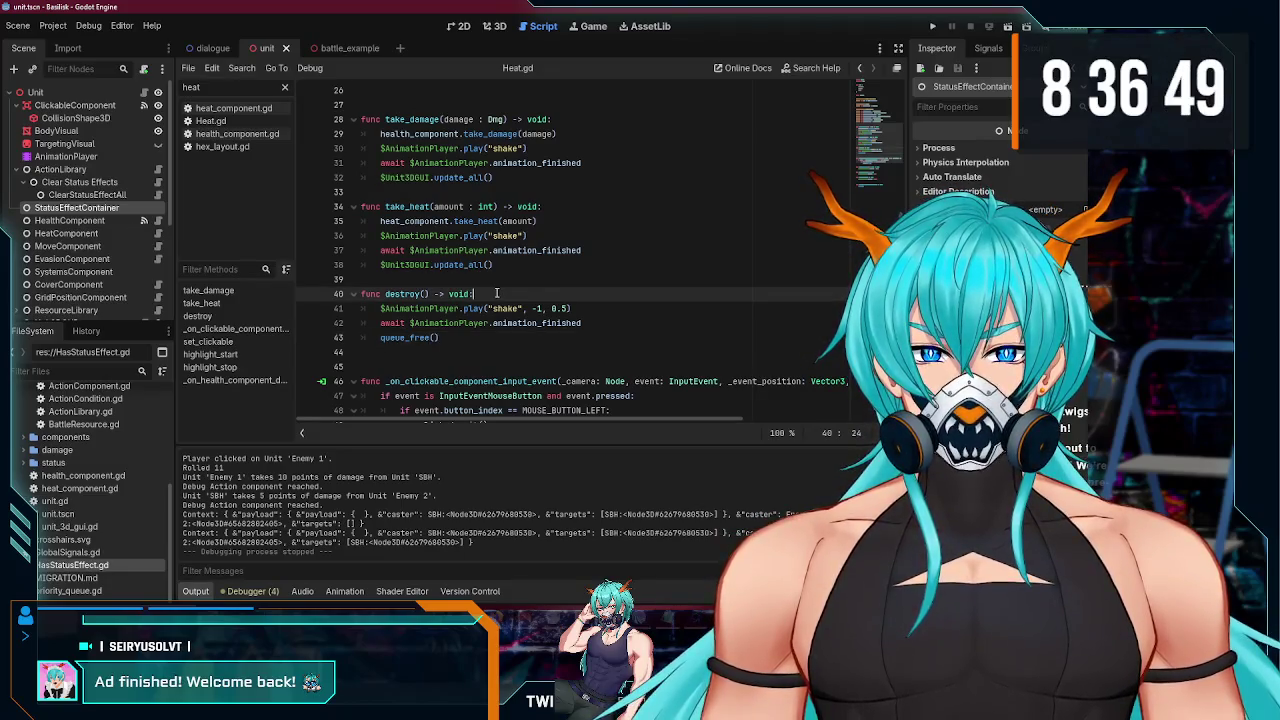
scroll(490, 282, down, 2)
click(476, 279)
scroll(476, 275, down, 3)
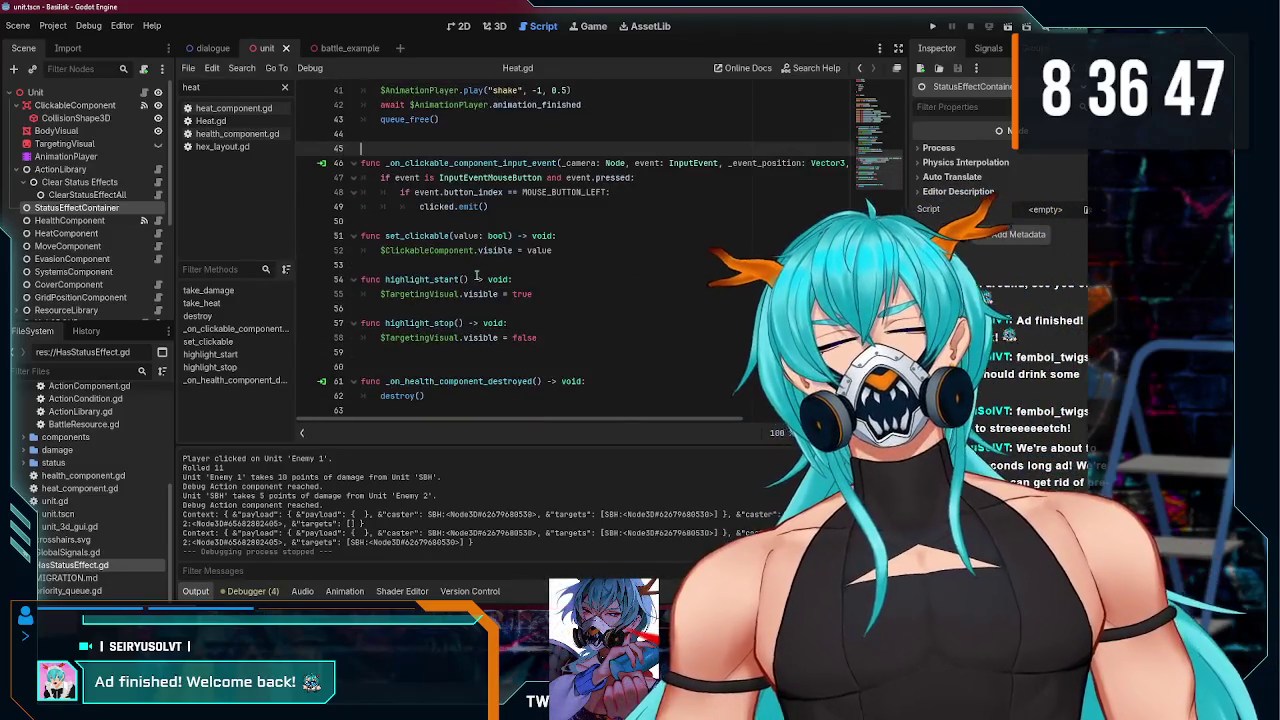
scroll(470, 290, up, 4)
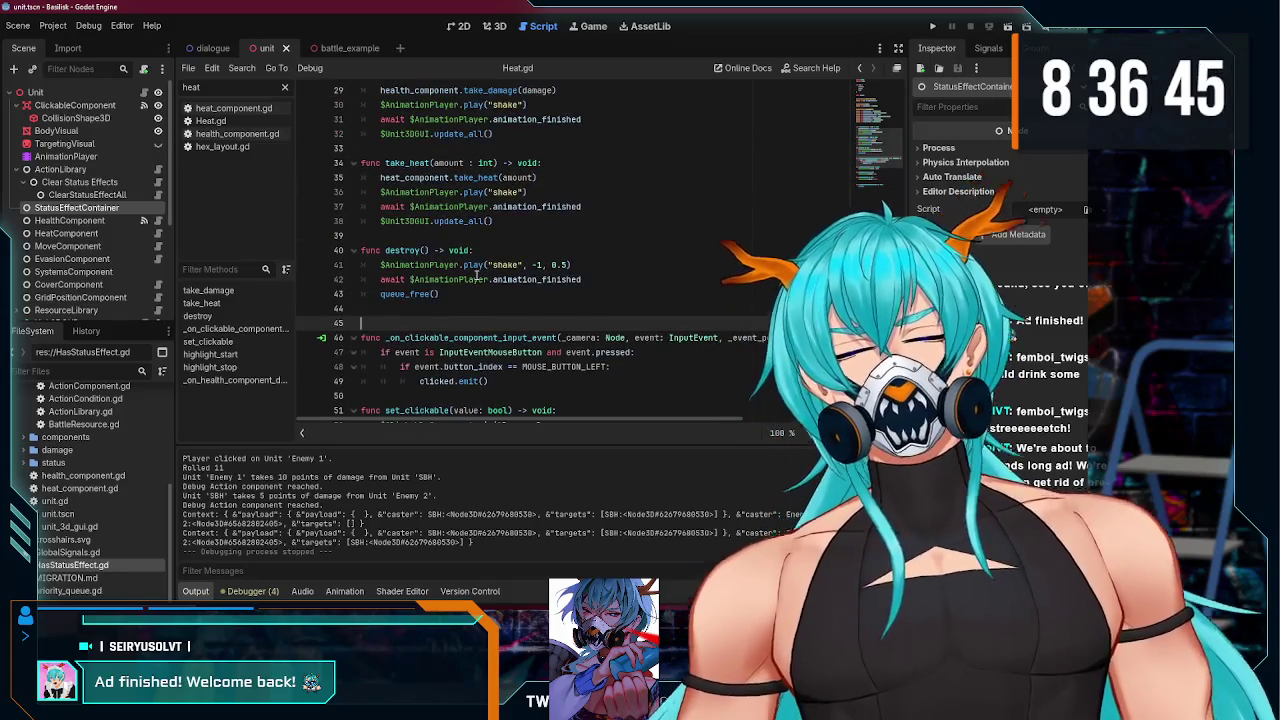
click(455, 310)
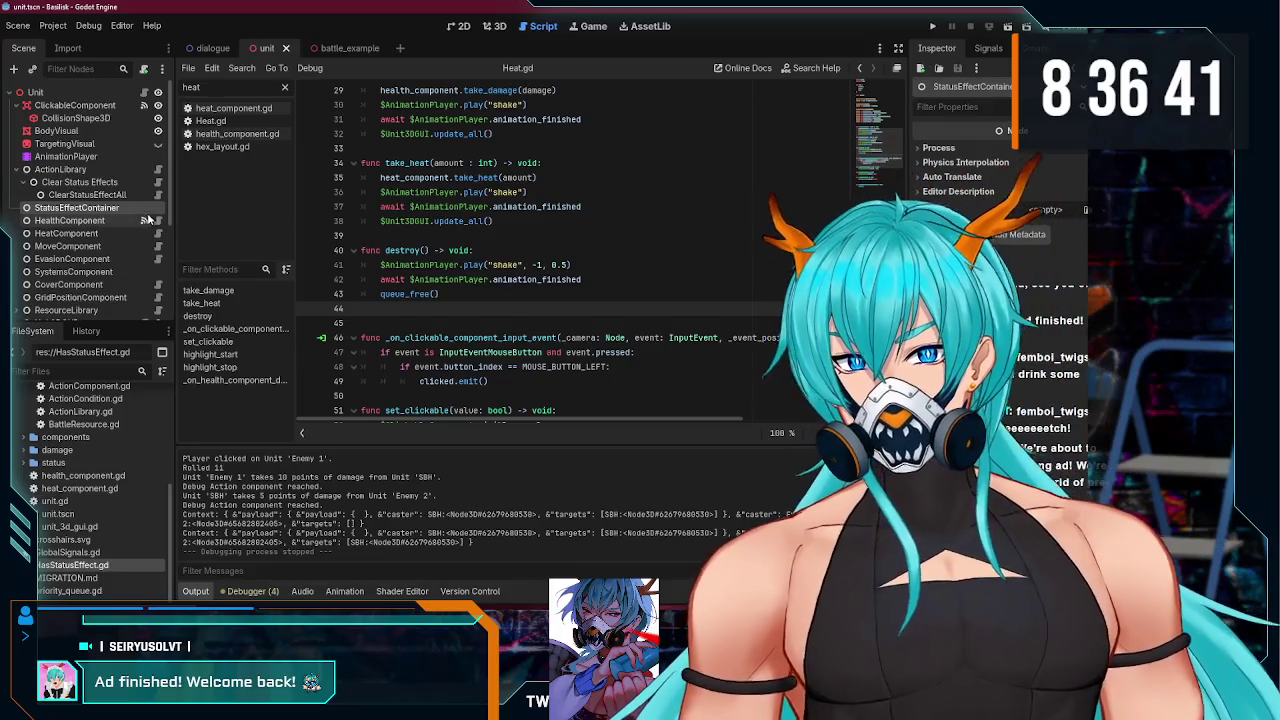
- Run the game, Skirmish Enemy 1, move SBH next to Enemy 2 and back, then stop with F8
click(932, 26)
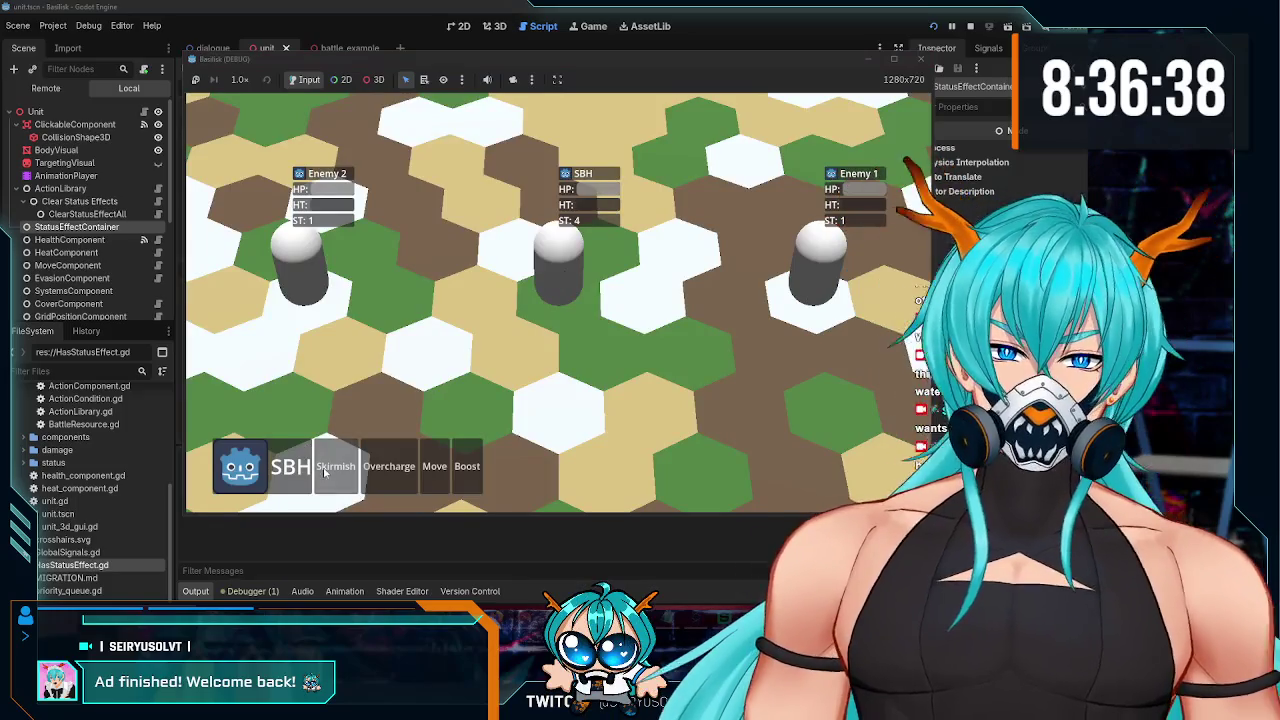
click(324, 472)
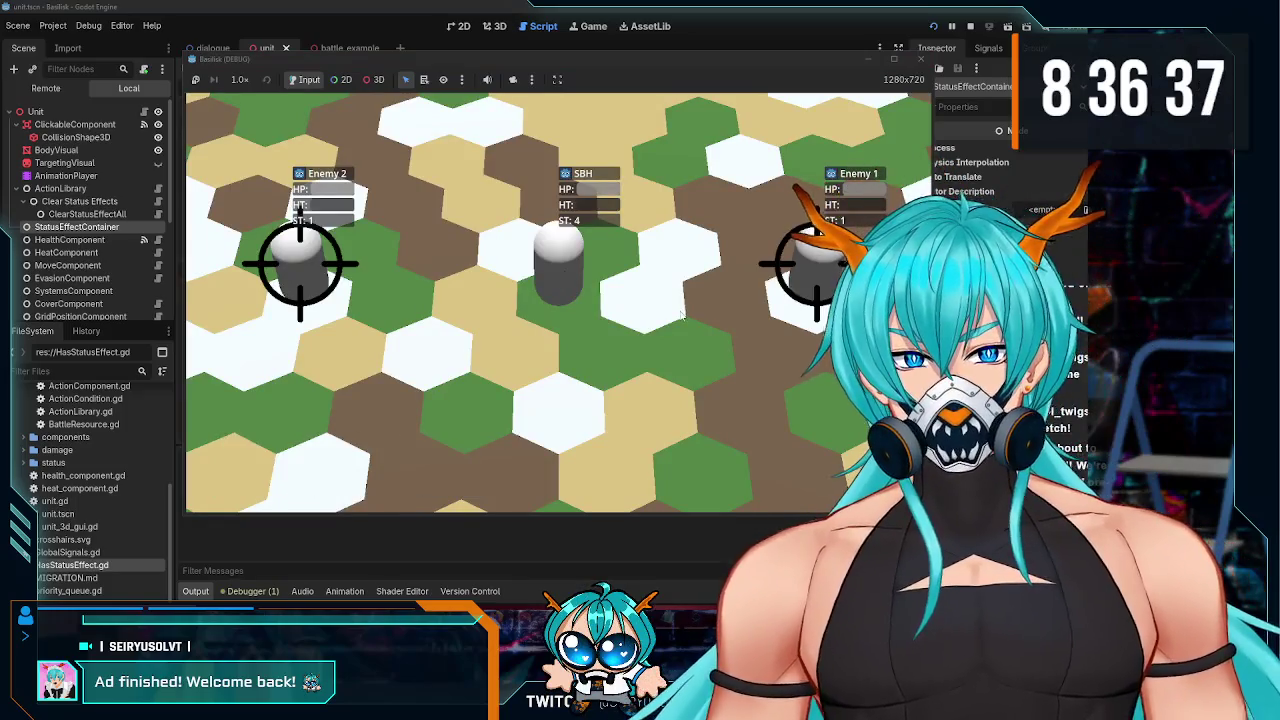
click(812, 265)
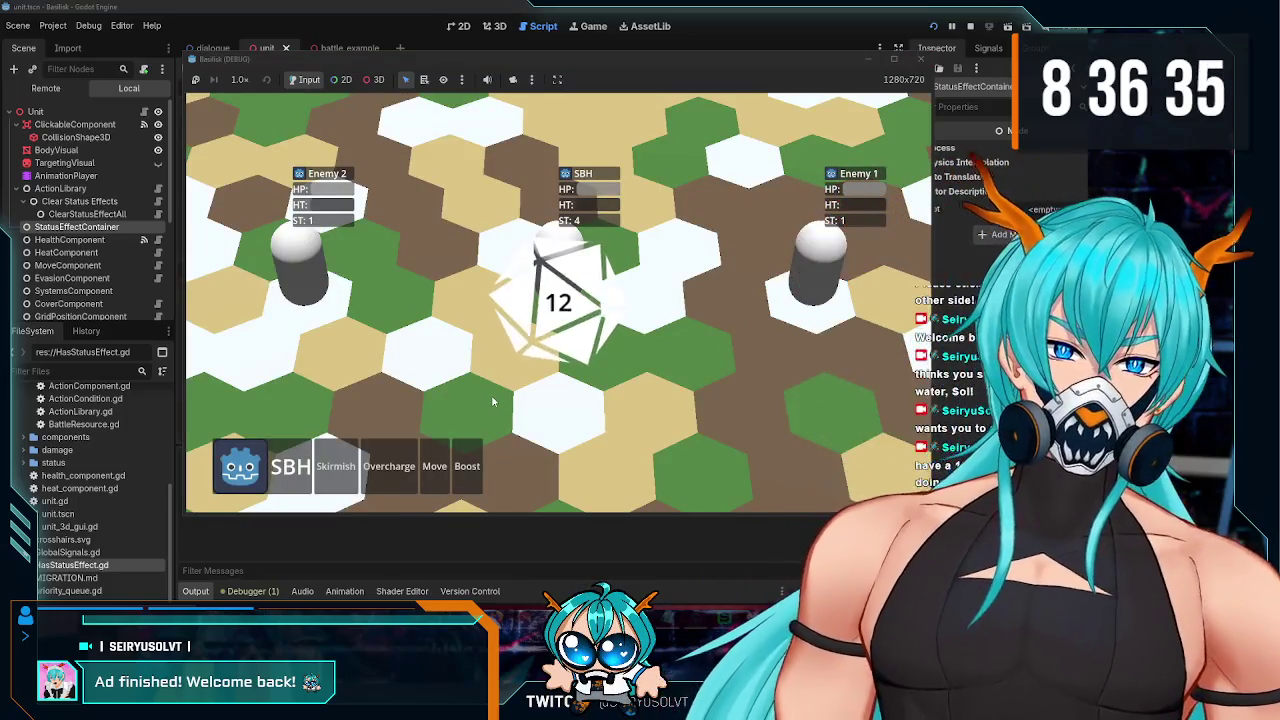
click(366, 479)
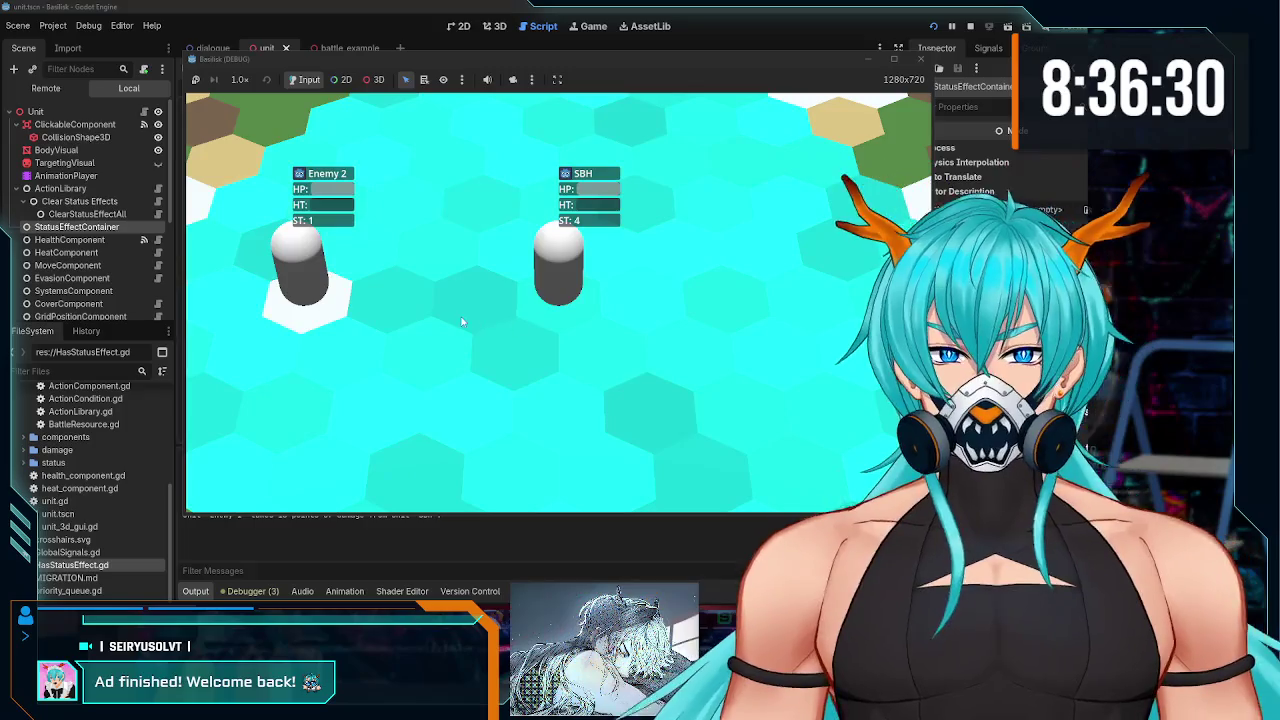
click(400, 308)
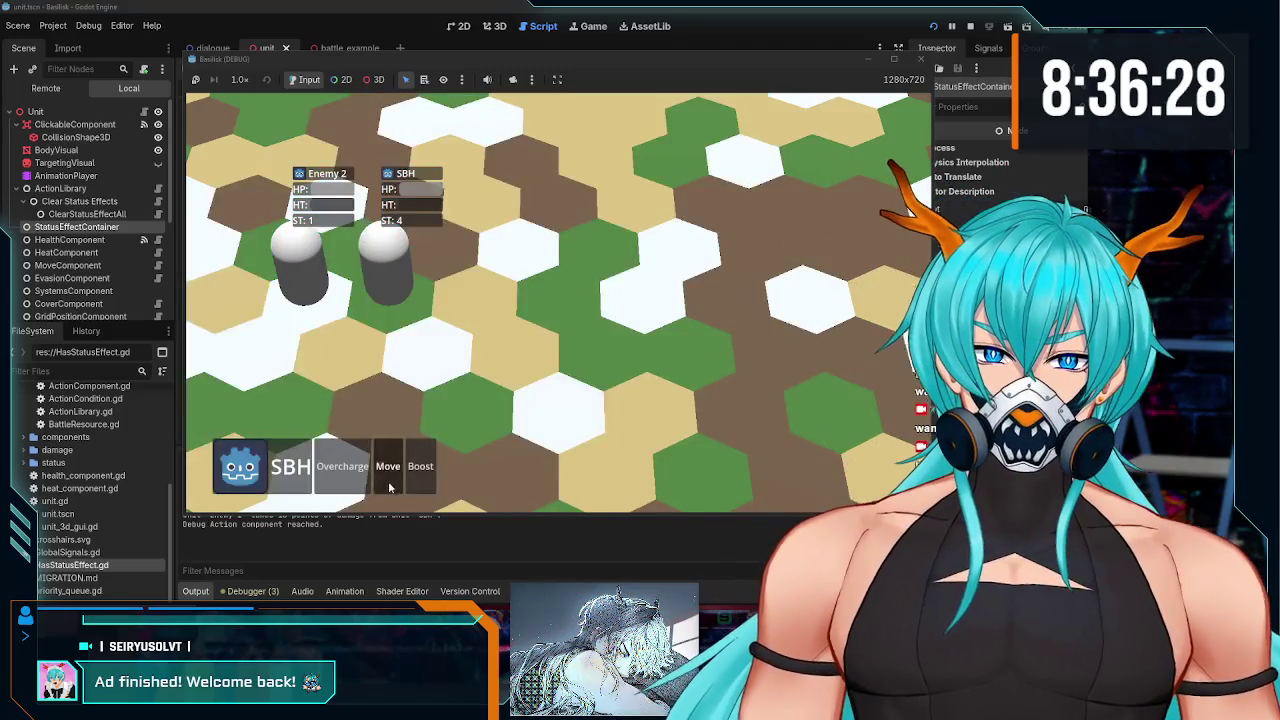
click(388, 470)
click(655, 305)
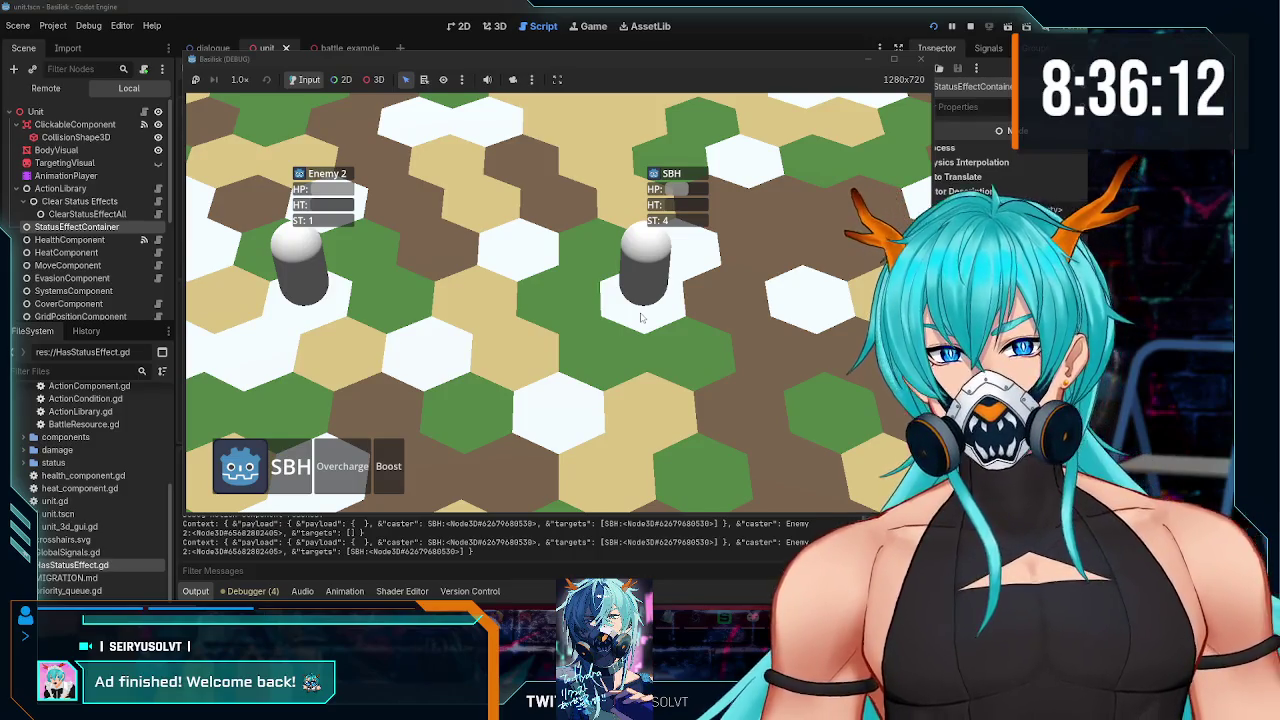
key(F8)
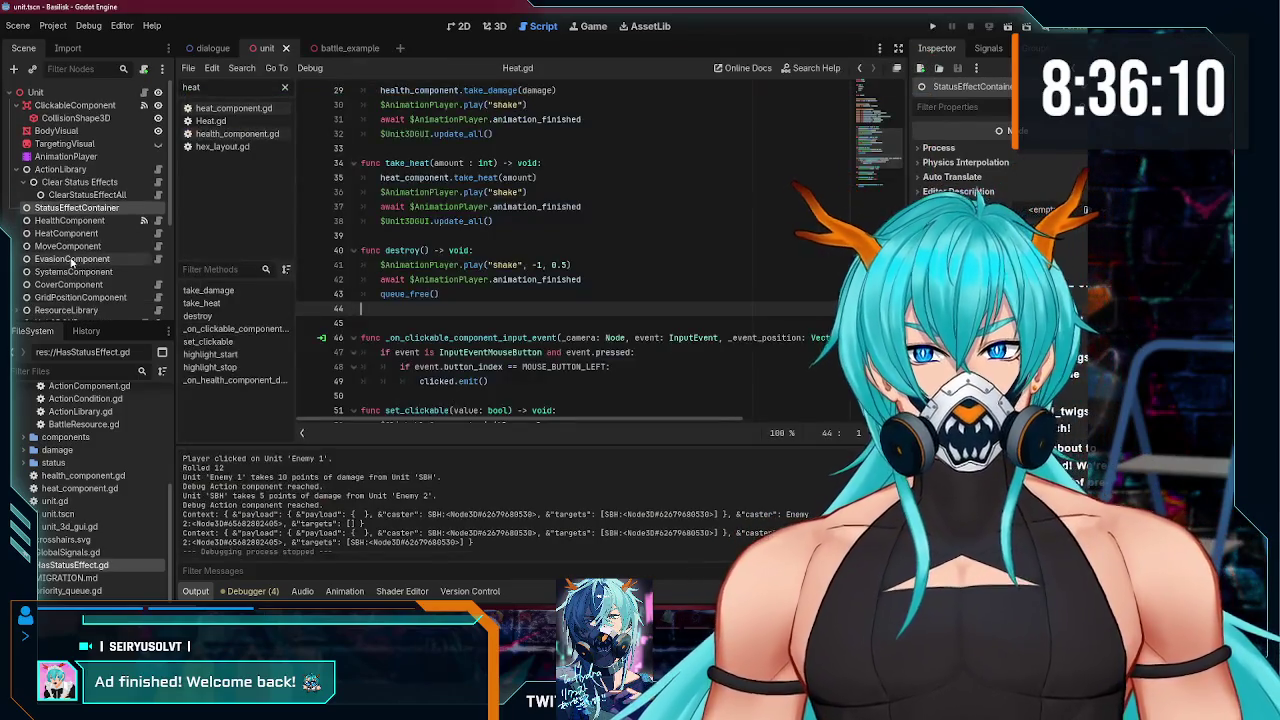
- In battle_example, collapse the sample nodes and open the Debug script under the enemy's Punish action
key(ctrl+Tab)
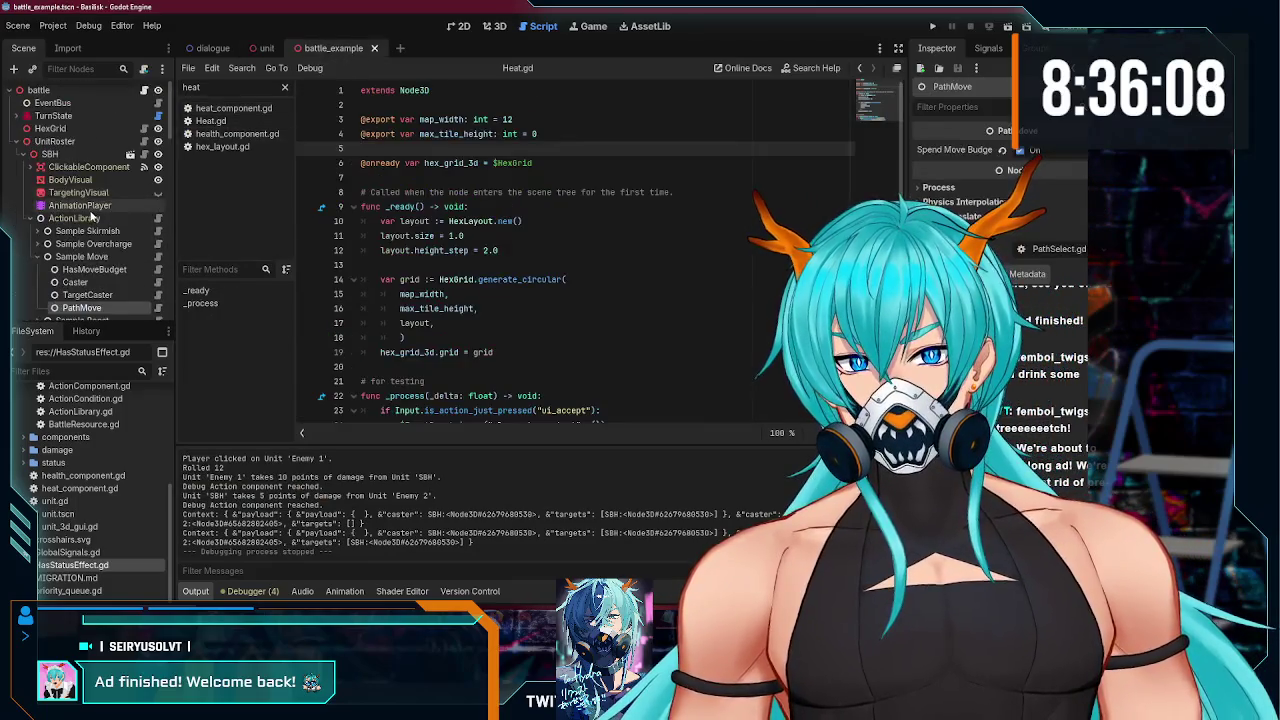
scroll(91, 217, down, 3)
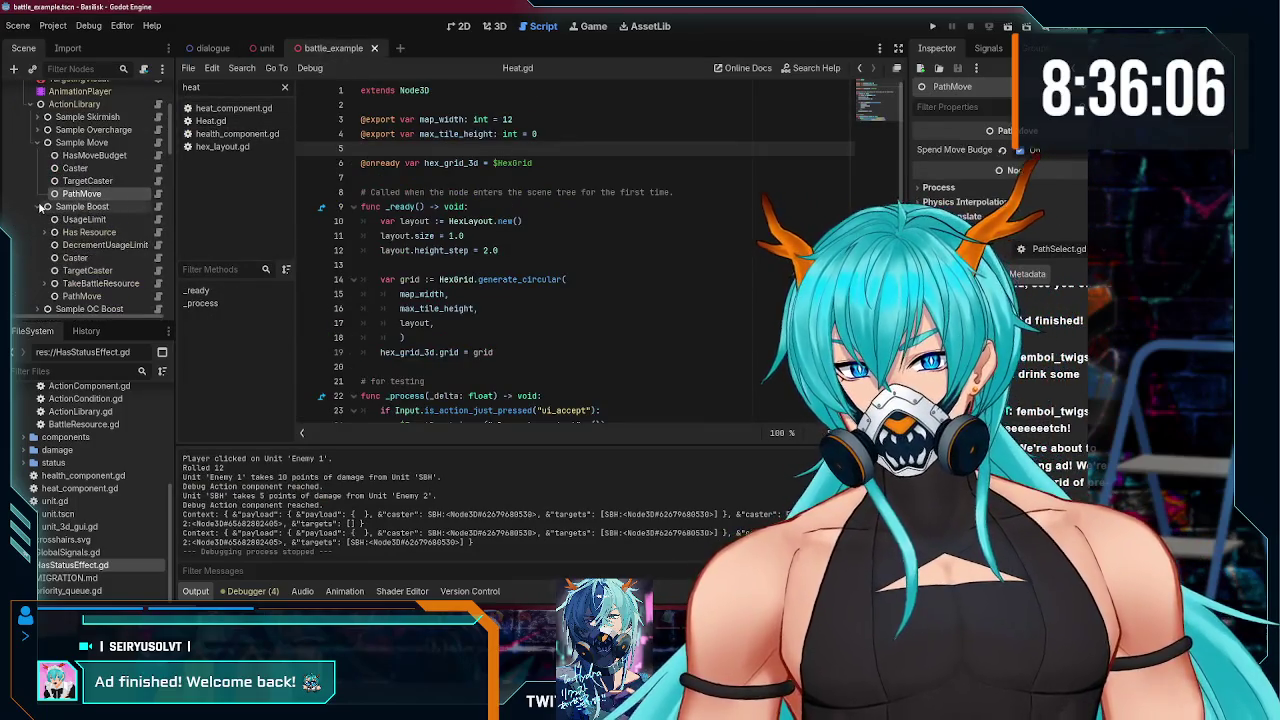
click(41, 206)
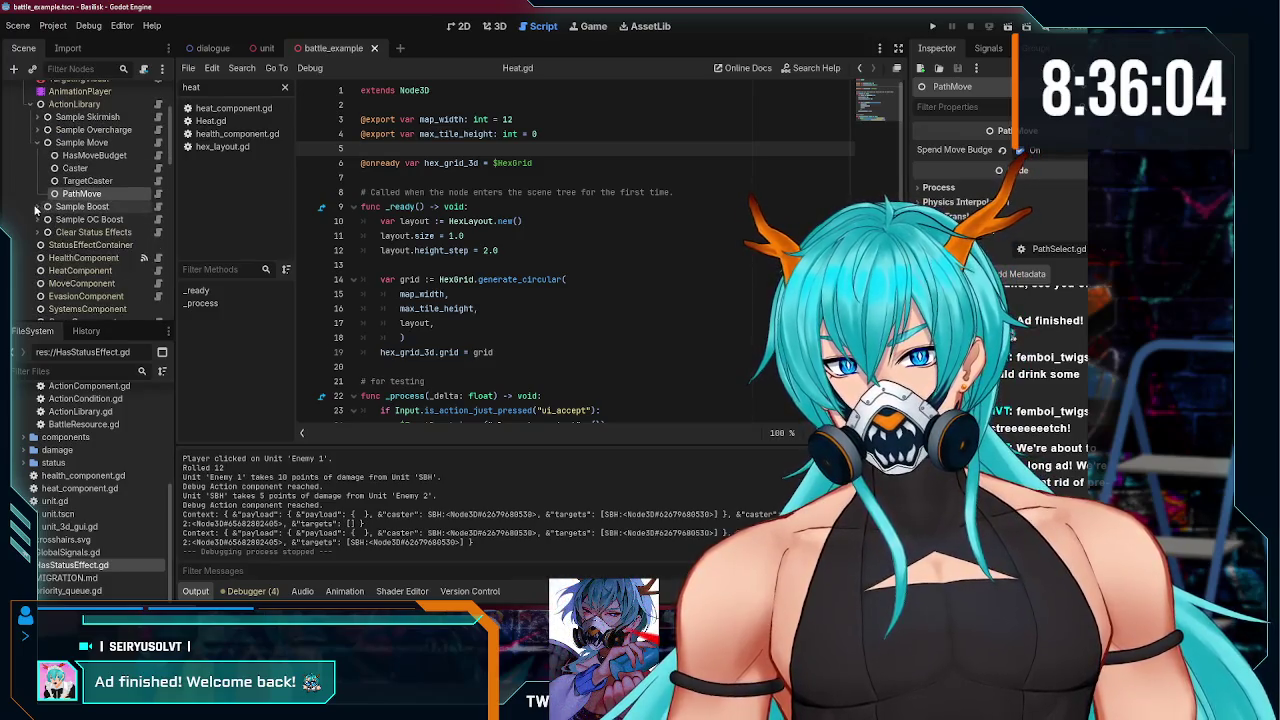
click(36, 143)
scroll(96, 177, down, 10)
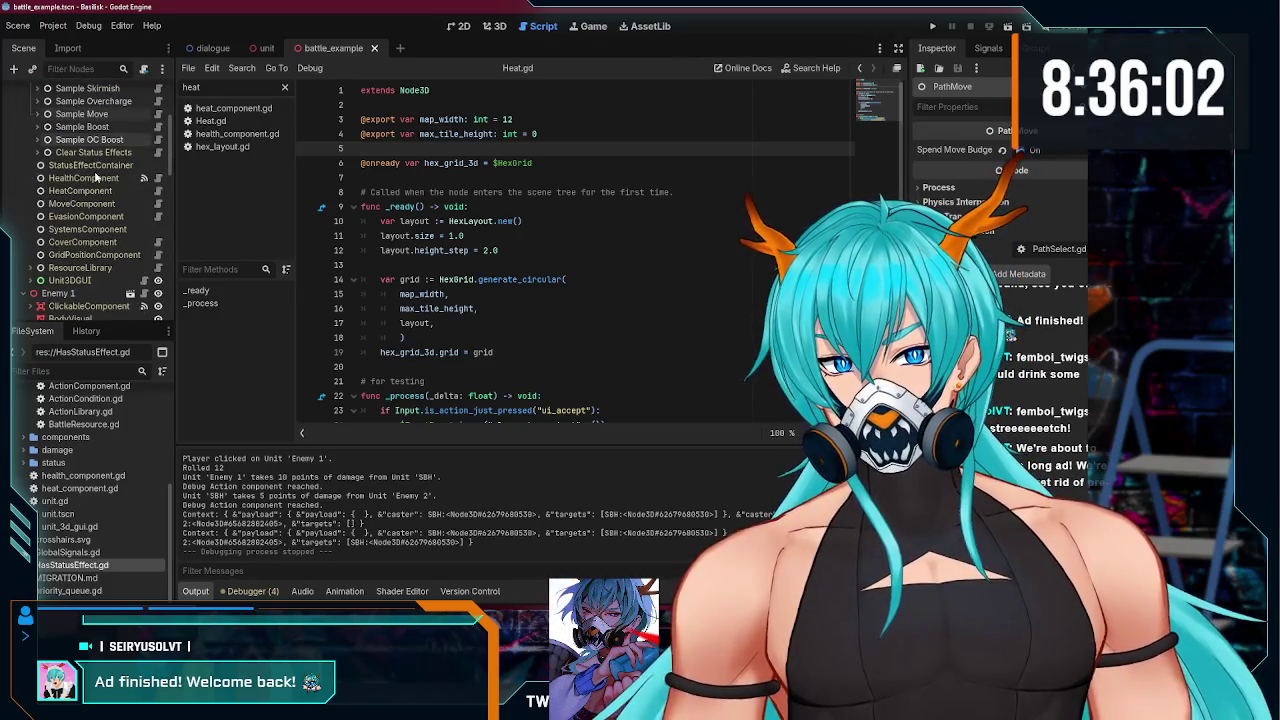
click(84, 116)
click(36, 114)
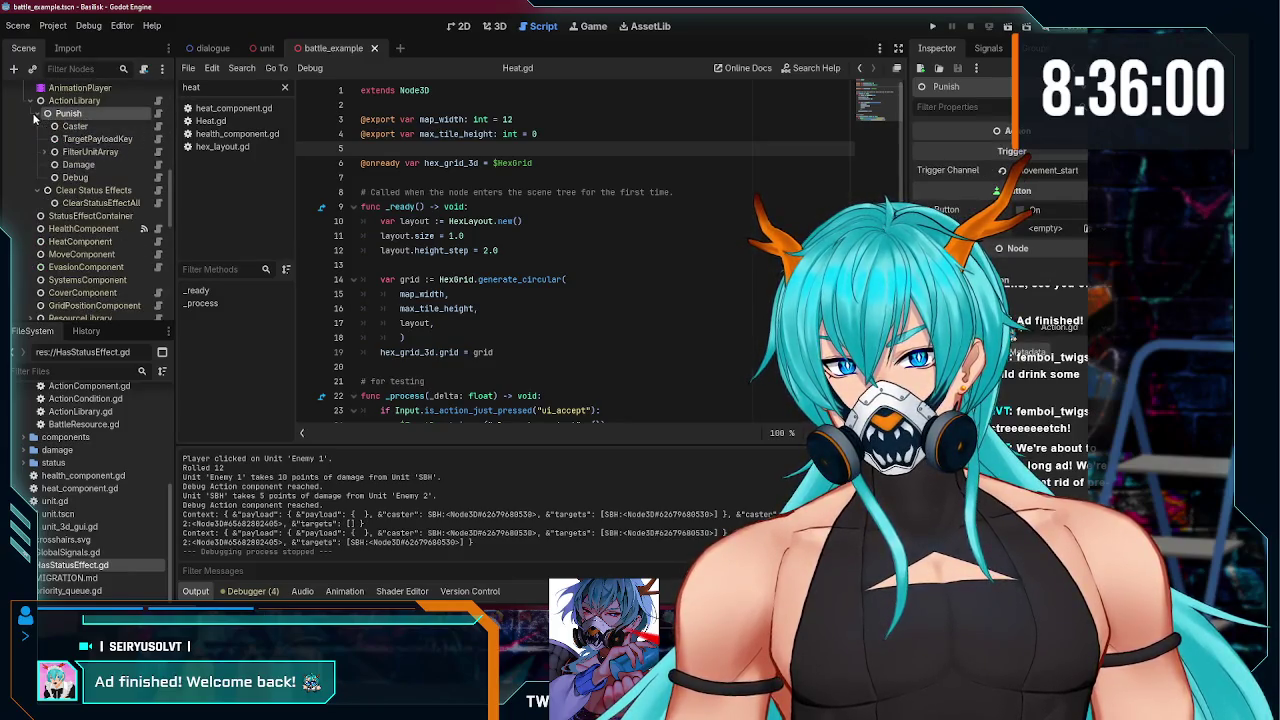
click(157, 178)
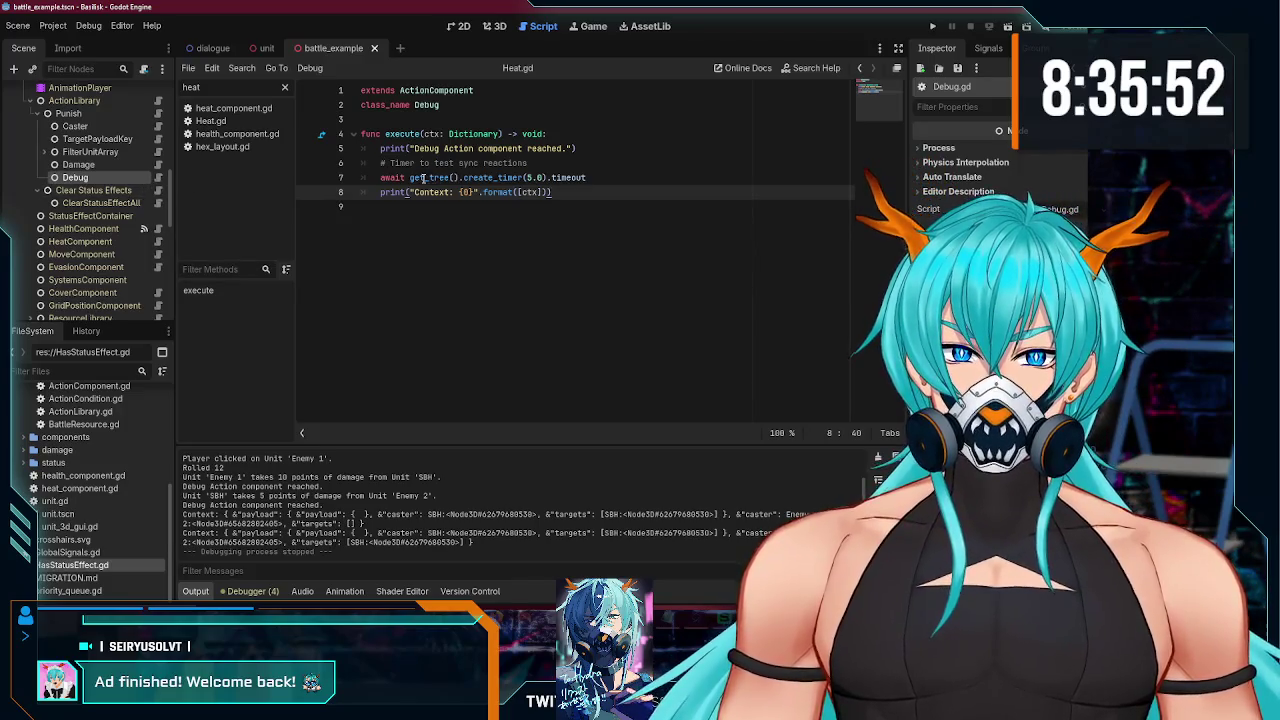
- Review the 5.0-second timer call on line 7, then open the EventBus script
drag(410, 177, 570, 177)
click(561, 192)
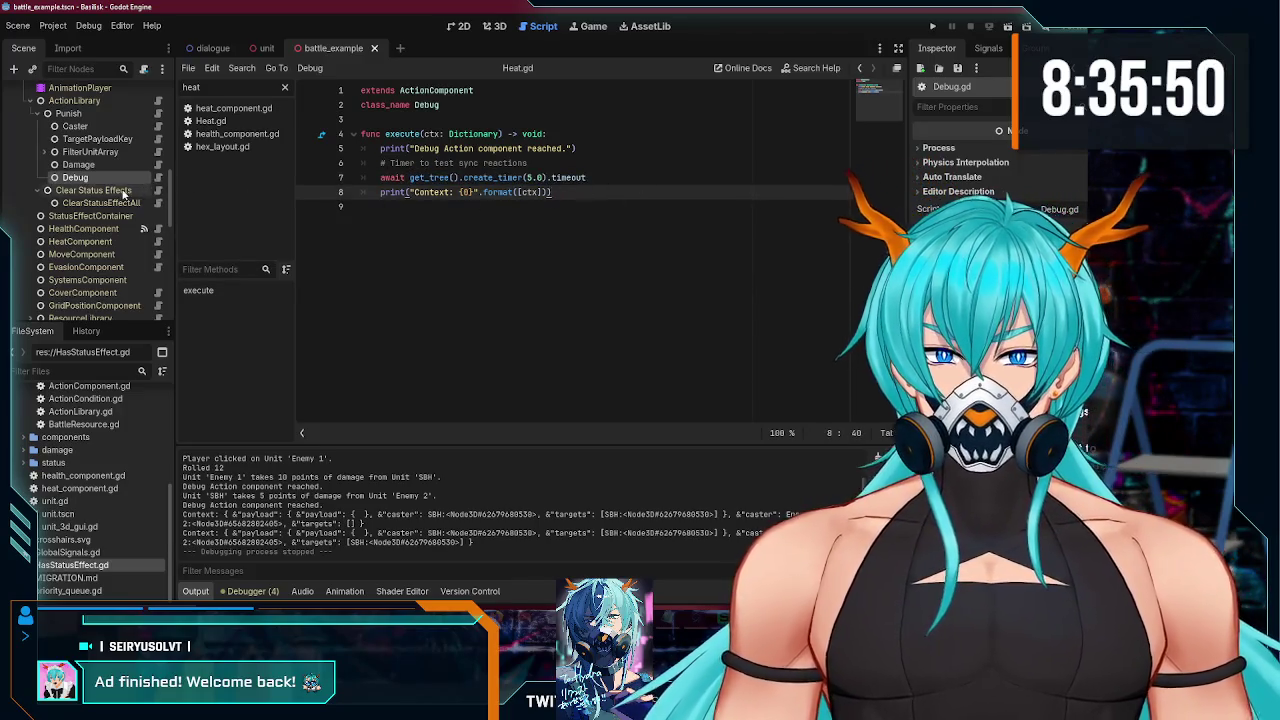
scroll(127, 193, up, 5)
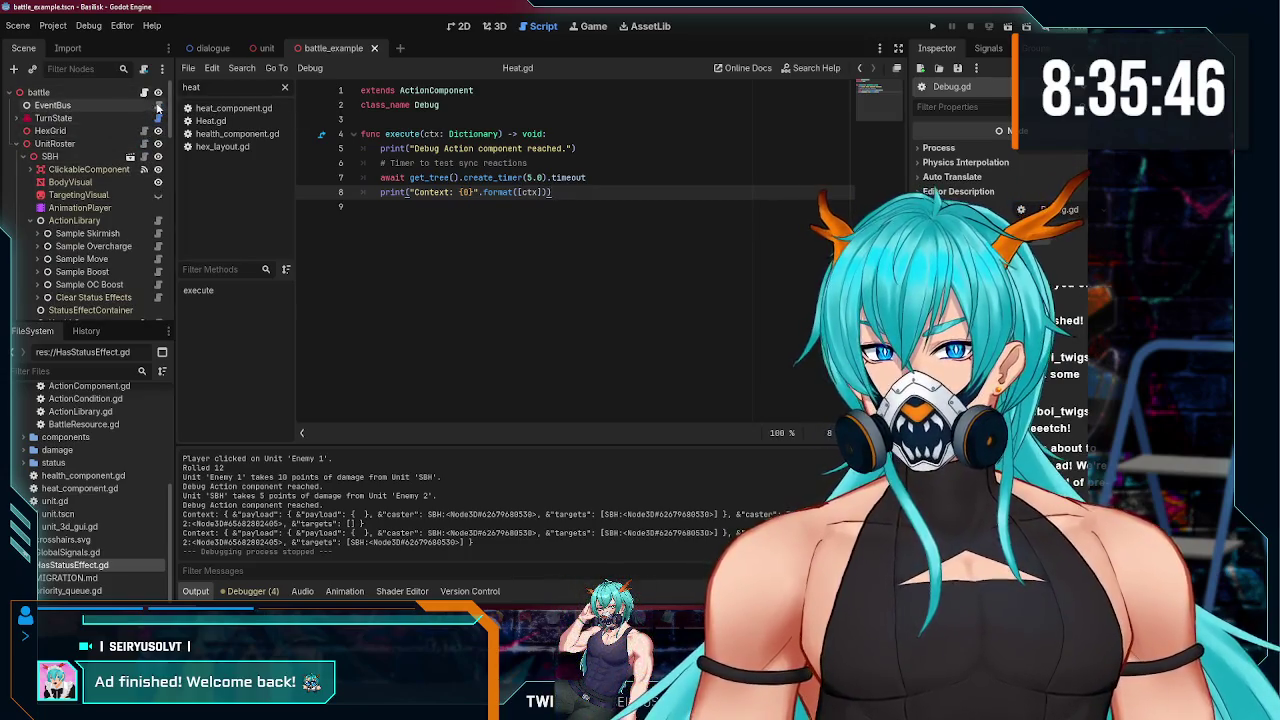
click(157, 106)
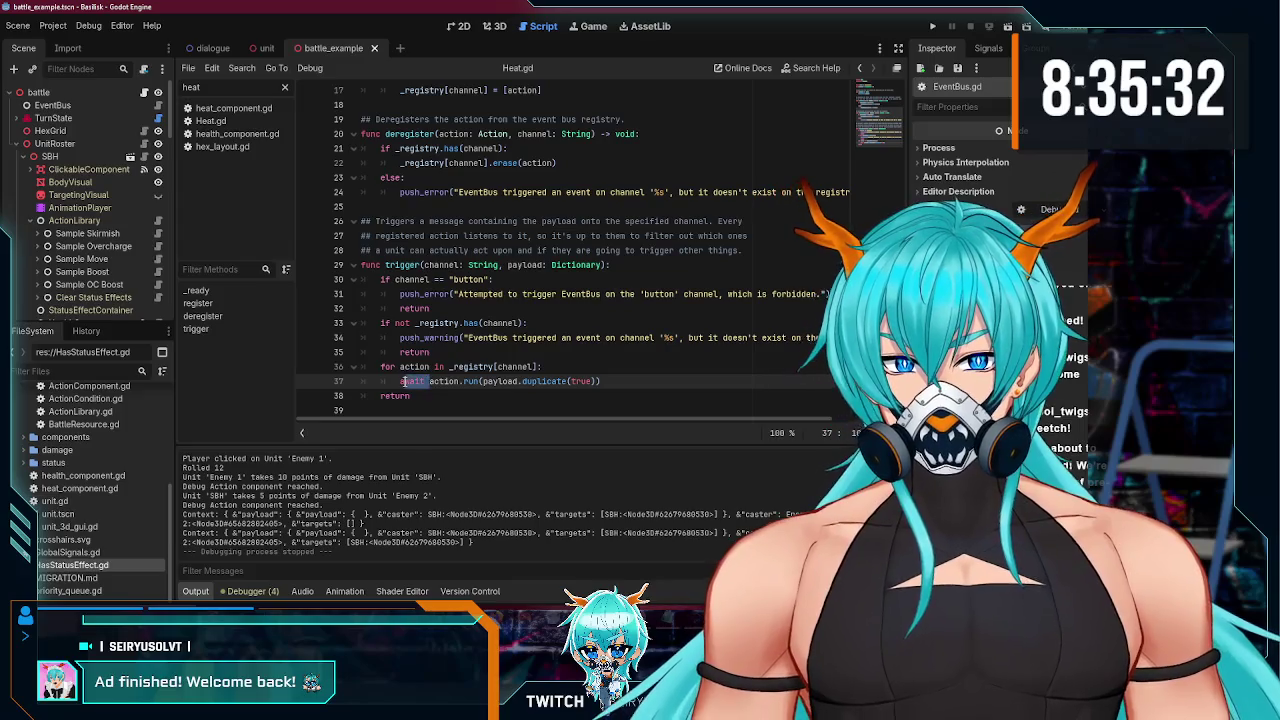
- Delete the await before action.run on line 37 of EventBus.gd, save, and launch with F5
double_click(404, 381)
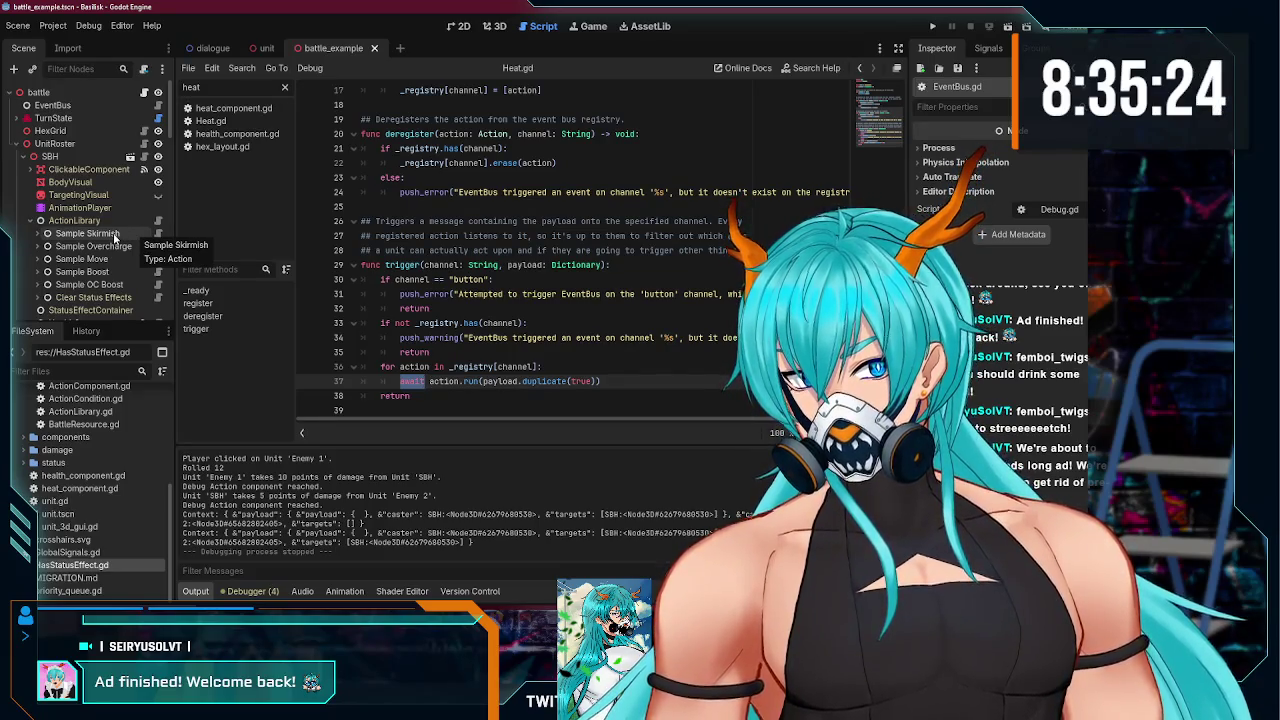
click(429, 381)
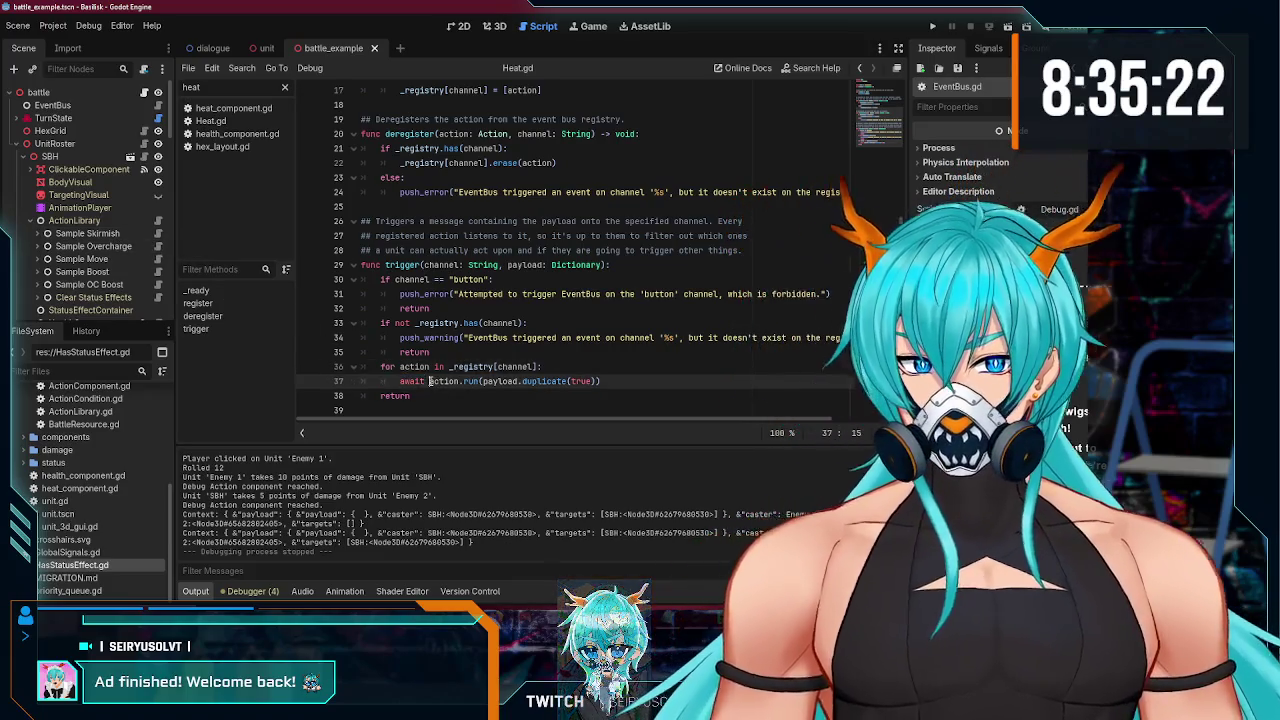
key(BackSpace)
key(BackSpace)
key(BackSpace)
click(631, 370)
key(ctrl+s)
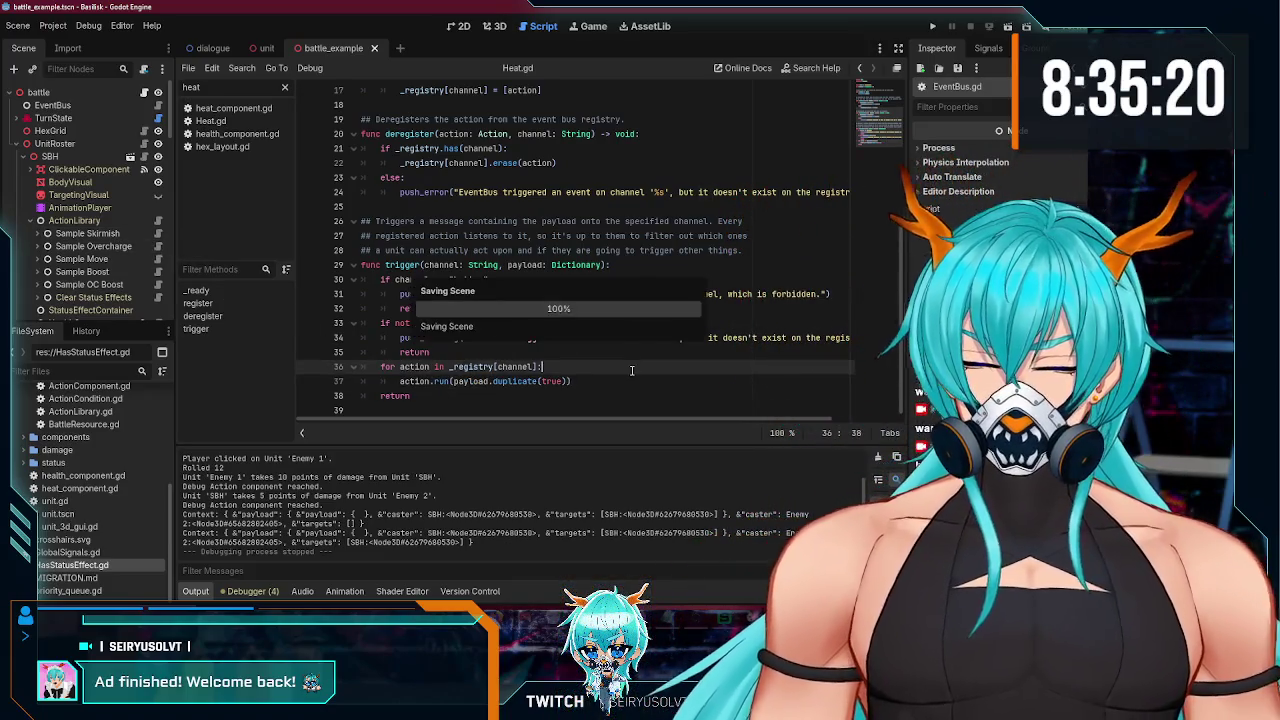
key(F5)
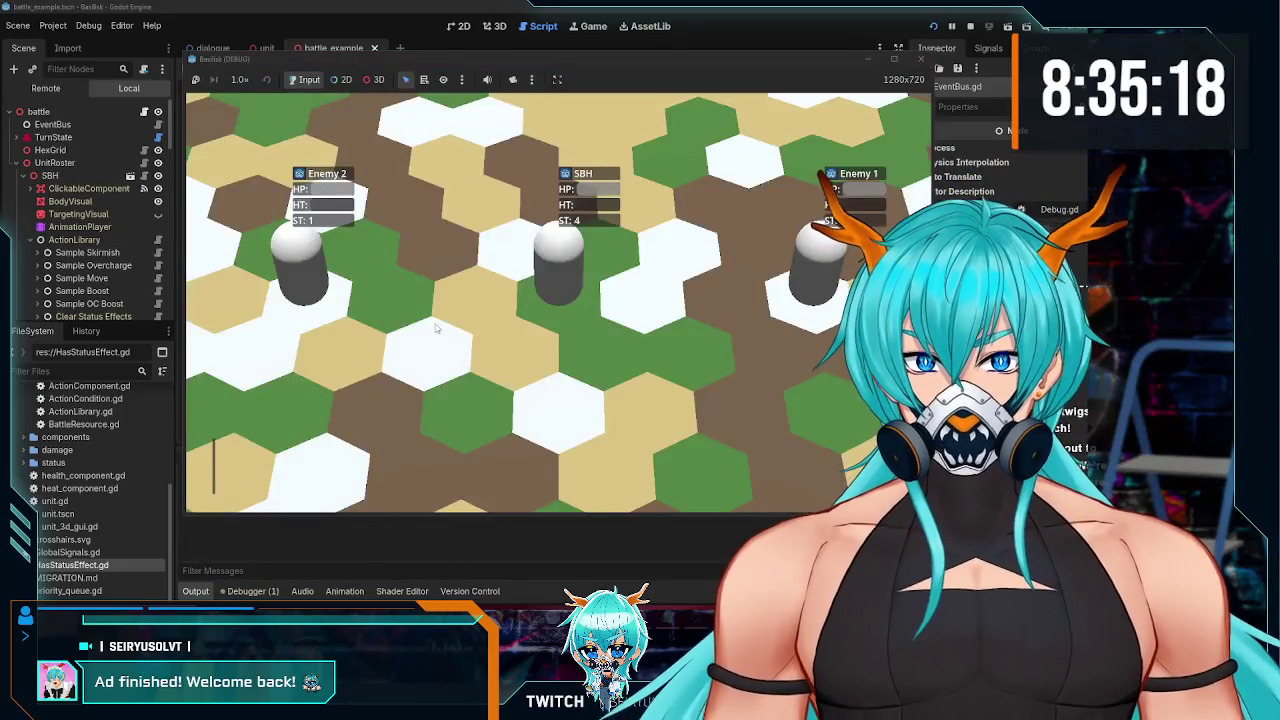
- Select SBH, move it beside Enemy 2 then to a hex further right, and stop the game
click(539, 256)
click(436, 466)
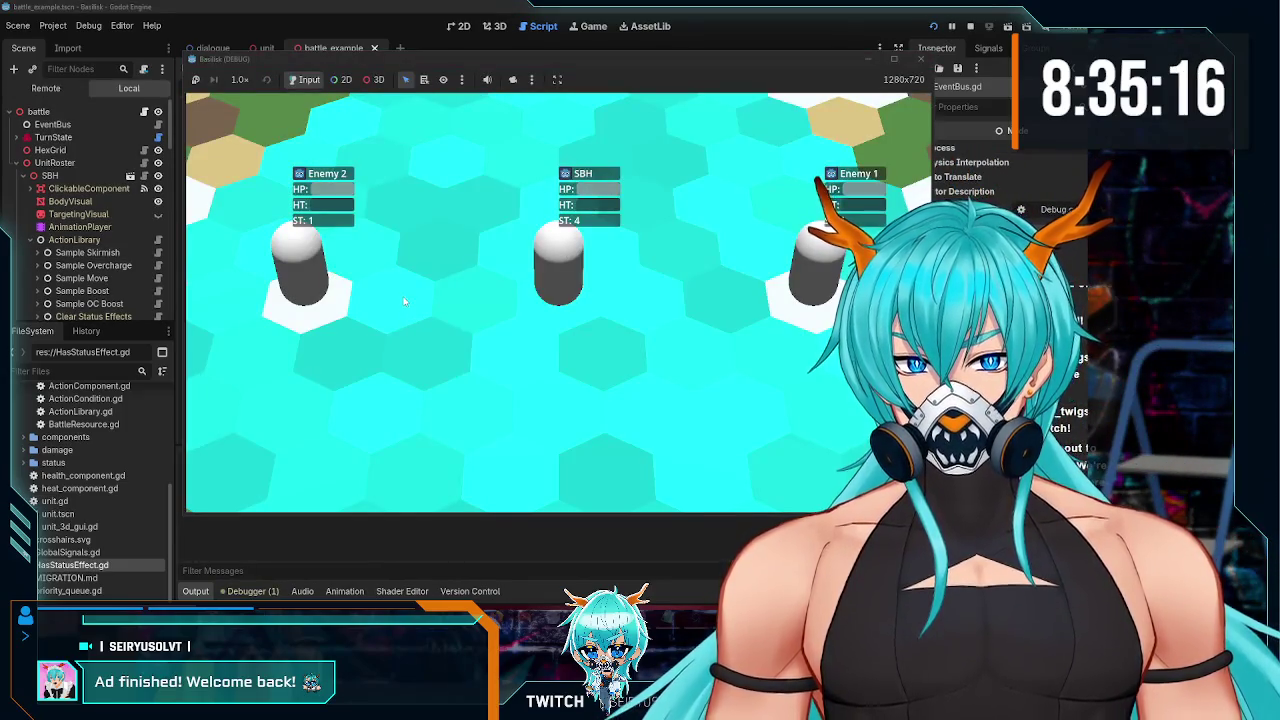
click(442, 372)
click(436, 466)
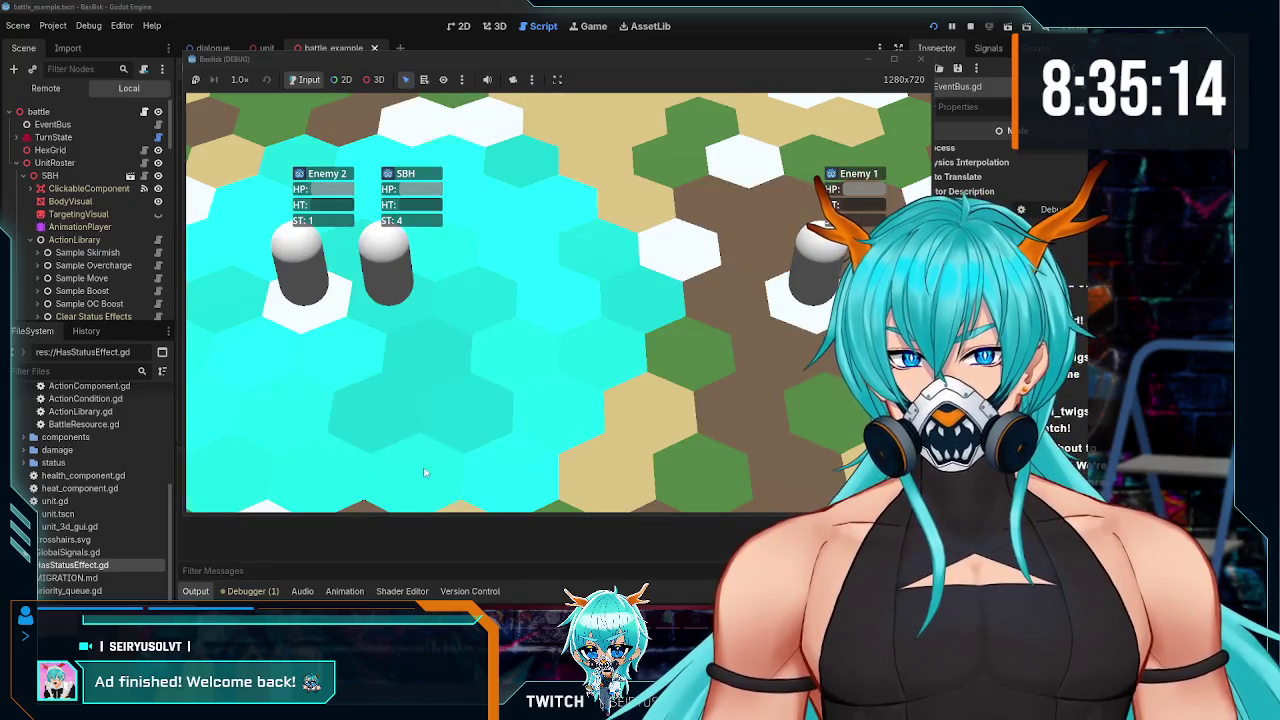
click(630, 289)
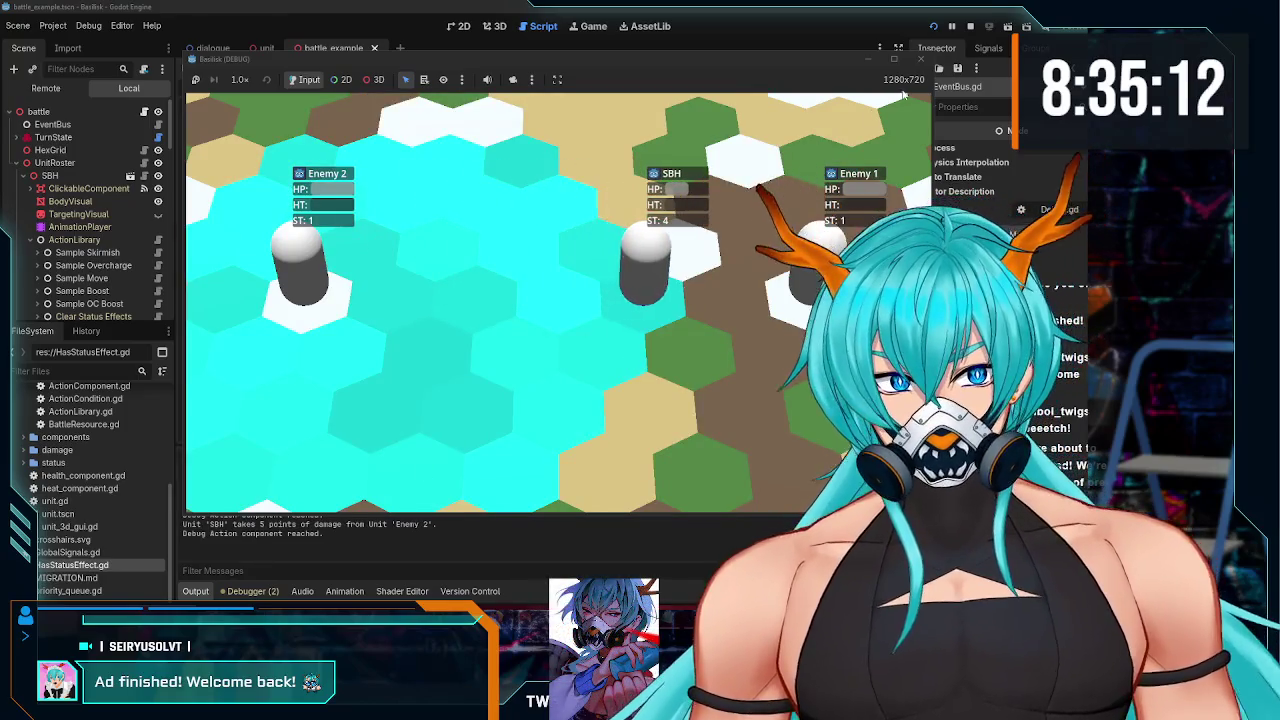
click(920, 60)
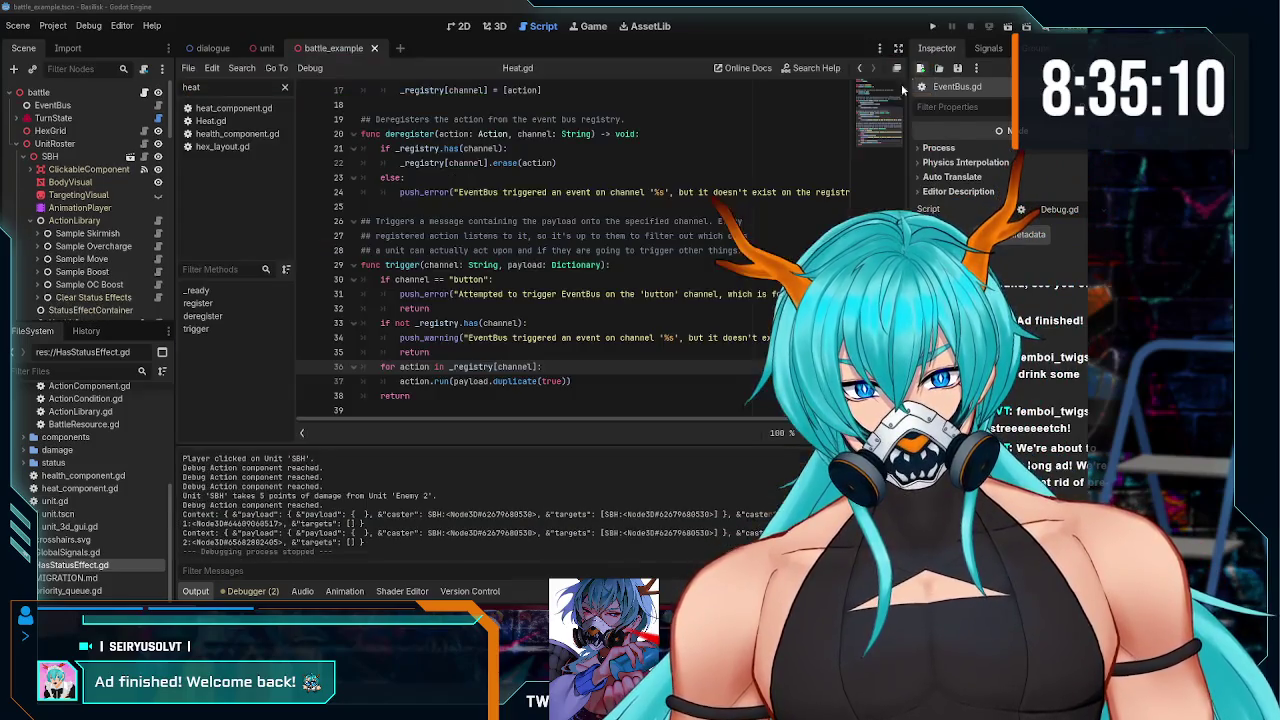
- Open the script of the enemy's Debug action component under Punish
scroll(80, 220, down, 3)
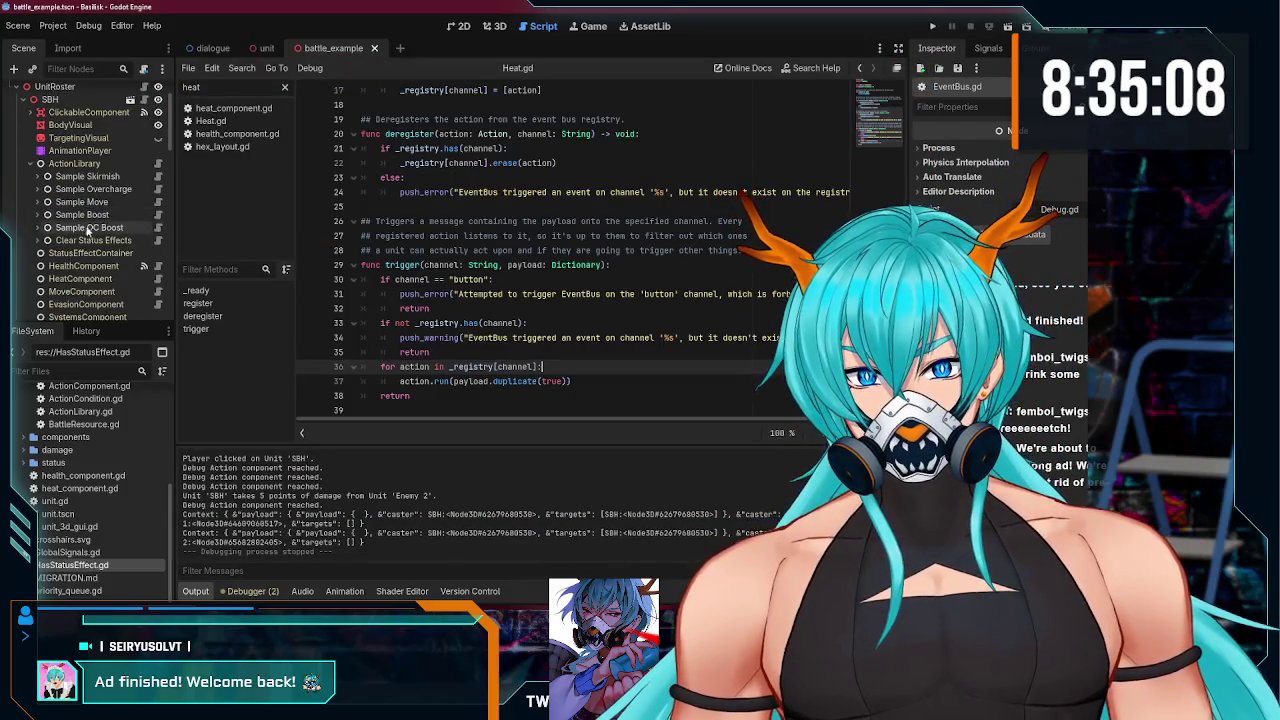
click(37, 212)
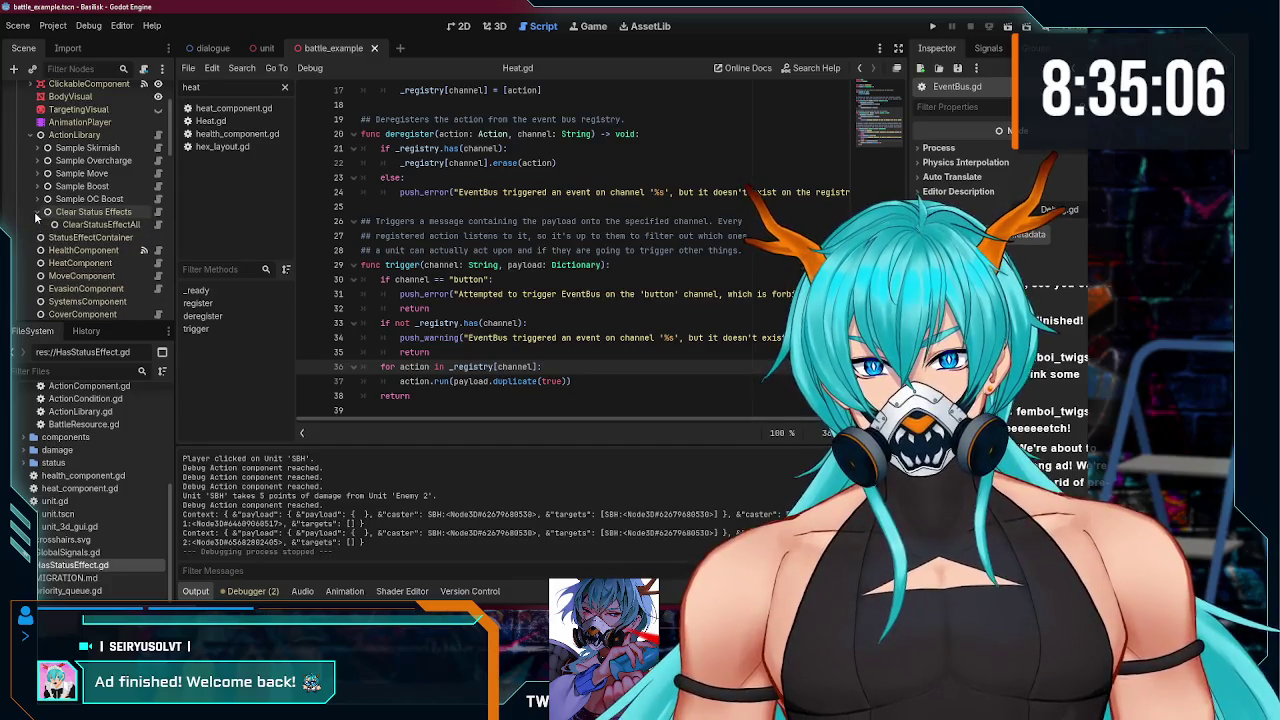
click(37, 212)
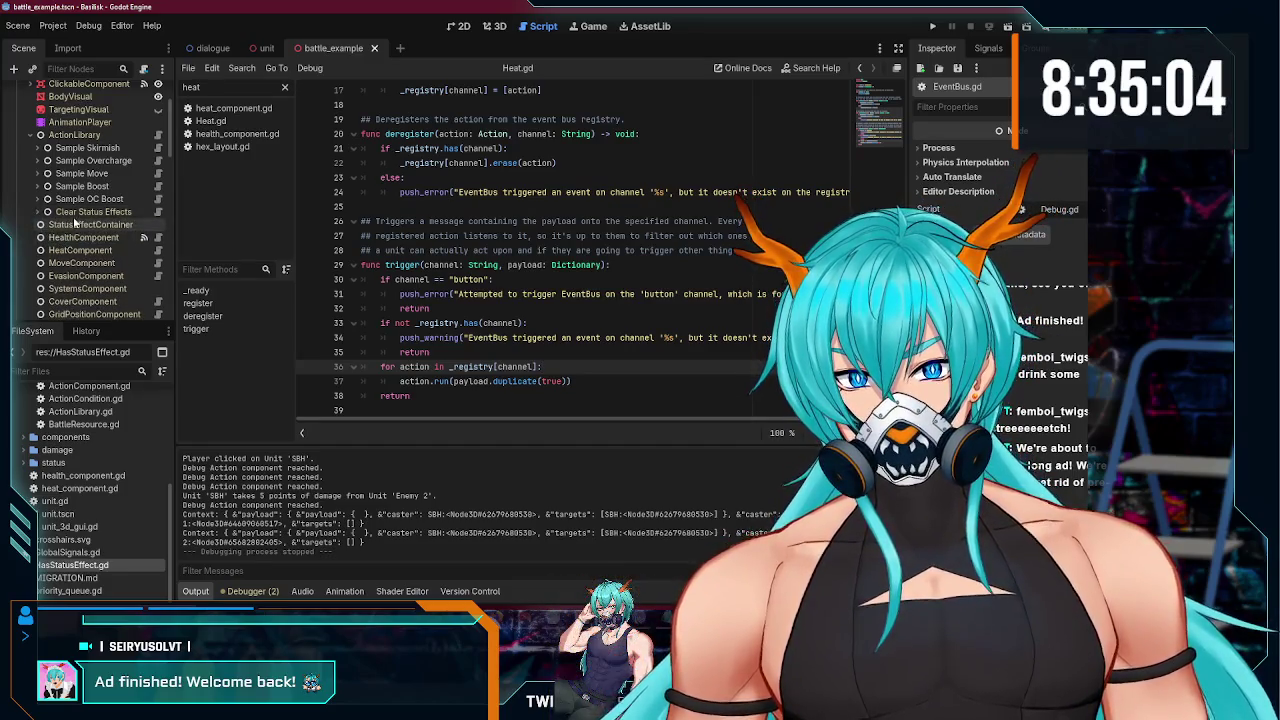
click(83, 207)
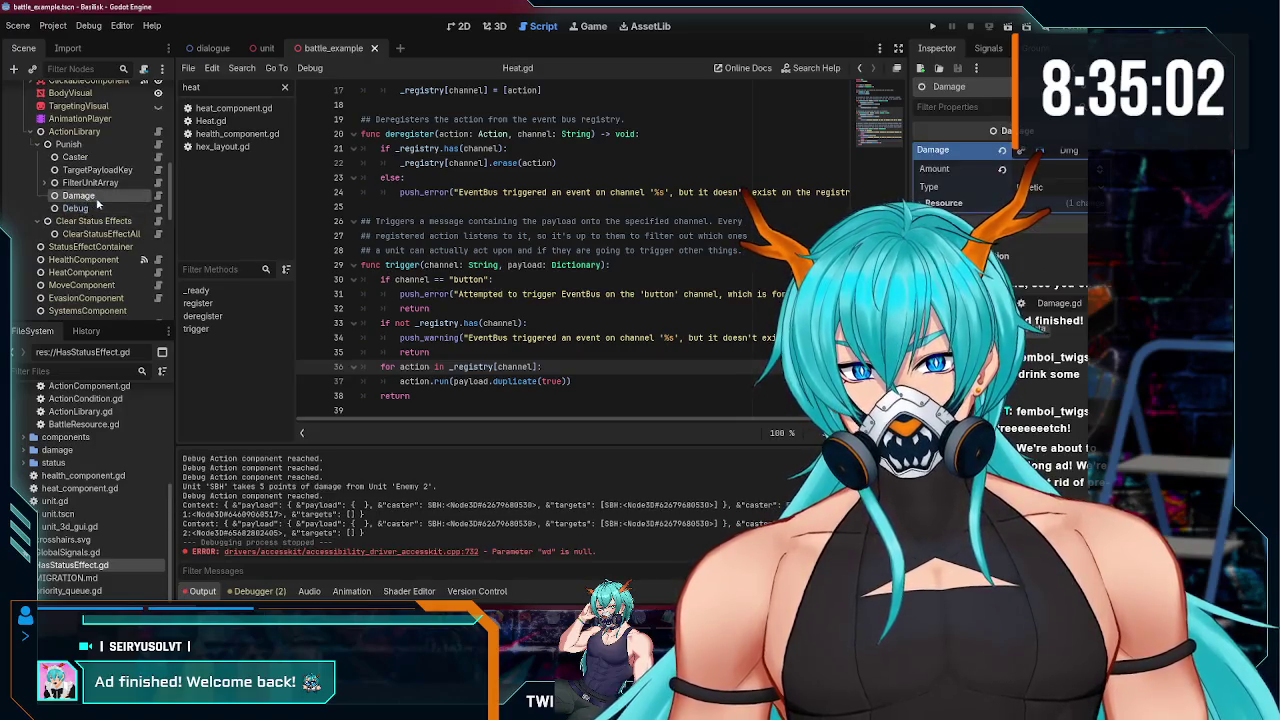
click(158, 208)
- Select Debug.gd's timer line 7 and toggle its comment off and back on
drag(586, 177, 381, 178)
key(ctrl+k)
key(ctrl+k)
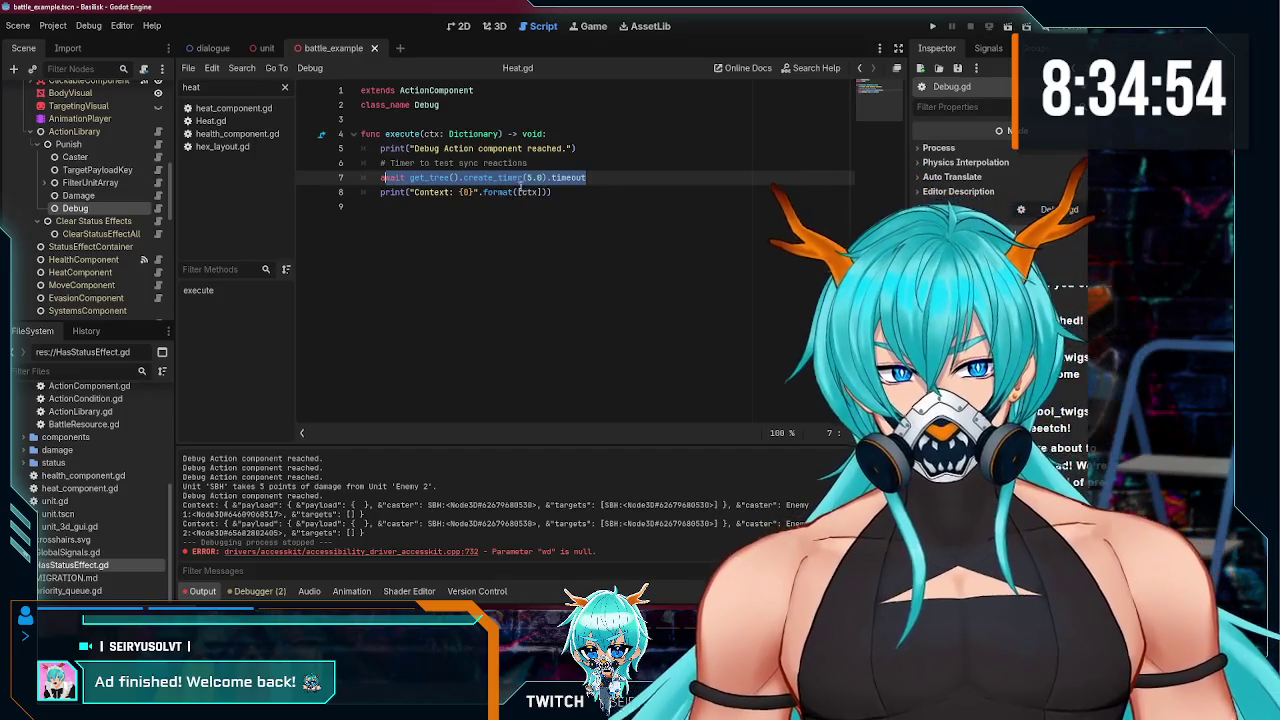
click(583, 192)
key(alt+Tab)
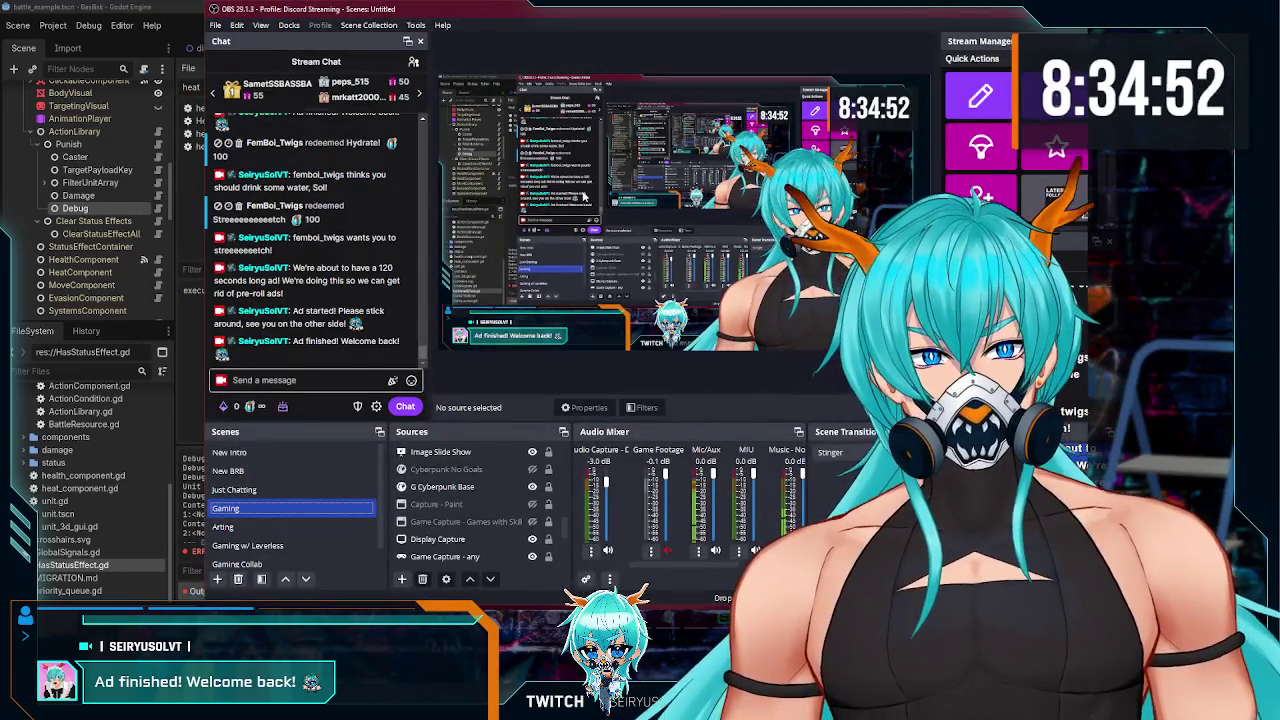
key(alt+Tab)
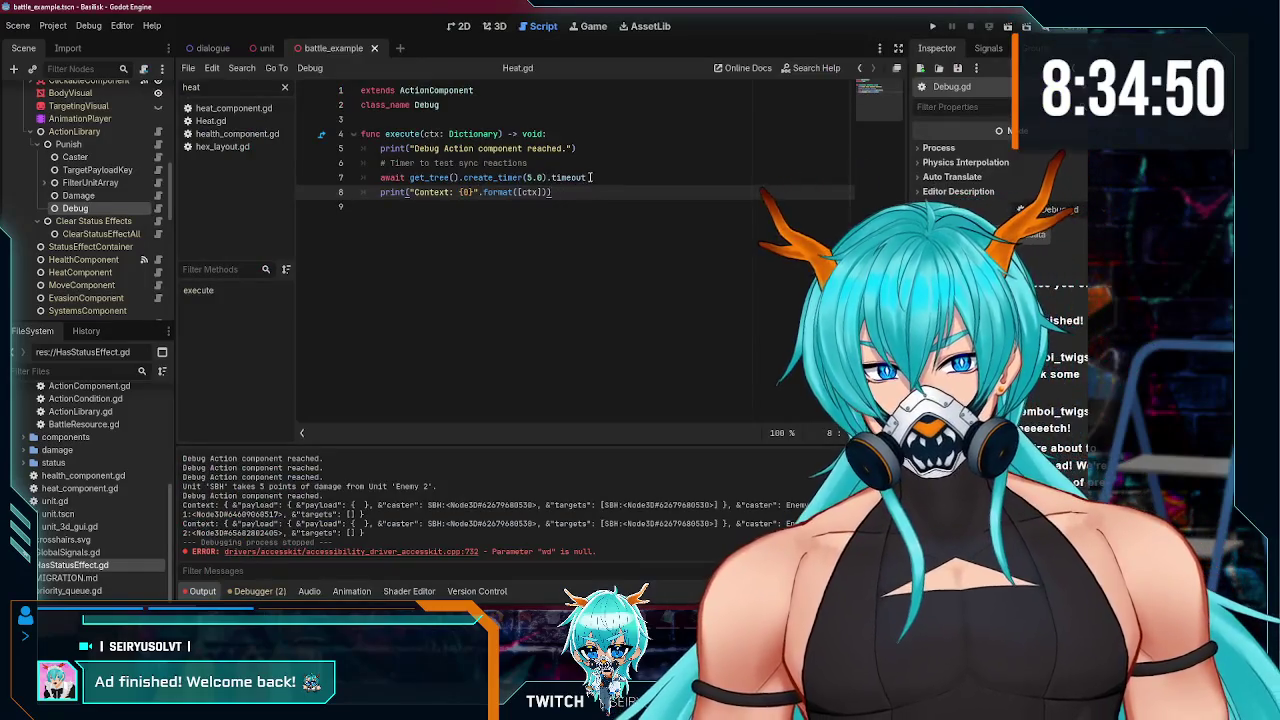
- Select 'timeout' on the 5-second timer line, read the print docs, then switch to the browser
double_click(588, 177)
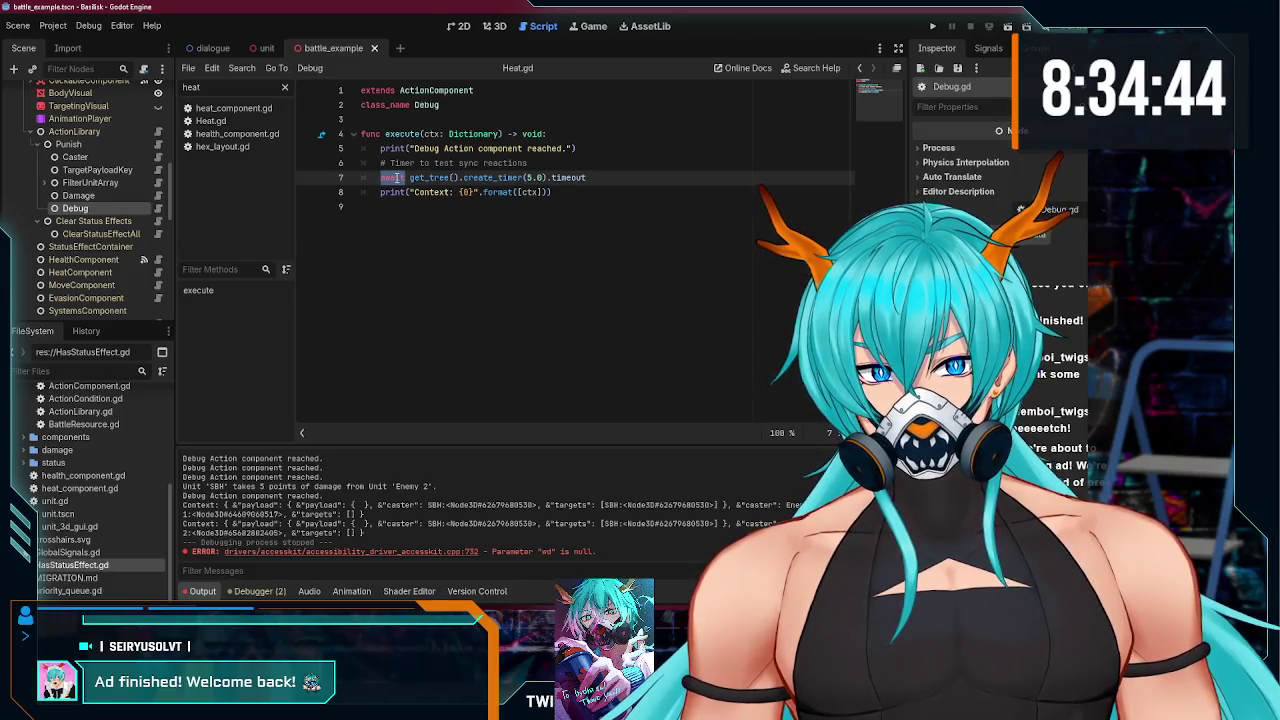
mouse_move(404, 192)
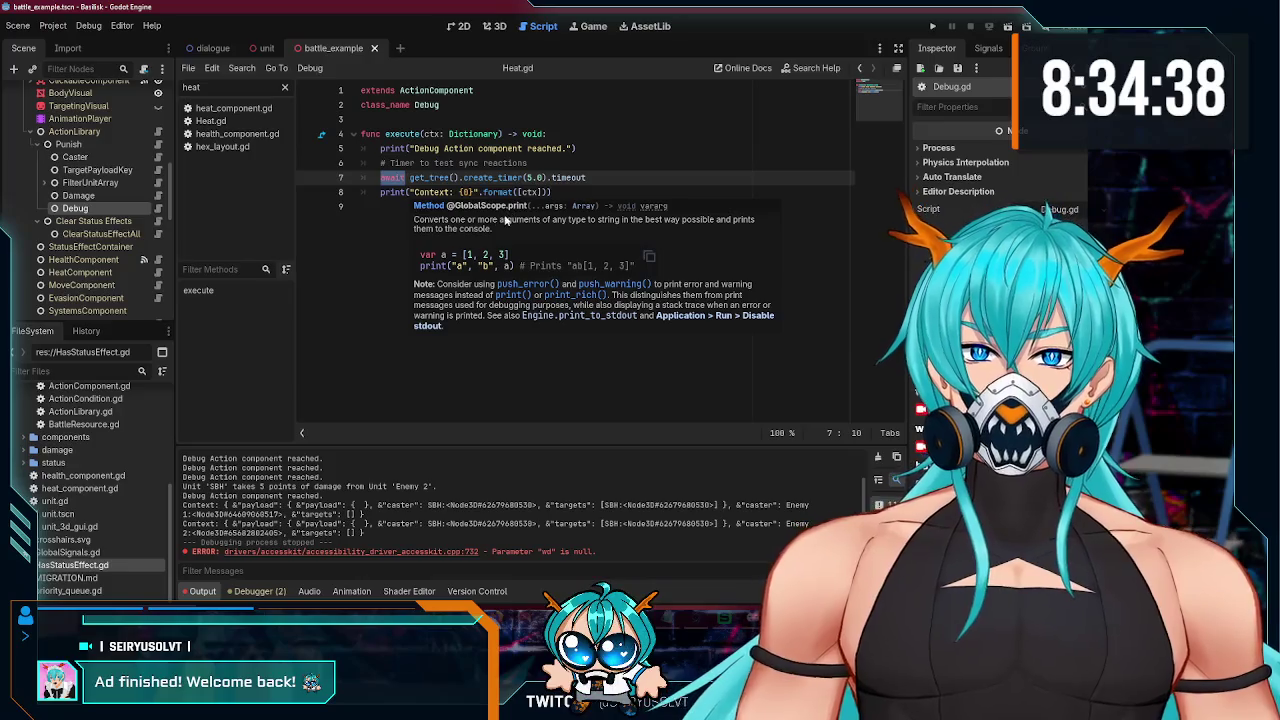
click(407, 191)
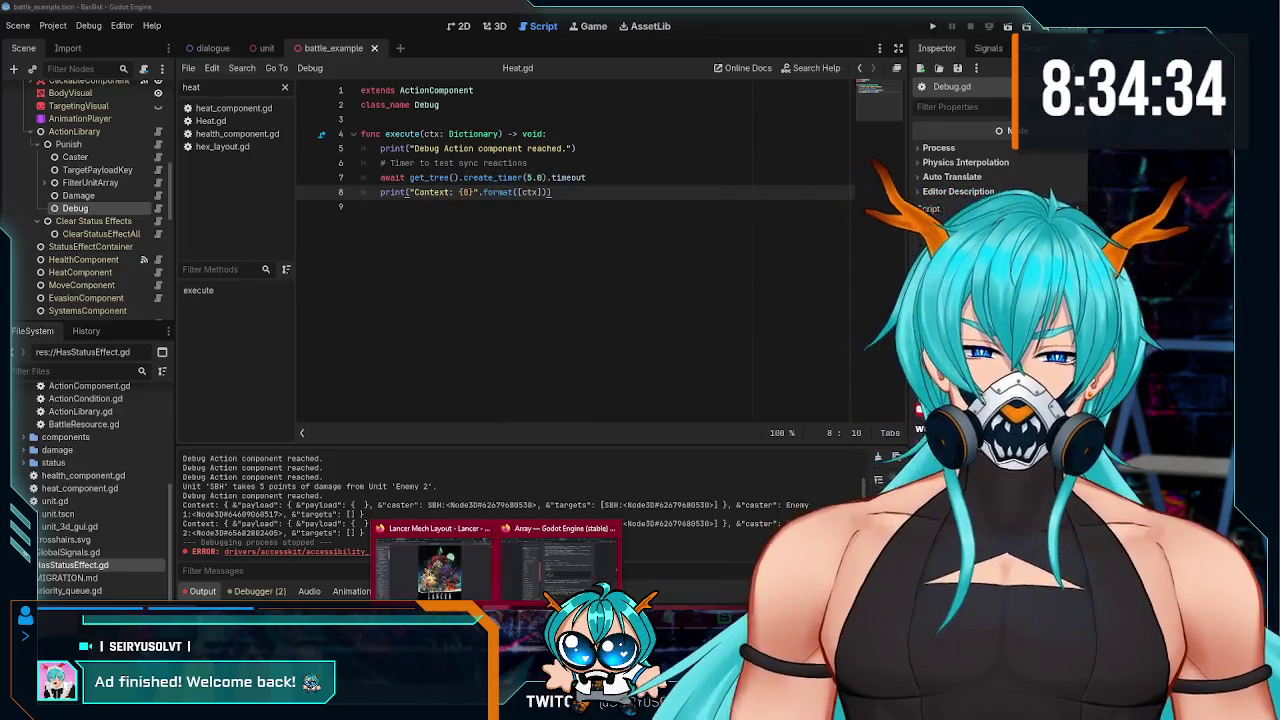
click(581, 571)
- From the Reddit tab, search the web for making Godot wait 5 seconds
click(935, 13)
click(633, 40)
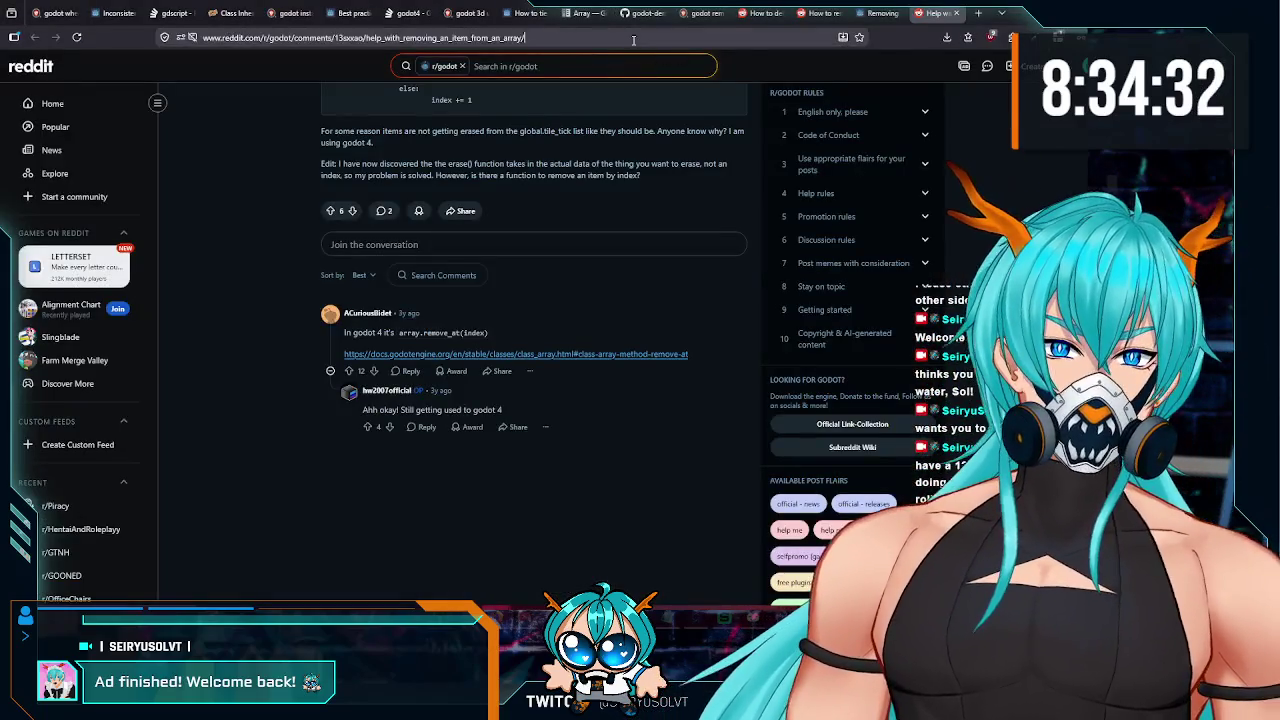
text(godot fo)
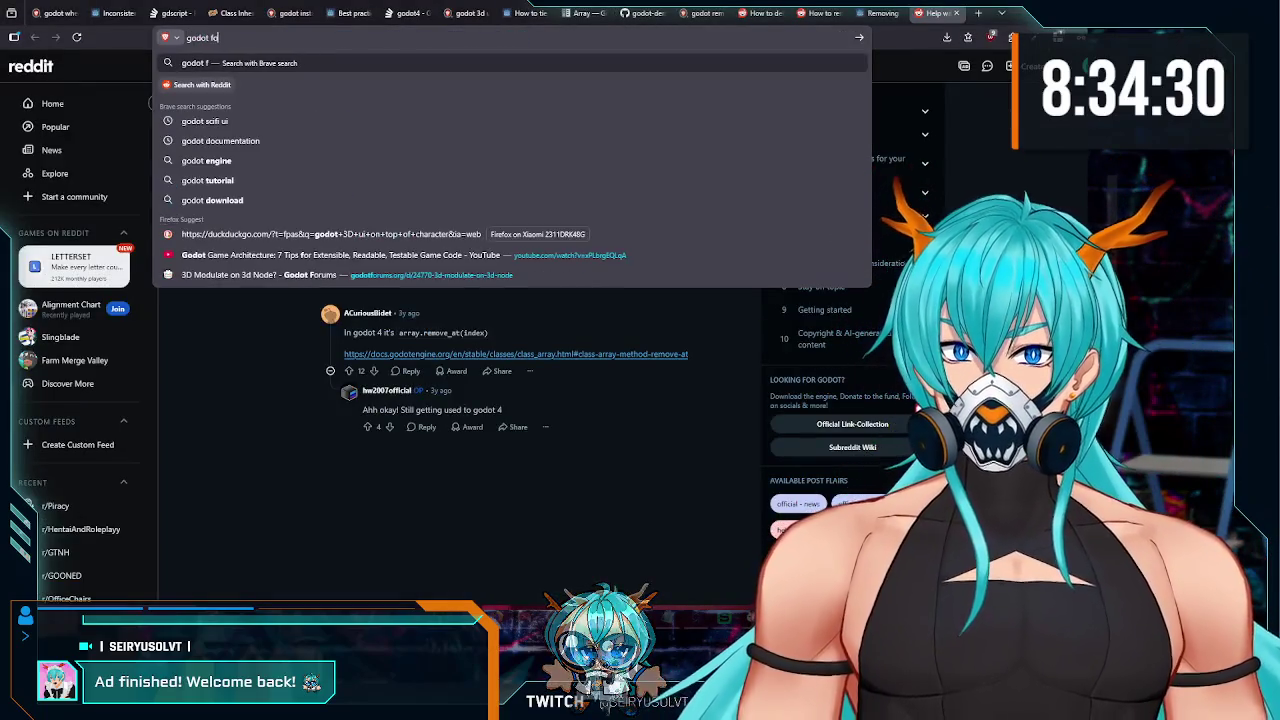
text(rce wait)
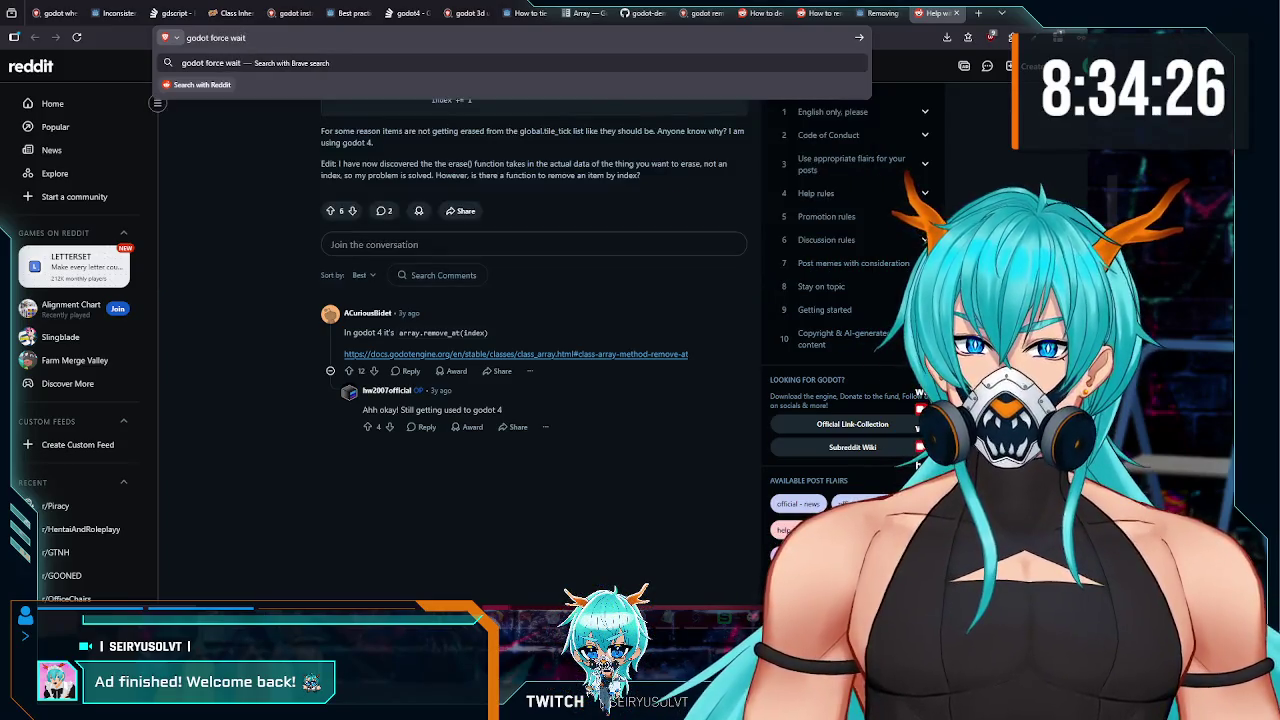
text( 4)
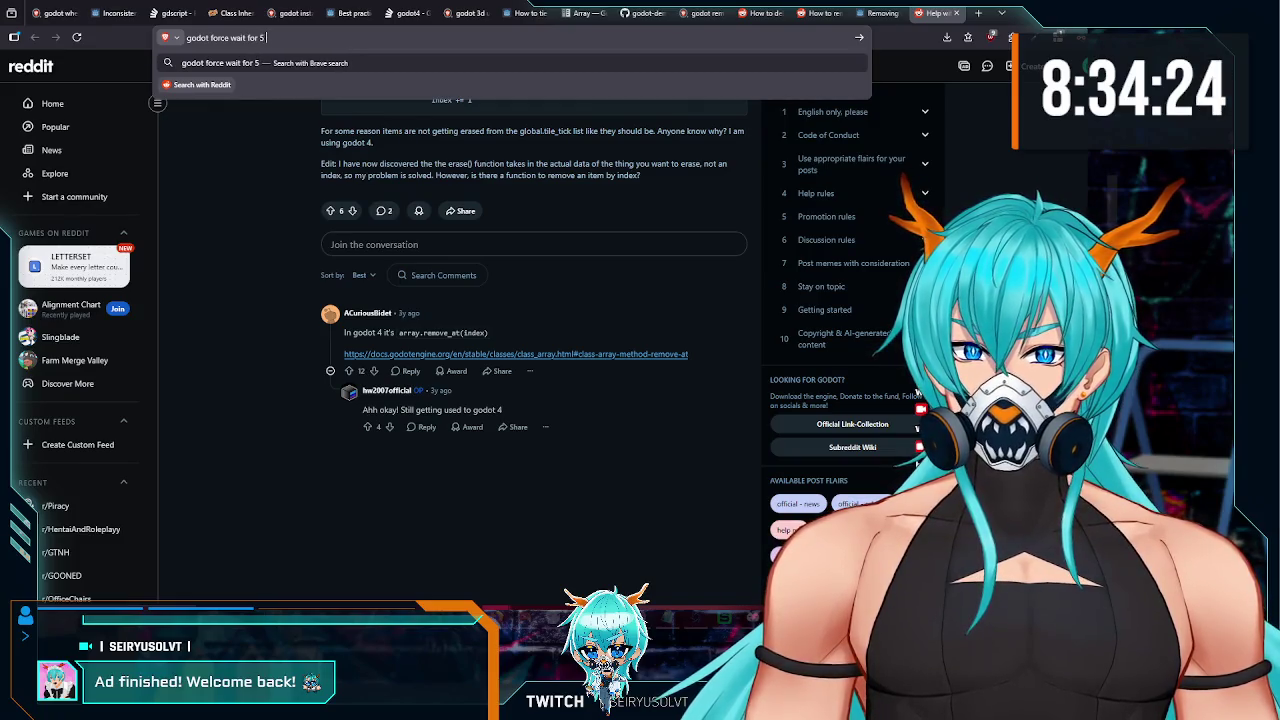
text(conds)
key(Return)
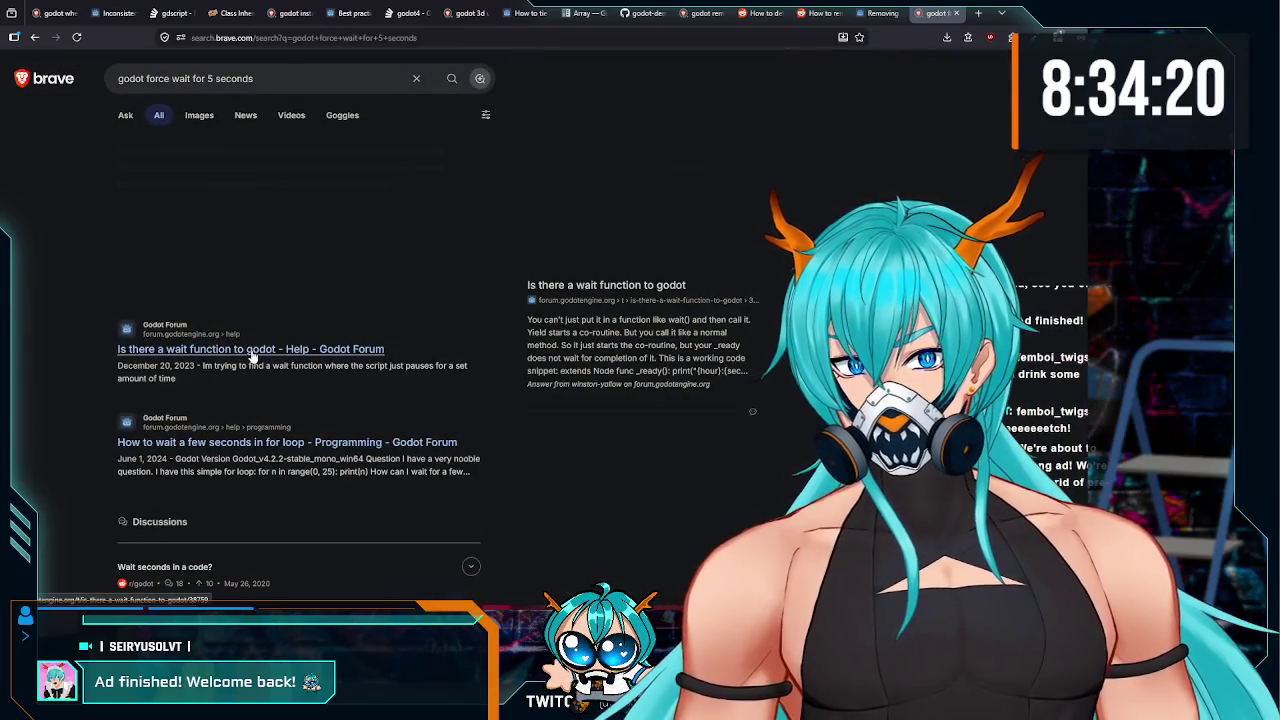
- Open the Godot Forum wait-function thread and read the replies on timed waiting
click(252, 352)
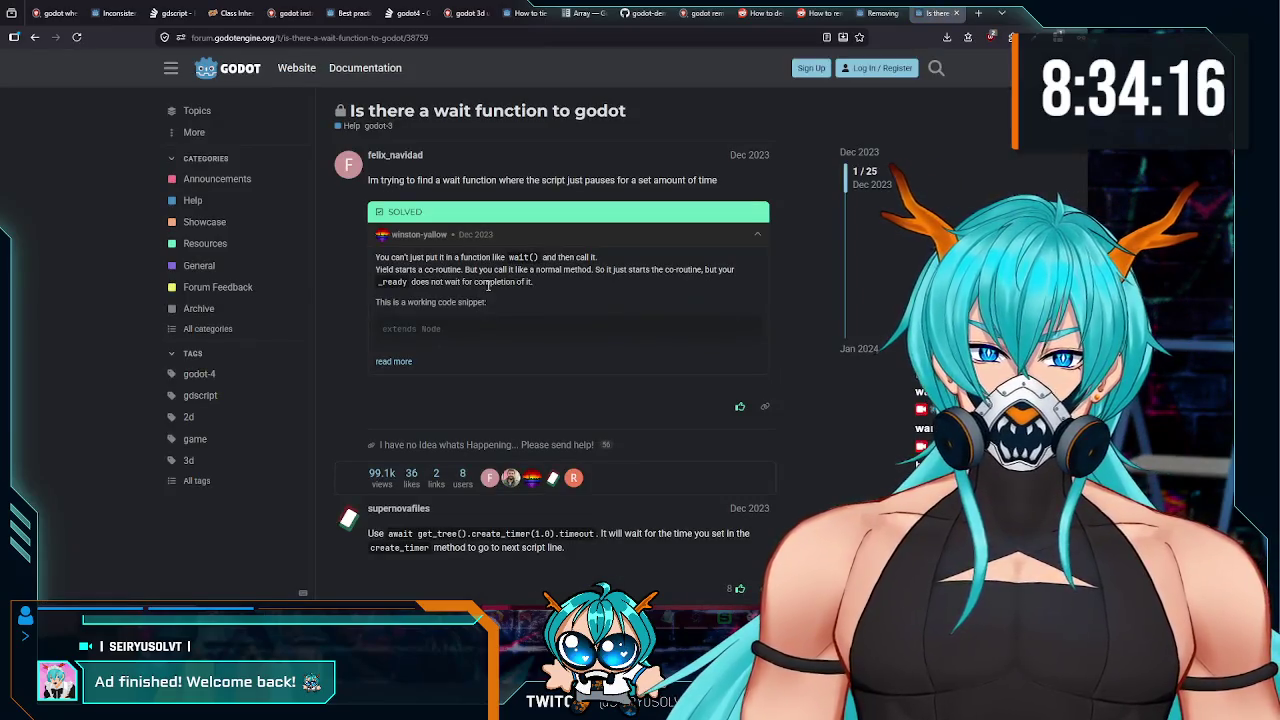
scroll(455, 283, down, 2)
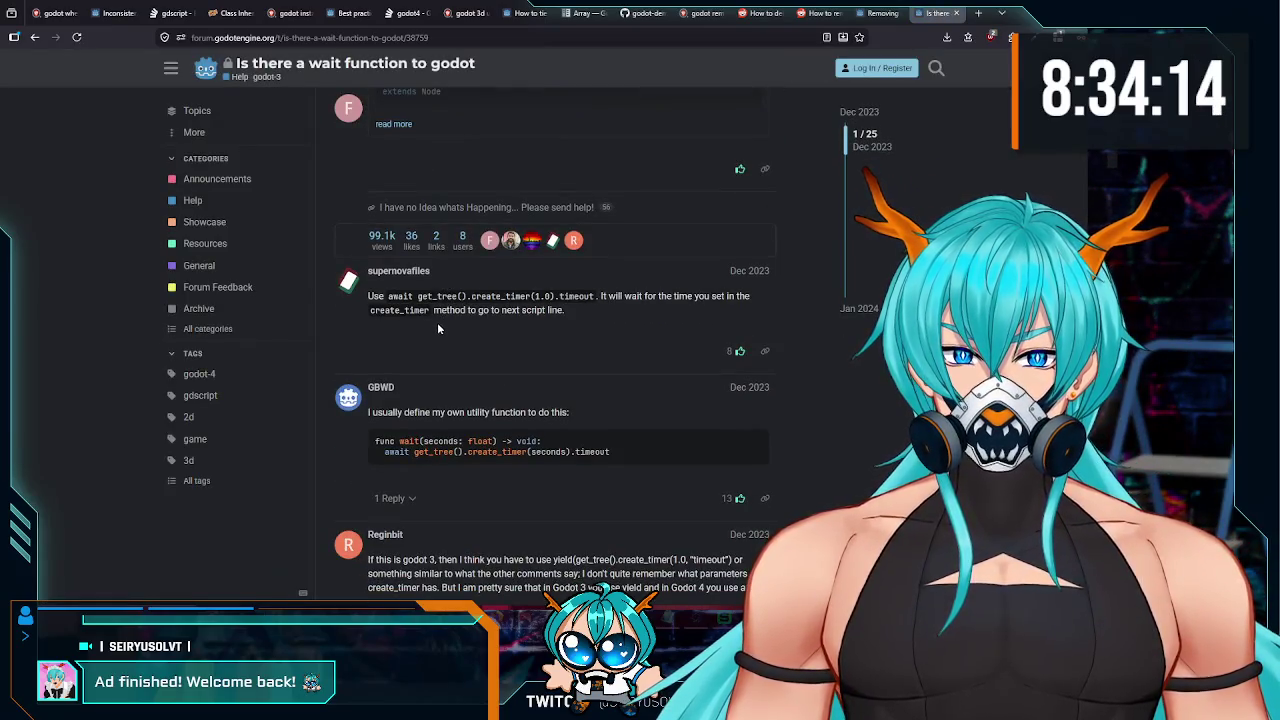
drag(600, 297, 729, 297)
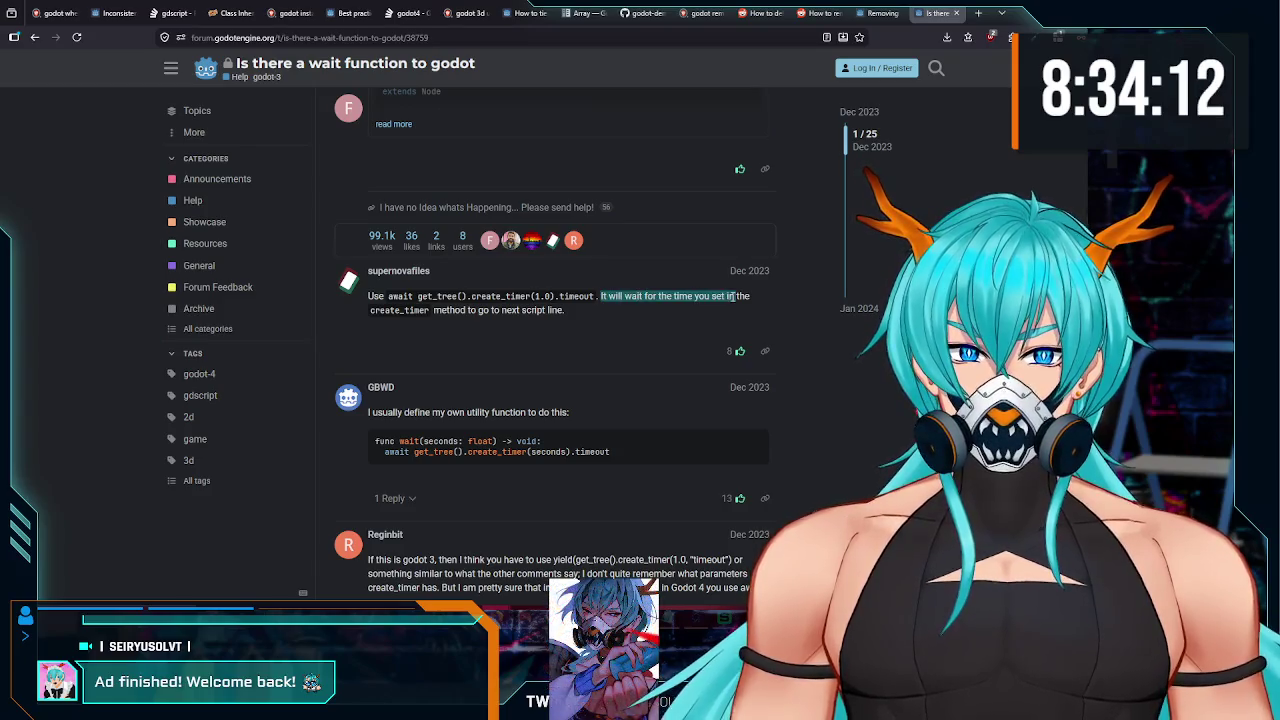
drag(433, 310, 564, 310)
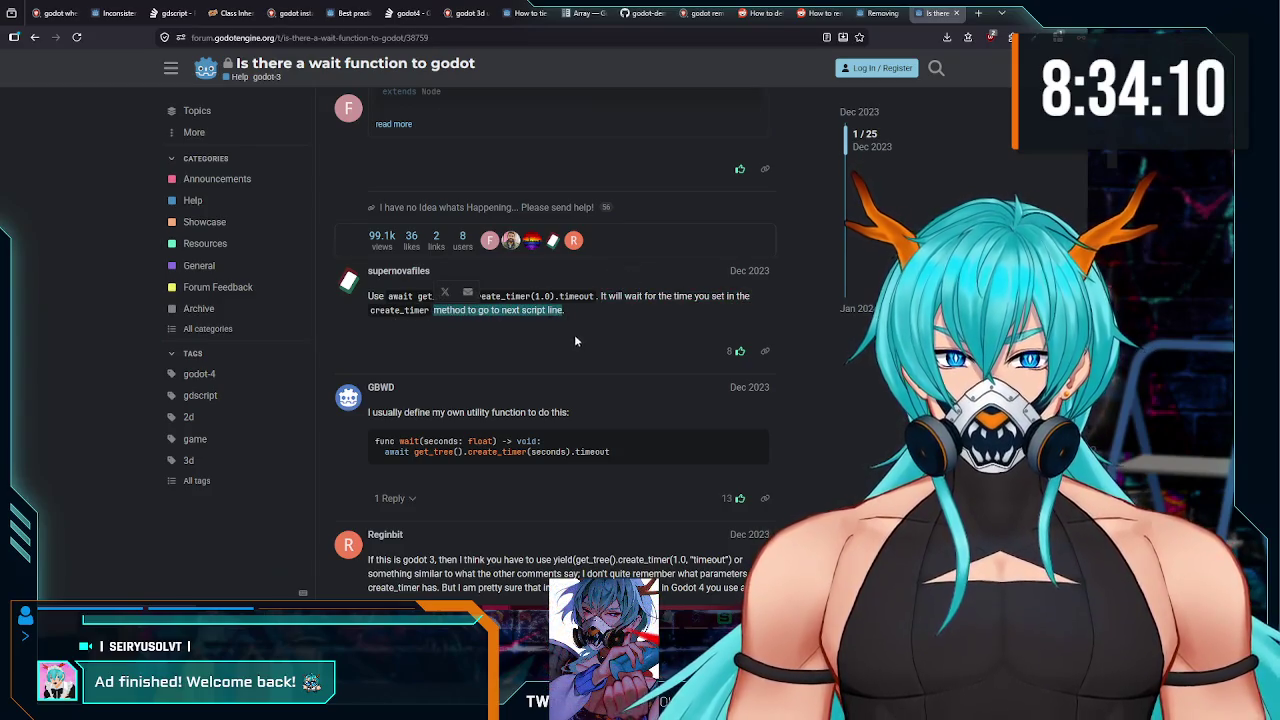
click(591, 316)
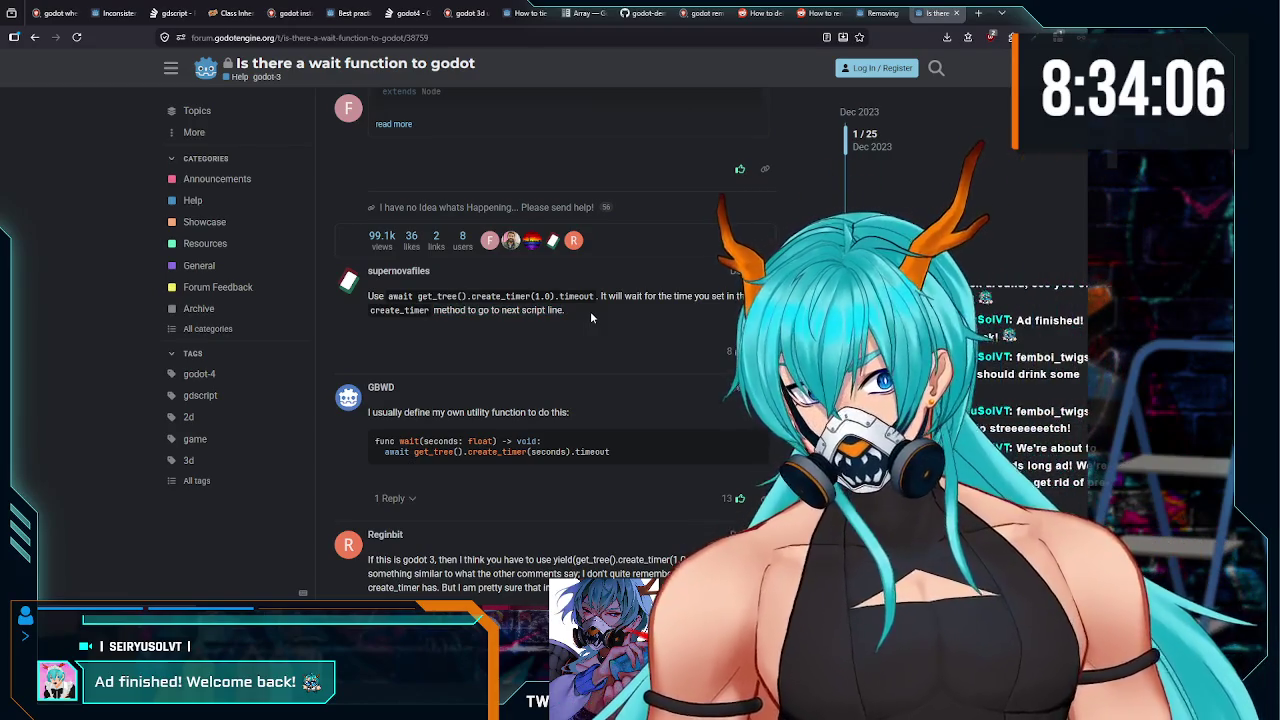
scroll(591, 316, down, 3)
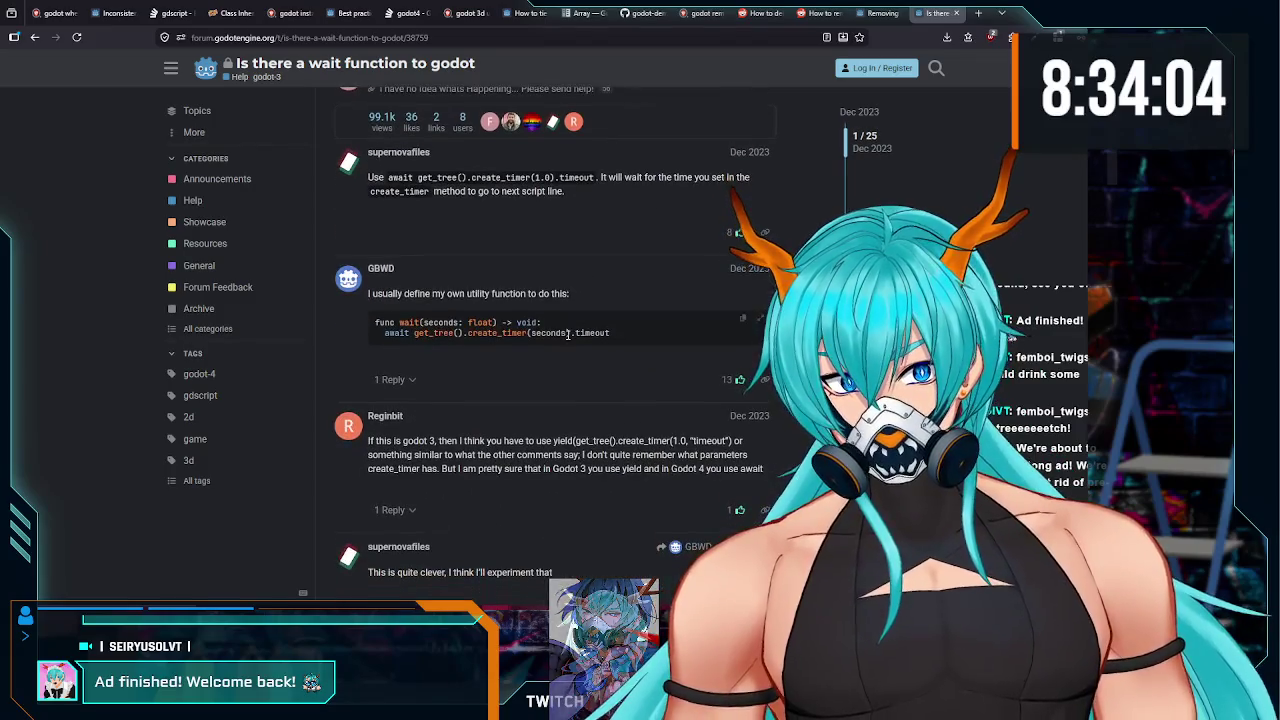
mouse_move(610, 612)
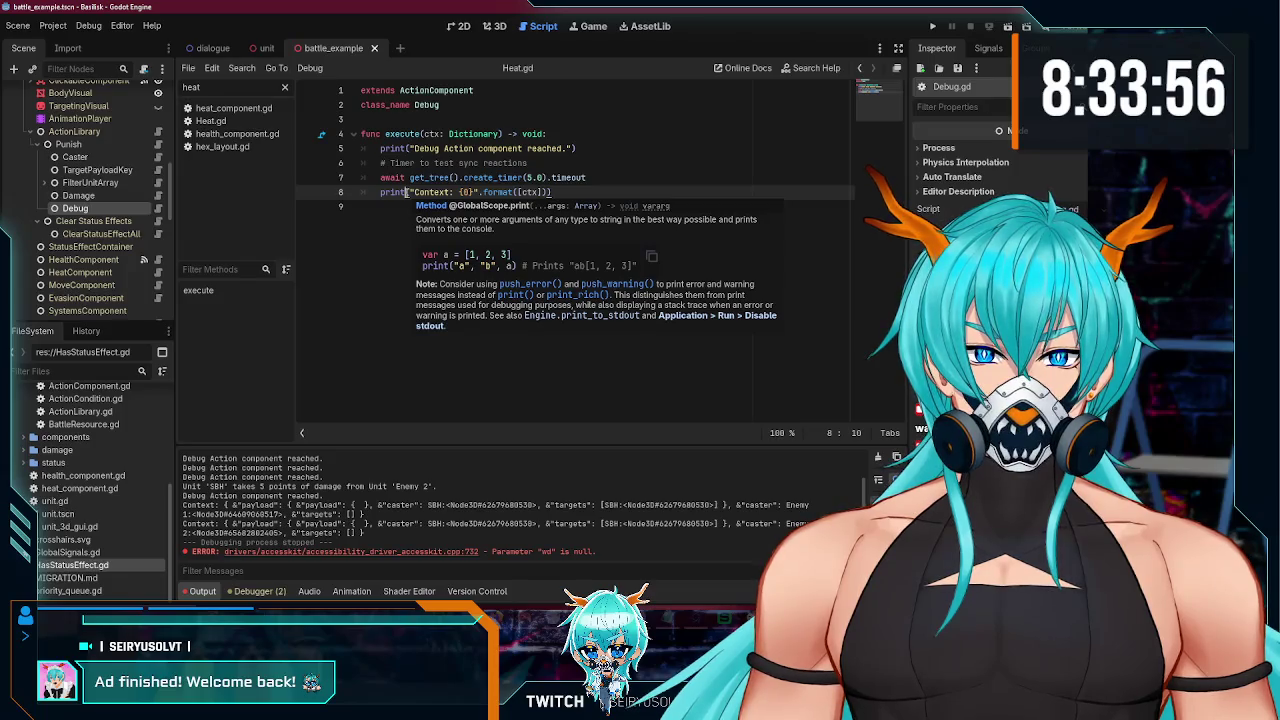
- Move the caret to the end of the print line in Debug.gd
click(410, 177)
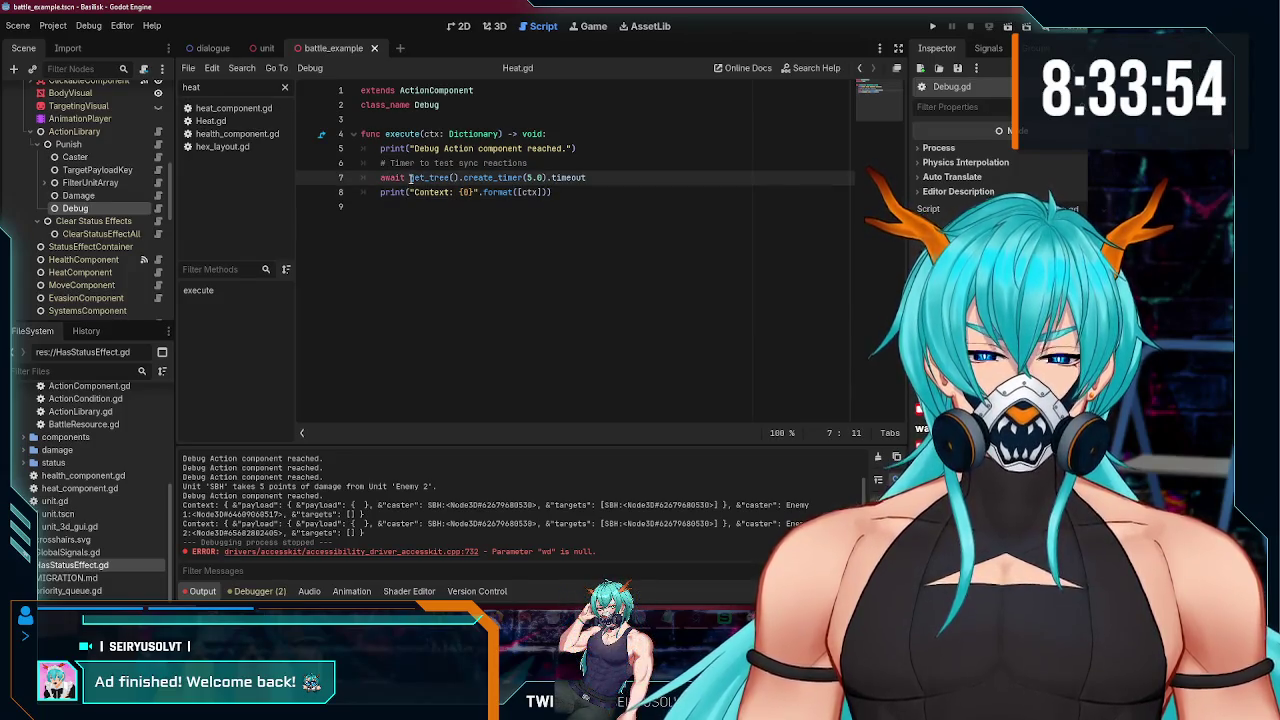
key(Down)
key(End)
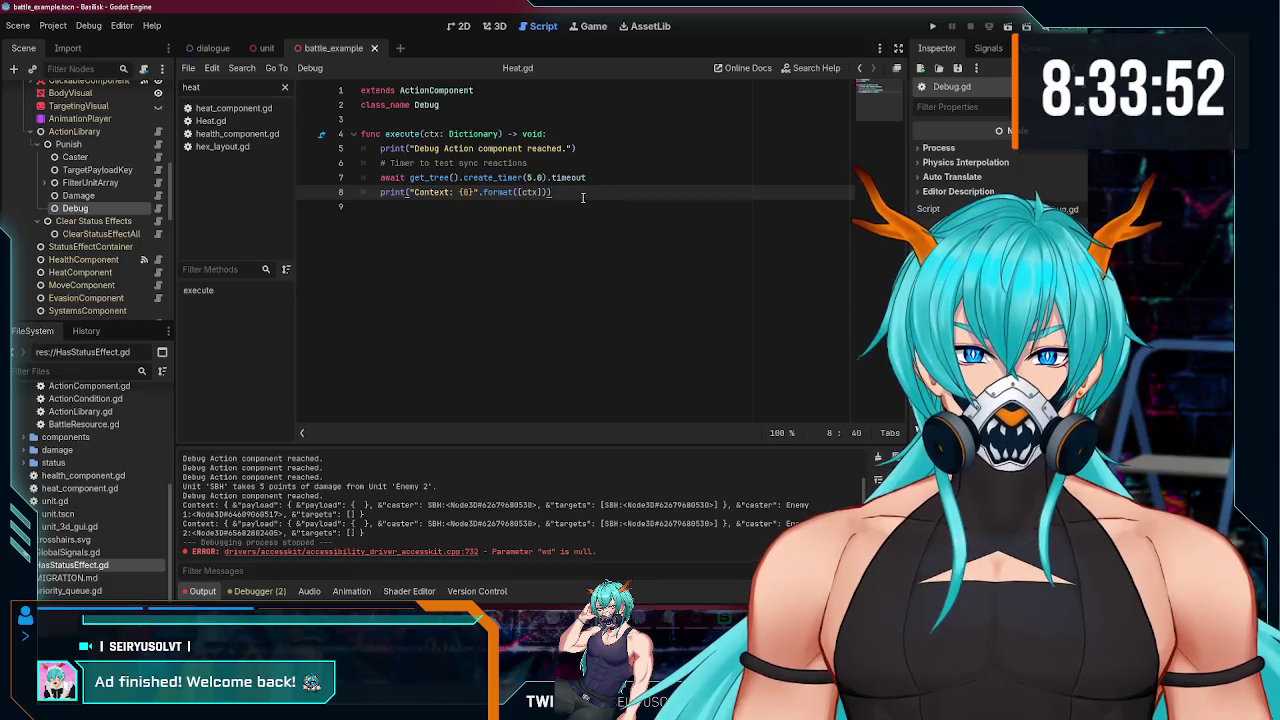
scroll(120, 230, up, 1)
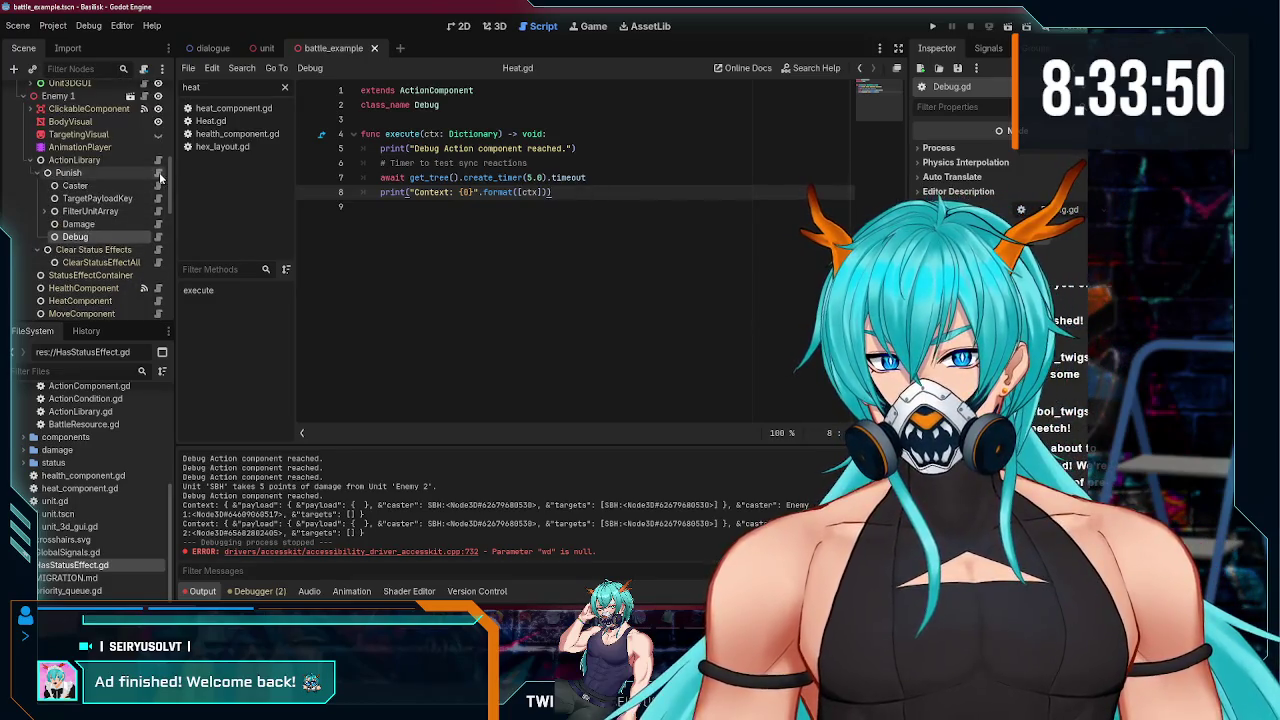
- Delete 'await' before child.execute on Action.gd line 49, then select Sample Overcharge
click(158, 172)
click(430, 308)
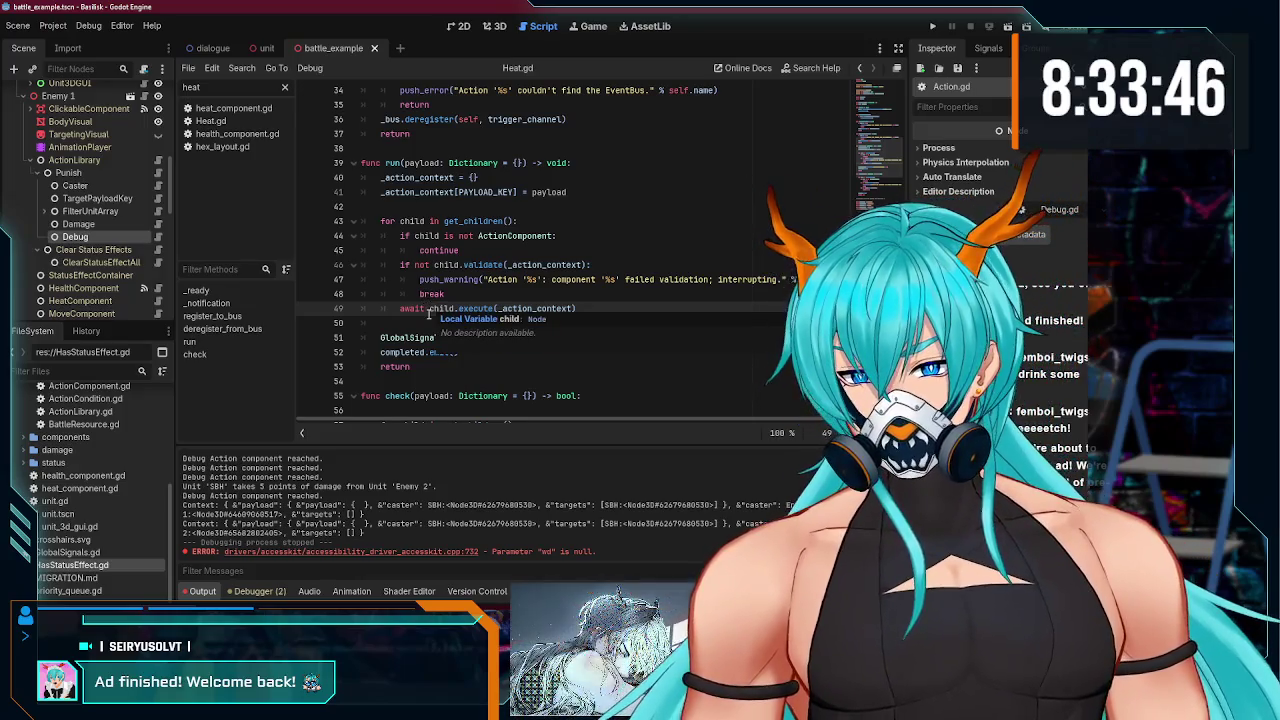
mouse_move(430, 310)
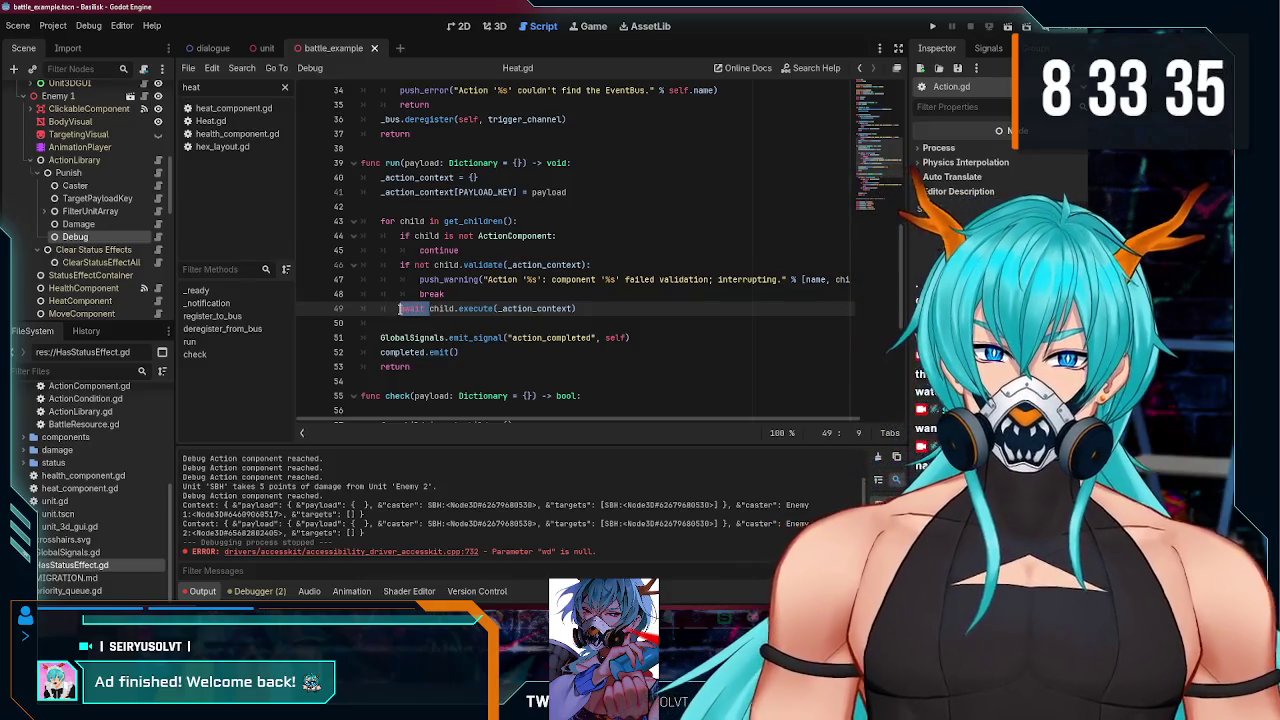
key(BackSpace)
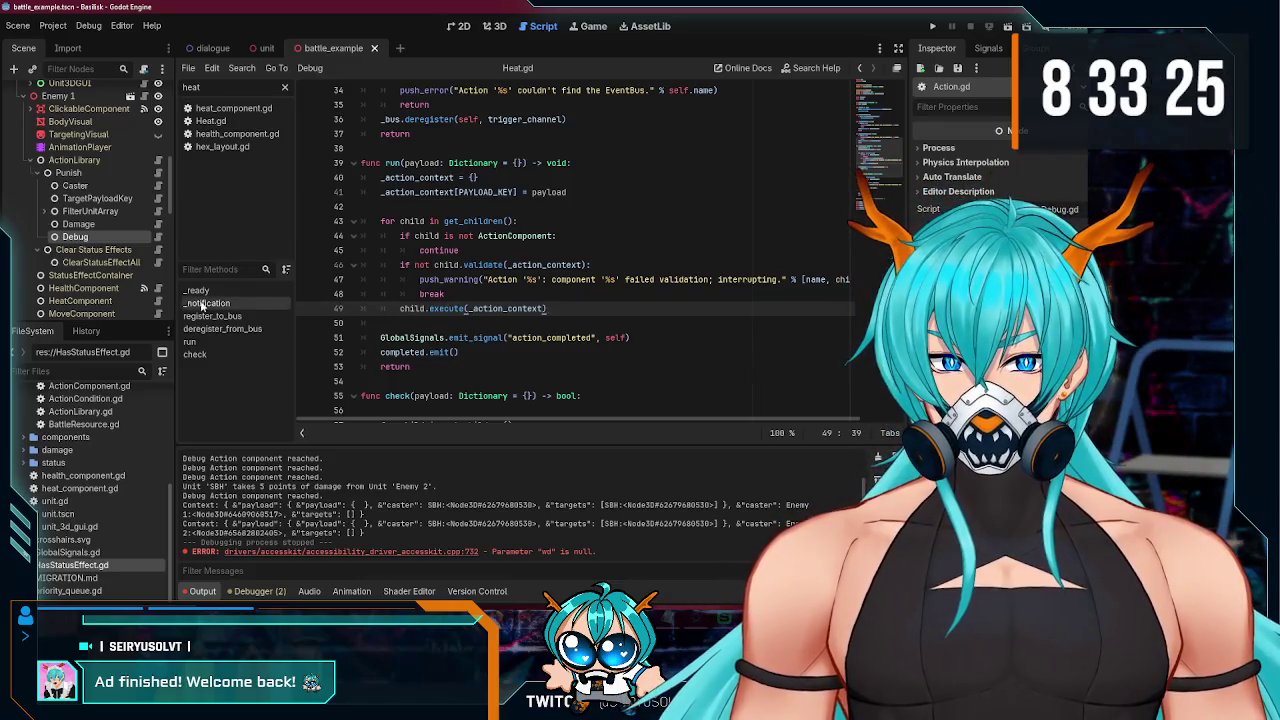
scroll(102, 270, up, 5)
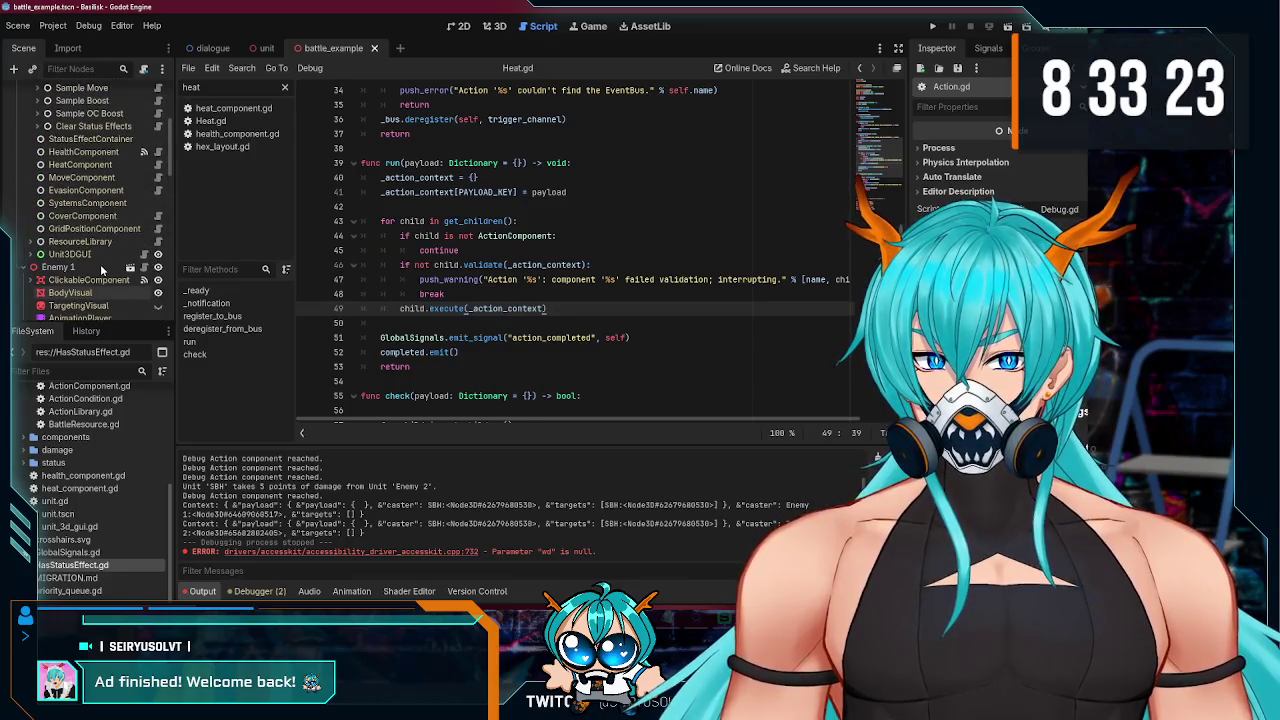
scroll(145, 263, up, 4)
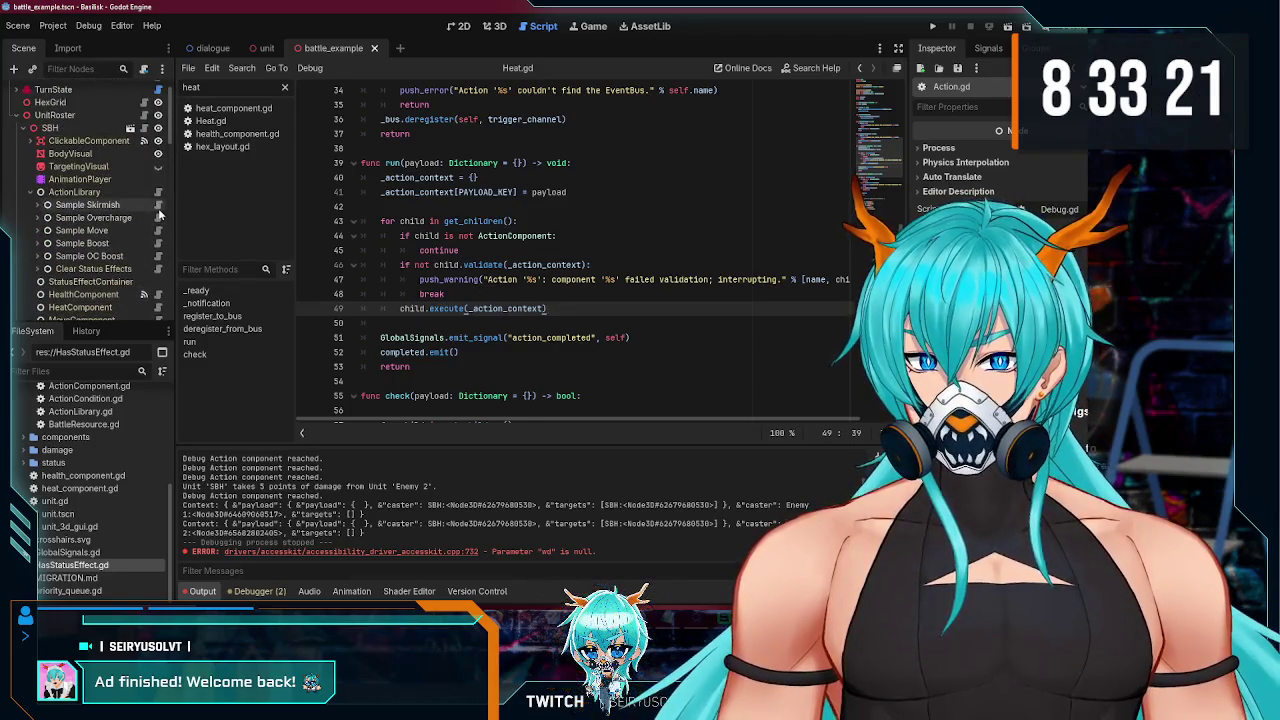
click(95, 218)
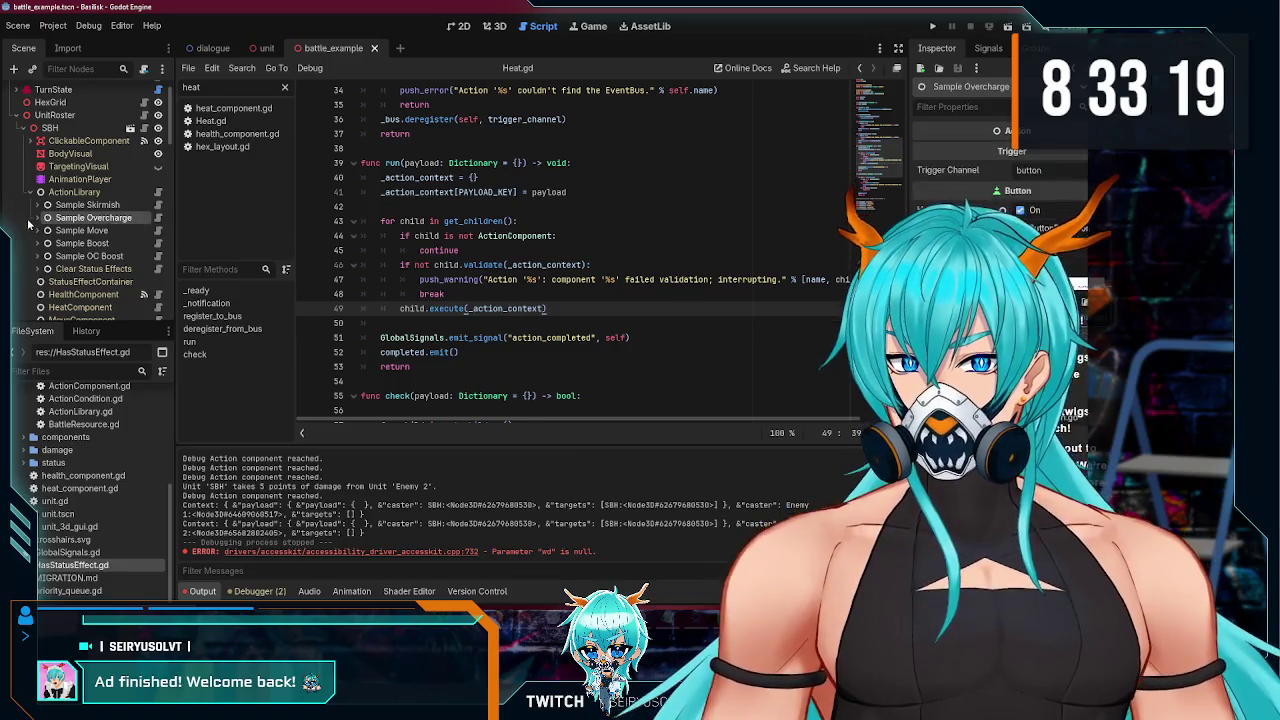
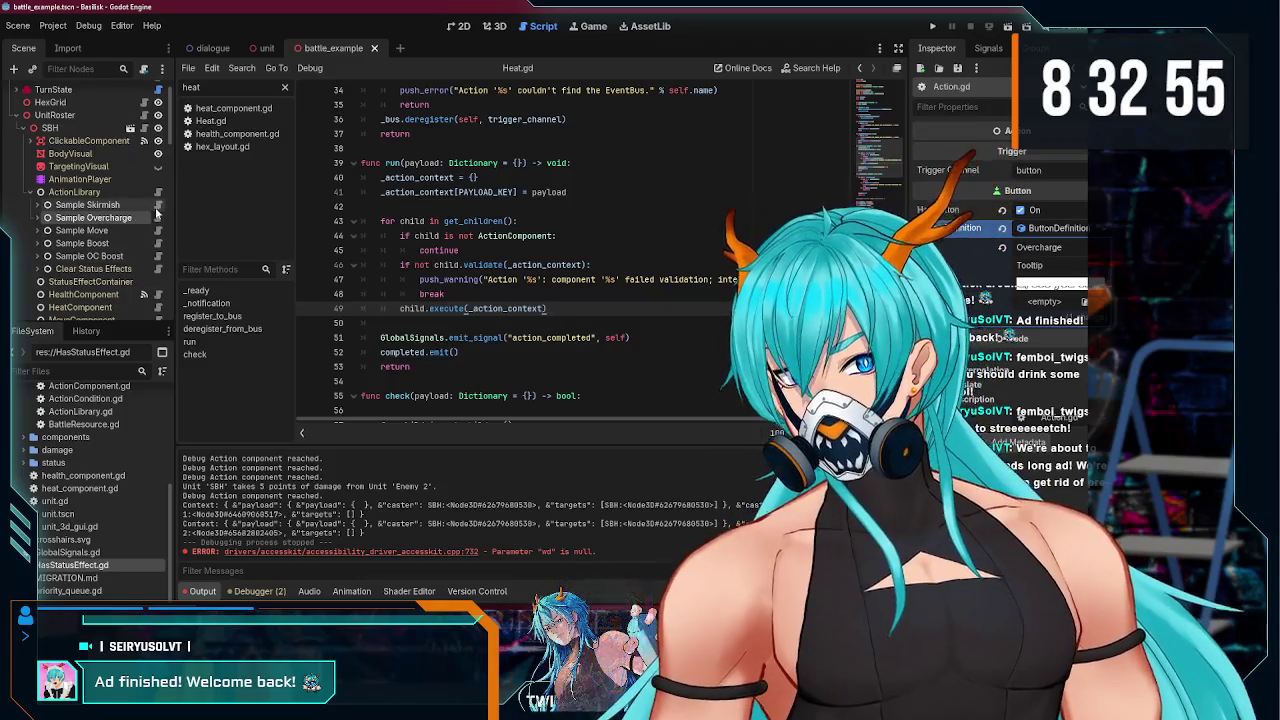
- Open the EventBus script from the Sample OC Boost action in the Scene dock
click(158, 262)
click(46, 262)
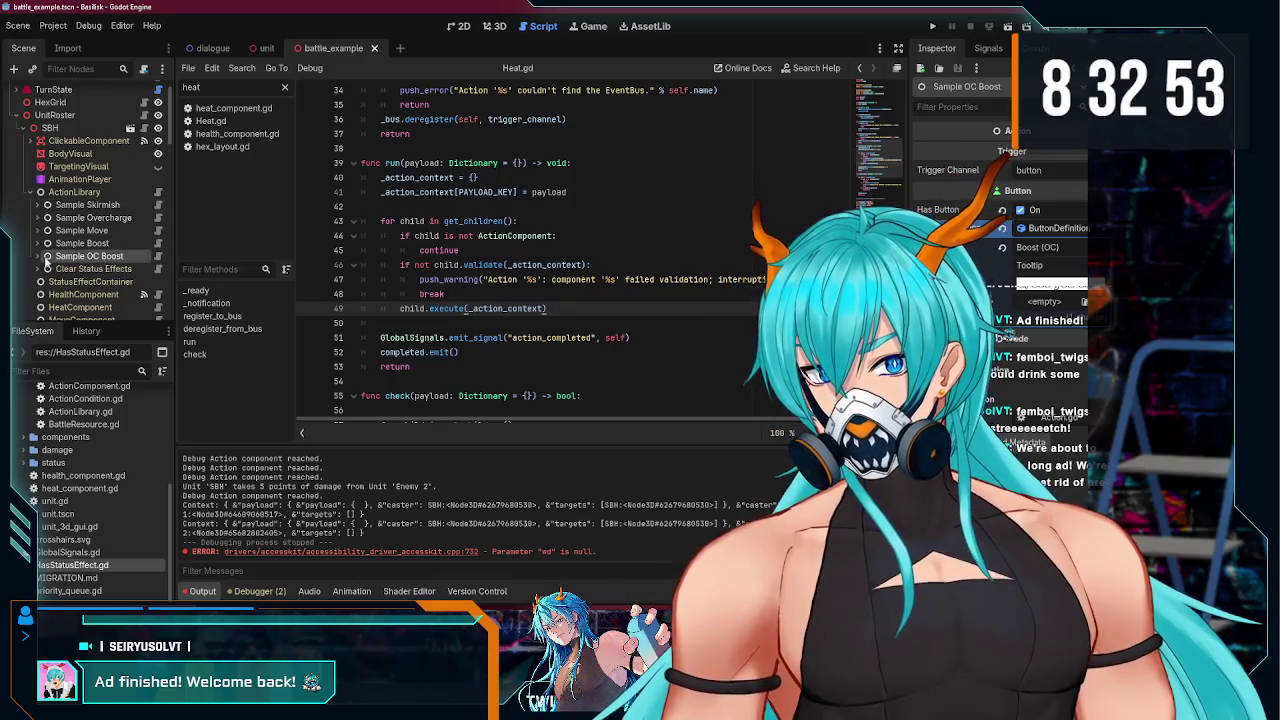
scroll(80, 250, up, 1)
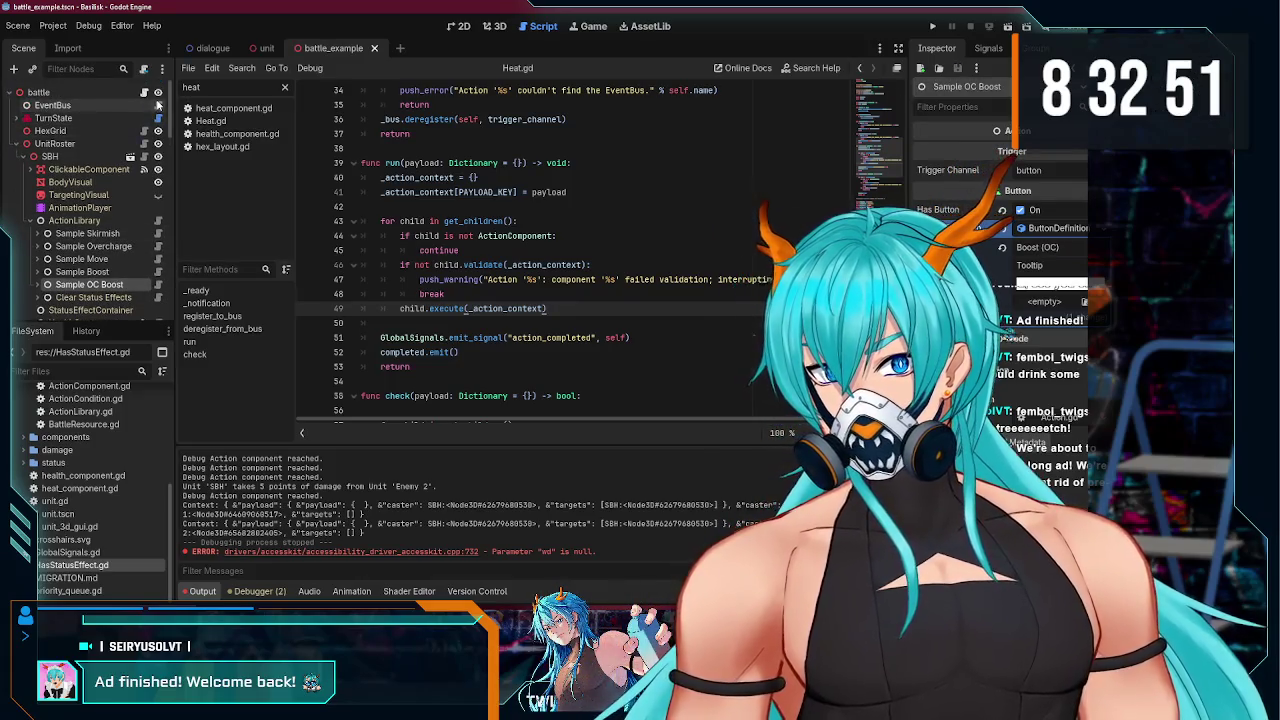
click(158, 105)
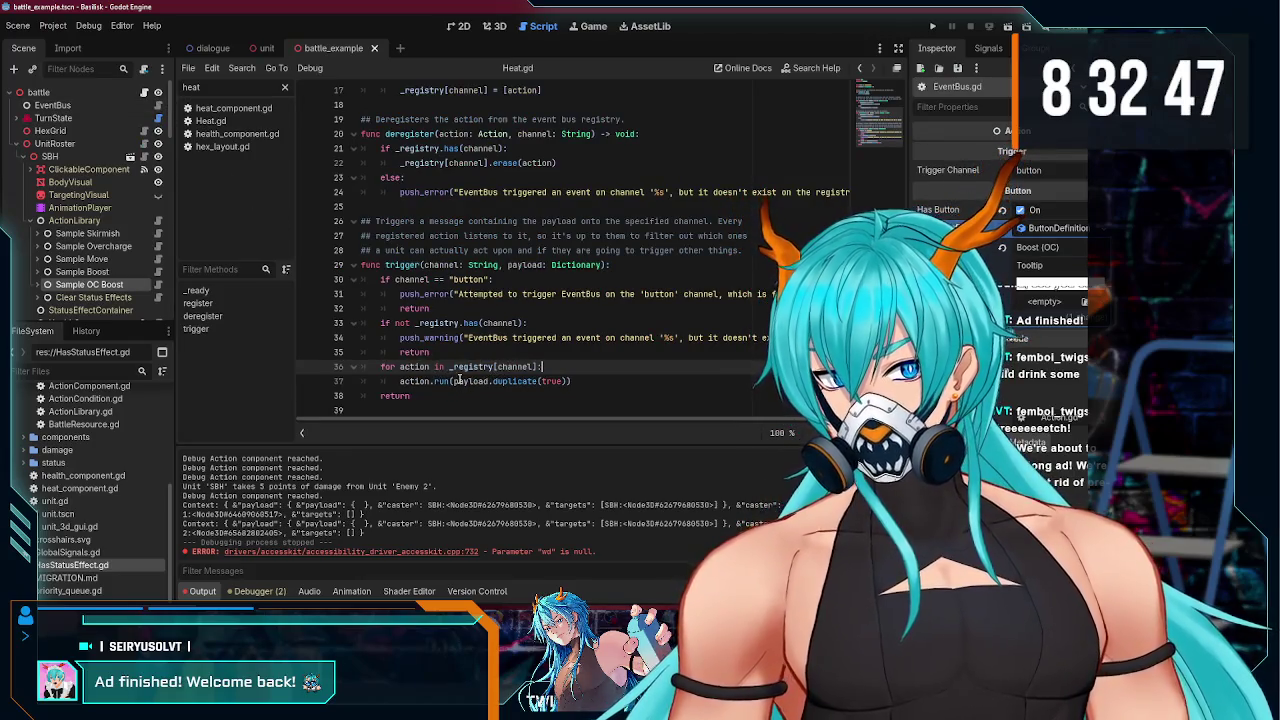
- Add 'await action.completed' on a new line after action.run(...) in EventBus's trigger()
click(596, 381)
key(Return)
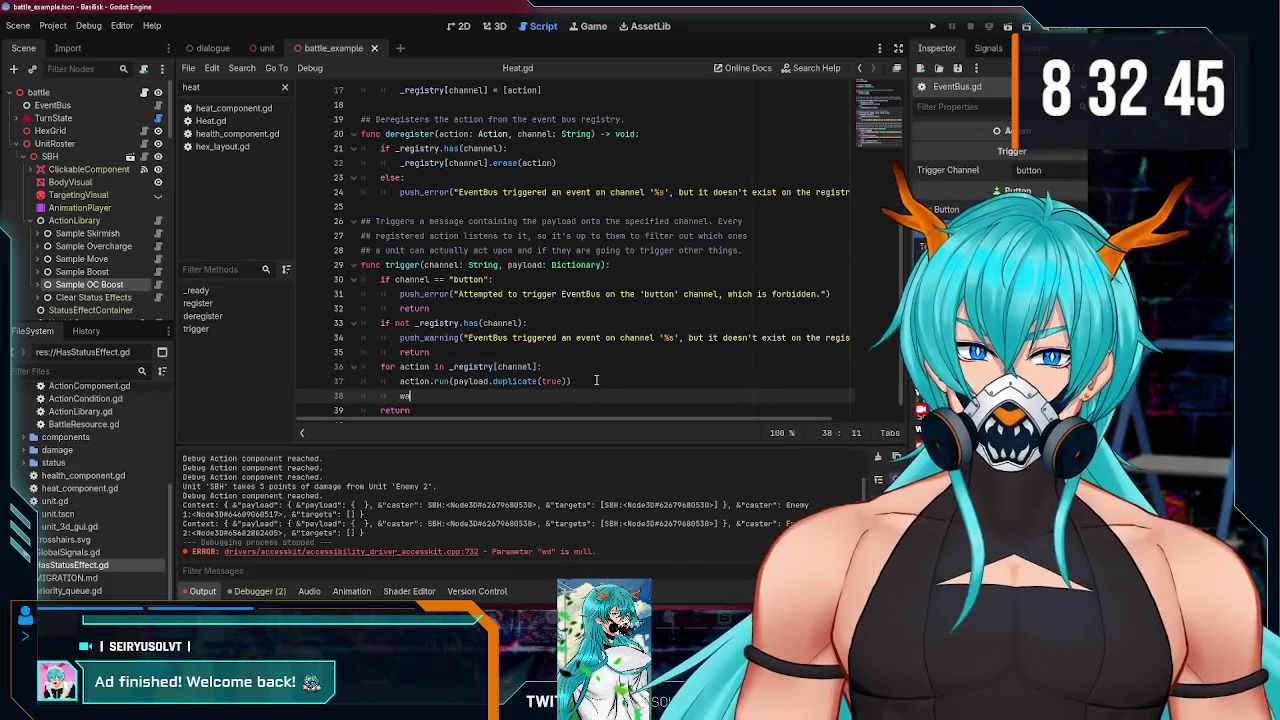
text(await acti)
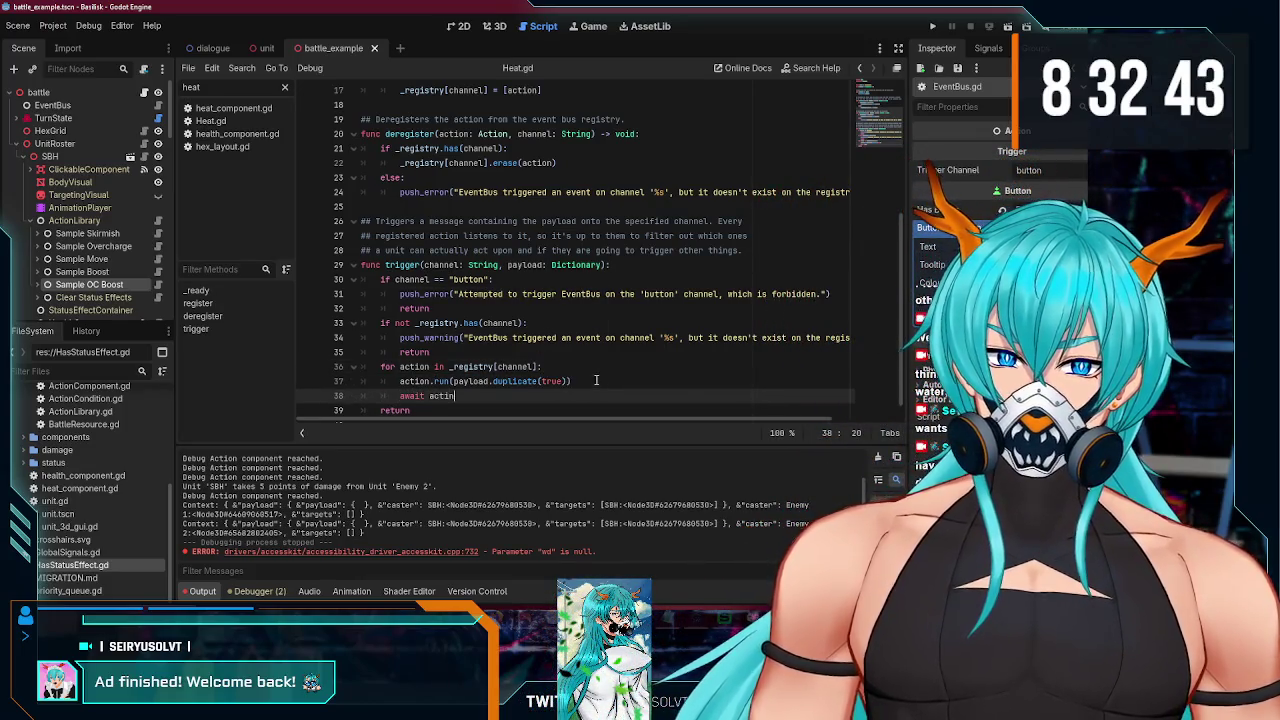
text(n_com)
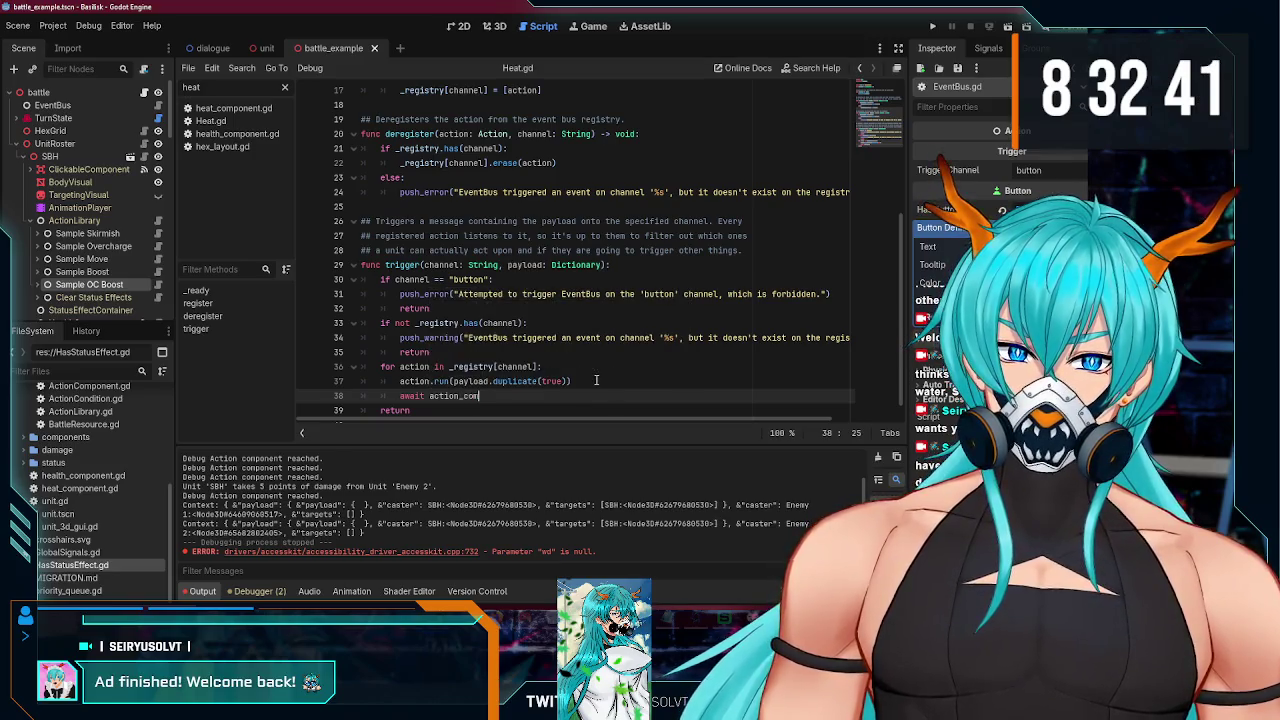
text(p)
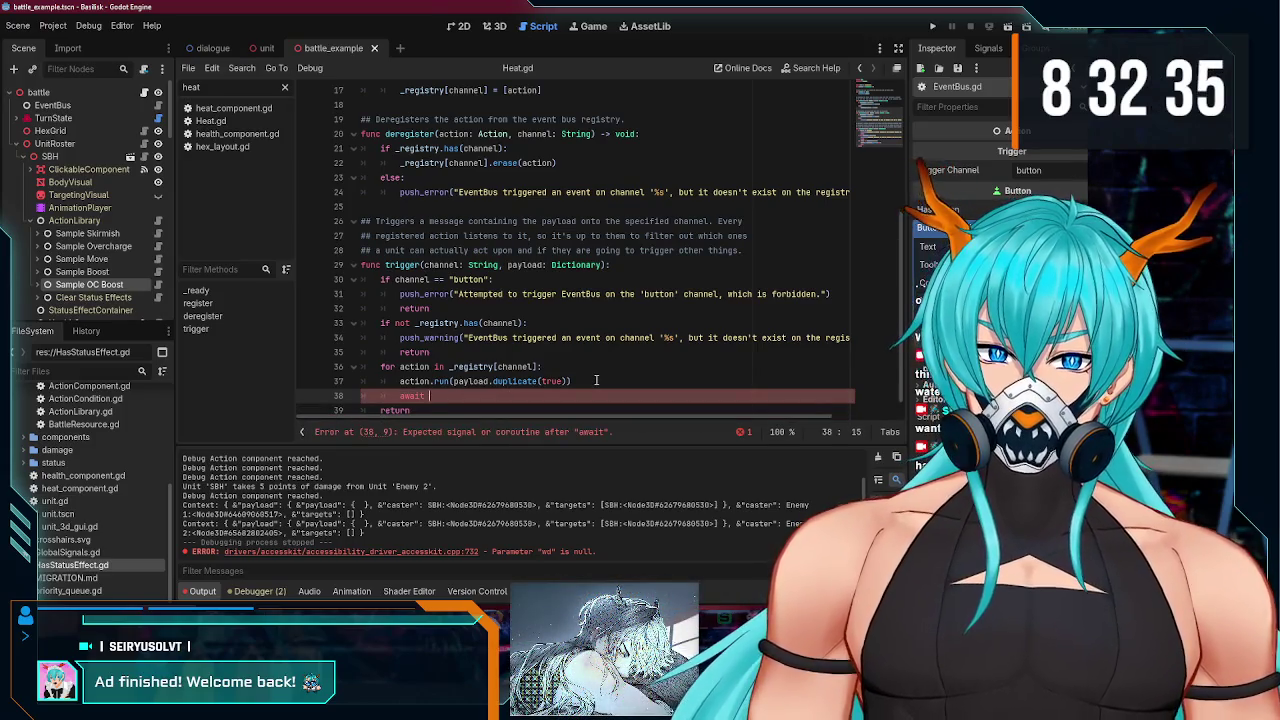
text(action.complete)
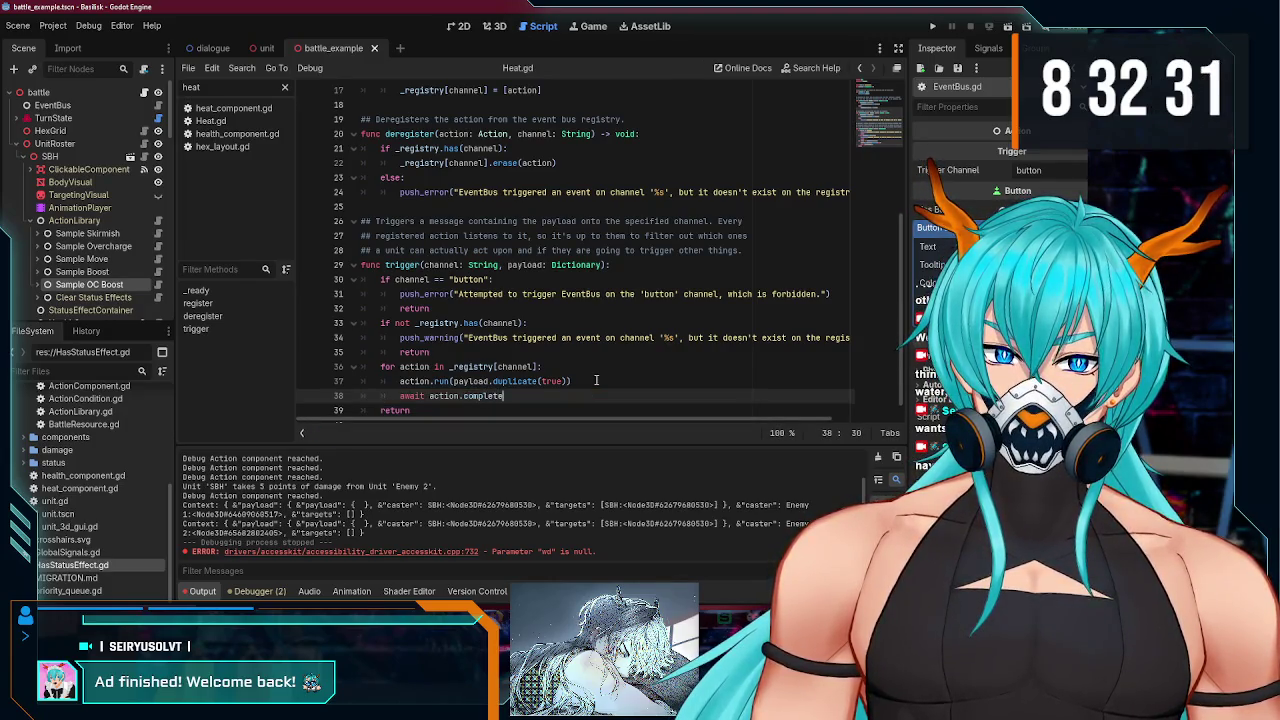
text(d)
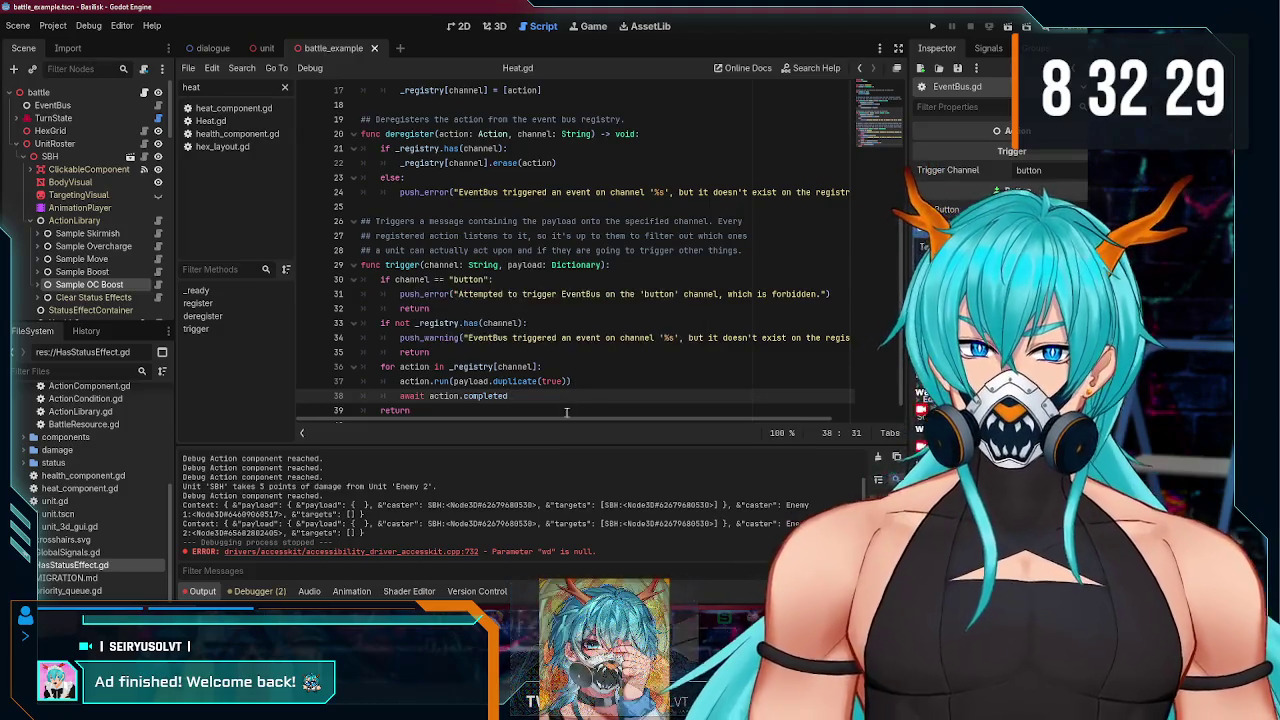
scroll(504, 392, down, 1)
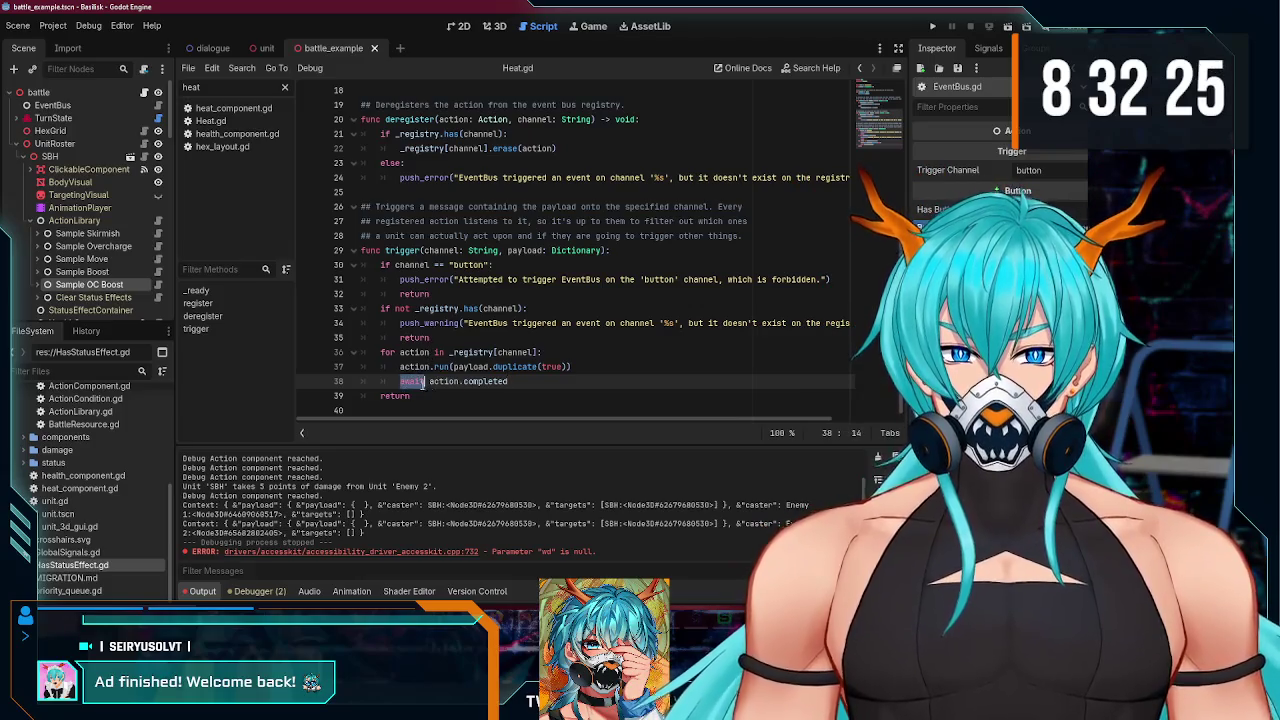
drag(420, 383, 505, 389)
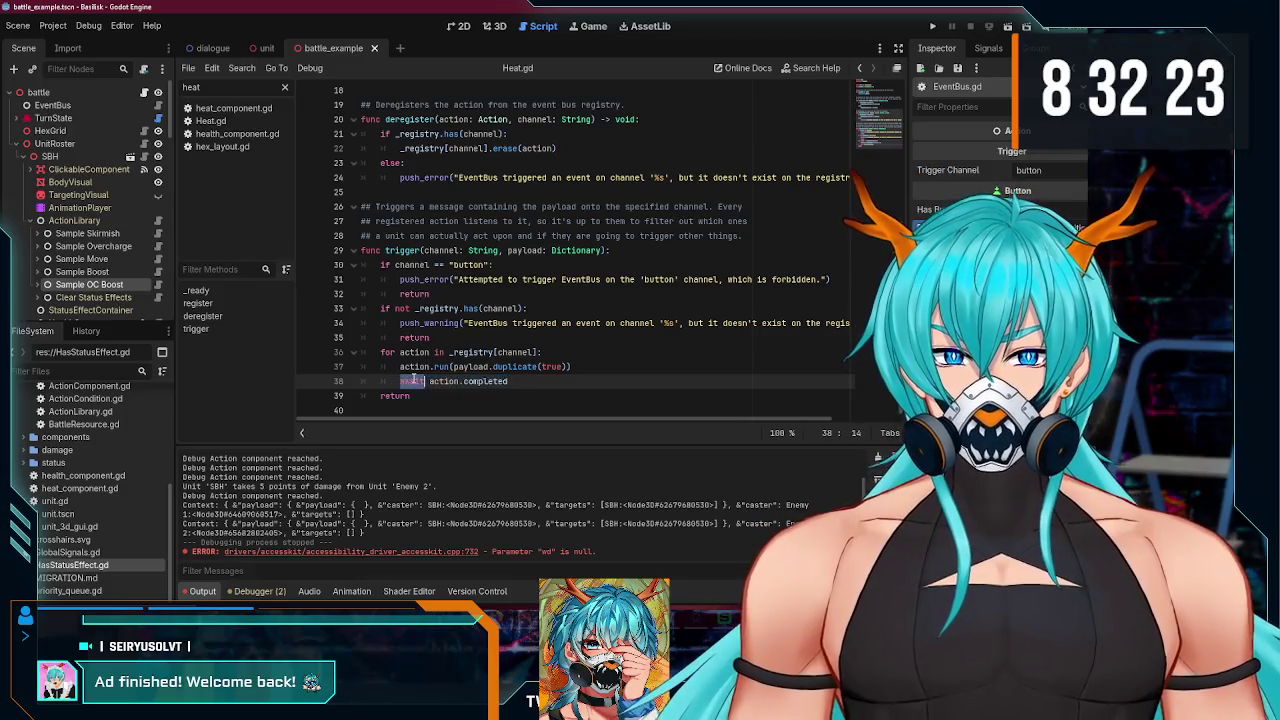
click(530, 381)
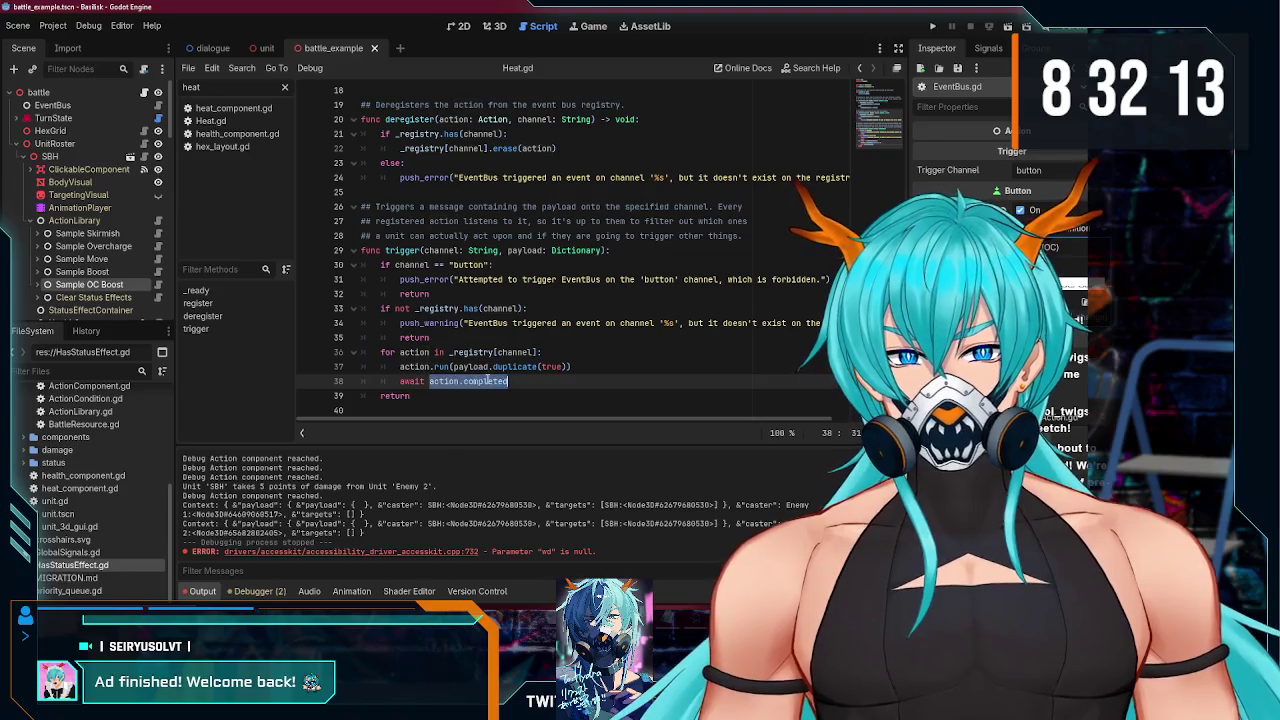
double_click(412, 381)
click(129, 284)
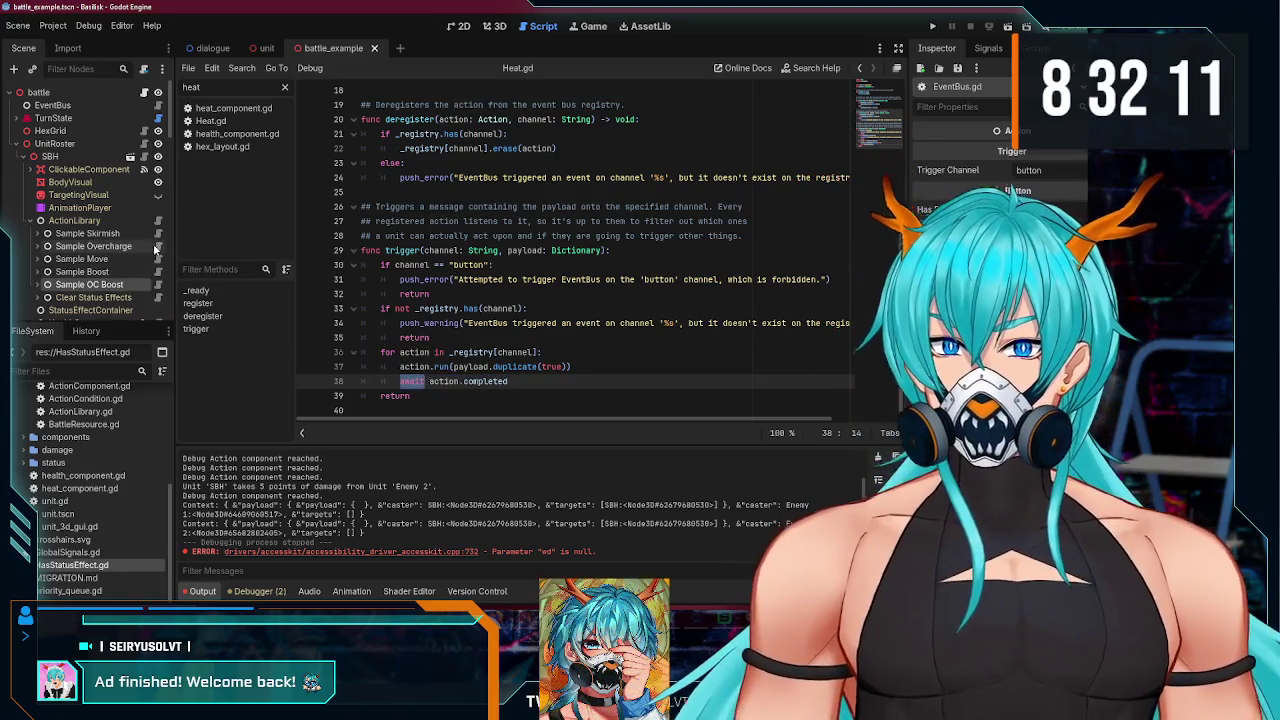
click(47, 233)
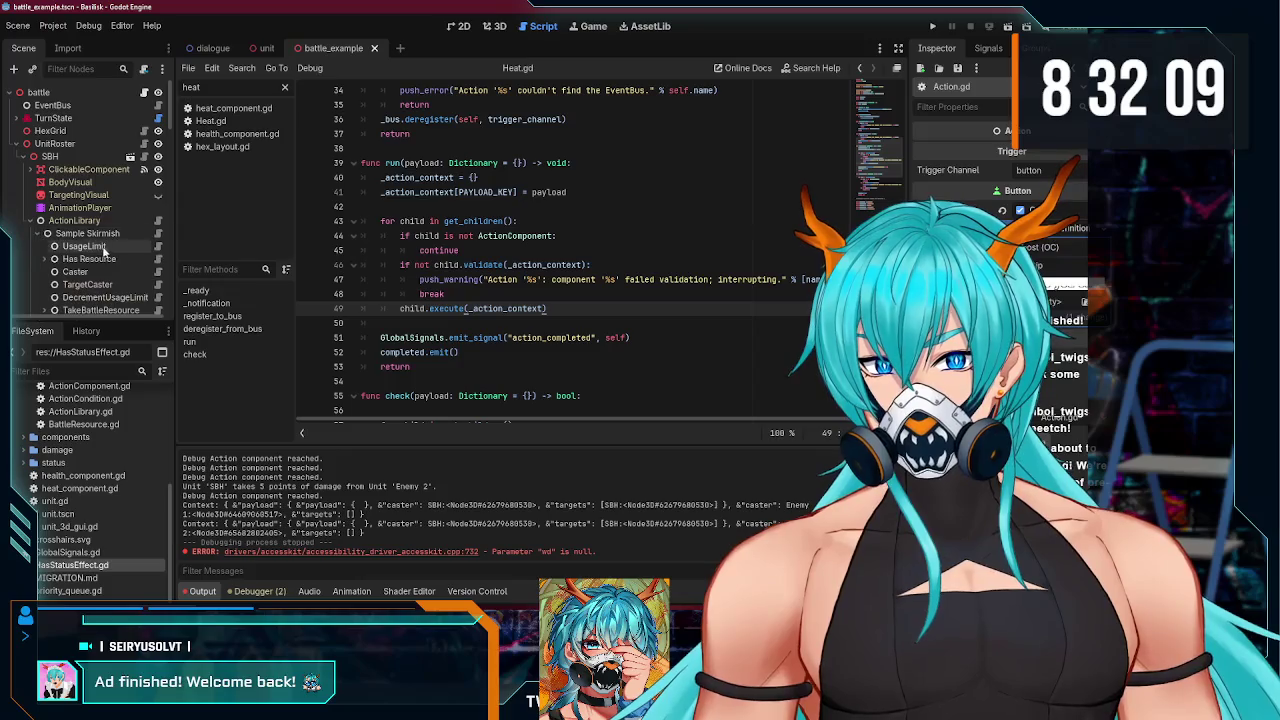
- Declare 'signal executed' below class_name in the ActionComponent base script
click(121, 273)
click(157, 271)
click(521, 117)
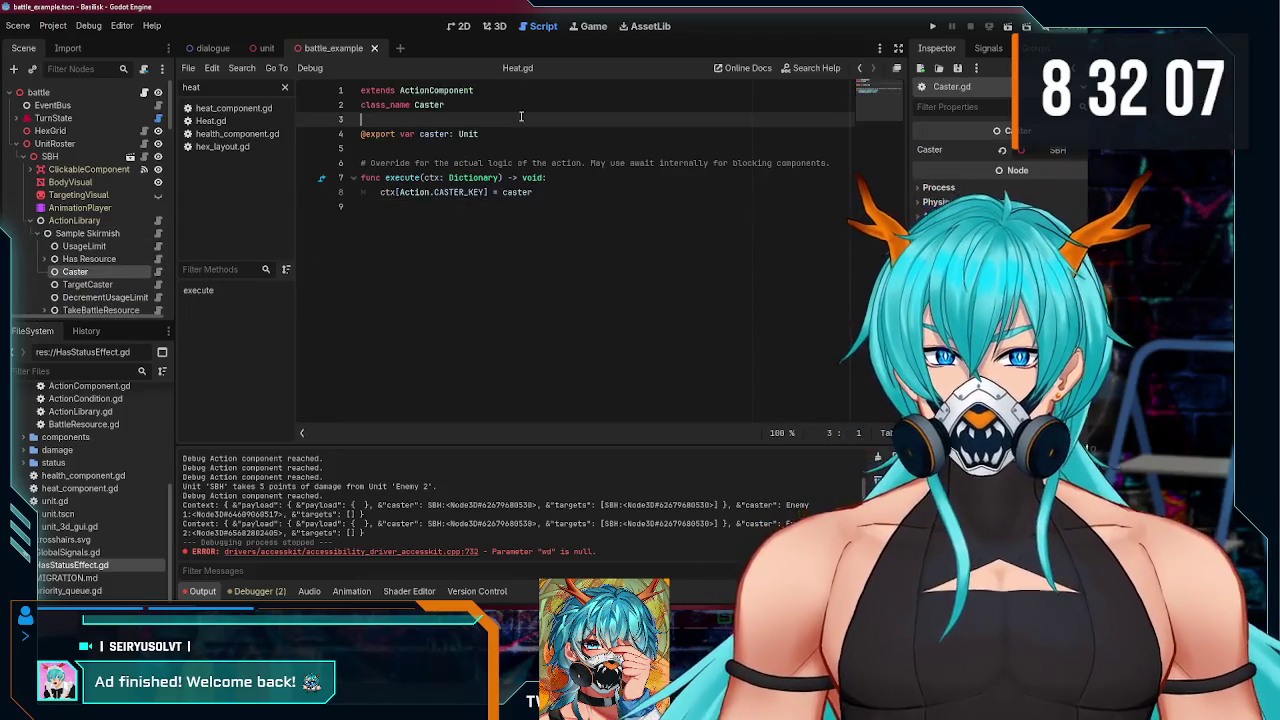
ctrl+click(405, 94)
key(Return)
key(Return)
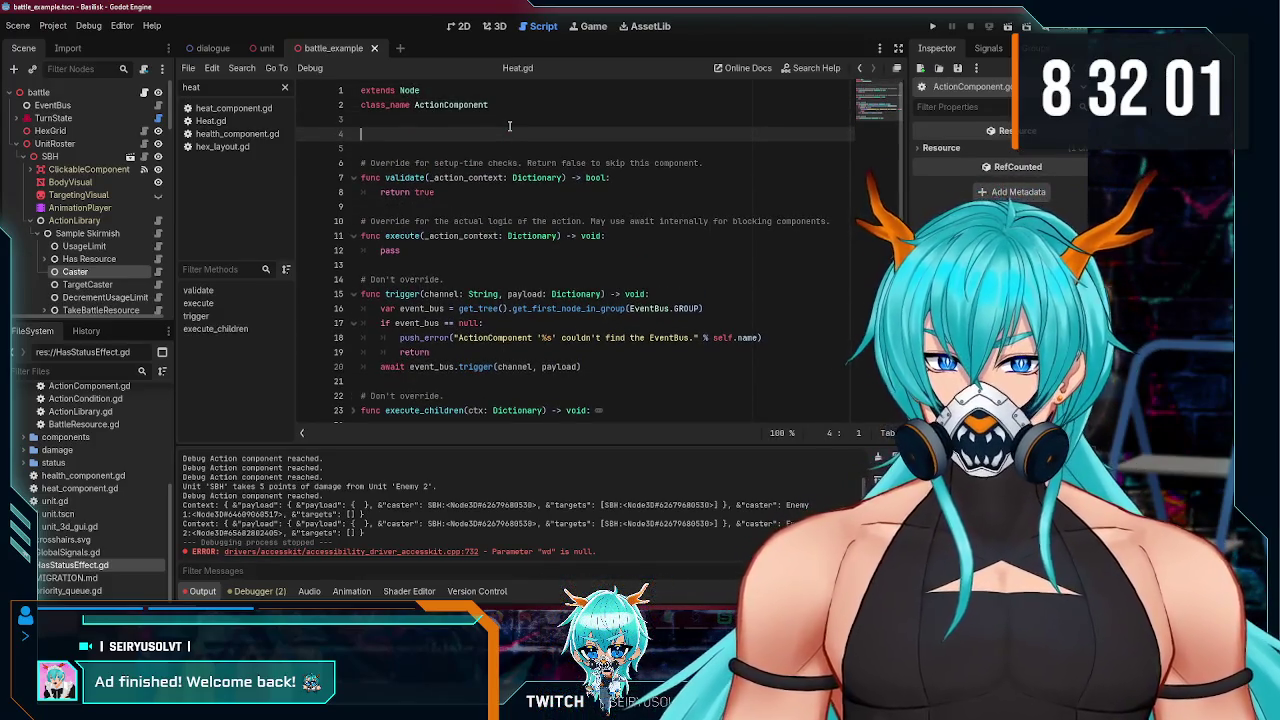
text(signal )
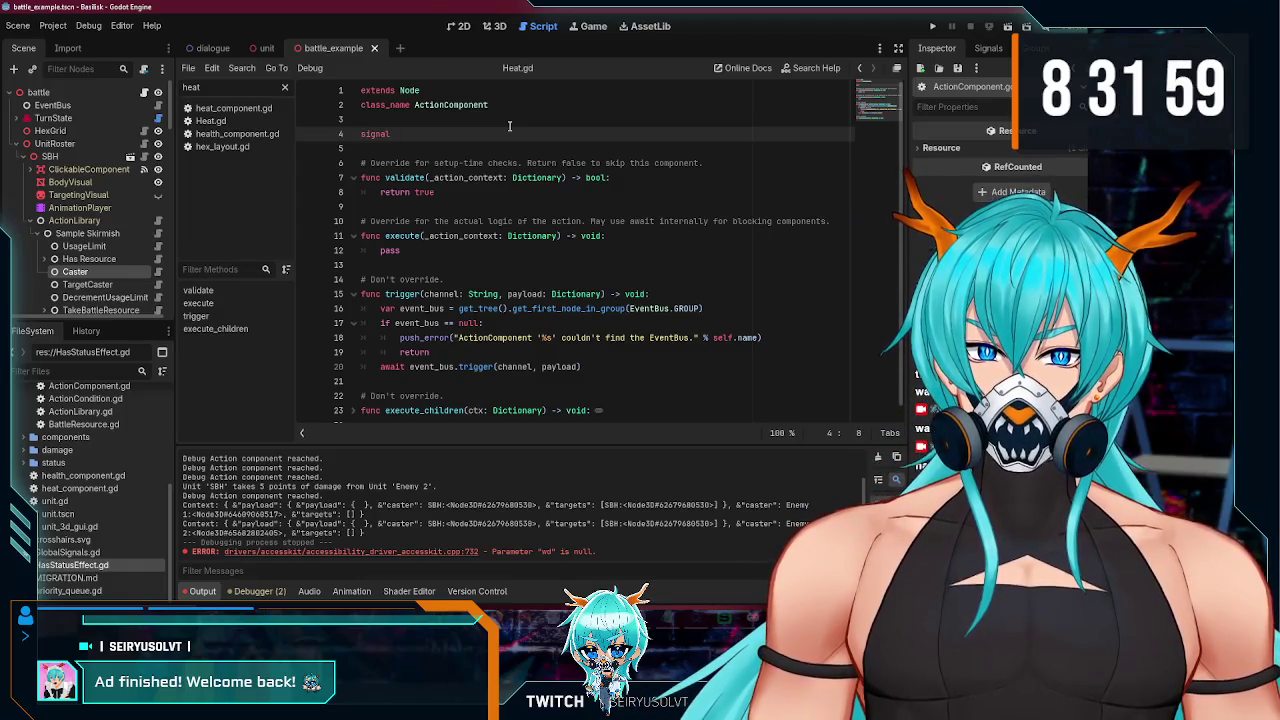
text(exectu)
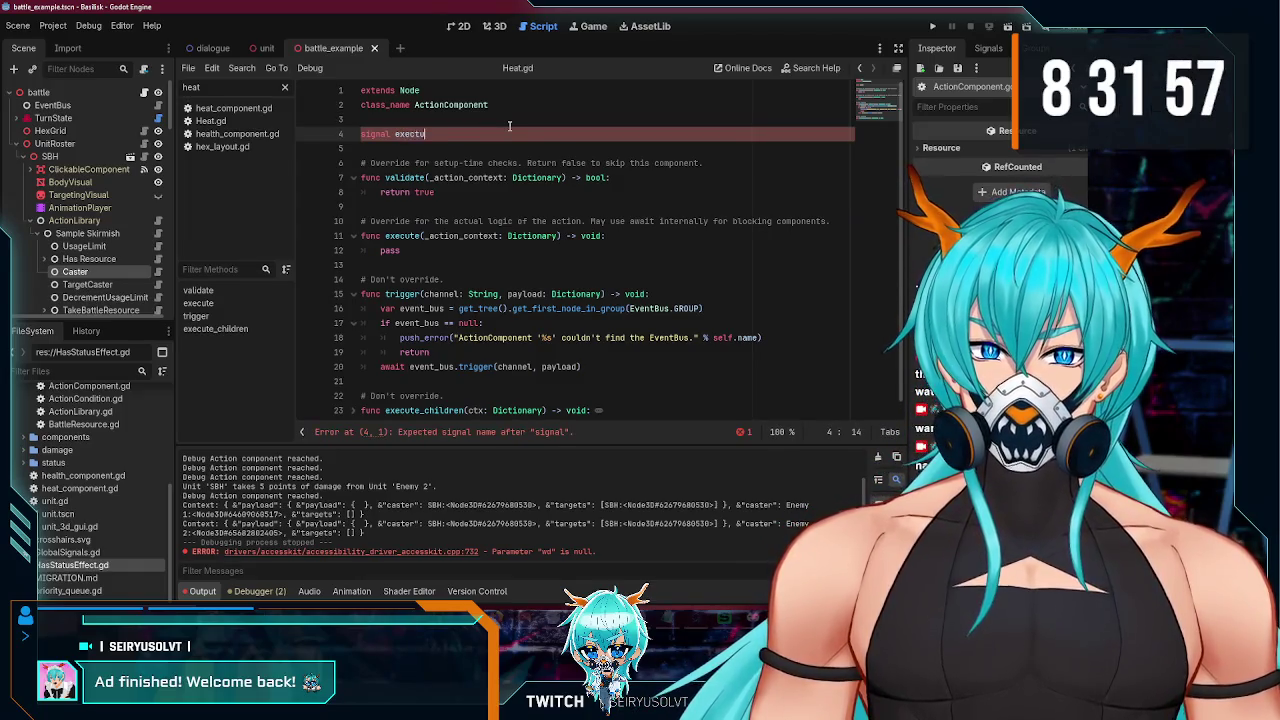
text(re)
text(ed)
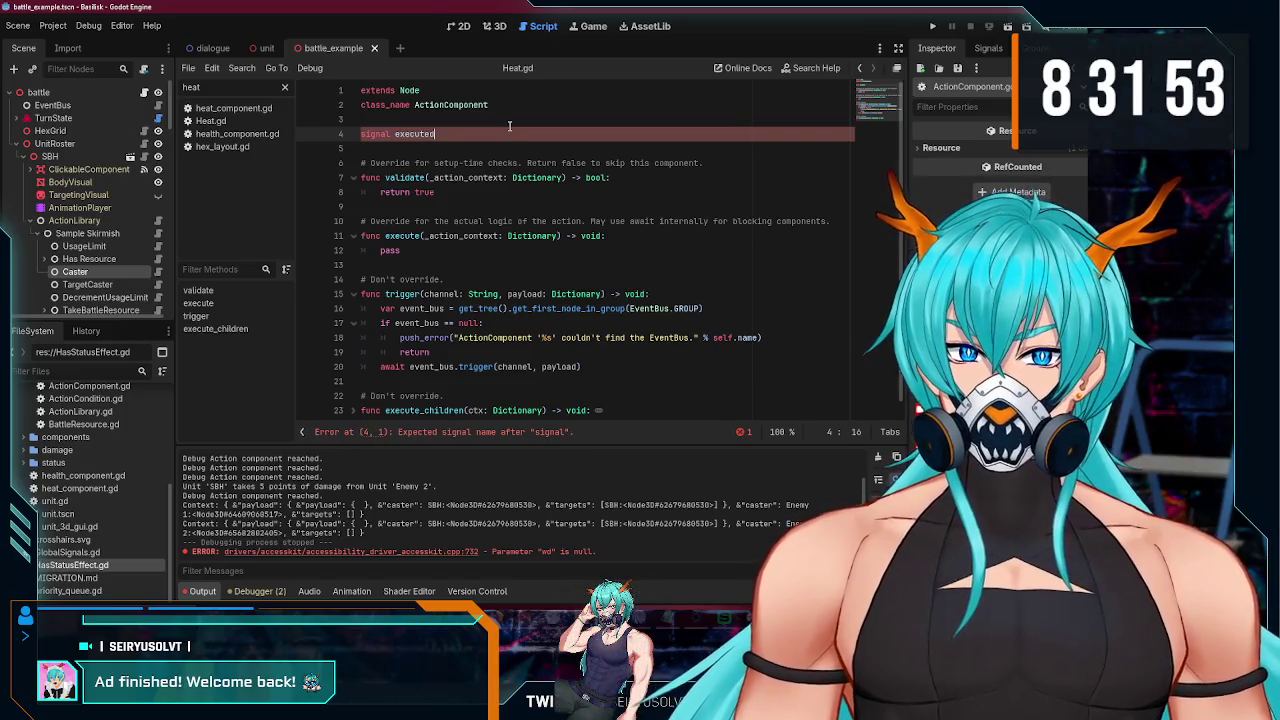
double_click(414, 133)
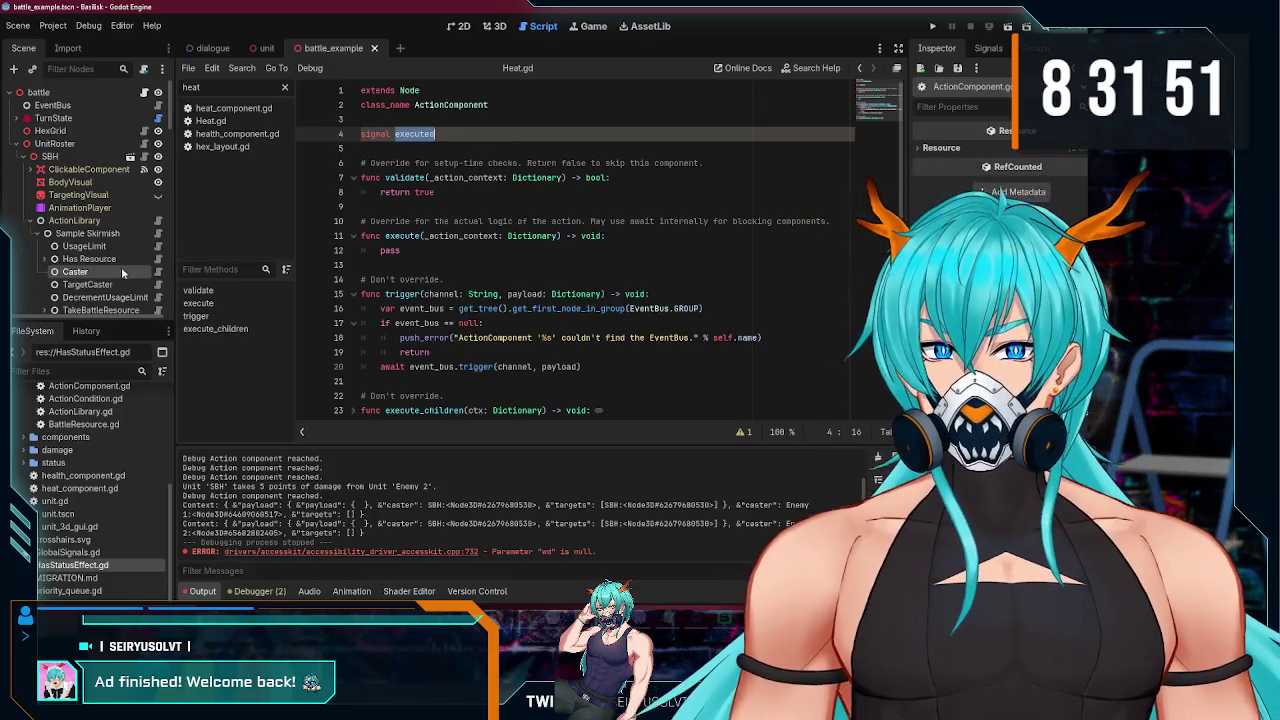
scroll(128, 272, down, 2)
- Add 'await child.executed' after child.execute(_action_context) in Action.gd's run loop
click(160, 168)
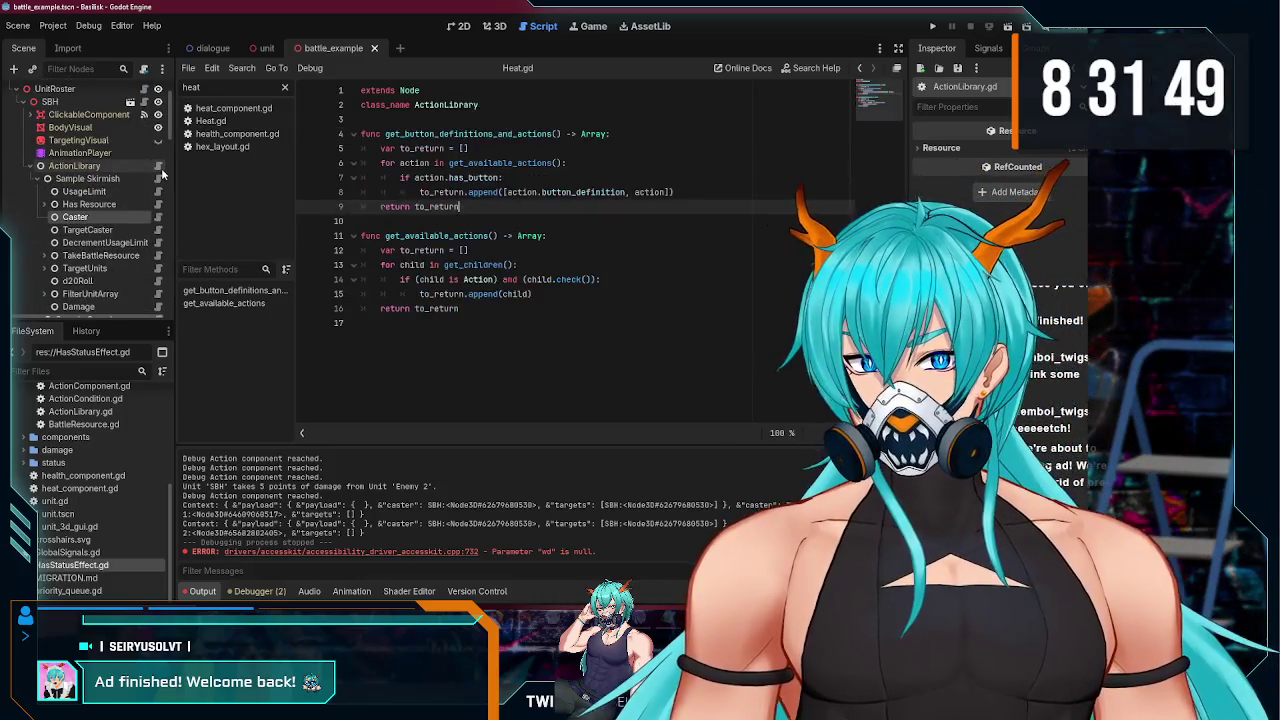
click(160, 179)
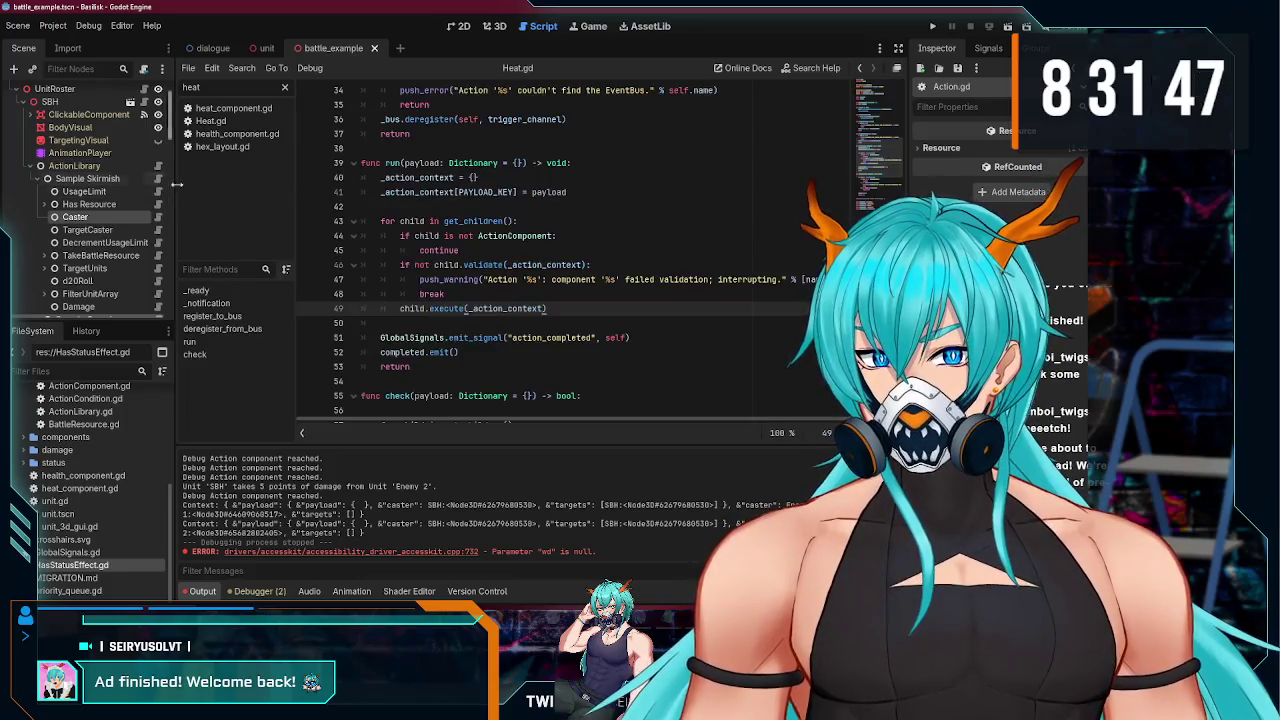
key(Return)
text(await executed)
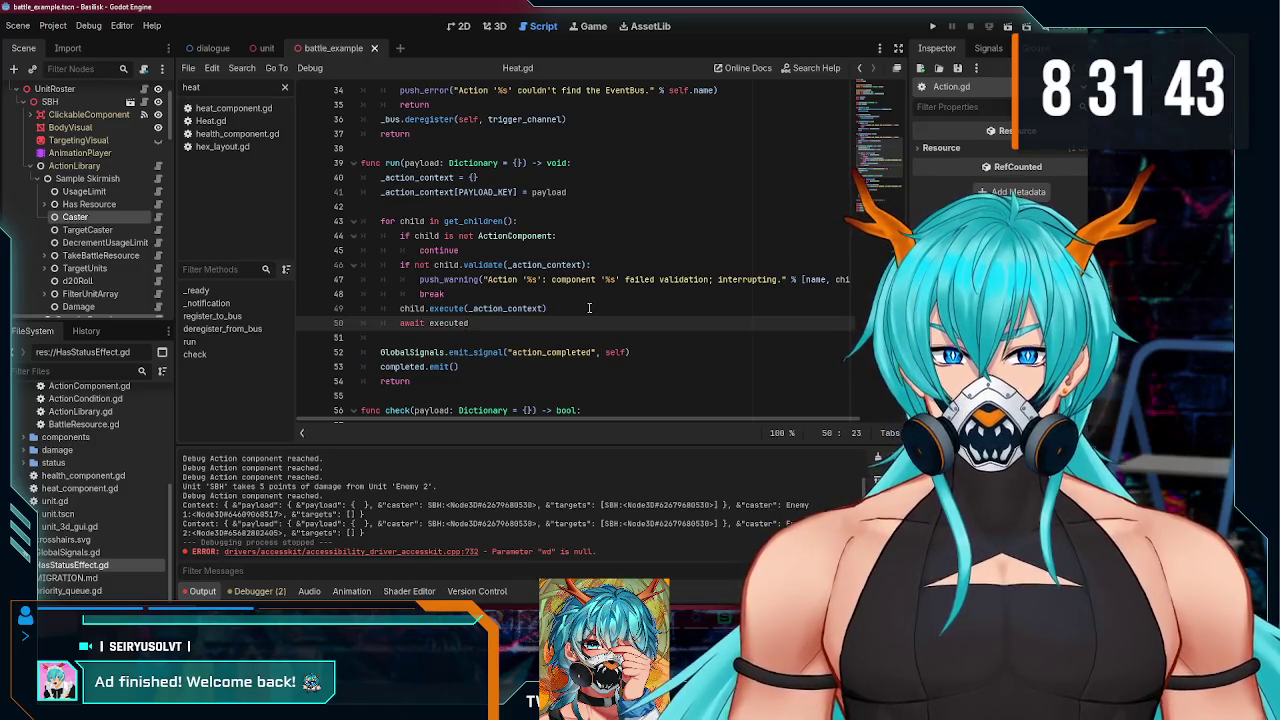
key(ctrl+Left)
text(d)
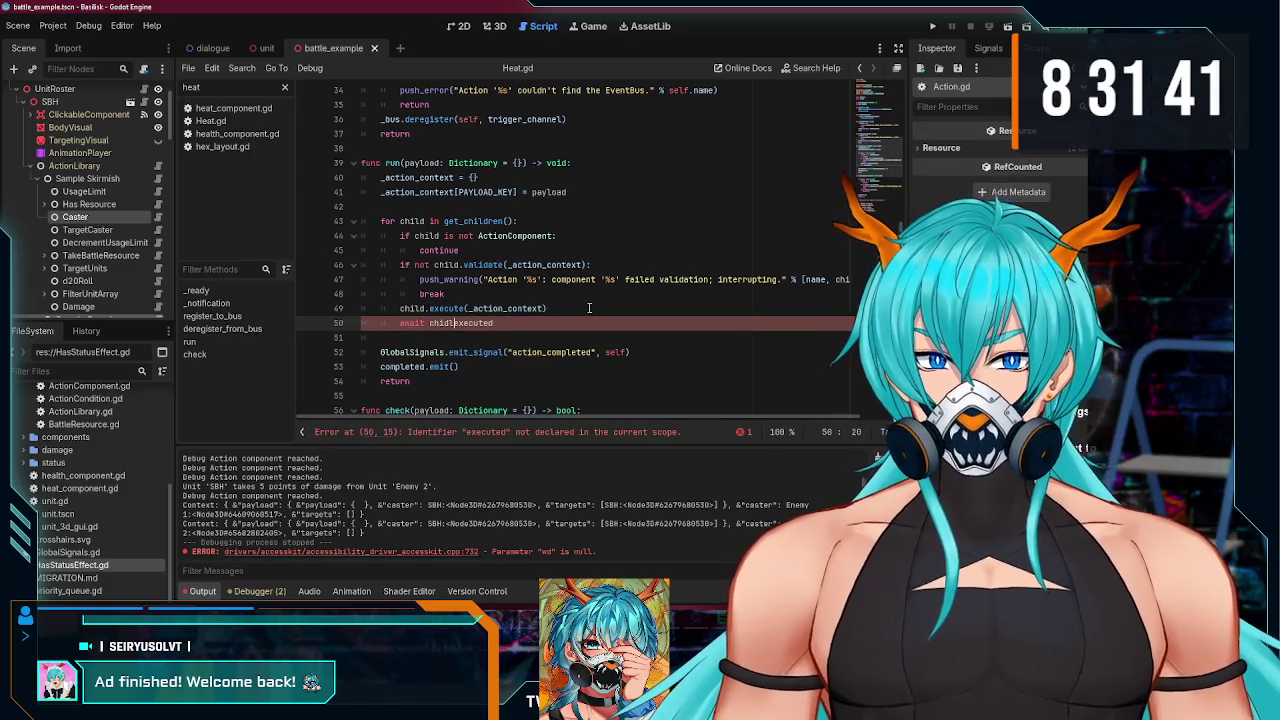
key(ctrl+Delete)
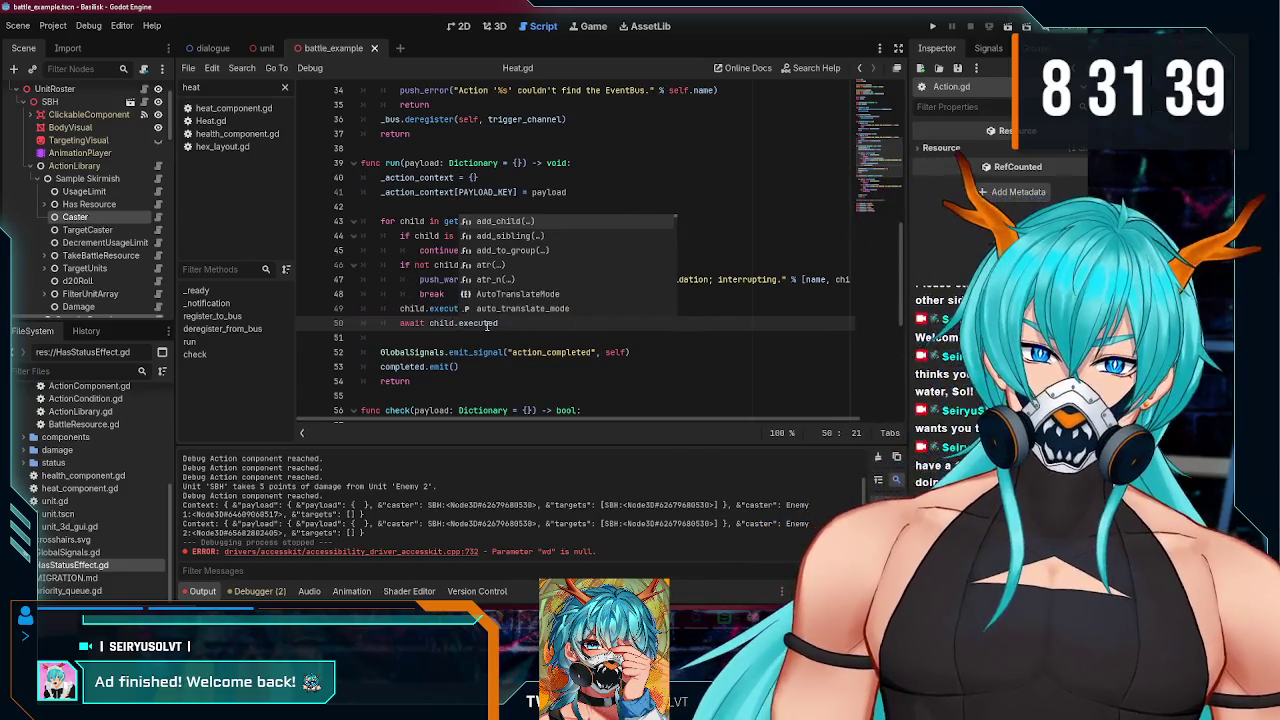
key(ctrl+z)
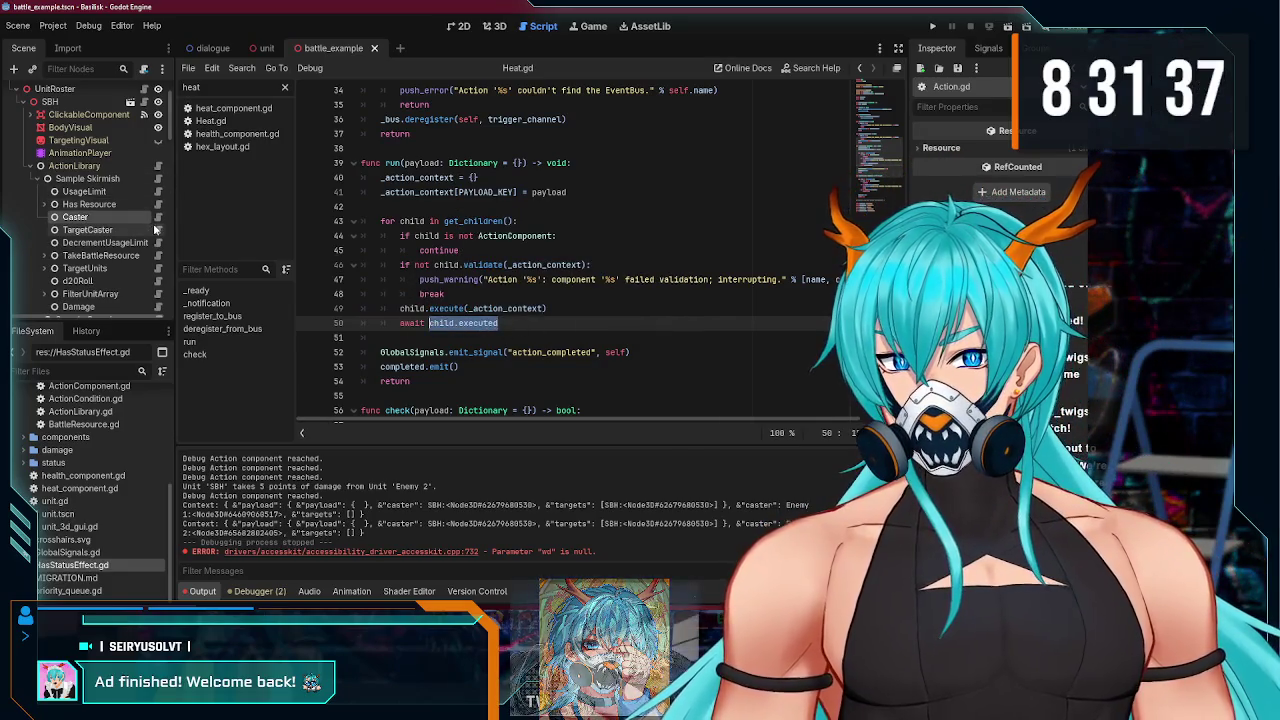
click(158, 216)
ctrl+click(435, 90)
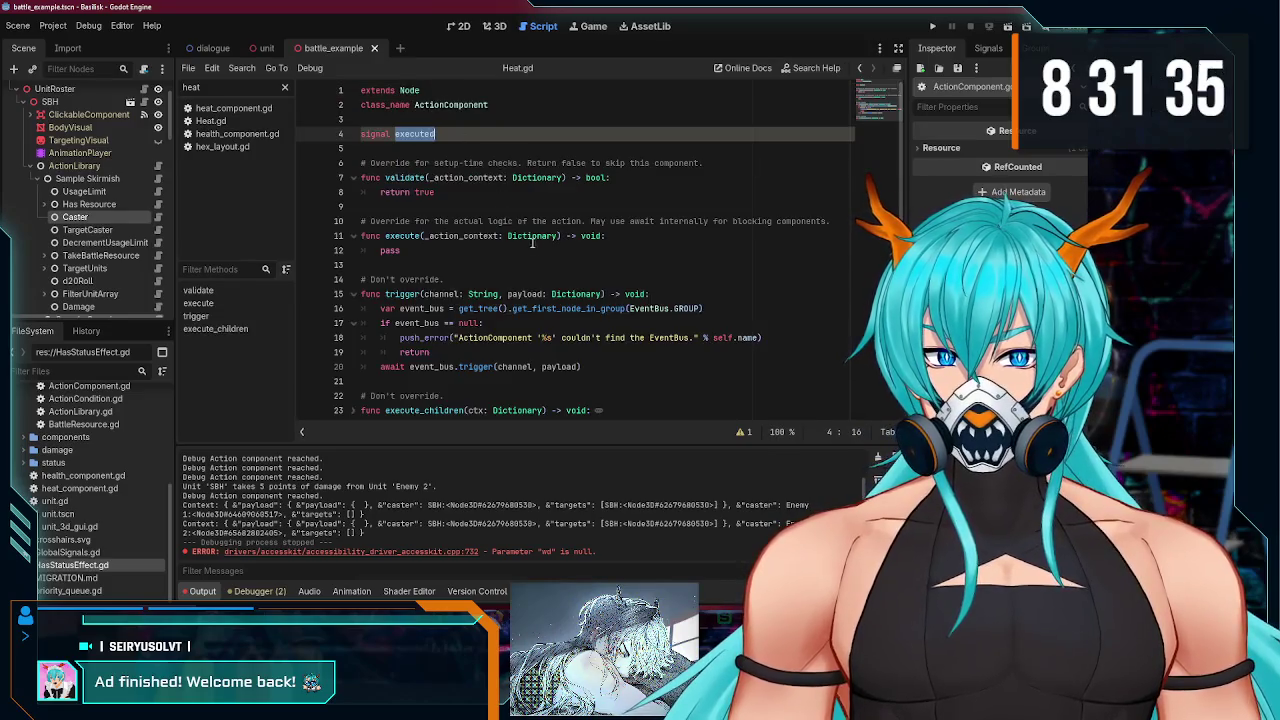
- Replace the pass in ActionComponent's execute() with executed.emit() and save
scroll(530, 243, down, 1)
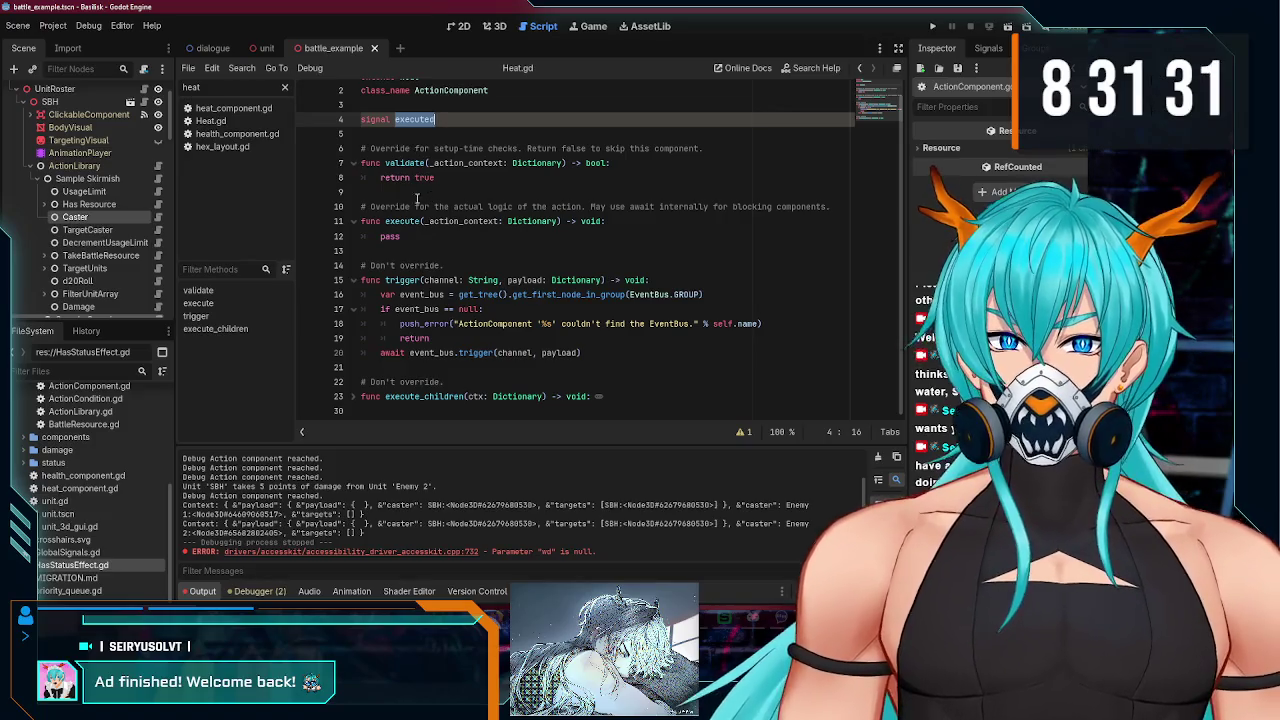
double_click(389, 237)
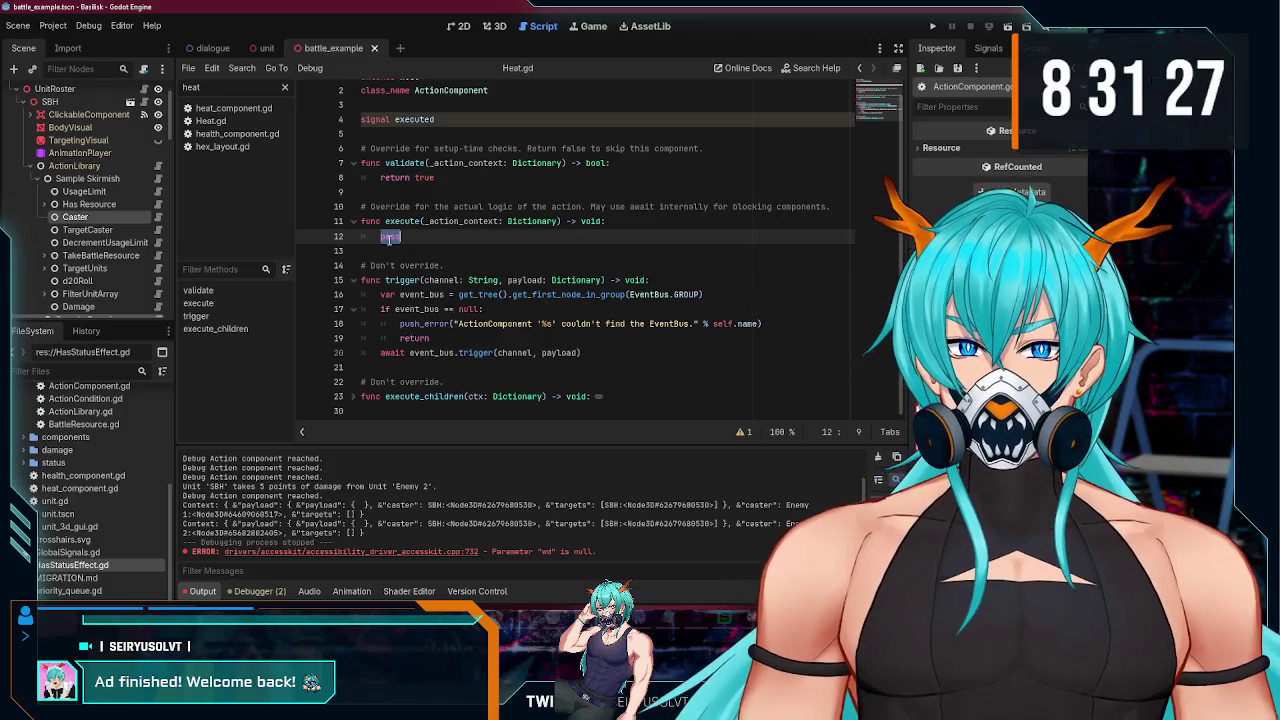
text(#ted.en)
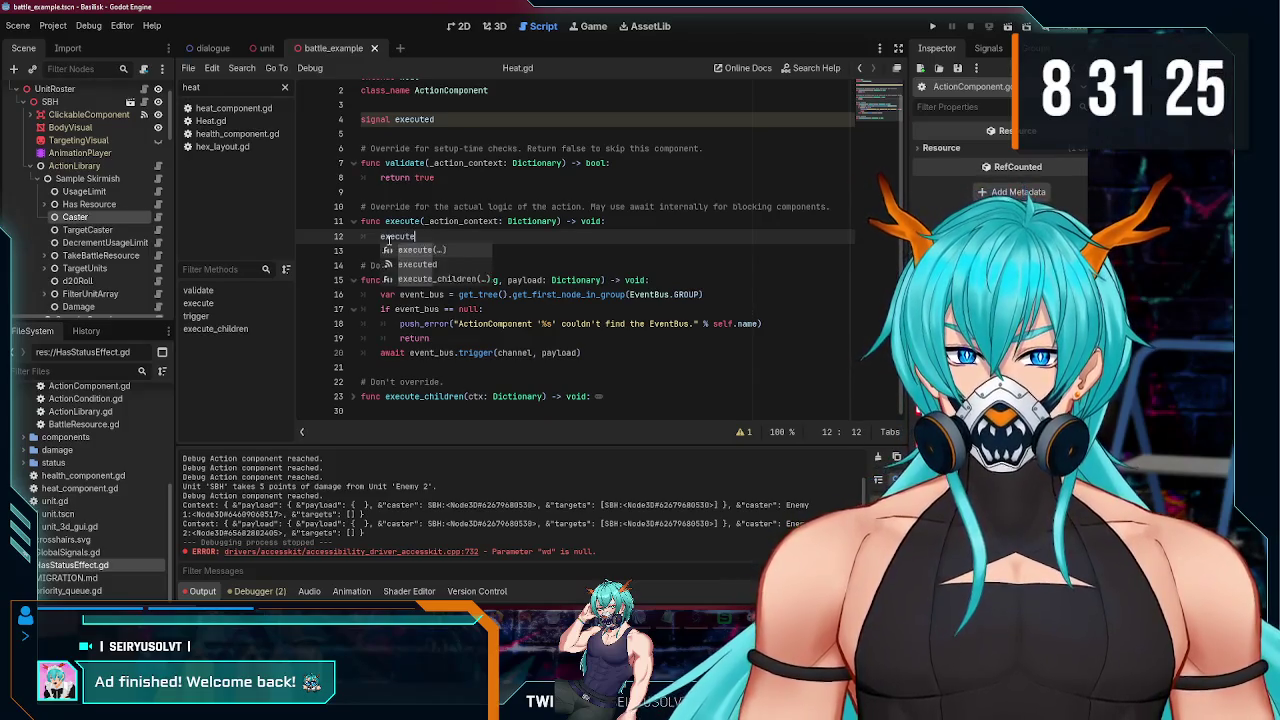
key(Return)
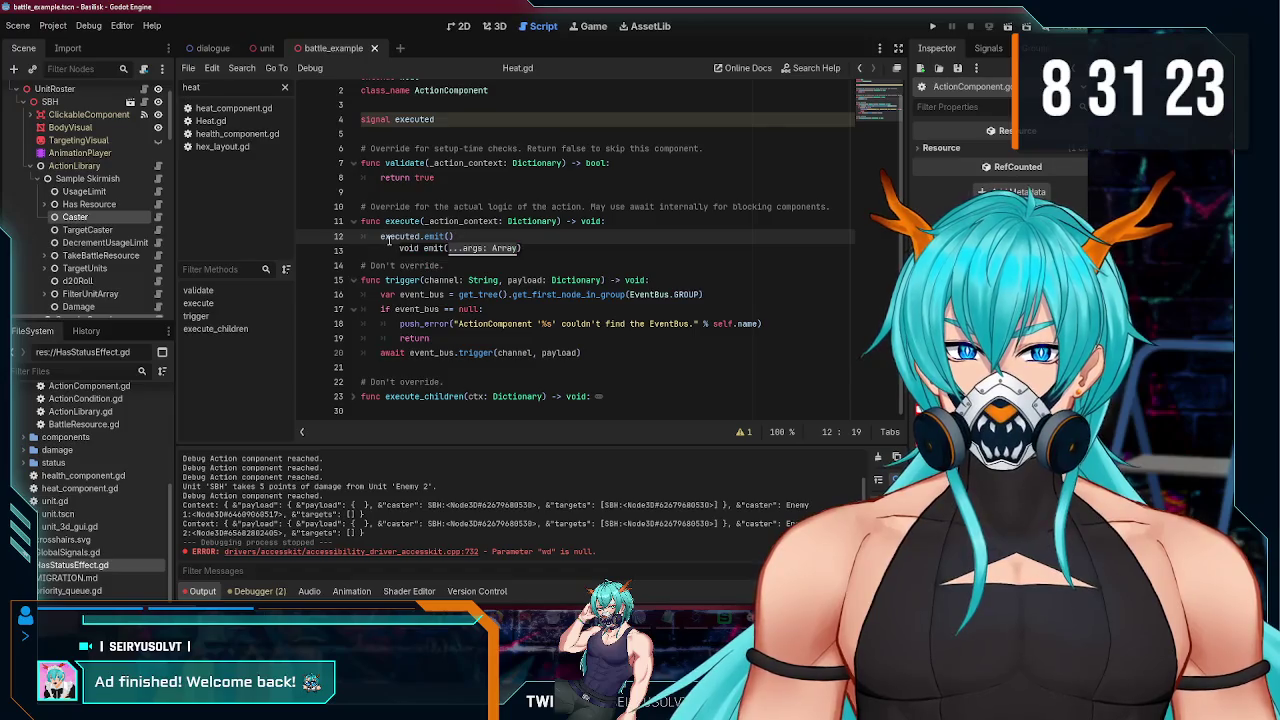
scroll(389, 240, up, 1)
key(End)
key(ctrl+s)
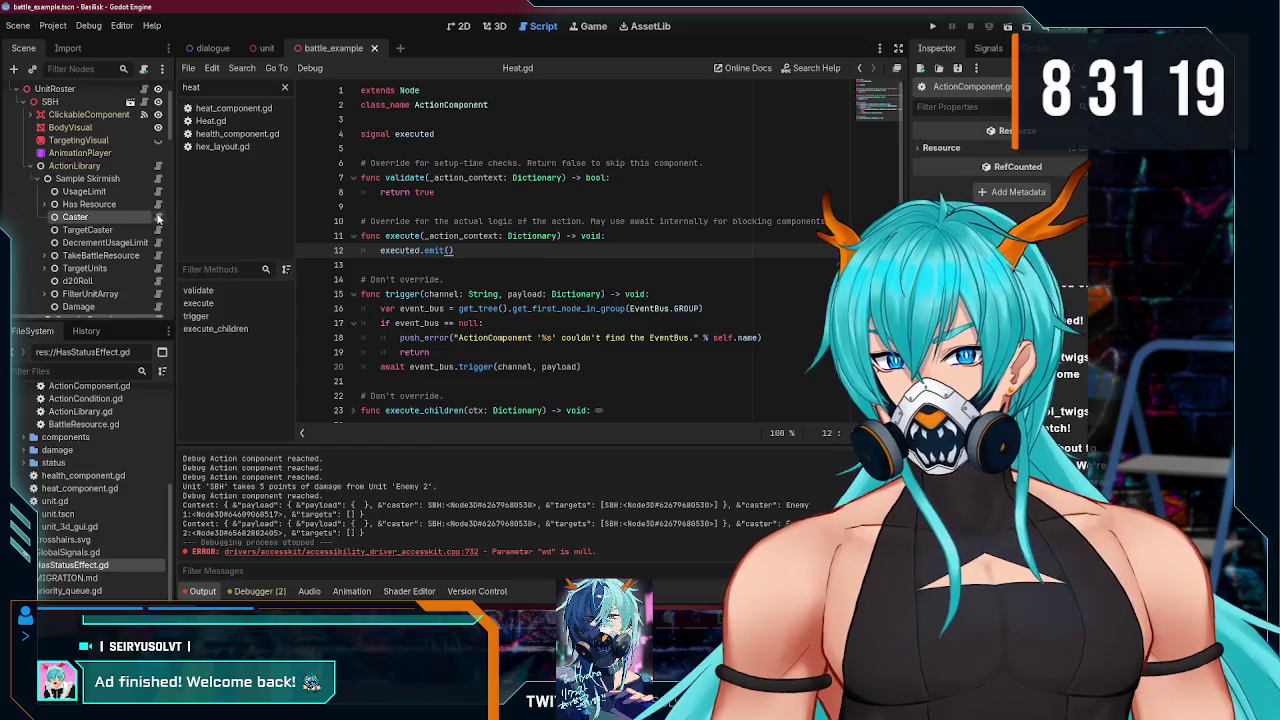
drag(474, 254, 408, 252)
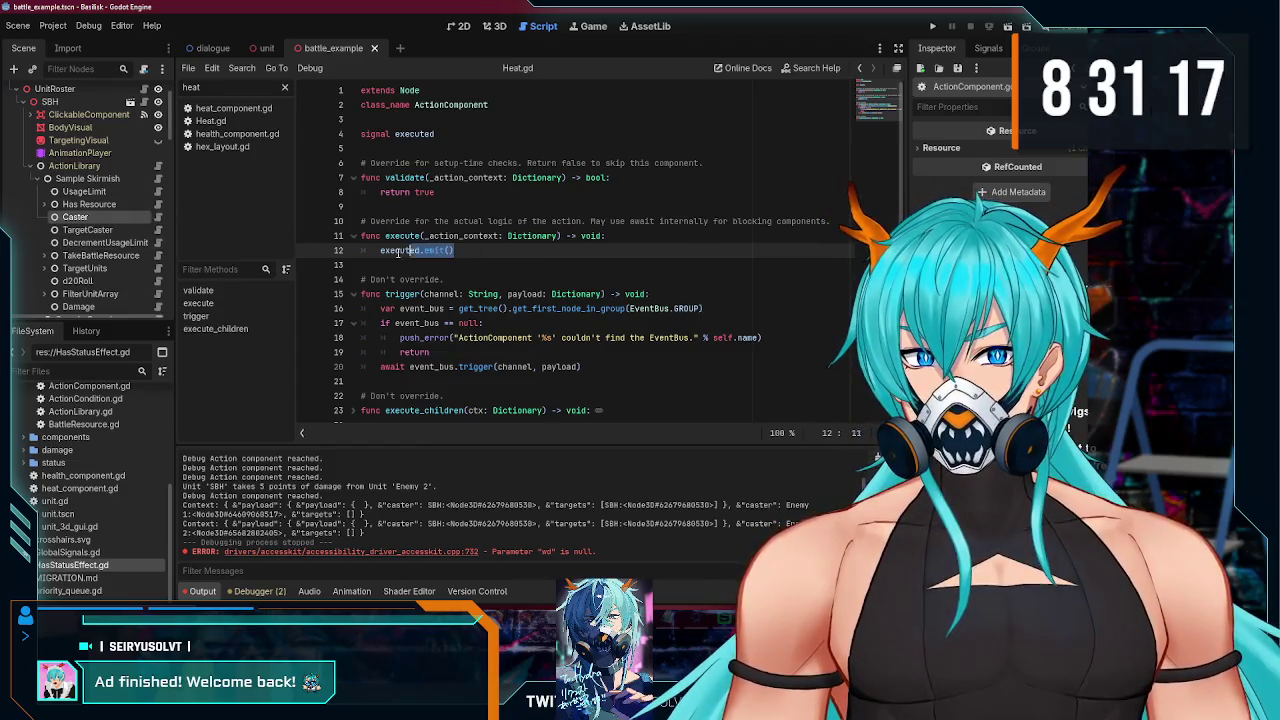
click(475, 253)
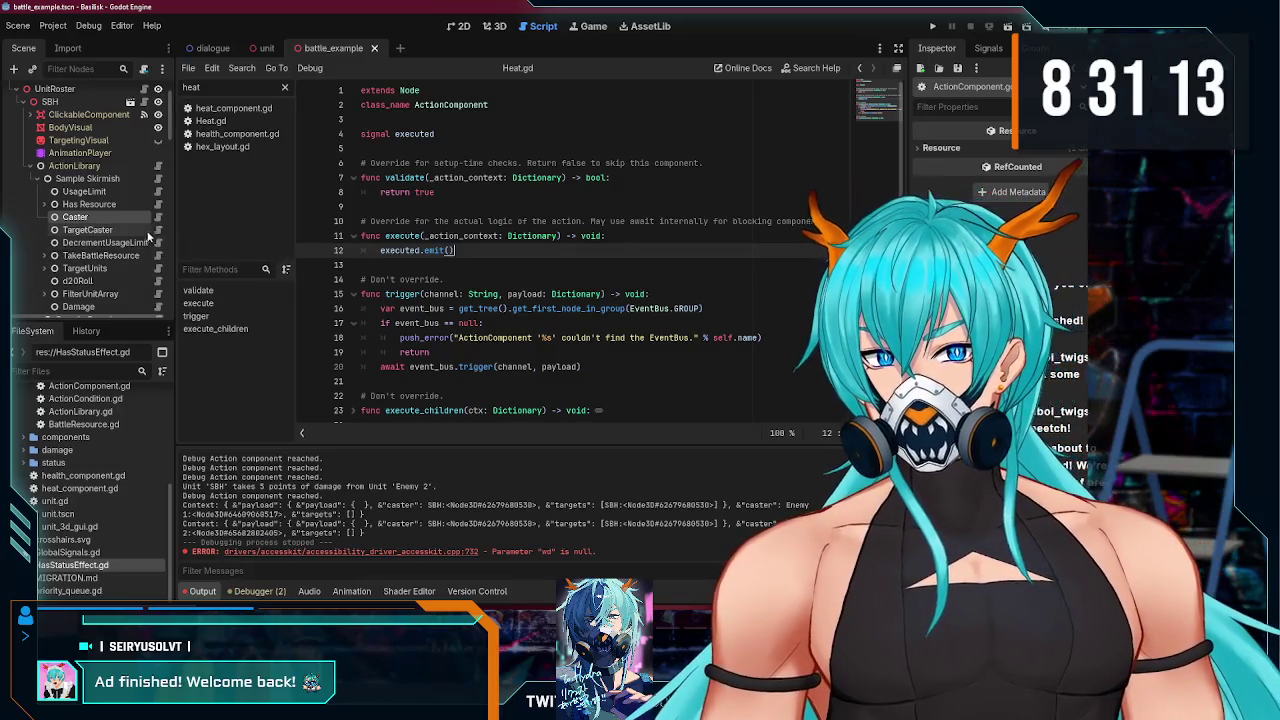
click(159, 226)
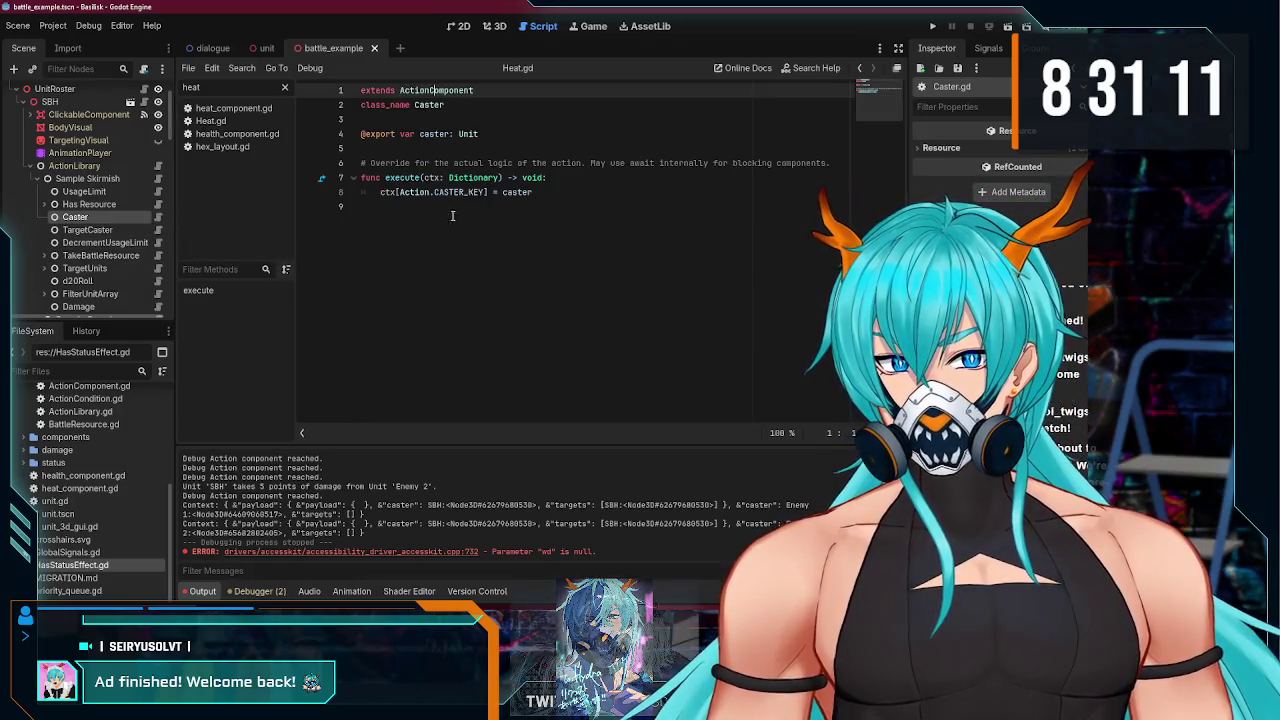
- End Caster's execute() with super(ctx), check TargetCaster, and save the scripts
click(462, 207)
key(Tab)
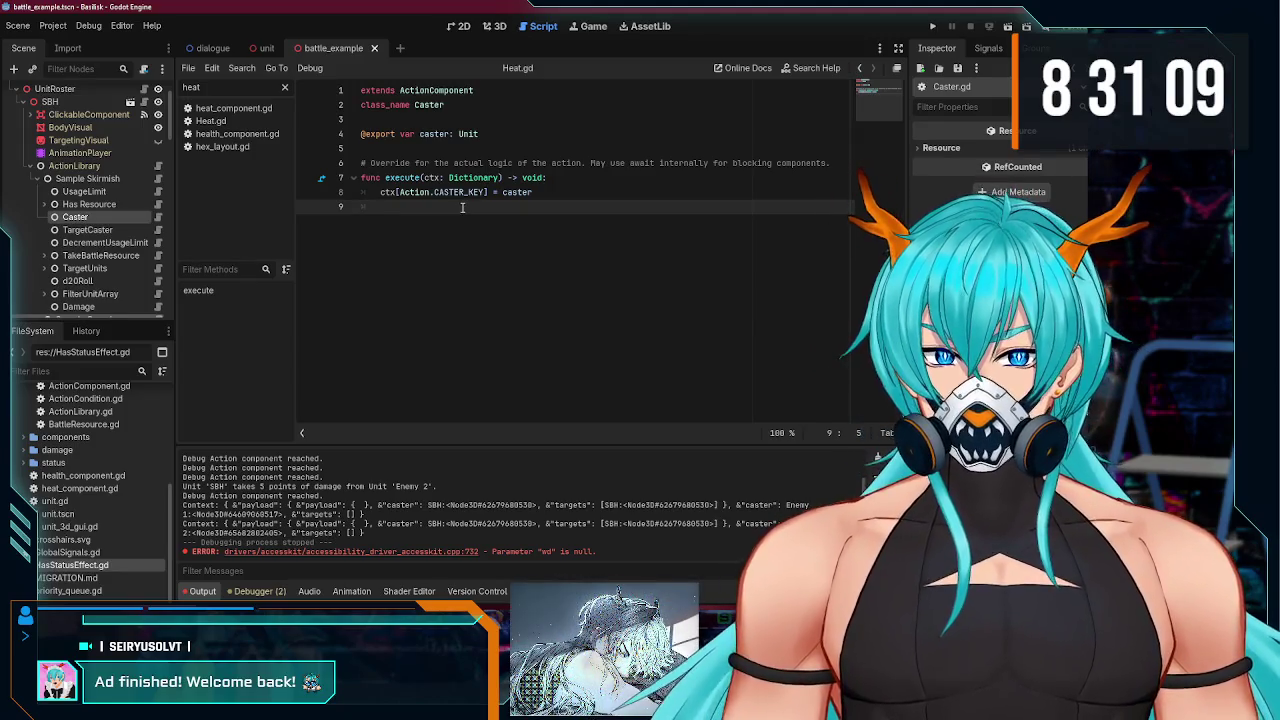
text(super())
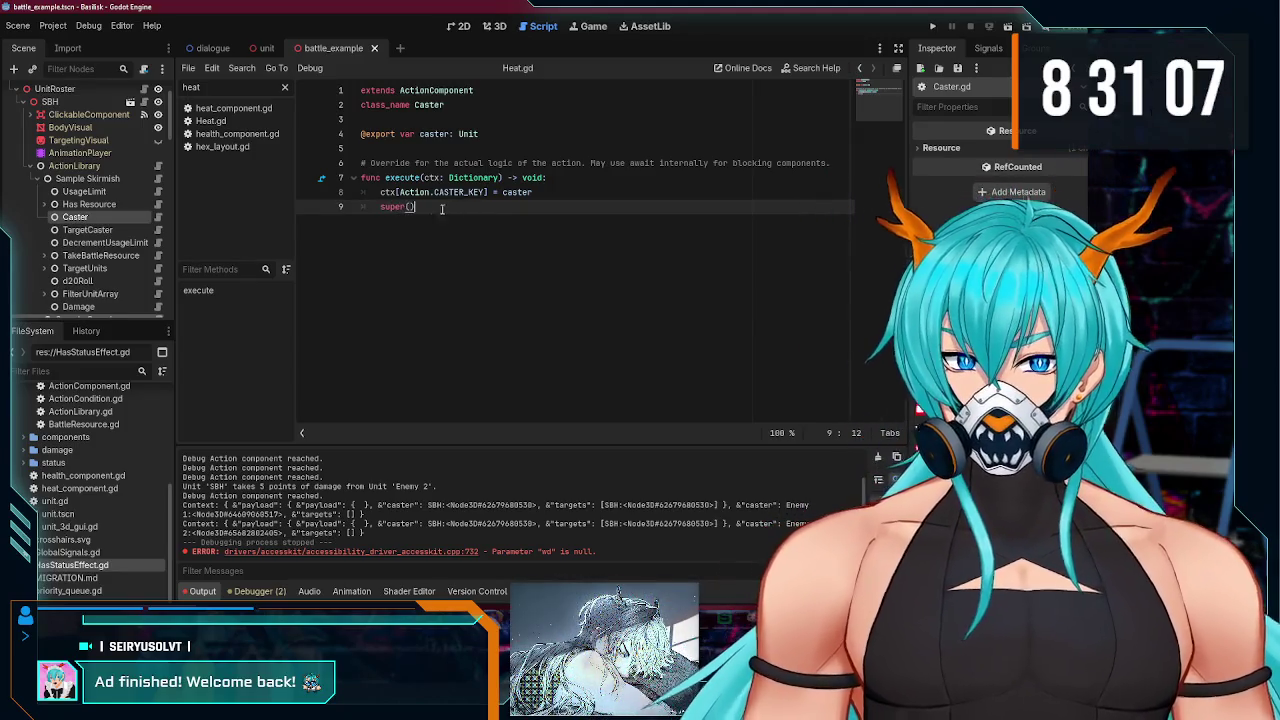
text(ctx)
click(435, 207)
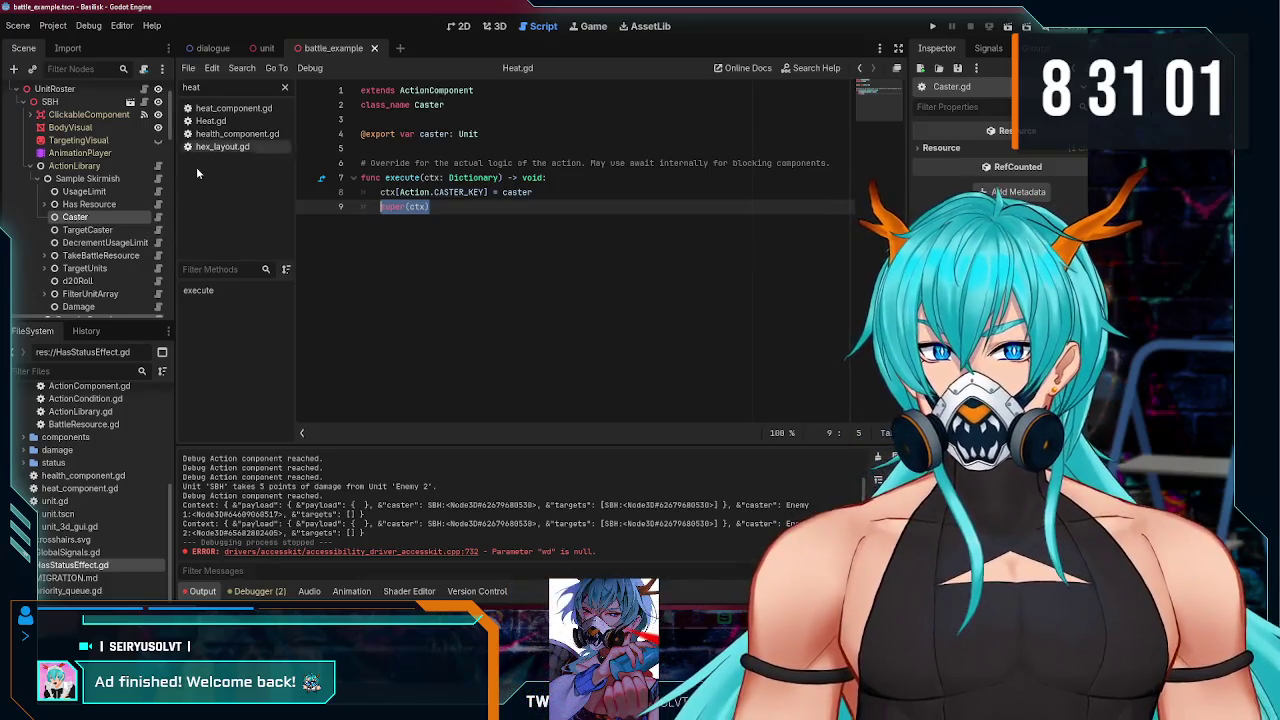
click(158, 231)
click(413, 219)
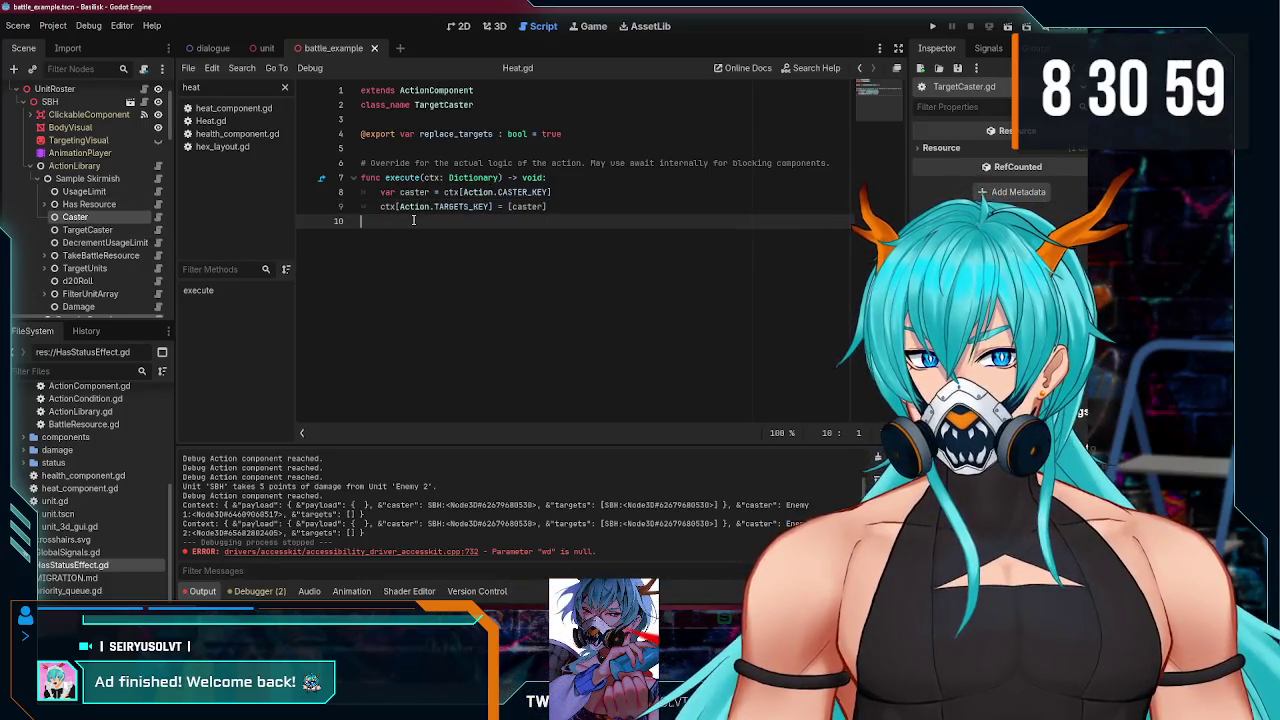
key(ctrl+s)
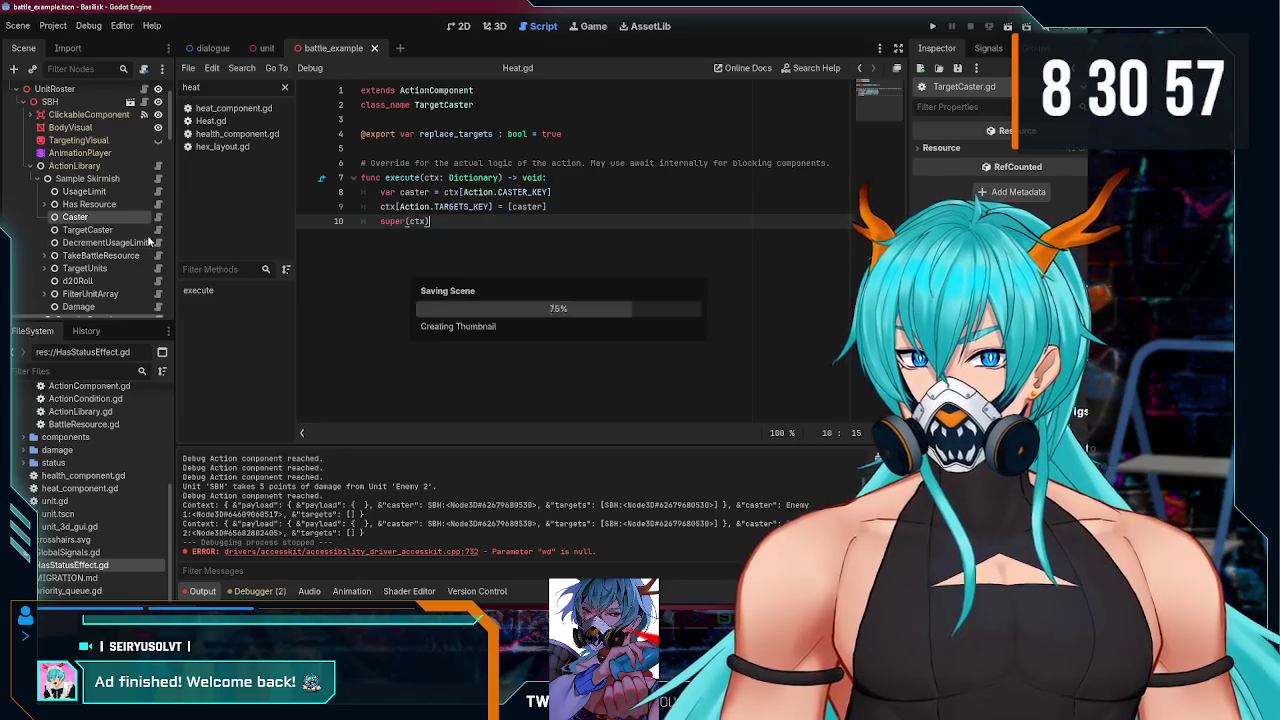
click(131, 232)
click(159, 233)
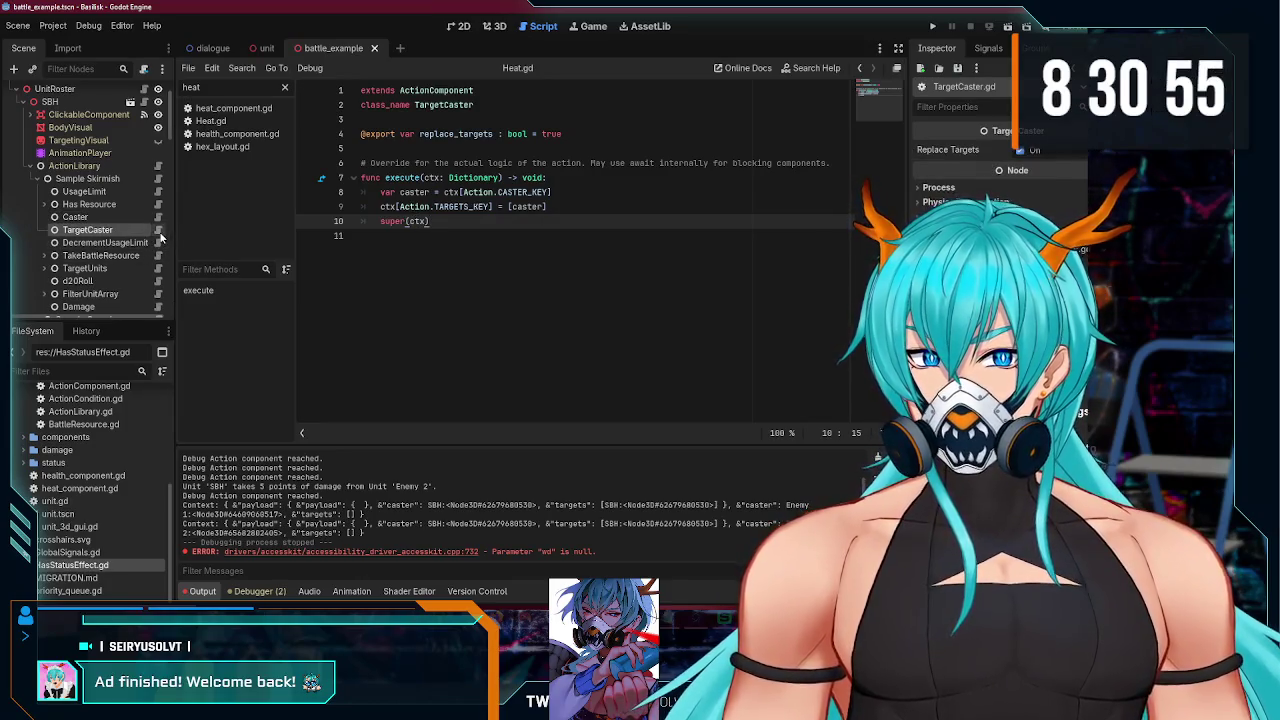
click(157, 243)
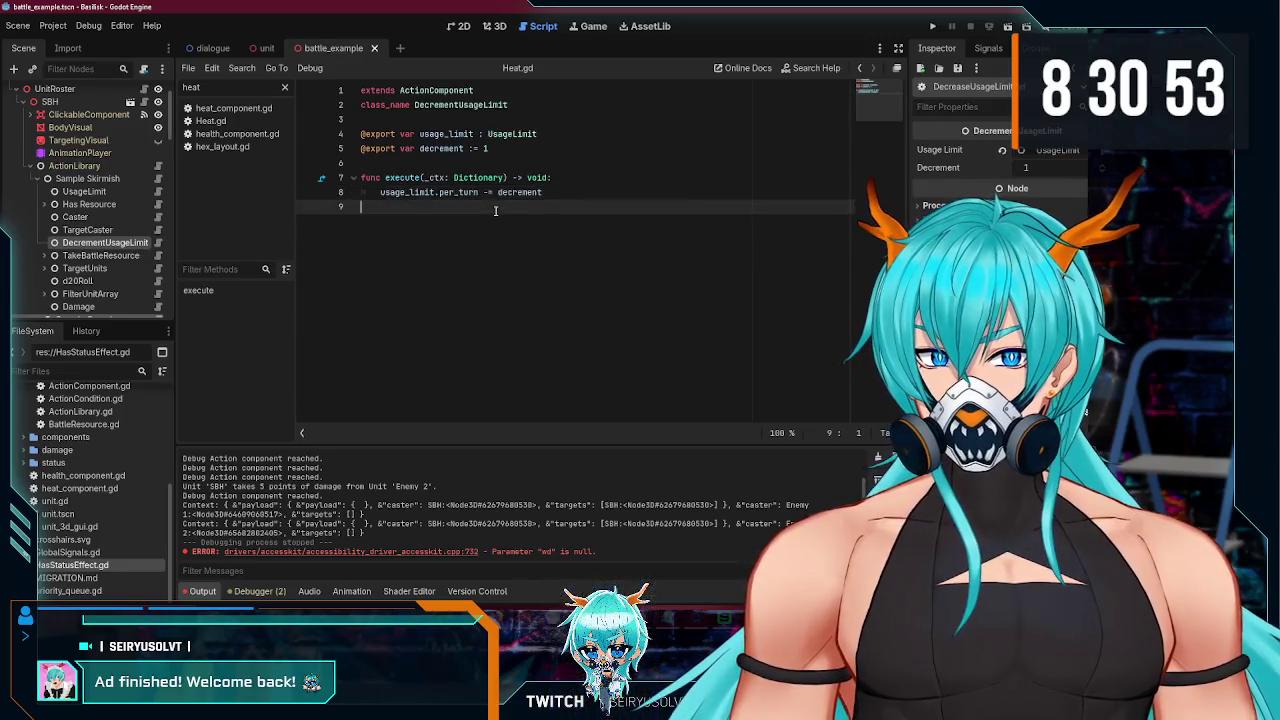
- Append super(ctx) to the end of TakeBattleResource's execute()
click(158, 256)
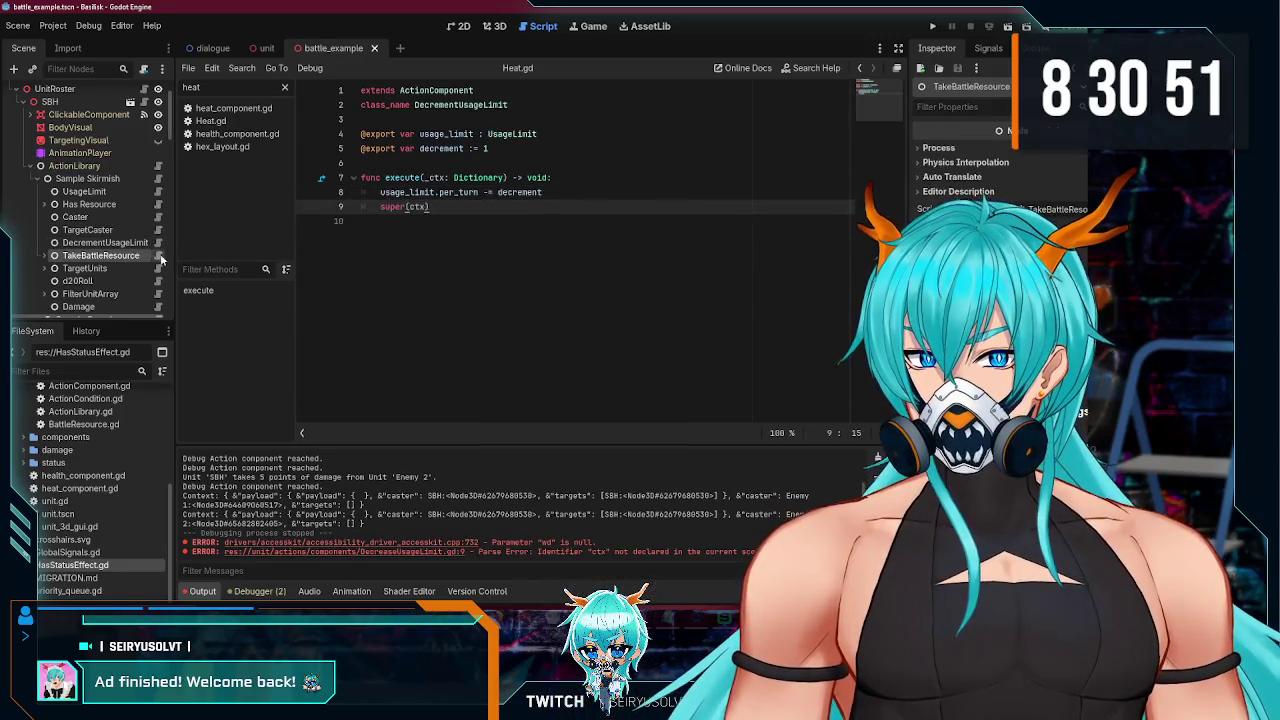
click(525, 355)
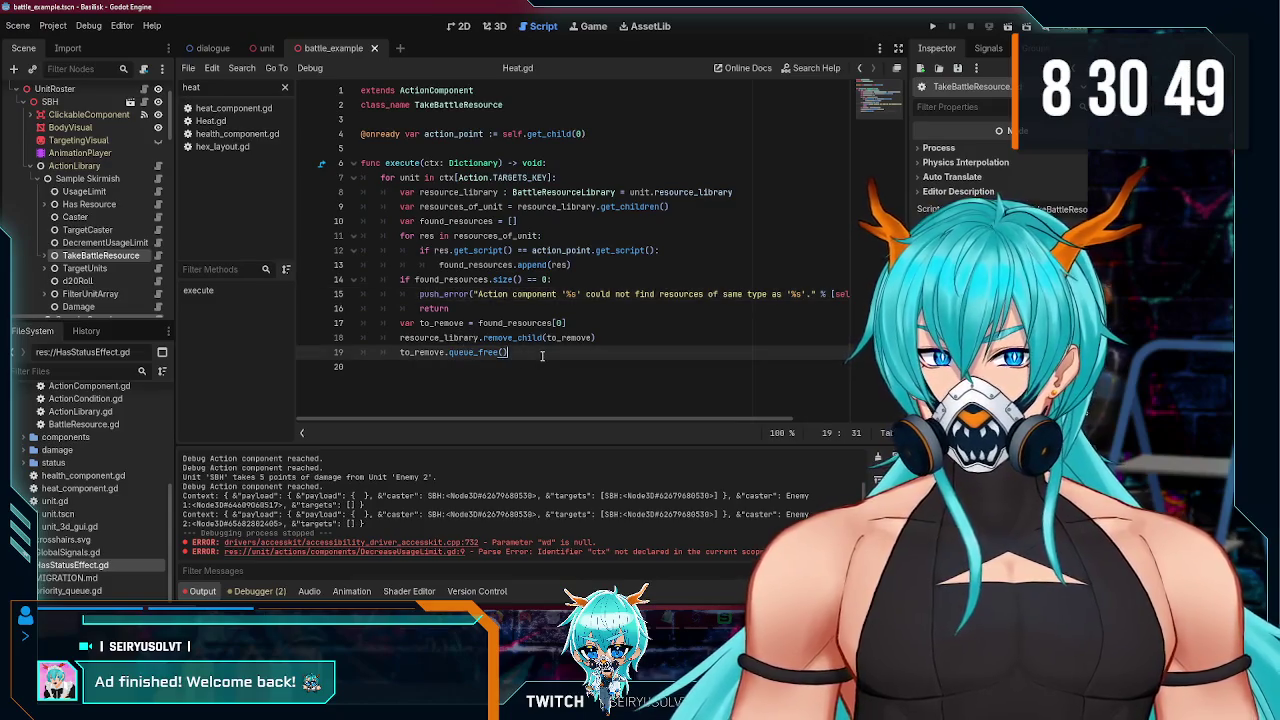
key(Return)
key(BackSpace)
text(super(ctx))
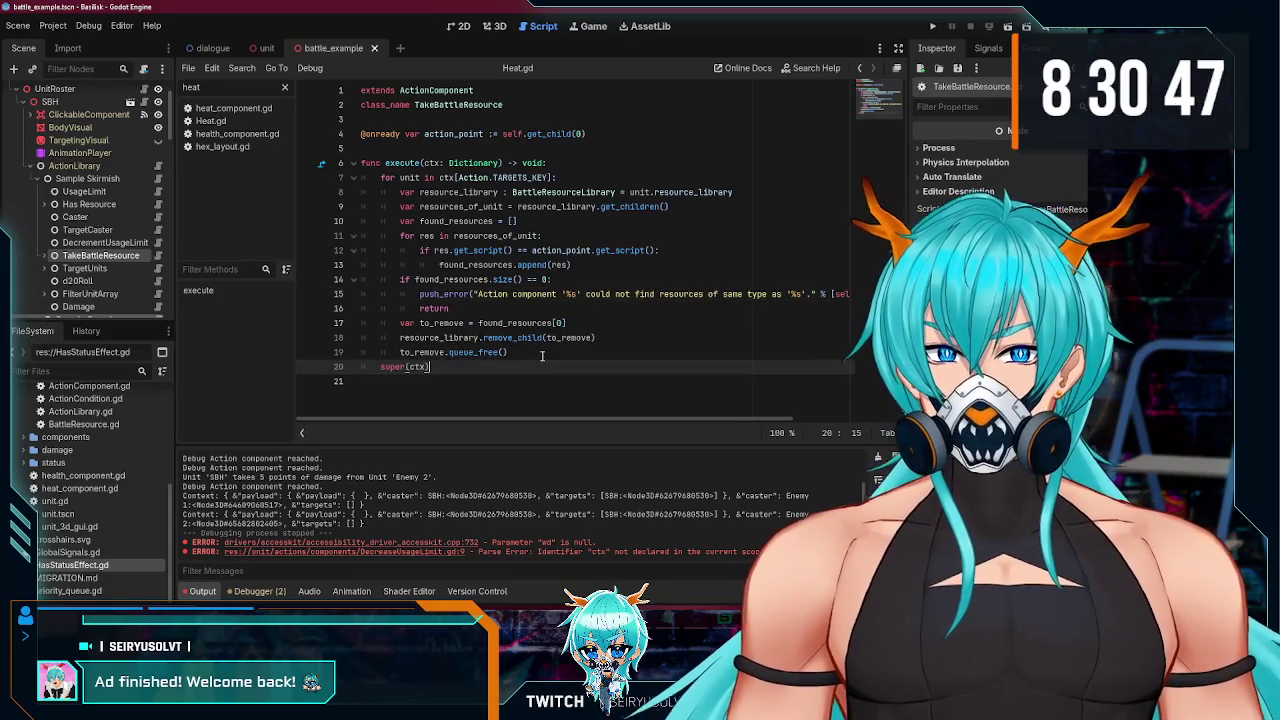
scroll(141, 276, down, 1)
- Add super(ctx) after _selected.clear() in TargetUnits' execute()
click(100, 241)
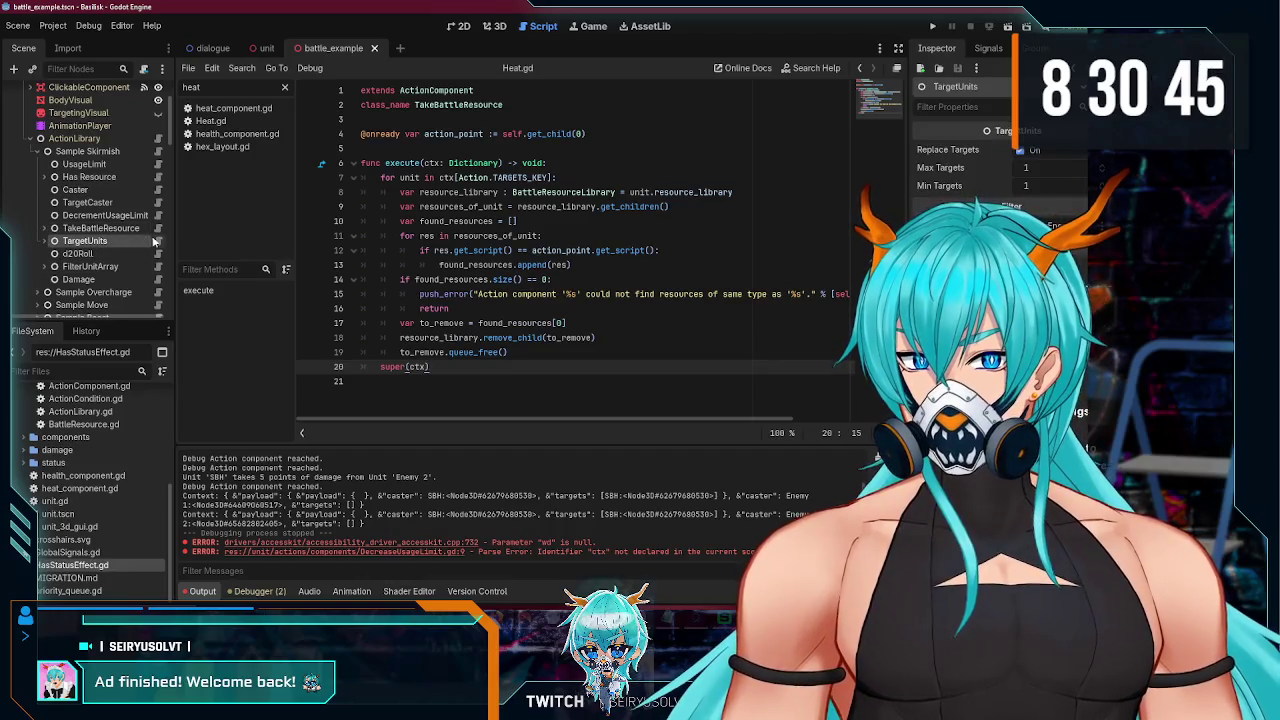
scroll(484, 278, down, 1)
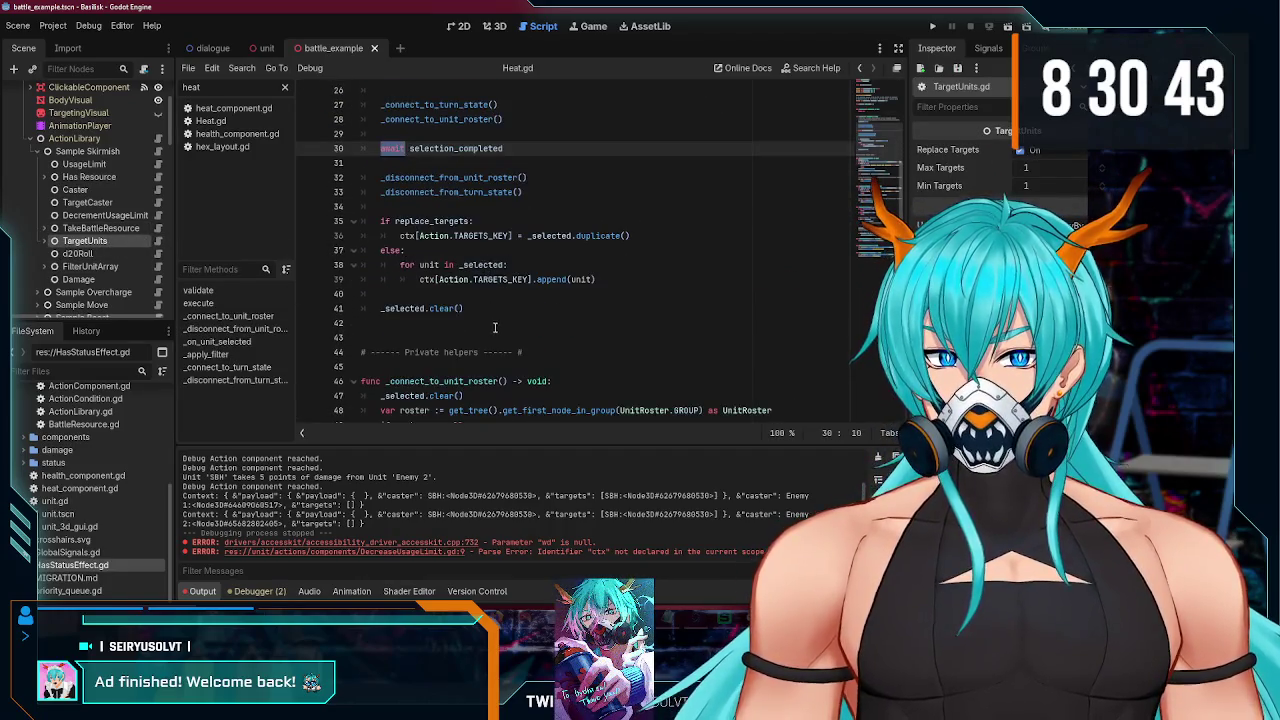
click(497, 313)
key(Return)
text(super(ctx))
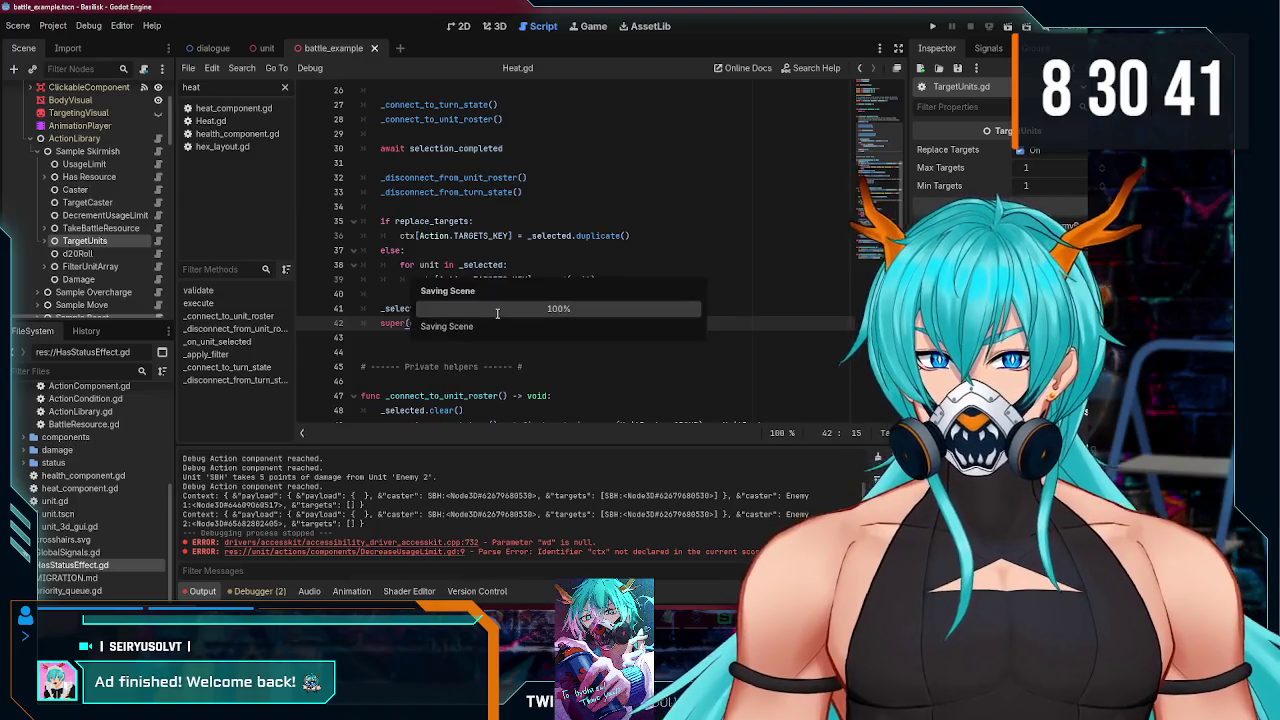
- Add super(ctx) after the print line in d20Roll's execute()
click(100, 255)
scroll(100, 259, down, 1)
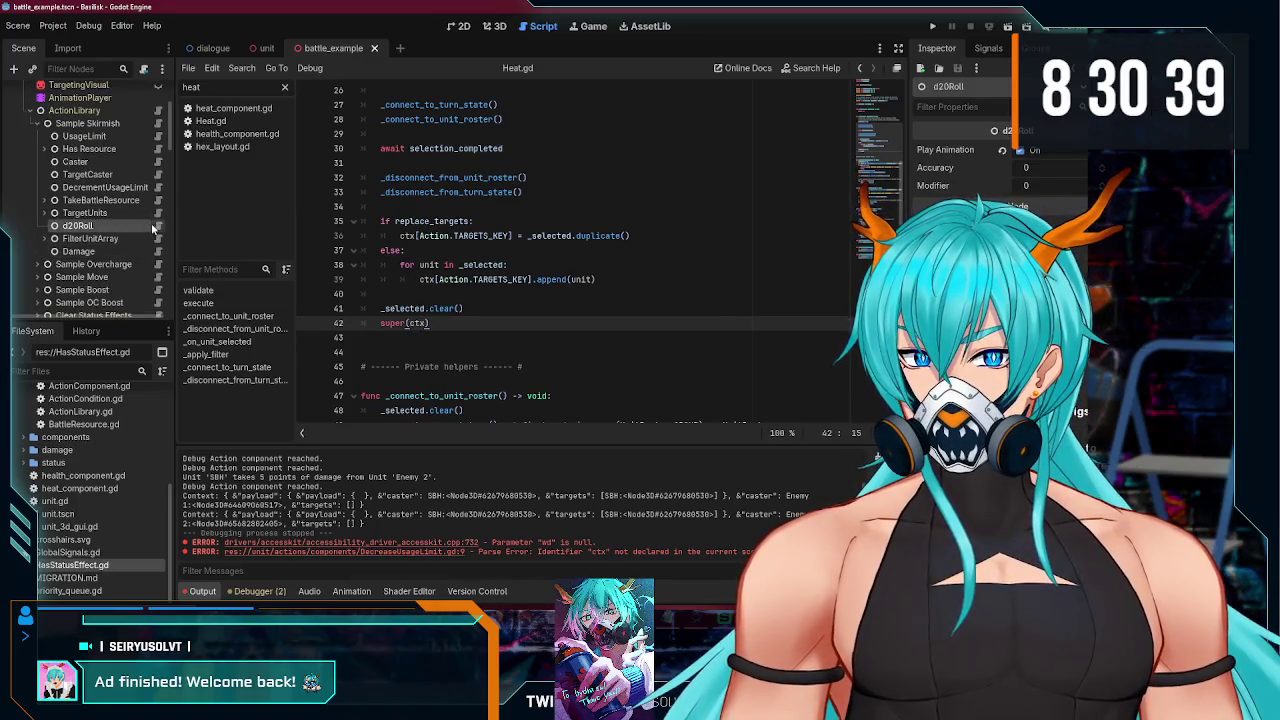
scroll(497, 370, down, 1)
key(Down)
key(Down)
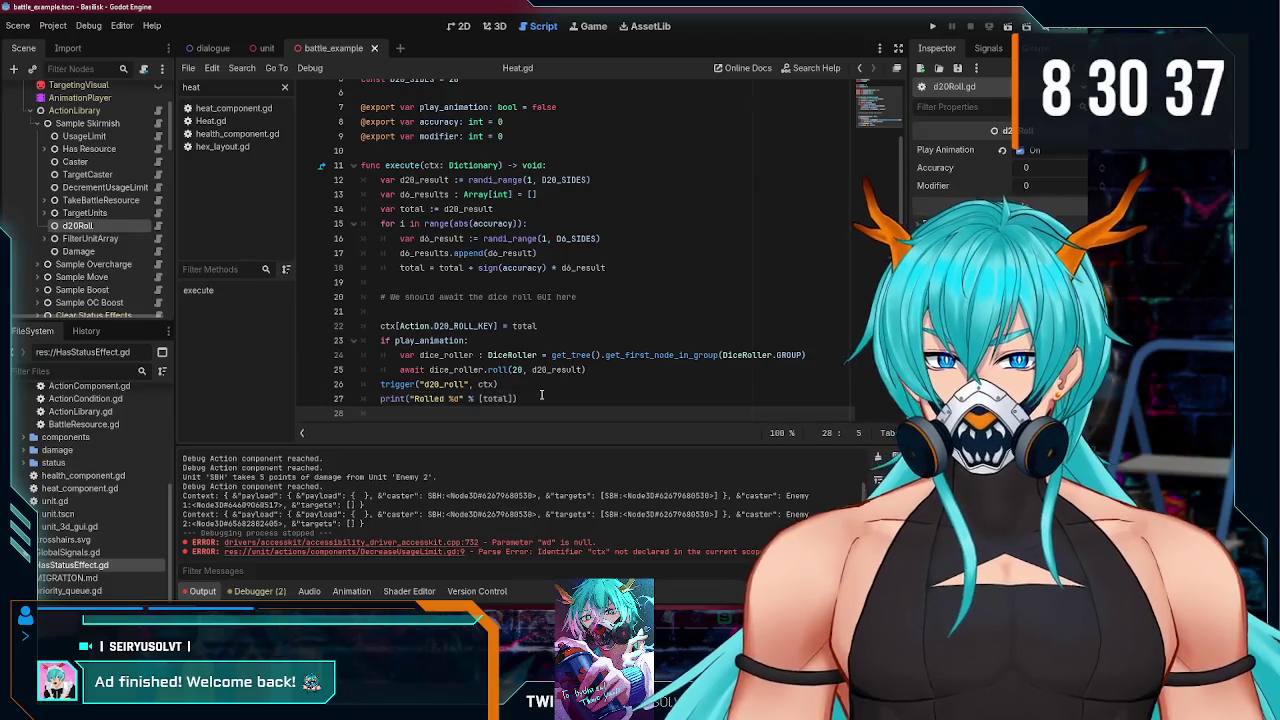
text(super(ctx))
- Add super(ctx) after the filter assignment in FilterUnitArray and save
click(120, 239)
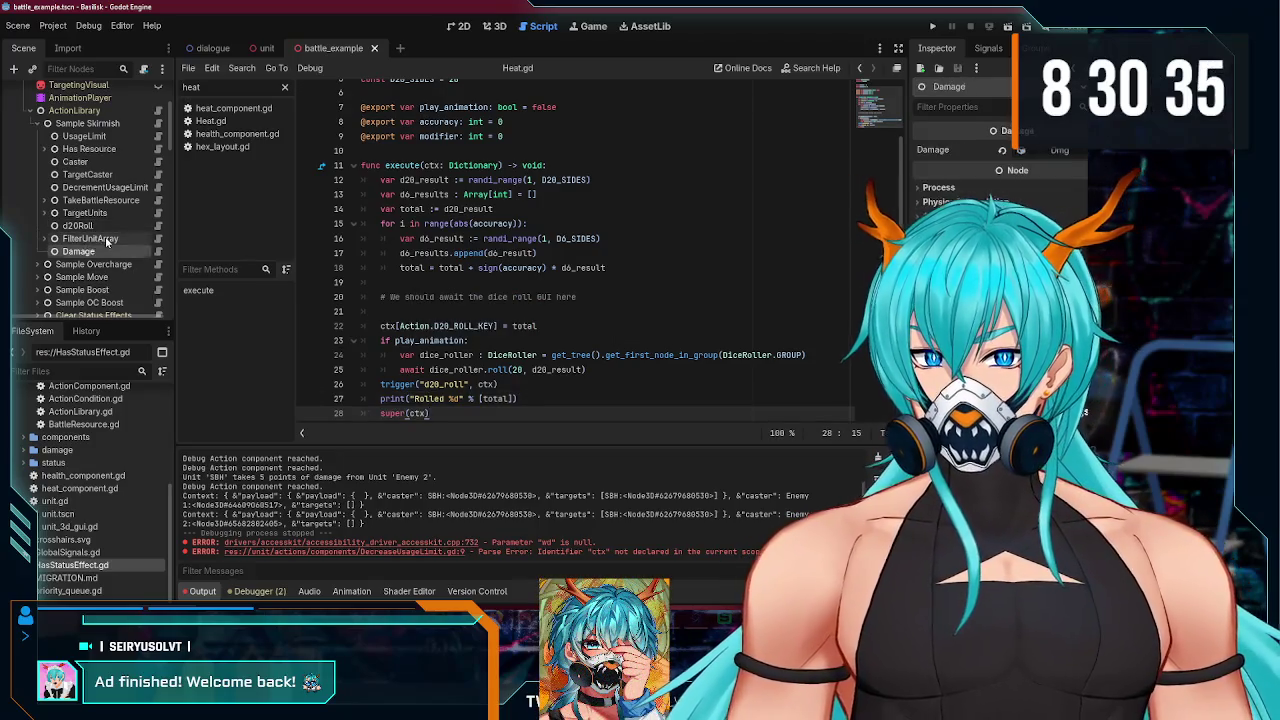
click(158, 240)
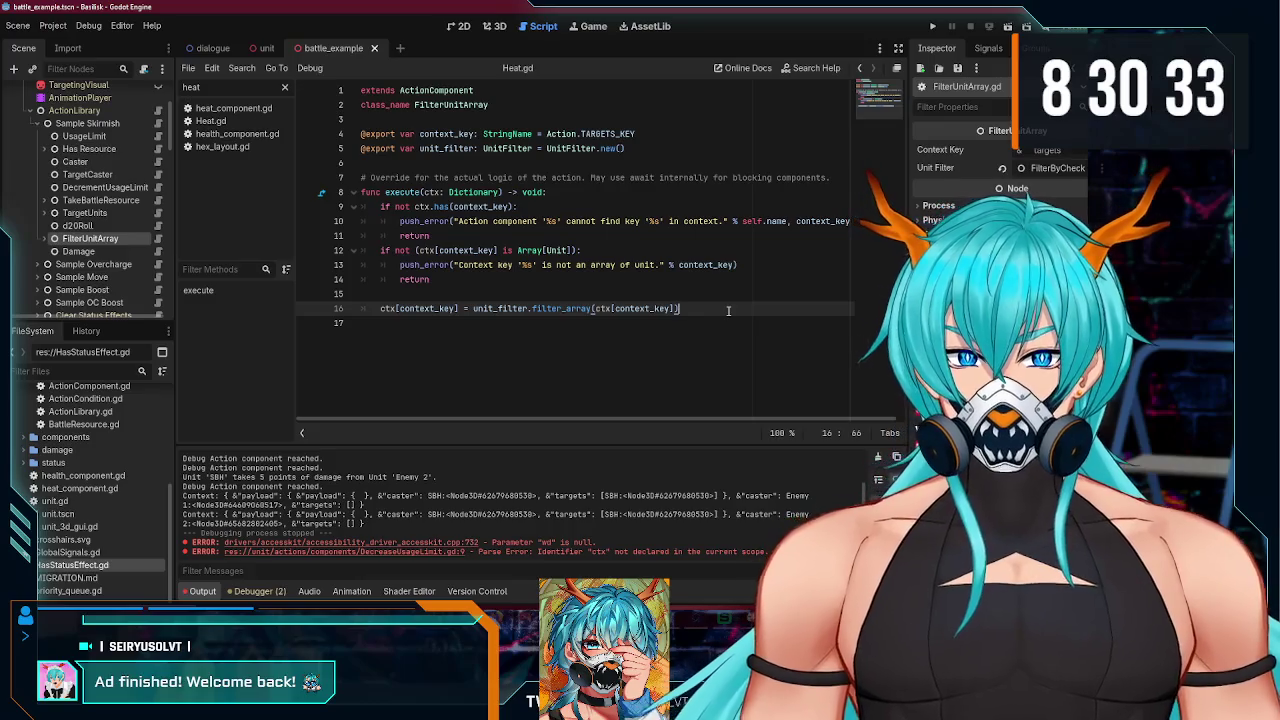
key(Return)
text(super(ctx))
key(ctrl+s)
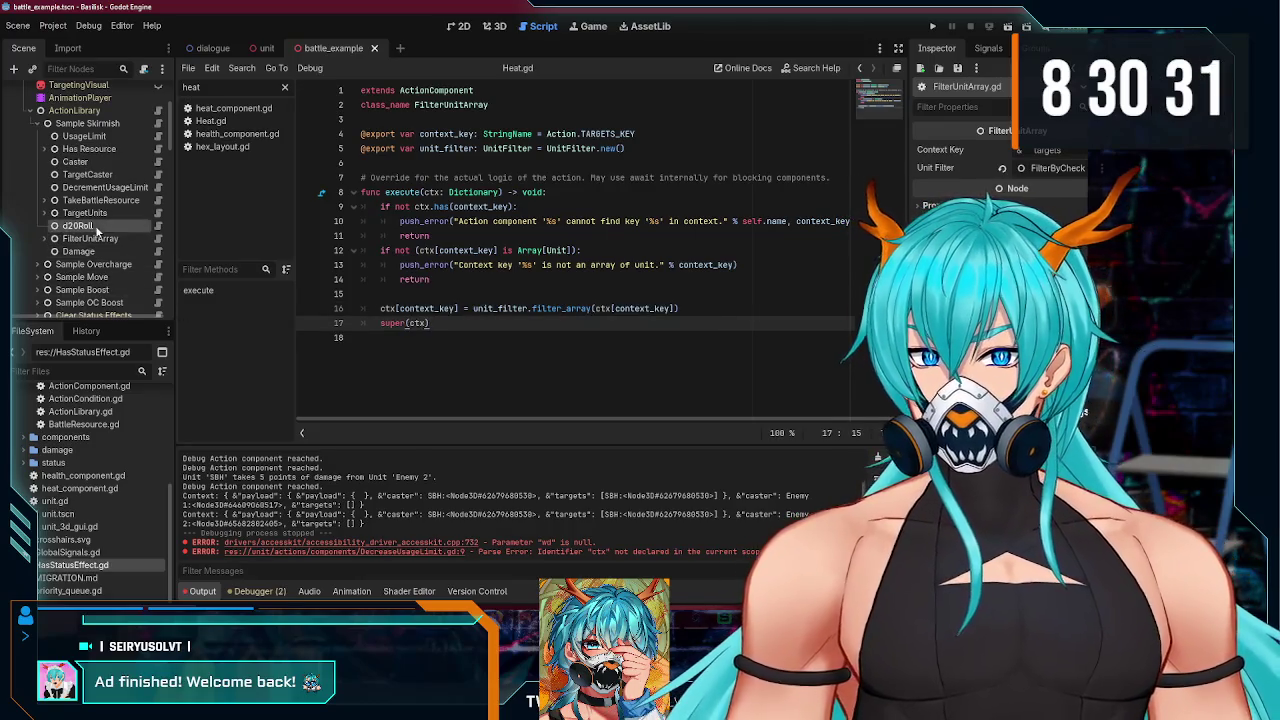
- Add super(ctx) to Damage's execute(), save, and run the project to test
click(158, 226)
scroll(424, 356, down, 2)
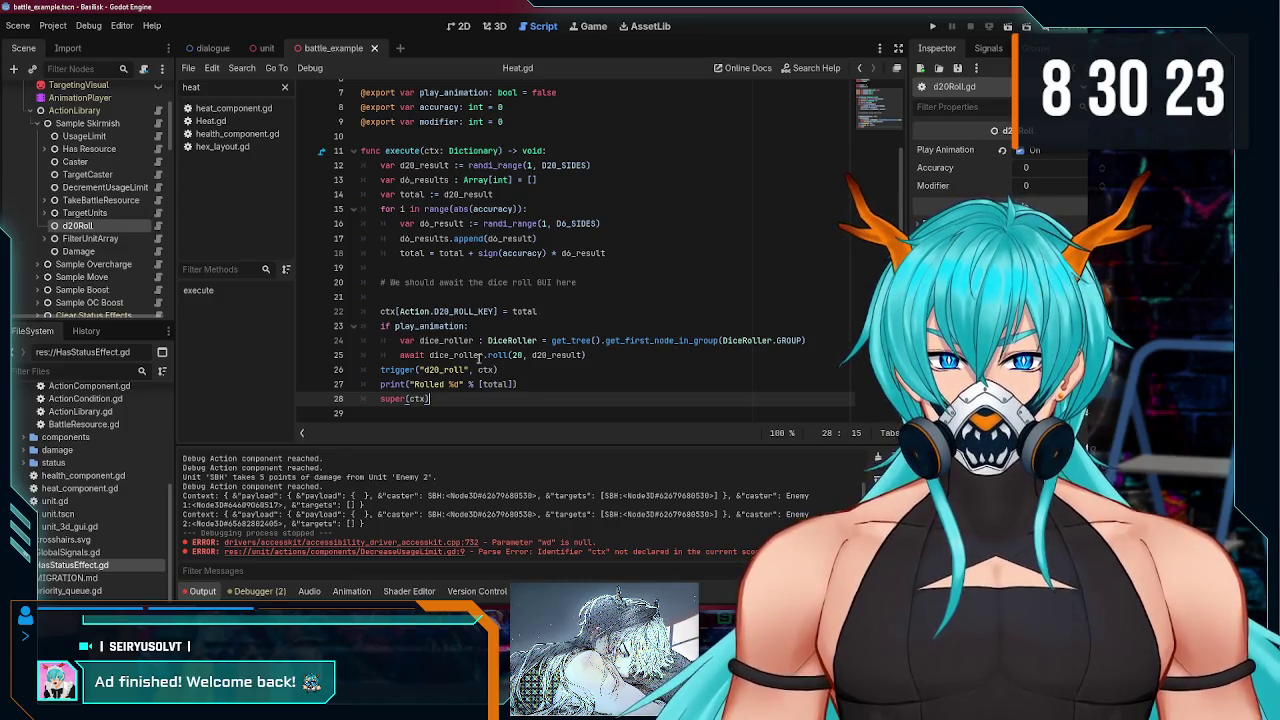
mouse_move(434, 356)
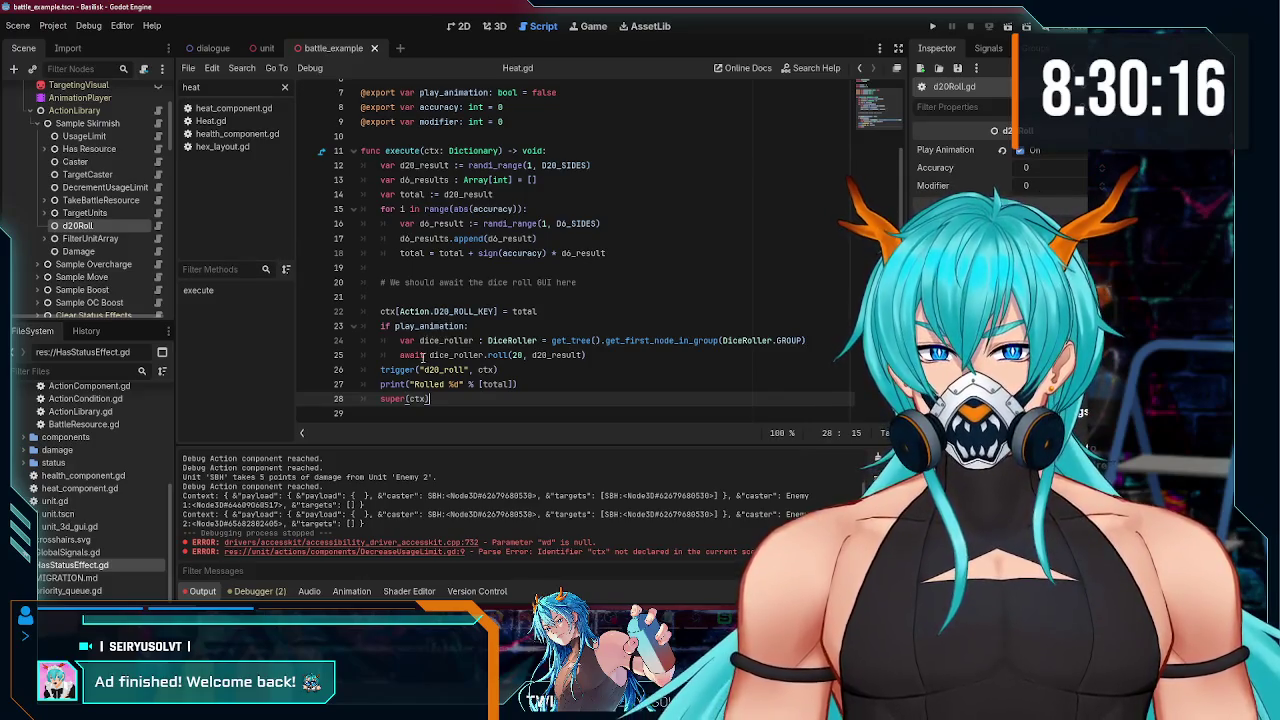
click(78, 251)
click(90, 238)
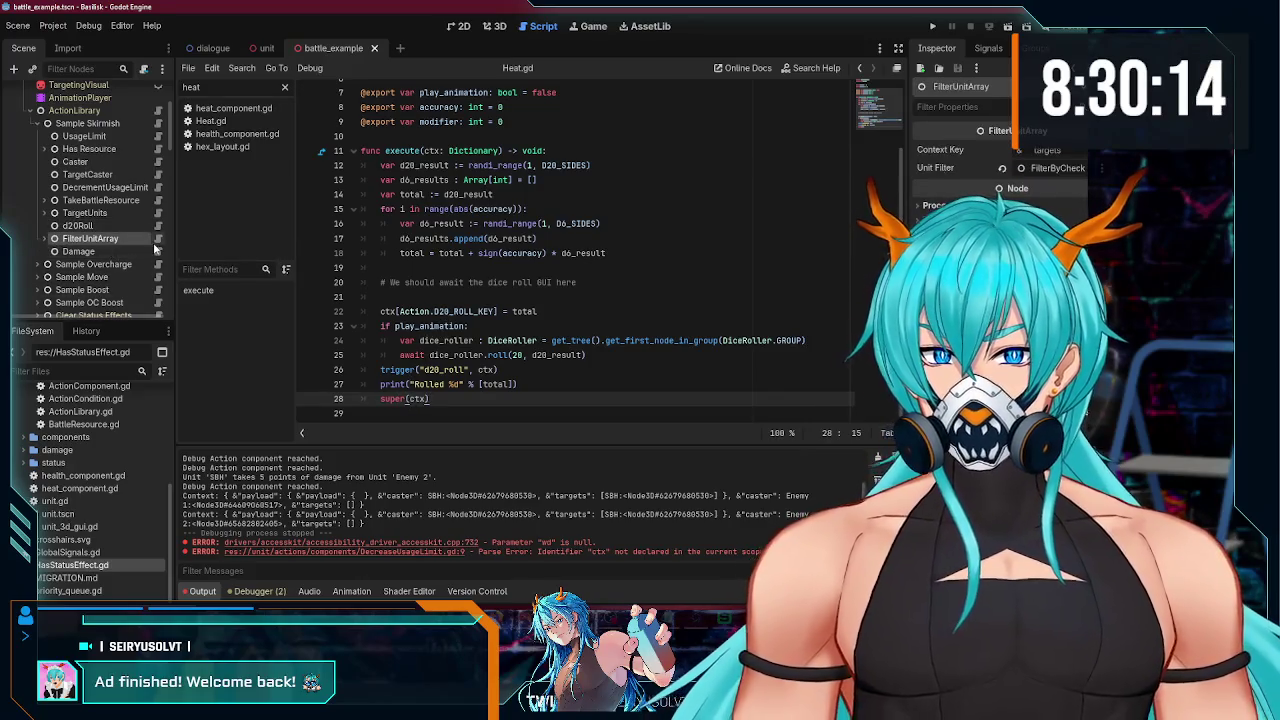
key(Down)
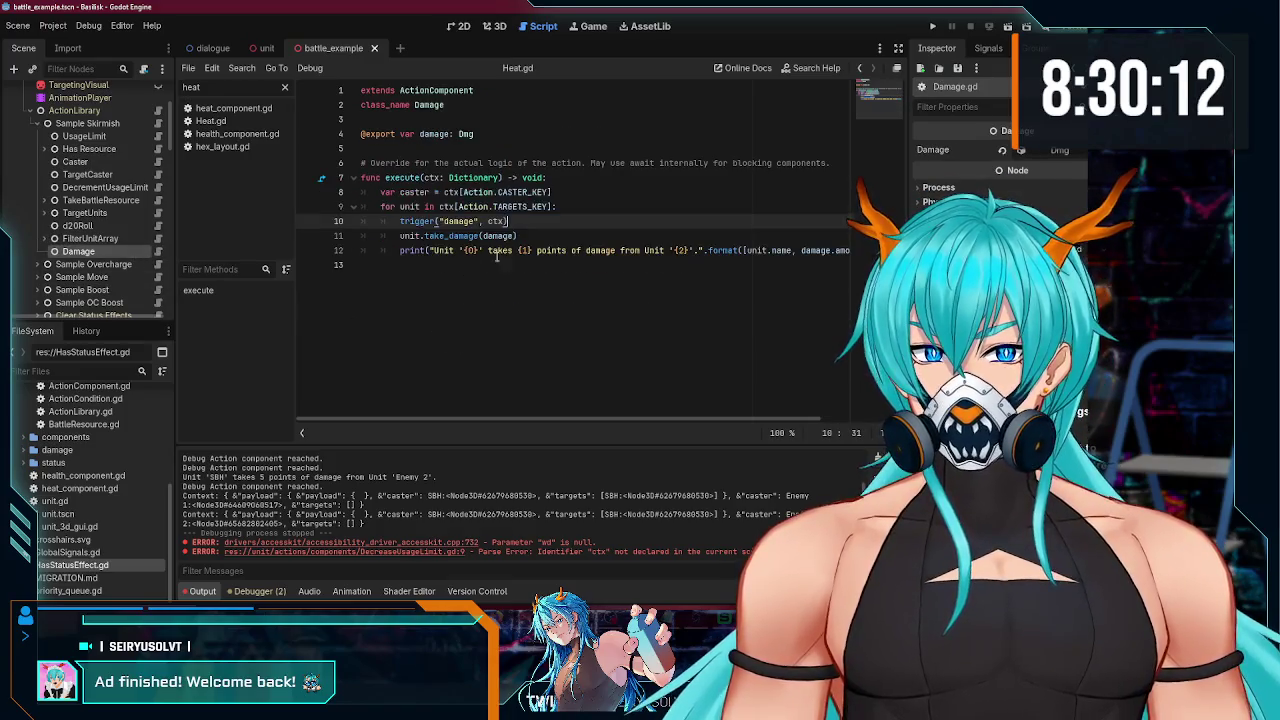
text(super(ctx))
key(ctrl+s)
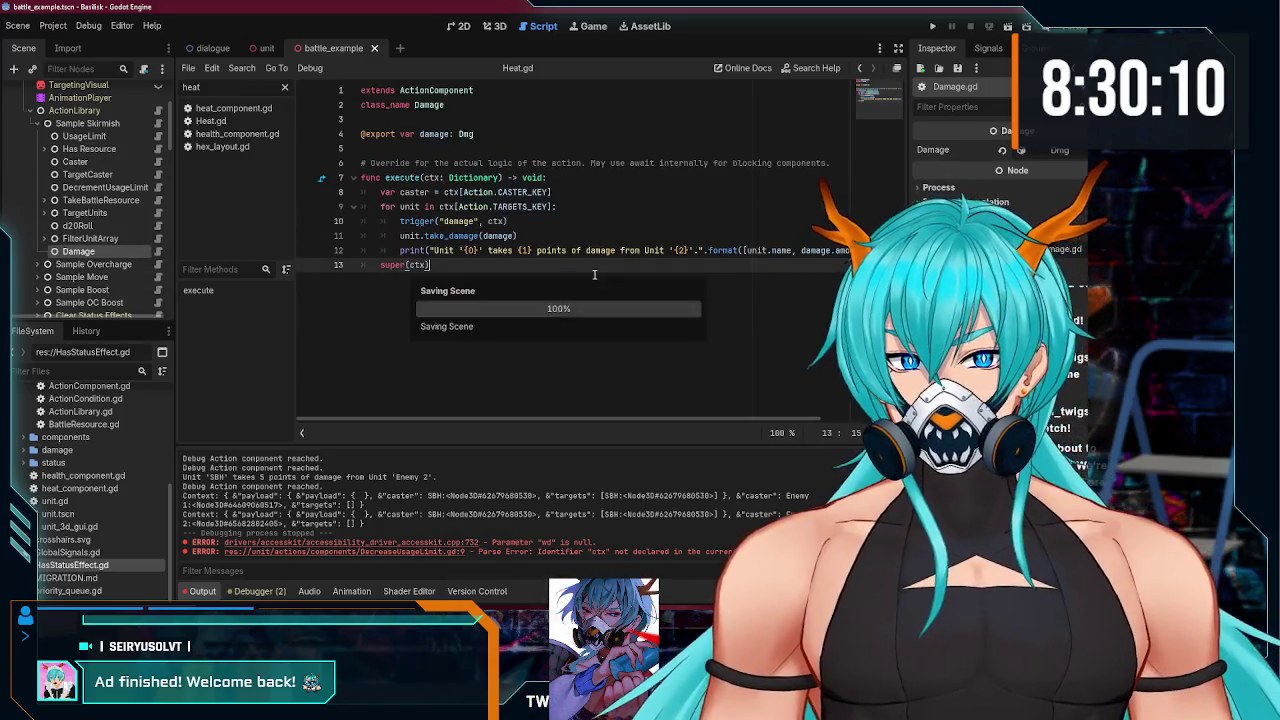
scroll(100, 276, down, 1)
scroll(100, 276, up, 2)
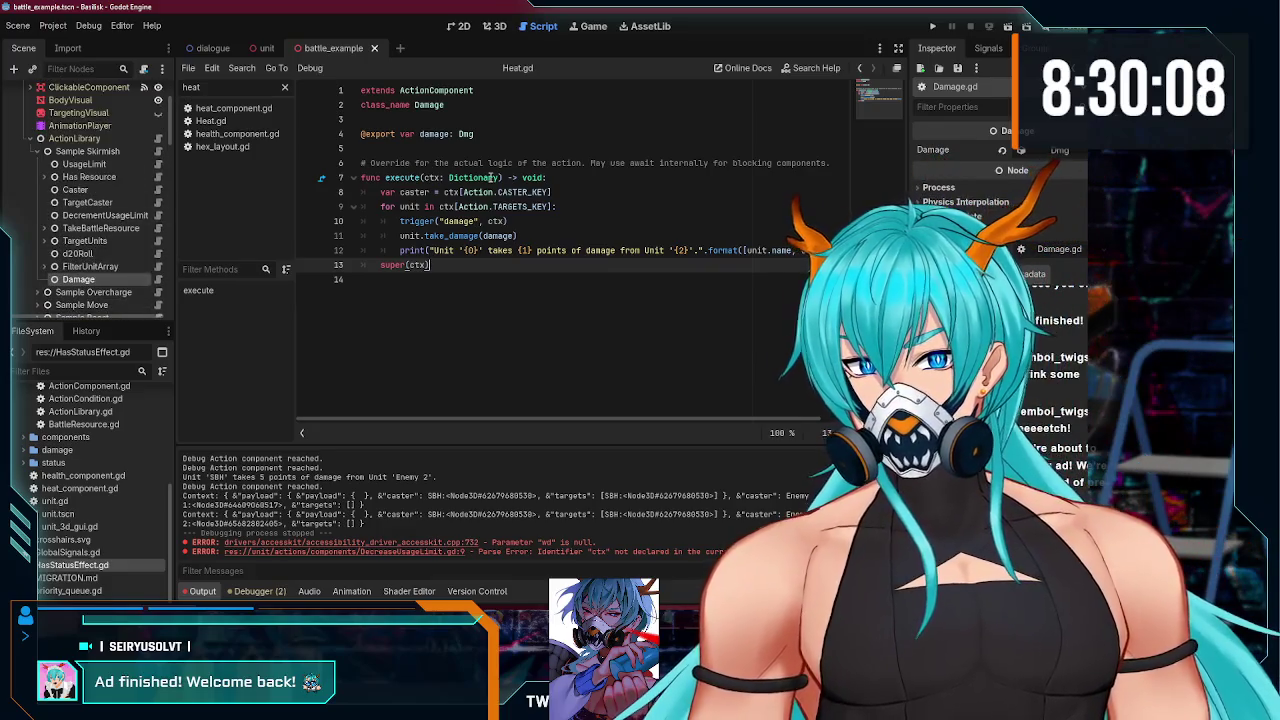
click(943, 22)
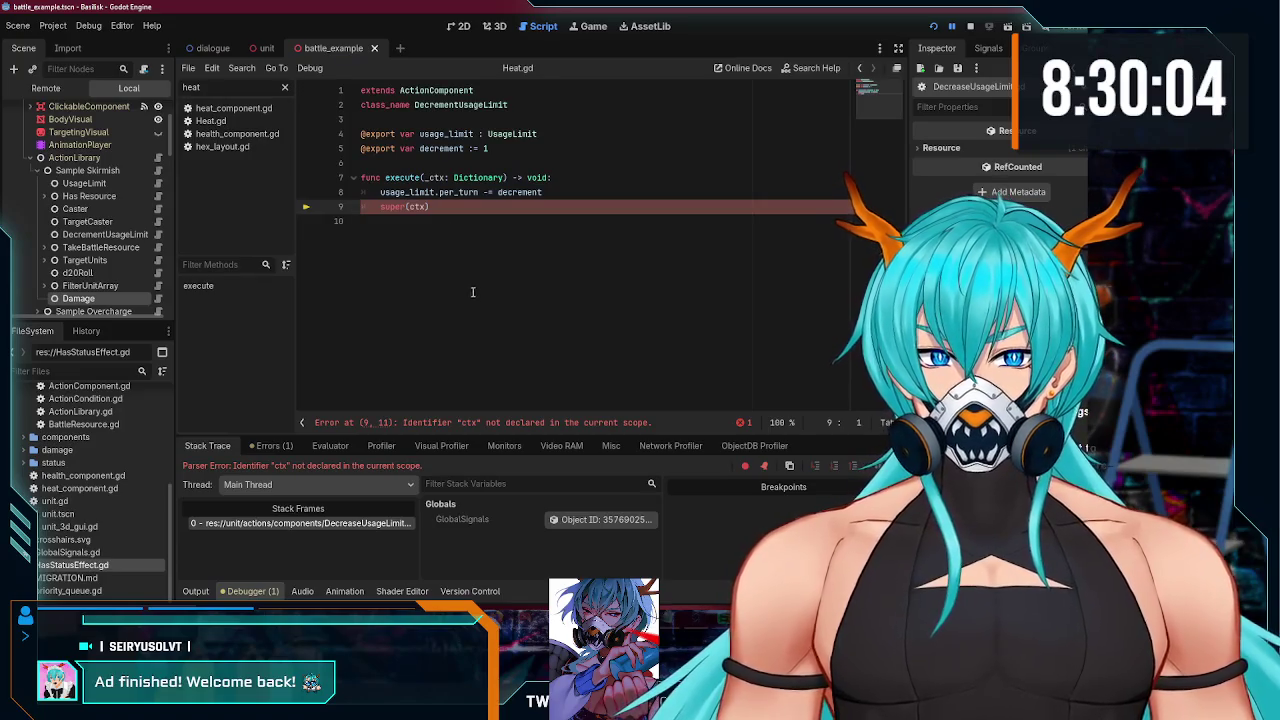
- Rename DecrementUsageLimit's execute parameter from _ctx to ctx to clear the parse error
click(426, 178)
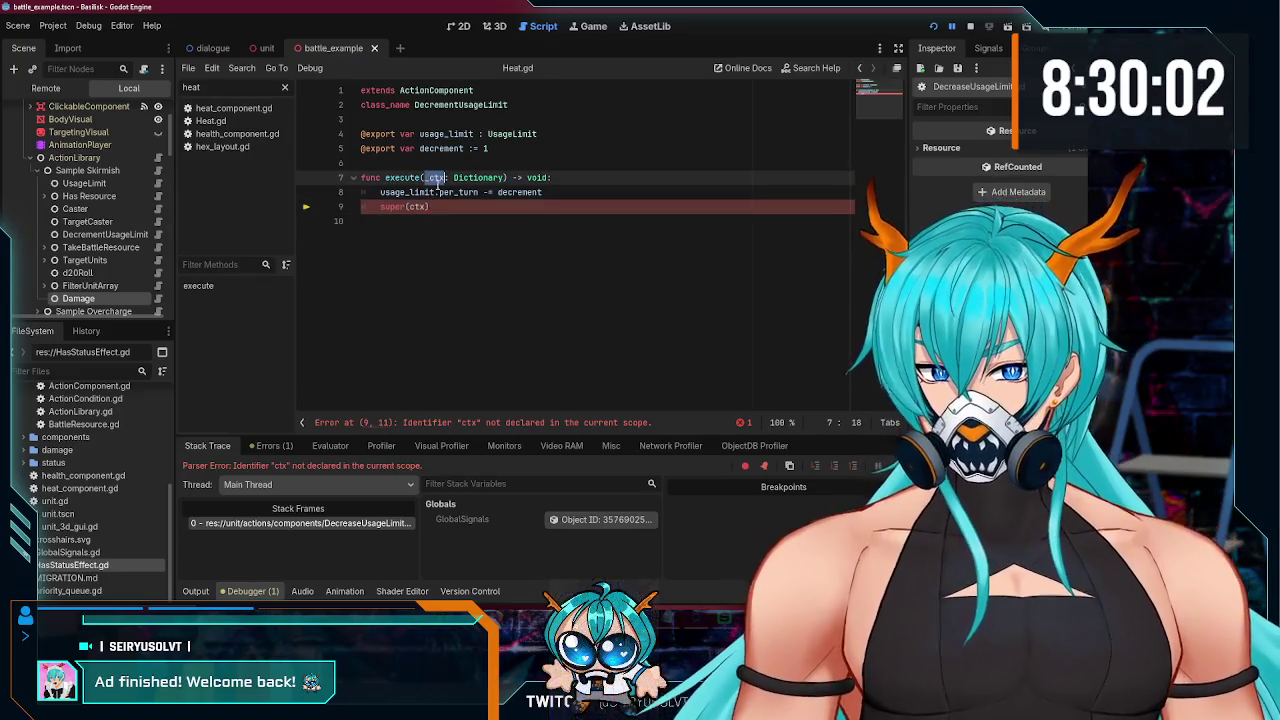
key(Delete)
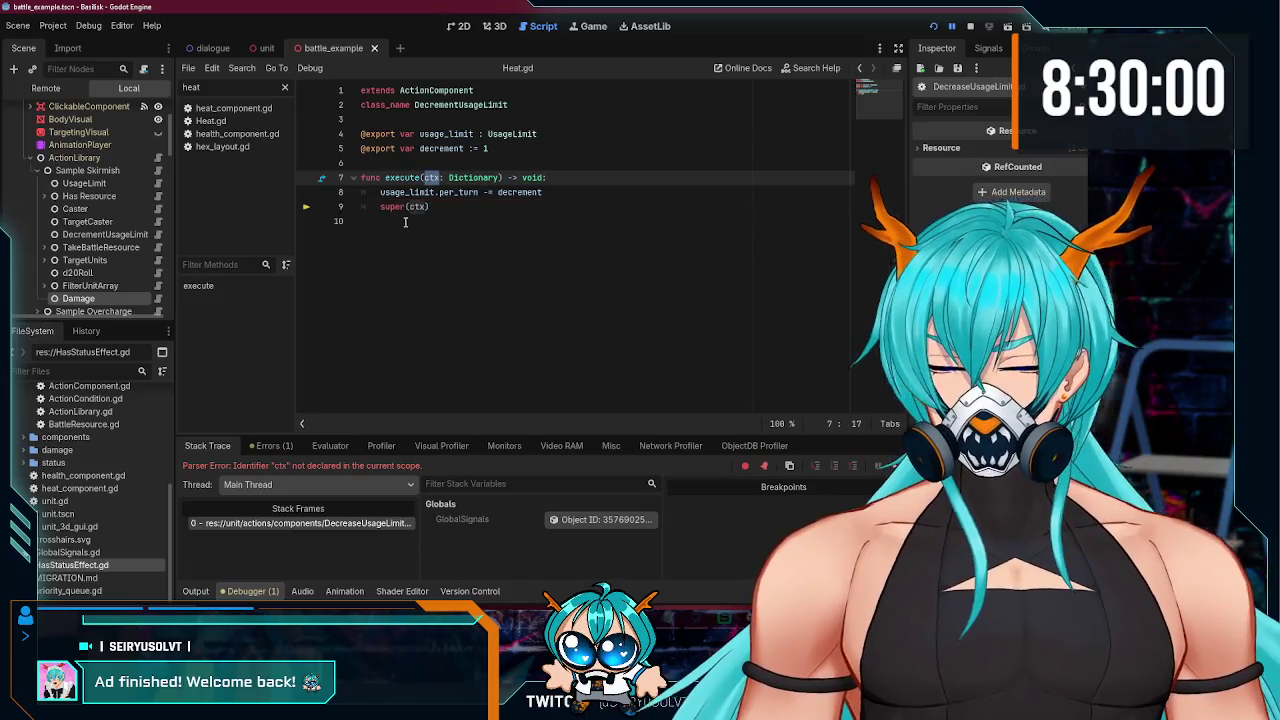
double_click(417, 206)
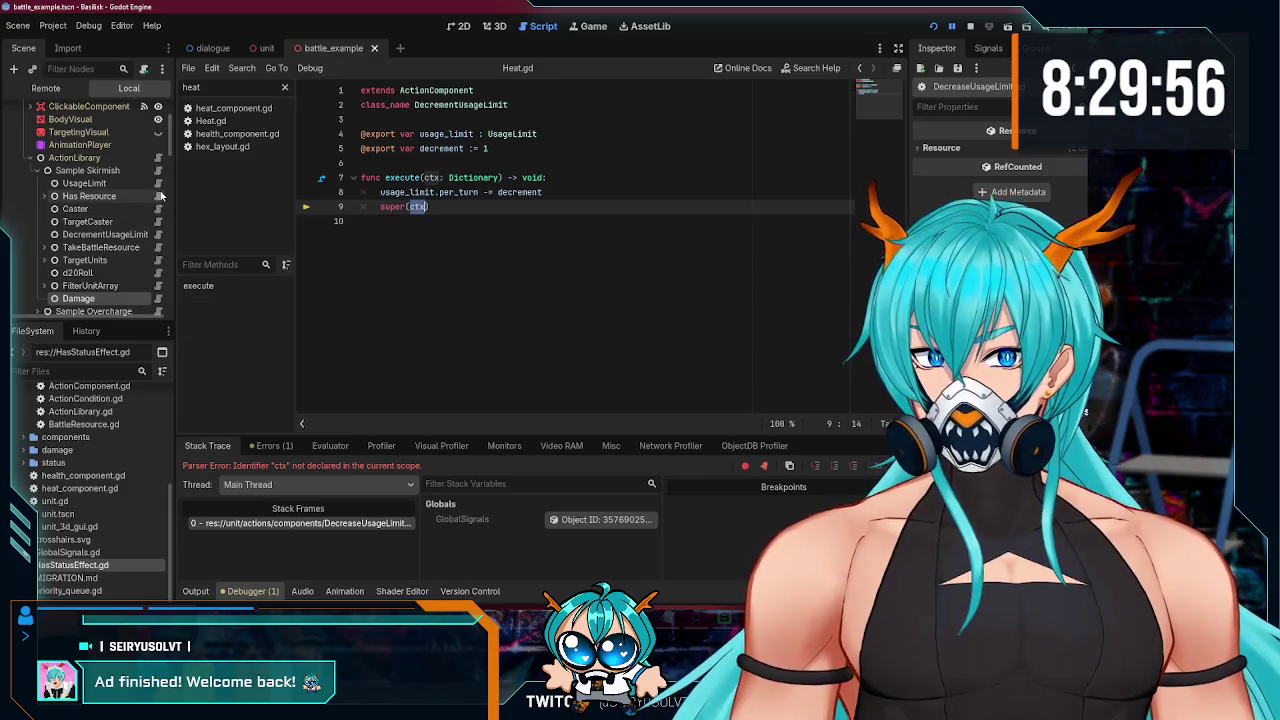
- Review the TargetUnits script, then open the Damage action's script
click(158, 260)
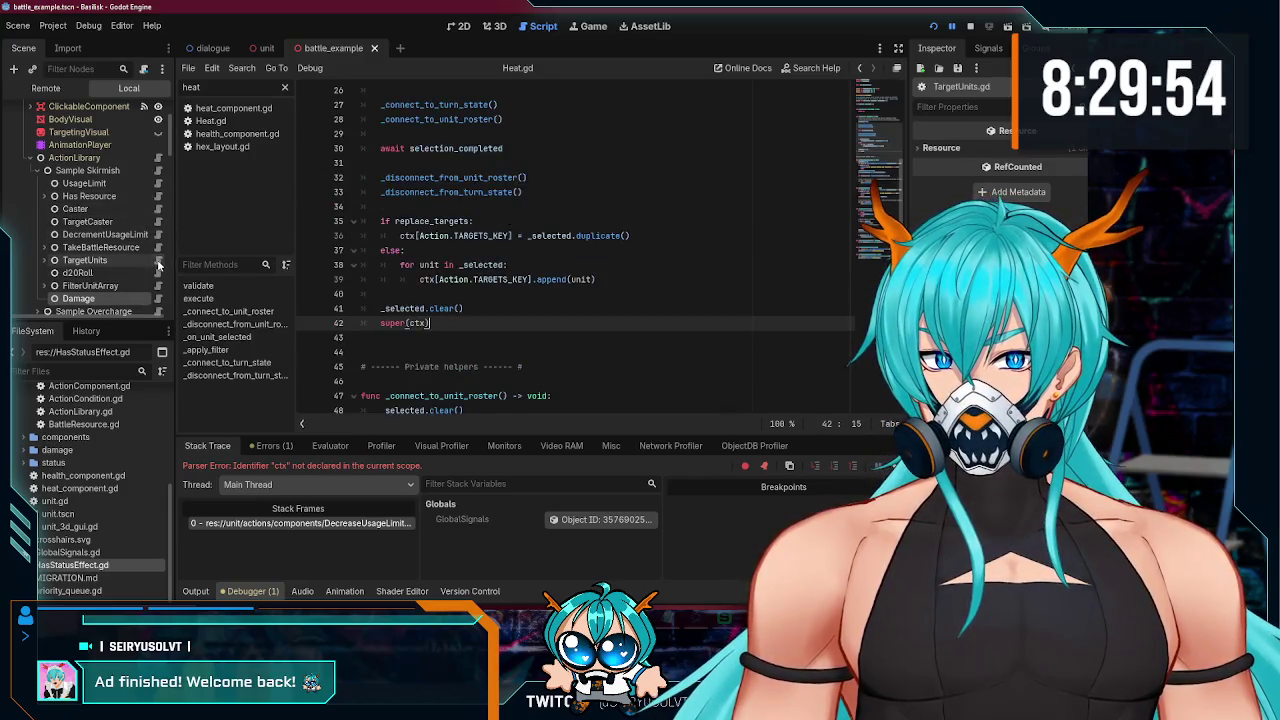
scroll(536, 283, up, 7)
scroll(530, 285, down, 2)
scroll(156, 258, down, 2)
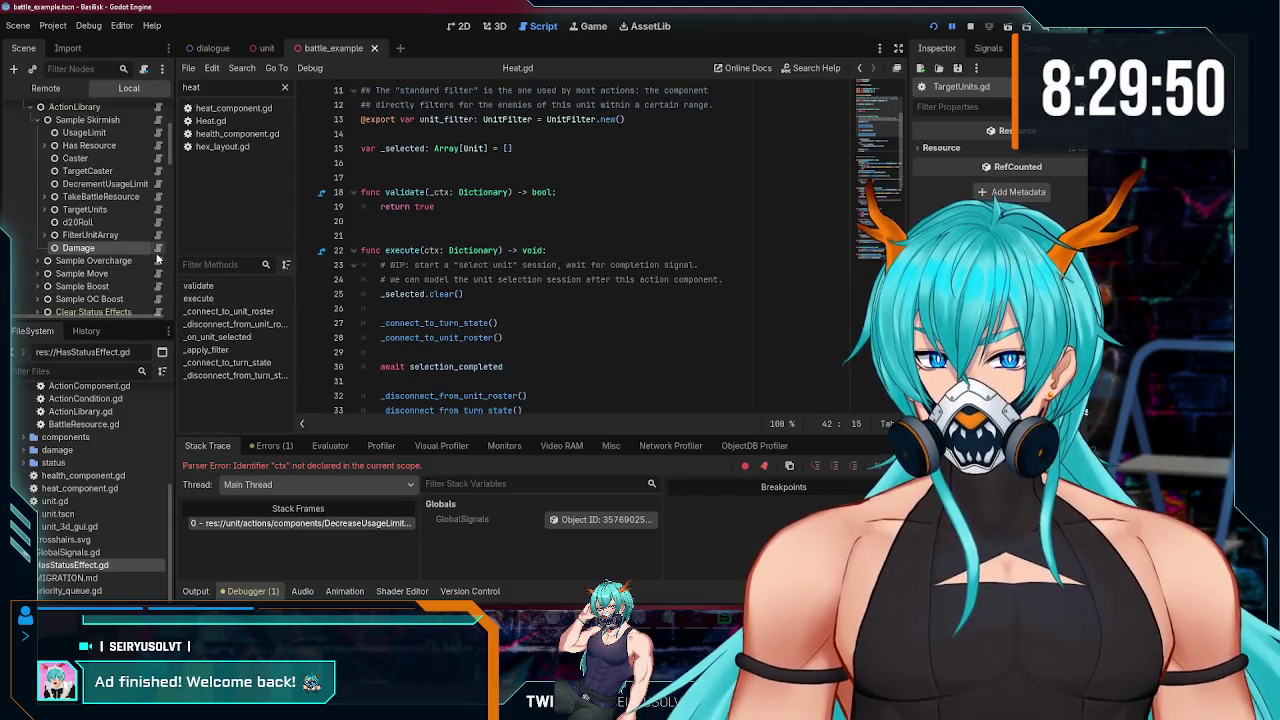
click(158, 248)
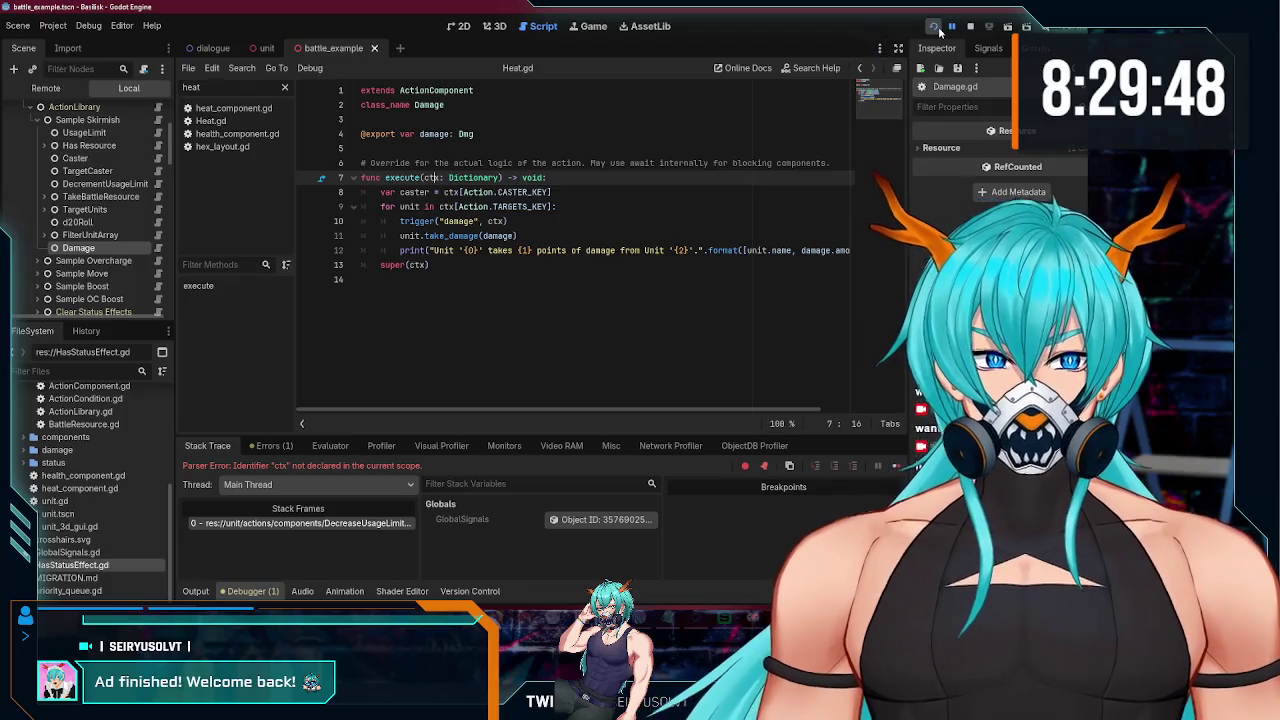
- Test-run the battle scene, then inspect _connect_to_turn_state in TargetUnits.gd
click(940, 33)
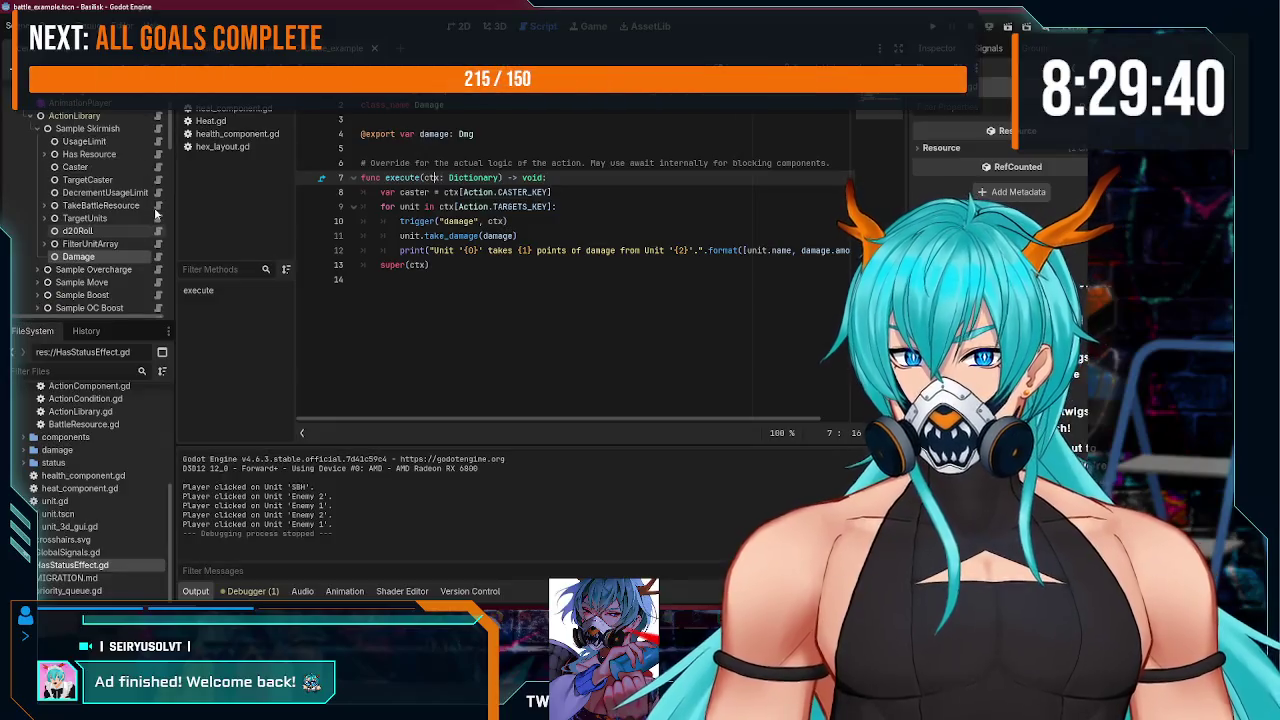
click(158, 218)
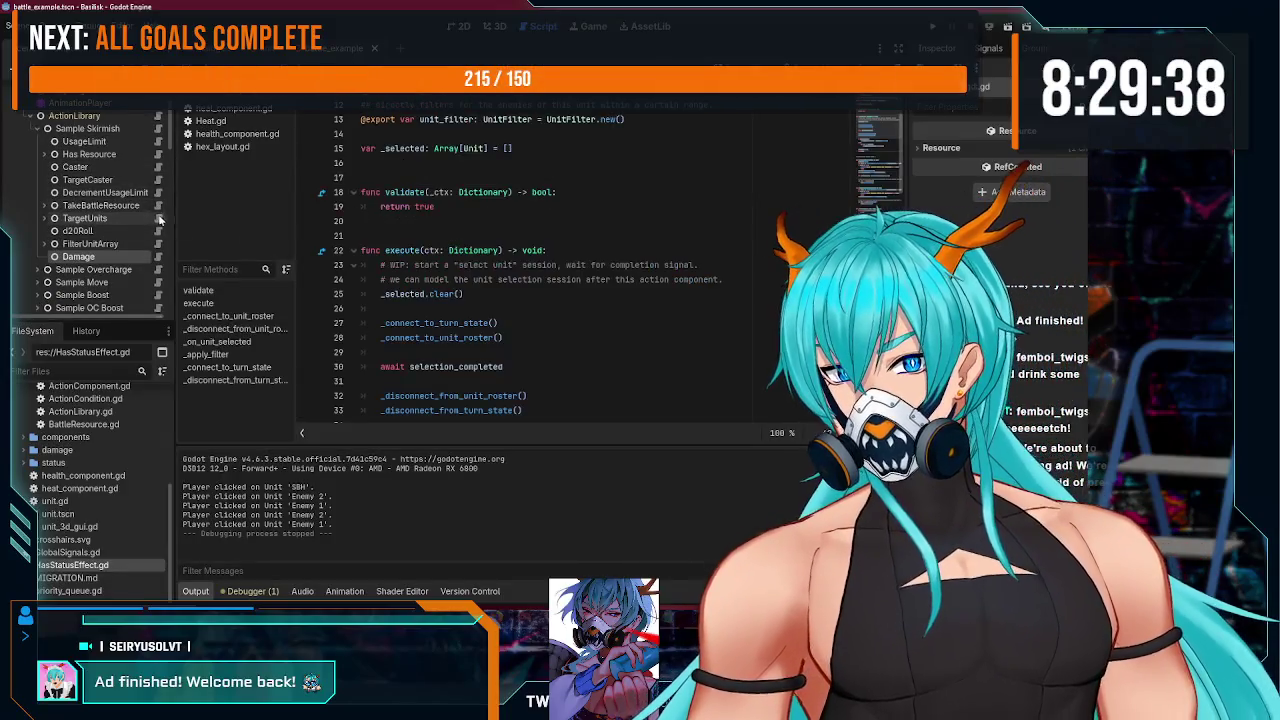
scroll(513, 236, down, 2)
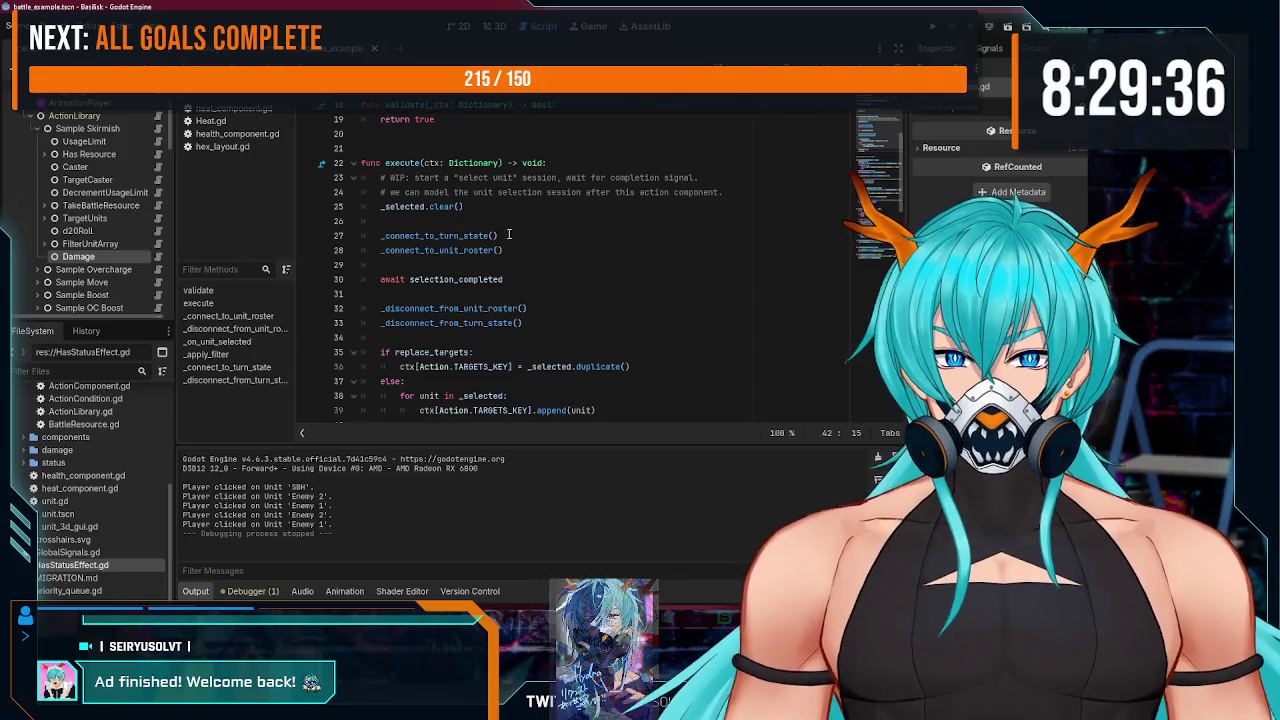
scroll(513, 236, down, 2)
double_click(426, 147)
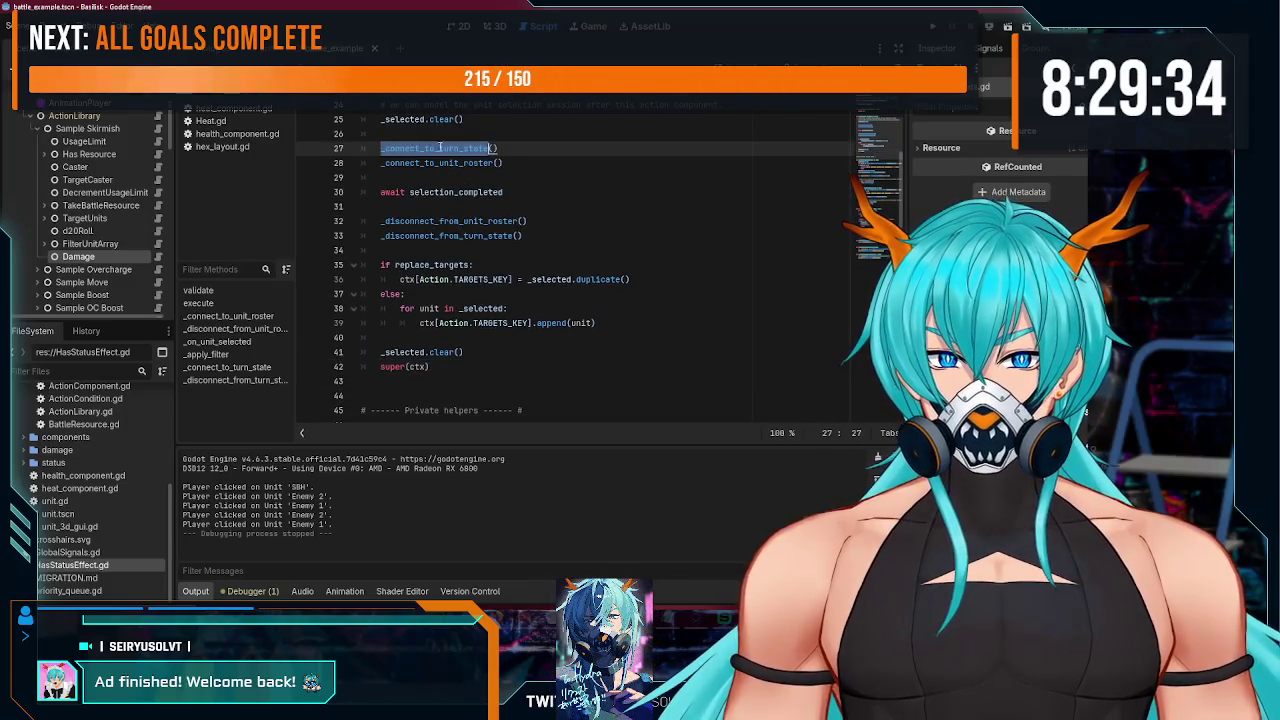
scroll(512, 220, down, 7)
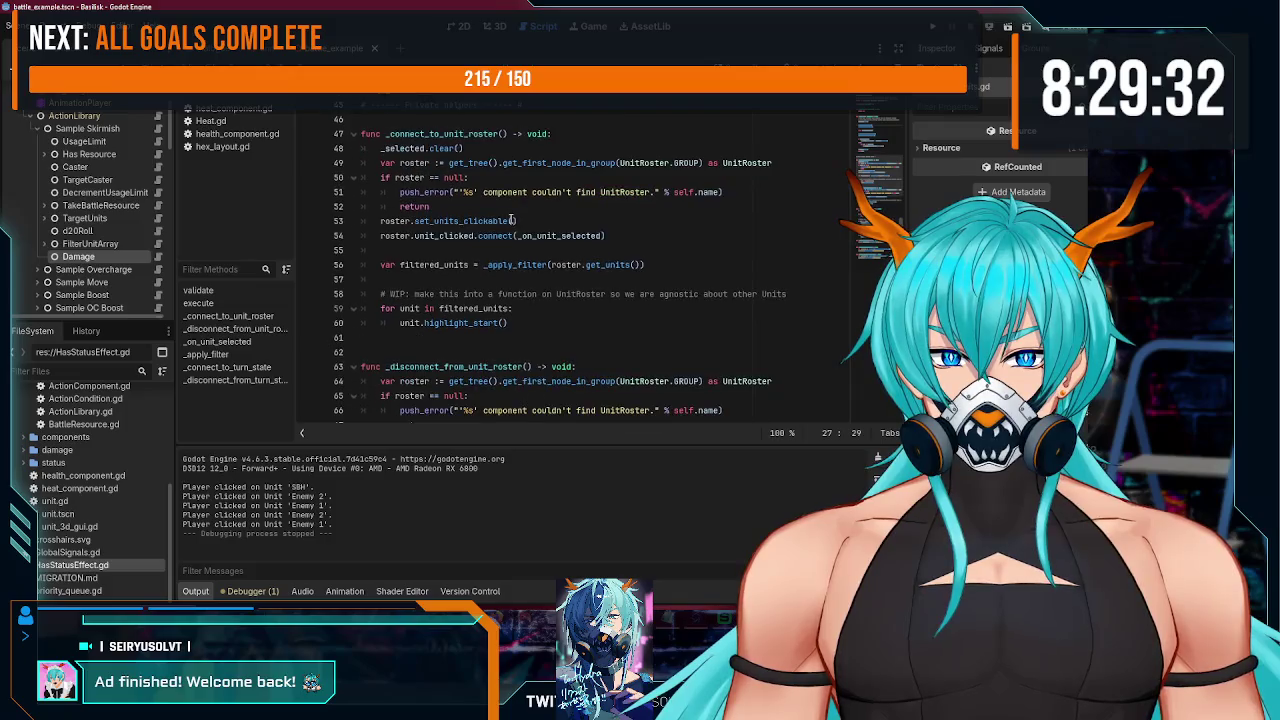
scroll(512, 220, down, 10)
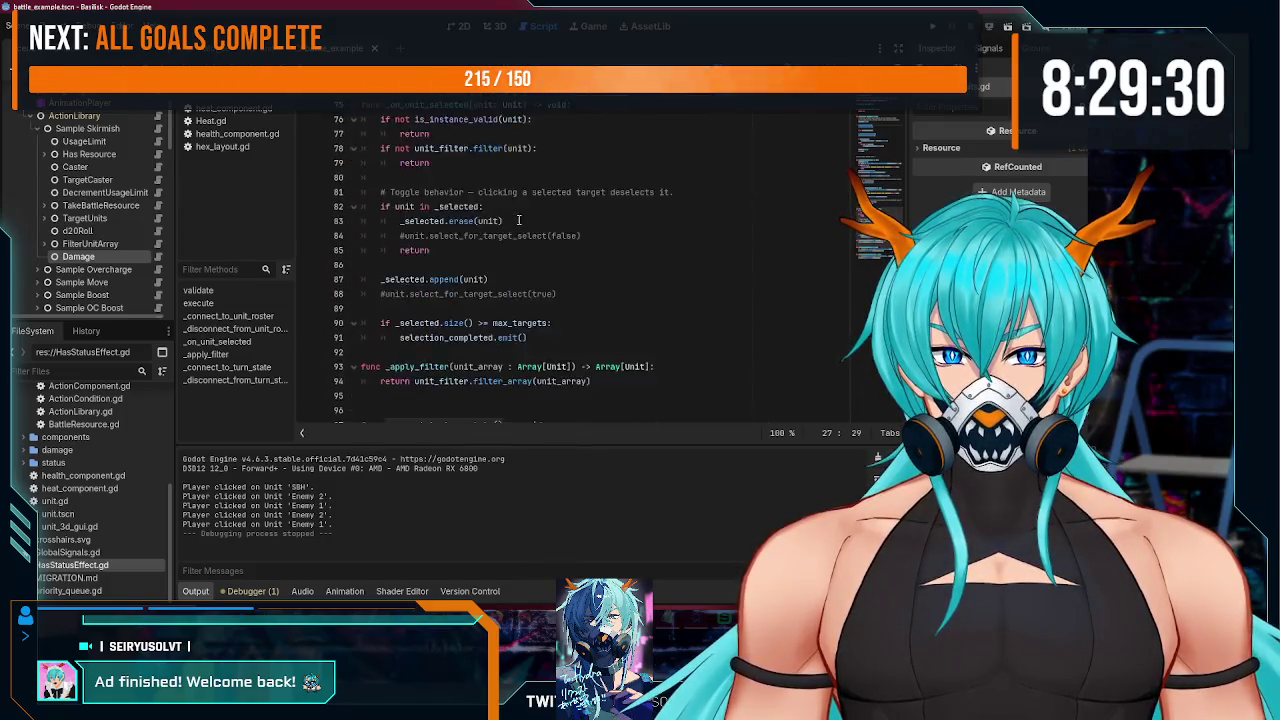
scroll(518, 219, down, 3)
double_click(387, 326)
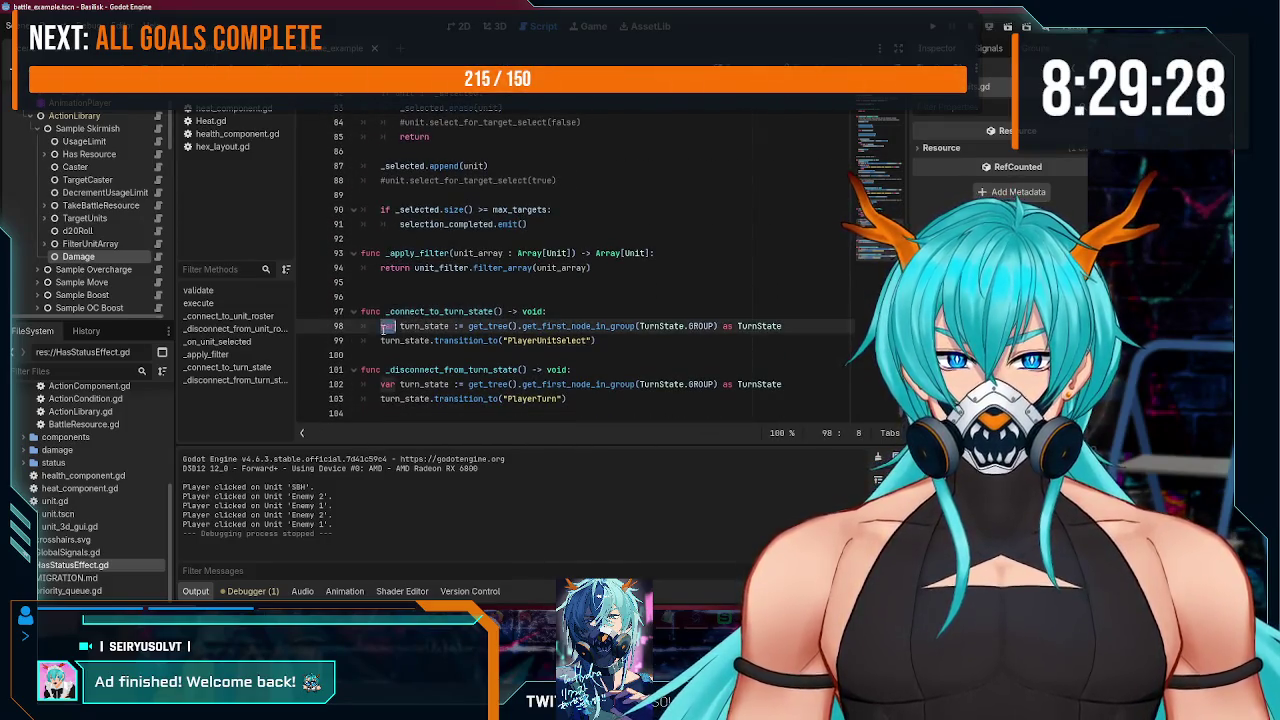
drag(381, 326, 597, 342)
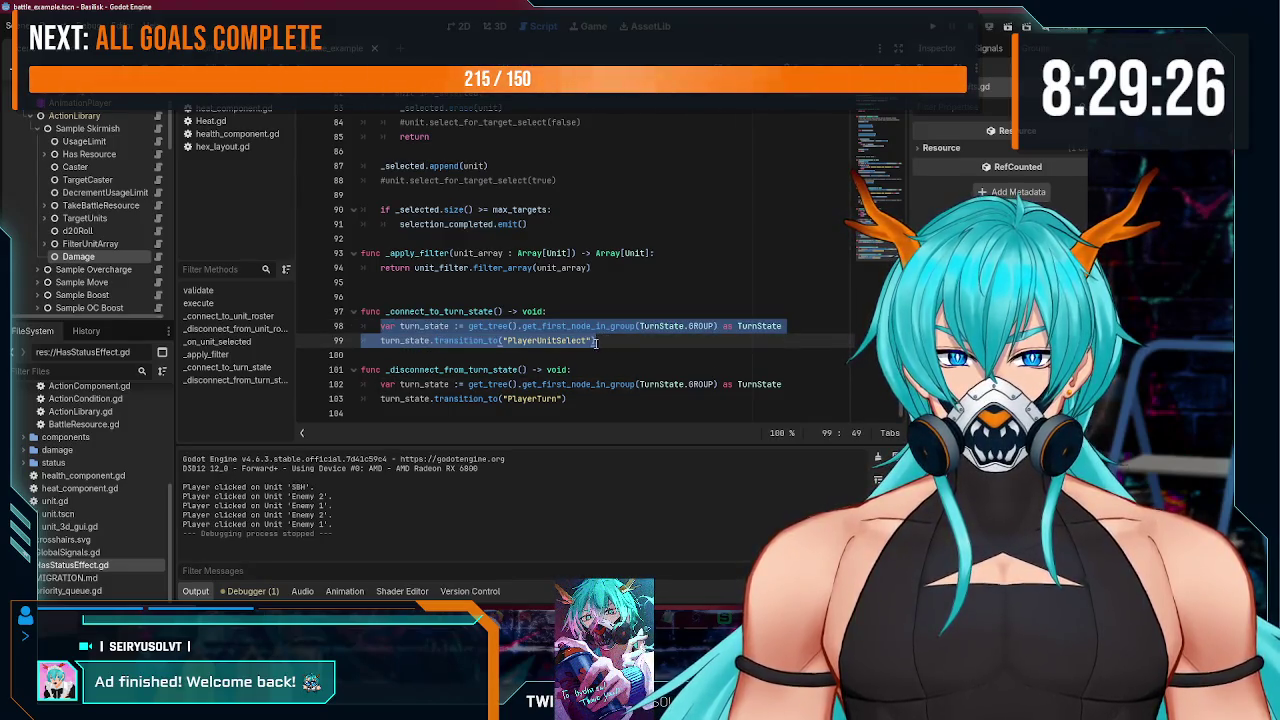
click(553, 342)
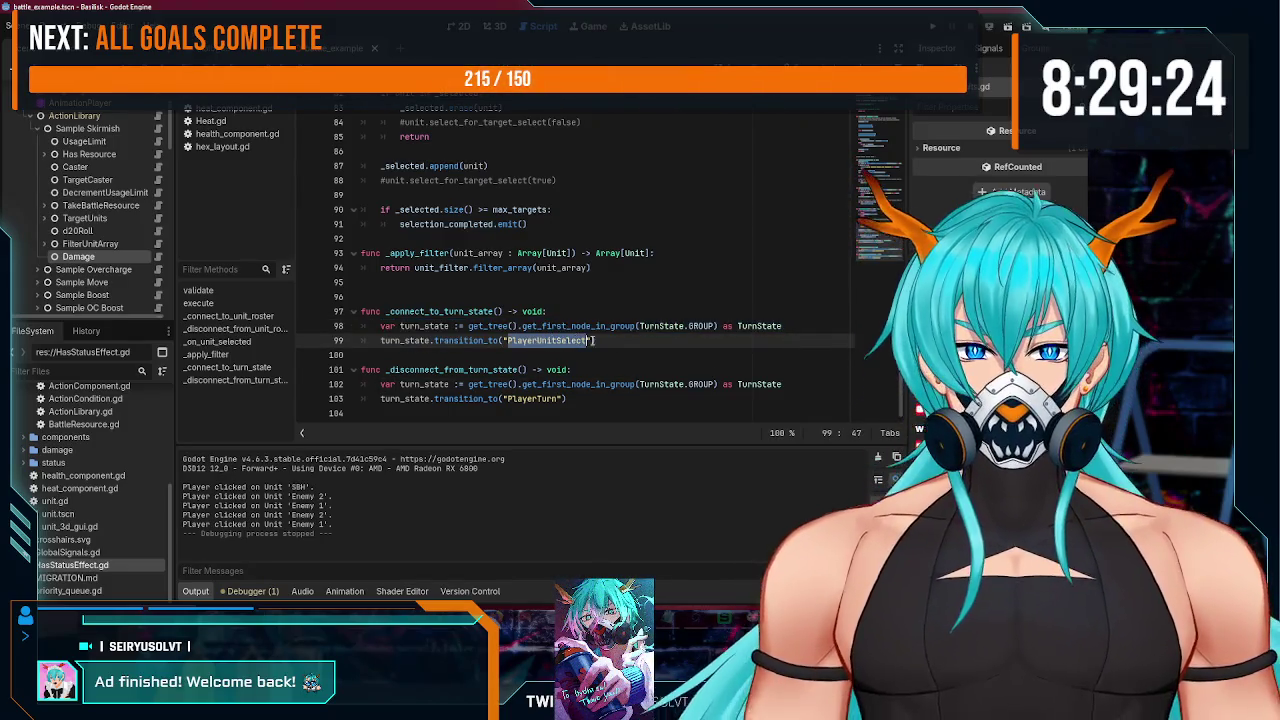
click(610, 342)
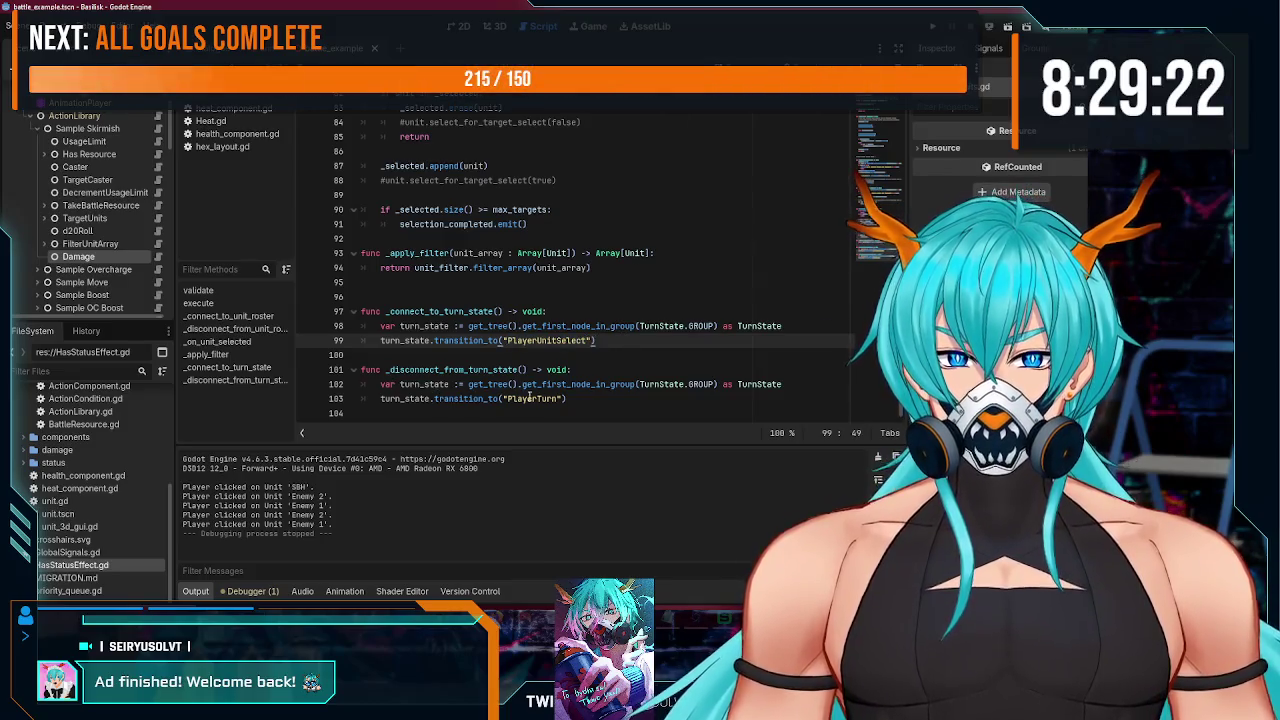
click(568, 399)
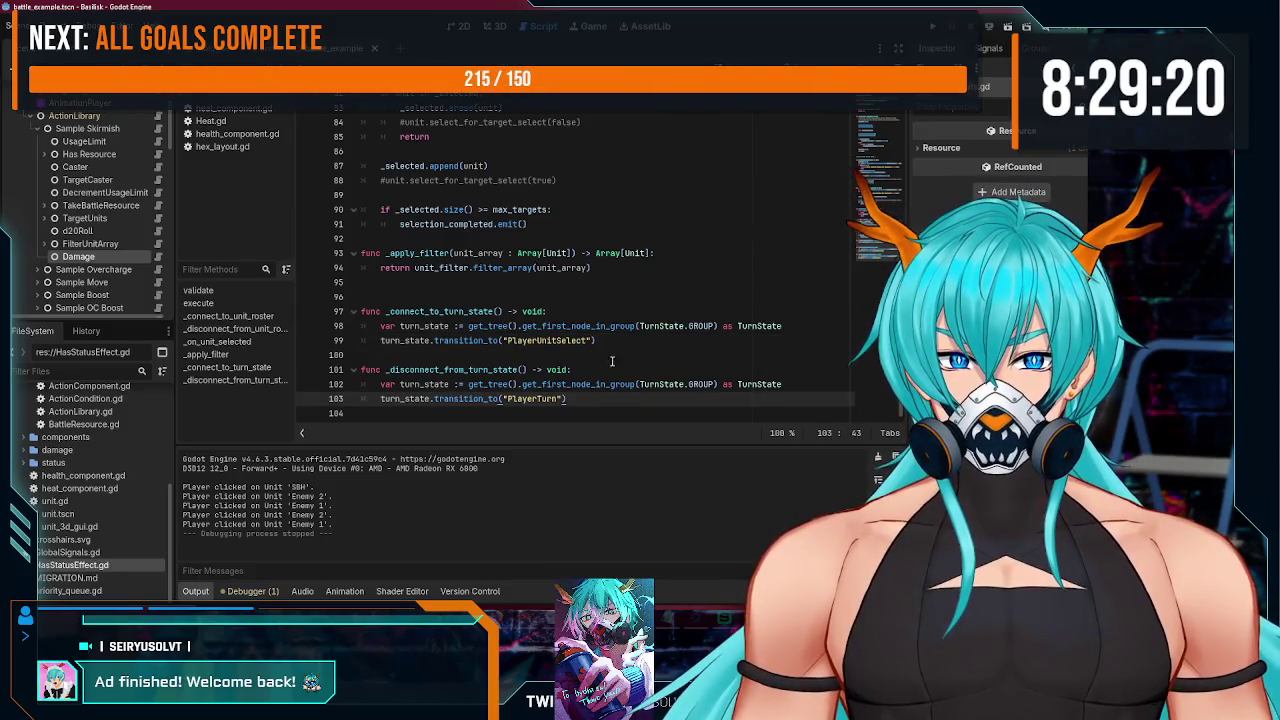
- Jump to the _connect_to_unit_roster definition from its call on line 28
scroll(590, 310, up, 20)
scroll(559, 259, down, 4)
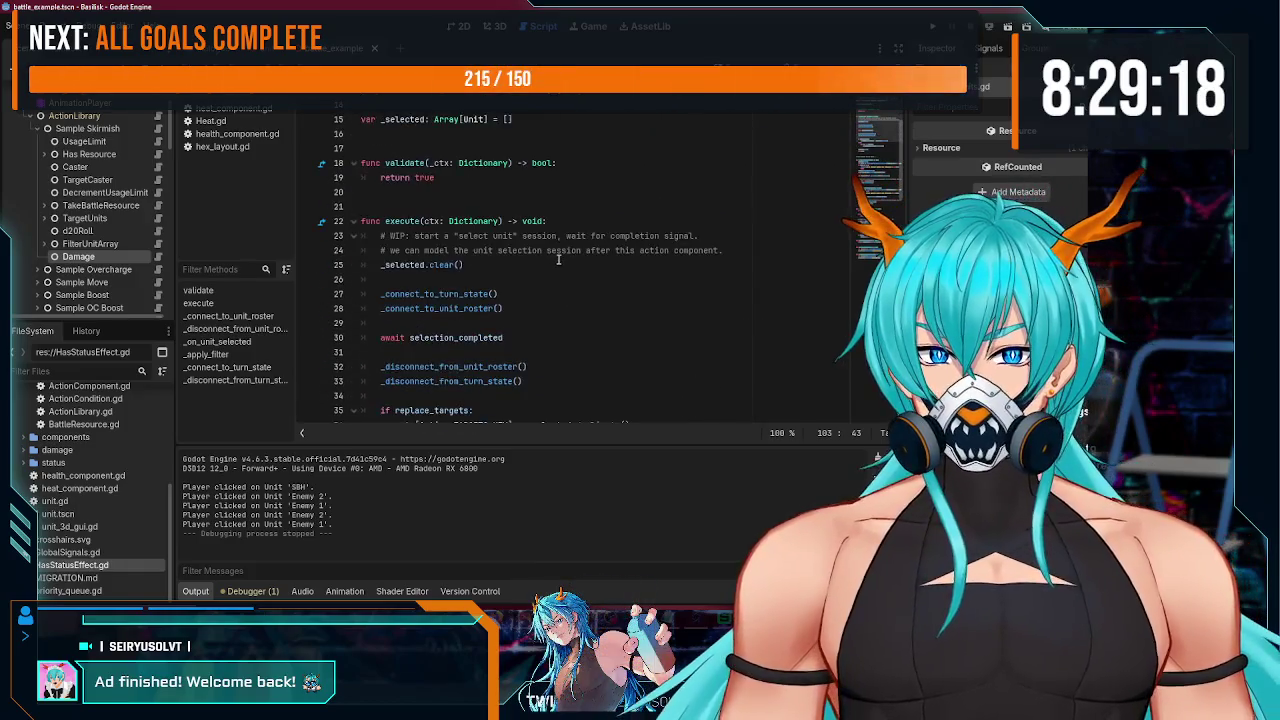
scroll(559, 259, down, 2)
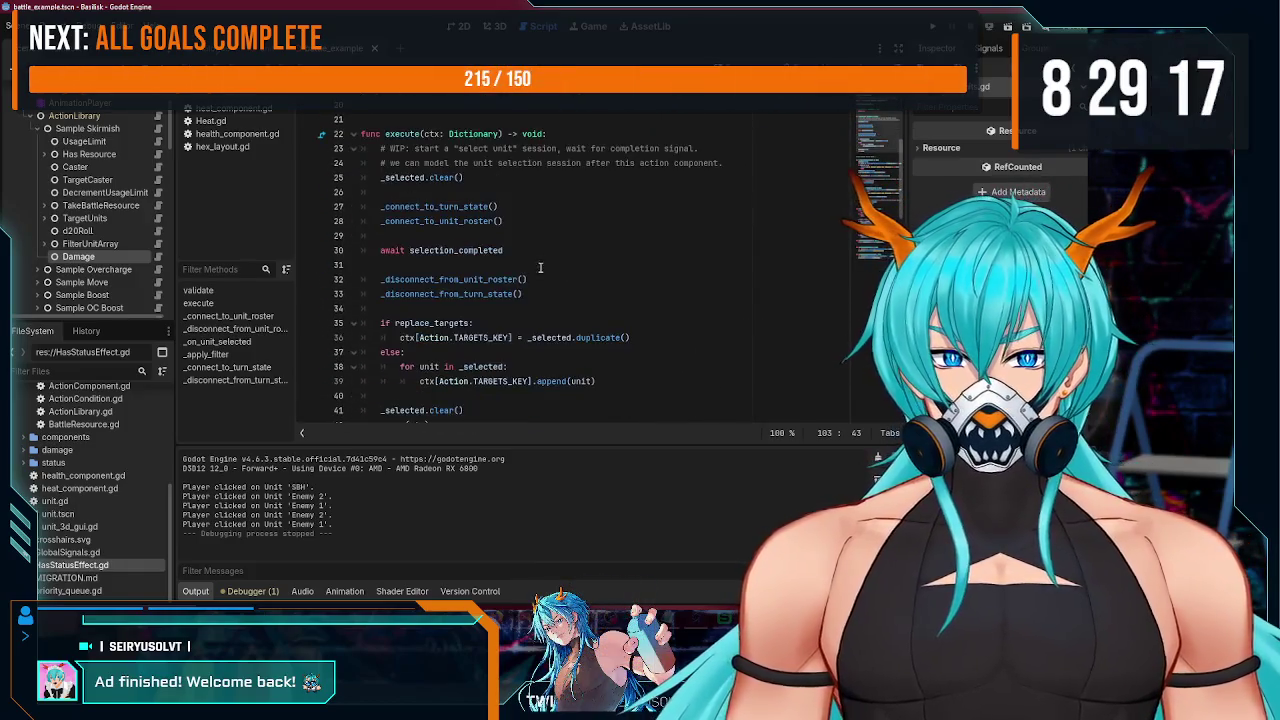
double_click(422, 250)
double_click(466, 222)
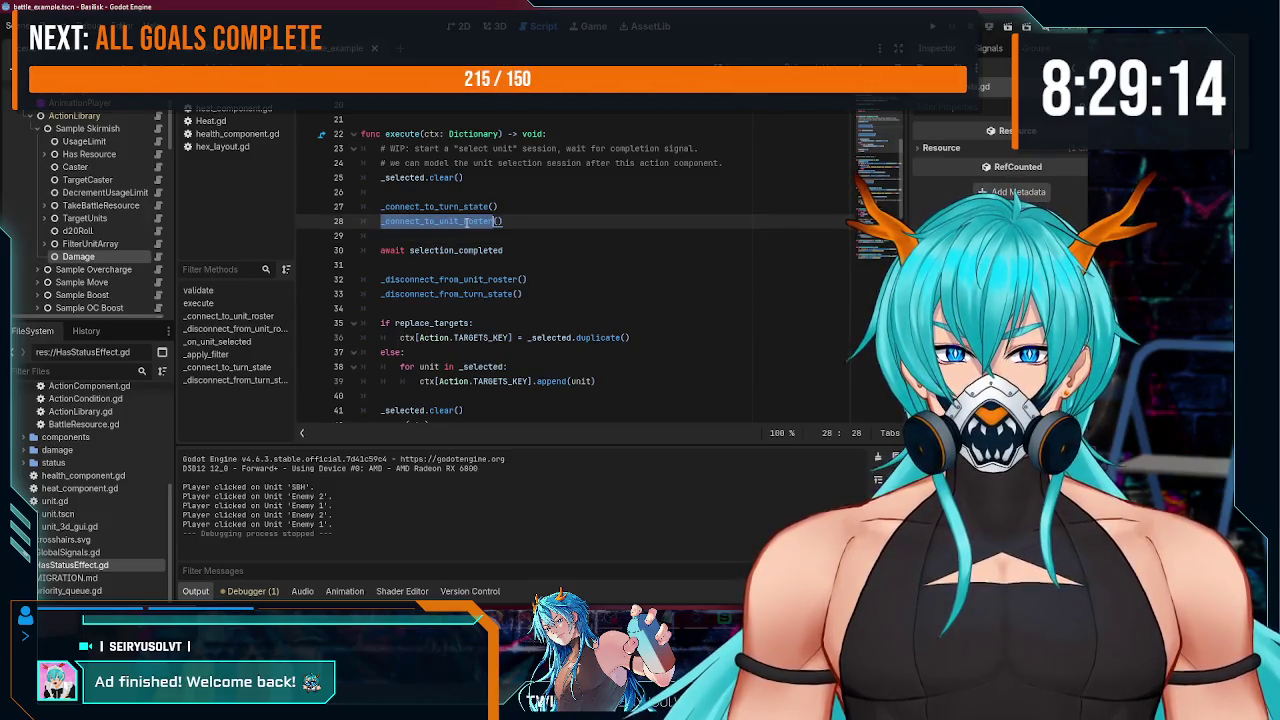
key(Down)
key(Up)
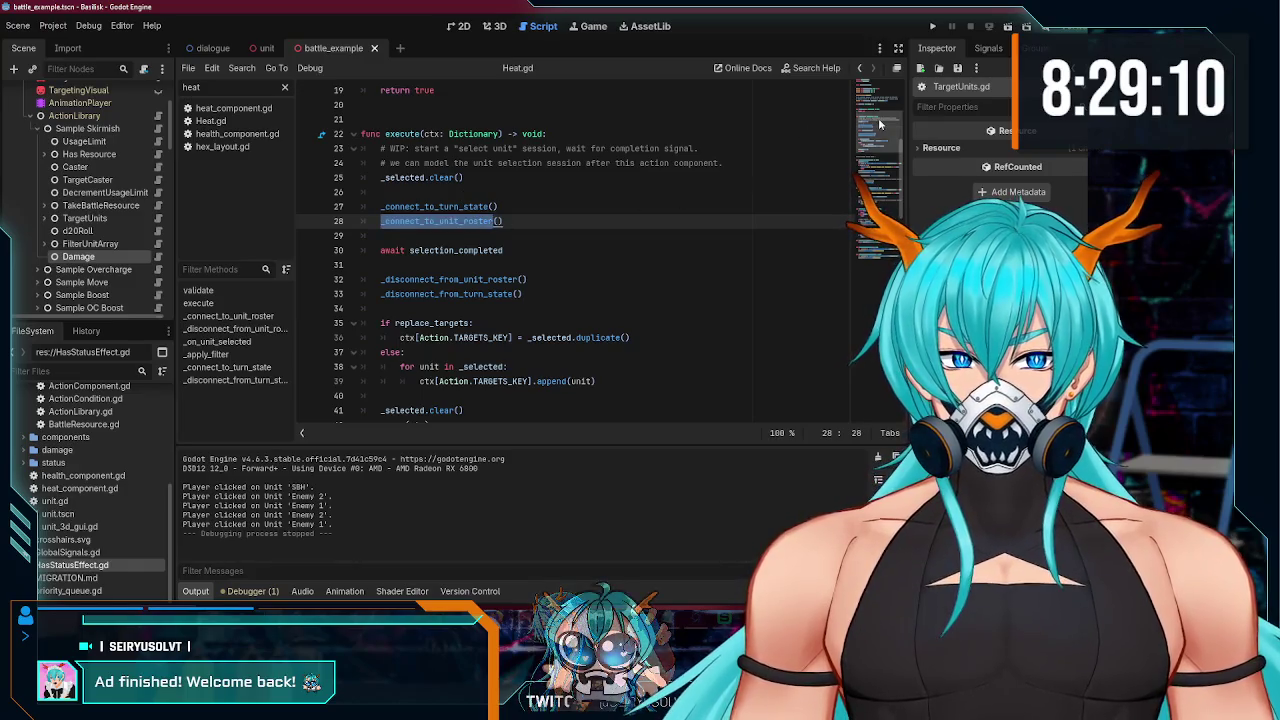
ctrl+click(476, 220)
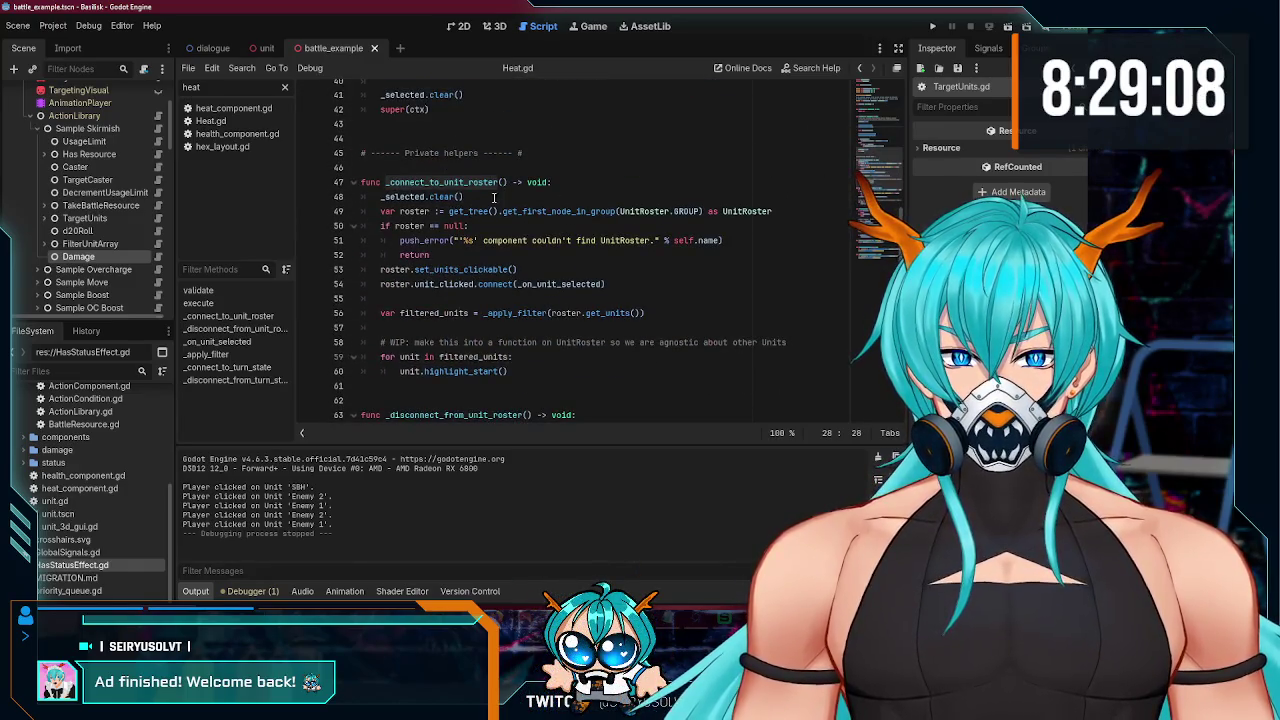
- Review _connect_to_unit_roster's roster lookup, clickable setup, filtering and highlight loop
click(493, 197)
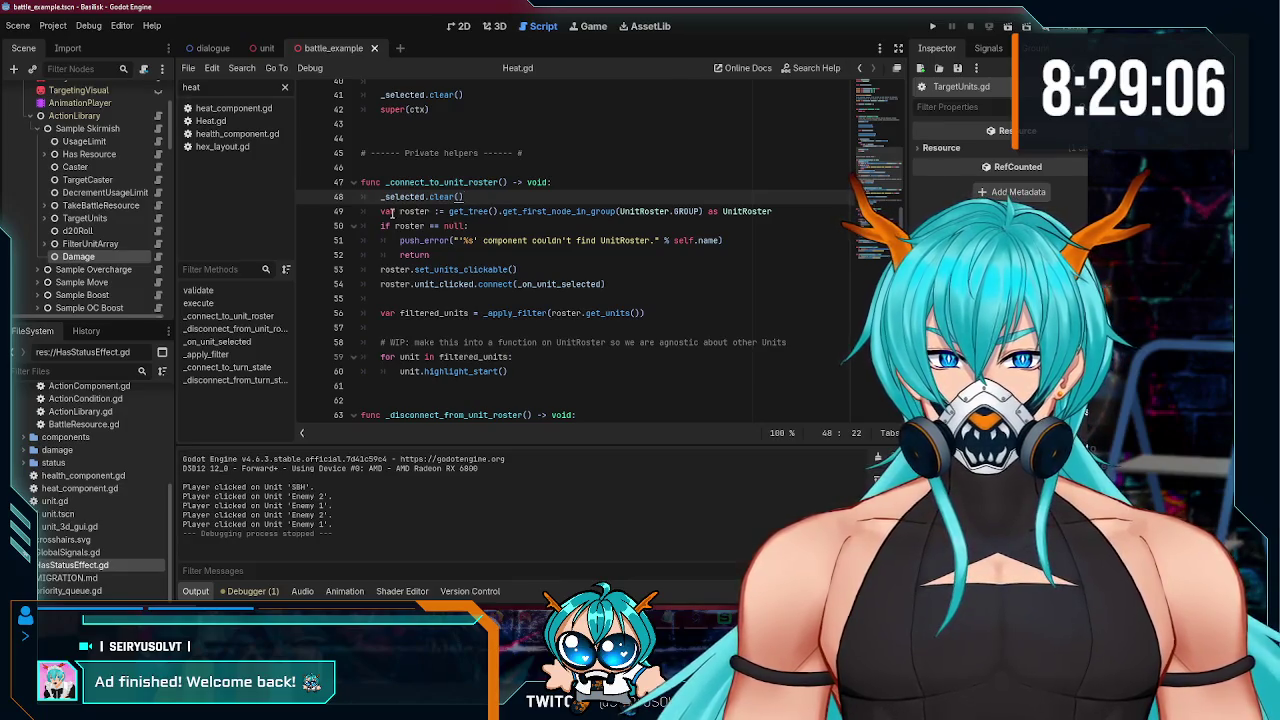
drag(449, 211, 772, 211)
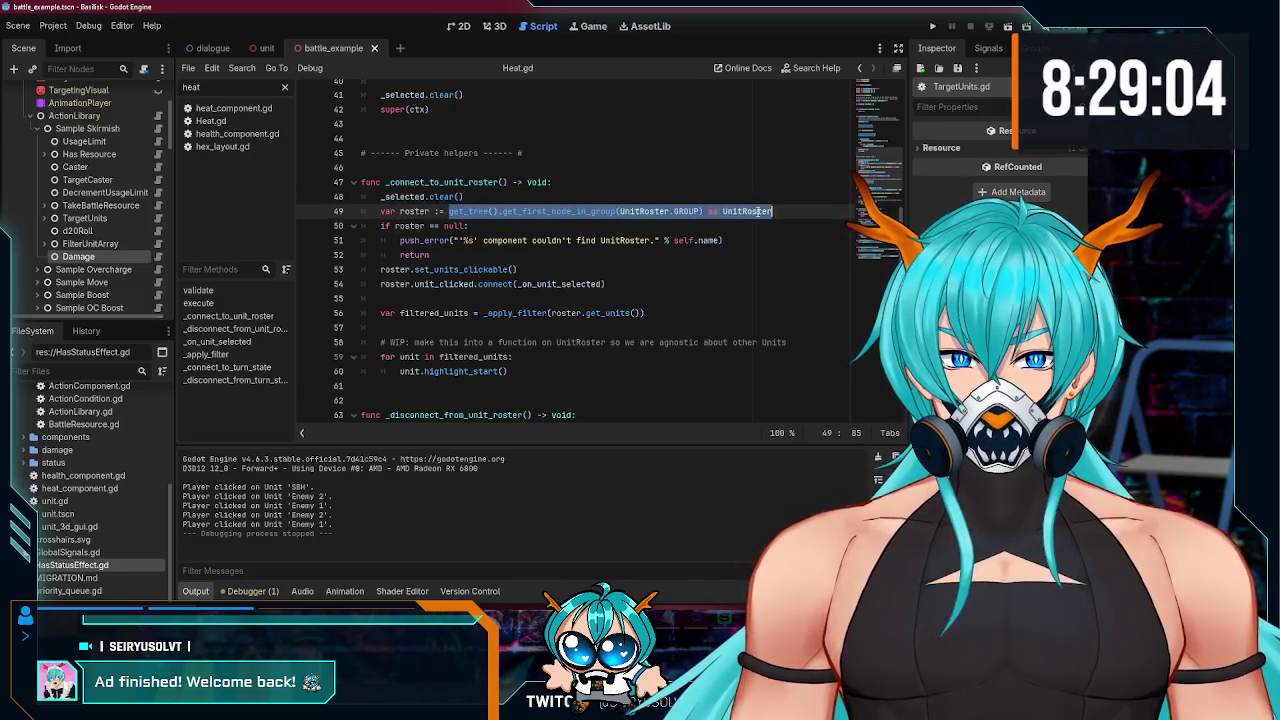
drag(401, 240, 693, 240)
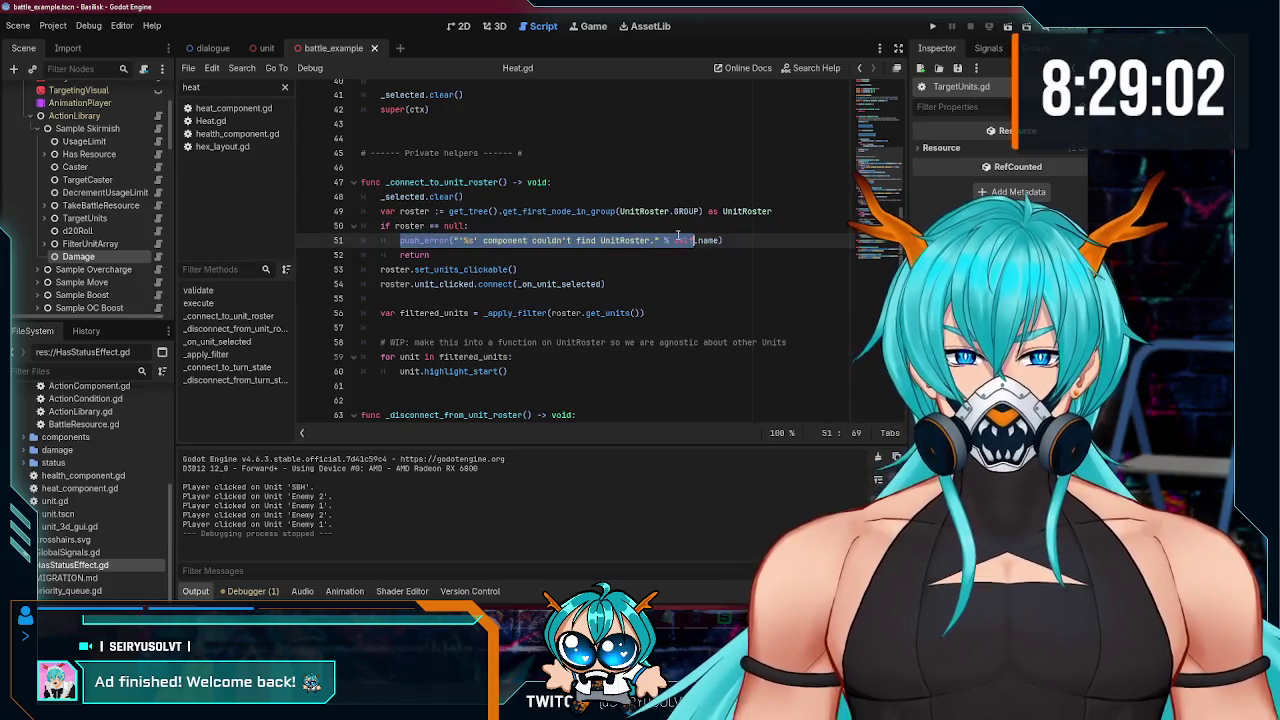
drag(381, 270, 508, 270)
drag(380, 284, 535, 287)
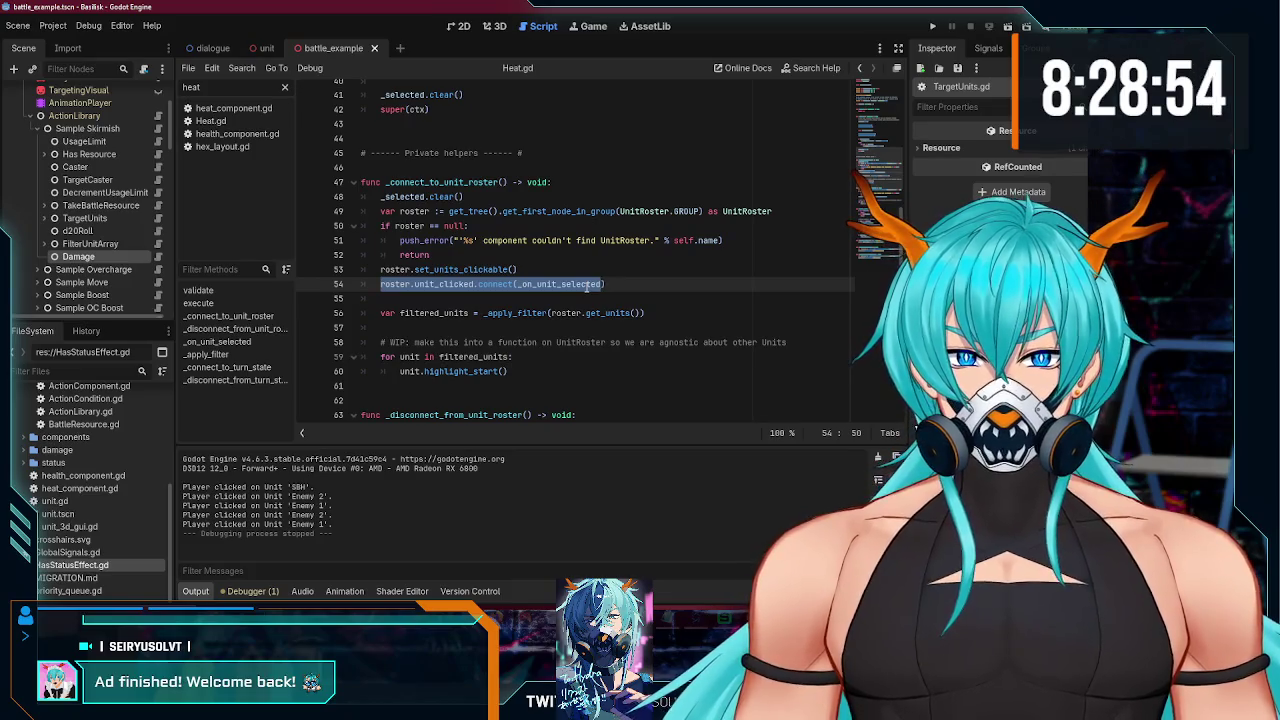
drag(381, 313, 468, 313)
drag(550, 313, 598, 314)
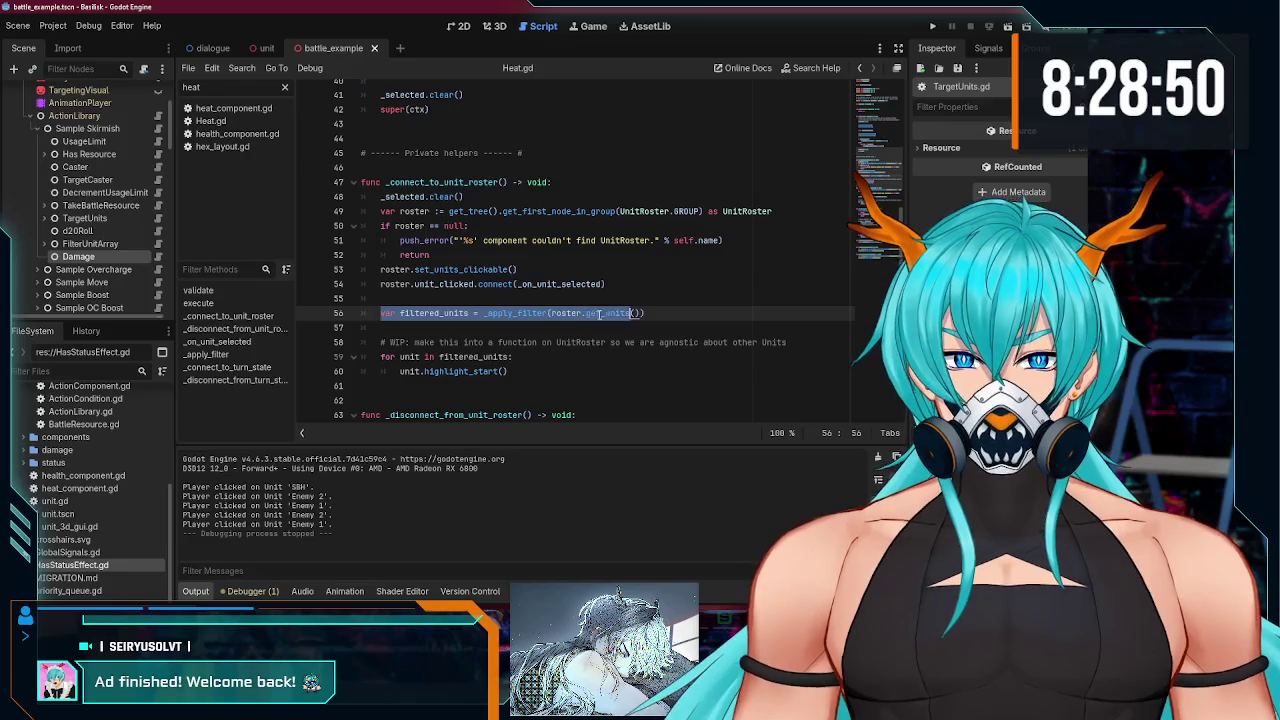
scroll(490, 337, down, 1)
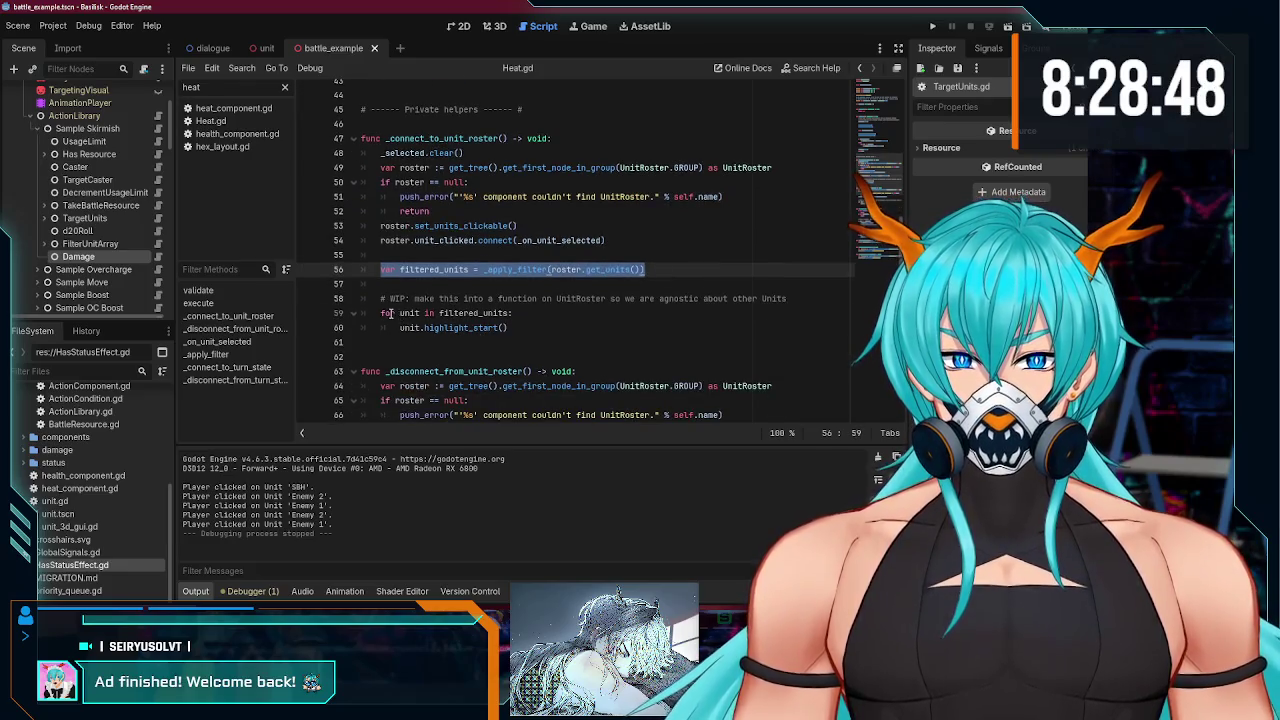
drag(388, 313, 510, 313)
click(397, 328)
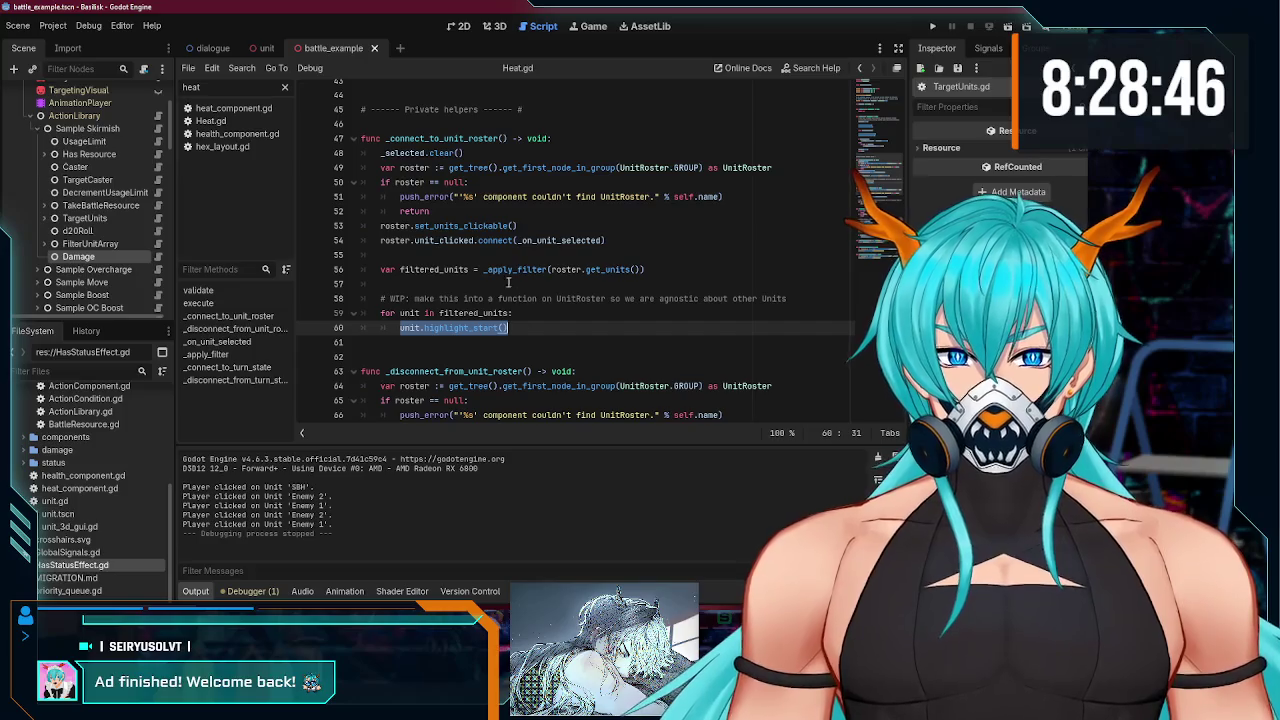
click(502, 256)
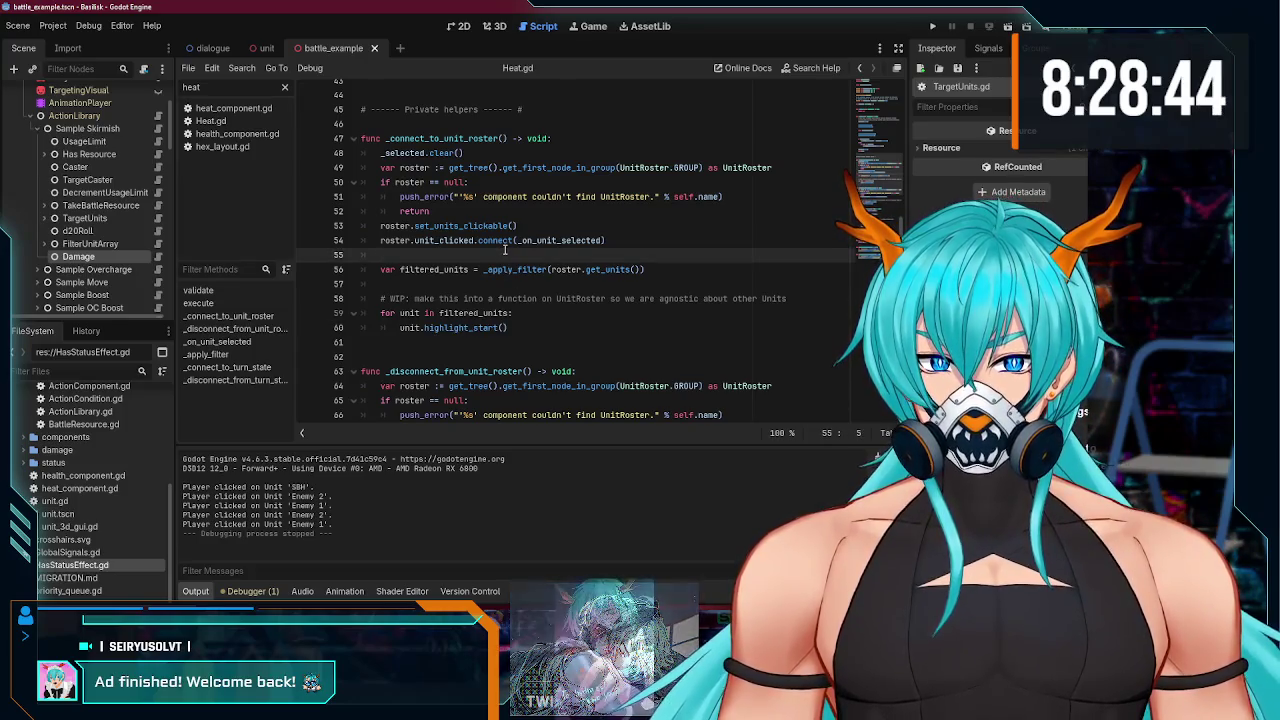
click(489, 328)
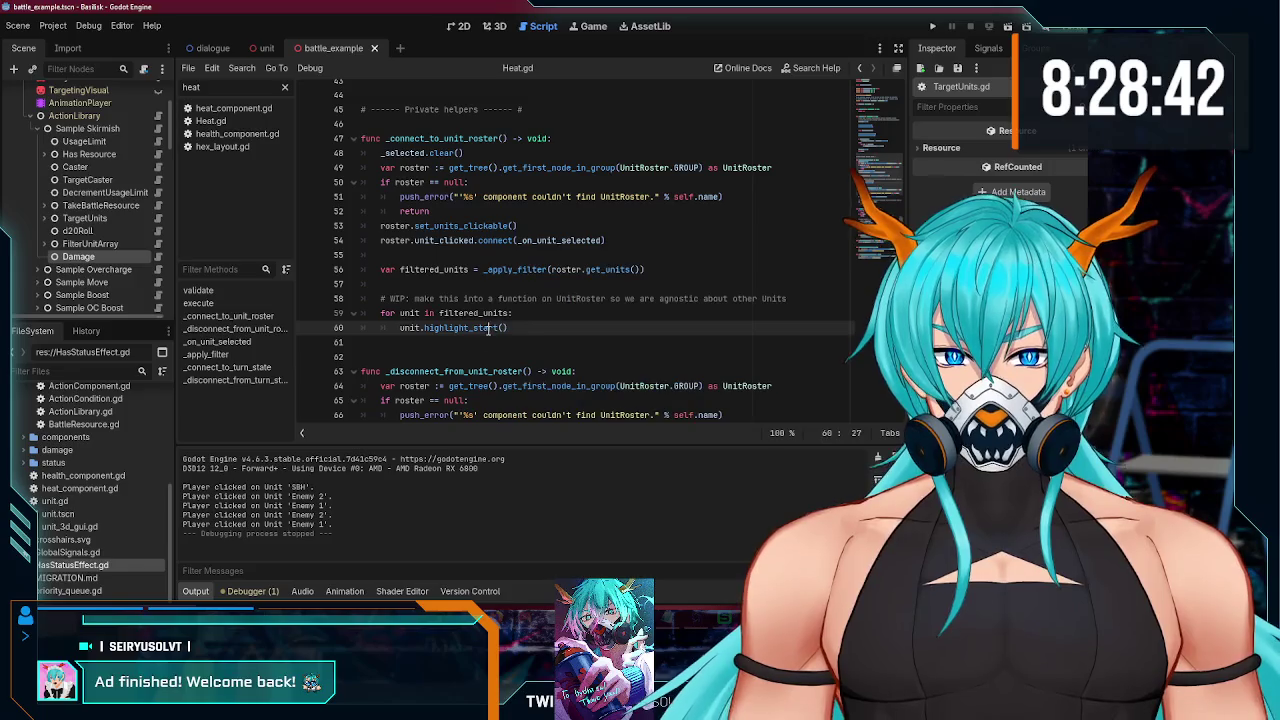
- Delete the '# WIP' comment line above the unit-highlighting loop
click(330, 298)
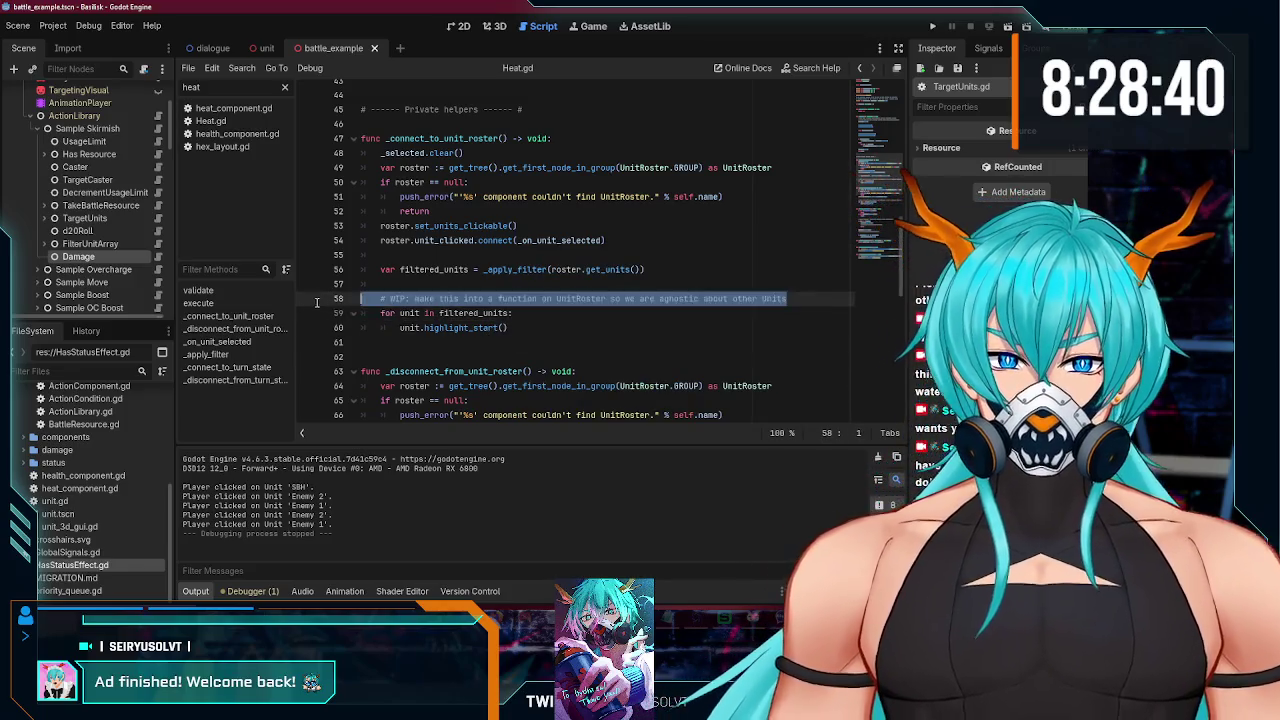
key(BackSpace)
key(BackSpace)
click(514, 313)
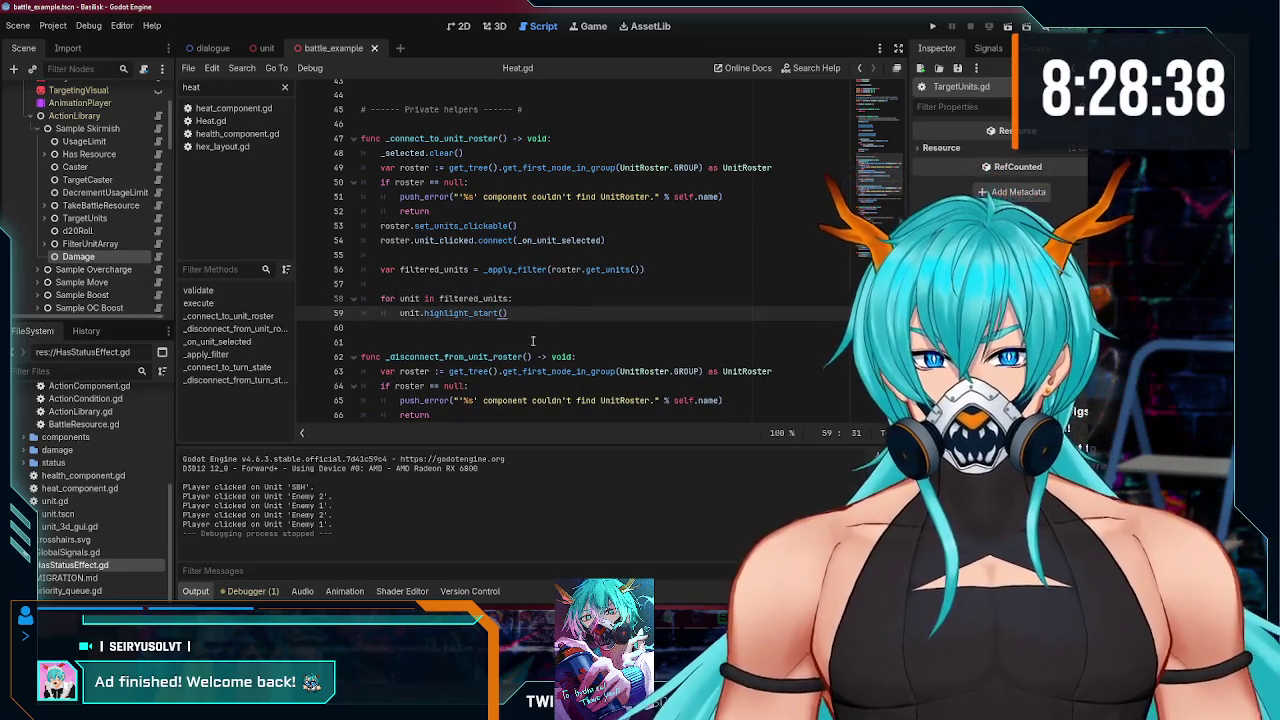
scroll(517, 319, up, 9)
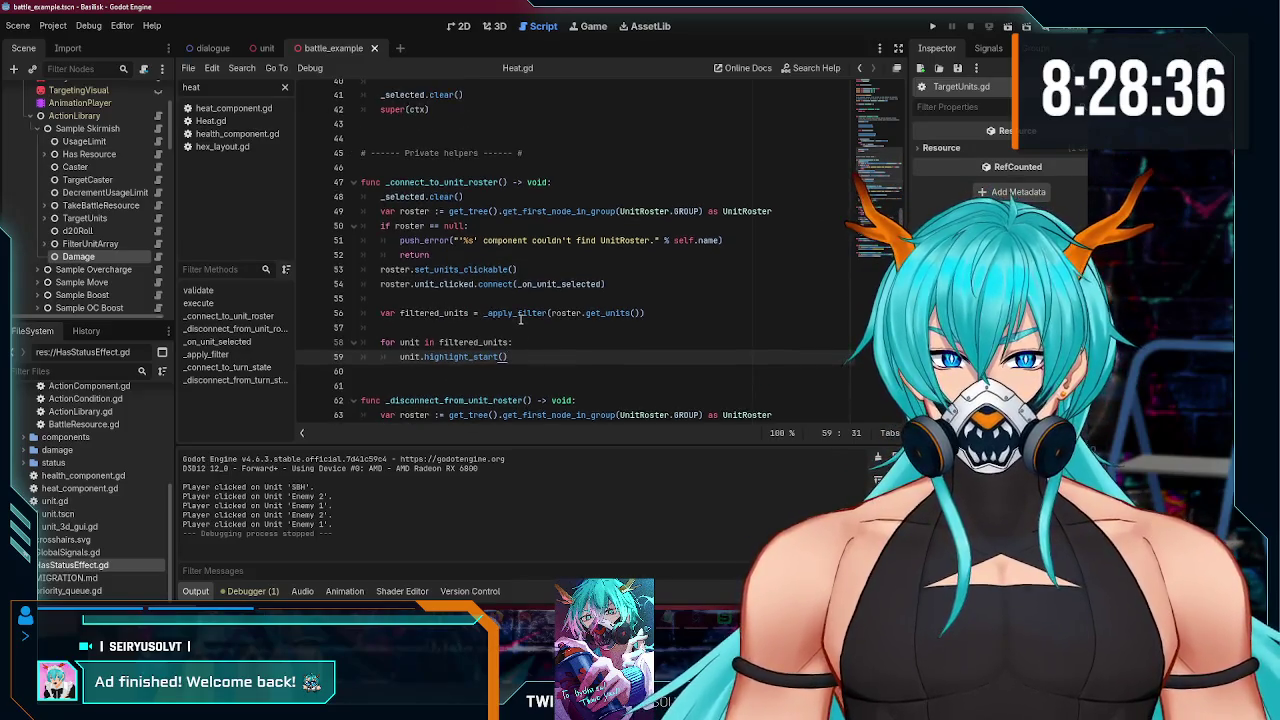
- Add a temporary print to TargetUnits' execute, test SBH's Skirmish, then delete it and save
click(526, 216)
key(Return)
key(Return)
text(print)
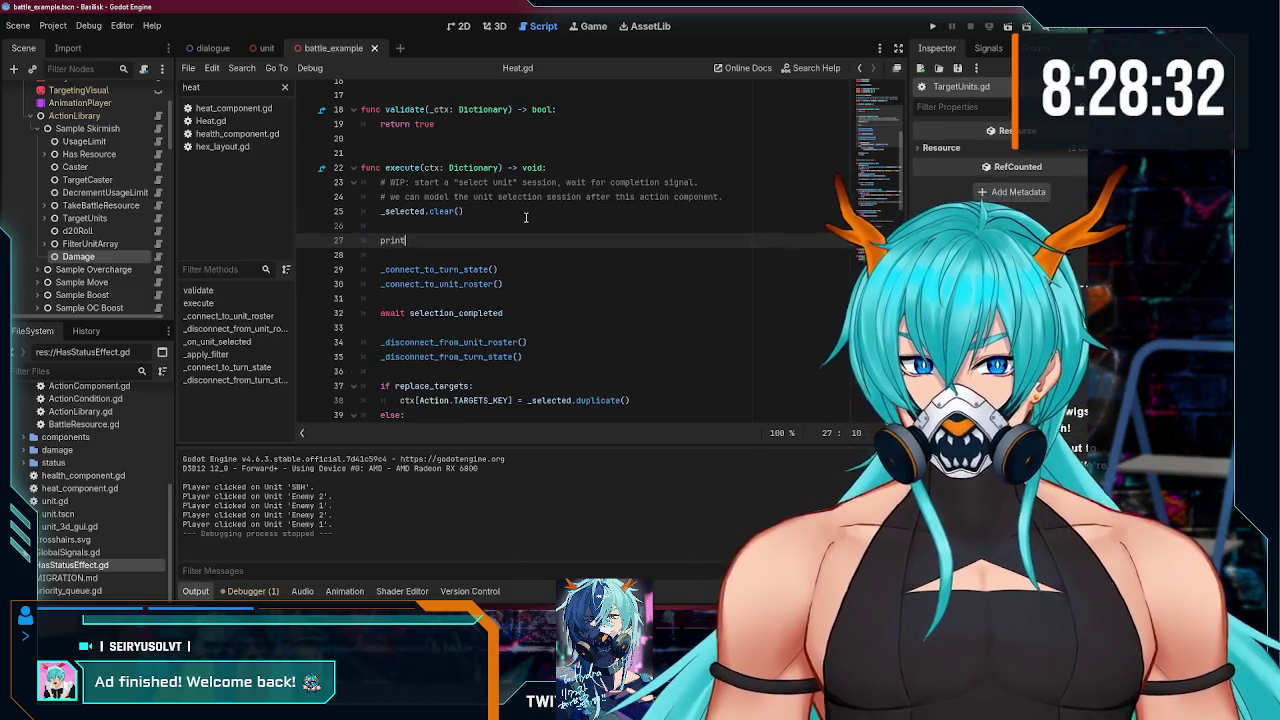
text(("hi)
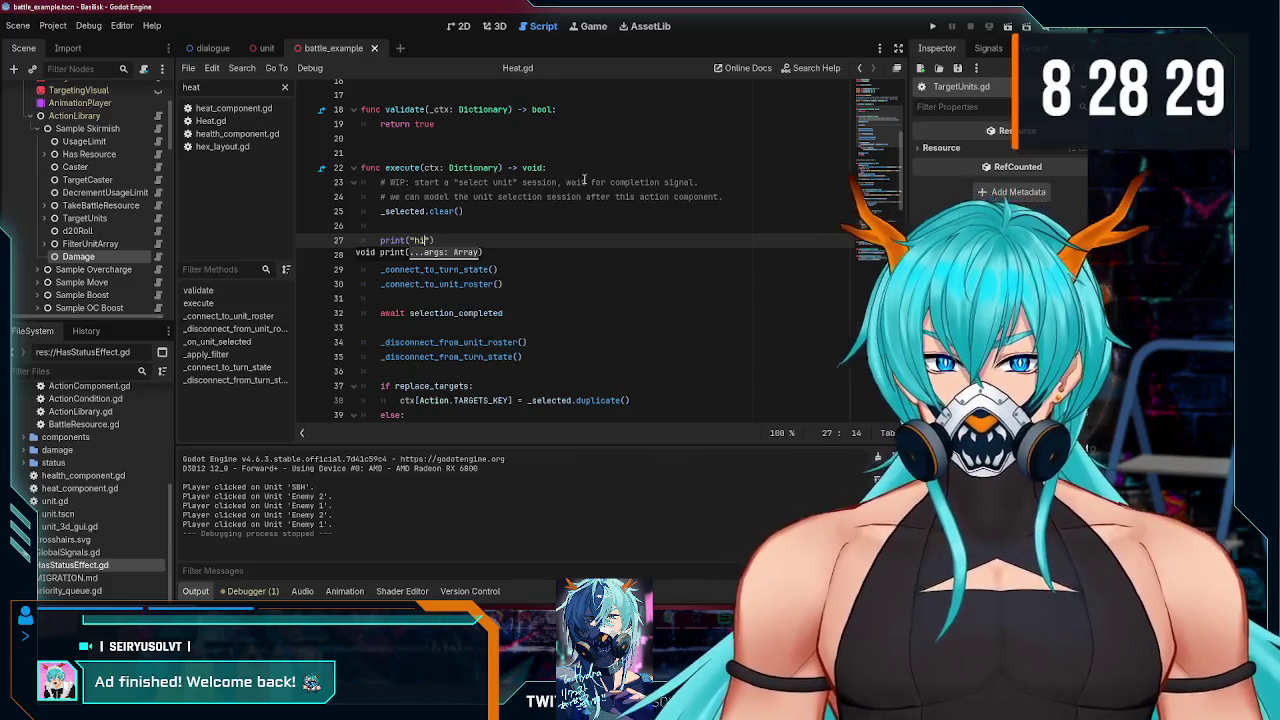
key(F5)
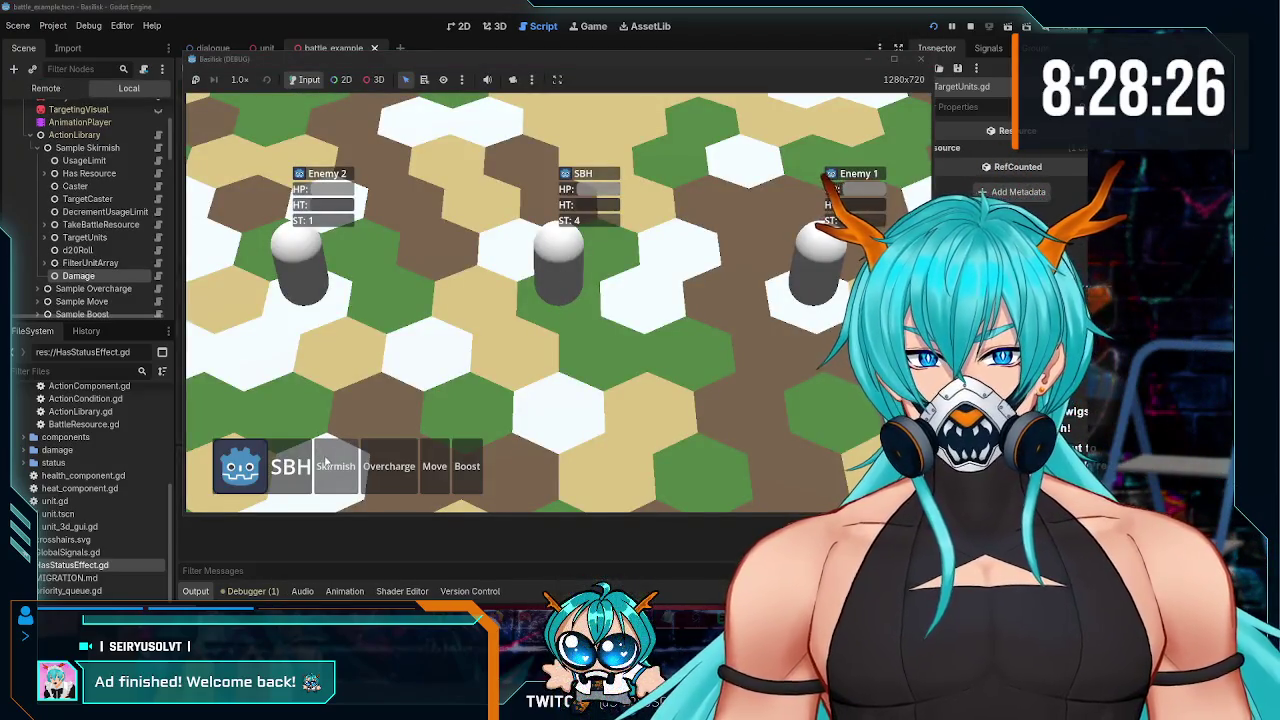
click(327, 463)
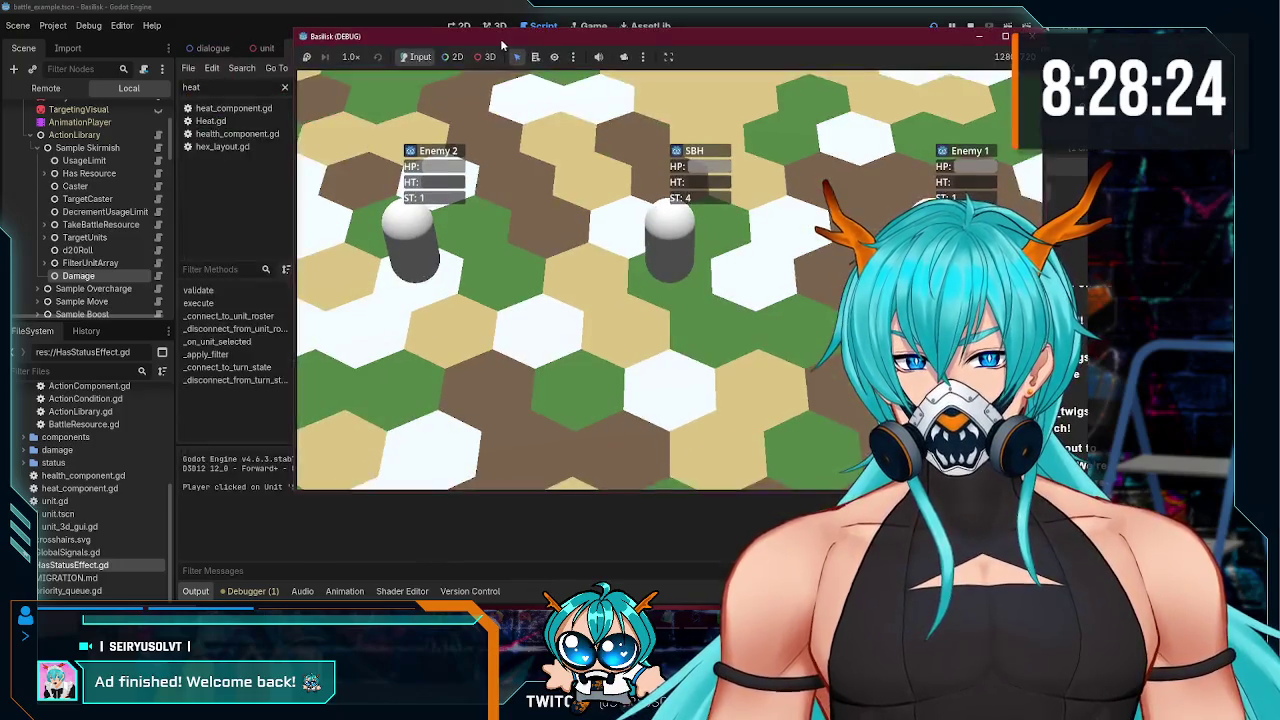
key(F8)
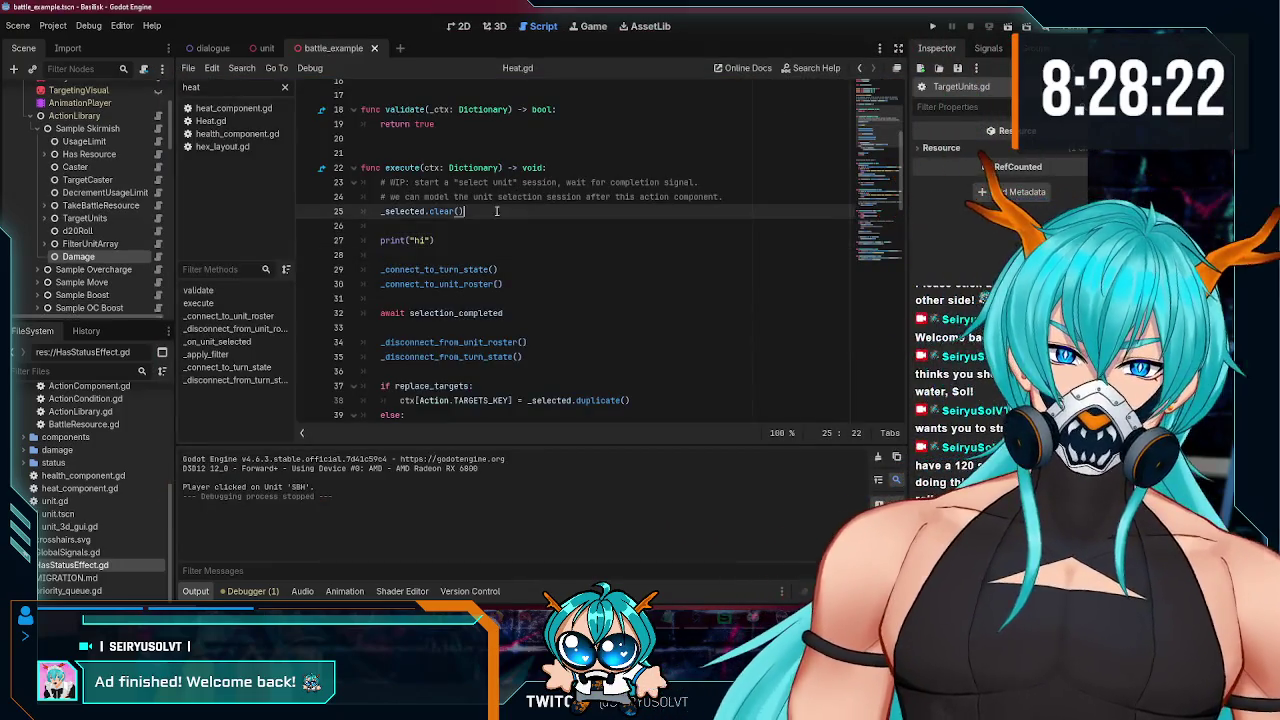
key(shift+Up)
key(BackSpace)
key(BackSpace)
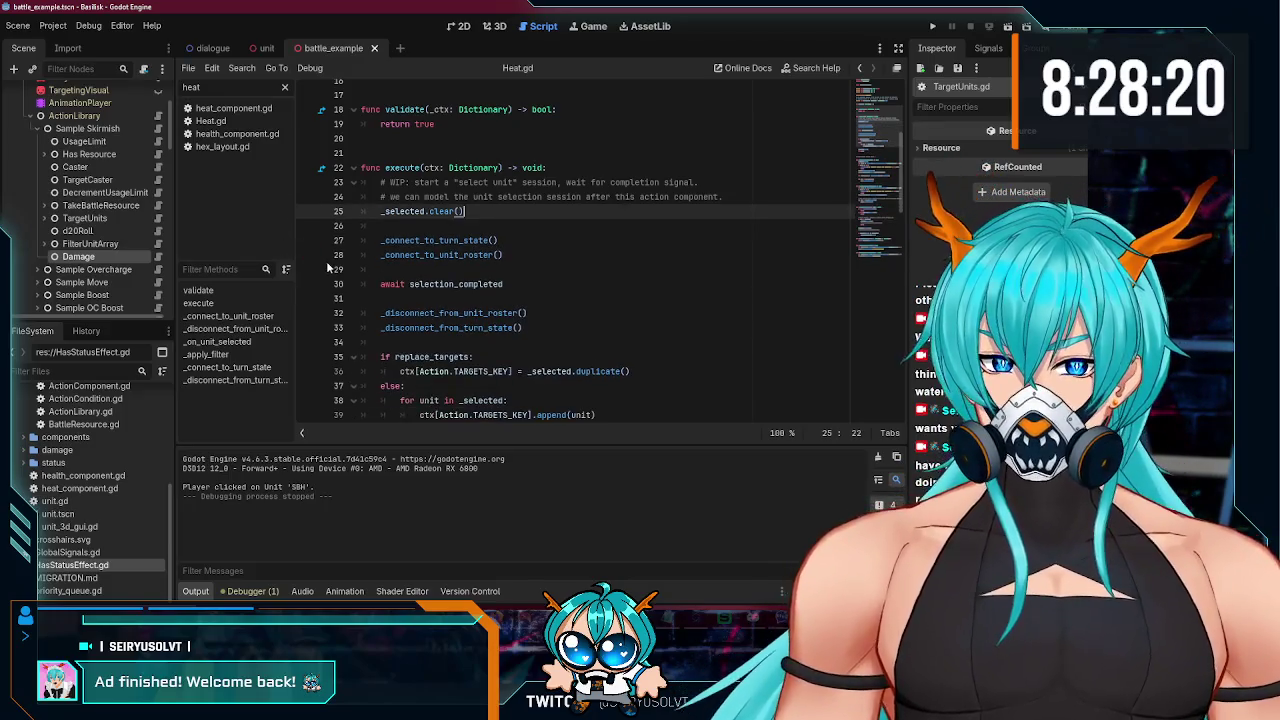
key(ctrl+s)
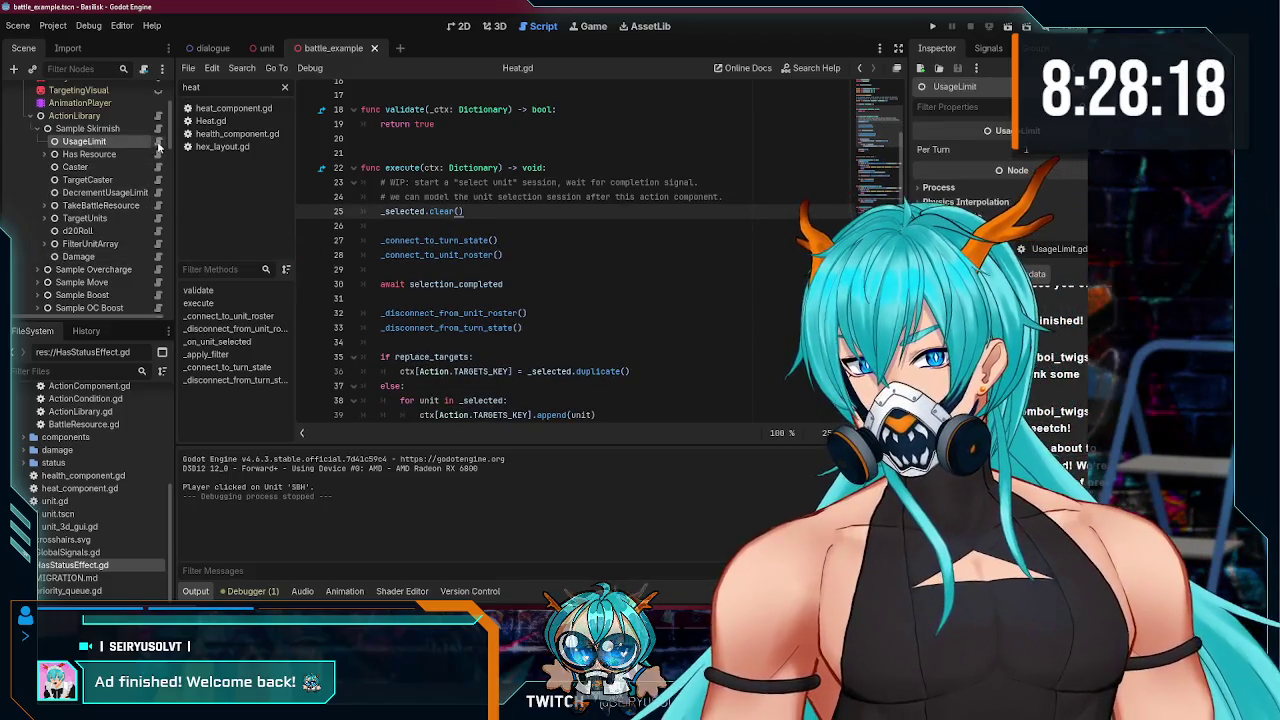
- Add a print("hi") line to the Caster script, run the game, then remove it
click(125, 167)
click(159, 169)
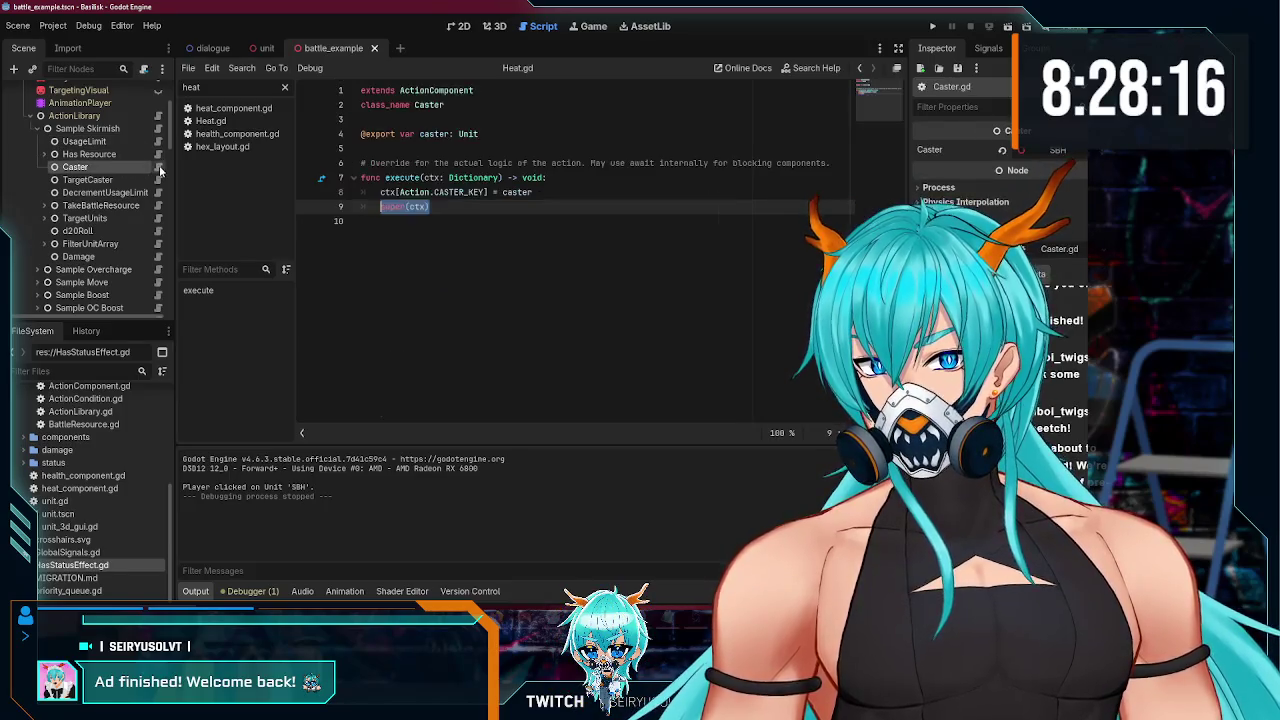
click(559, 192)
key(Return)
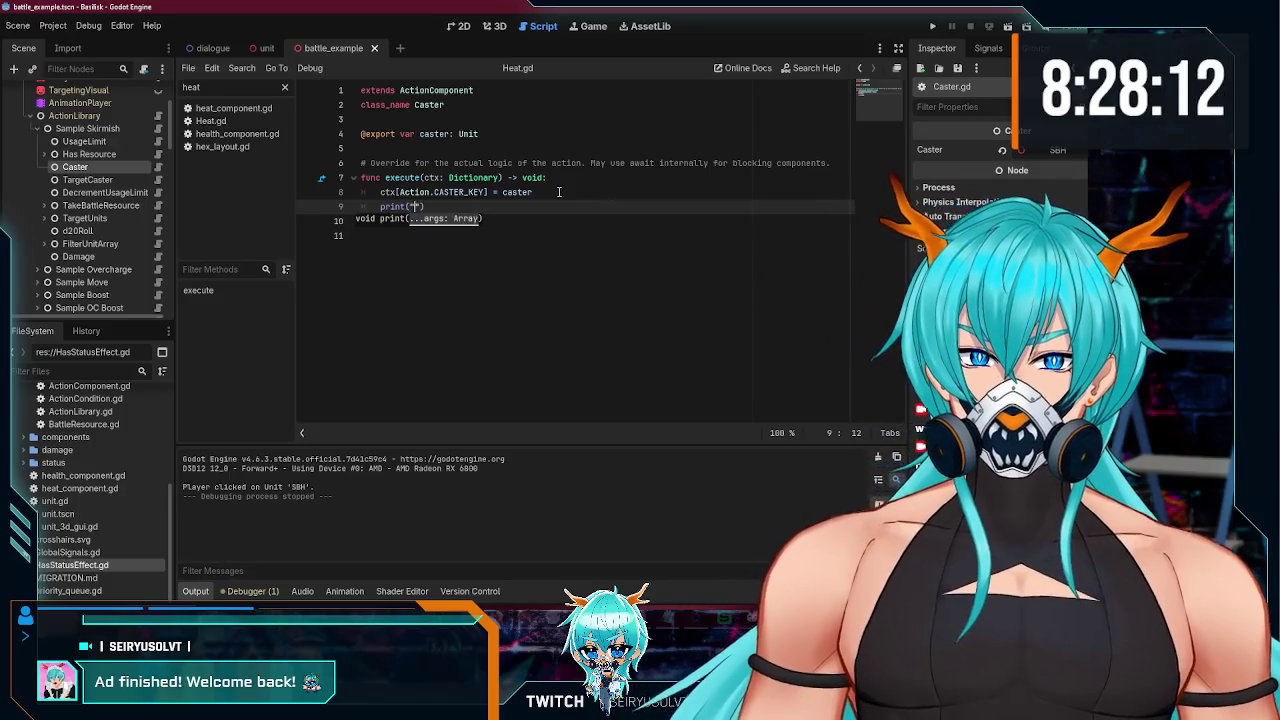
key(F5)
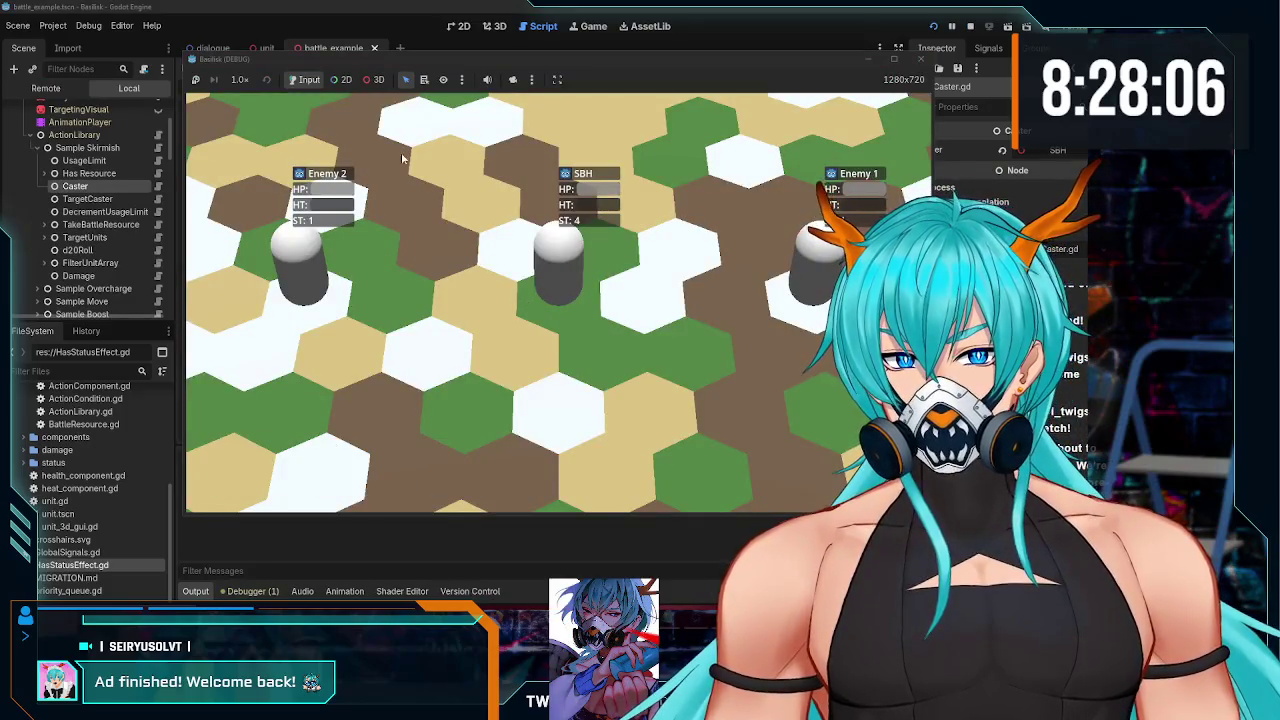
drag(418, 66, 551, 31)
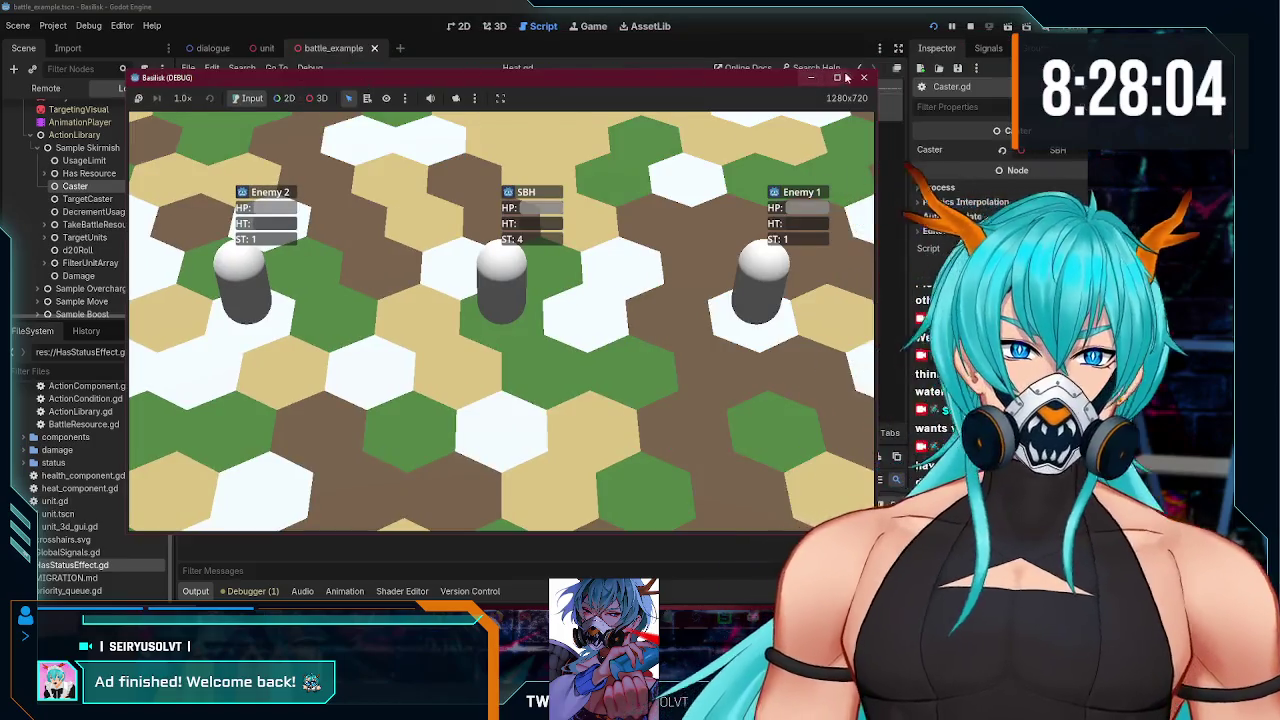
key(F8)
drag(434, 206, 311, 208)
key(BackSpace)
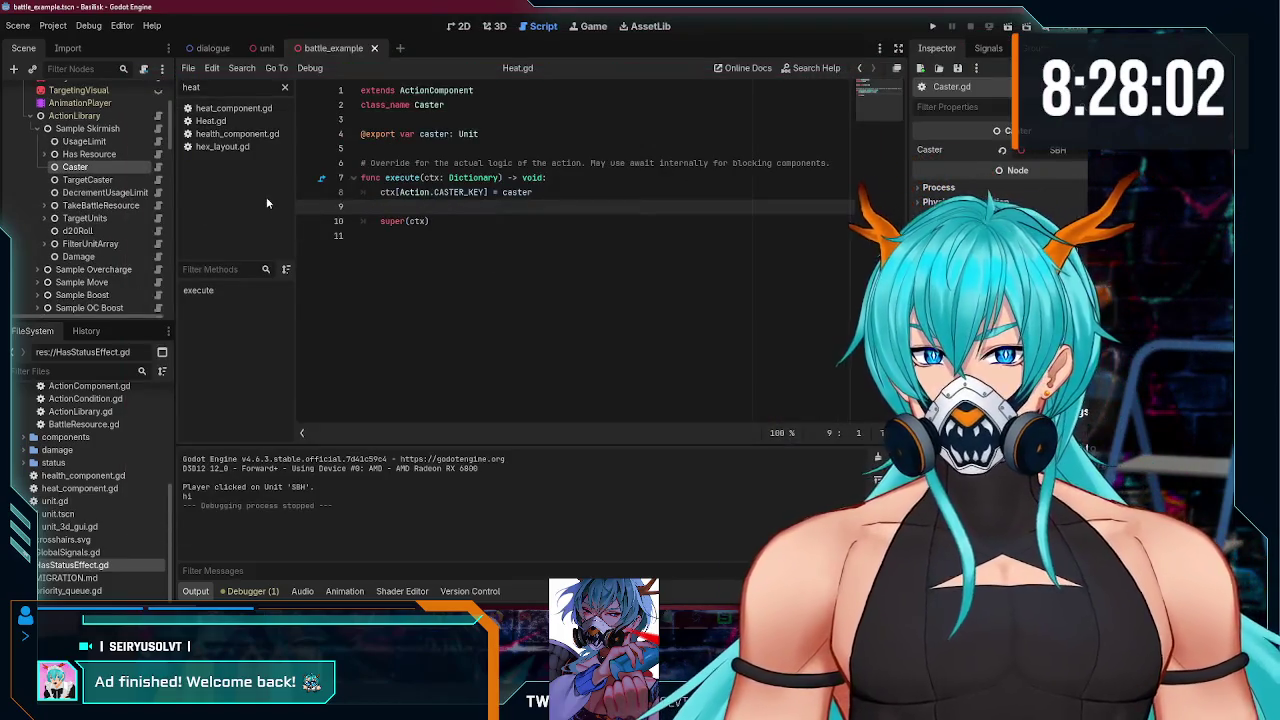
text(i)
key(BackSpace)
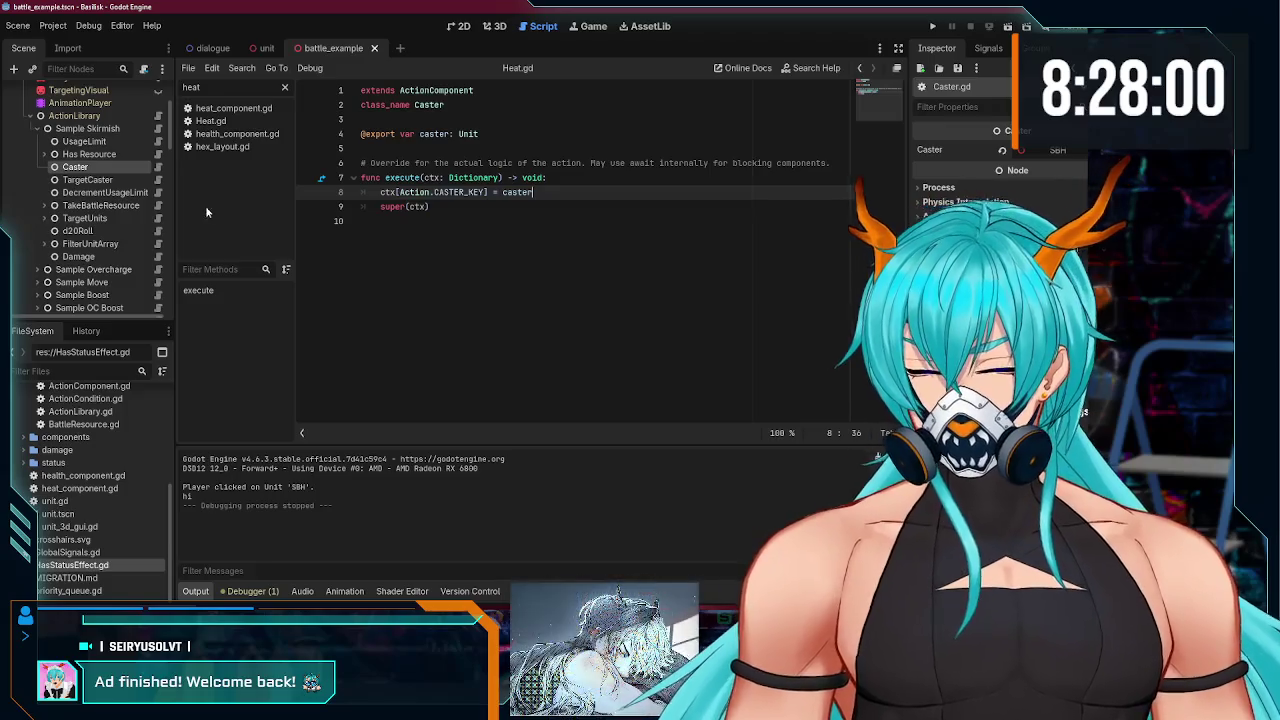
- Test a print("hi") above super(ctx) in TargetCaster, then delete it and save
click(140, 180)
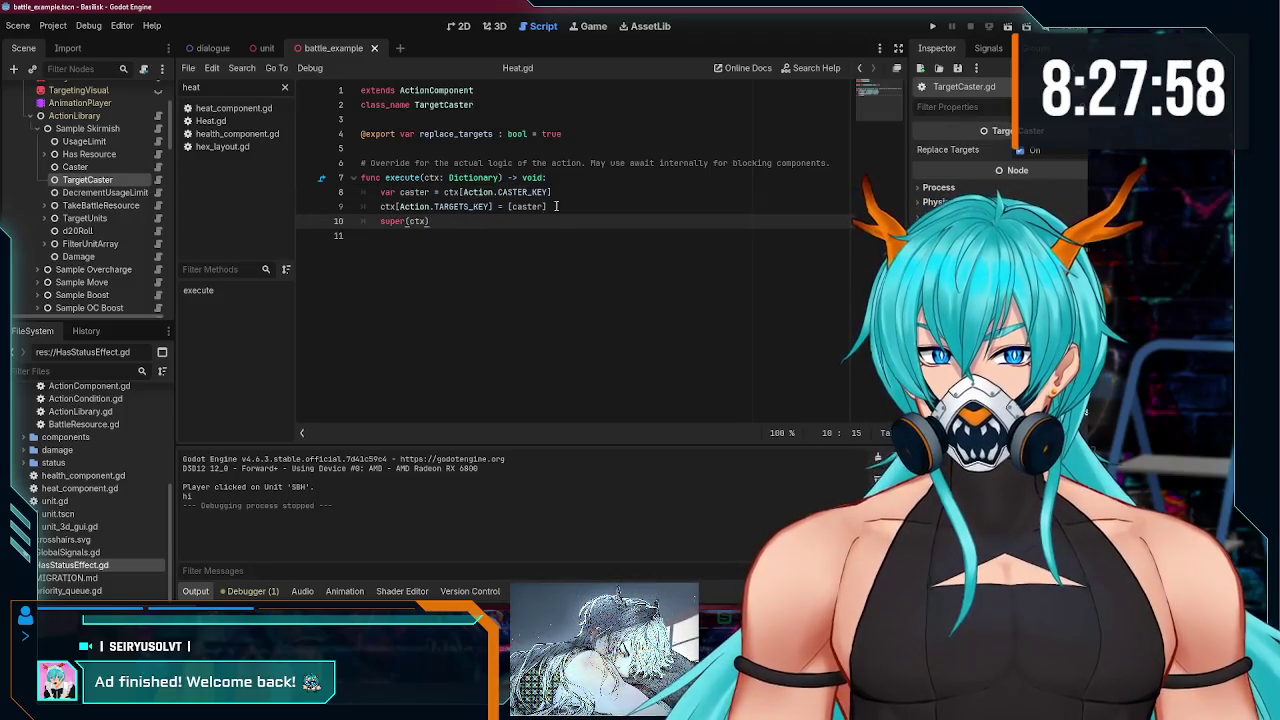
key(ctrl+z)
key(ctrl+z)
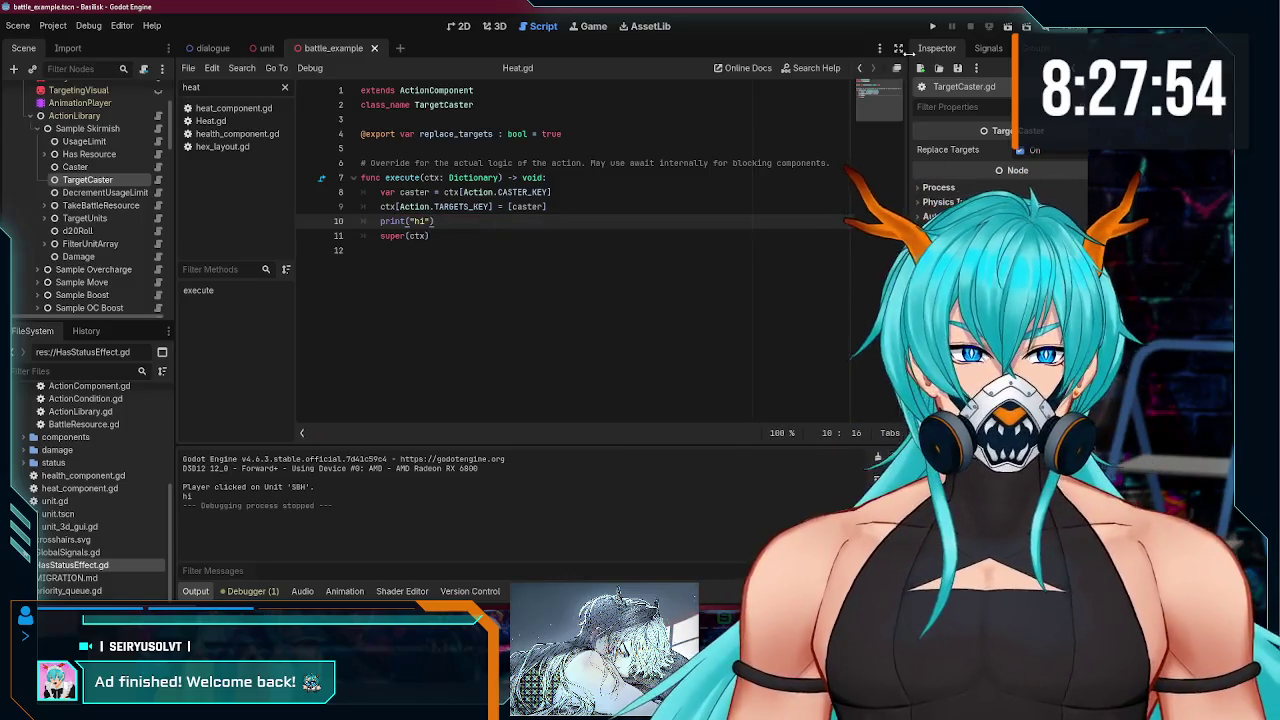
click(933, 27)
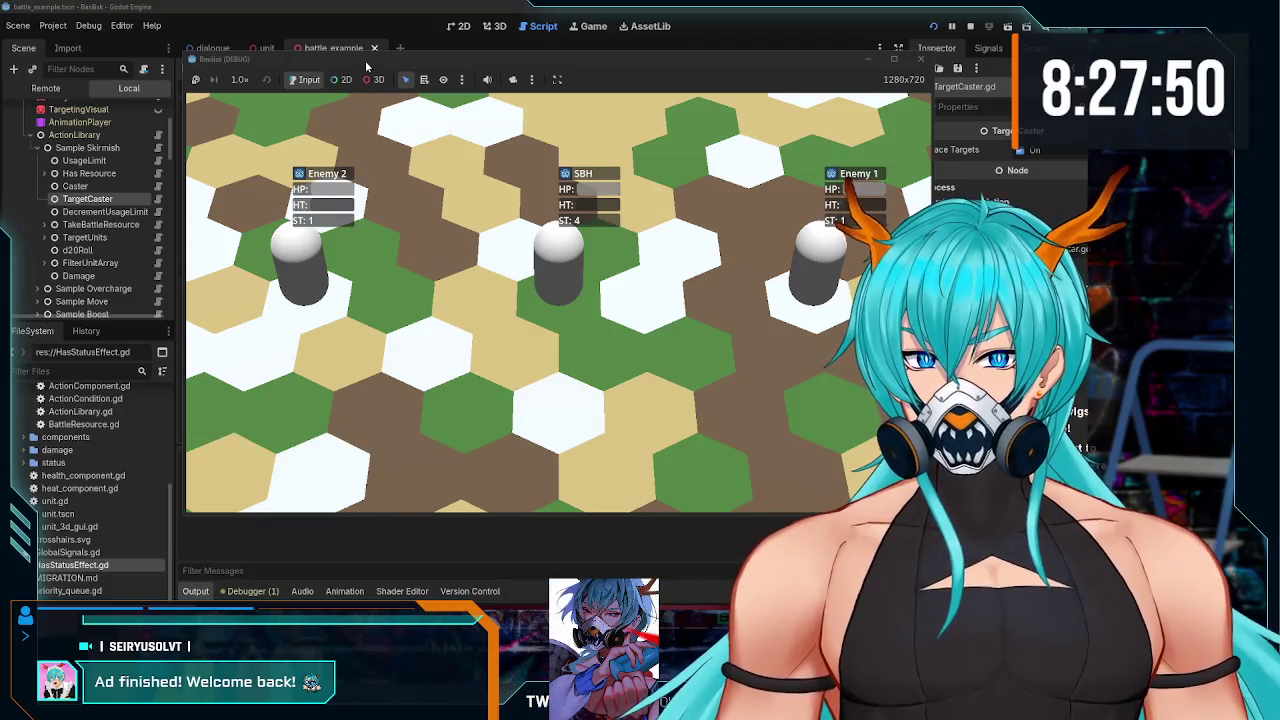
mouse_move(537, 54)
mouse_down()
mouse_move(665, 5)
mouse_move(551, 70)
mouse_up()
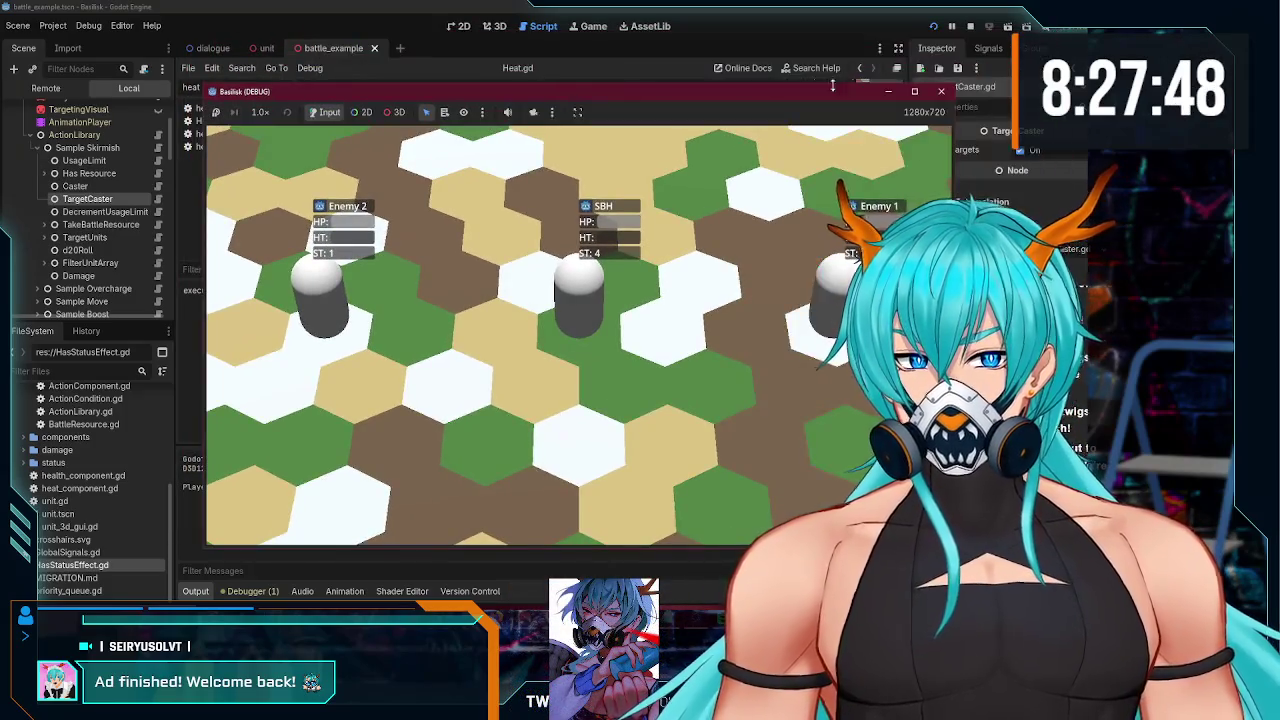
key(F8)
key(BackSpace)
key(BackSpace)
key(BackSpace)
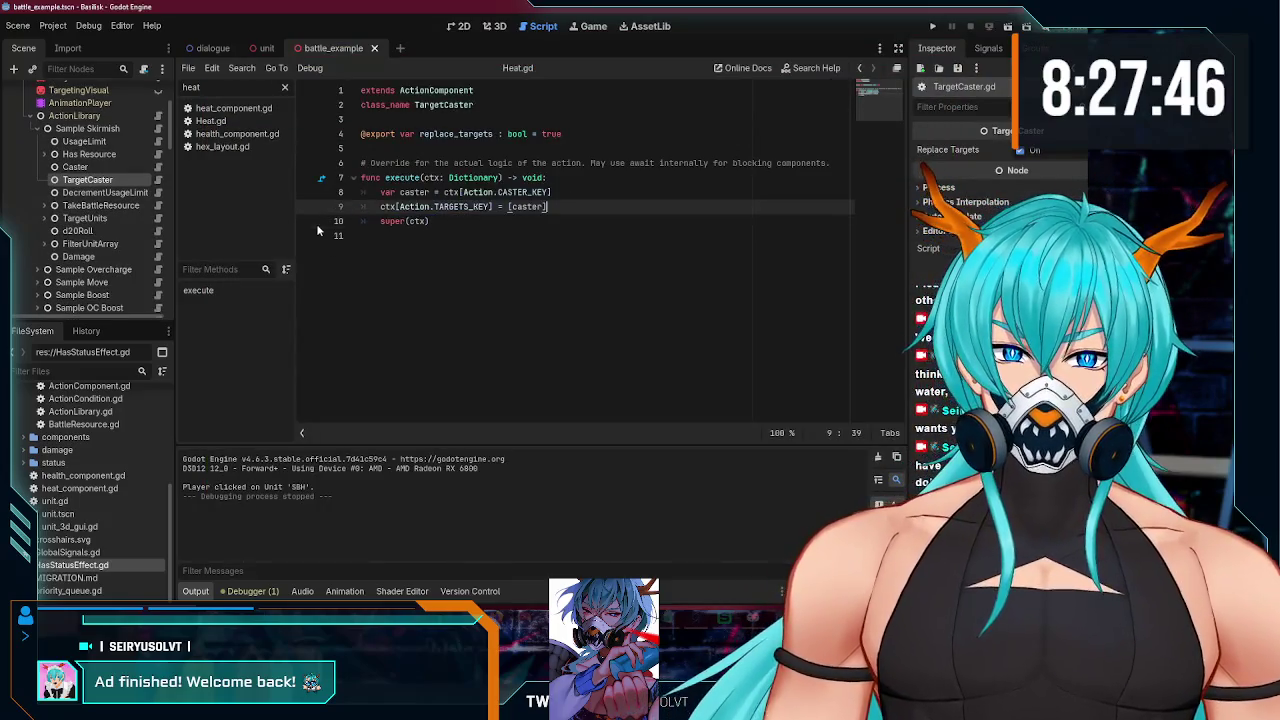
key(ctrl+s)
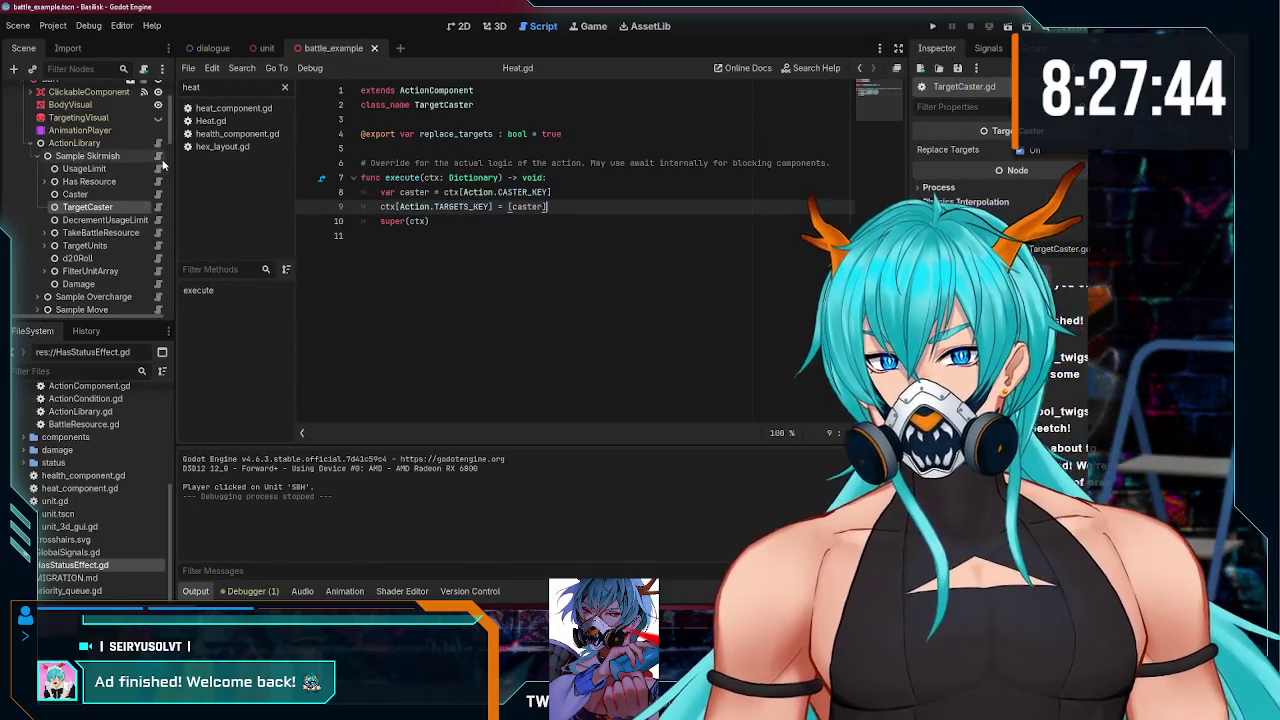
- Inspect Action.gd's child.execute(_action_context) call, then reopen the TargetCaster script
drag(429, 322, 588, 322)
click(588, 322)
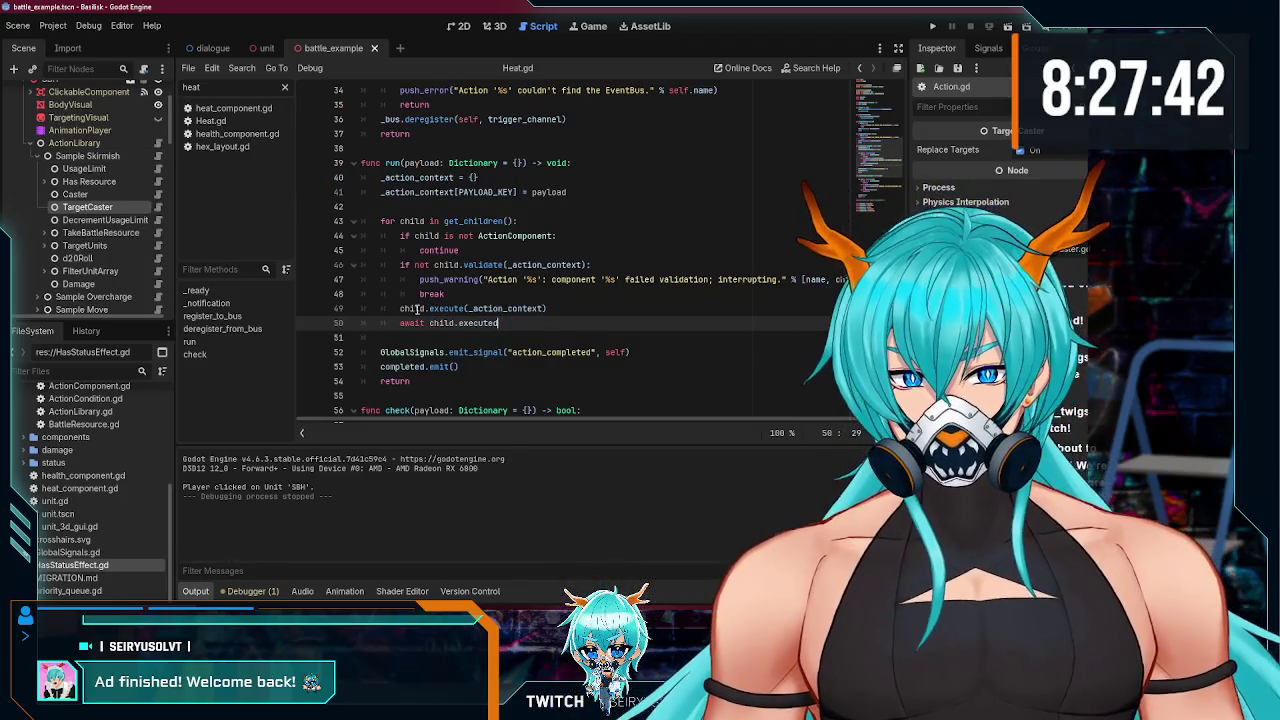
double_click(414, 308)
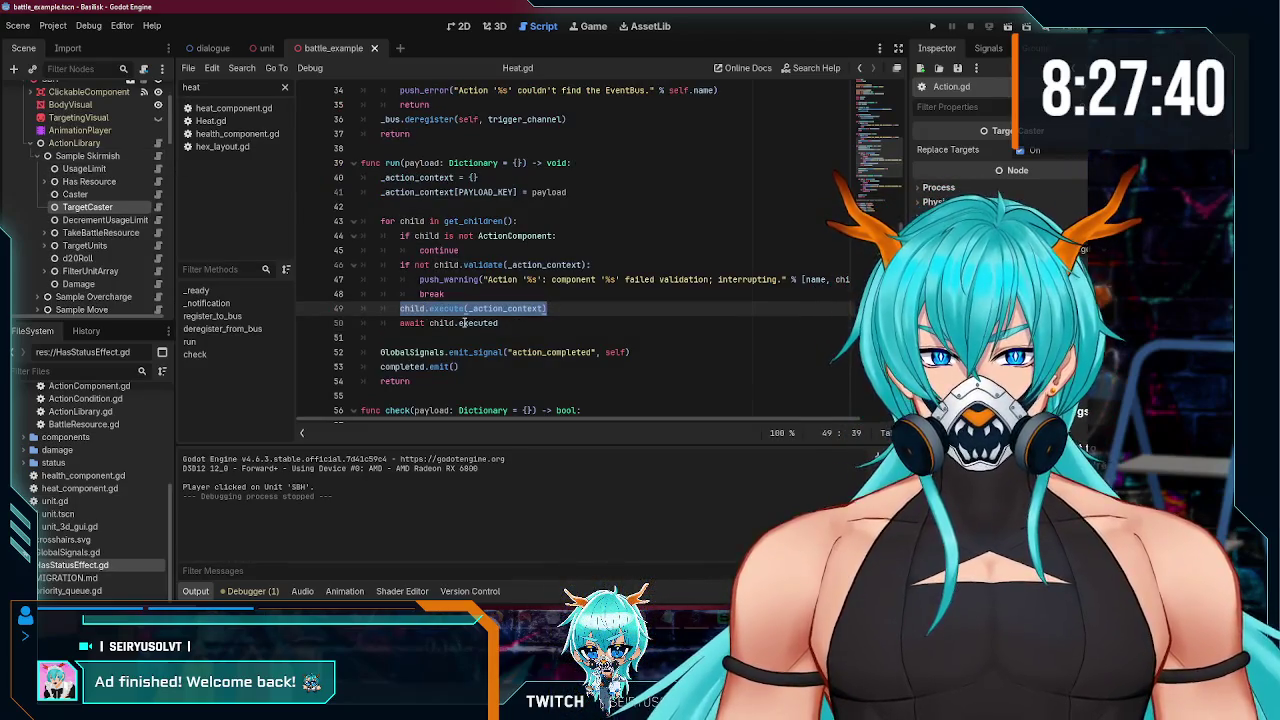
drag(405, 322, 443, 322)
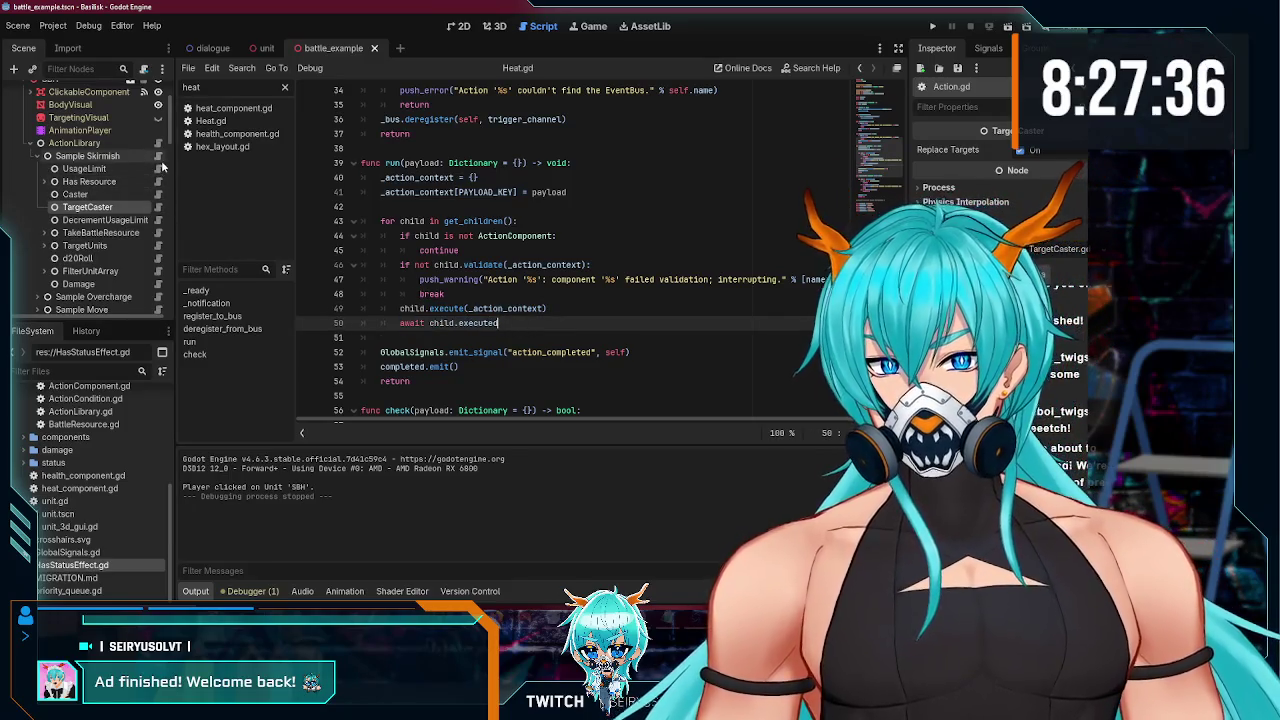
click(159, 206)
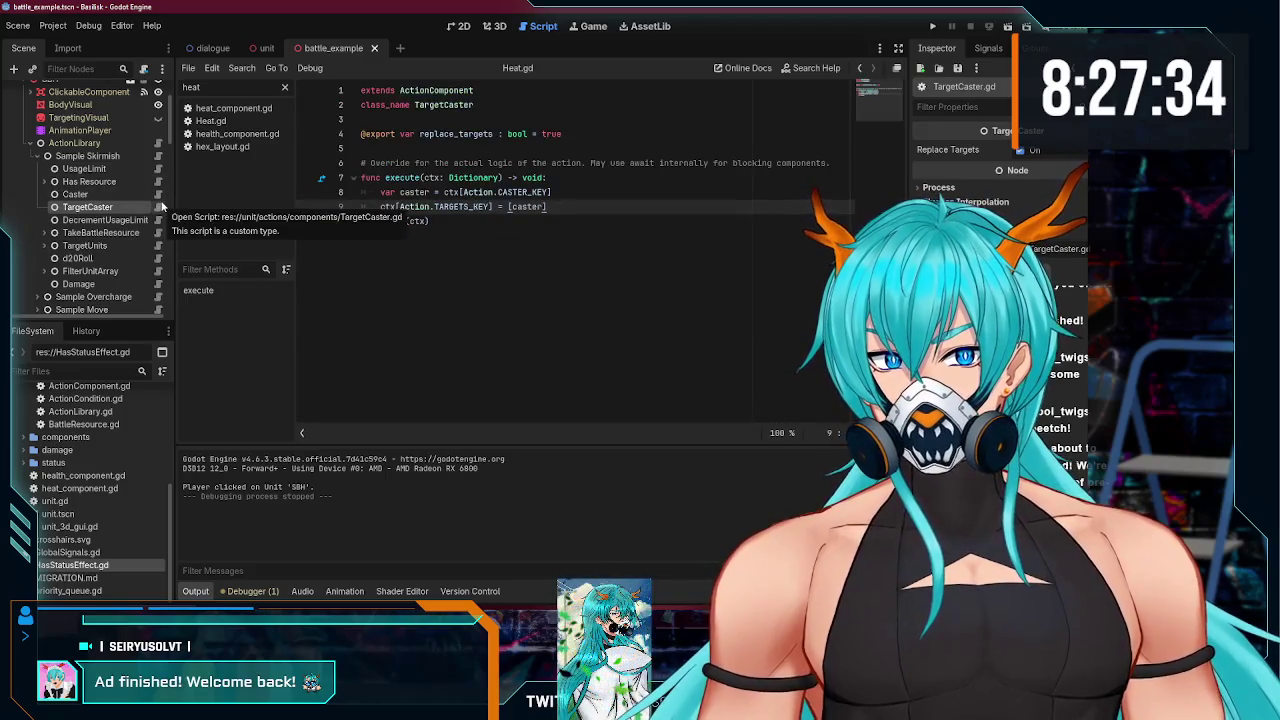
click(444, 90)
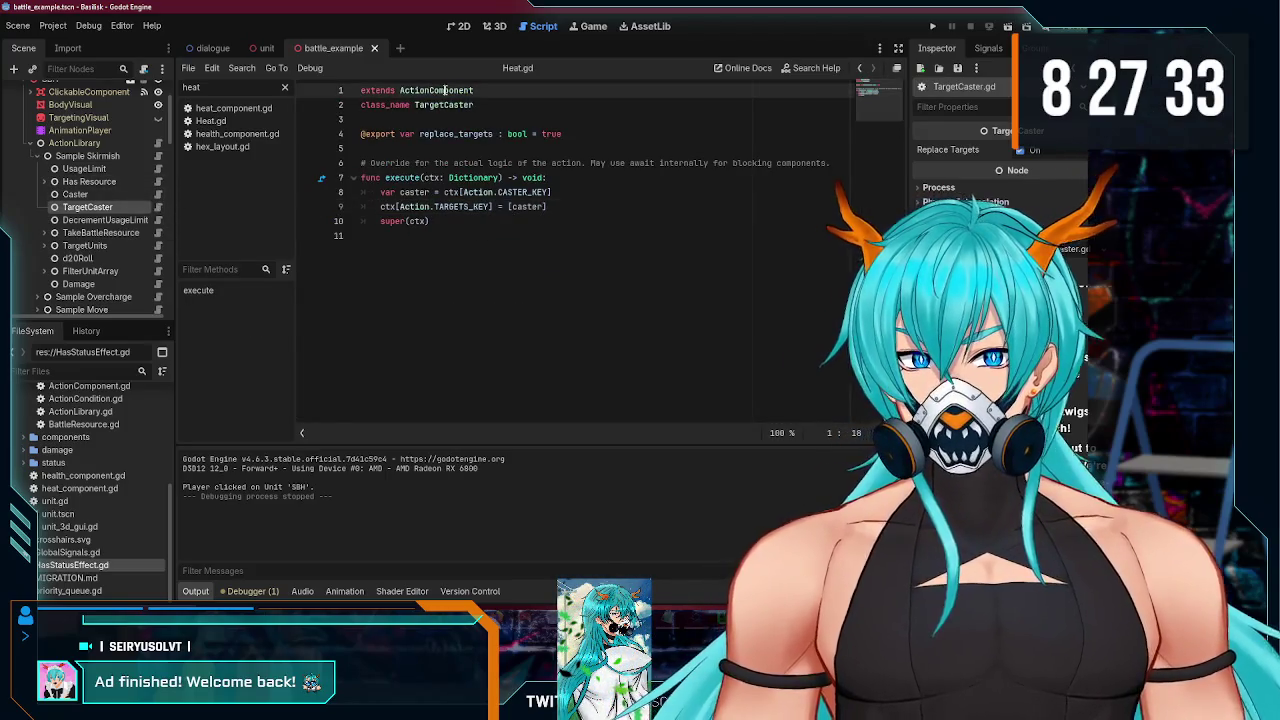
- Open the ActionComponent base script and add print("hi") inside execute, then save
ctrl+click(444, 90)
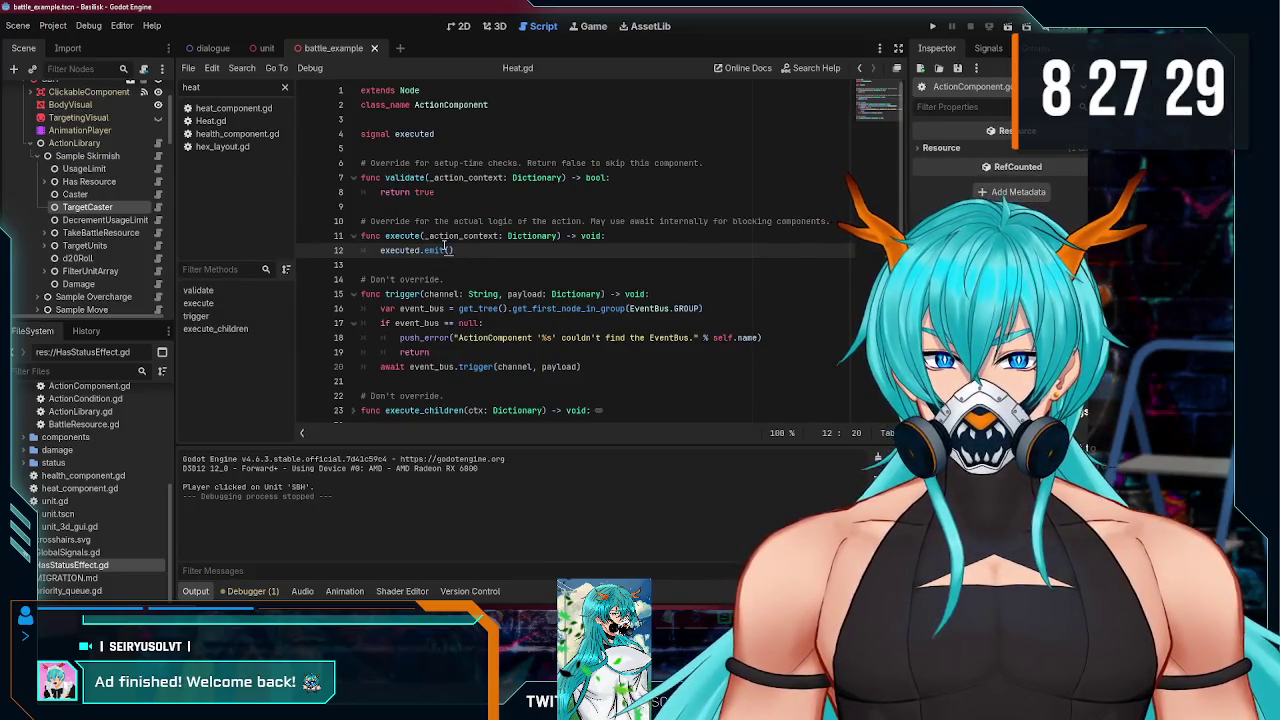
mouse_move(444, 249)
click(453, 134)
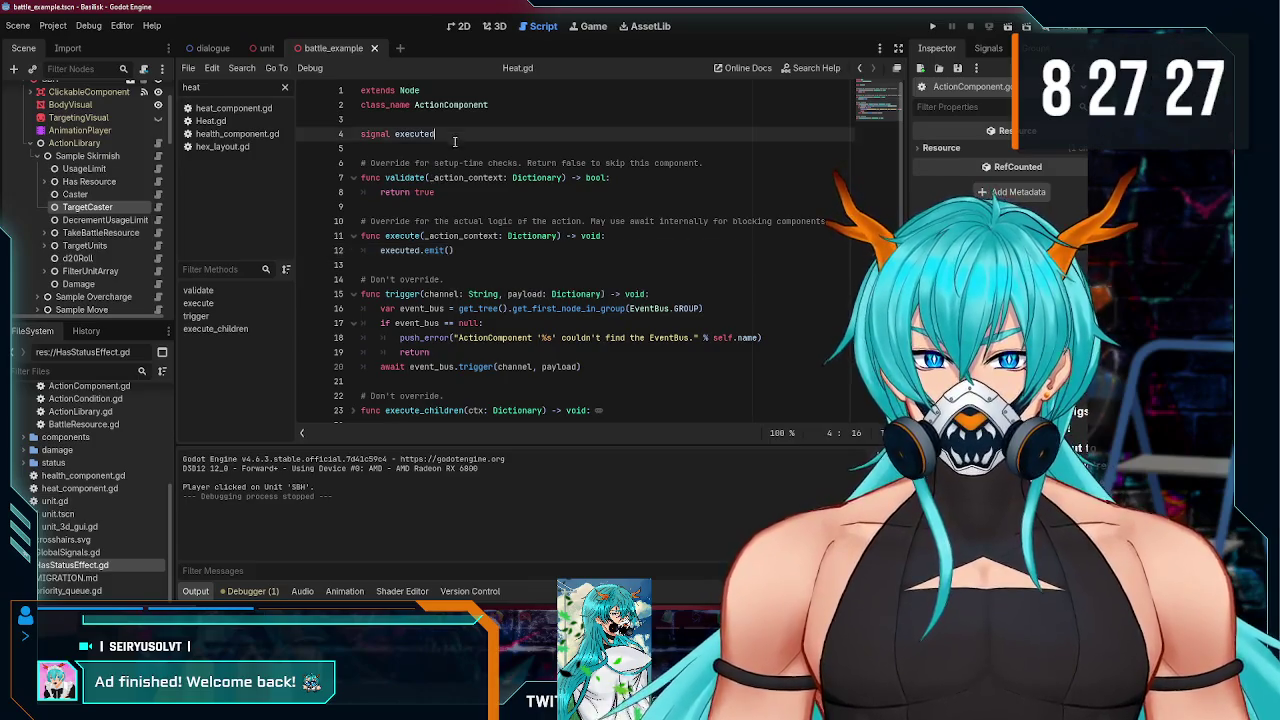
click(457, 249)
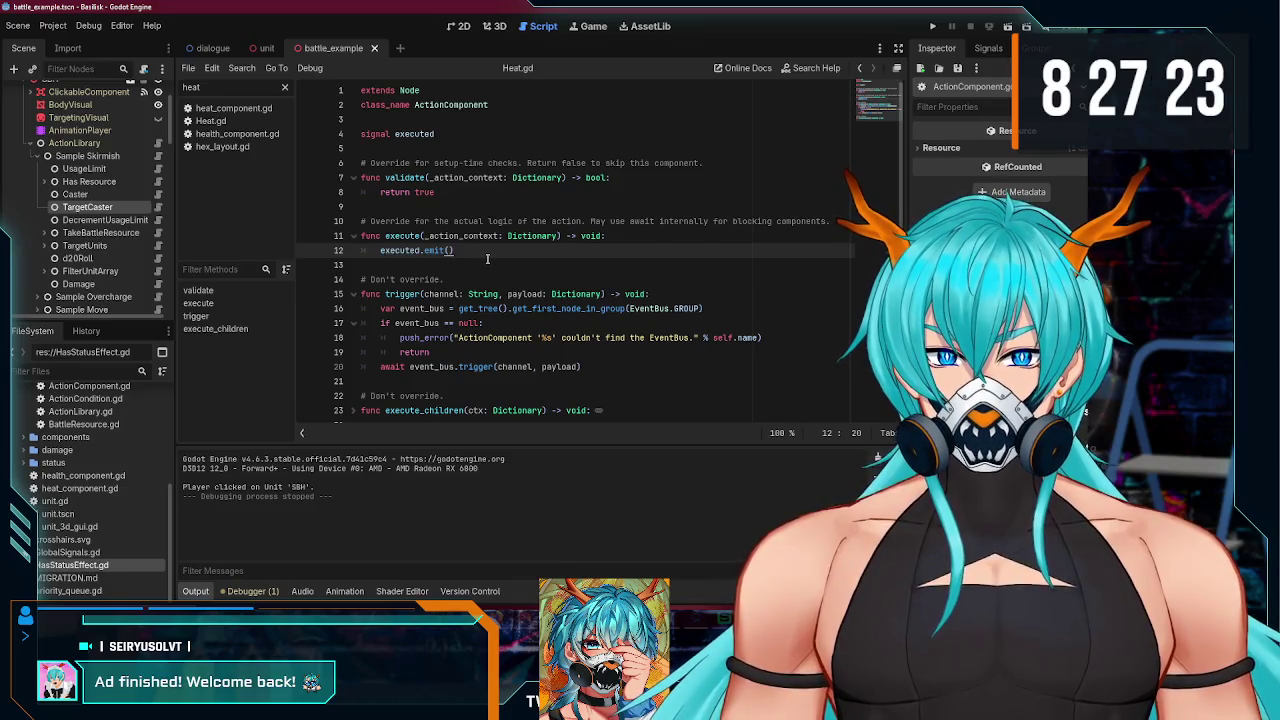
click(651, 238)
key(Return)
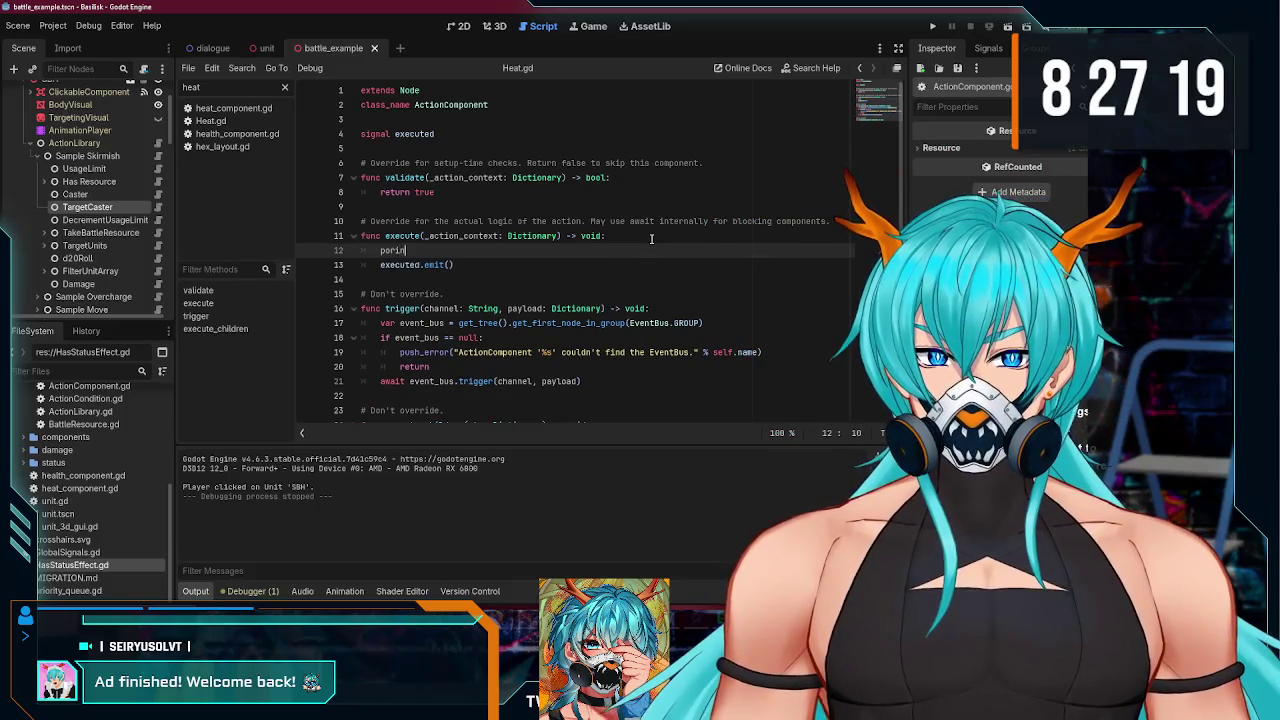
key(Return)
text("hi)
key(ctrl+s)
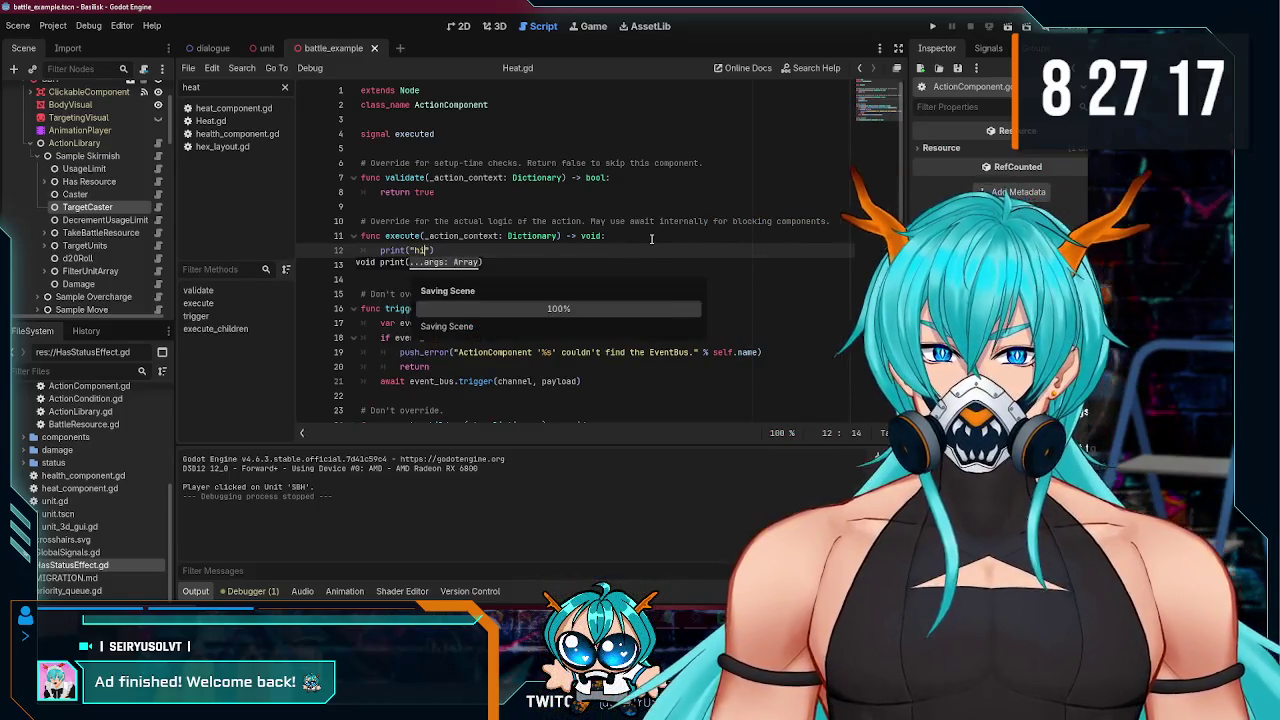
- Run the game, use SBH's Skirmish action, stop, and delete the test print line
key(F5)
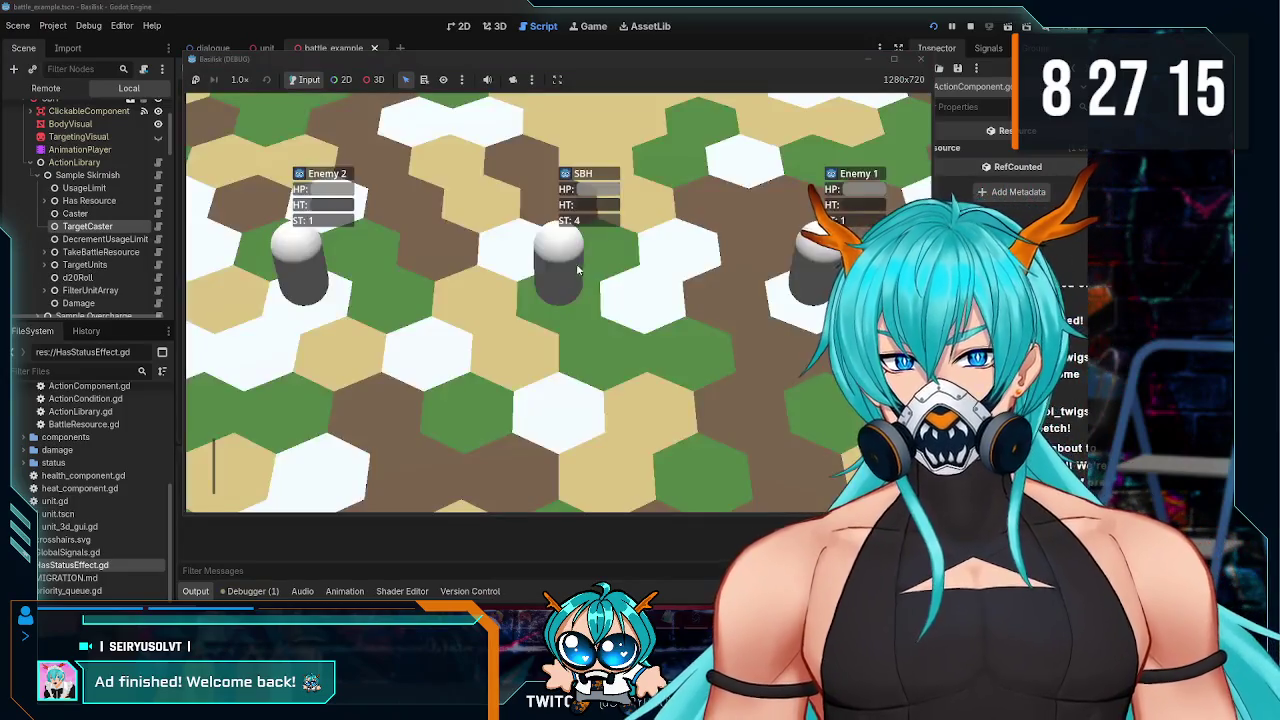
click(561, 283)
click(335, 468)
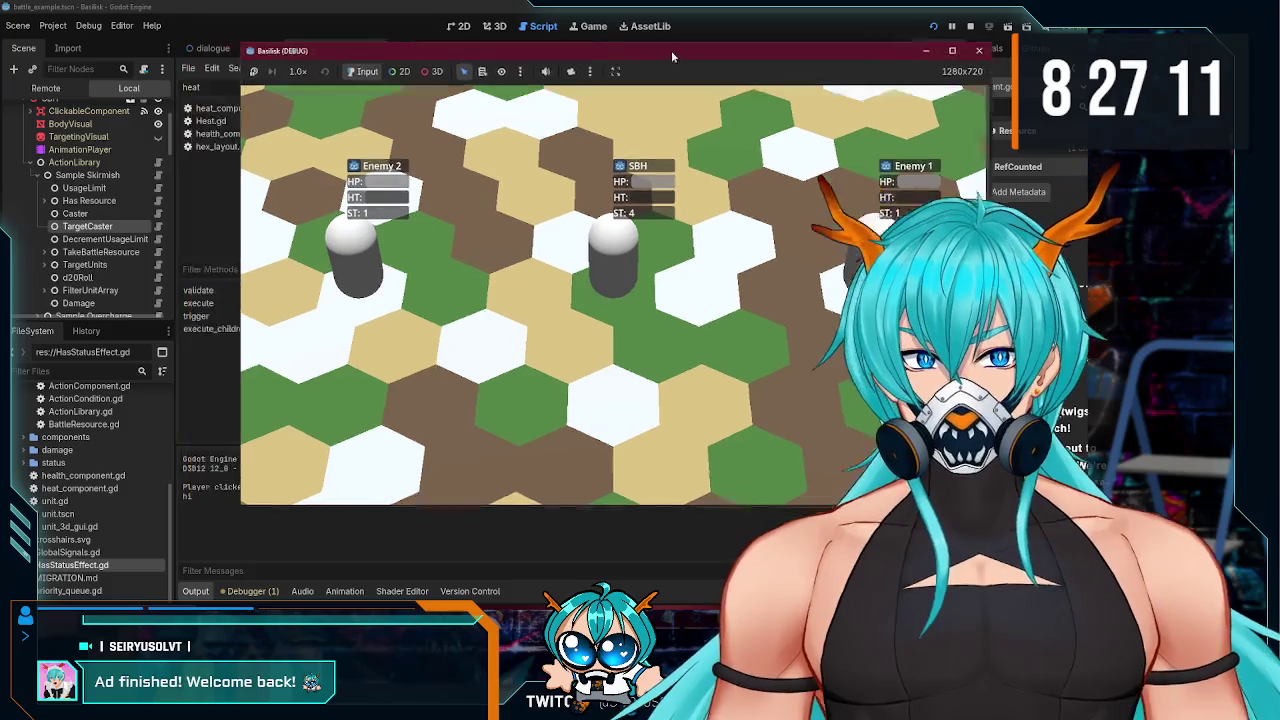
key(F8)
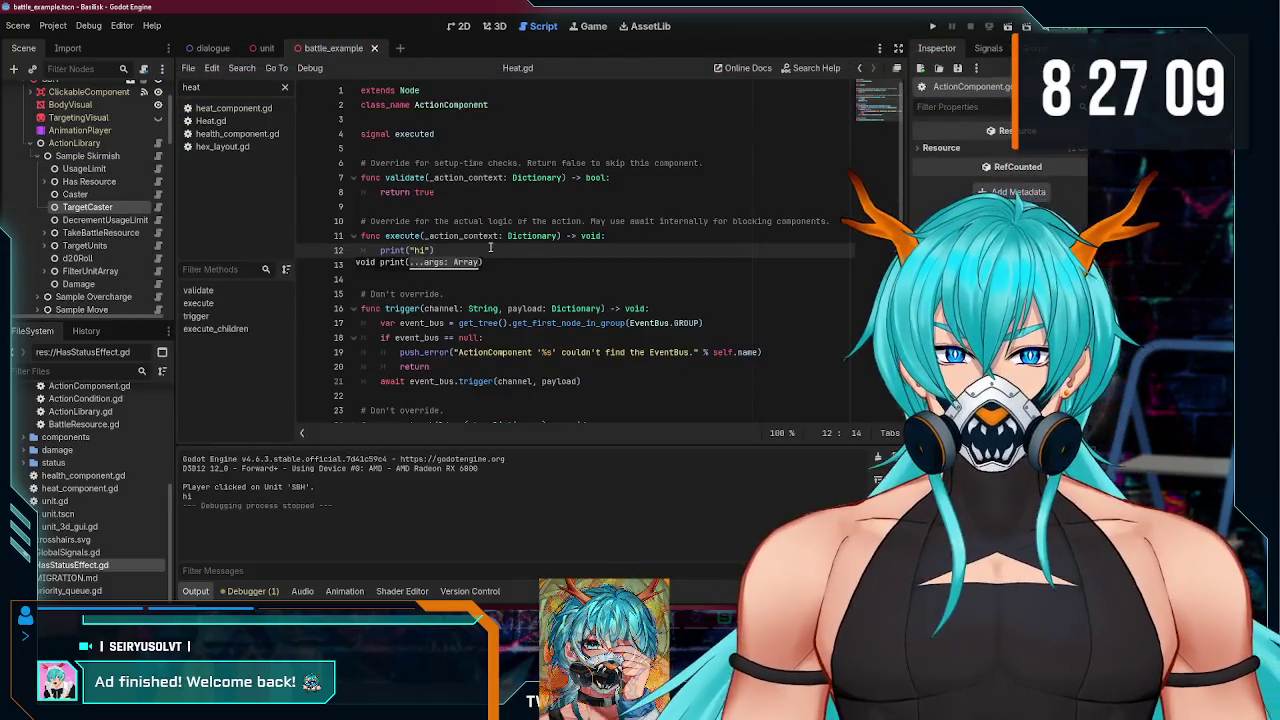
click(480, 250)
key(BackSpace)
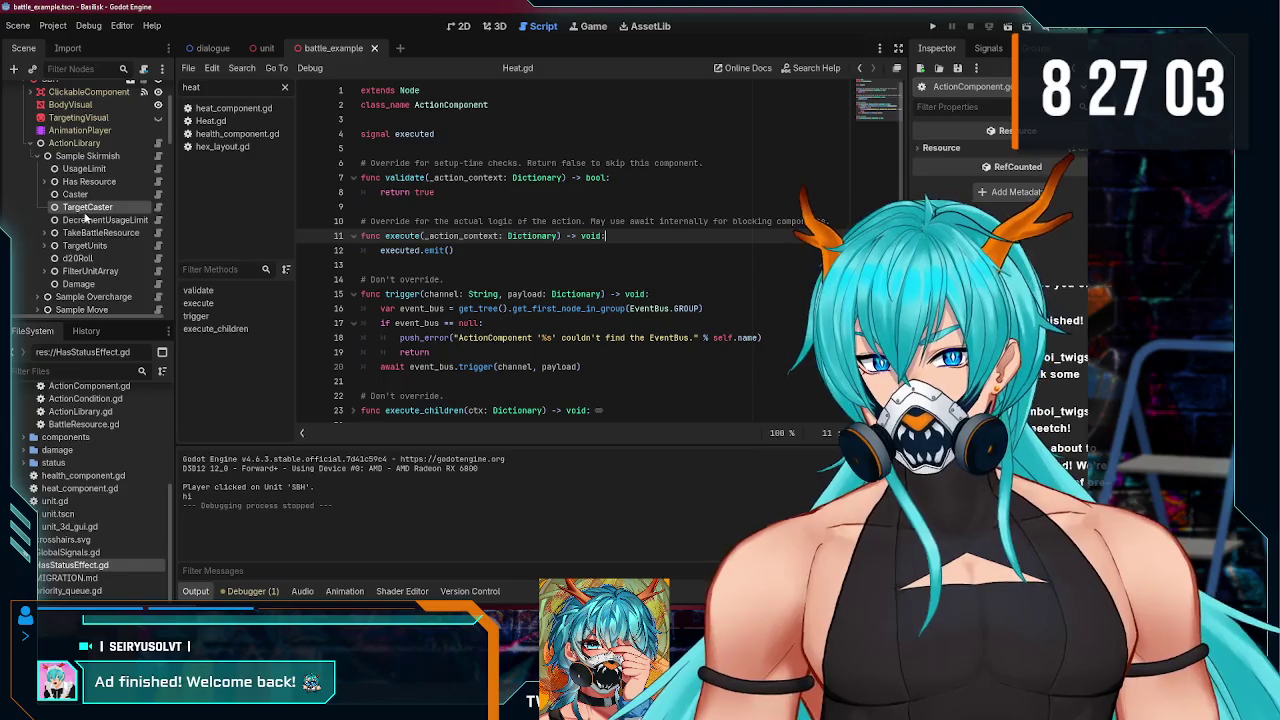
- Open the Sample Skirmish action's Action.gd script and dismiss the push_warning popup
click(157, 157)
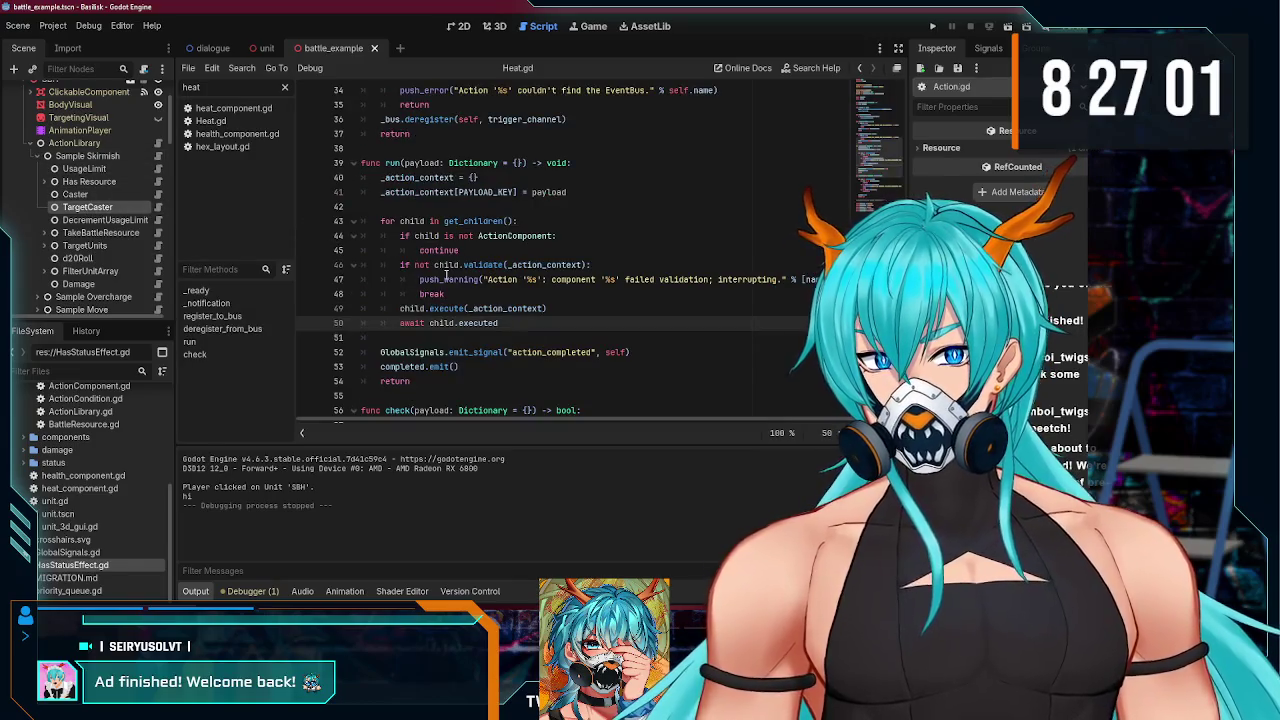
mouse_move(446, 275)
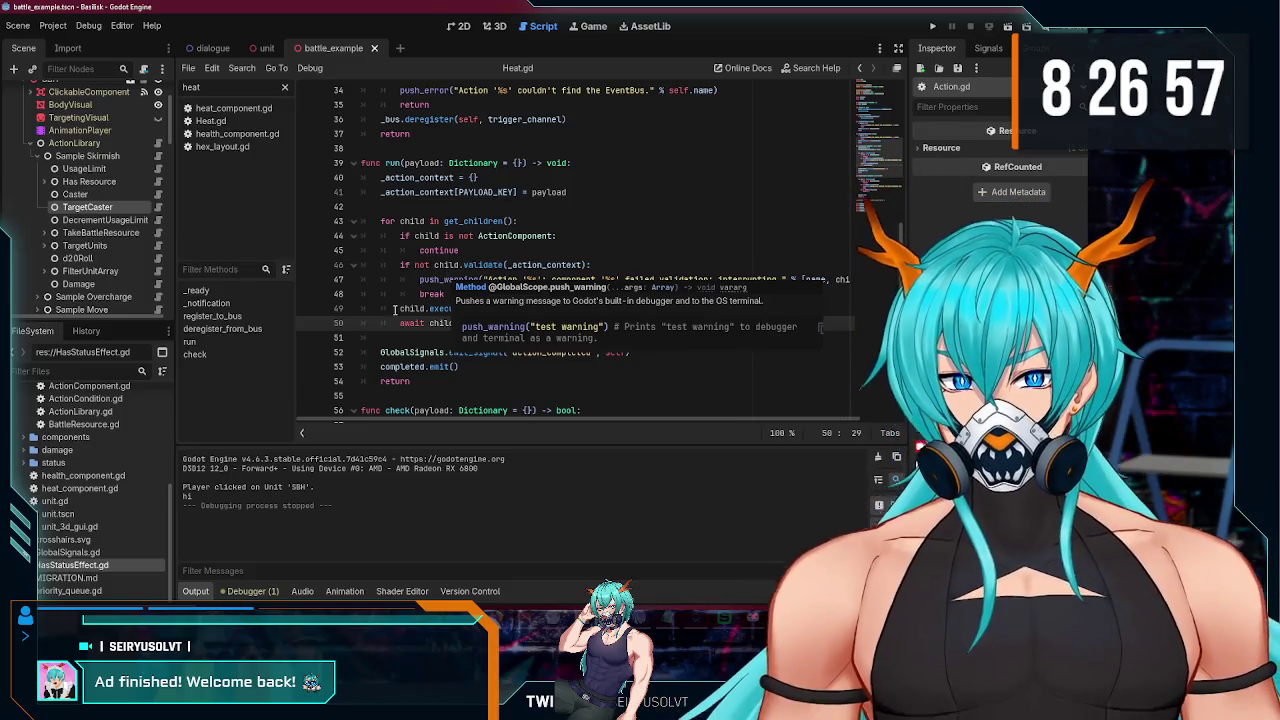
click(410, 323)
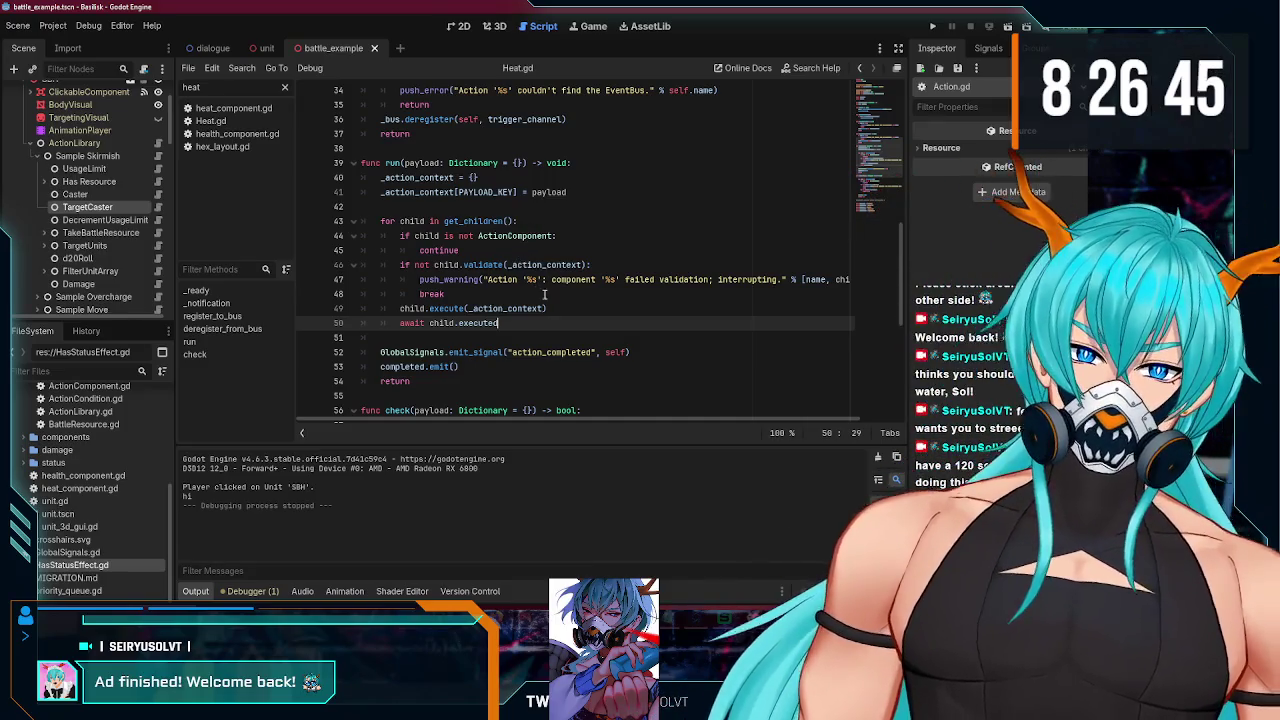
- Insert print("executing %s" % child.name) above child.execute(_action_context) and run the project
click(568, 303)
key(Return)
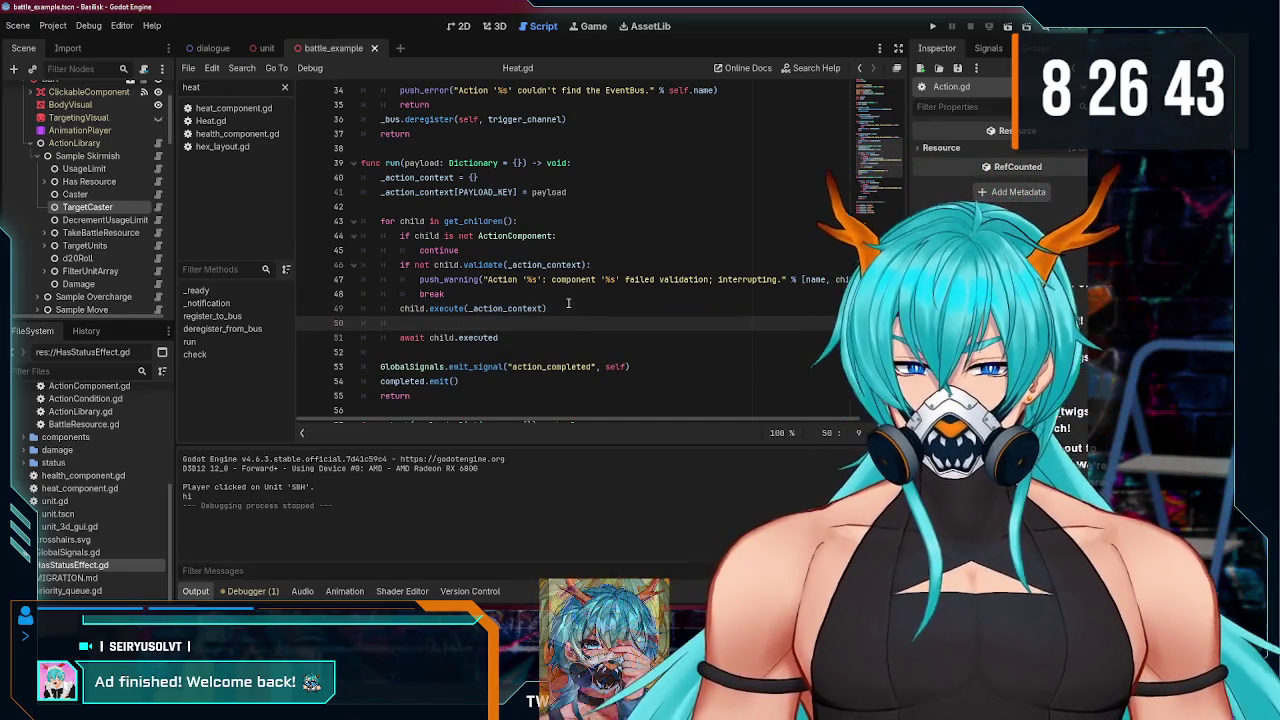
key(ctrl+z)
text())
key(Return)
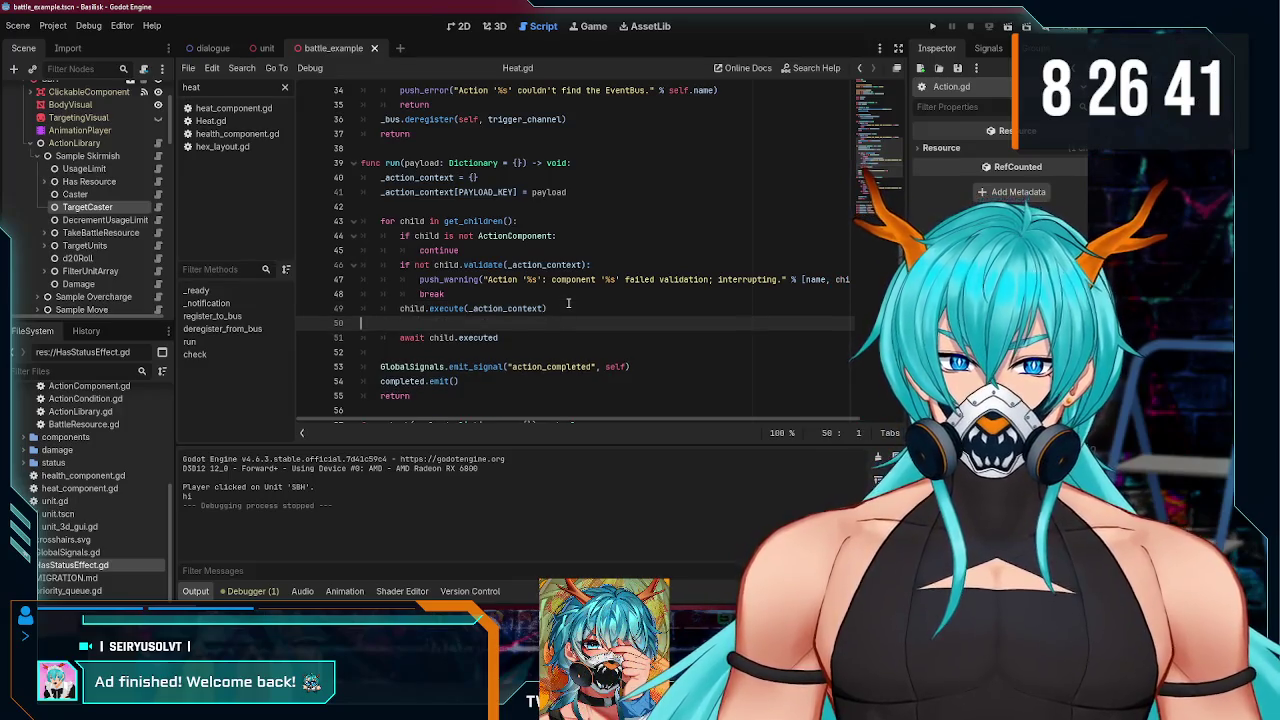
key(alt+Up)
text(ex)
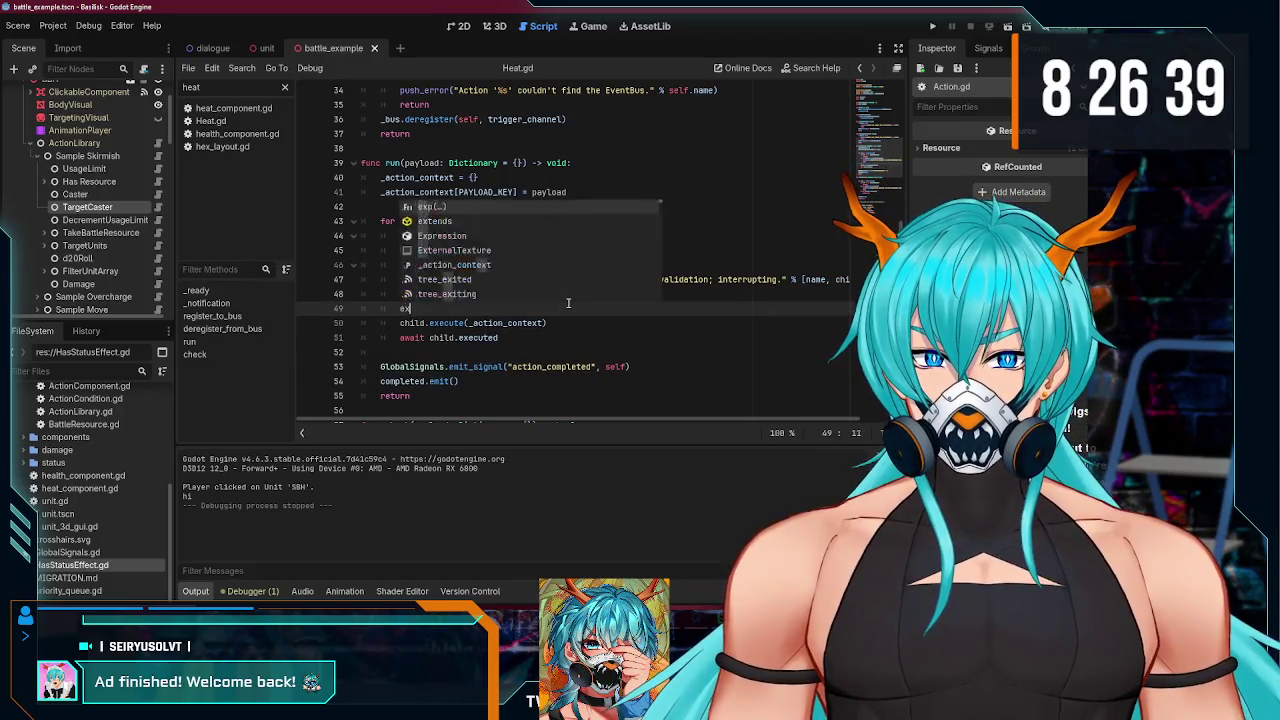
key(BackSpace)
key(BackSpace)
text(p)
text(("h)
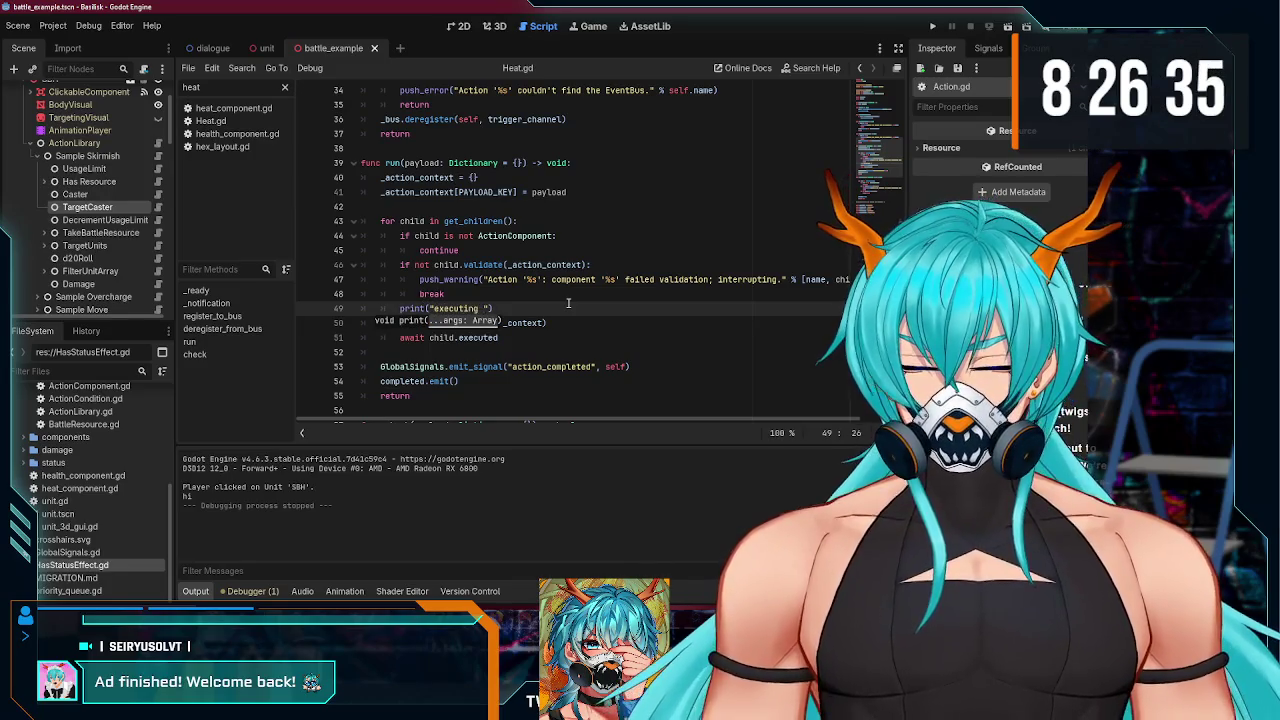
text(%)
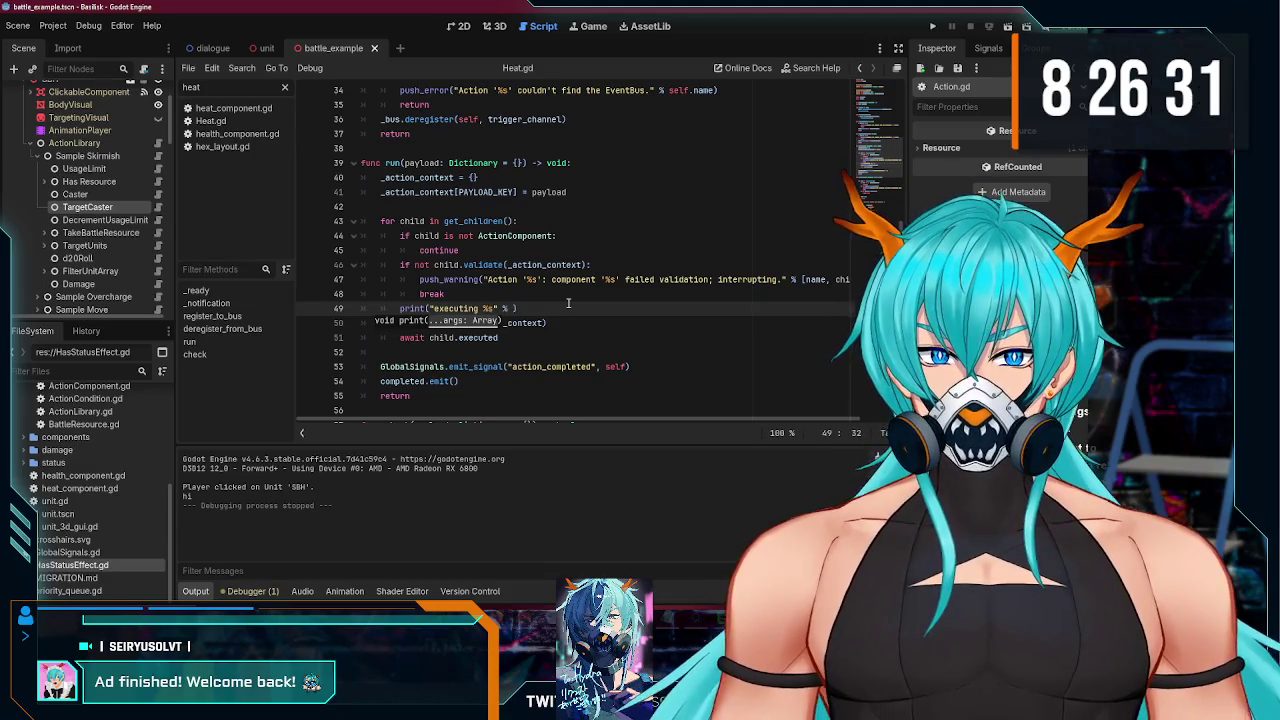
text(ld.name)
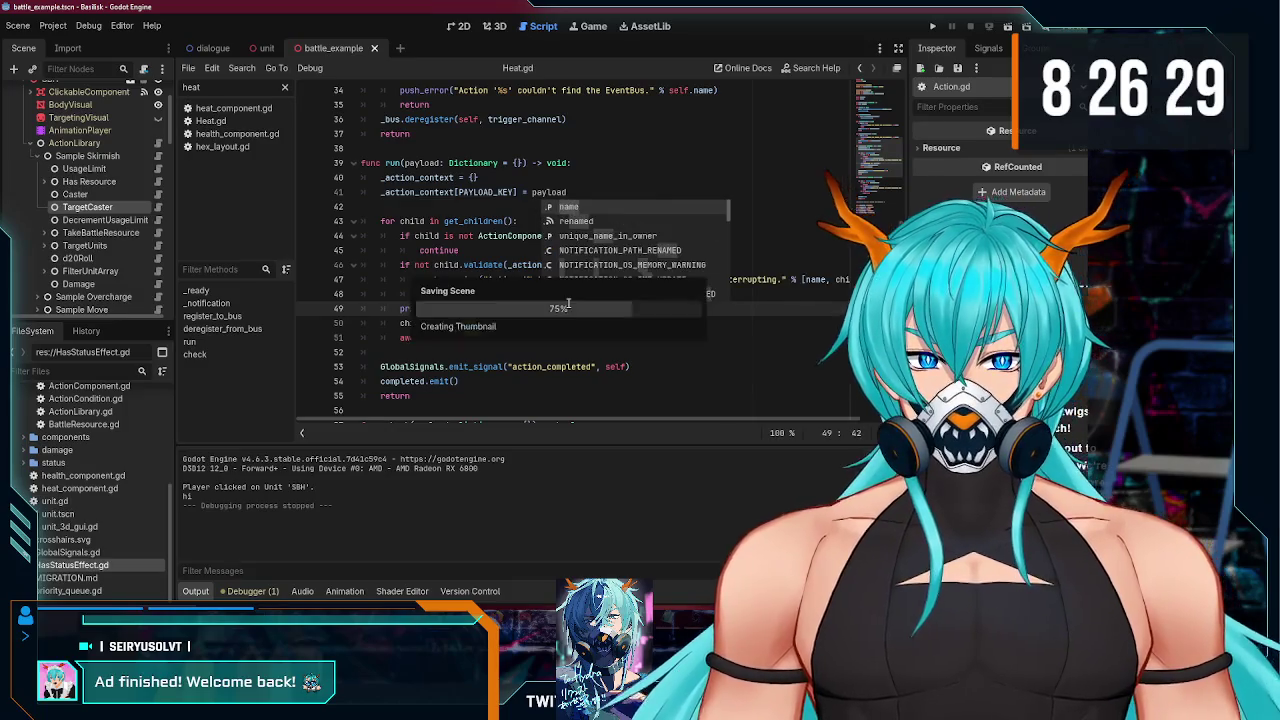
key(F5)
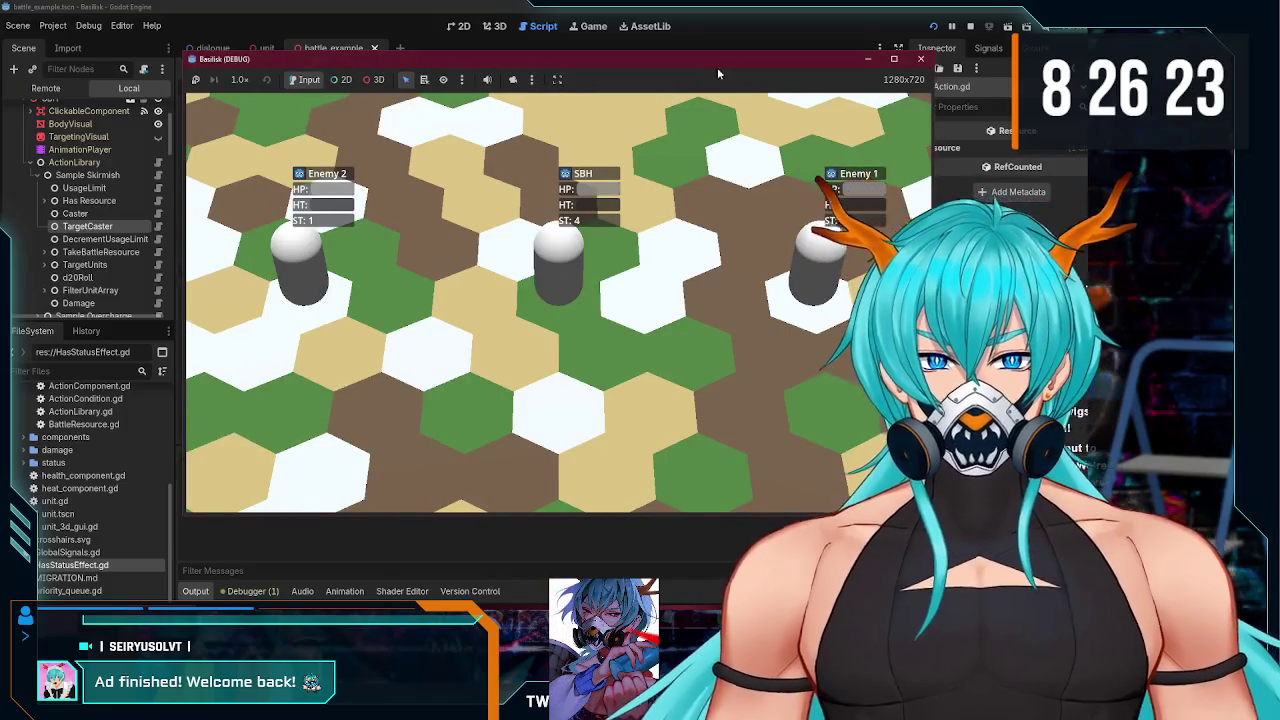
- Stop the game after the log shows only 'executing Caster', then return to the print line
key(F8)
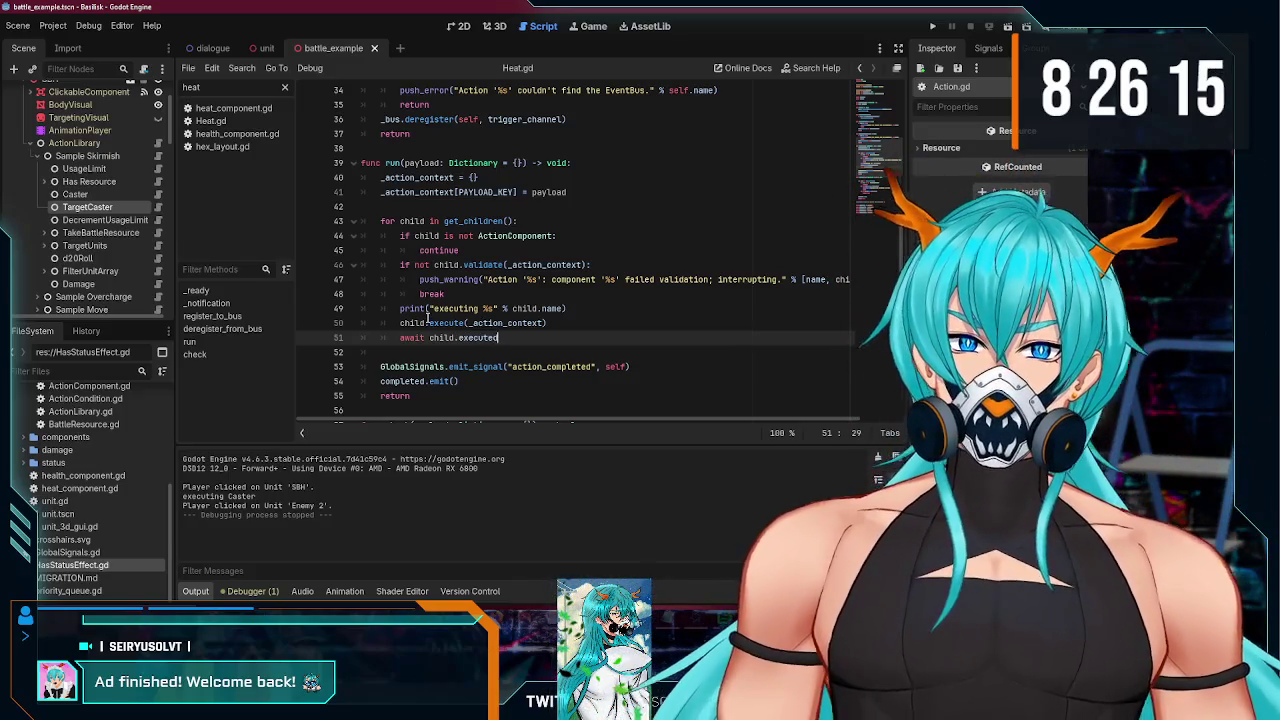
click(598, 305)
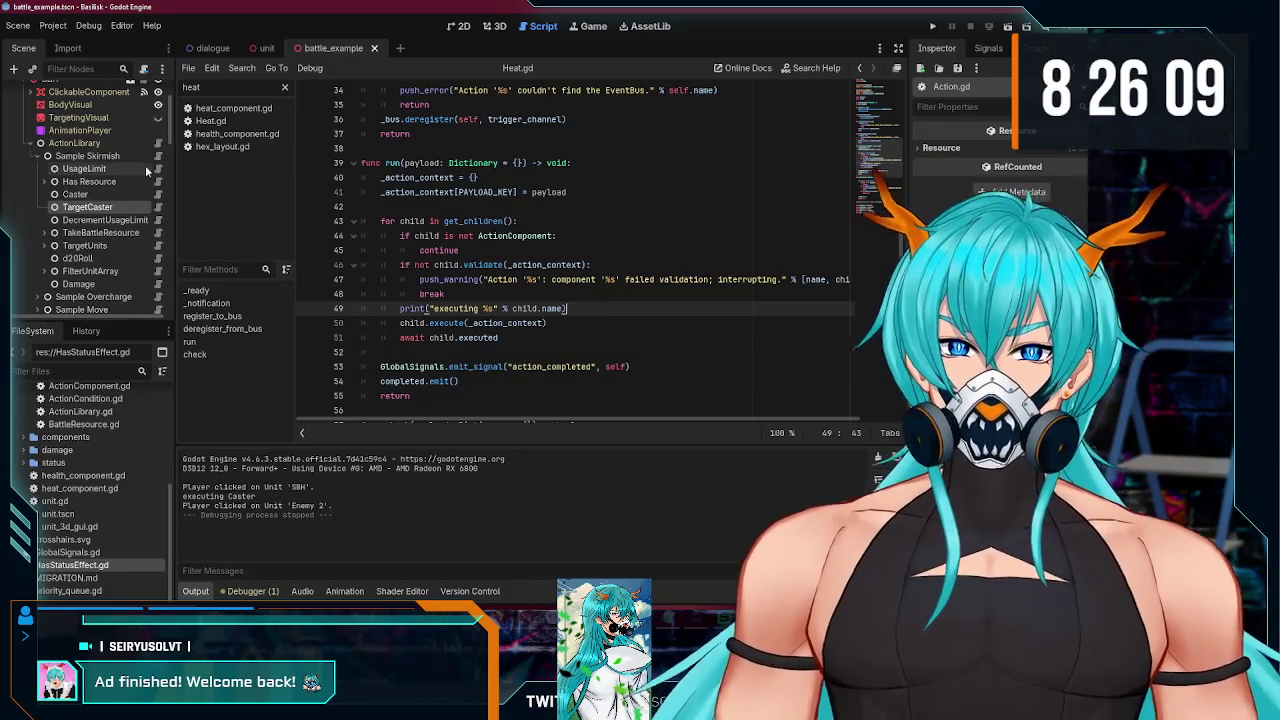
- In Caster.gd, replace super(ctx) on line 9 with executed.emit()
click(158, 194)
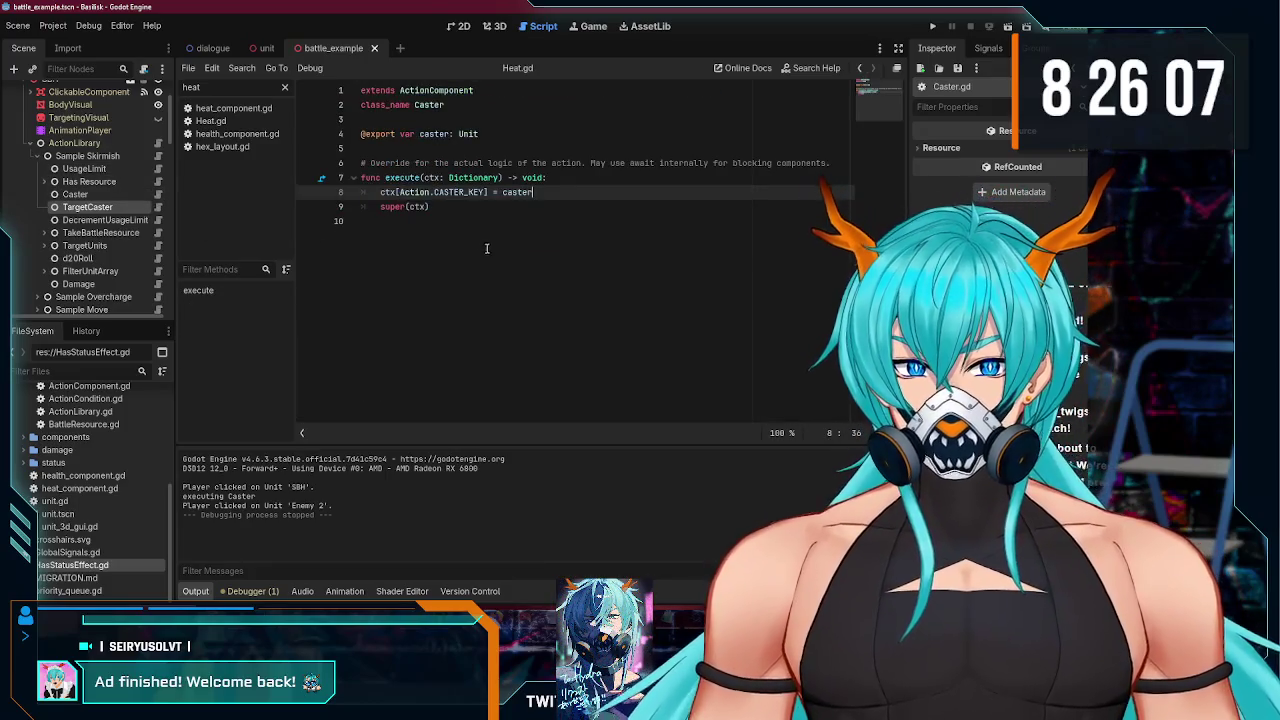
click(445, 206)
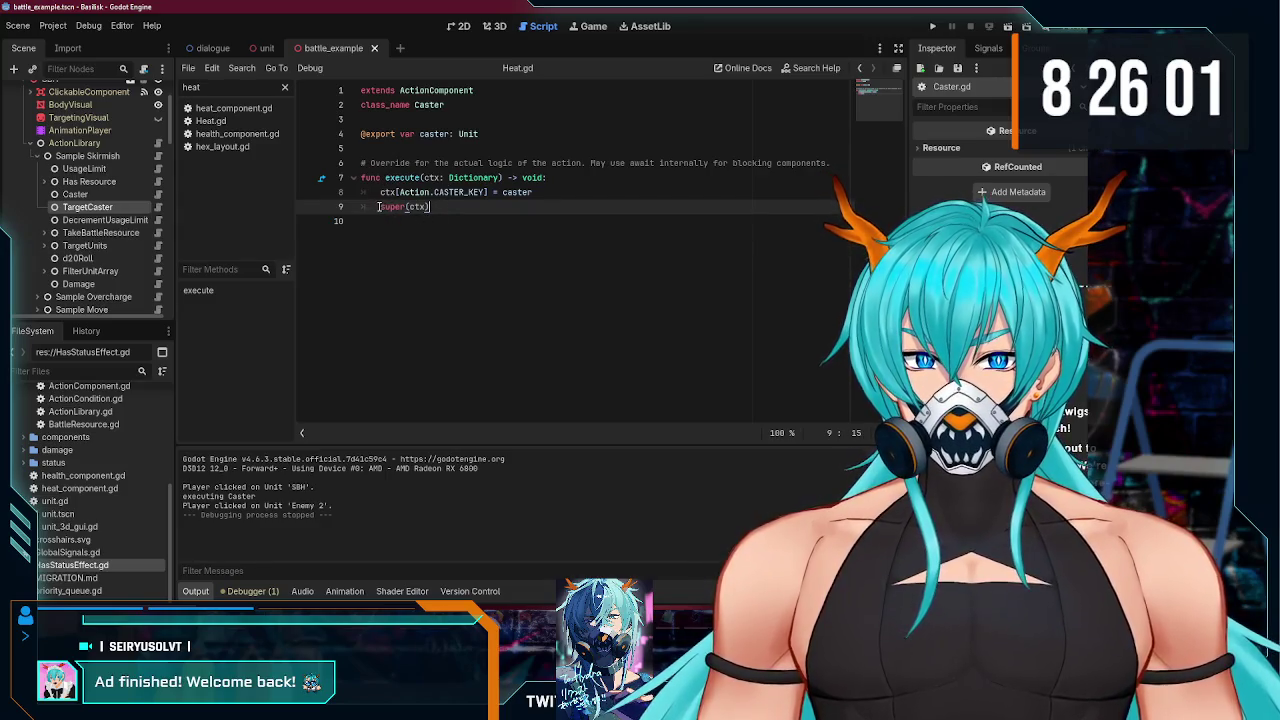
text(ex)
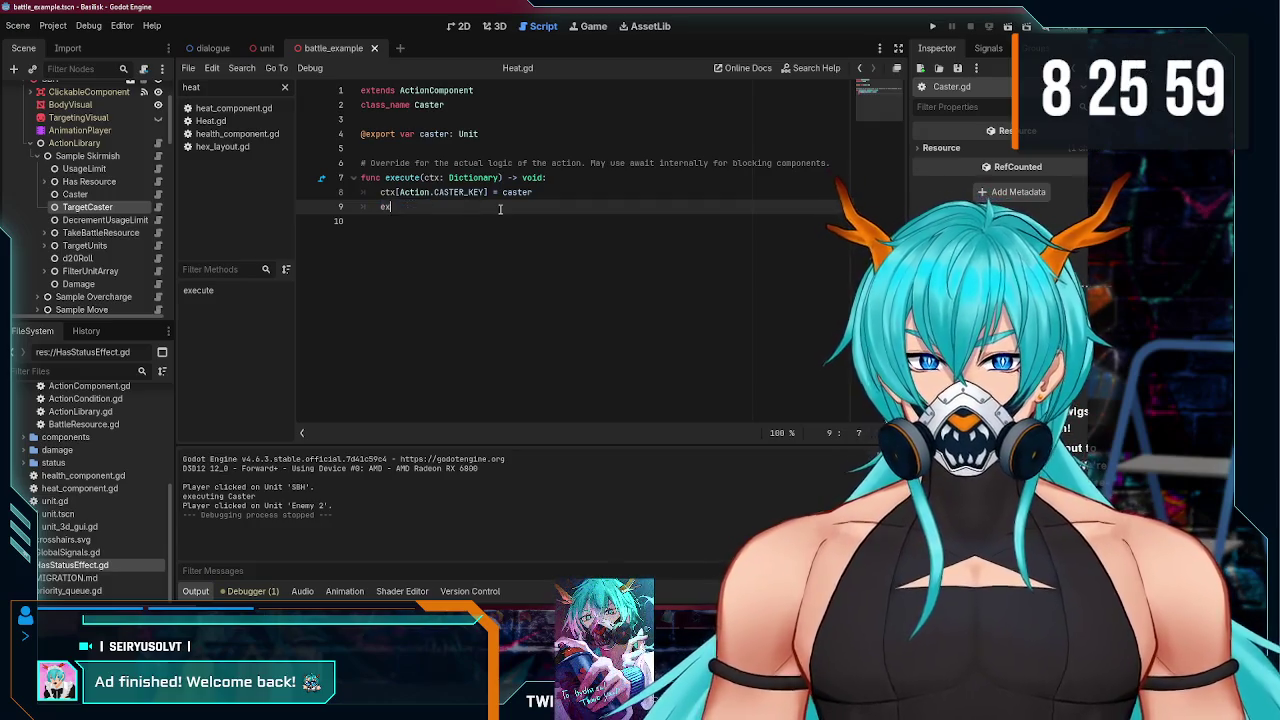
text(ecu)
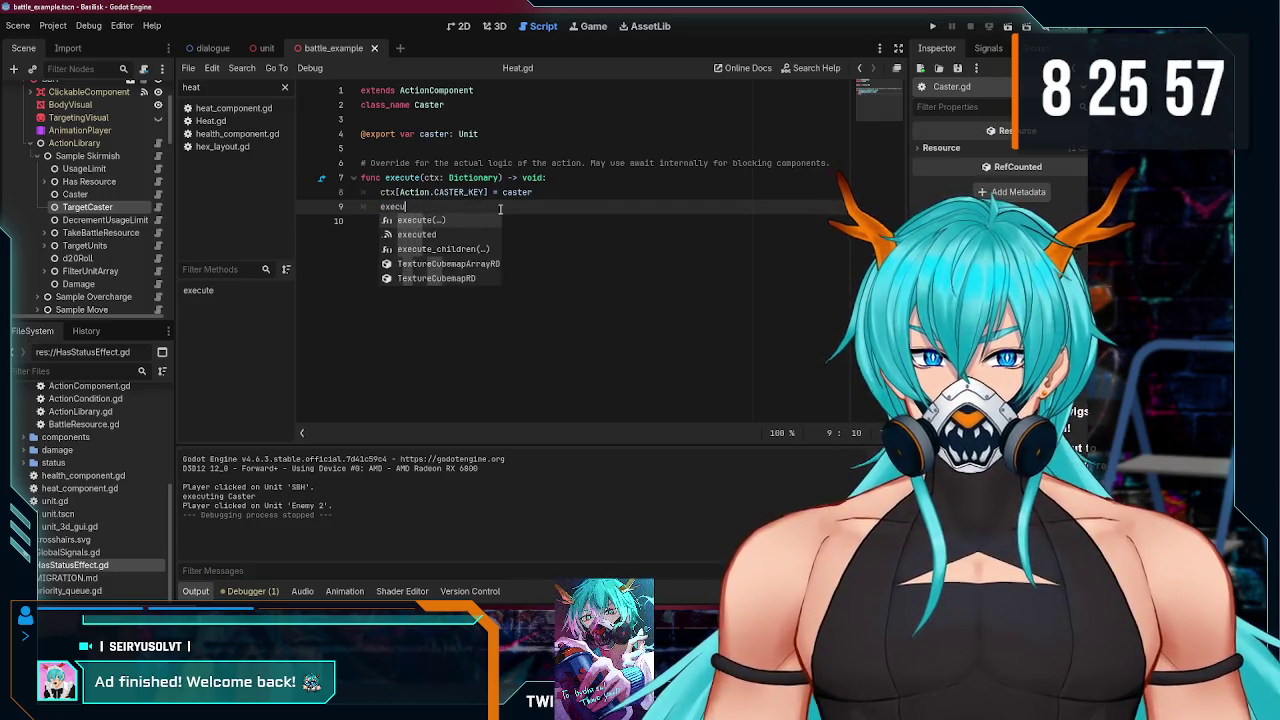
text(ted.emit()
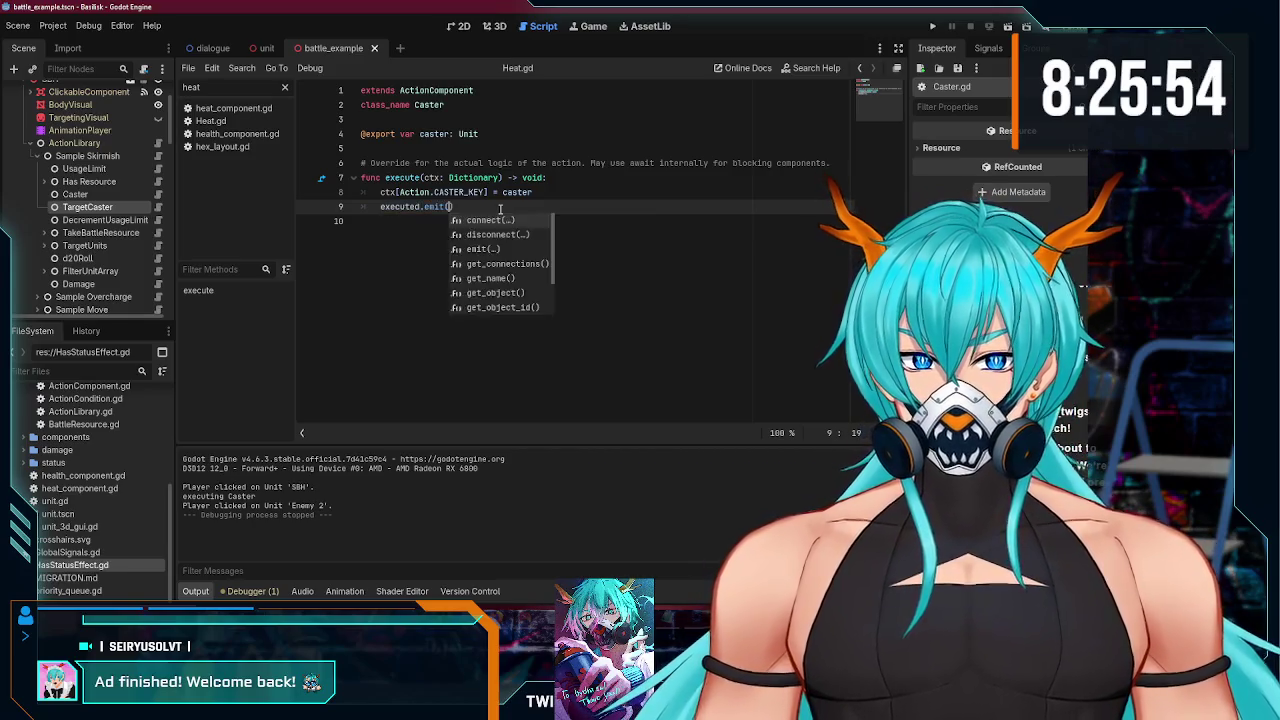
key(Return)
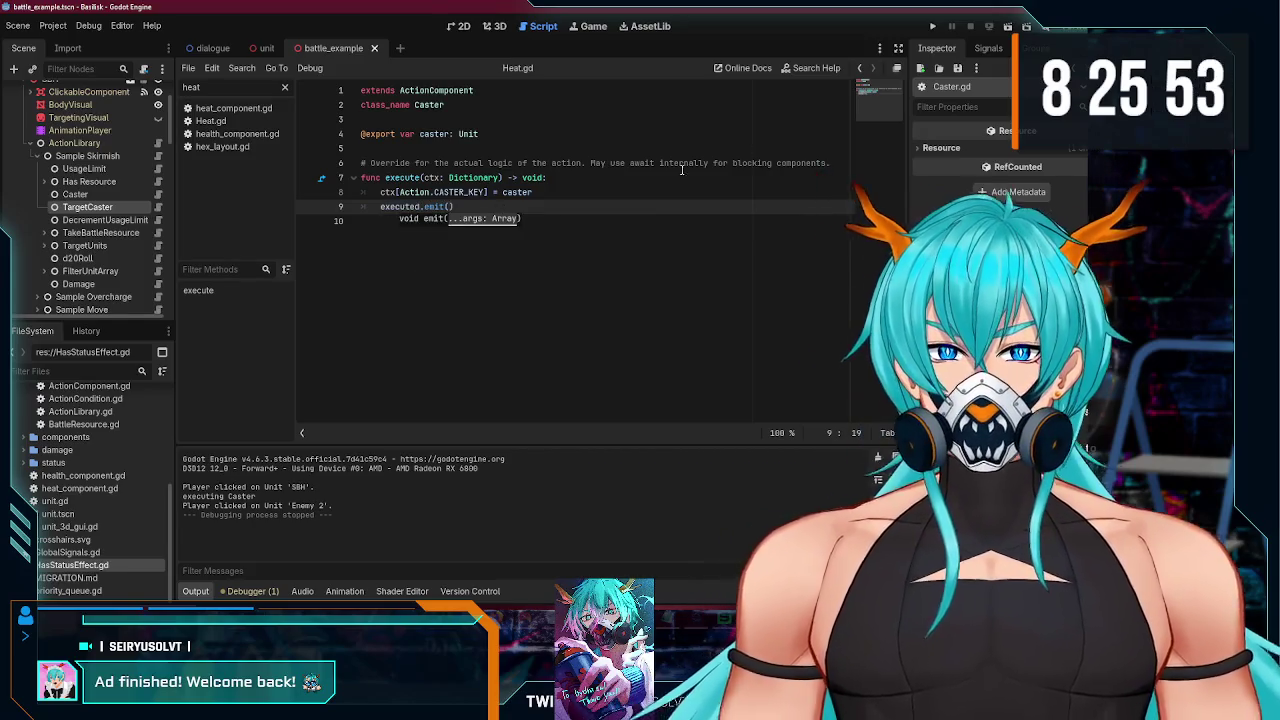
- Run the game, try SBH's Skirmish action, stop, and reopen Action.gd
click(932, 30)
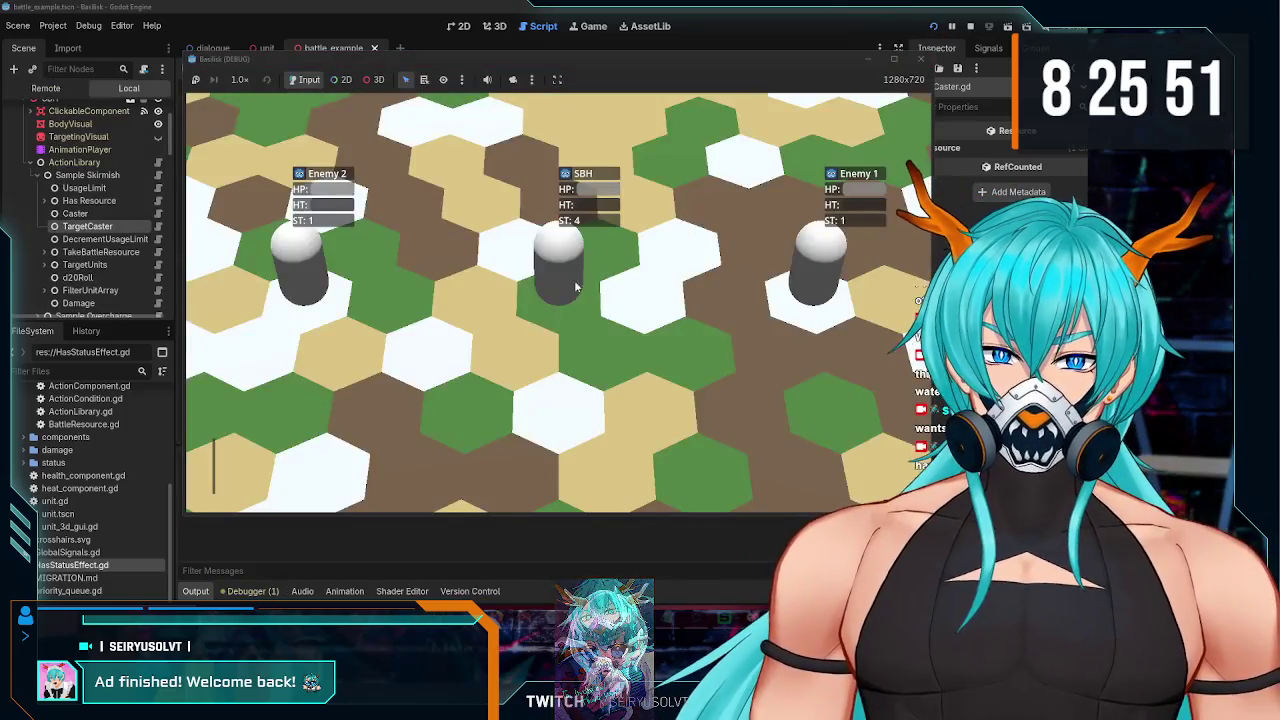
click(355, 462)
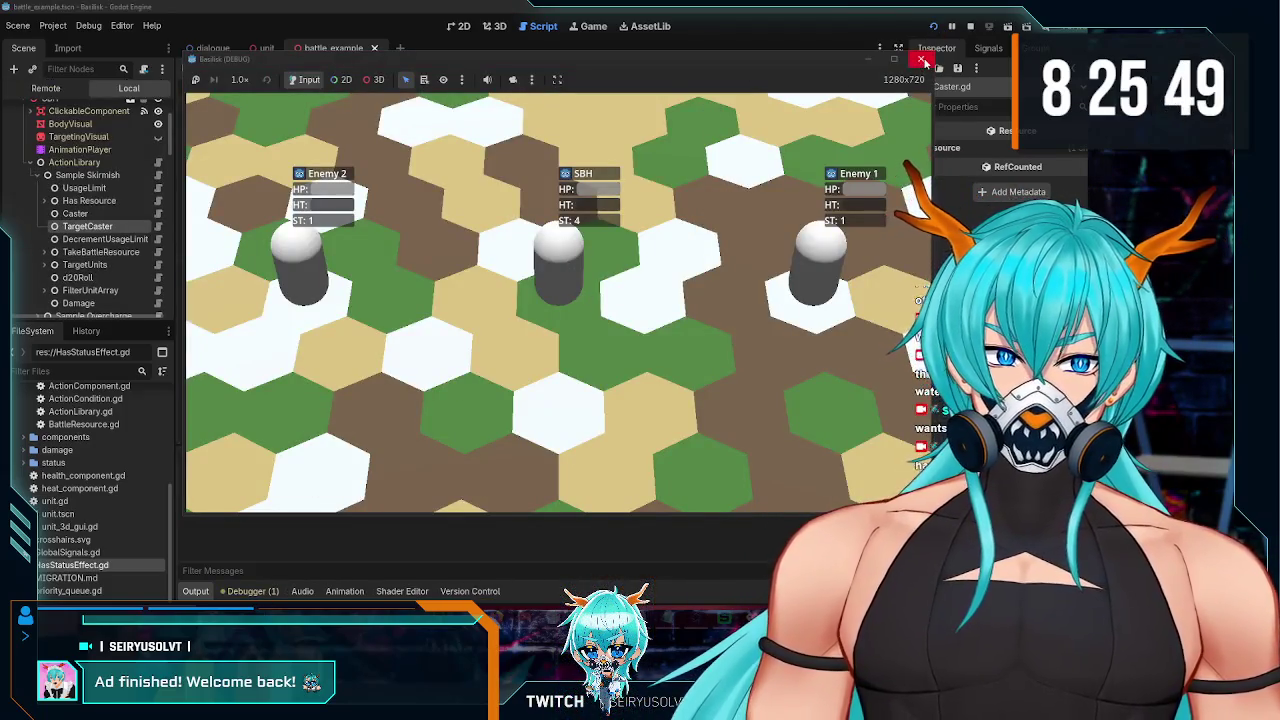
key(F8)
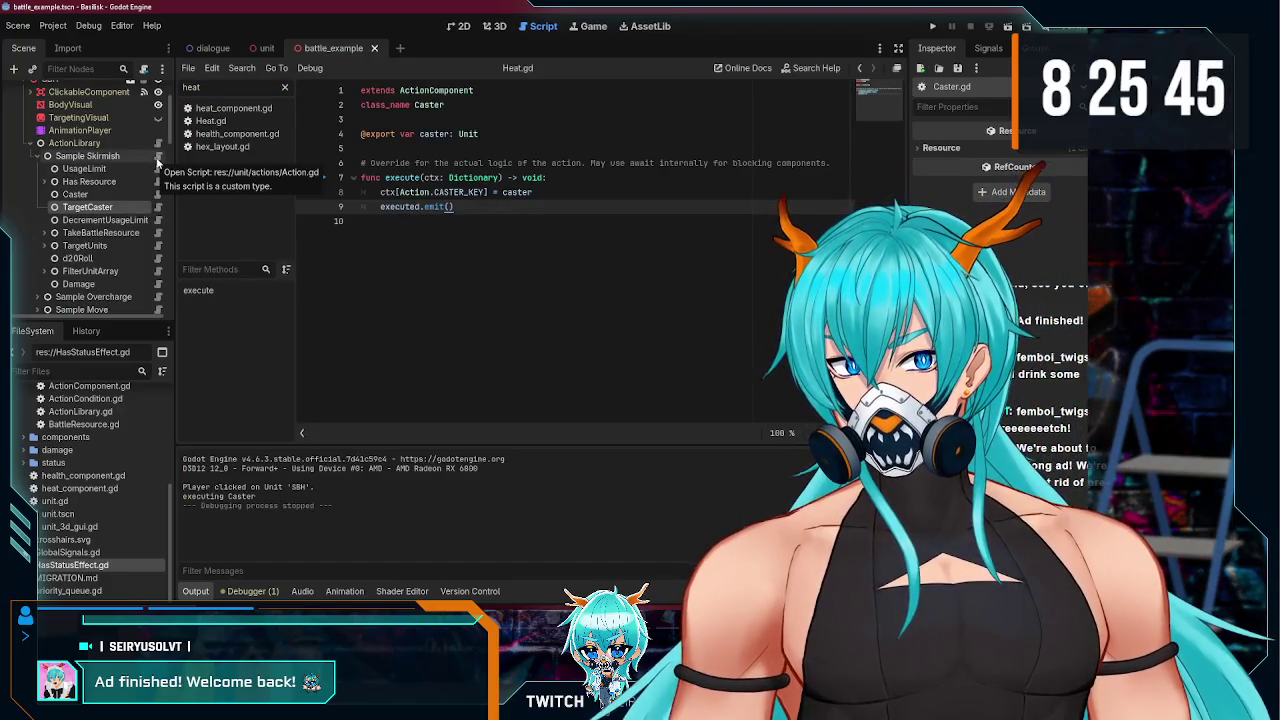
click(157, 160)
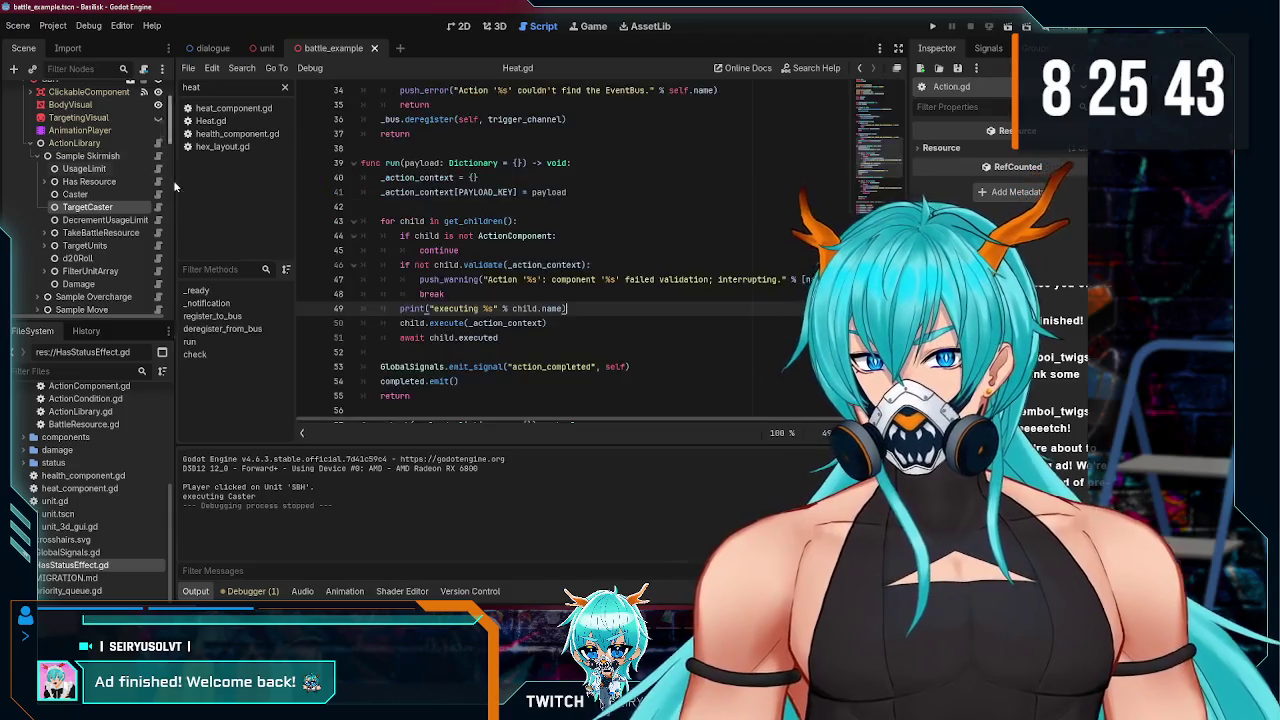
- Prefix child.execute(_action_context) with await, delete the await child.executed line, and run the scene
click(510, 338)
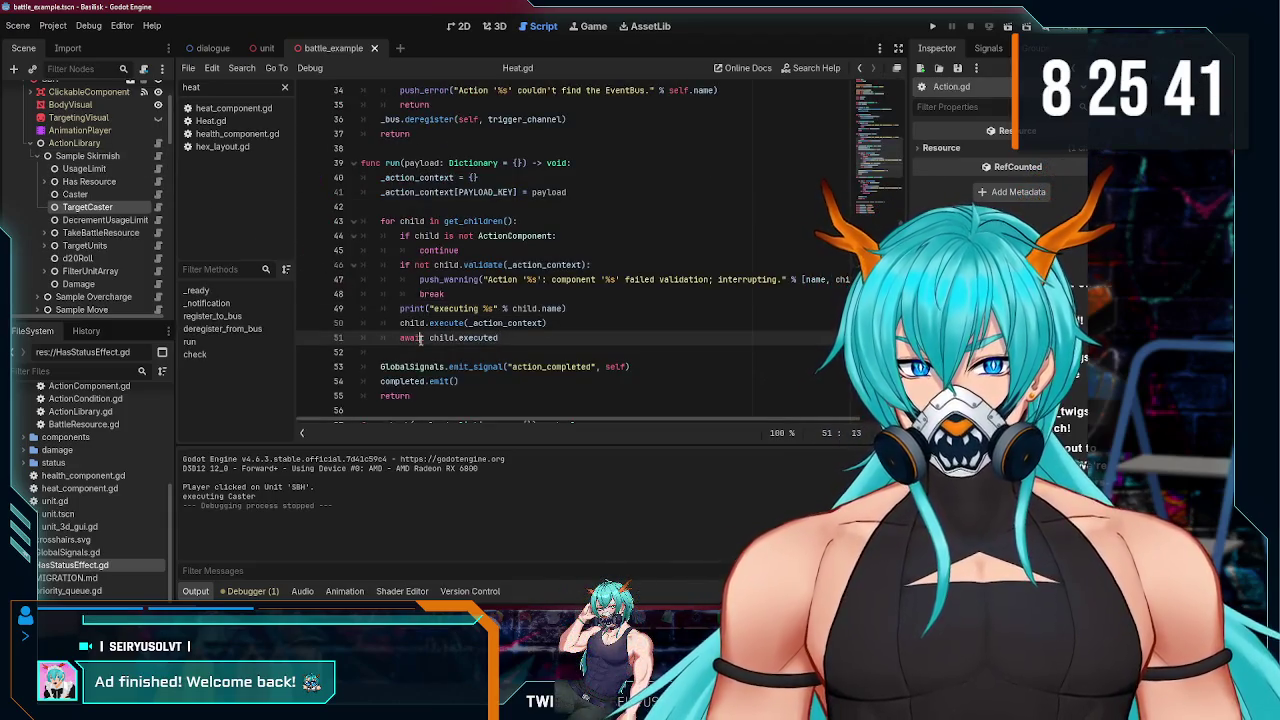
click(434, 338)
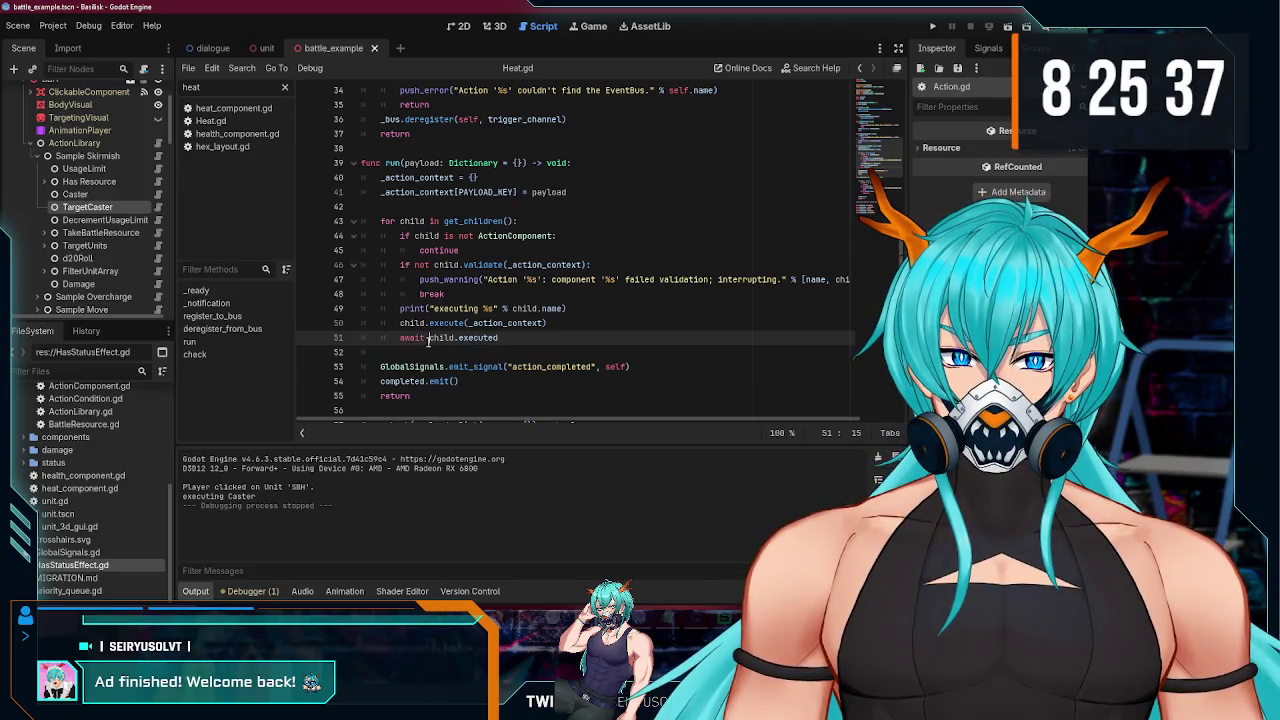
click(545, 337)
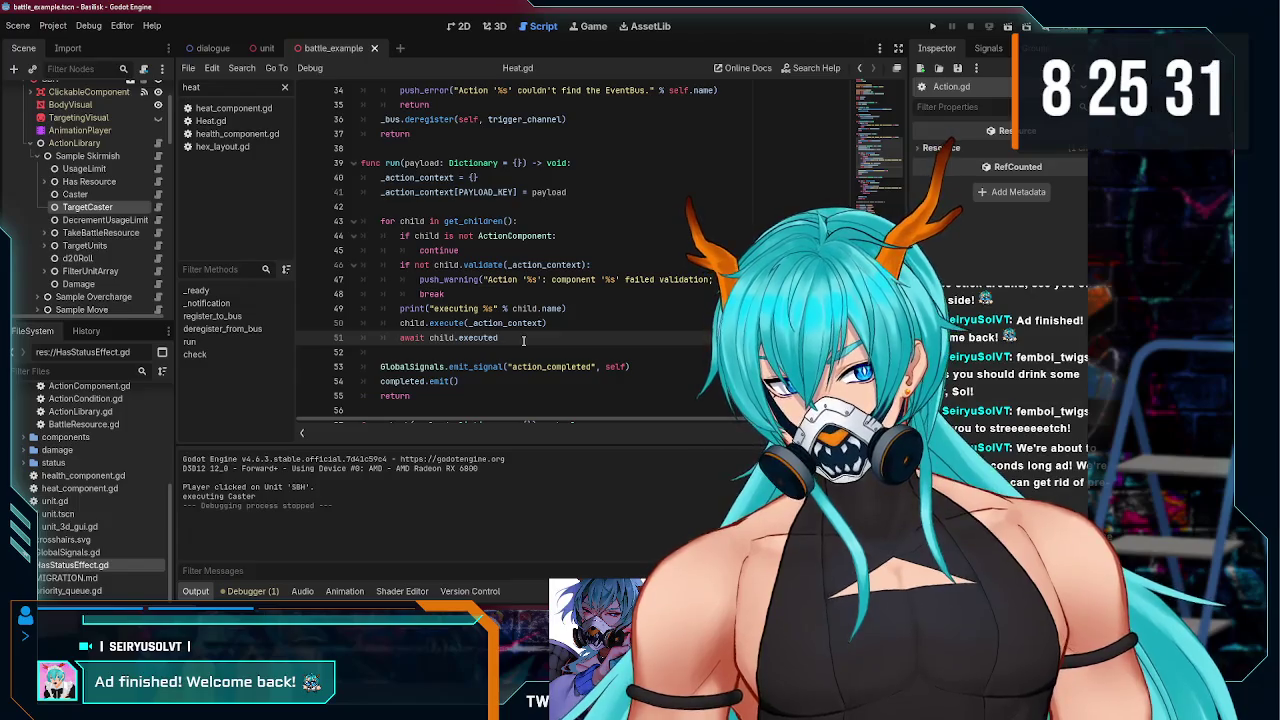
double_click(412, 338)
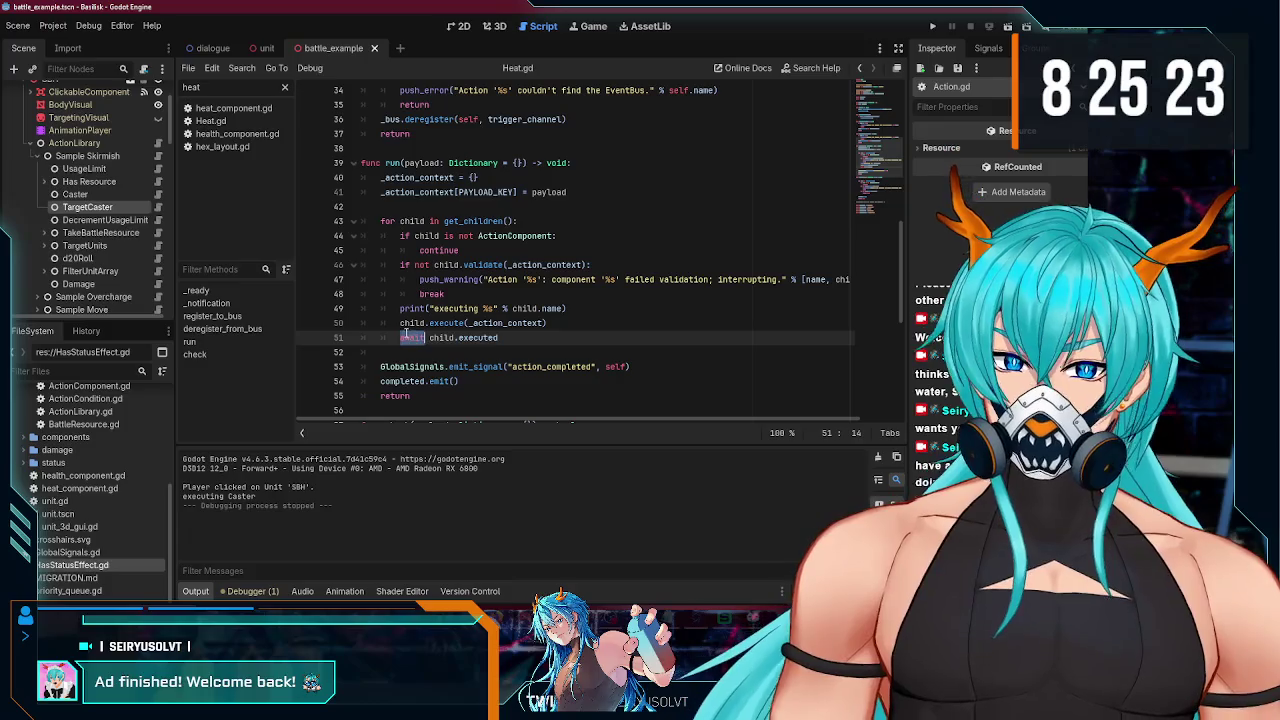
click(400, 323)
text(await)
triple_click(512, 336)
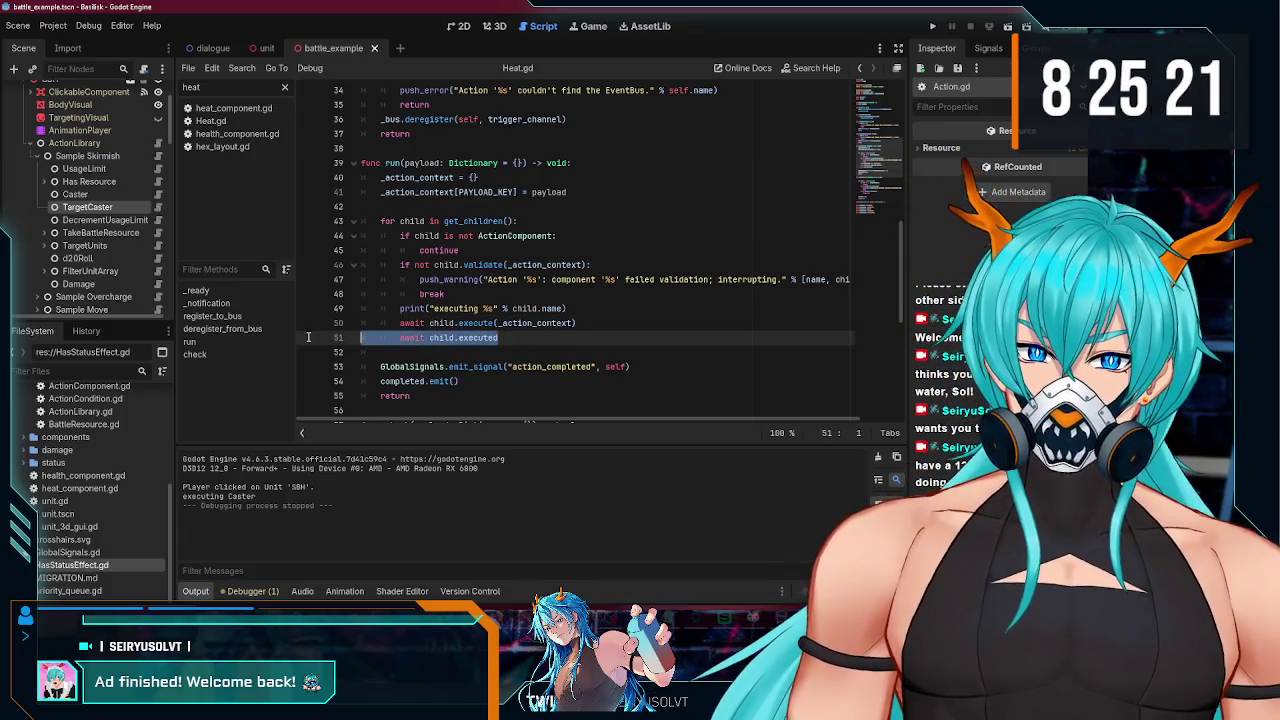
key(BackSpace)
key(BackSpace)
key(F5)
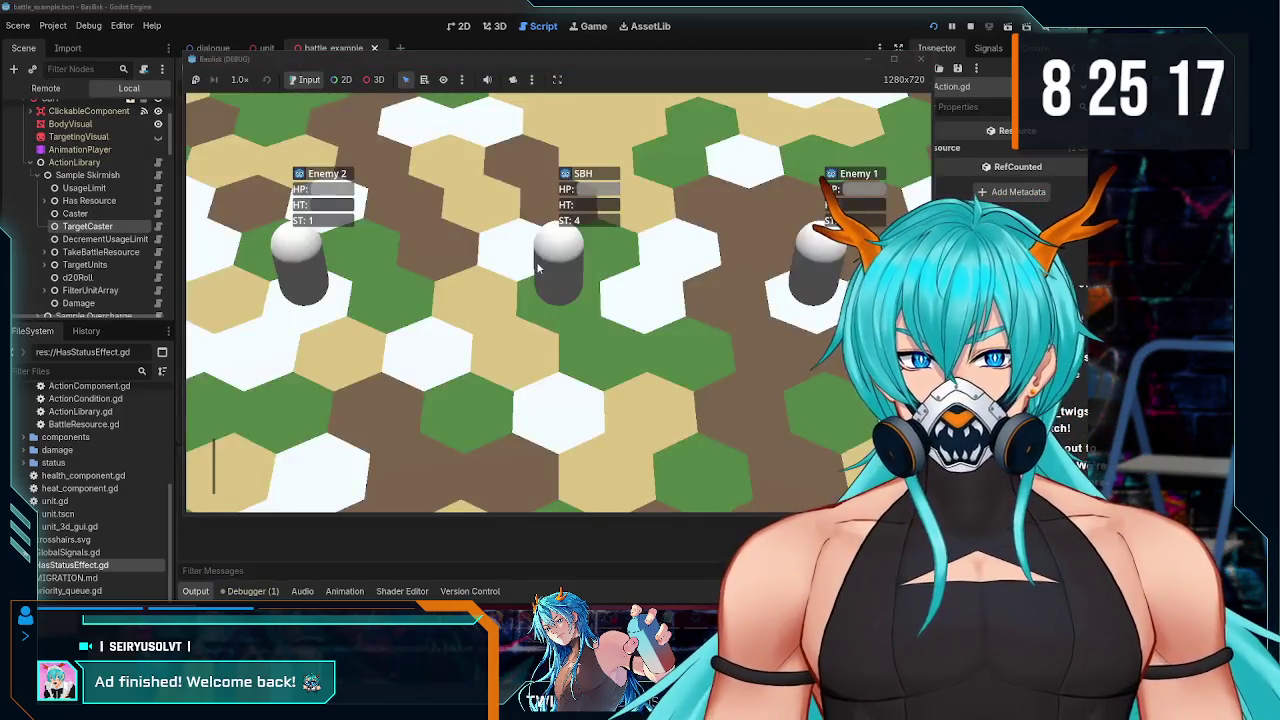
- Use SBH's Skirmish action to attack Enemy 2
click(337, 465)
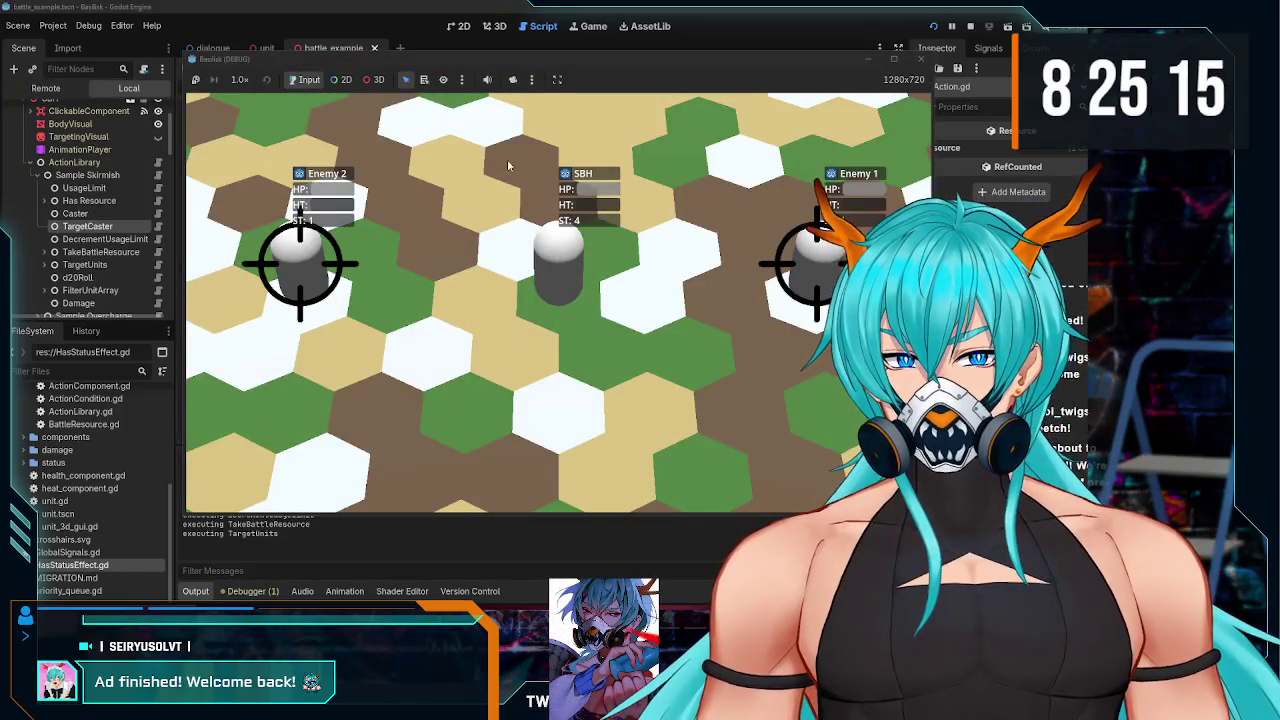
mouse_move(557, 56)
mouse_down()
mouse_move(679, 69)
mouse_move(606, 62)
mouse_up()
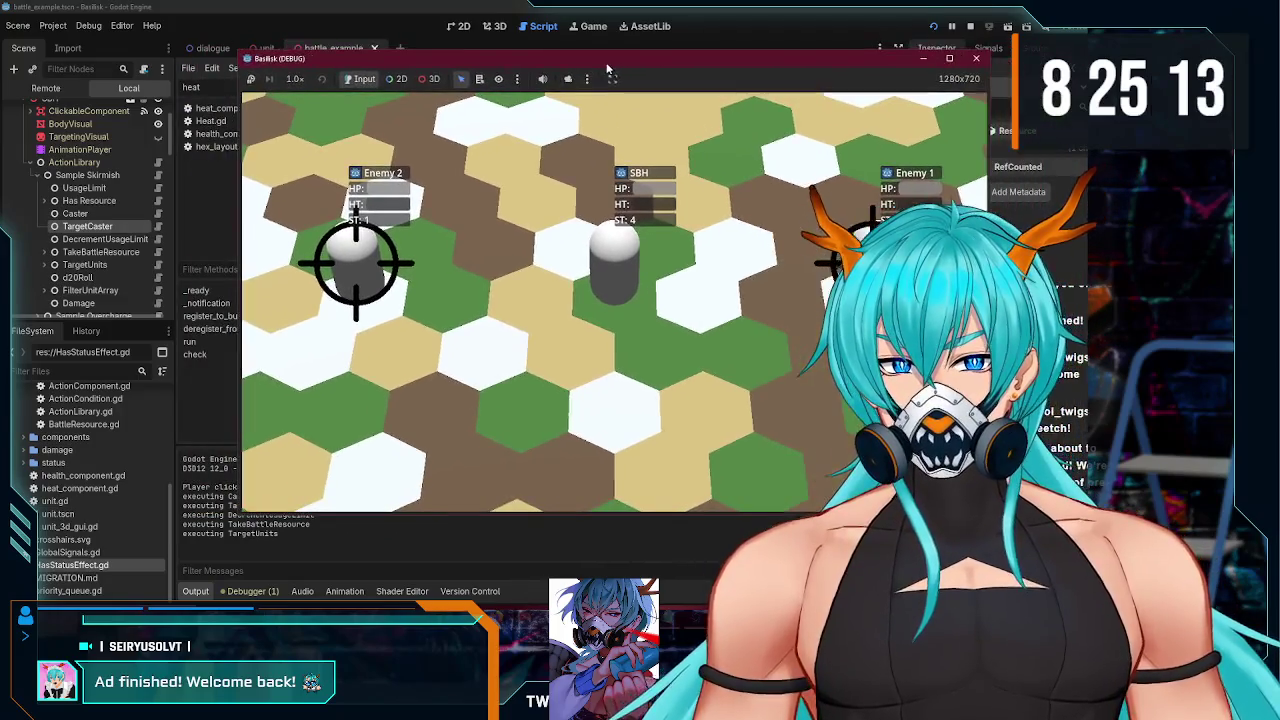
click(357, 268)
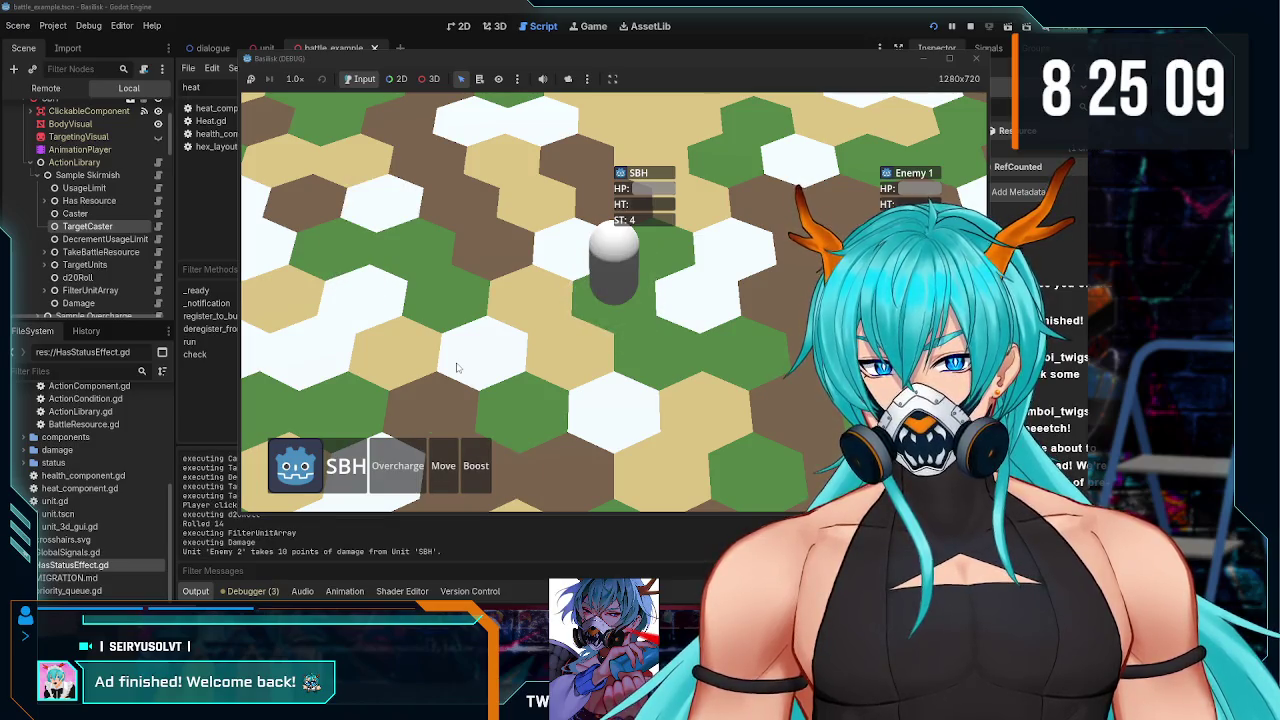
- Move SBH to a hex on its left, then stop the game
click(611, 276)
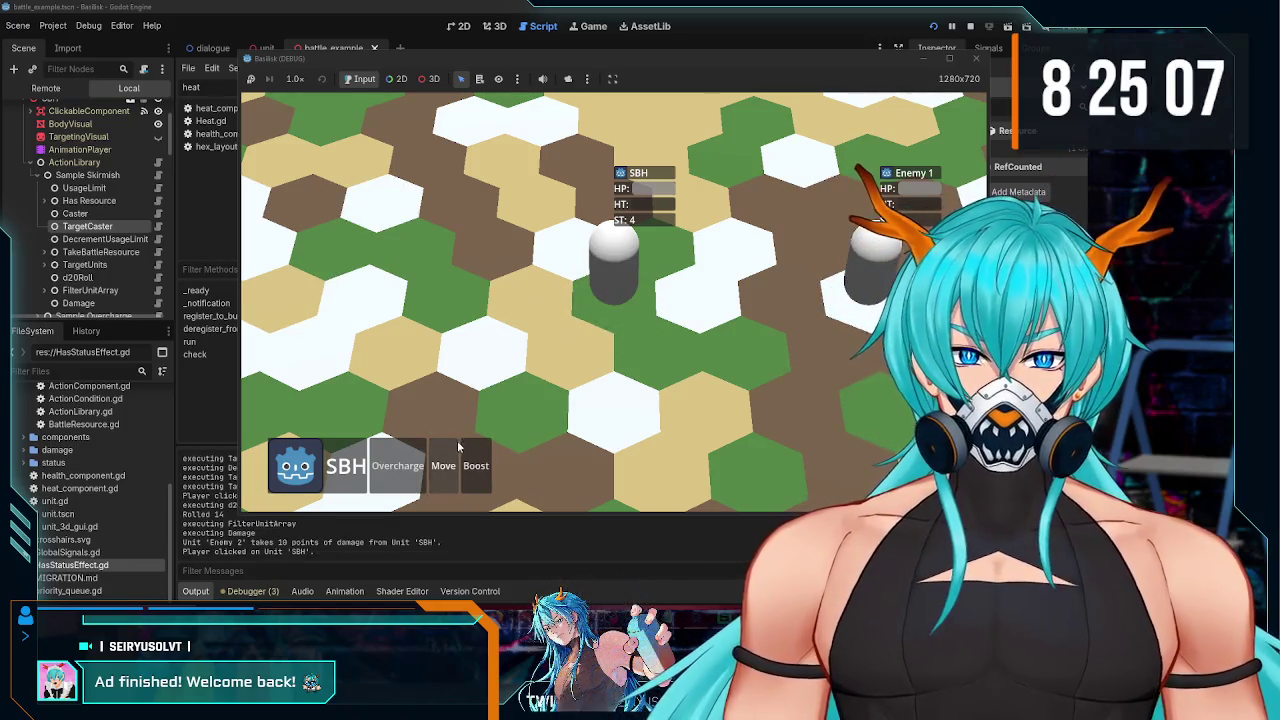
click(446, 465)
click(771, 310)
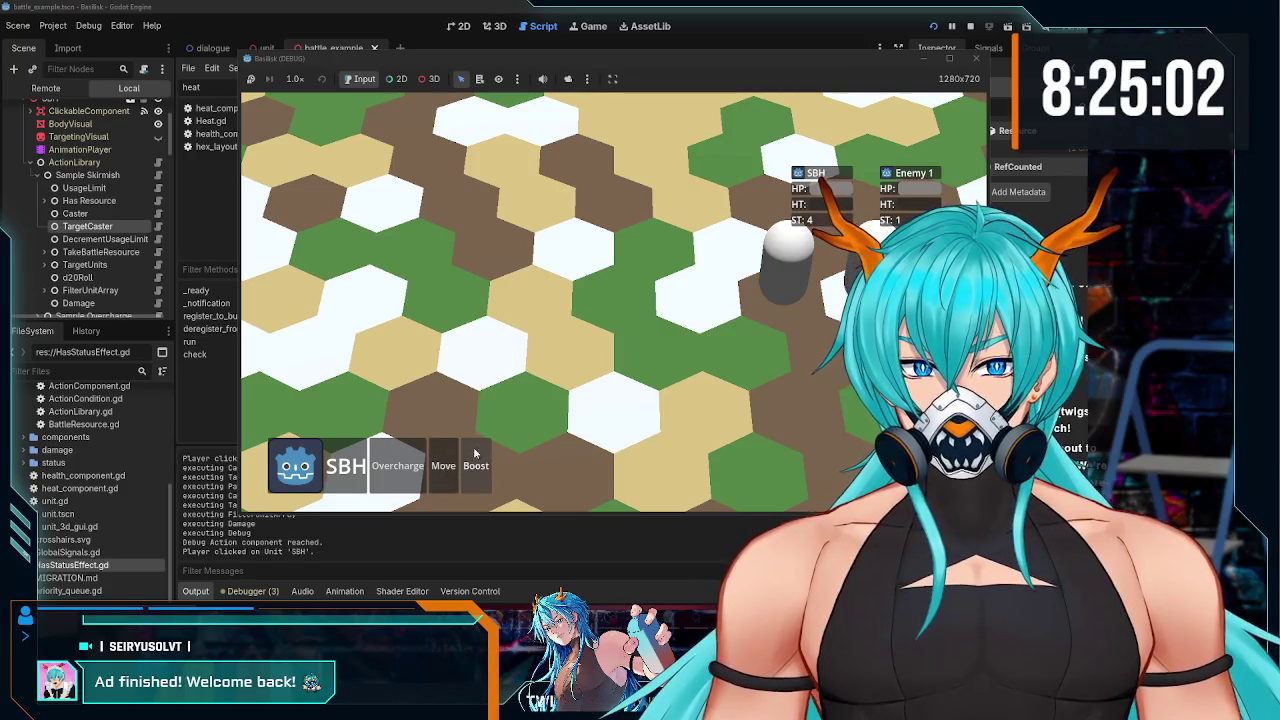
click(445, 468)
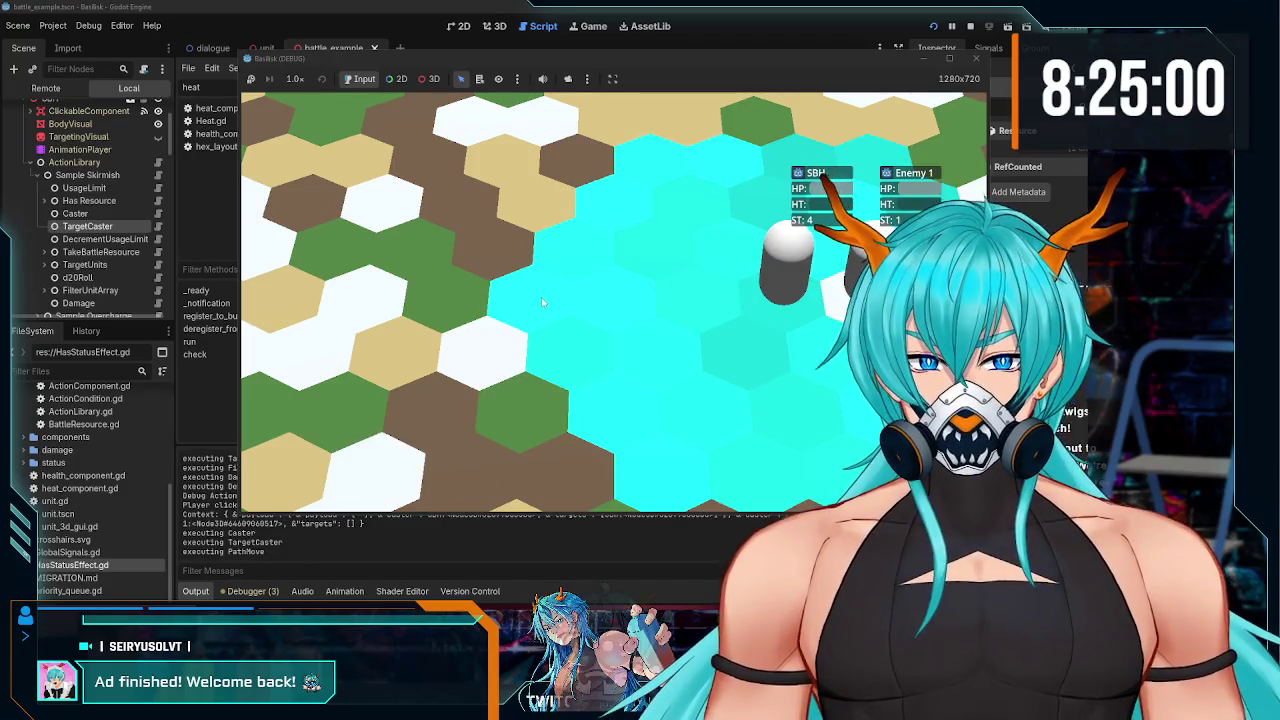
click(542, 301)
click(541, 297)
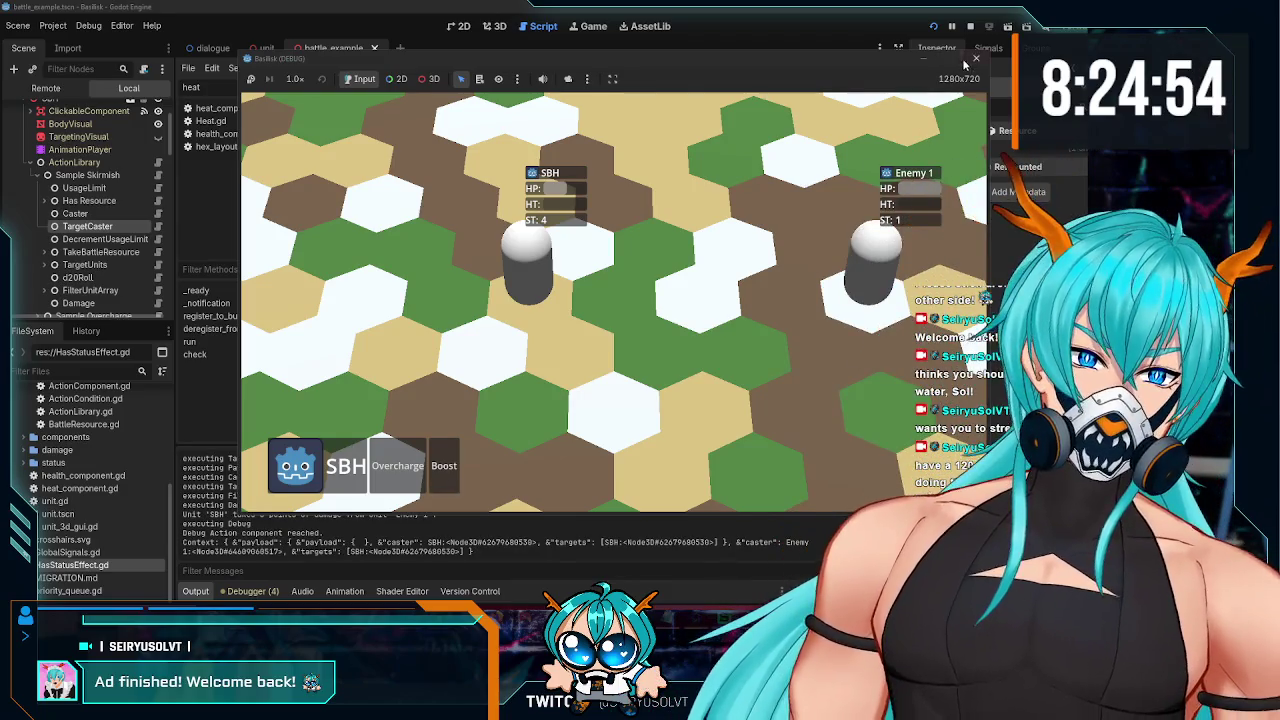
key(F8)
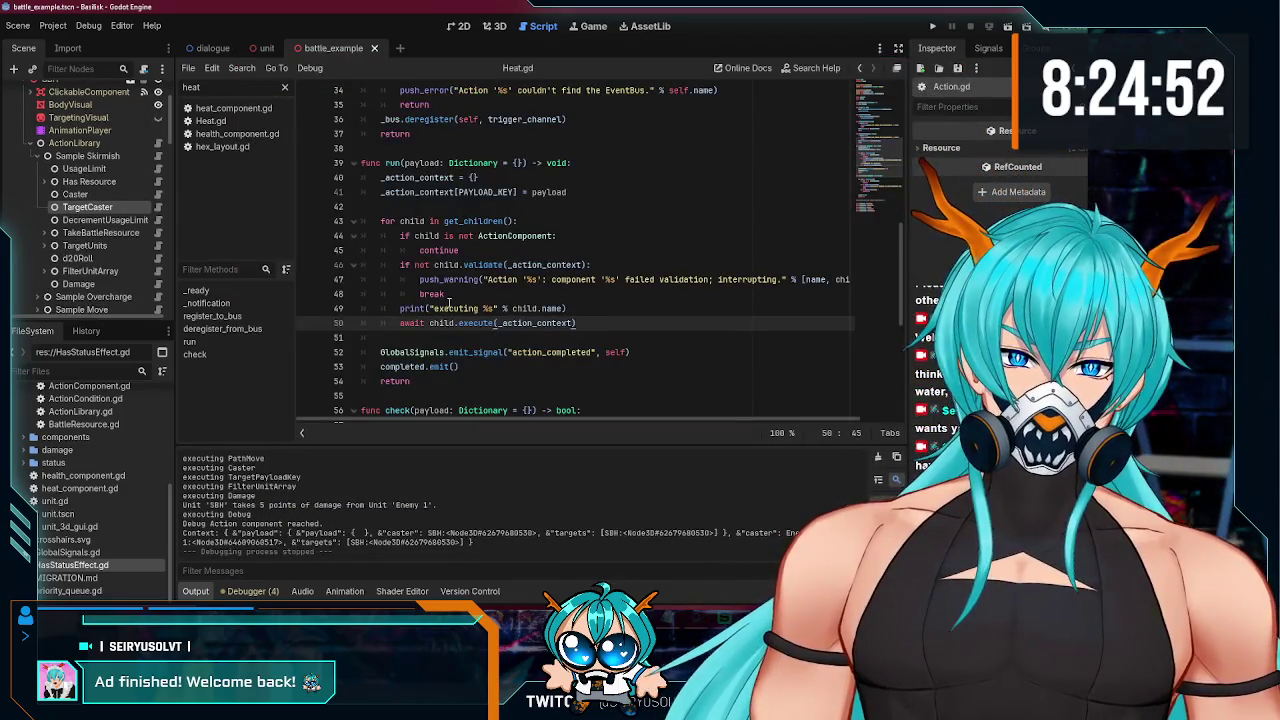
- Open TargetUnits.gd and select the await selection_completed line in execute
scroll(132, 246, down, 2)
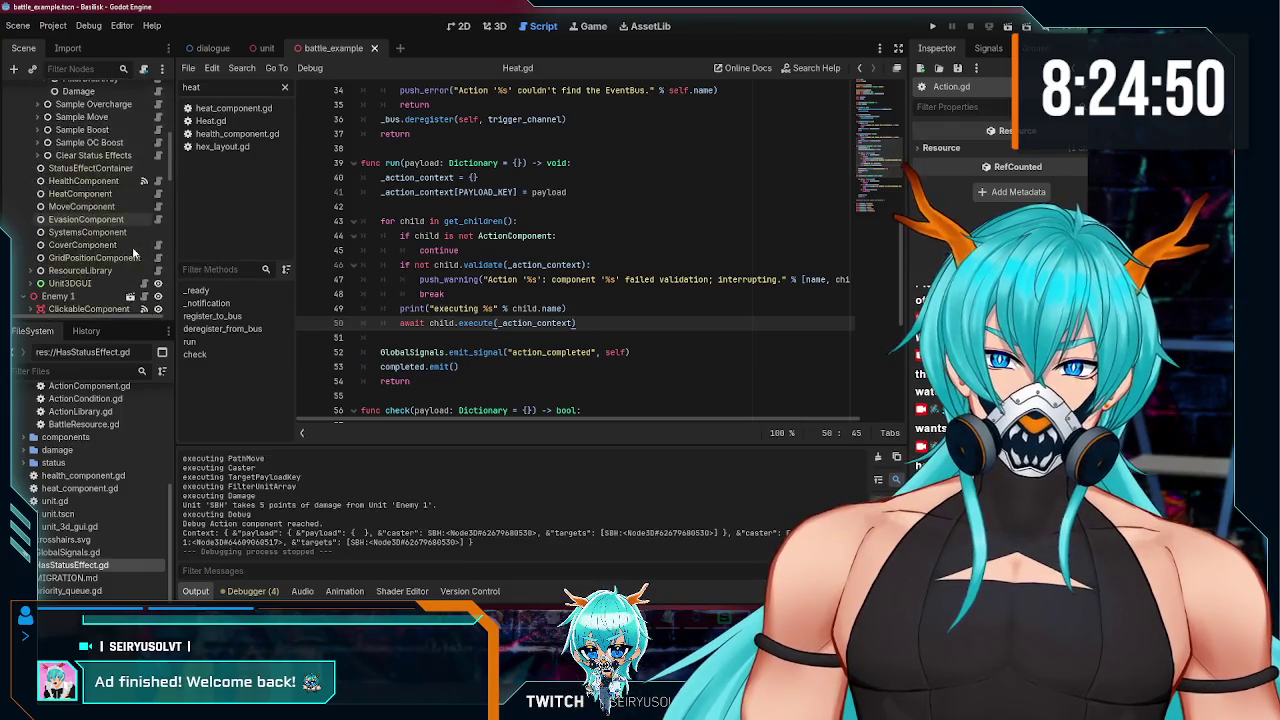
scroll(132, 246, up, 2)
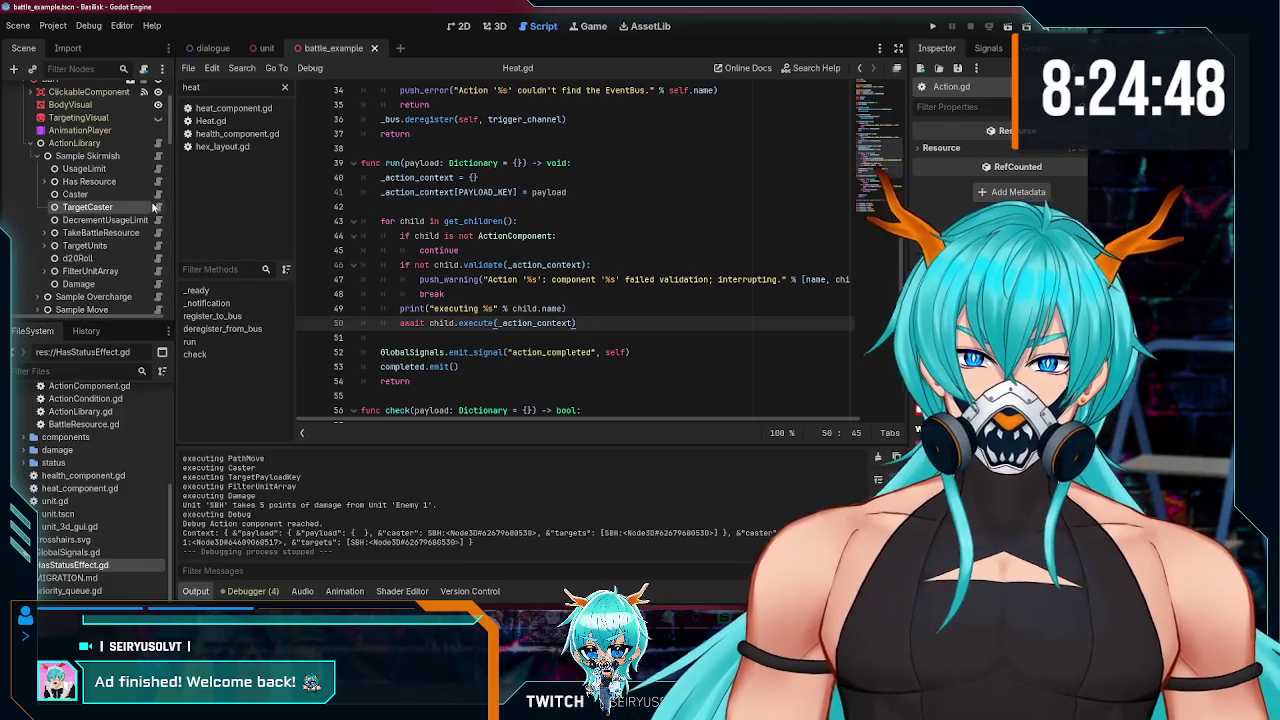
click(158, 245)
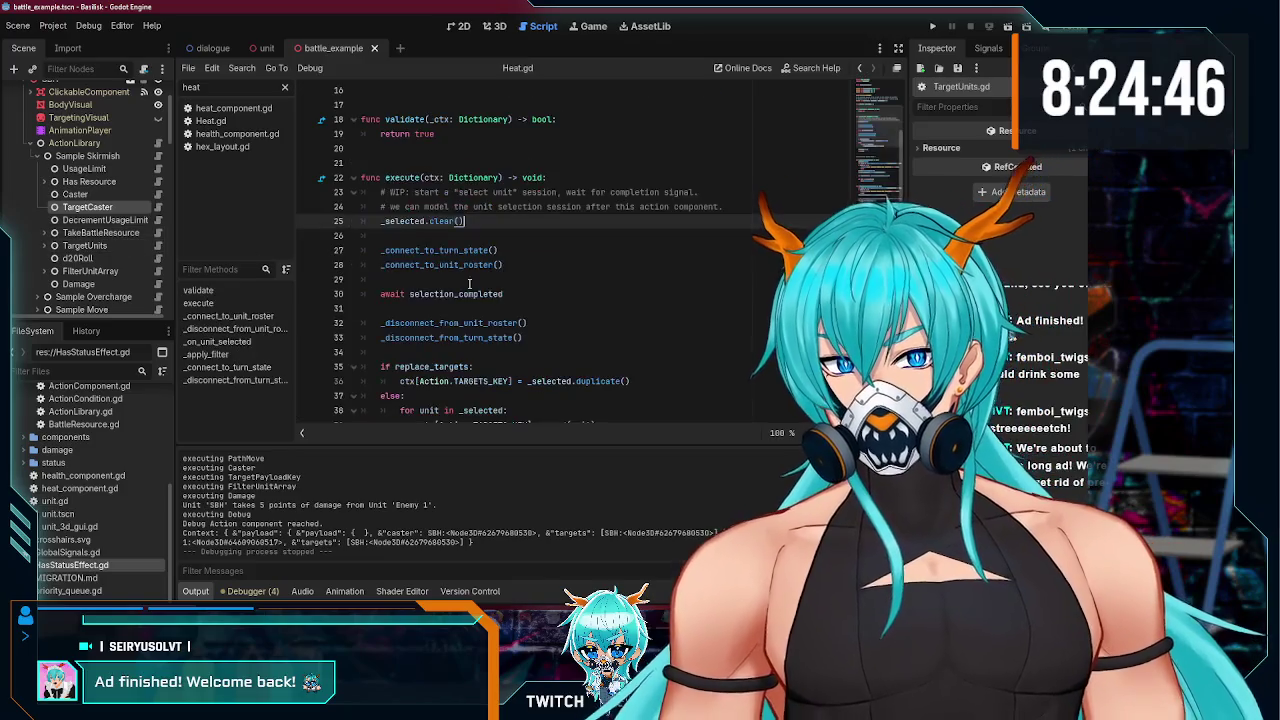
scroll(500, 240, down, 2)
click(518, 207)
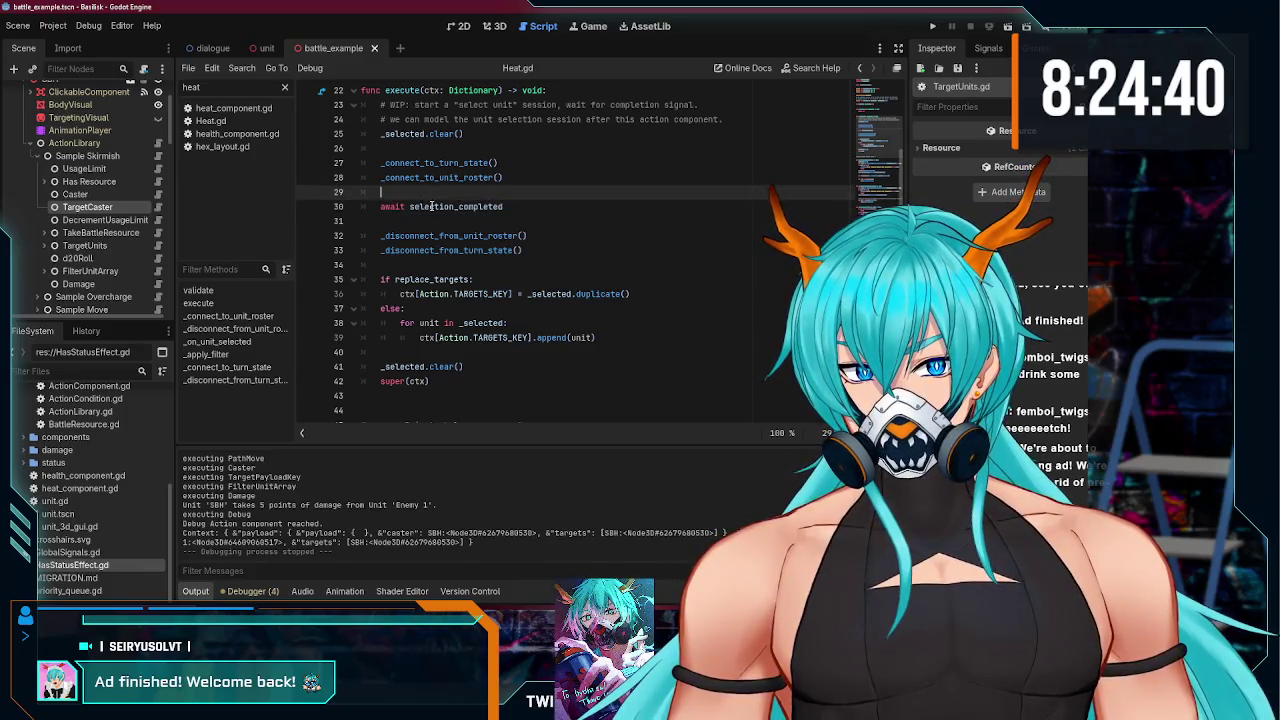
triple_click(394, 206)
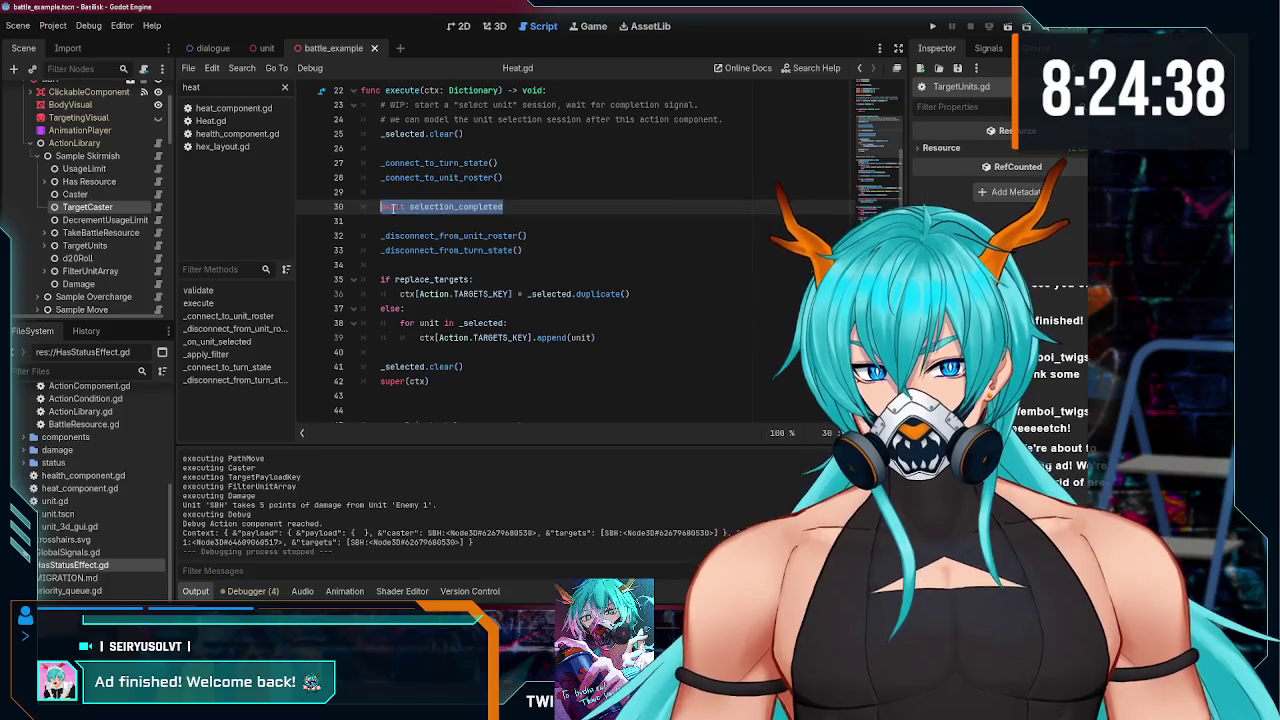
- Delete the super(ctx) line, then restore it with undo
scroll(460, 248, up, 2)
scroll(460, 248, down, 2)
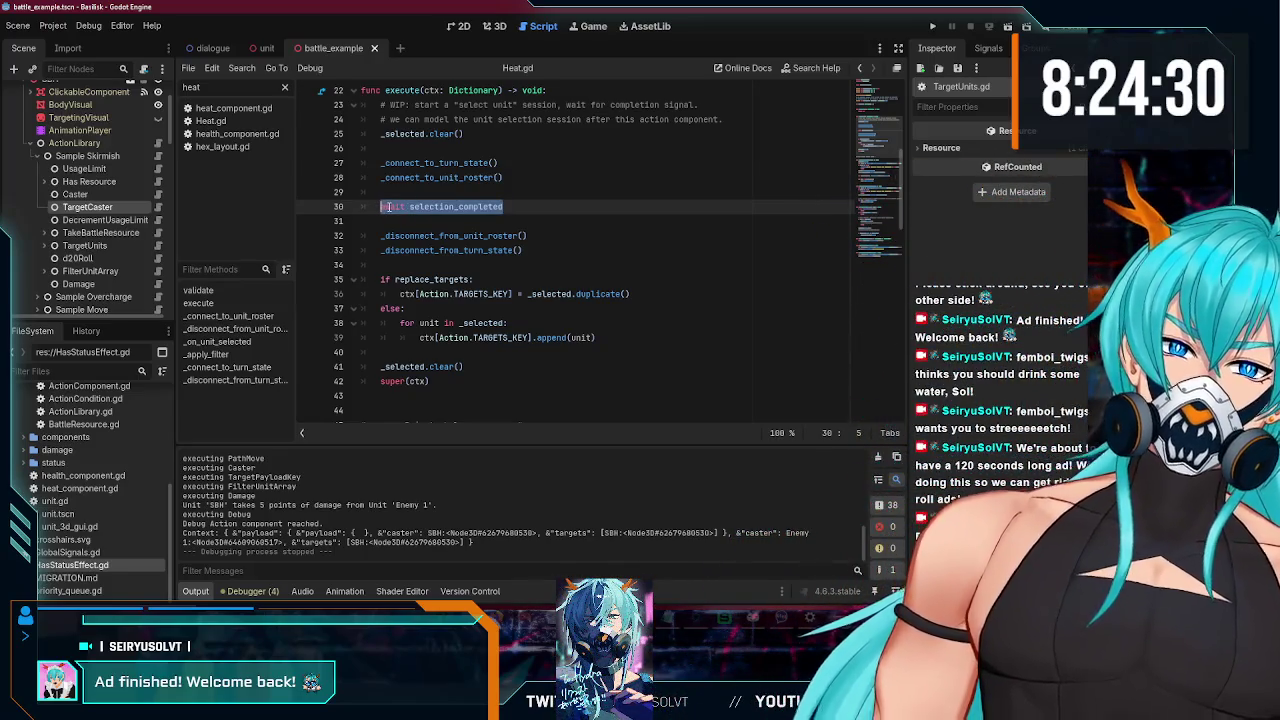
scroll(452, 262, down, 2)
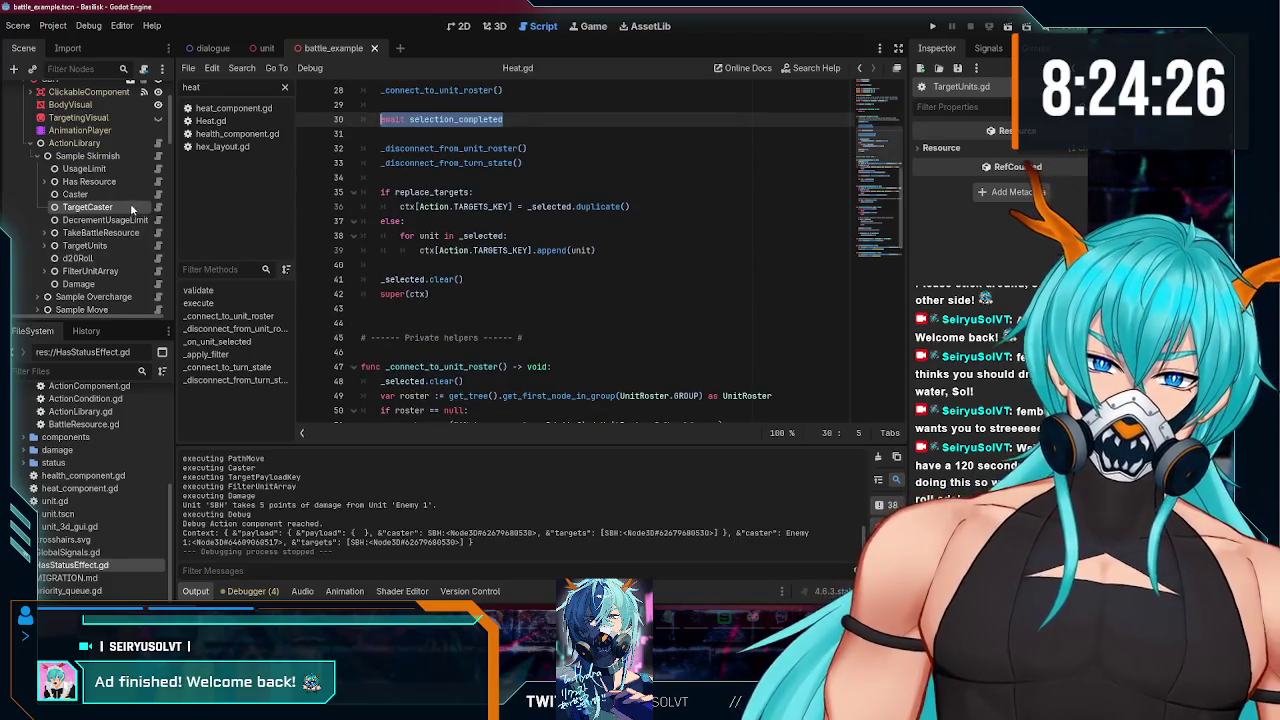
drag(429, 294, 364, 294)
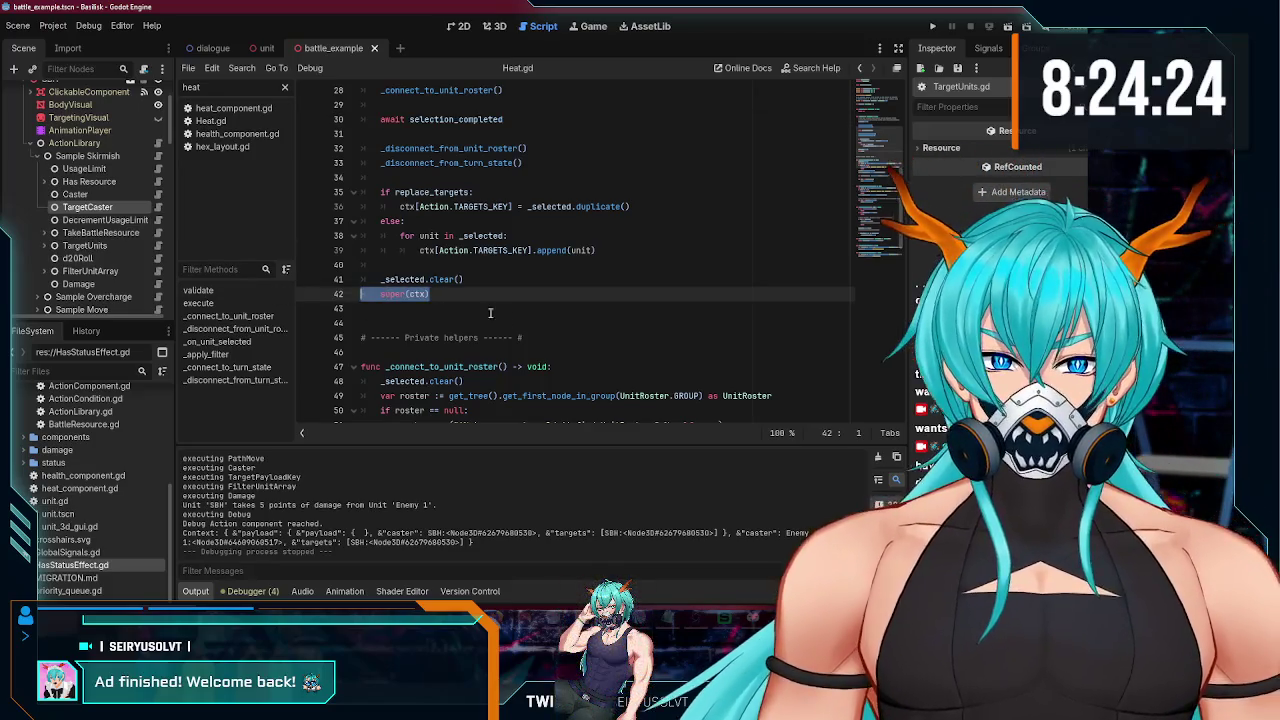
scroll(447, 305, up, 1)
scroll(446, 306, up, 1)
key(BackSpace)
key(BackSpace)
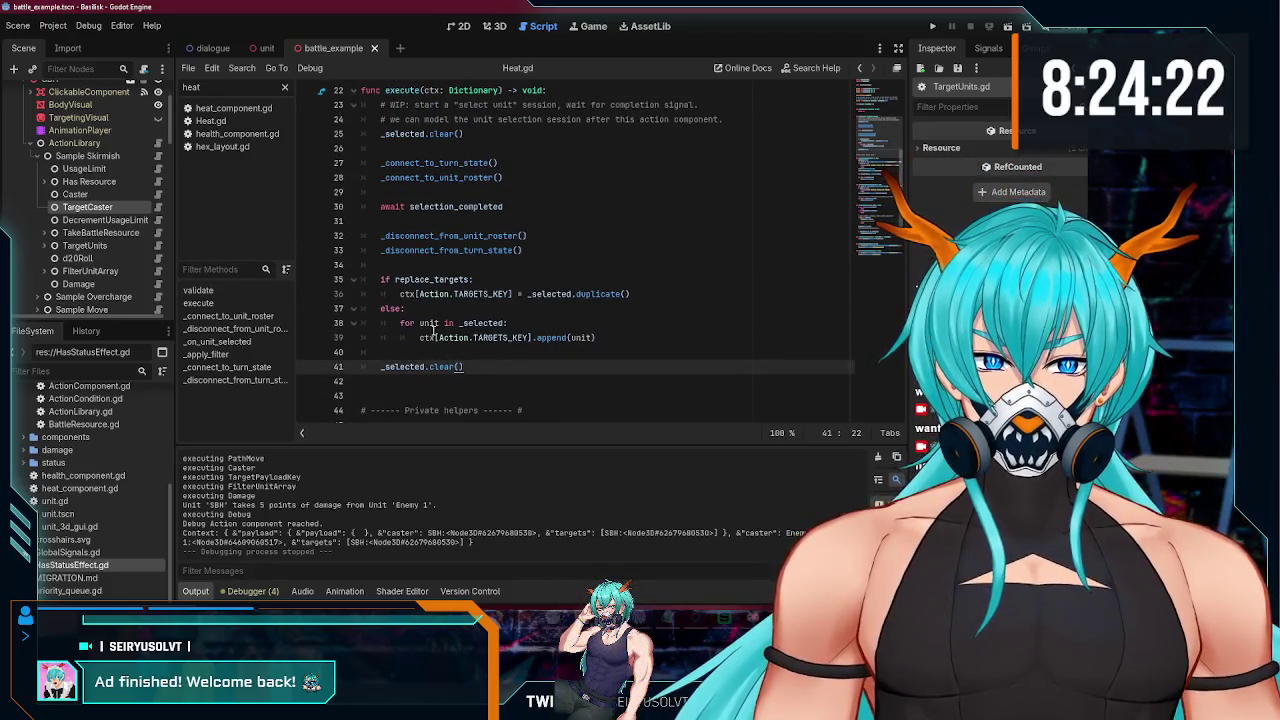
key(ctrl+z)
click(440, 354)
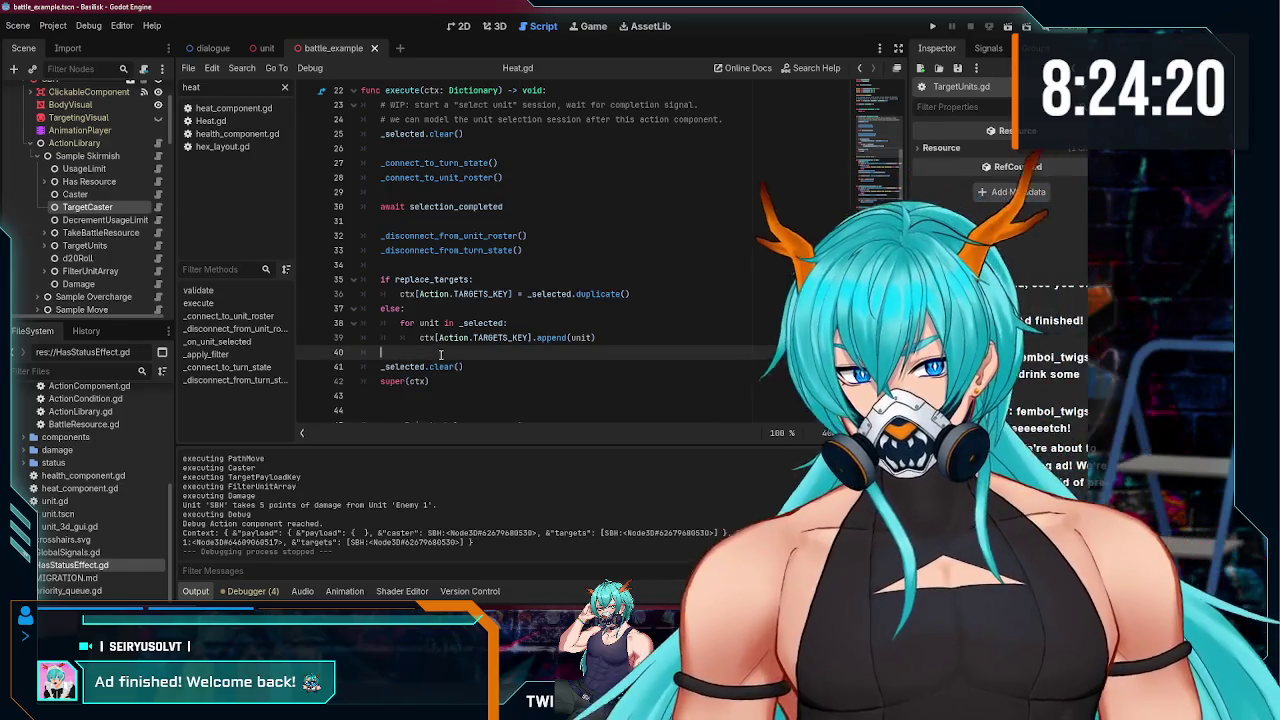
scroll(111, 261, down, 5)
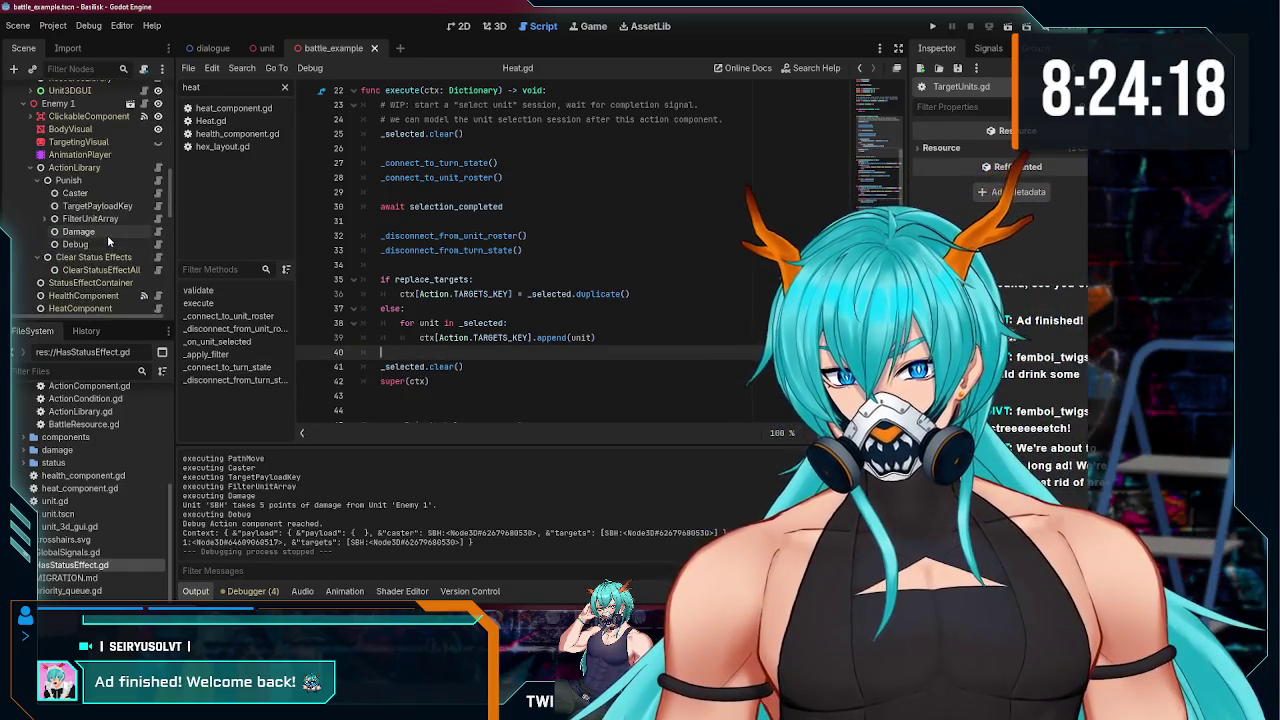
click(109, 240)
key(F5)
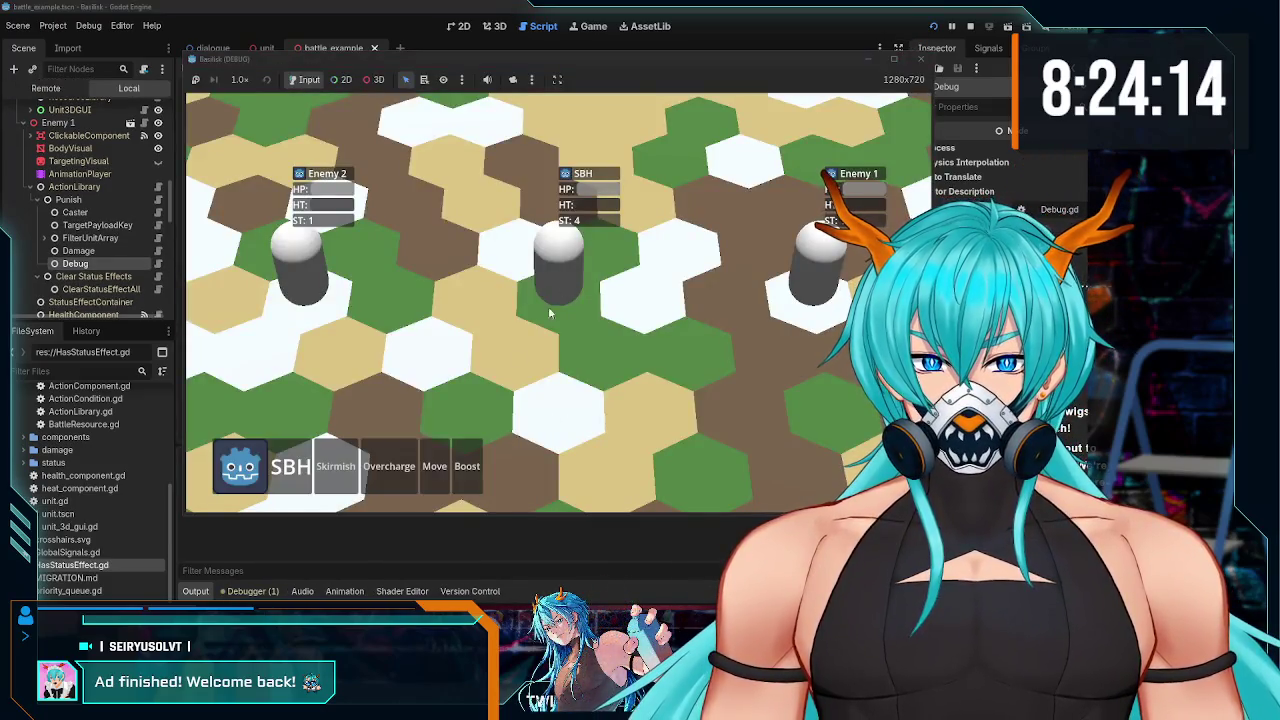
click(391, 474)
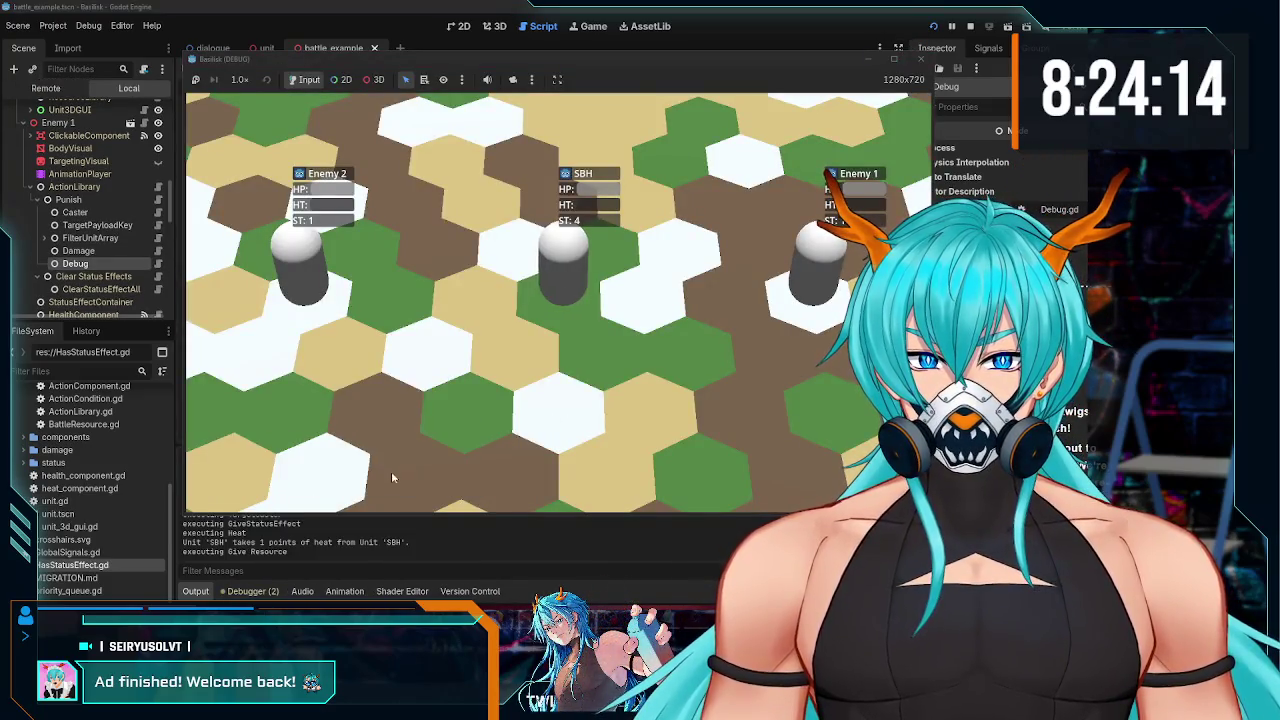
click(922, 59)
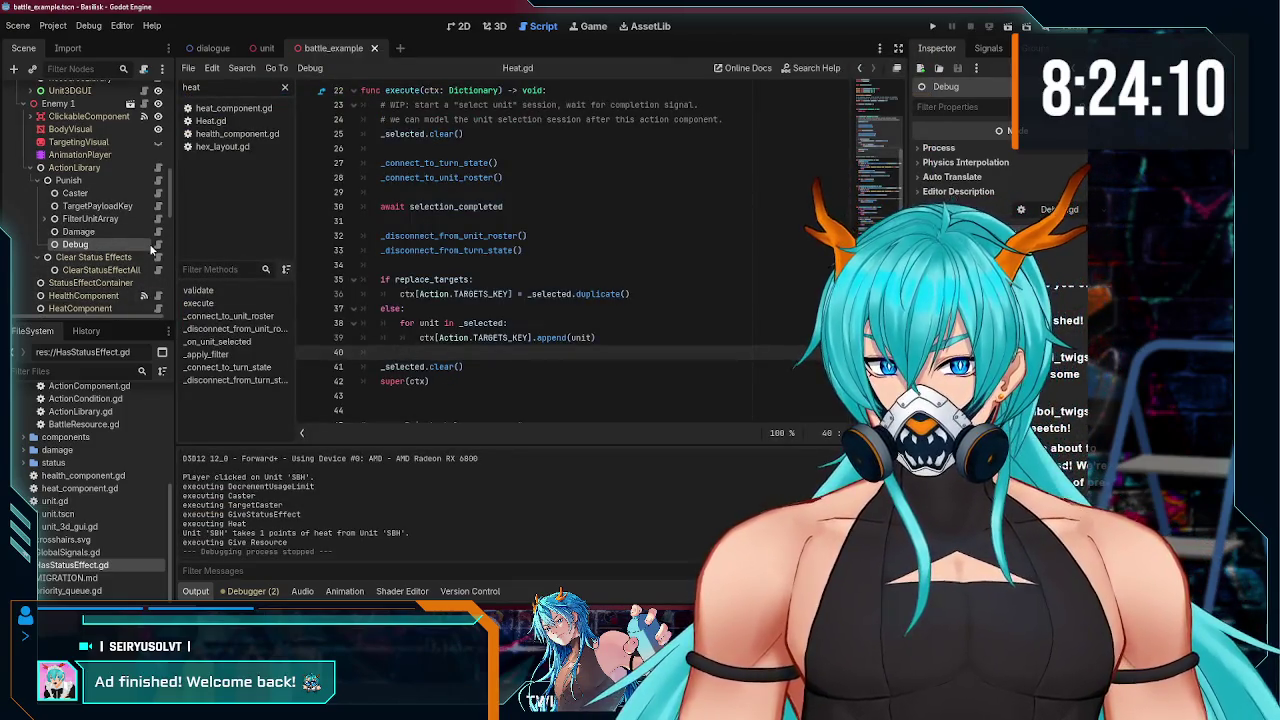
- Open Debug.gd and select its timer comment and 5.0-second await timer lines
click(157, 245)
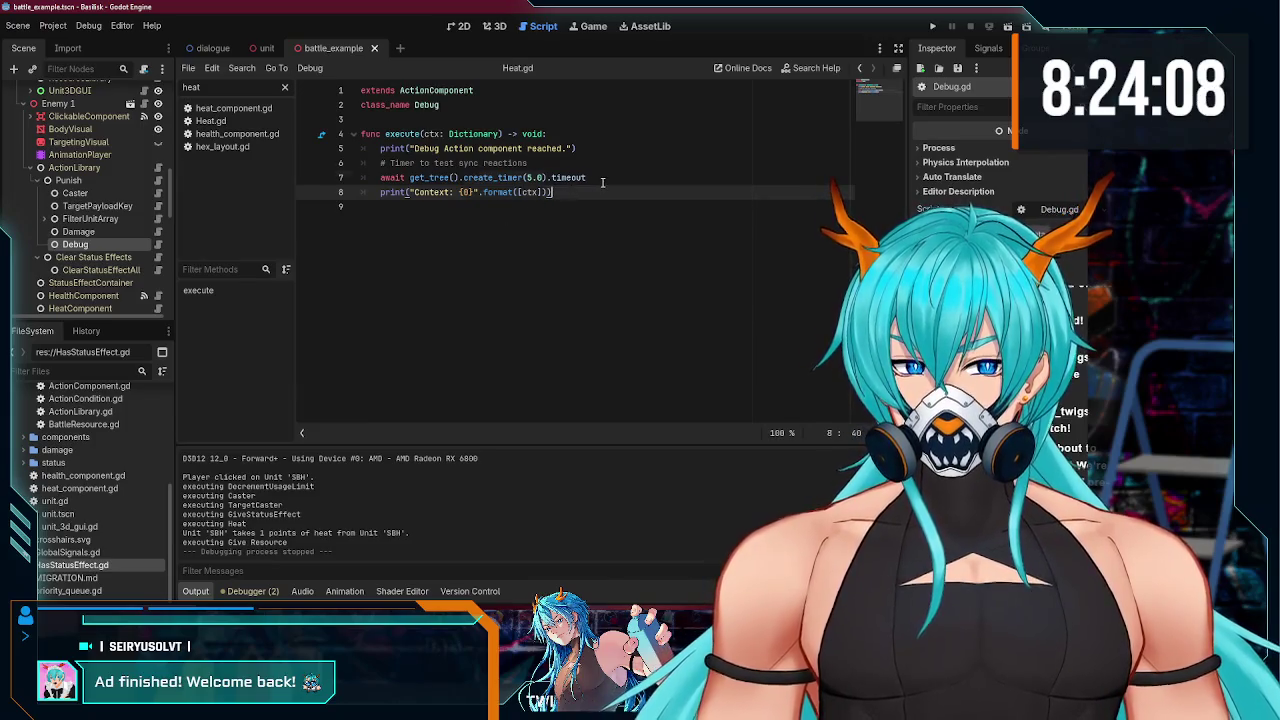
click(603, 182)
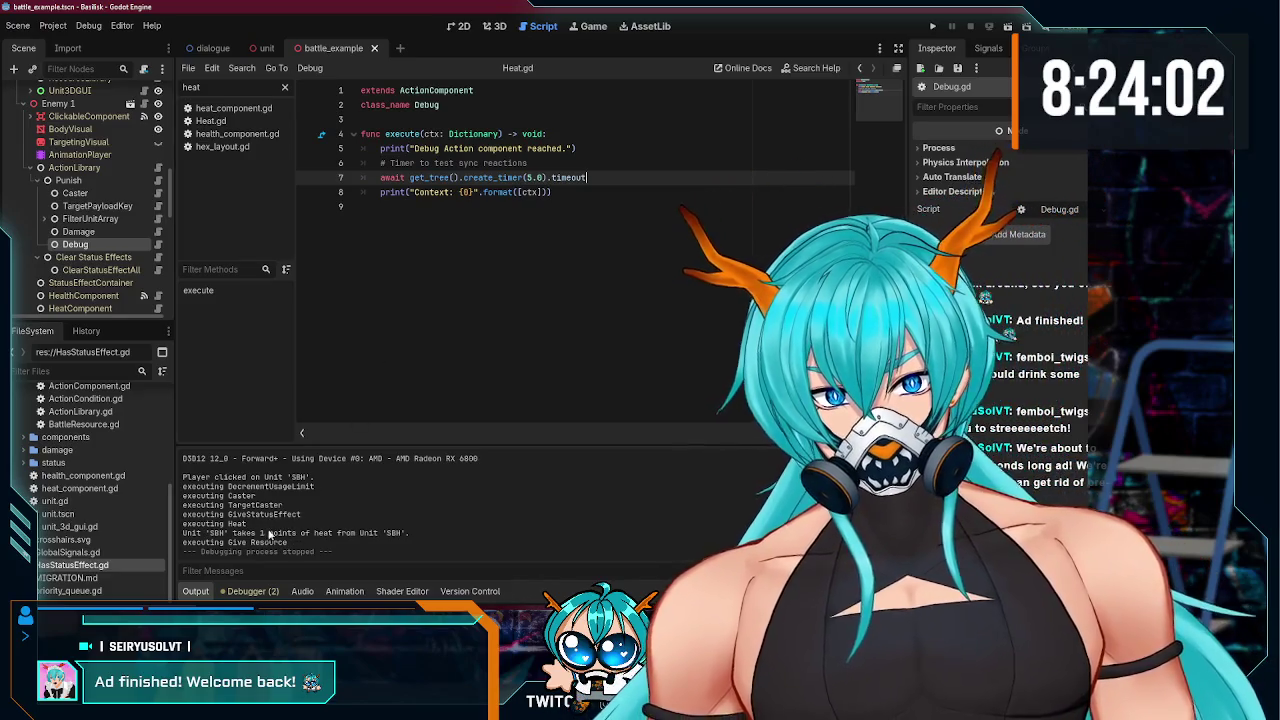
scroll(70, 250, down, 5)
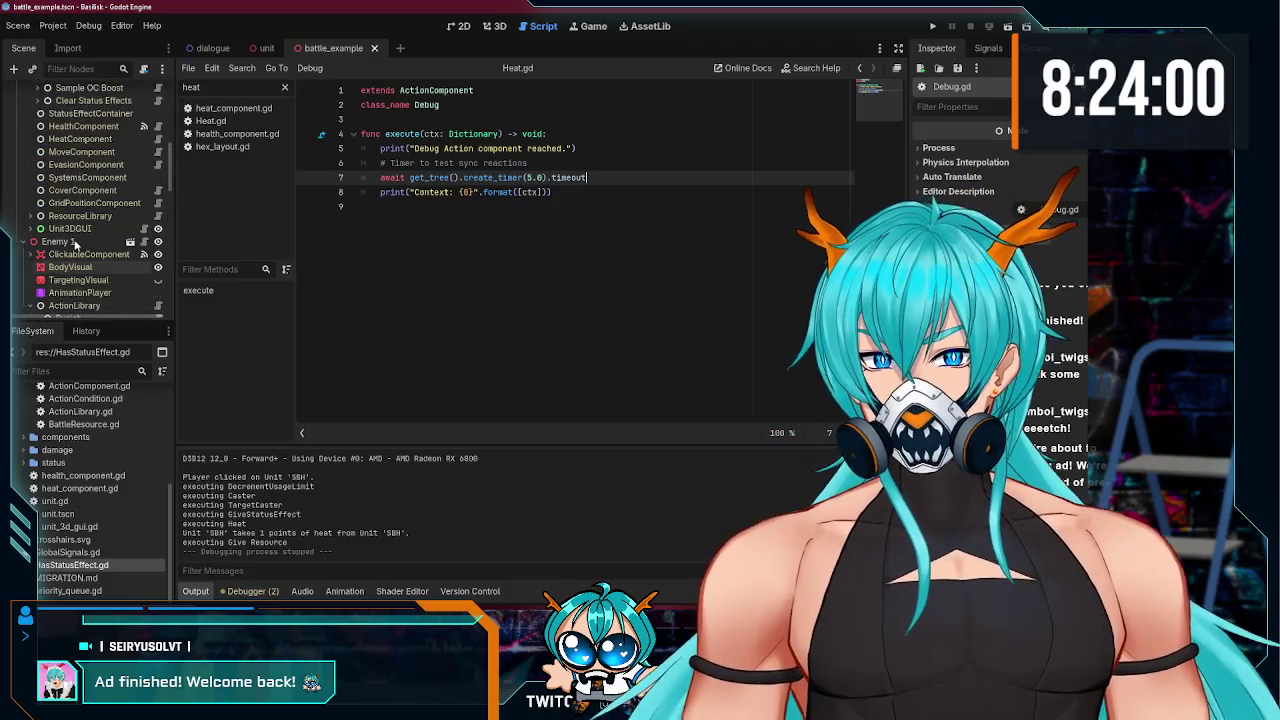
scroll(80, 235, up, 2)
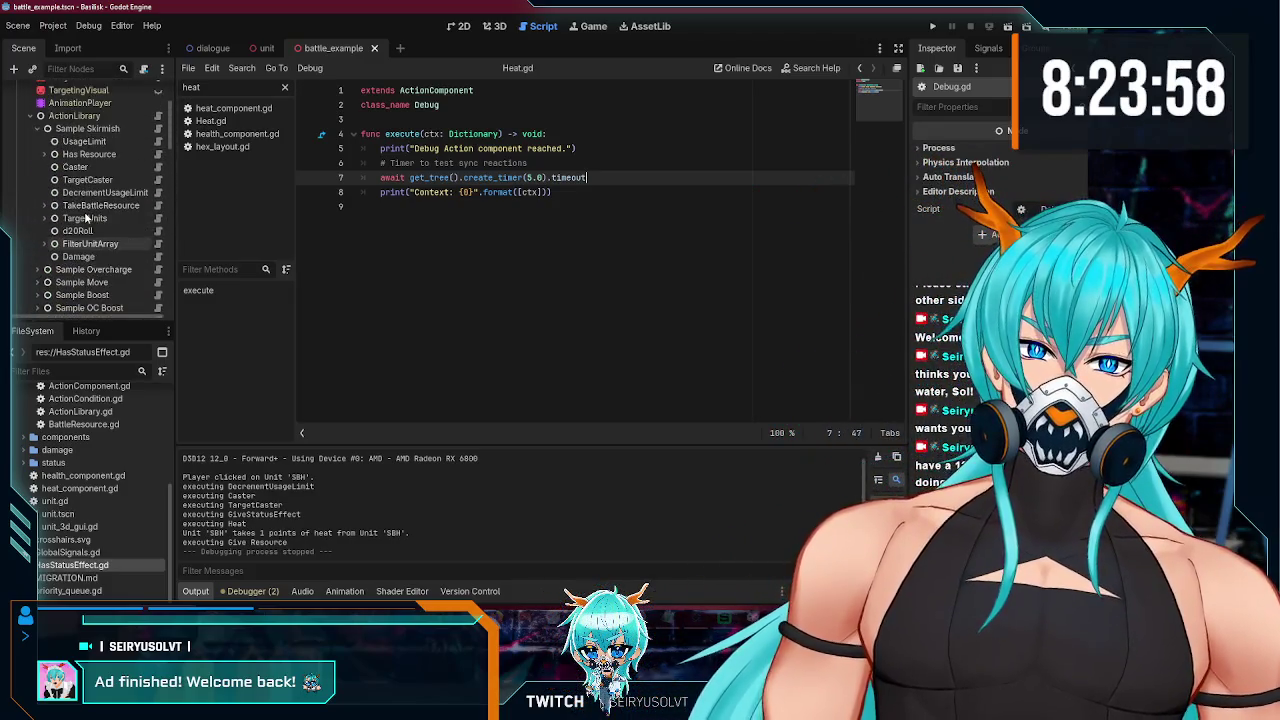
scroll(85, 221, up, 5)
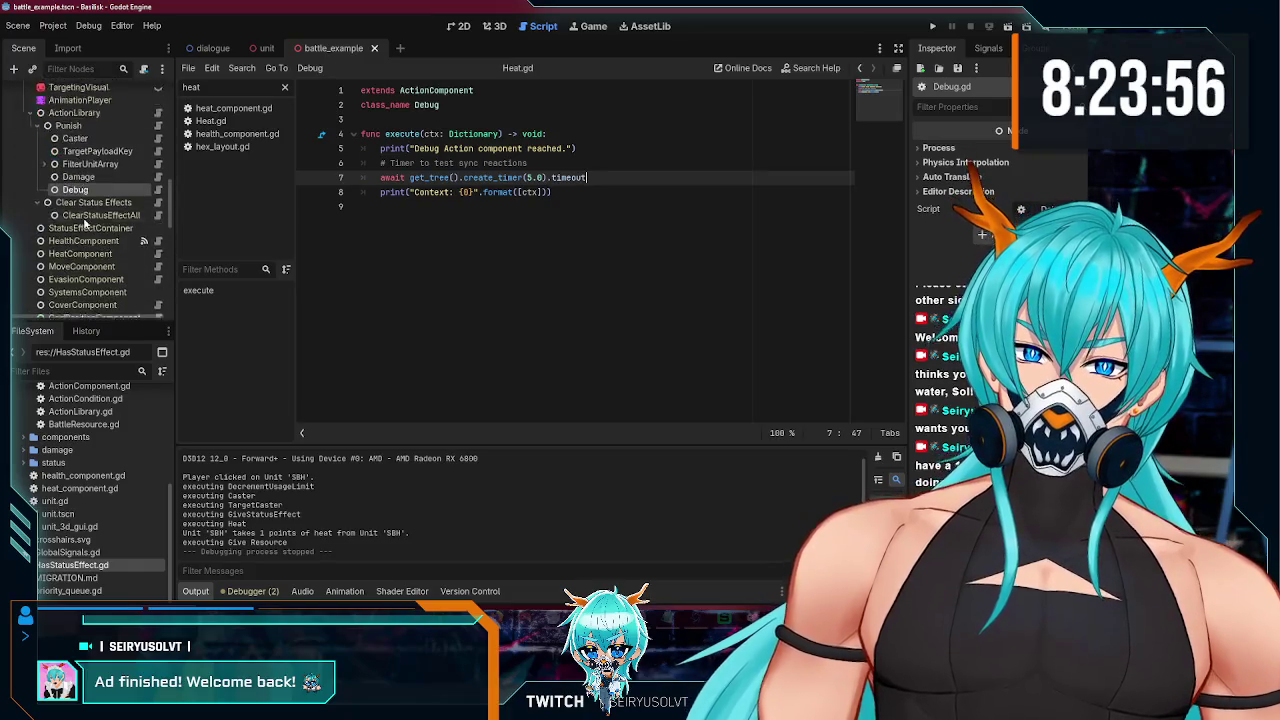
click(455, 218)
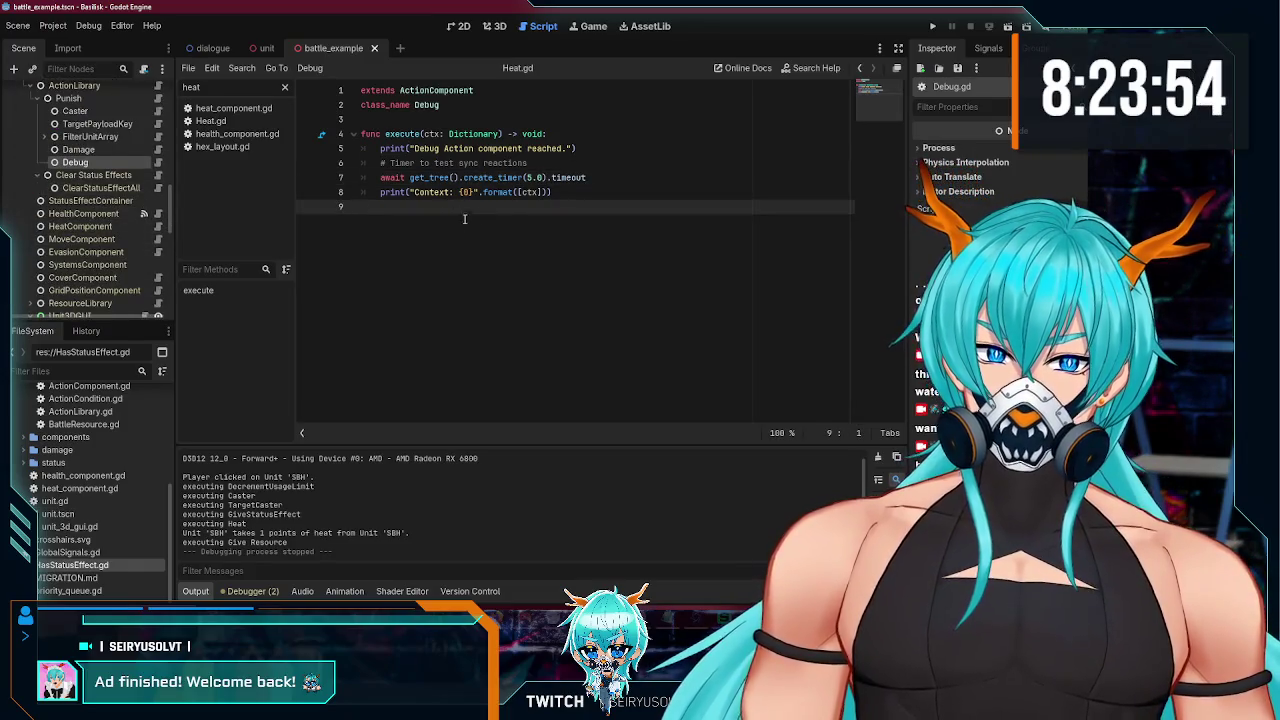
click(571, 193)
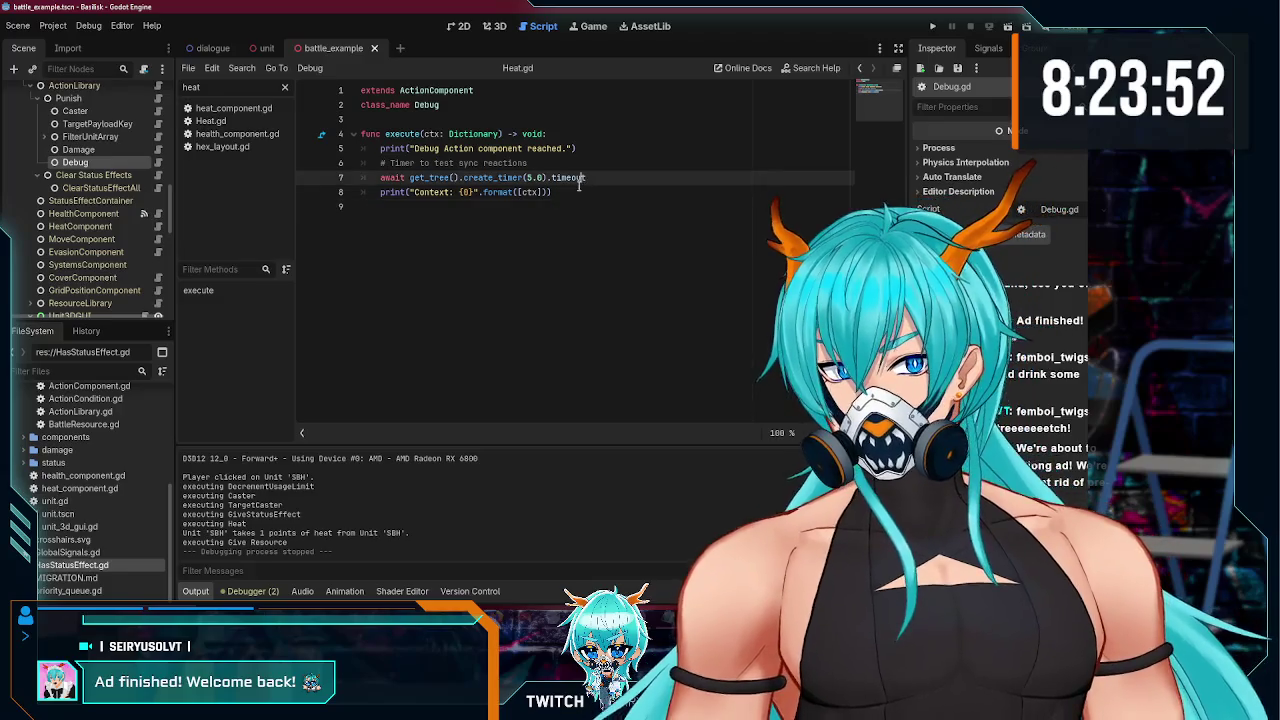
drag(586, 177, 390, 162)
- Bring up the Sample Skirmish Action.gd script showing its run loop
scroll(70, 210, up, 4)
scroll(58, 220, up, 3)
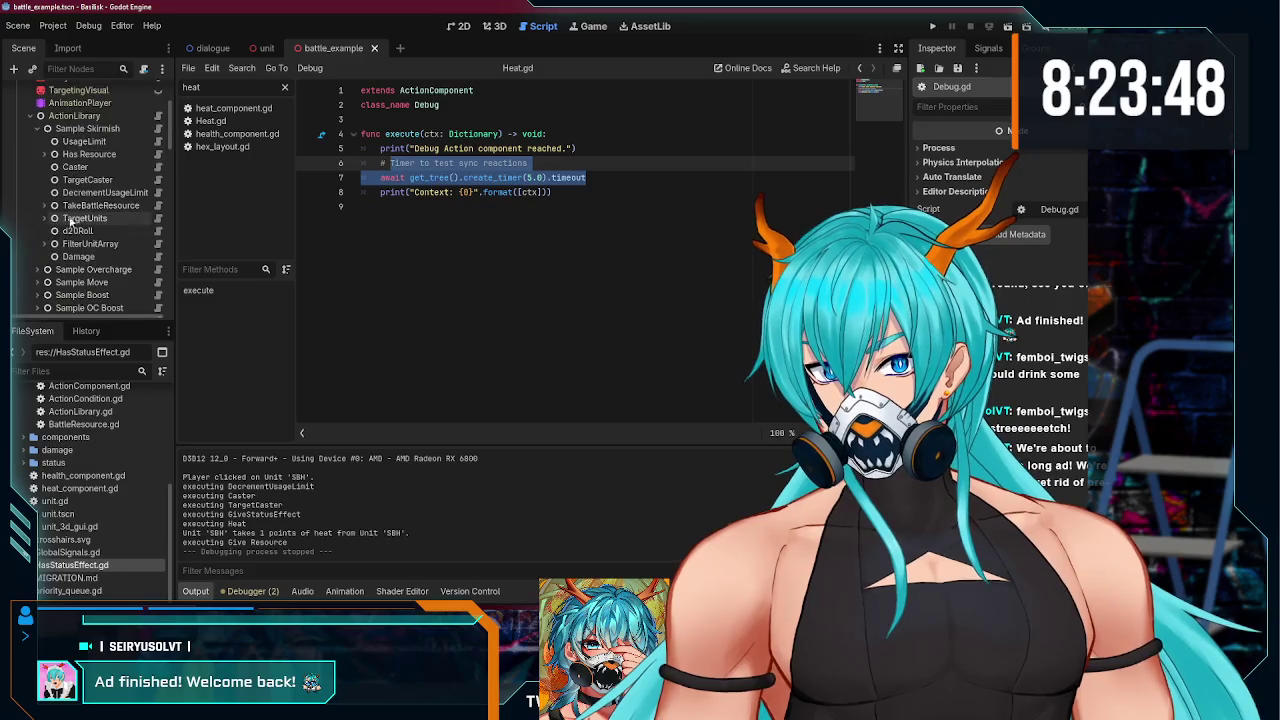
click(158, 131)
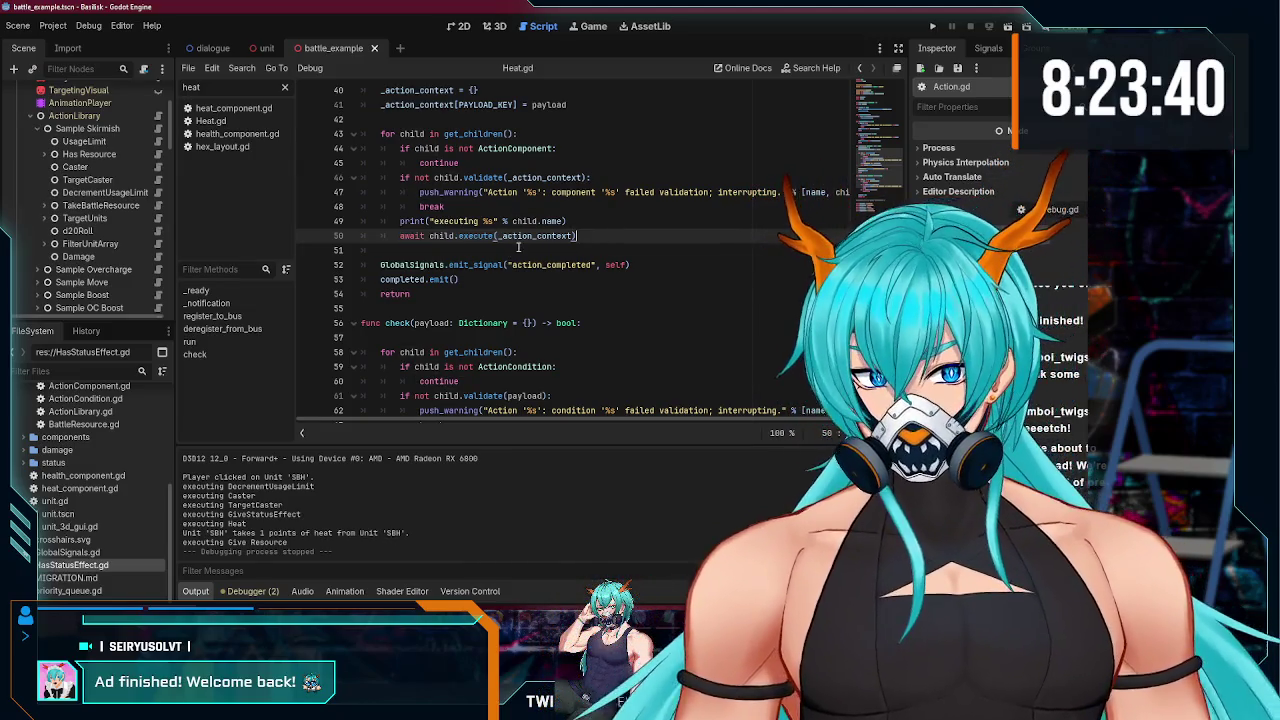
click(157, 219)
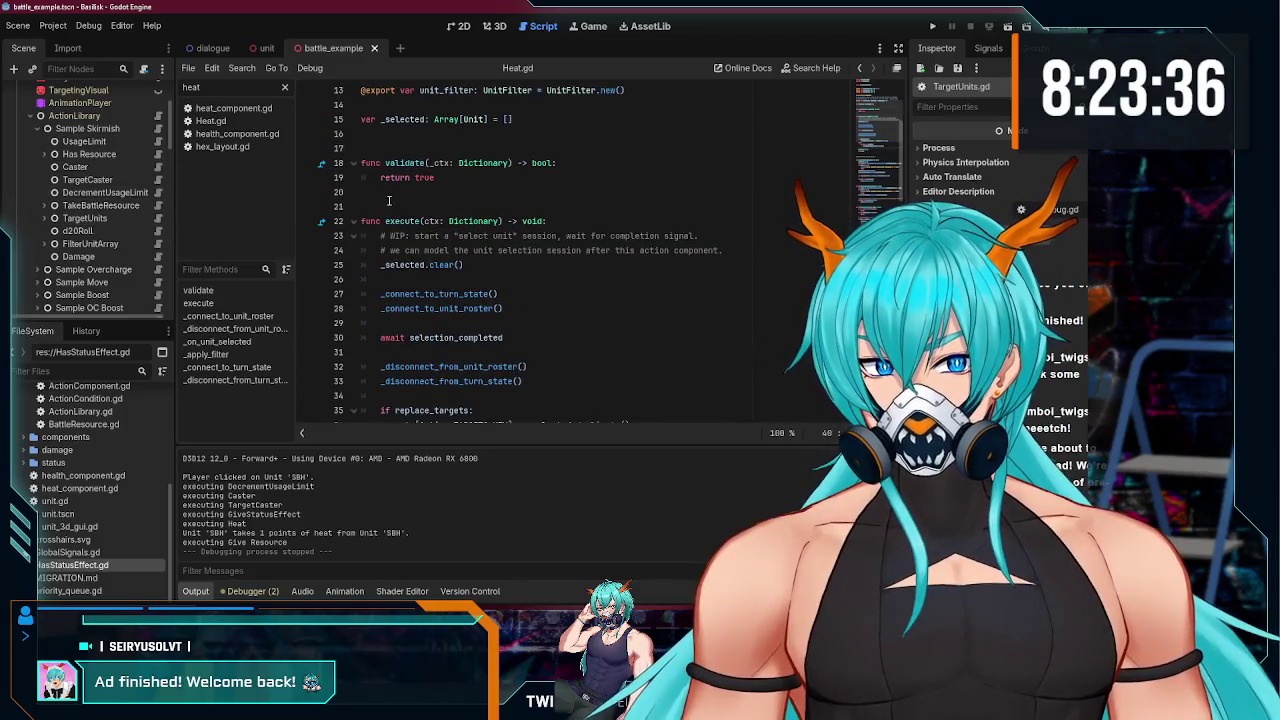
scroll(451, 238, down, 3)
double_click(393, 206)
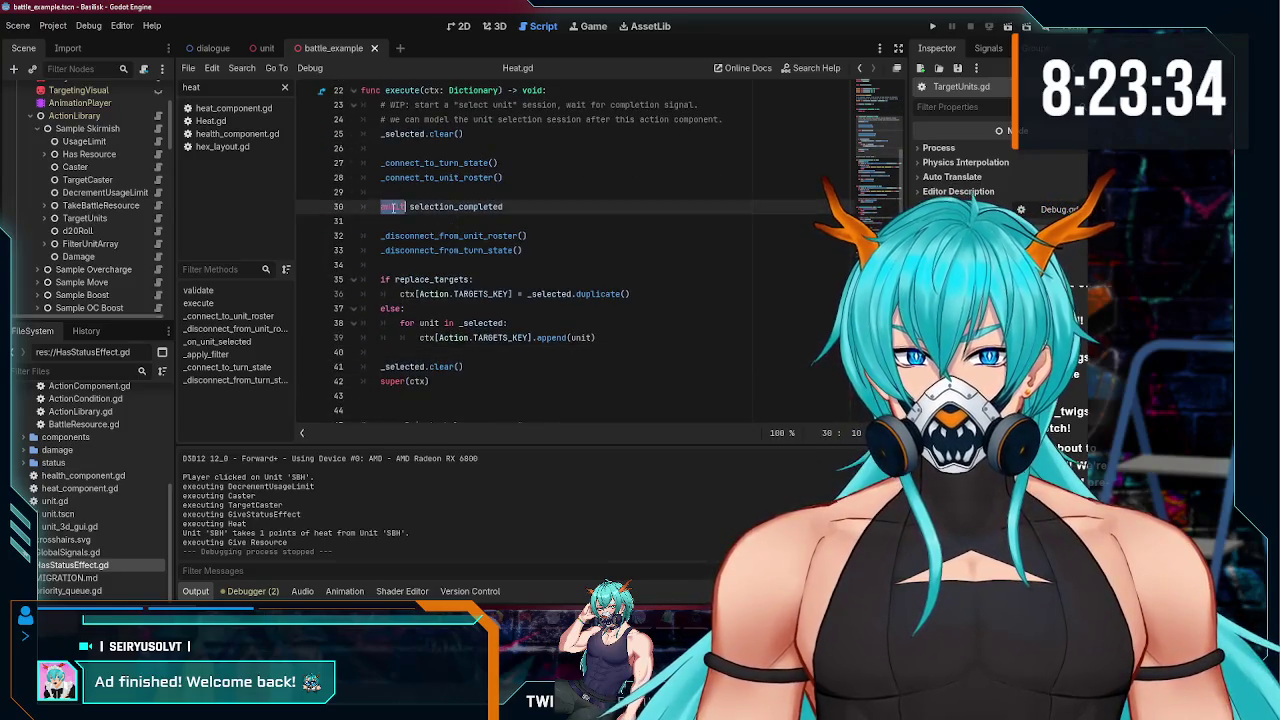
click(566, 208)
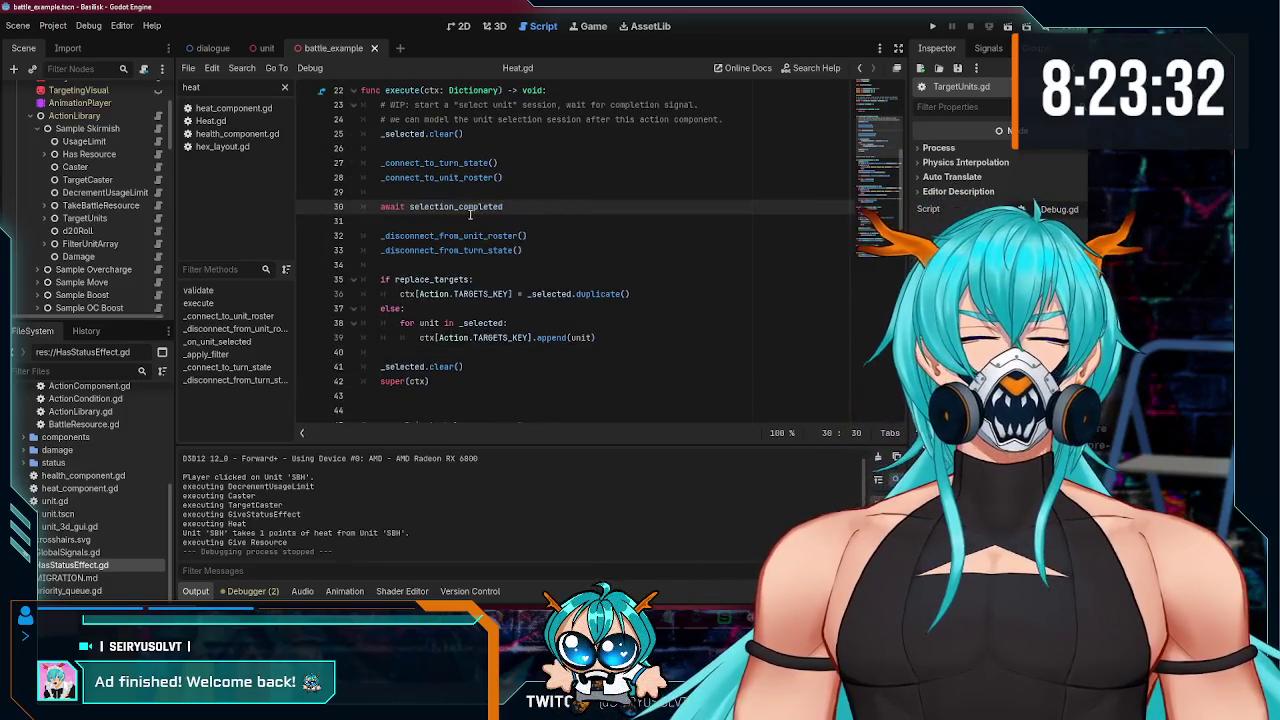
triple_click(445, 205)
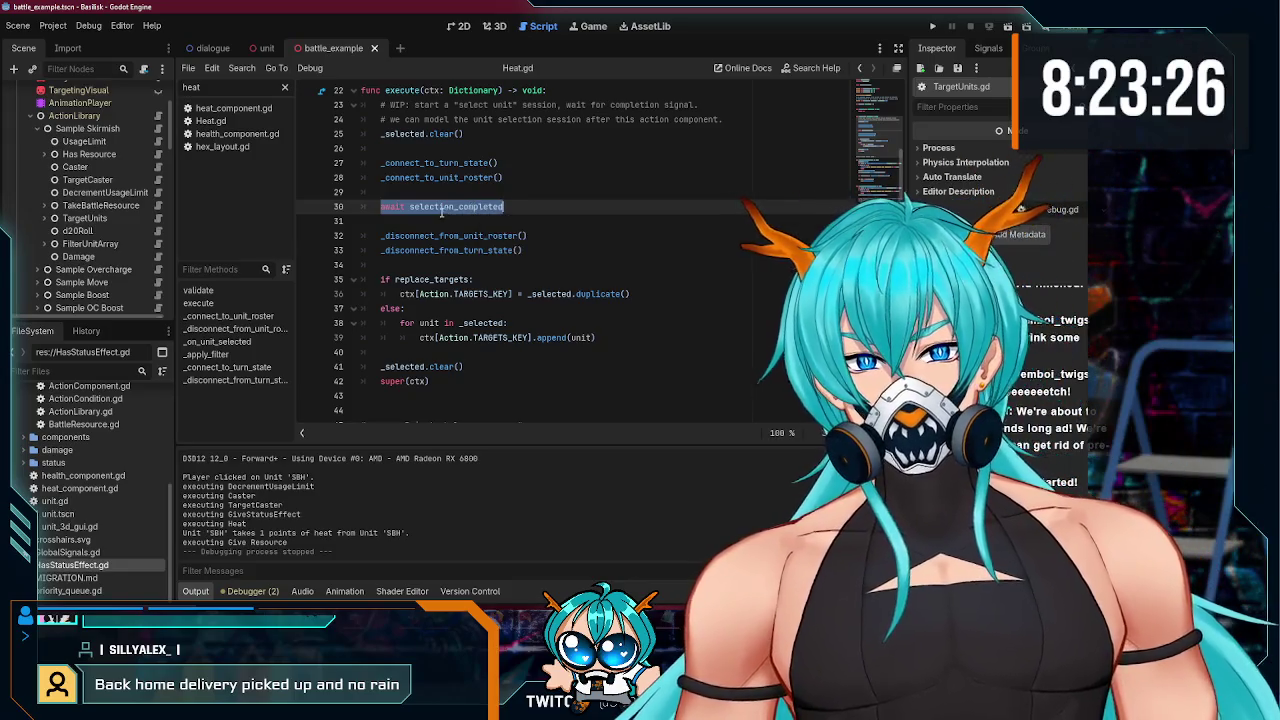
click(490, 228)
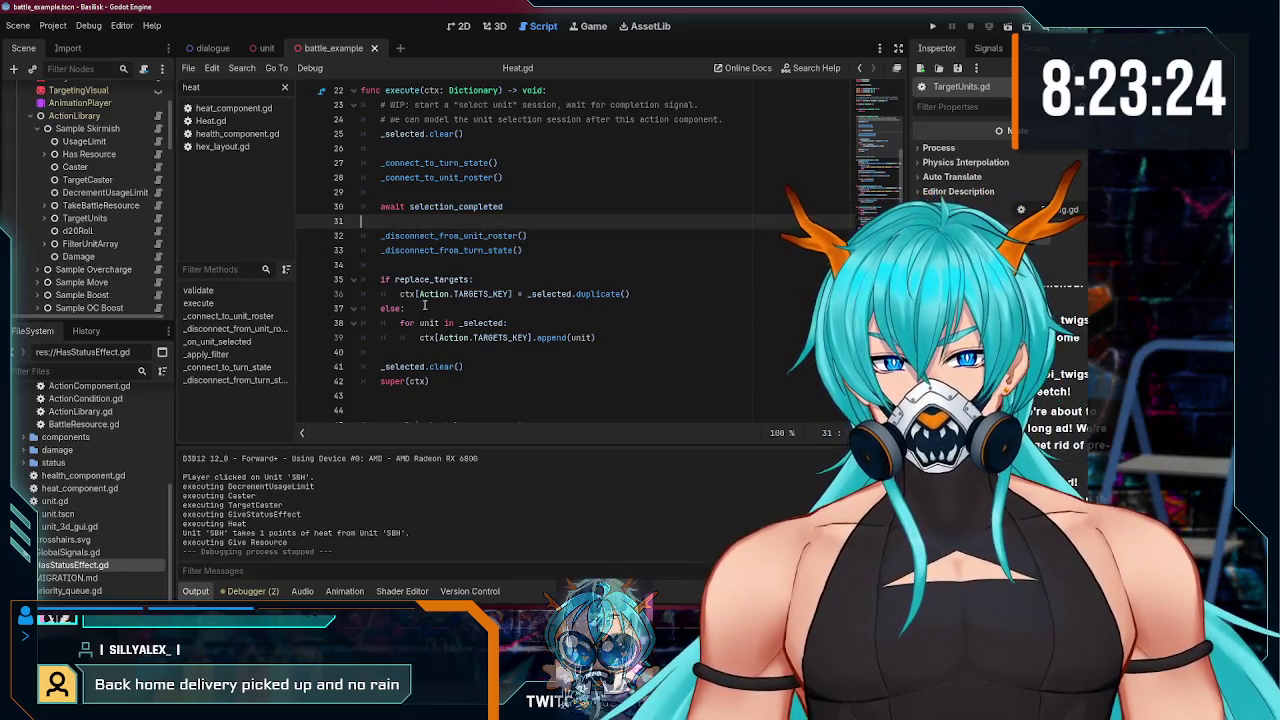
double_click(422, 280)
click(420, 266)
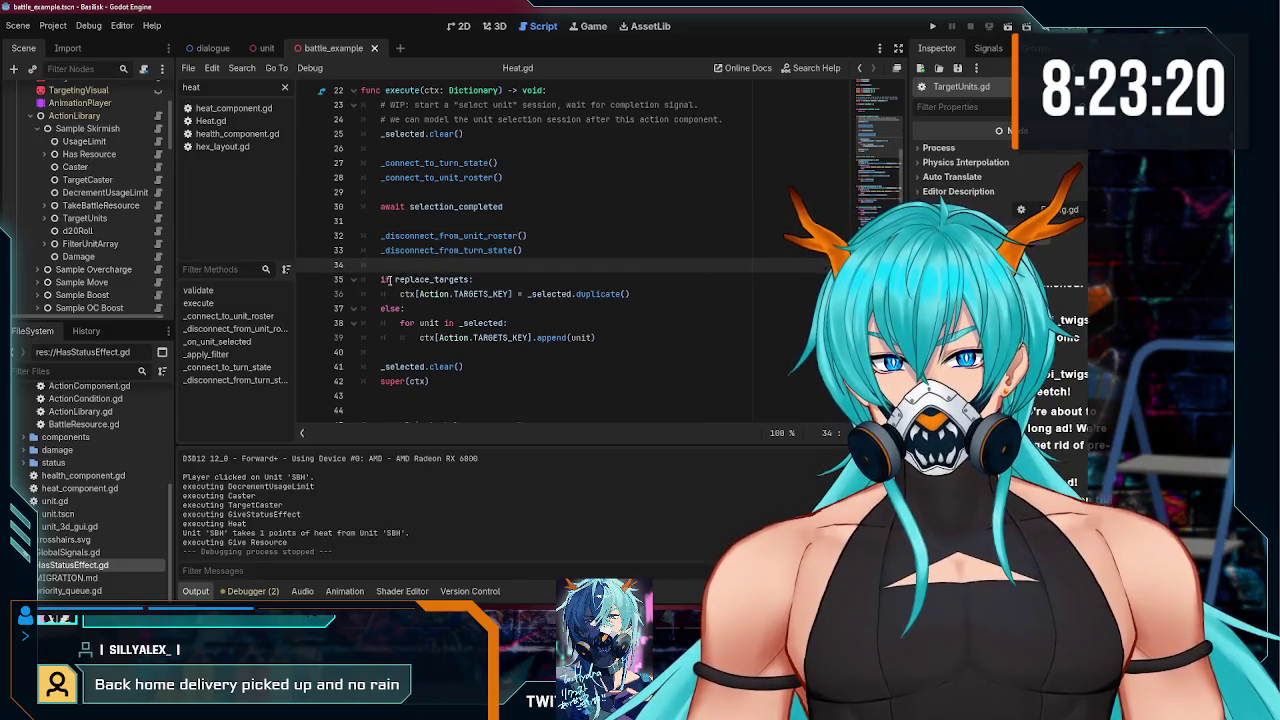
triple_click(393, 280)
click(400, 294)
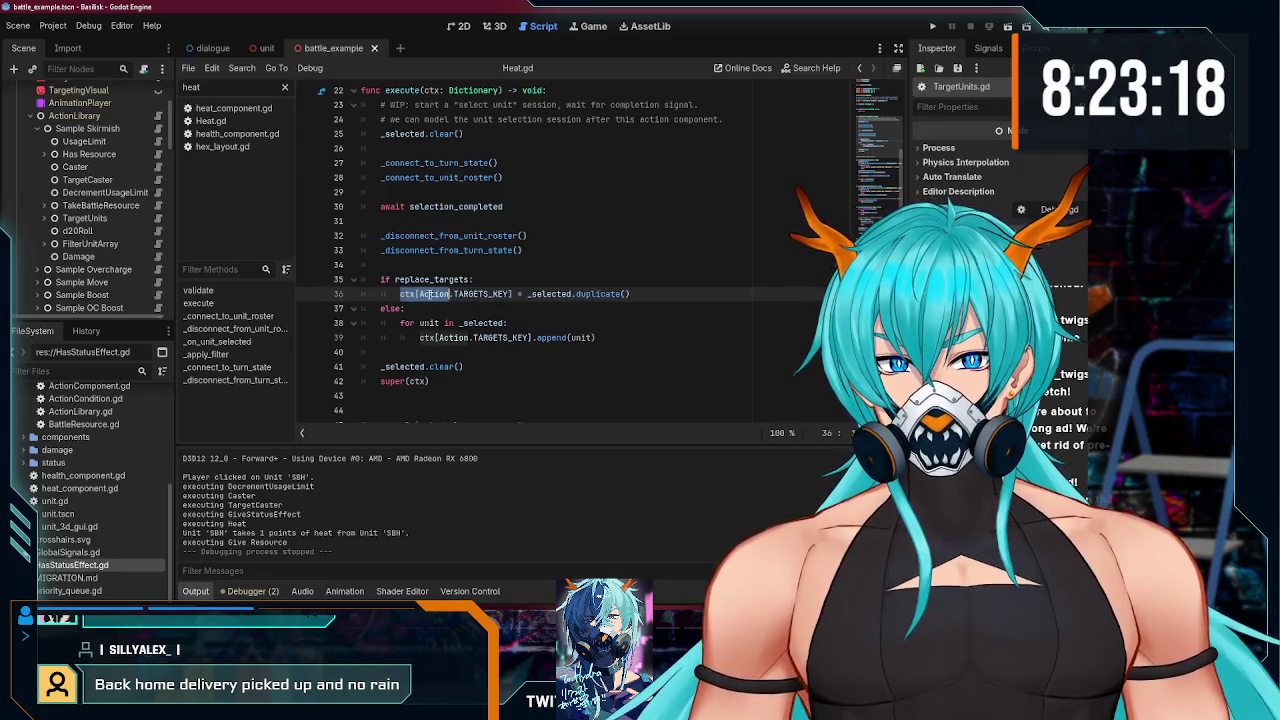
click(480, 278)
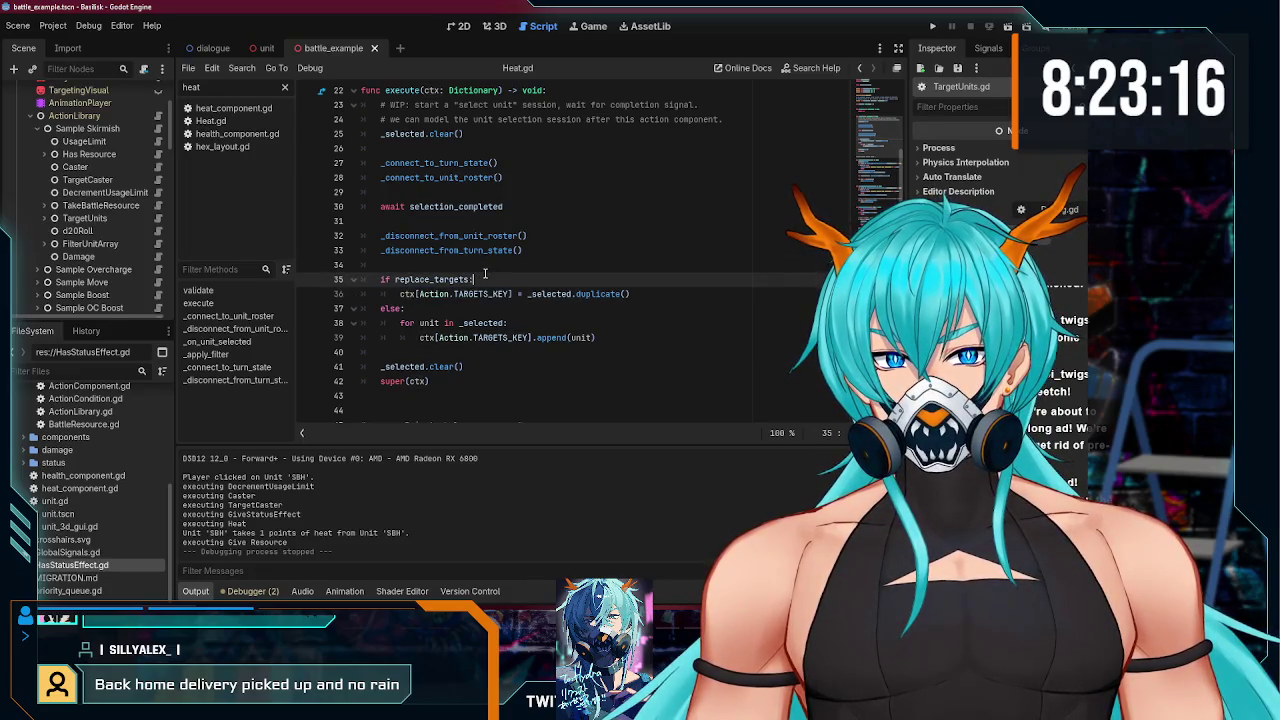
click(433, 311)
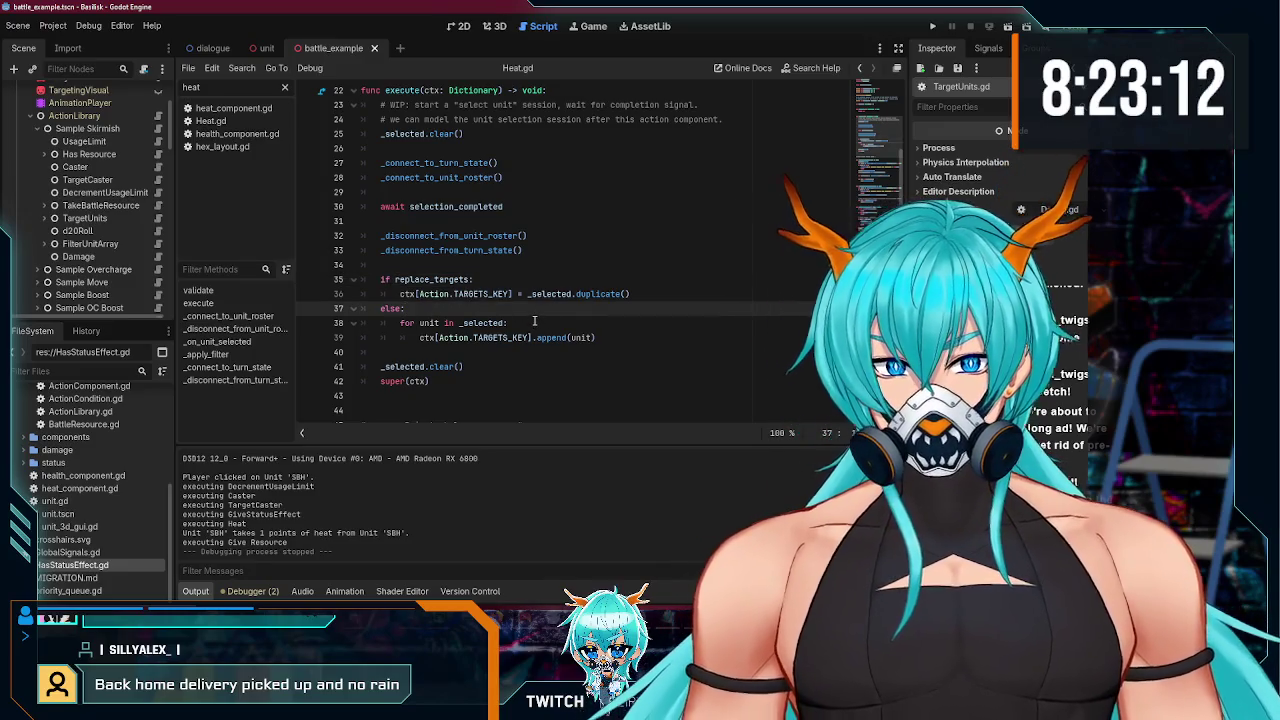
scroll(480, 352, down, 1)
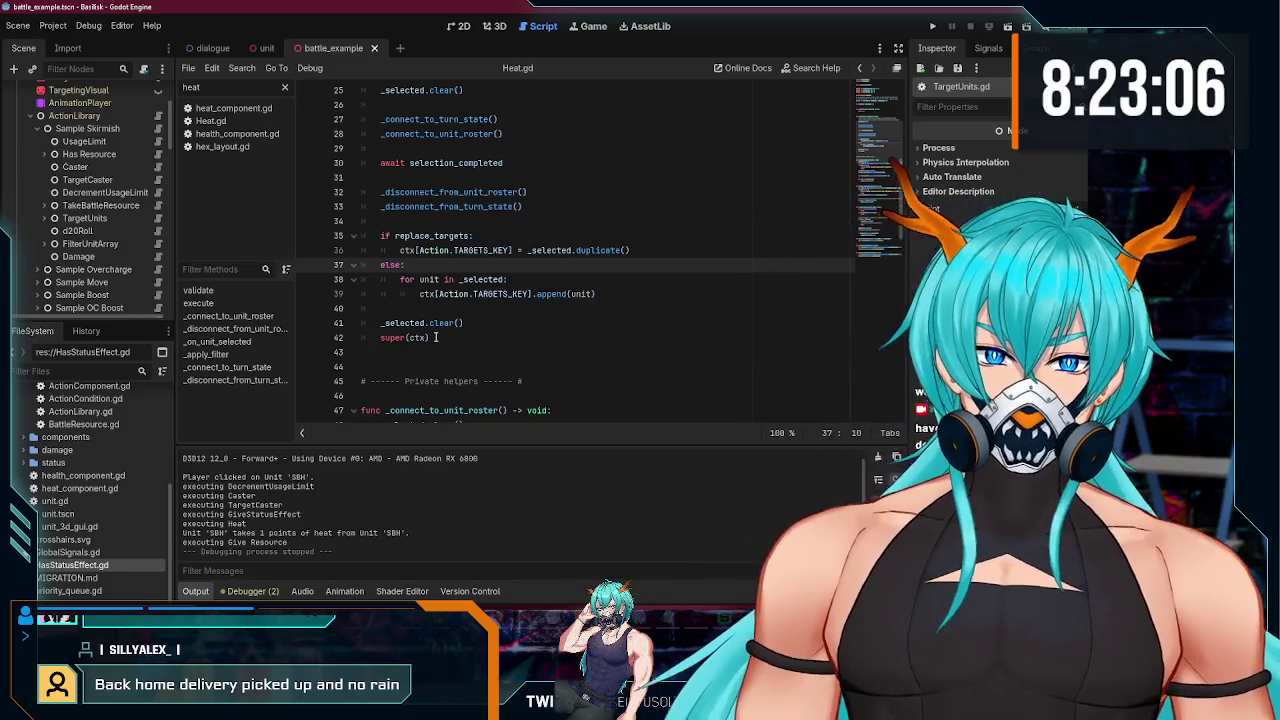
scroll(455, 323, up, 2)
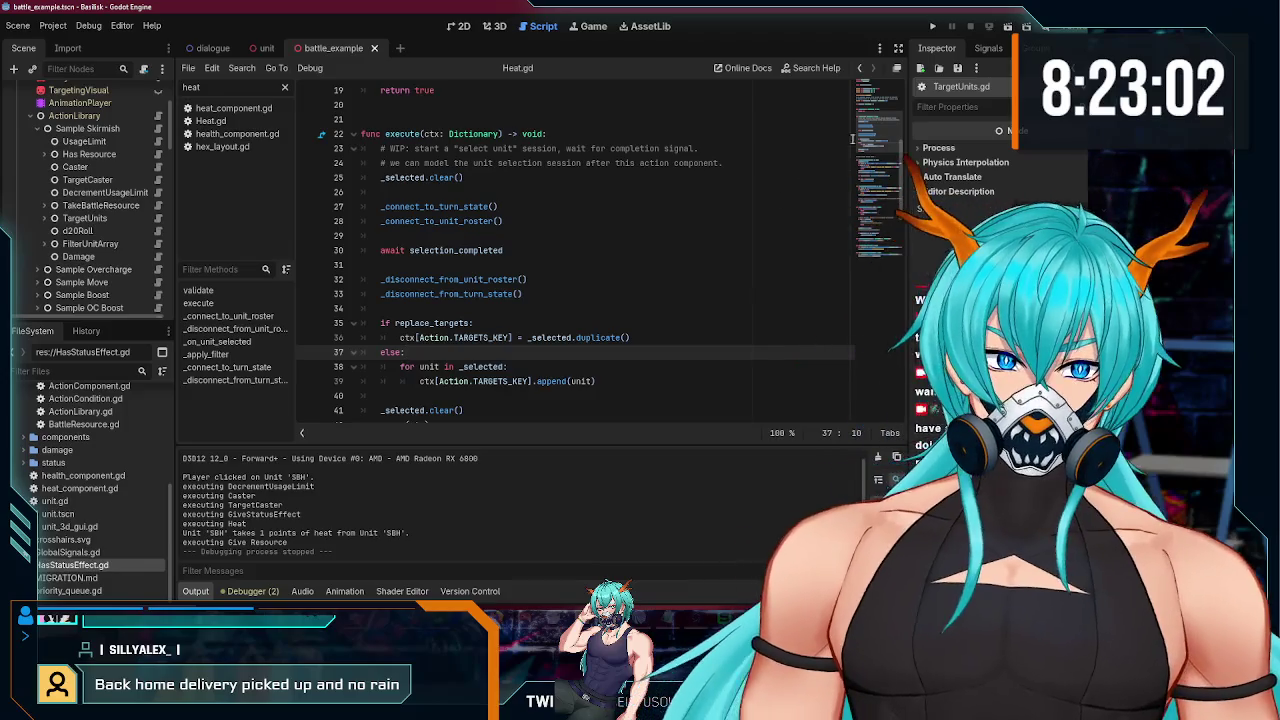
scroll(866, 142, down, 15)
scroll(868, 143, up, 15)
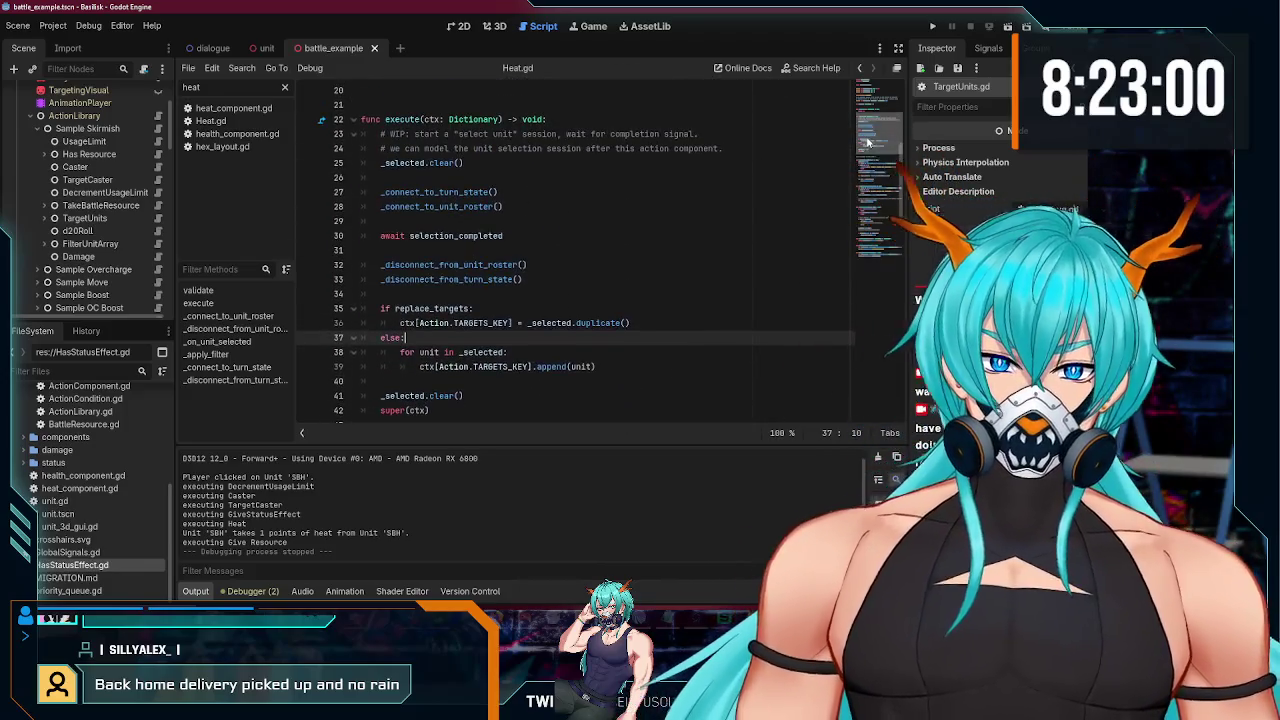
click(520, 250)
click(522, 236)
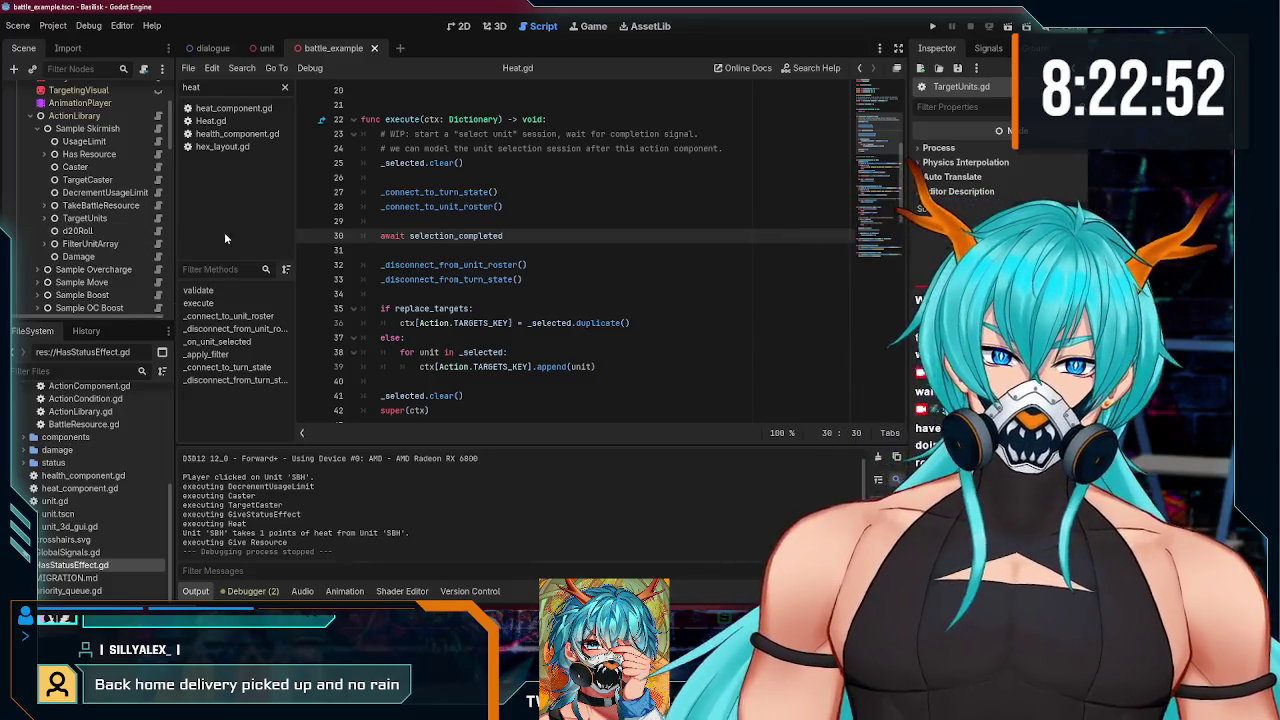
- Inspect the TargetUnits component's properties and review its script's selection_completed signal
click(132, 219)
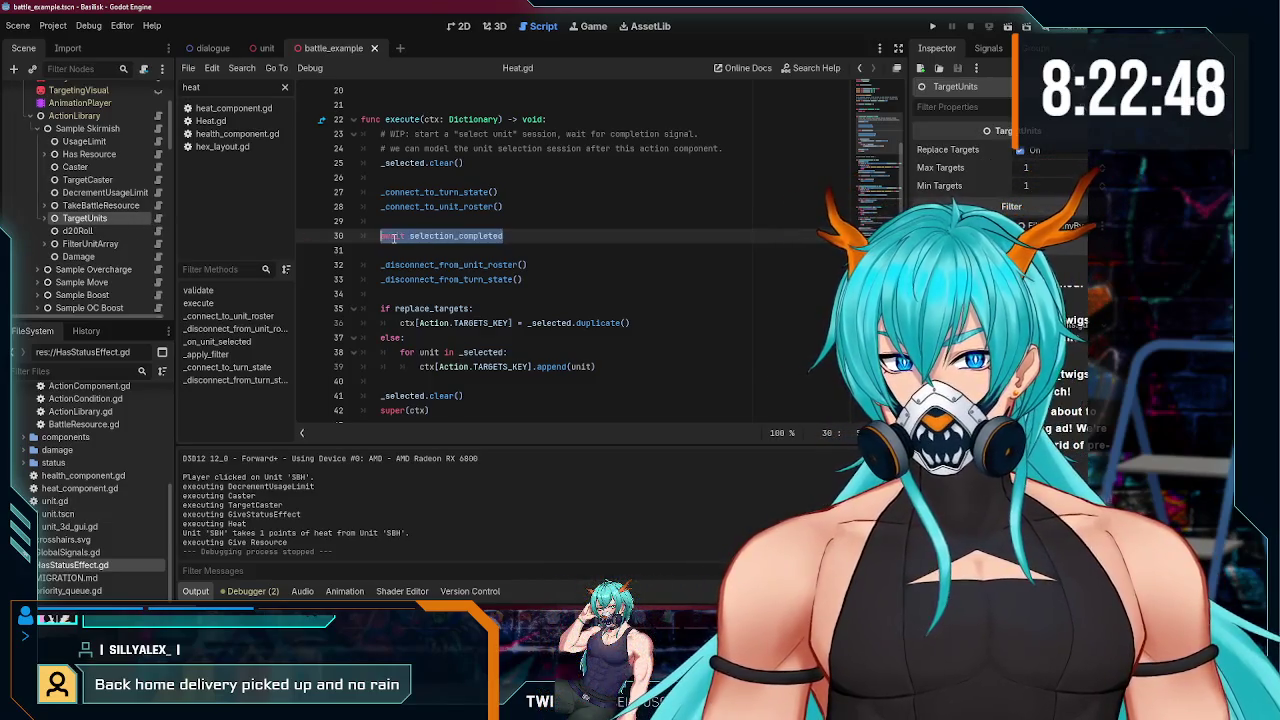
scroll(394, 237, down, 6)
click(875, 97)
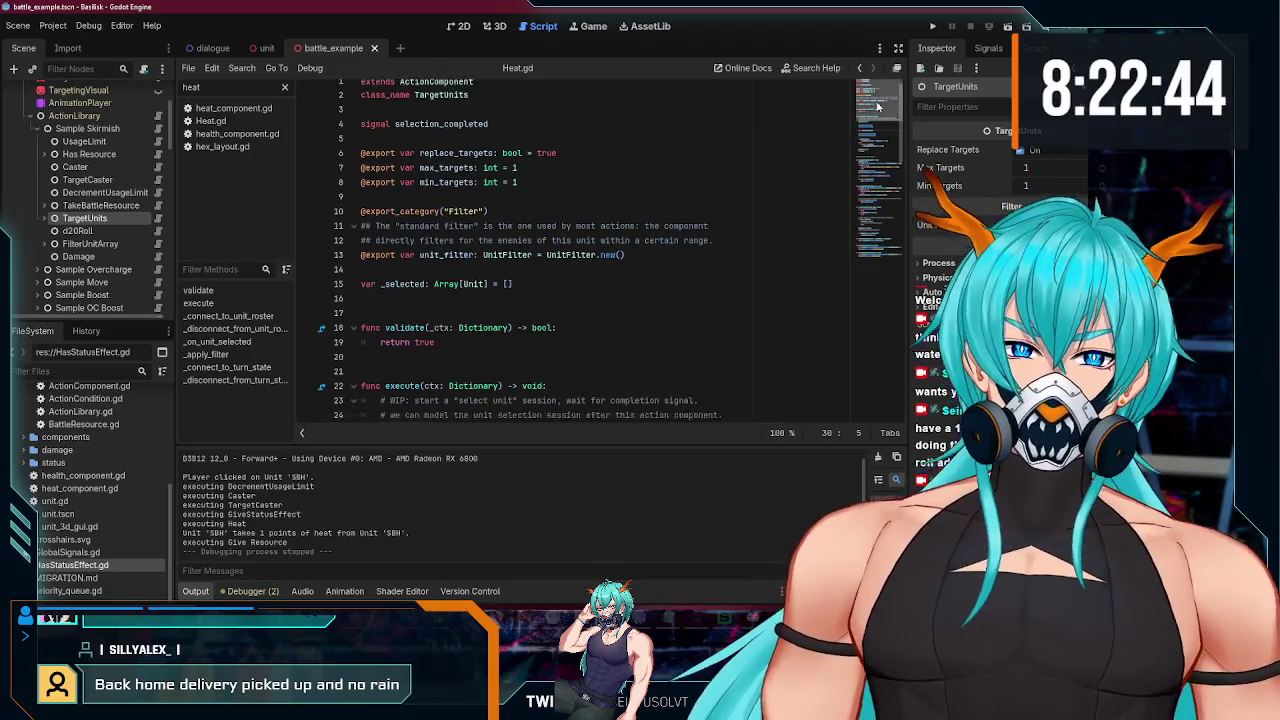
click(870, 146)
mouse_move(870, 146)
mouse_down()
mouse_move(853, 195)
mouse_move(852, 137)
mouse_up()
scroll(518, 307, down, 5)
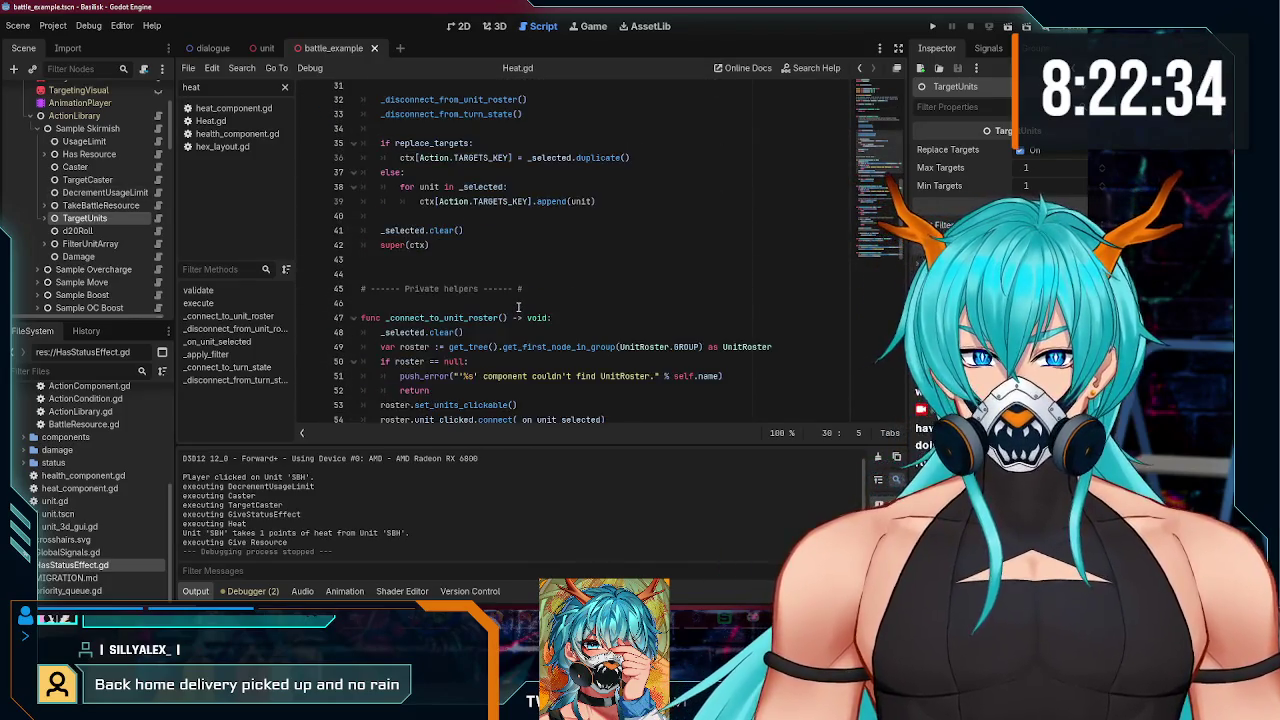
scroll(518, 307, up, 10)
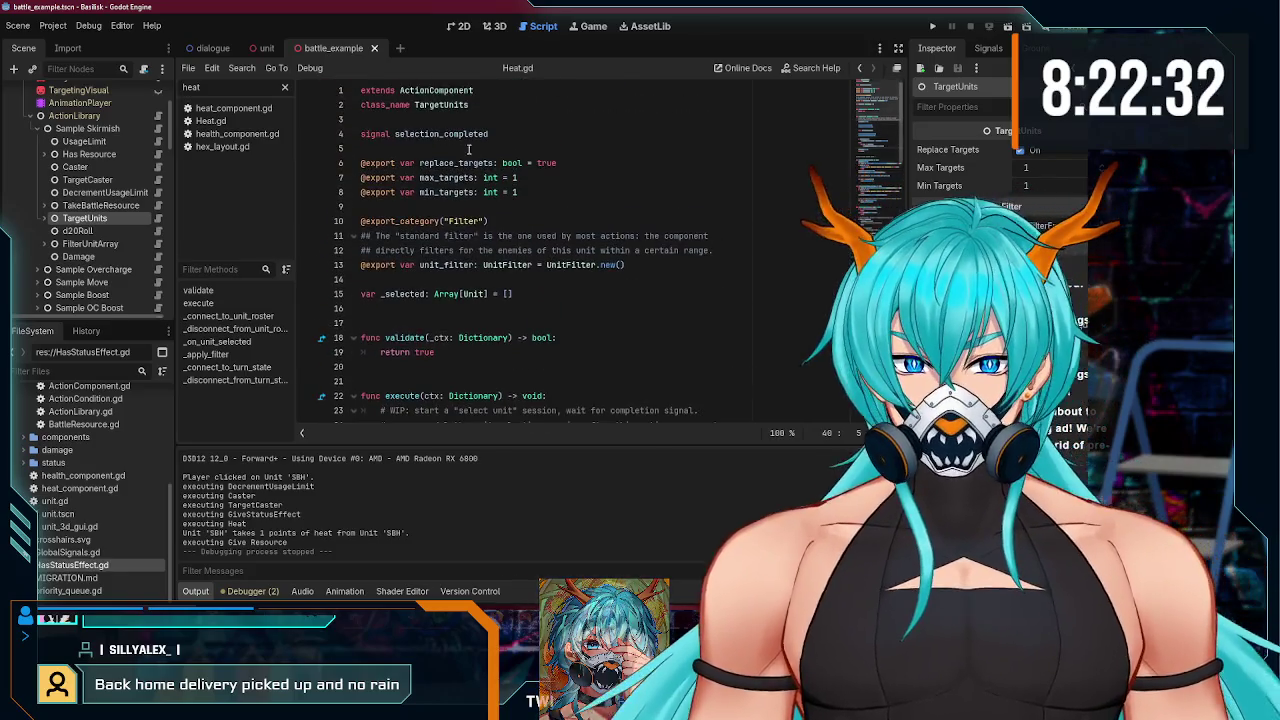
click(467, 135)
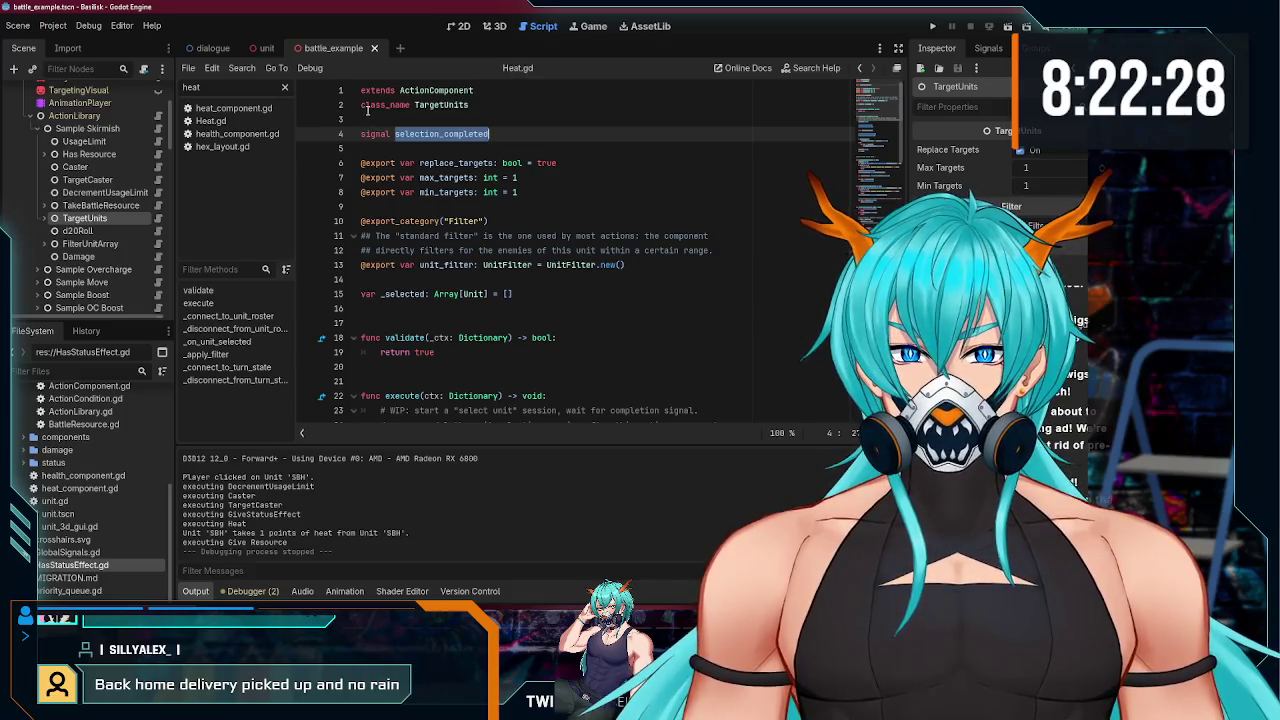
- Open hex_layout.gd from the script list and clear the heat filter
right_click(250, 146)
key(Escape)
click(284, 87)
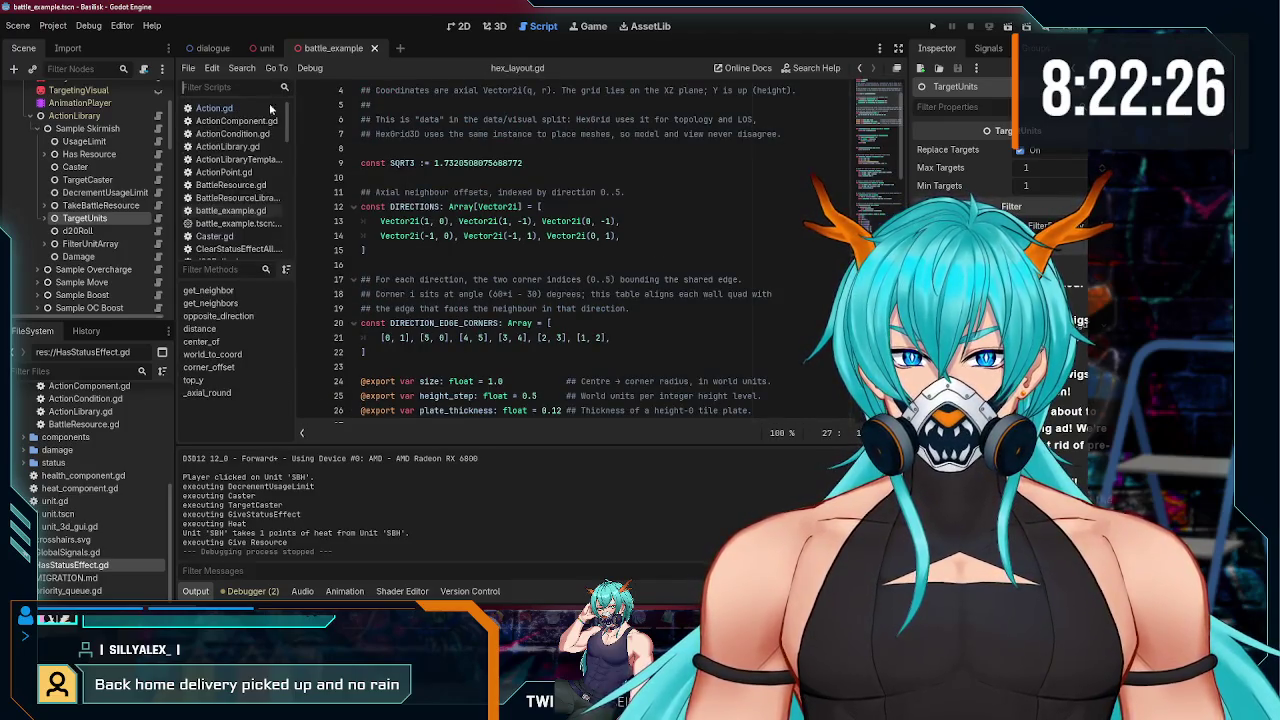
- Open TargetUnits.gd and select its await selection_completed line
click(156, 220)
click(515, 152)
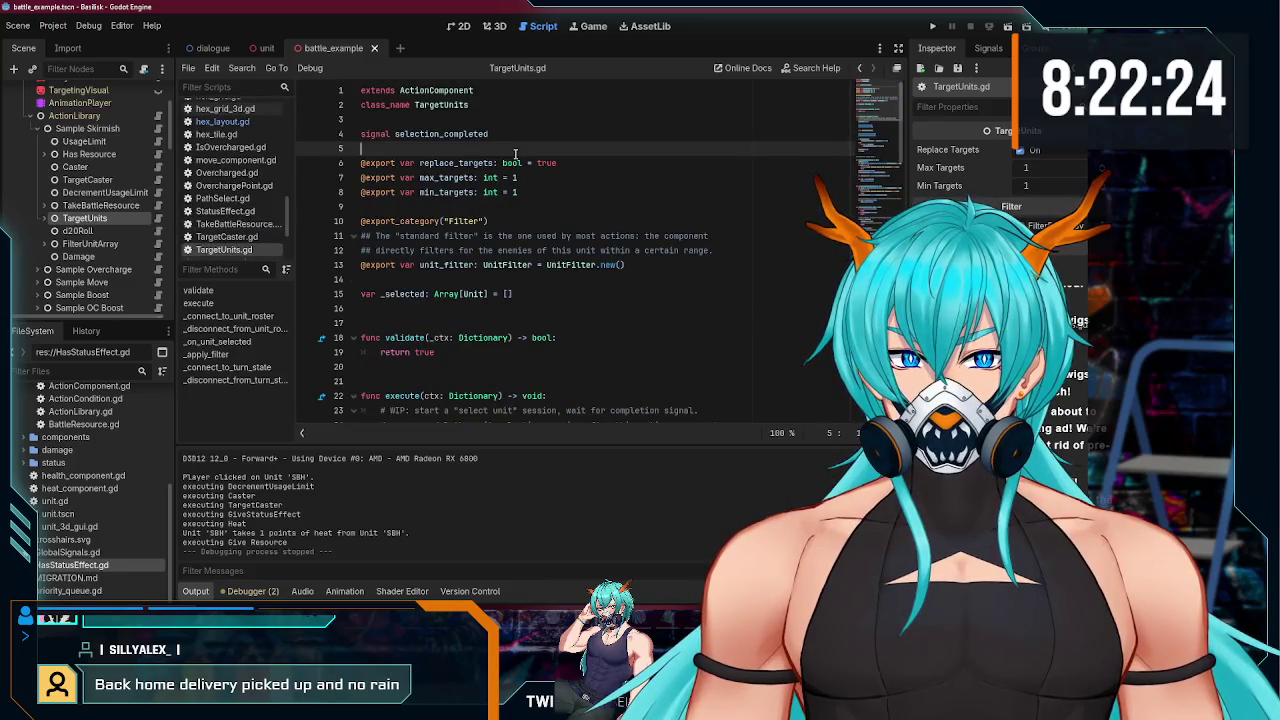
scroll(530, 210, down, 6)
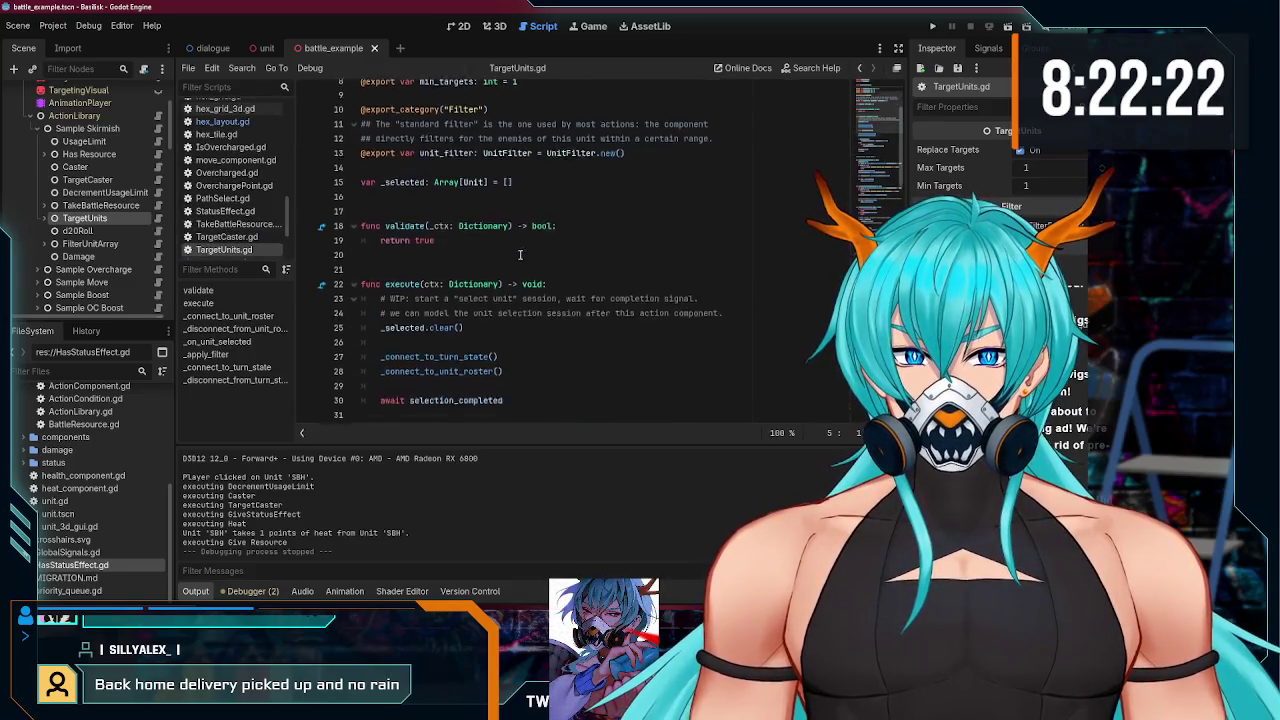
drag(520, 254, 321, 251)
scroll(515, 271, down, 10)
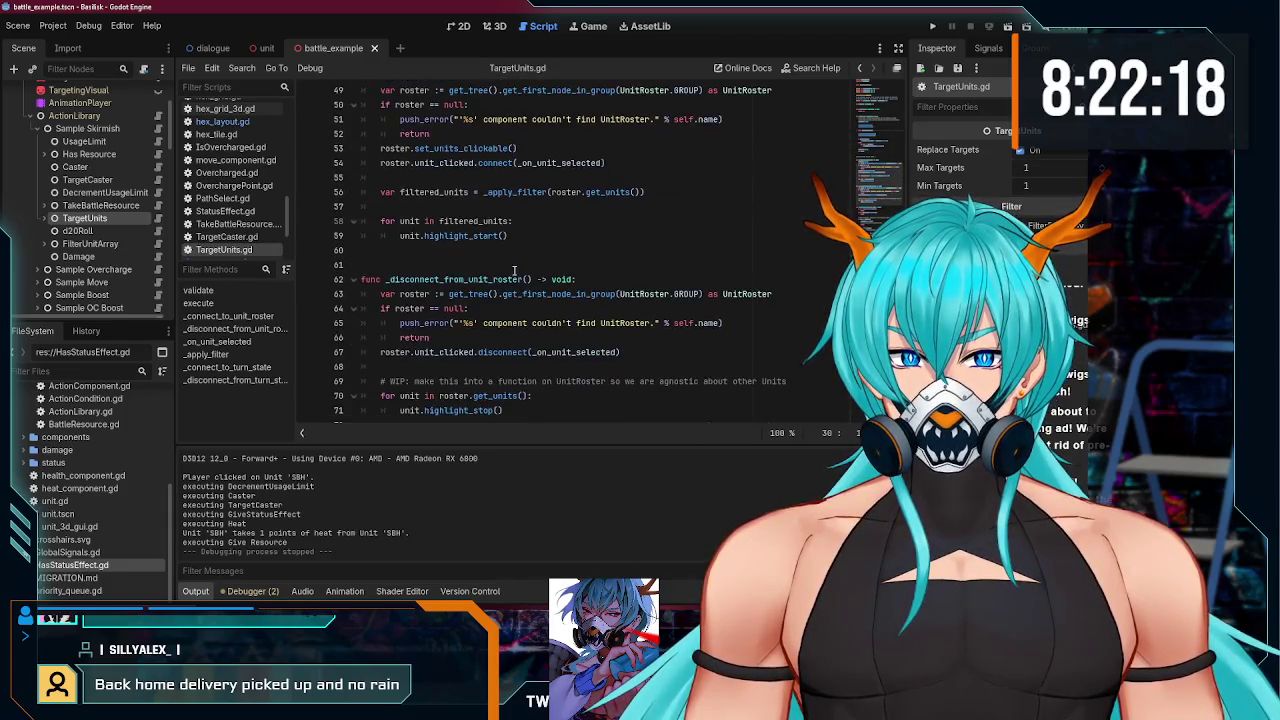
scroll(632, 316, up, 11)
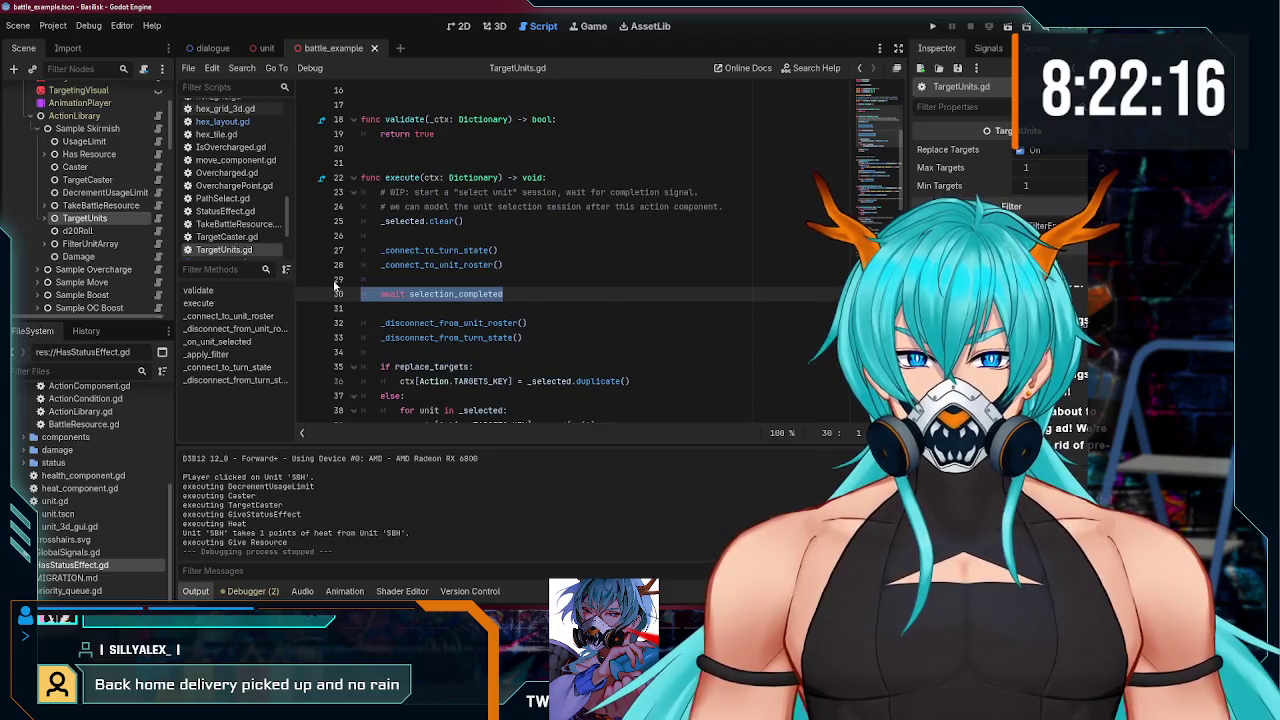
click(510, 294)
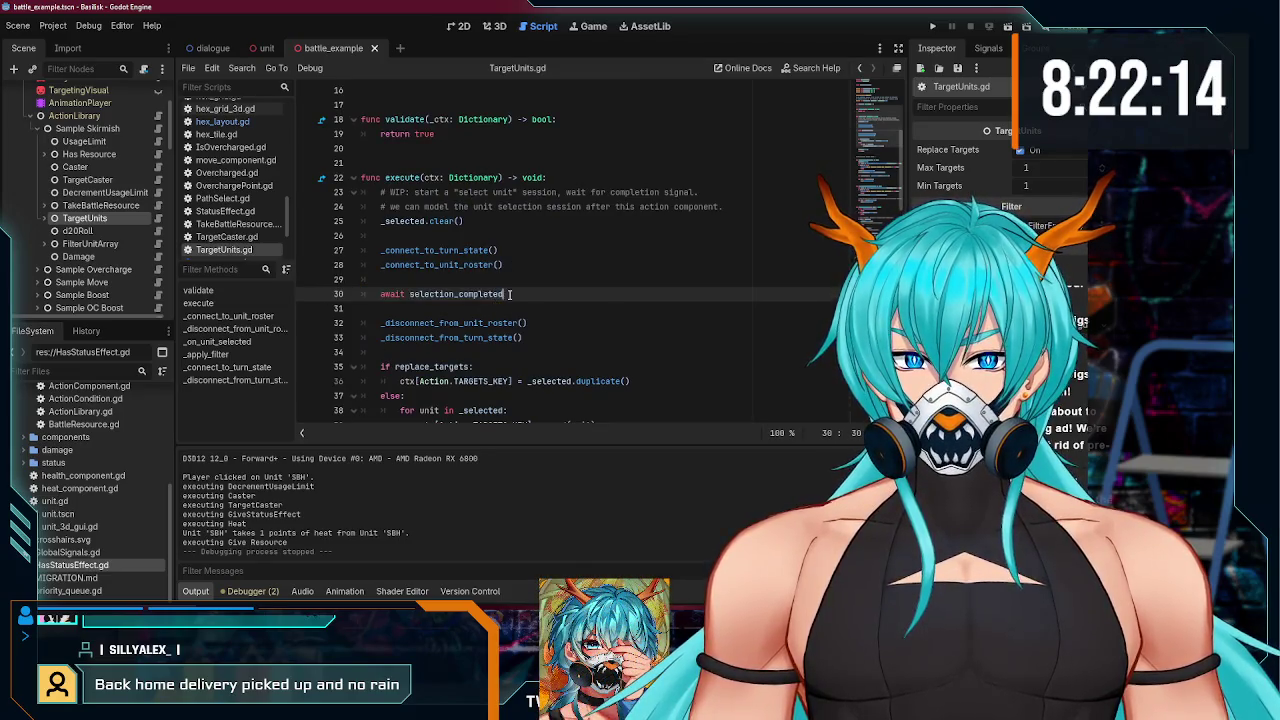
- Check line 30 of TargetUnits.gd, then bring up the Damage node and its script
key(Down)
scroll(868, 213, down, 15)
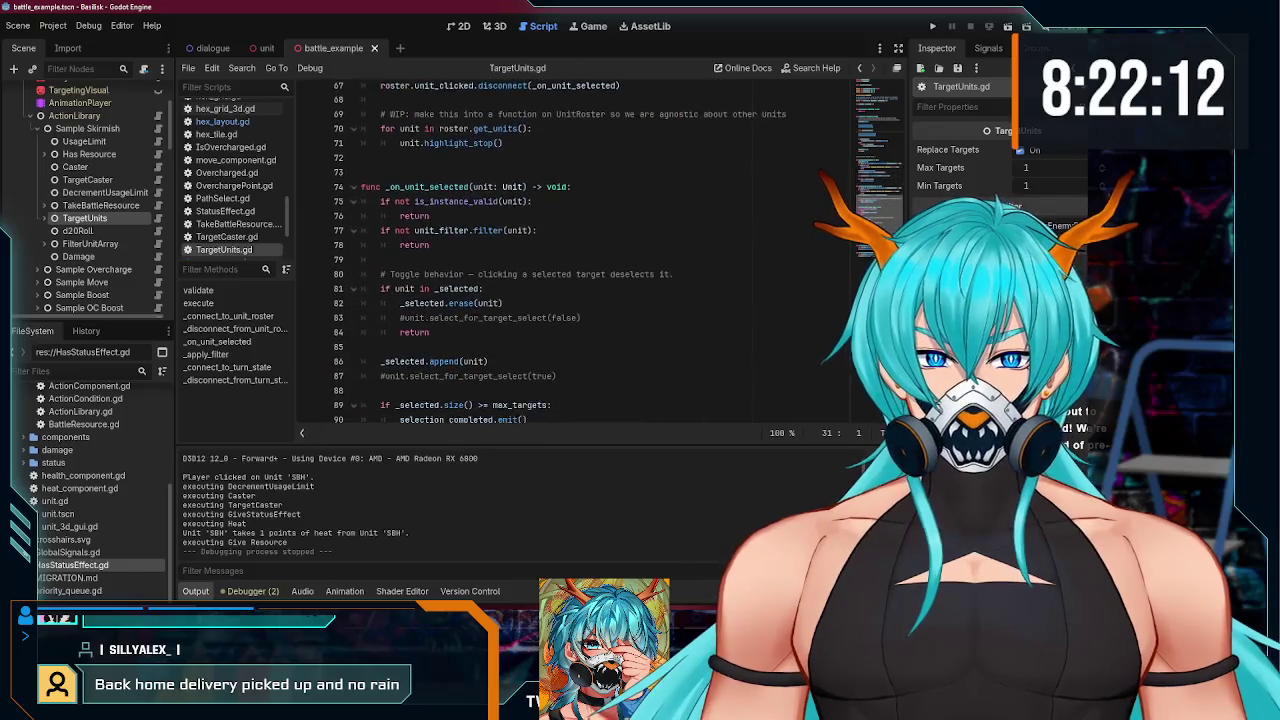
scroll(868, 213, up, 7)
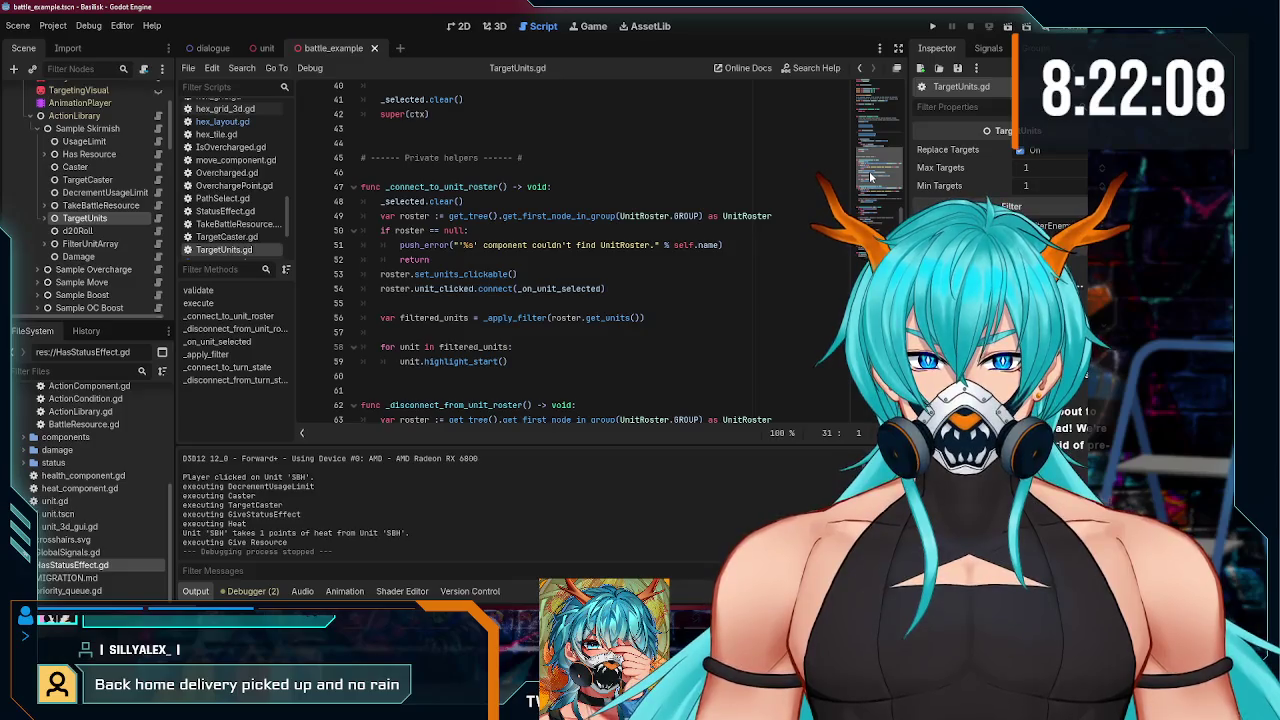
scroll(870, 177, up, 9)
click(519, 321)
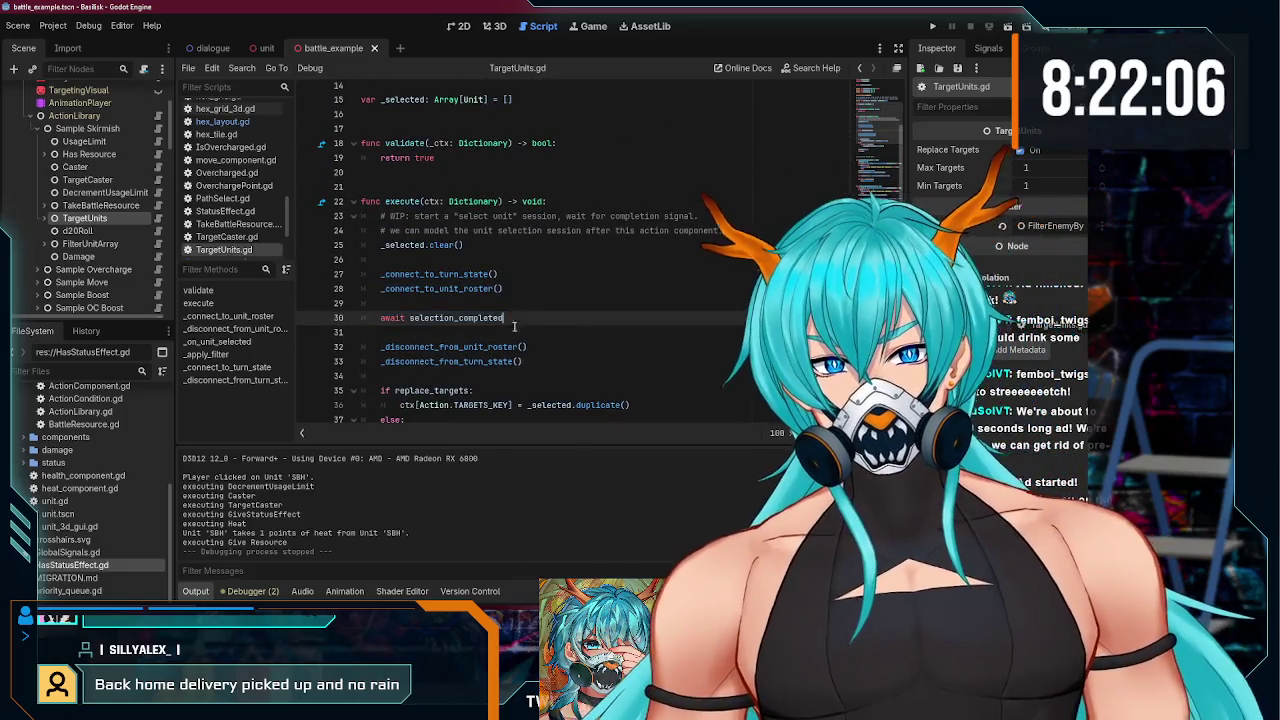
click(80, 257)
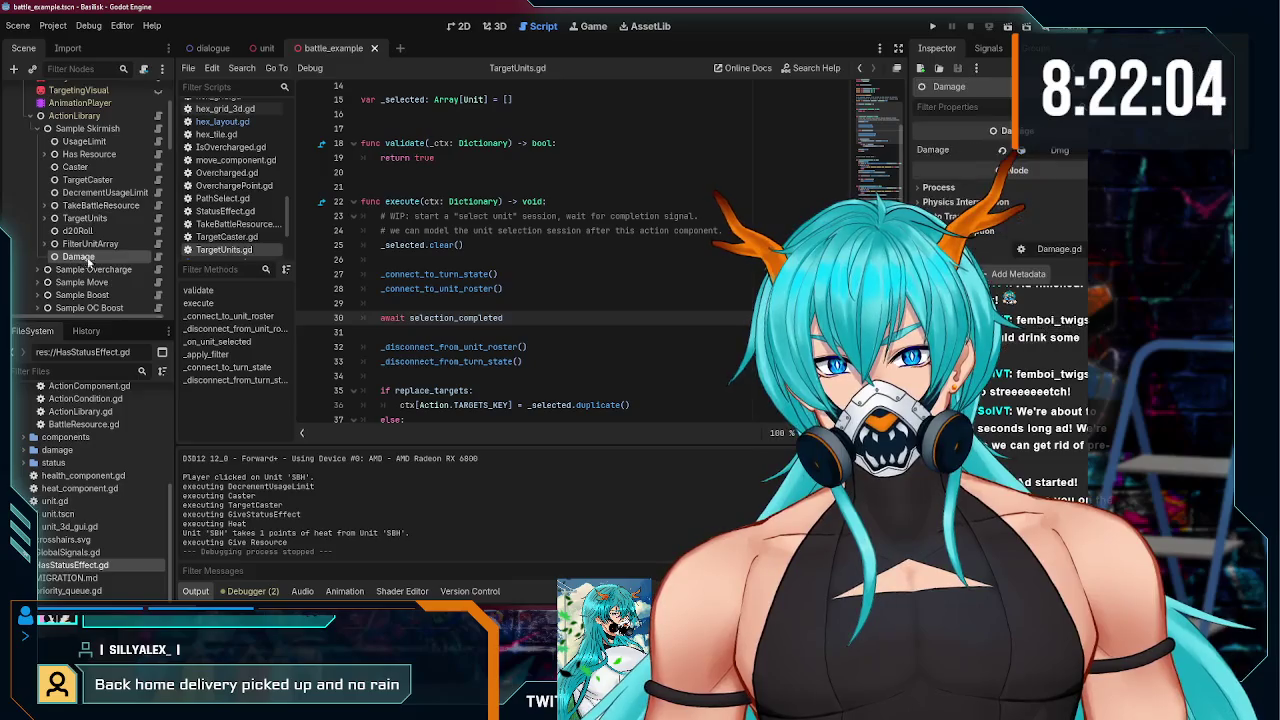
click(157, 258)
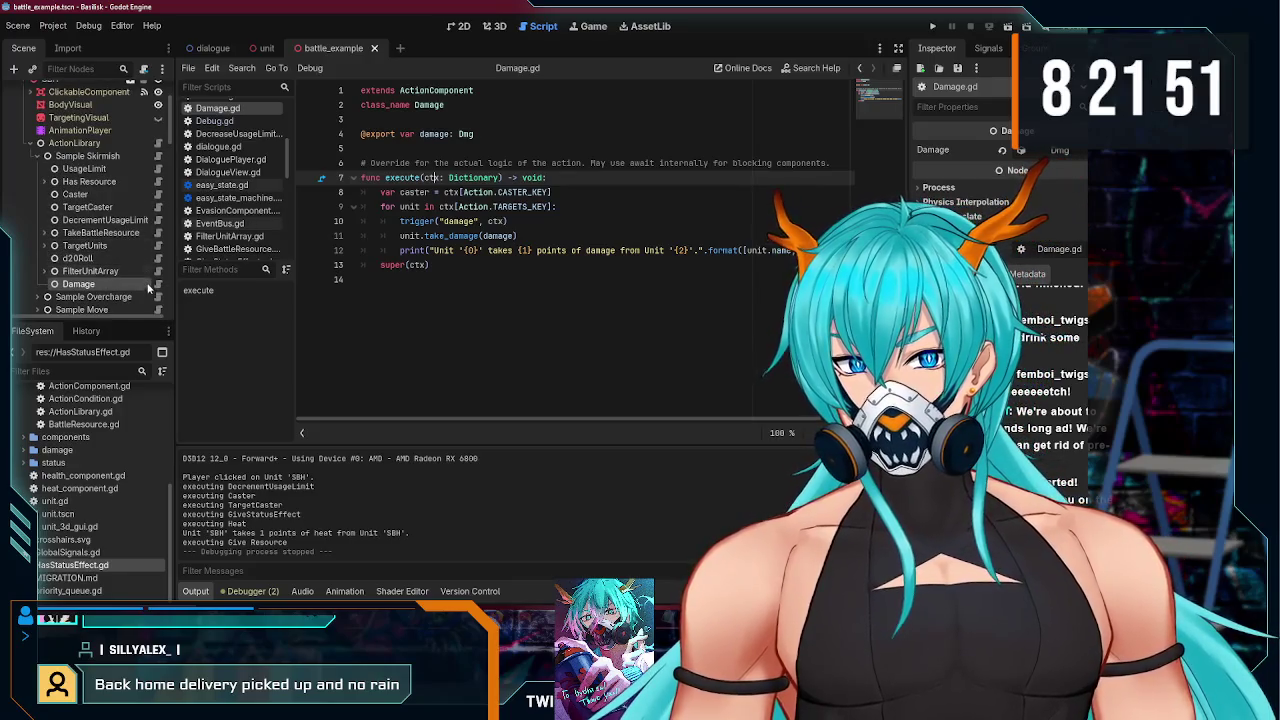
- Expand Sample Move and open PathSelect.gd from its PathMove component
scroll(39, 258, down, 1)
click(38, 254)
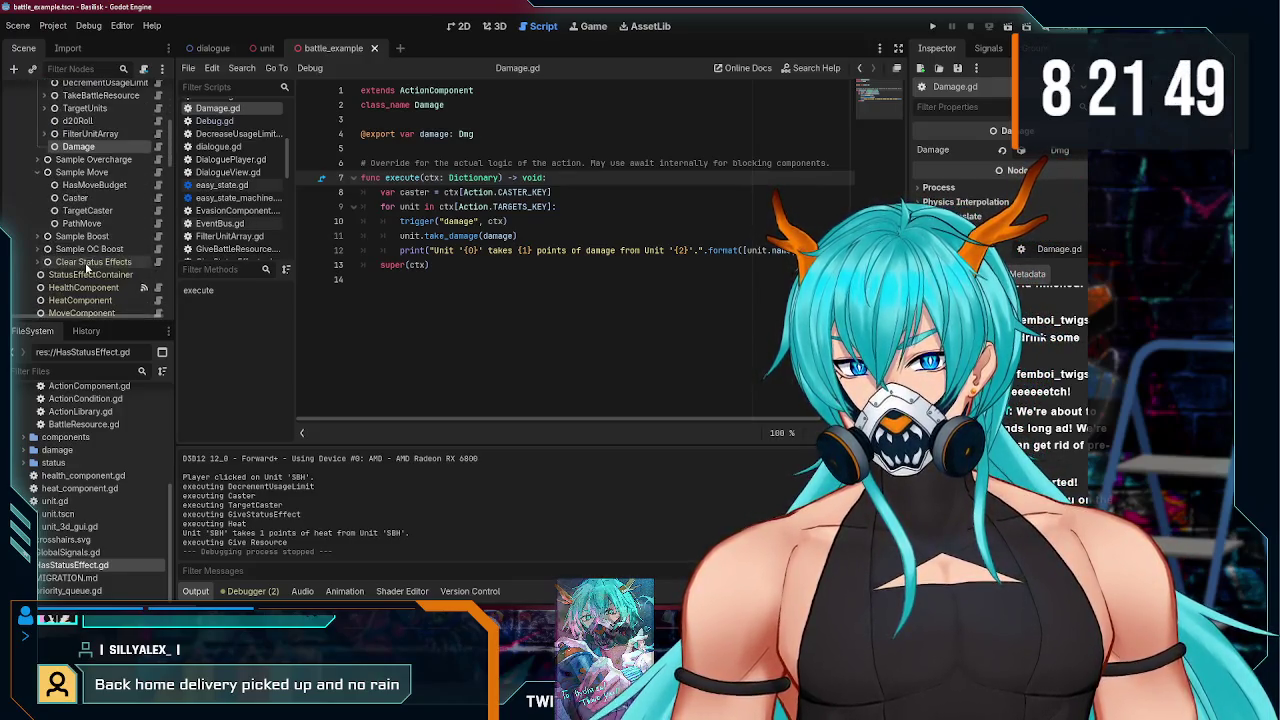
scroll(121, 221, down, 3)
click(121, 223)
click(157, 223)
scroll(435, 265, down, 4)
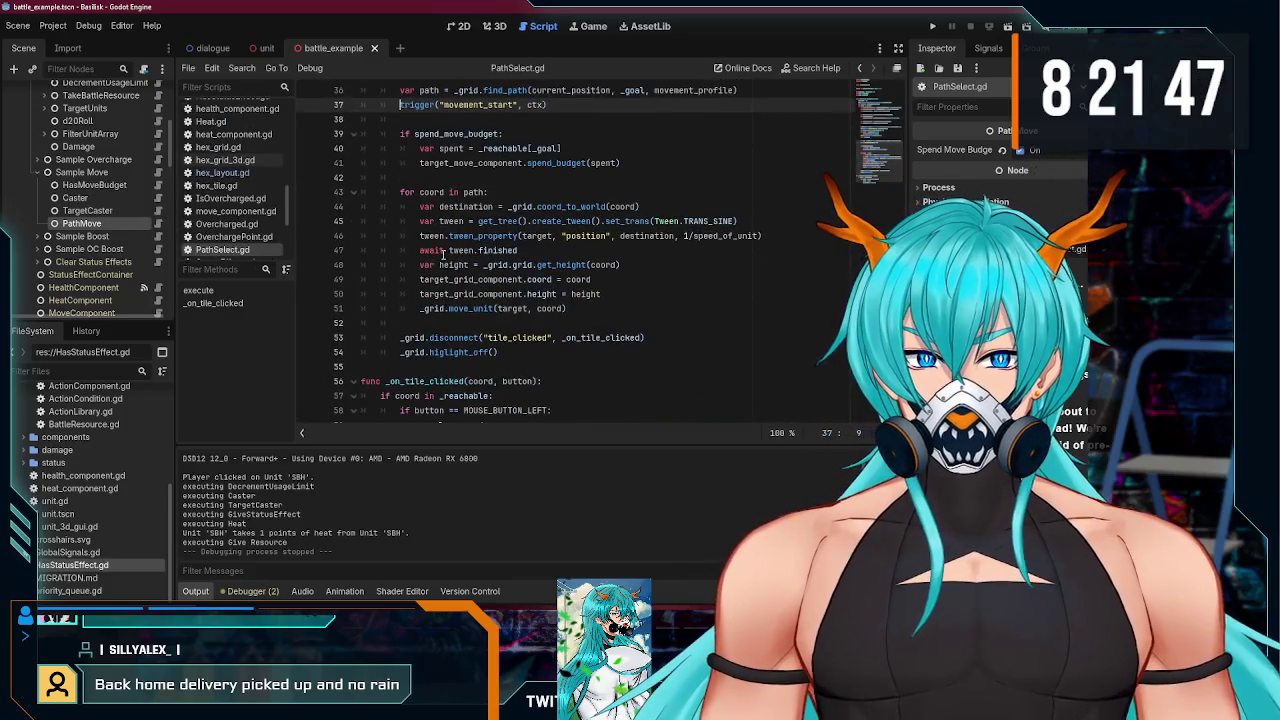
- Prefix the trigger call on line 37 of PathSelect.gd with await and save
click(440, 251)
double_click(495, 251)
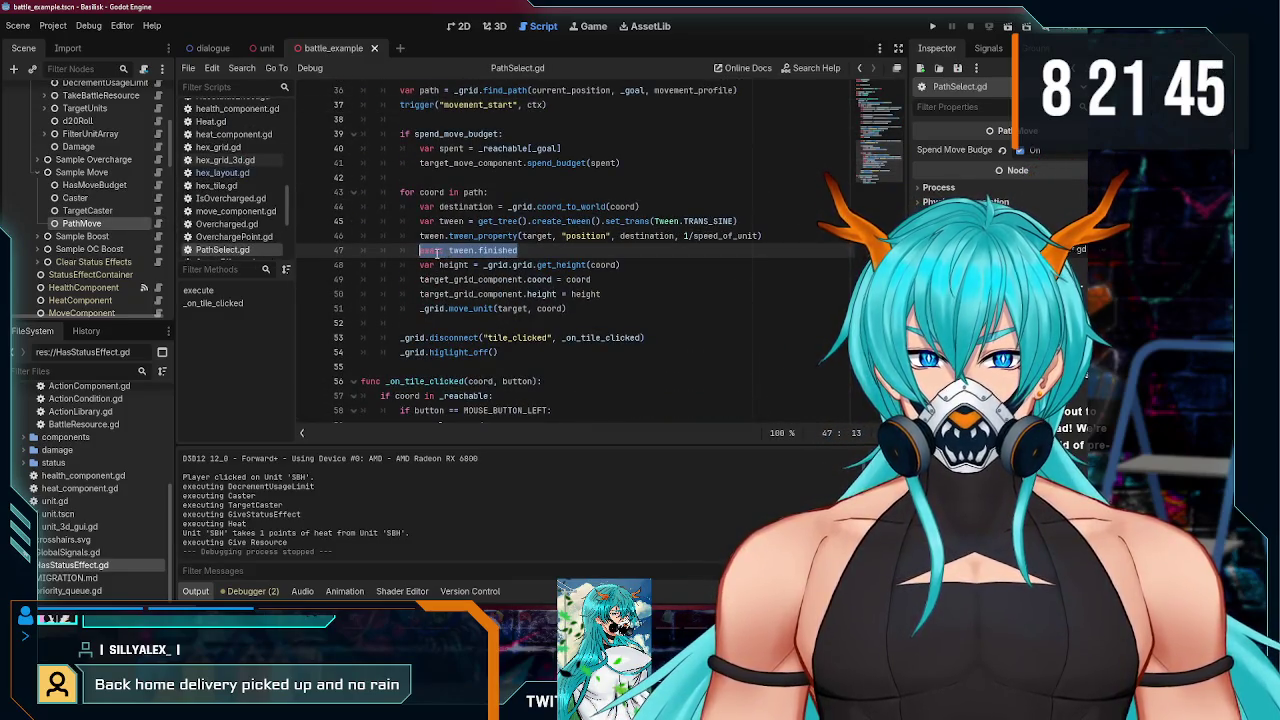
scroll(561, 297, up, 3)
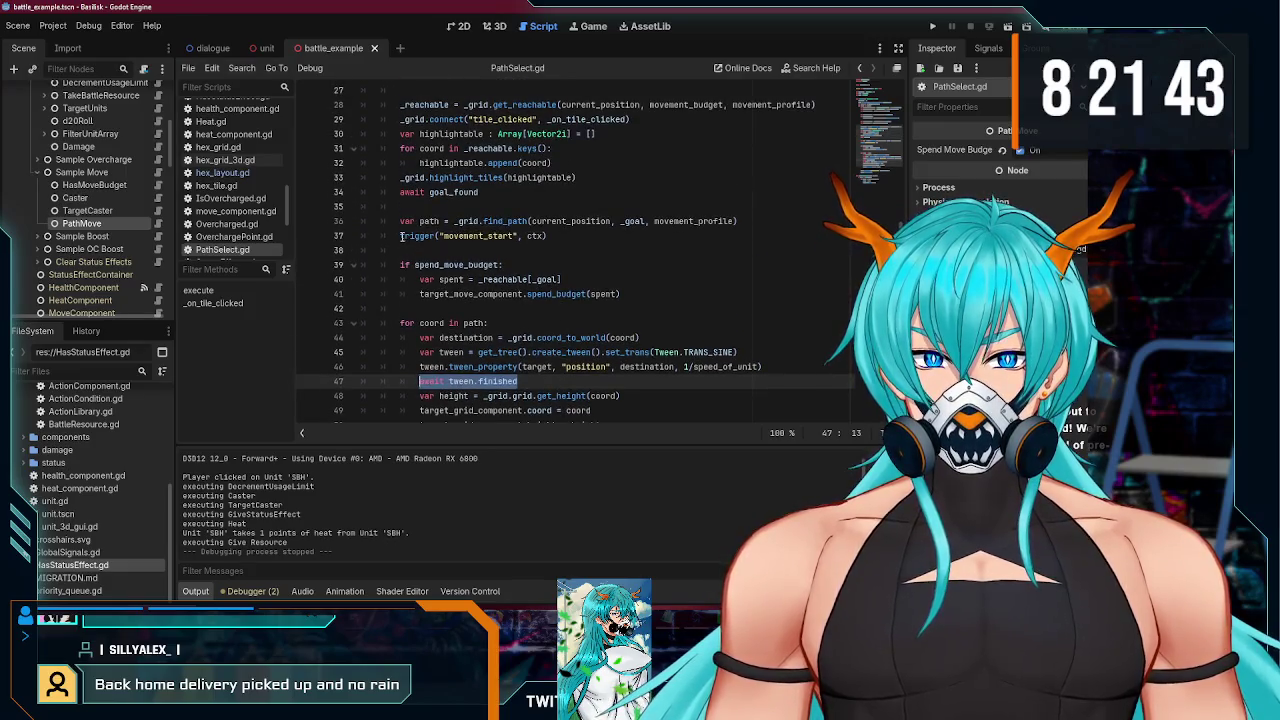
click(401, 236)
text(await)
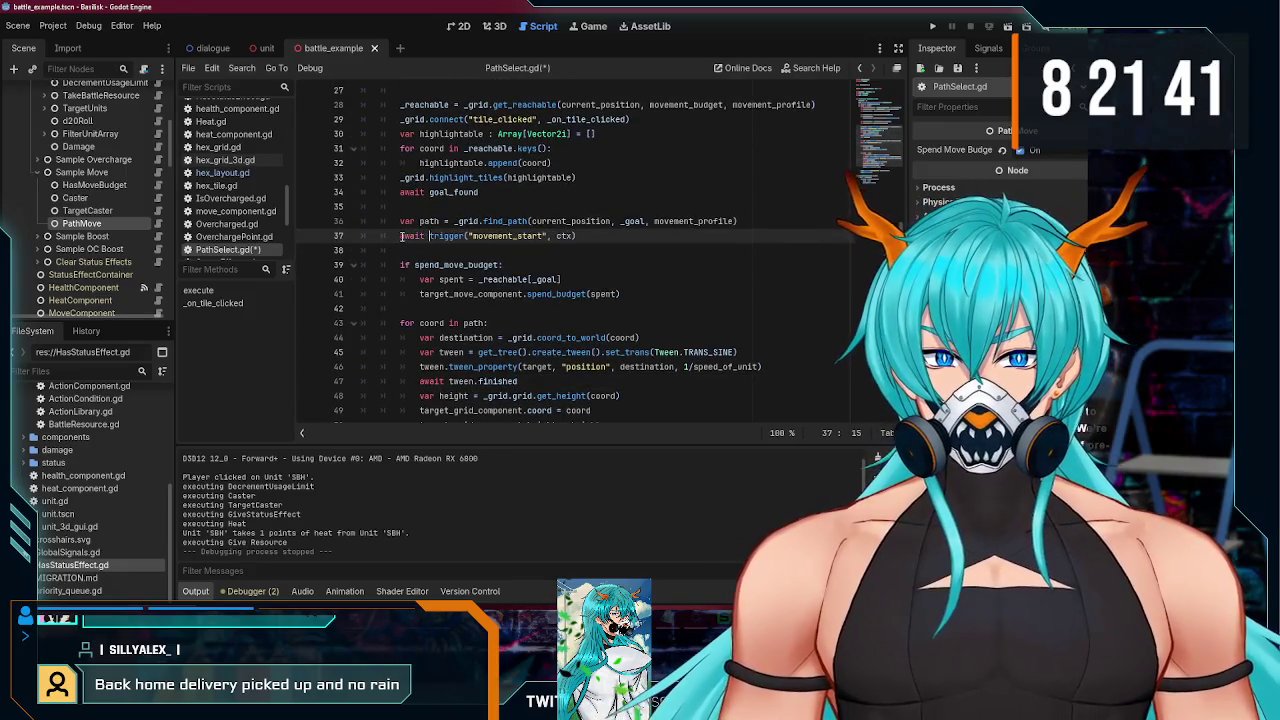
key(End)
key(ctrl+s)
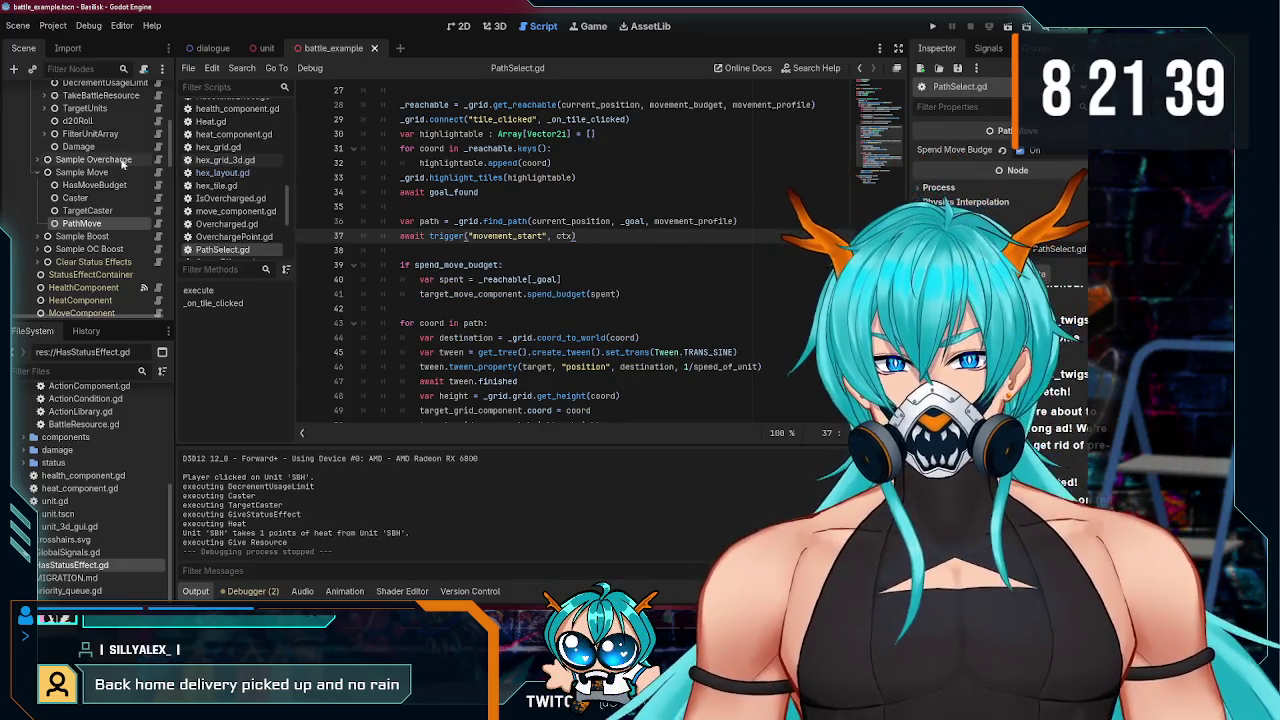
- Make EventBus's trigger loop await action.run, delete the await action.completed line, and run
scroll(100, 180, up, 5)
ctrl+click(436, 236)
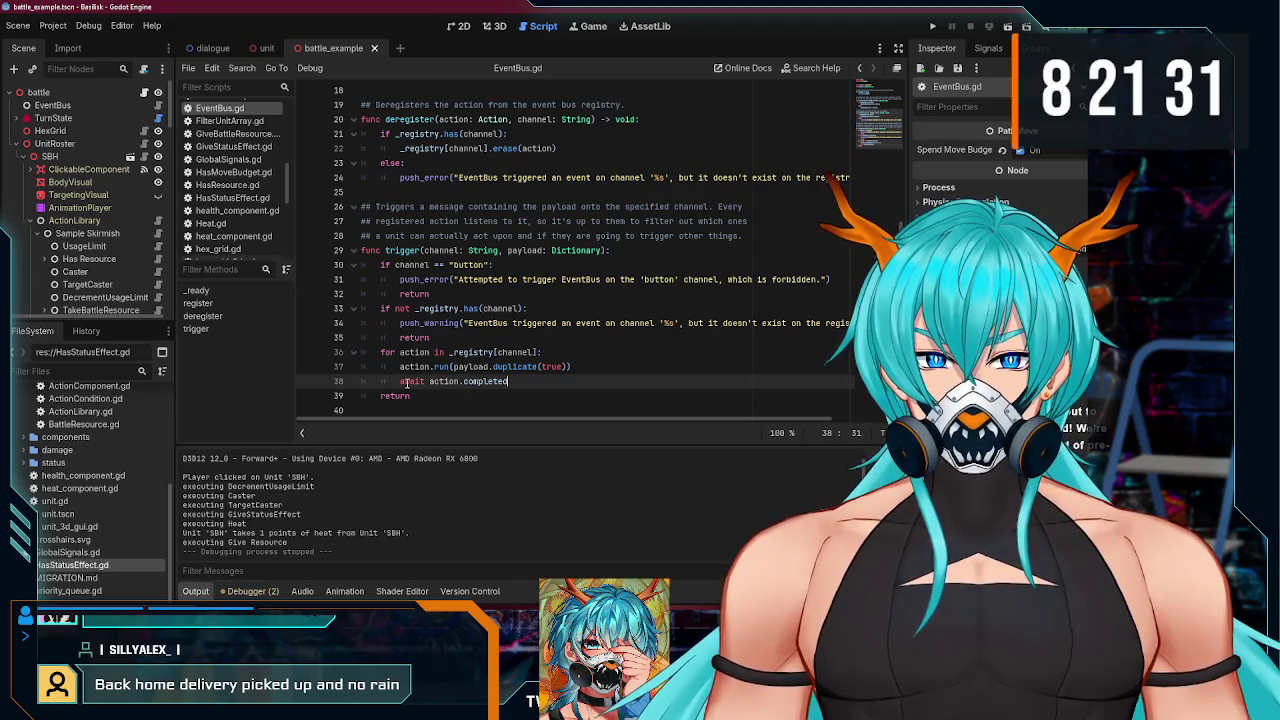
drag(406, 382, 514, 385)
click(400, 366)
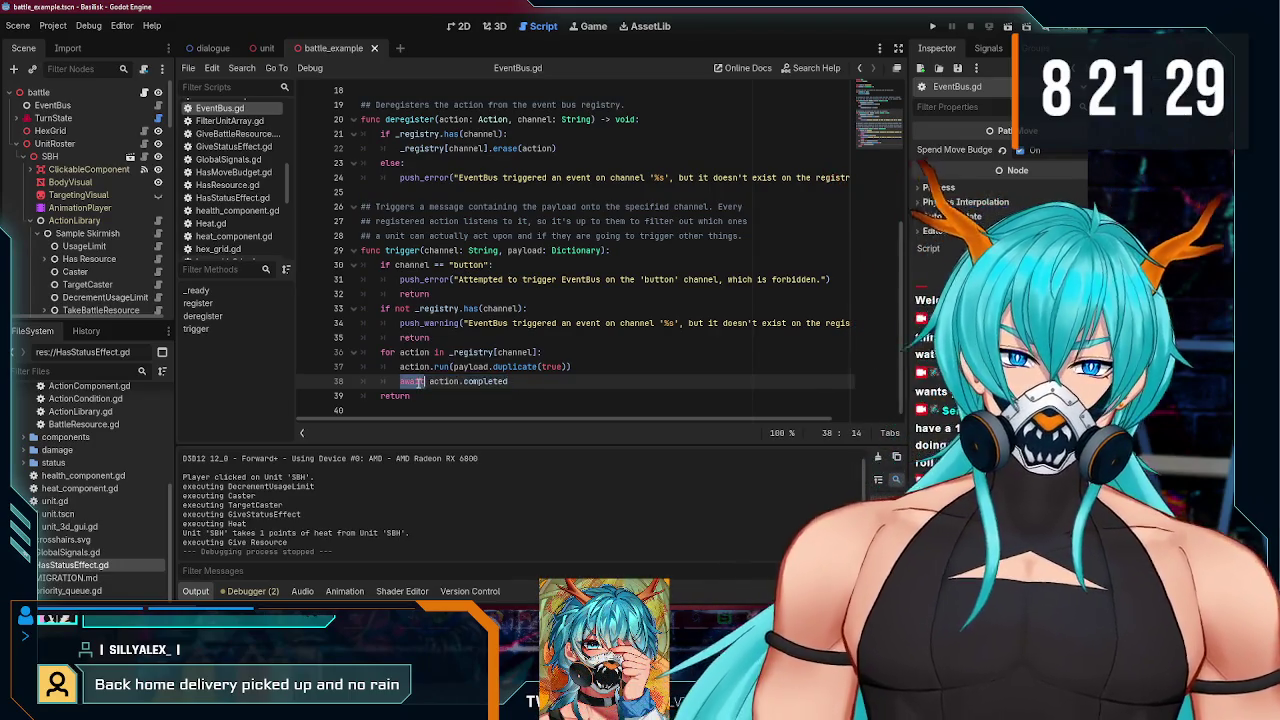
text(await)
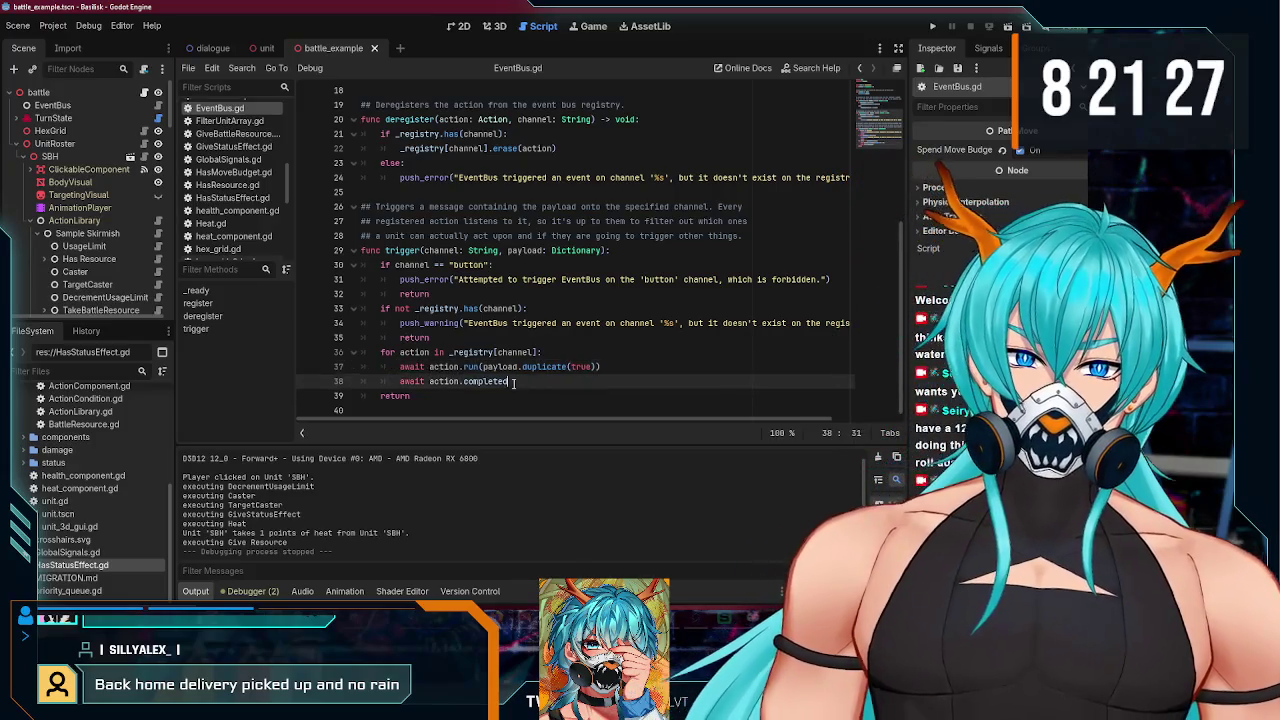
drag(362, 381, 608, 381)
key(BackSpace)
key(BackSpace)
key(F5)
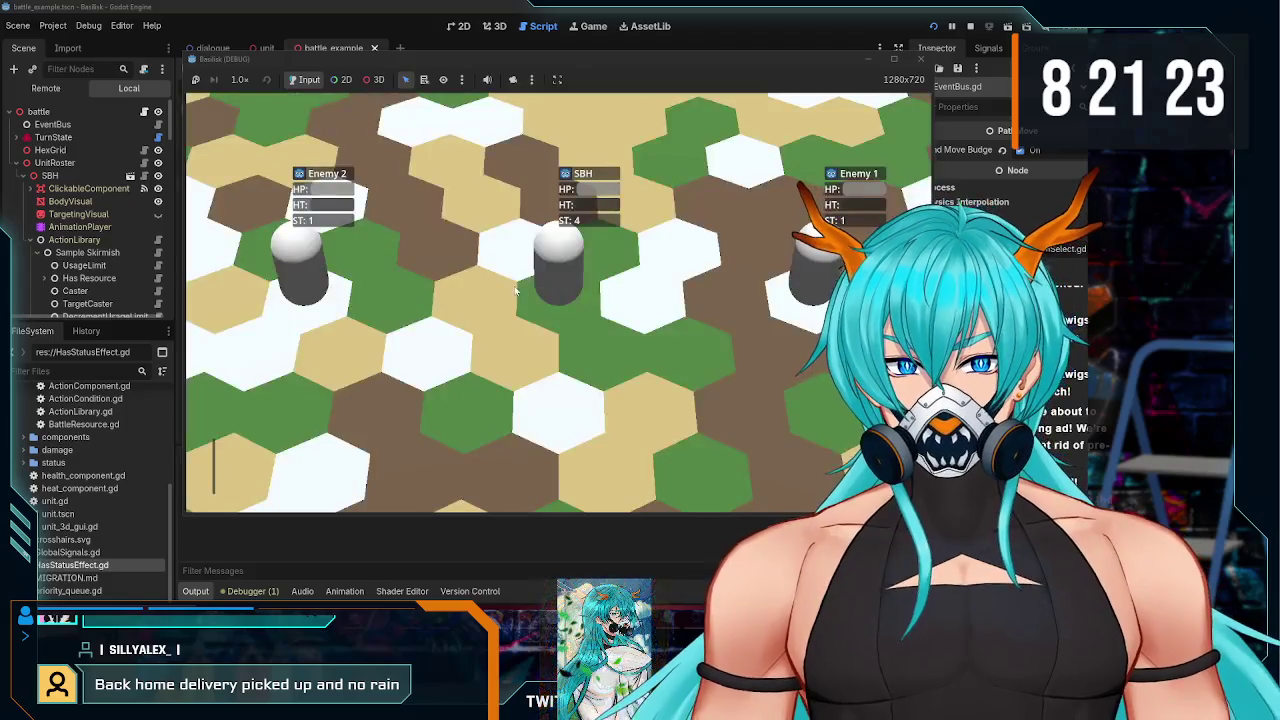
click(433, 466)
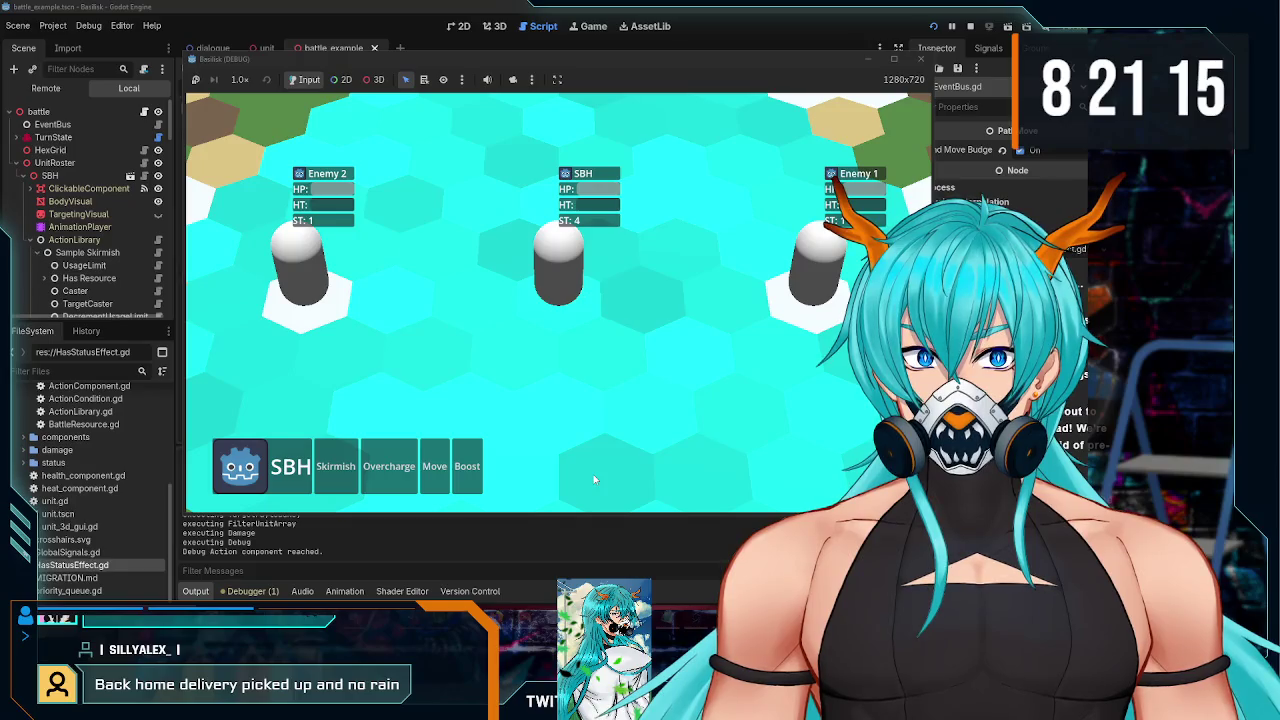
click(677, 391)
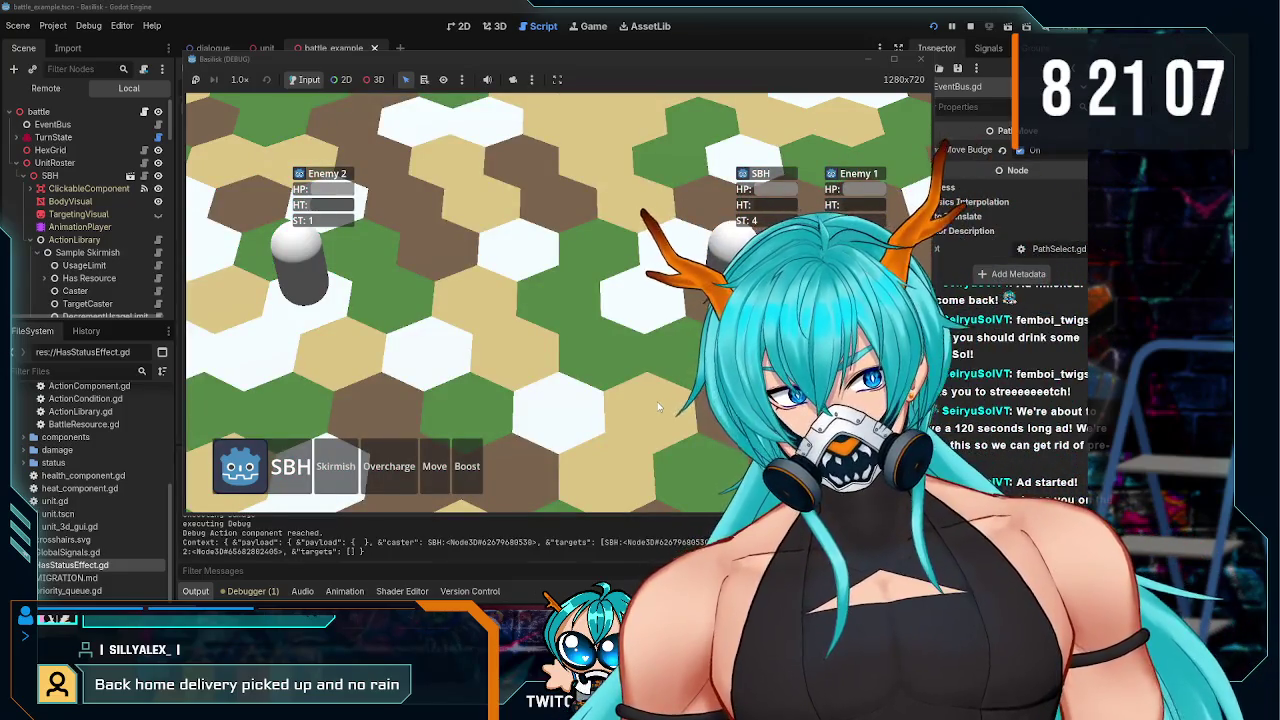
key(F8)
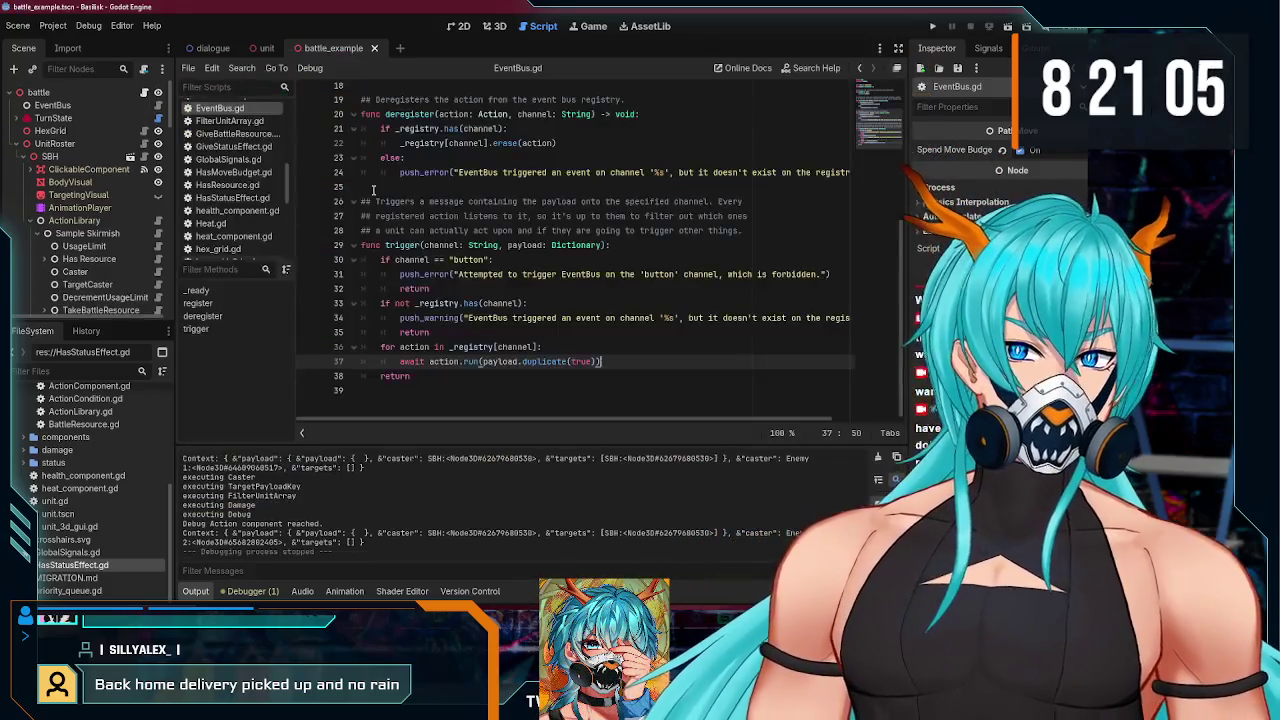
- Delete the Debug node under Punish and confirm, leaving Damage as its last component
scroll(60, 235, down, 10)
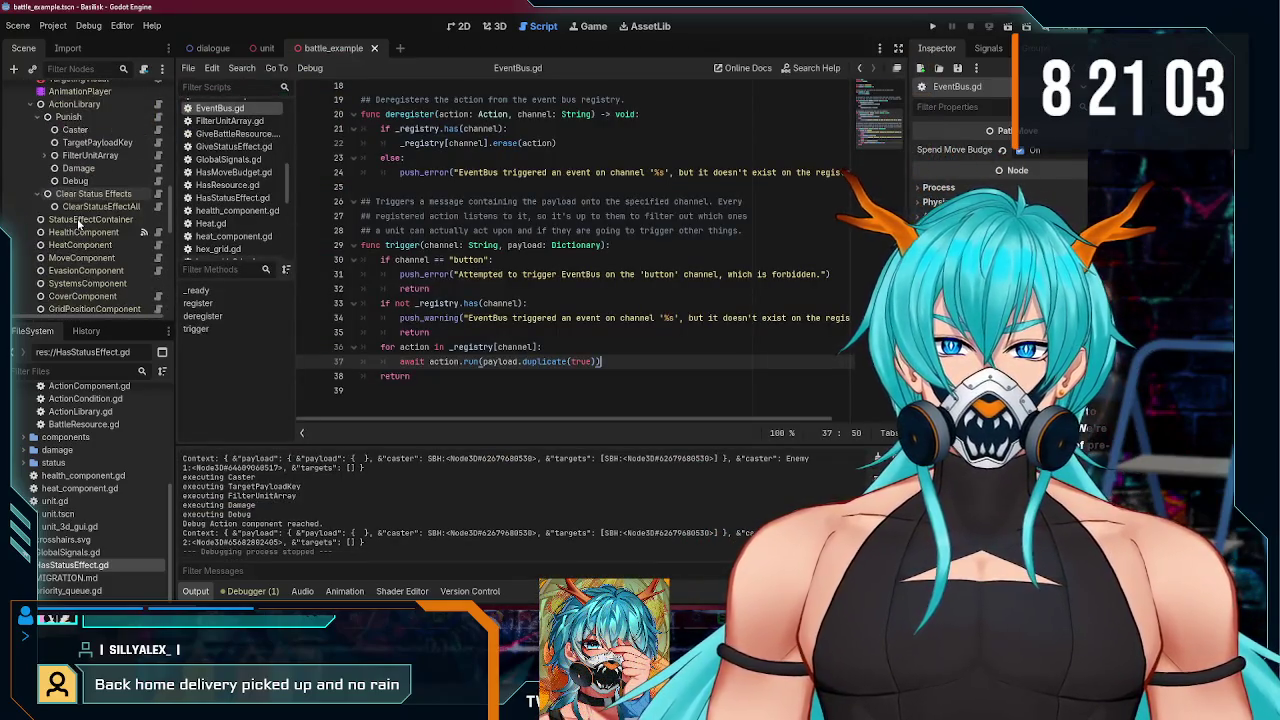
click(76, 181)
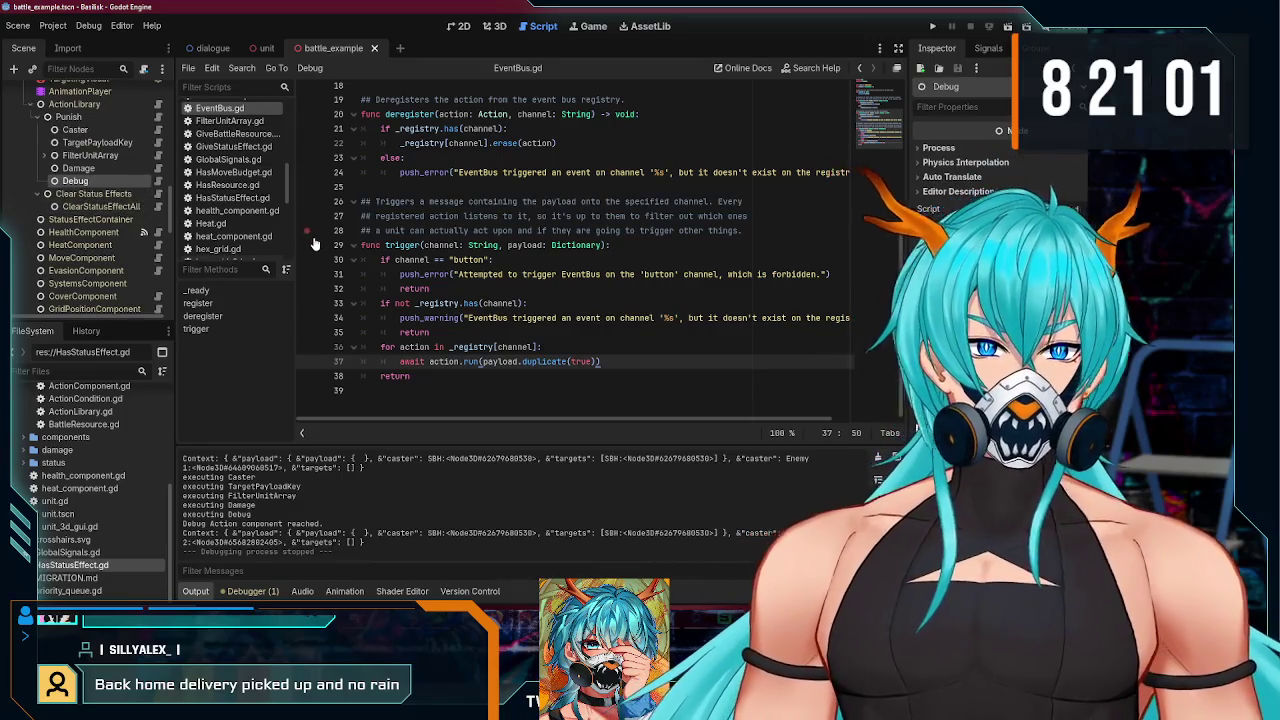
click(158, 181)
click(104, 181)
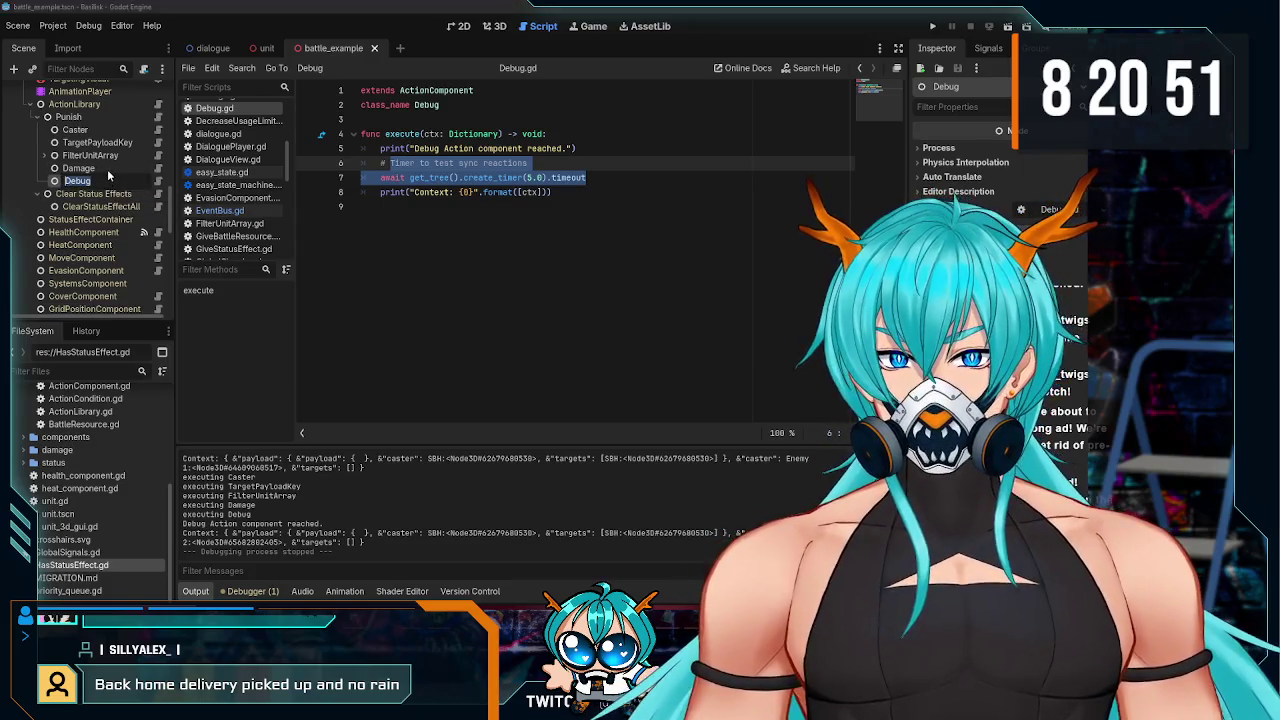
click(109, 185)
drag(587, 178, 372, 181)
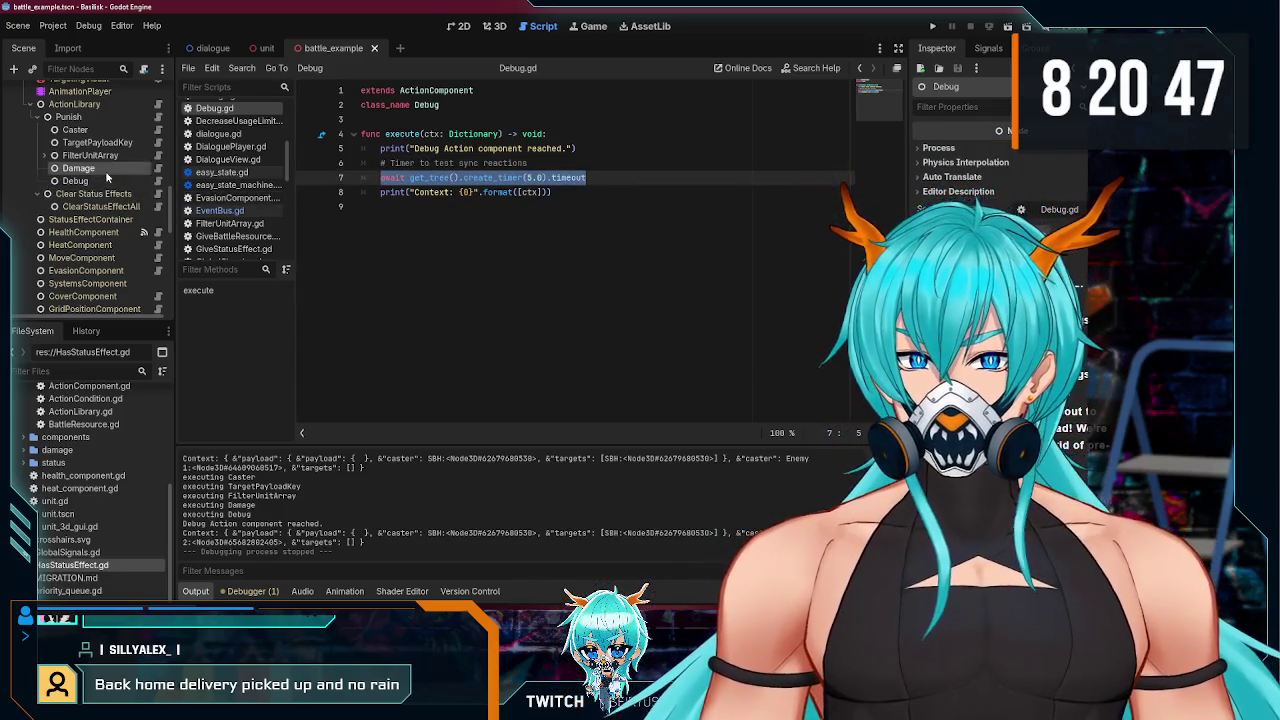
click(107, 180)
key(Delete)
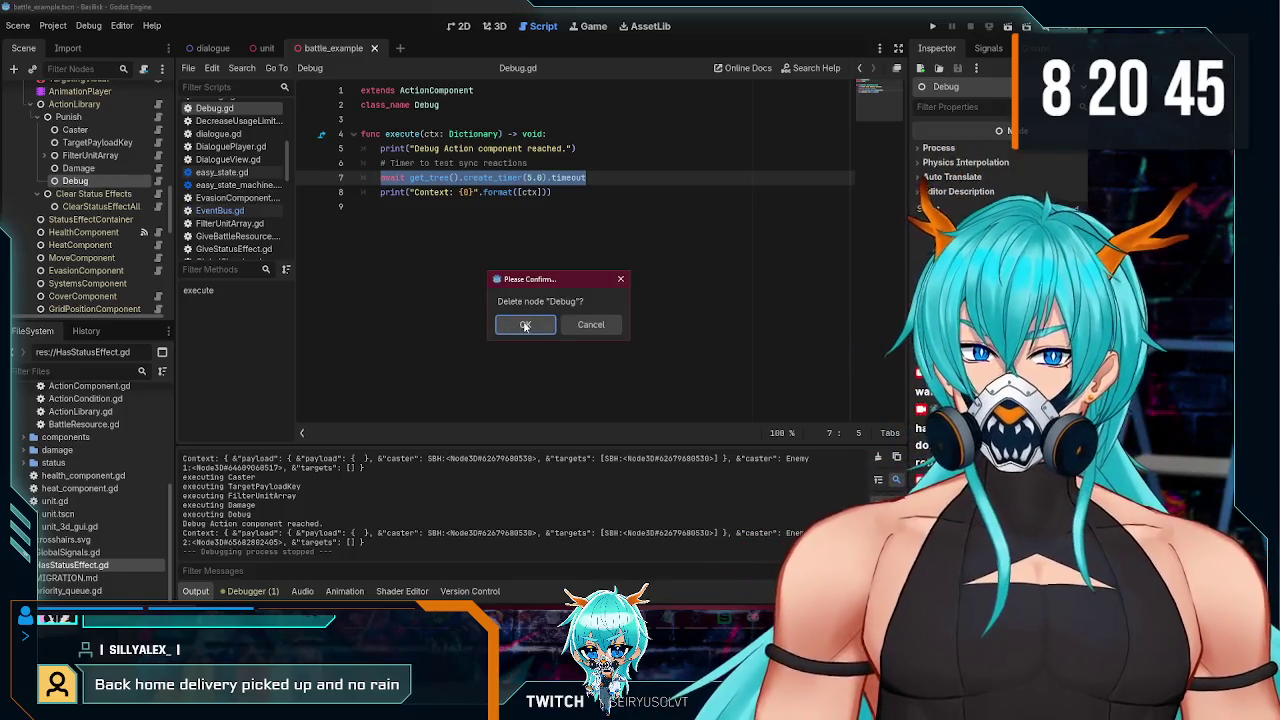
click(525, 326)
click(78, 168)
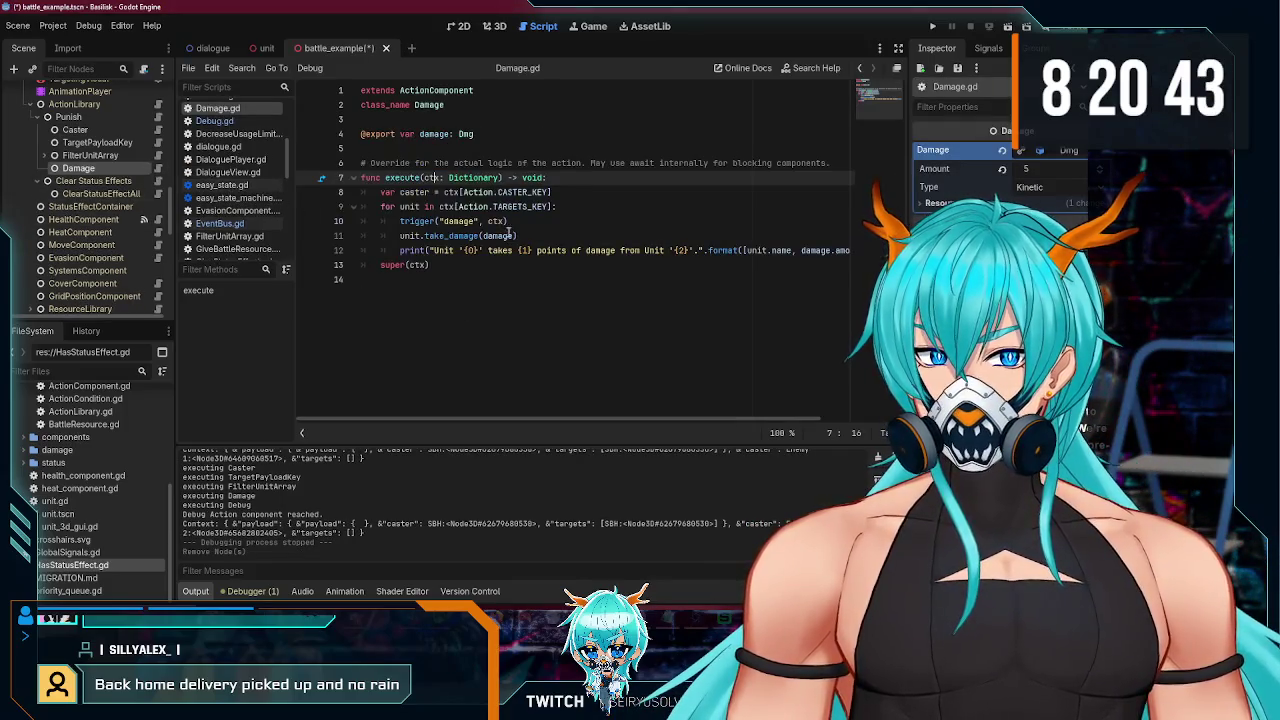
- Add an awaited get_tree().create_timer timeout line after take_damage in Damage.gd and save
click(567, 224)
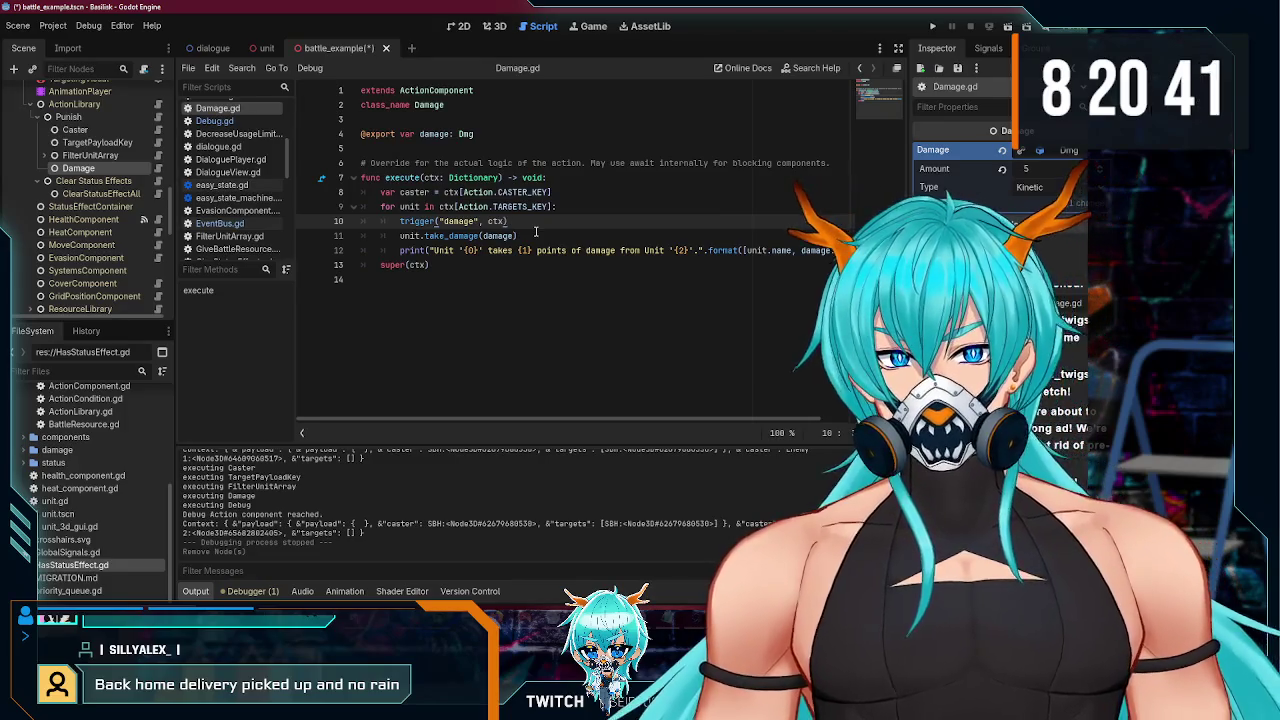
click(535, 231)
key(Return)
text(await get_tree().create_timer(5.0).timeout)
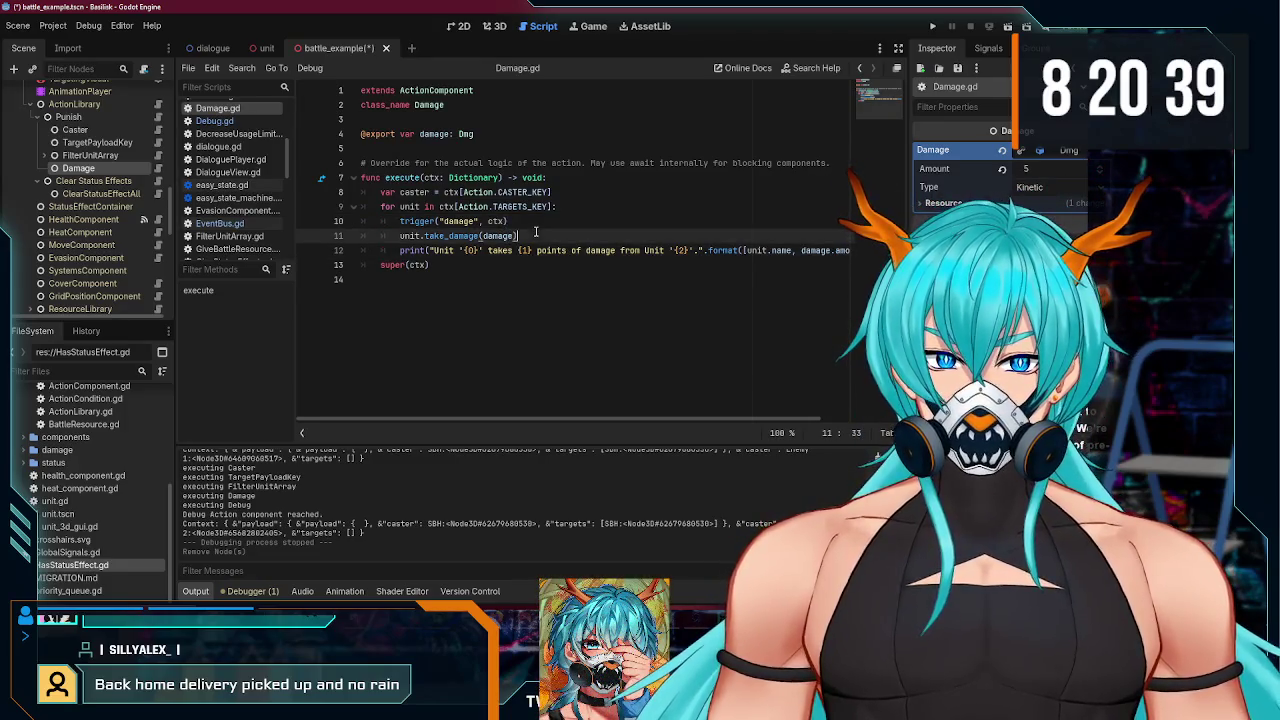
key(ctrl+s)
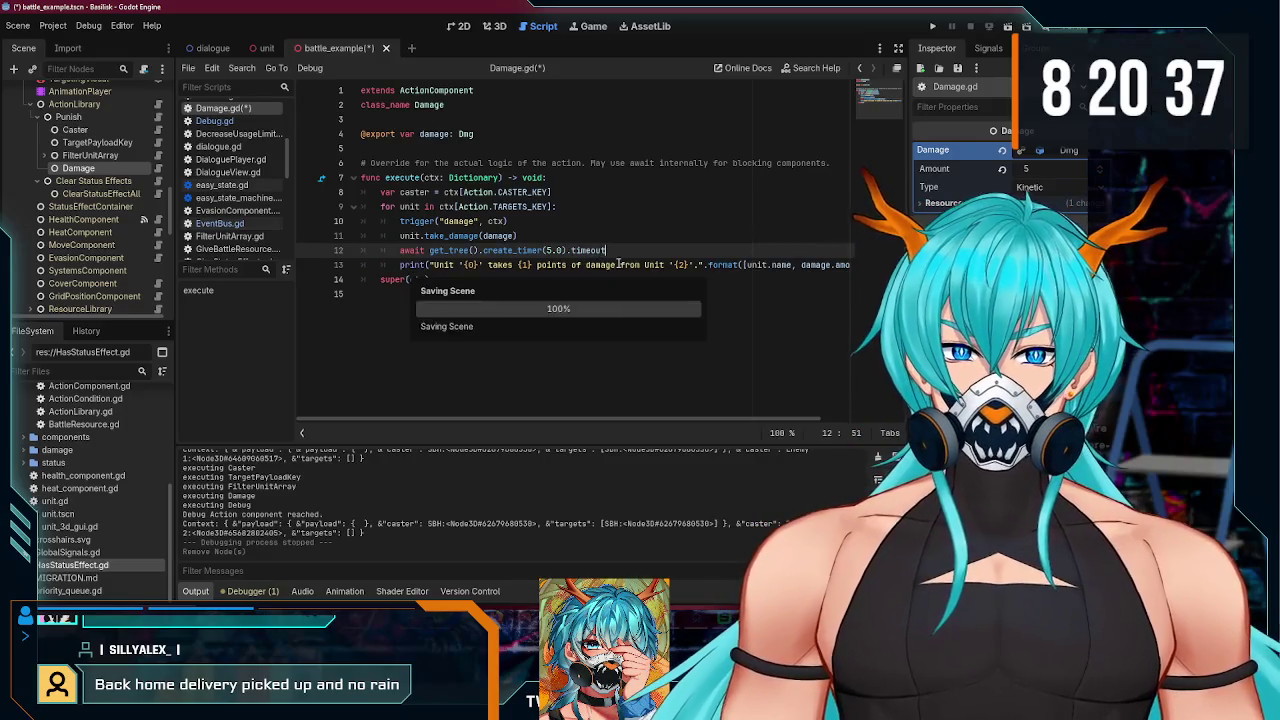
key(ctrl+s)
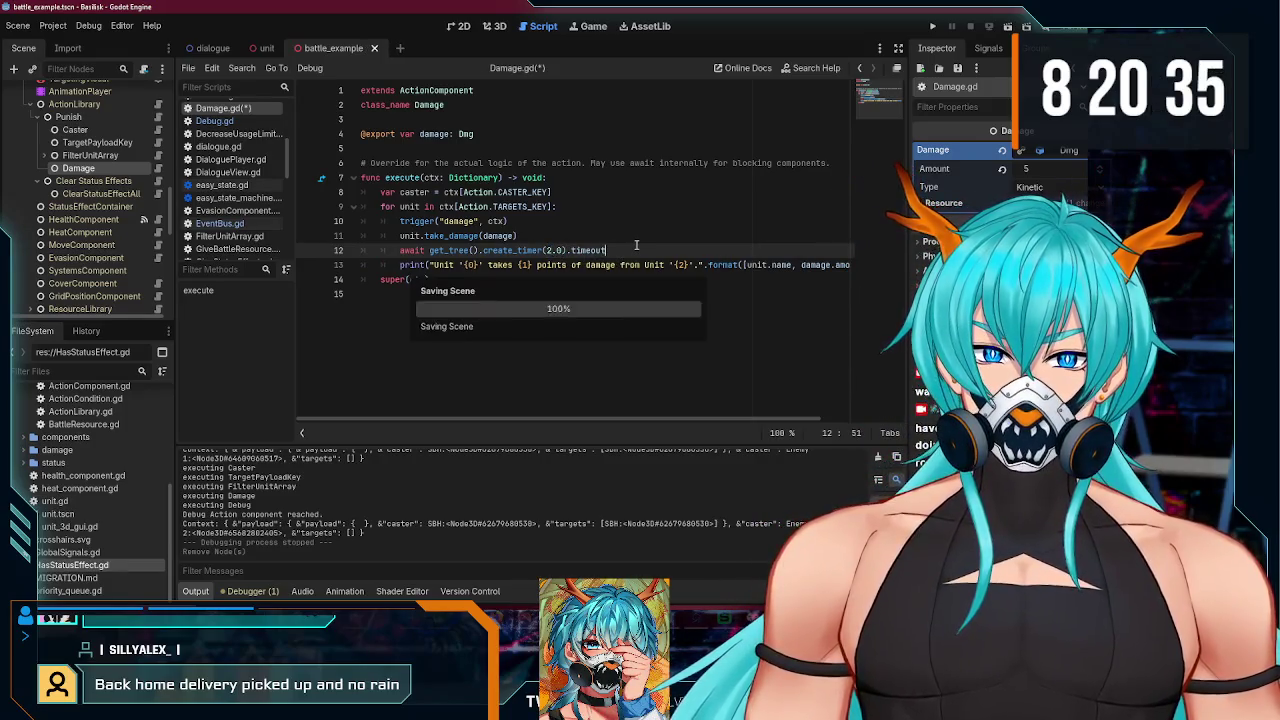
drag(605, 250, 401, 250)
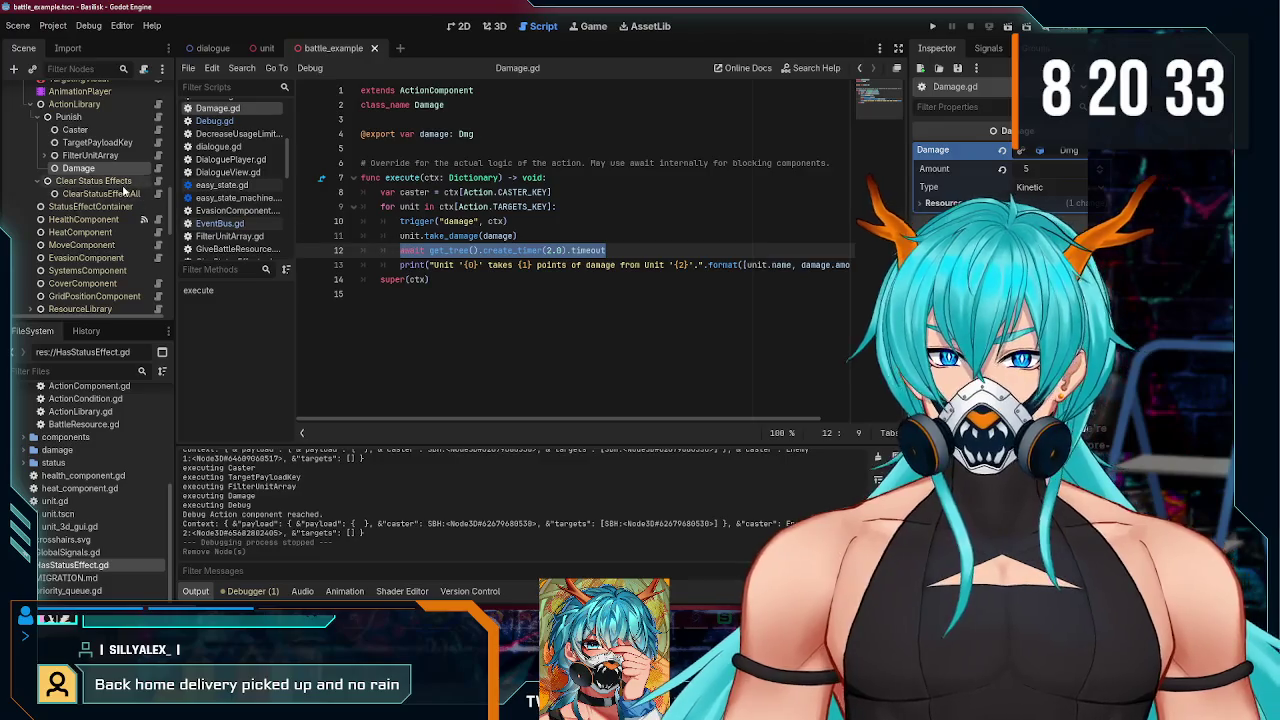
key(ctrl+s)
- Delete the leftover node from the scene tree, confirm, and save Damage.gd
scroll(109, 225, down, 10)
scroll(62, 220, up, 5)
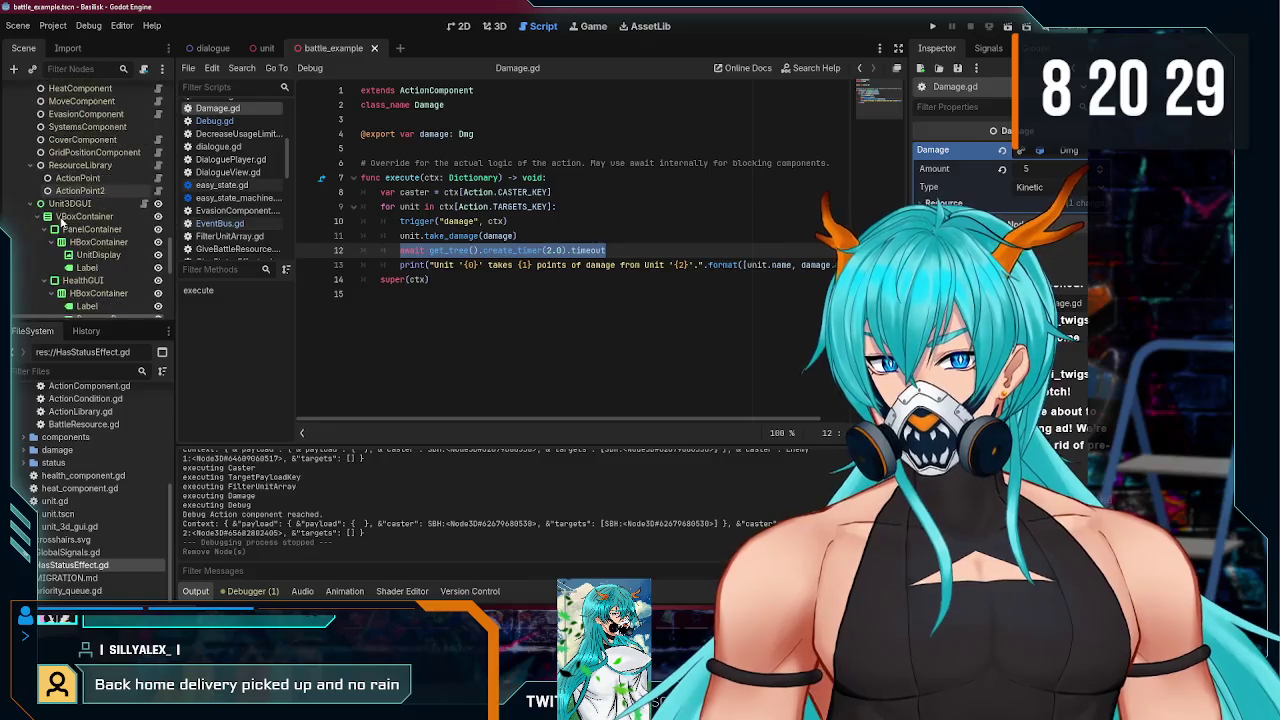
scroll(61, 222, up, 8)
click(75, 224)
key(Delete)
click(511, 324)
scroll(145, 253, up, 3)
scroll(145, 253, up, 2)
click(699, 231)
key(ctrl+s)
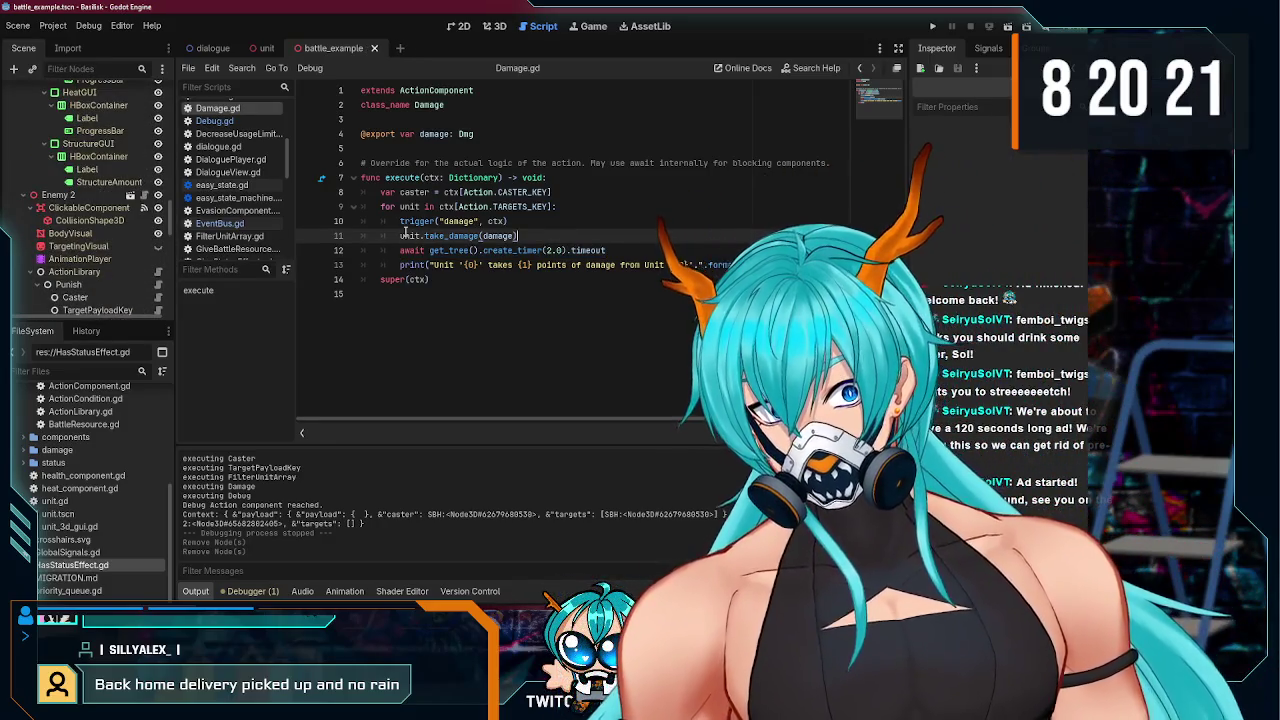
- Prefix Damage.gd's trigger("damage", ctx) call with await and save
click(400, 221)
text(aw)
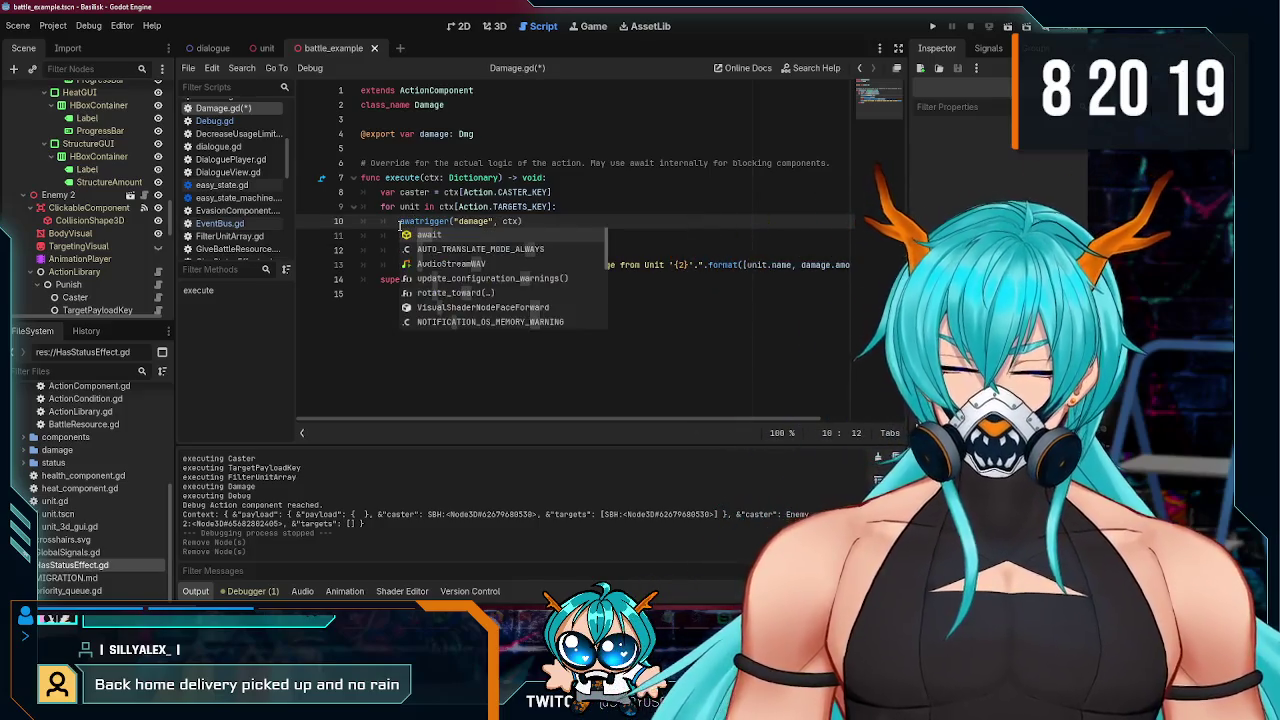
key(Return)
key(ctrl+s)
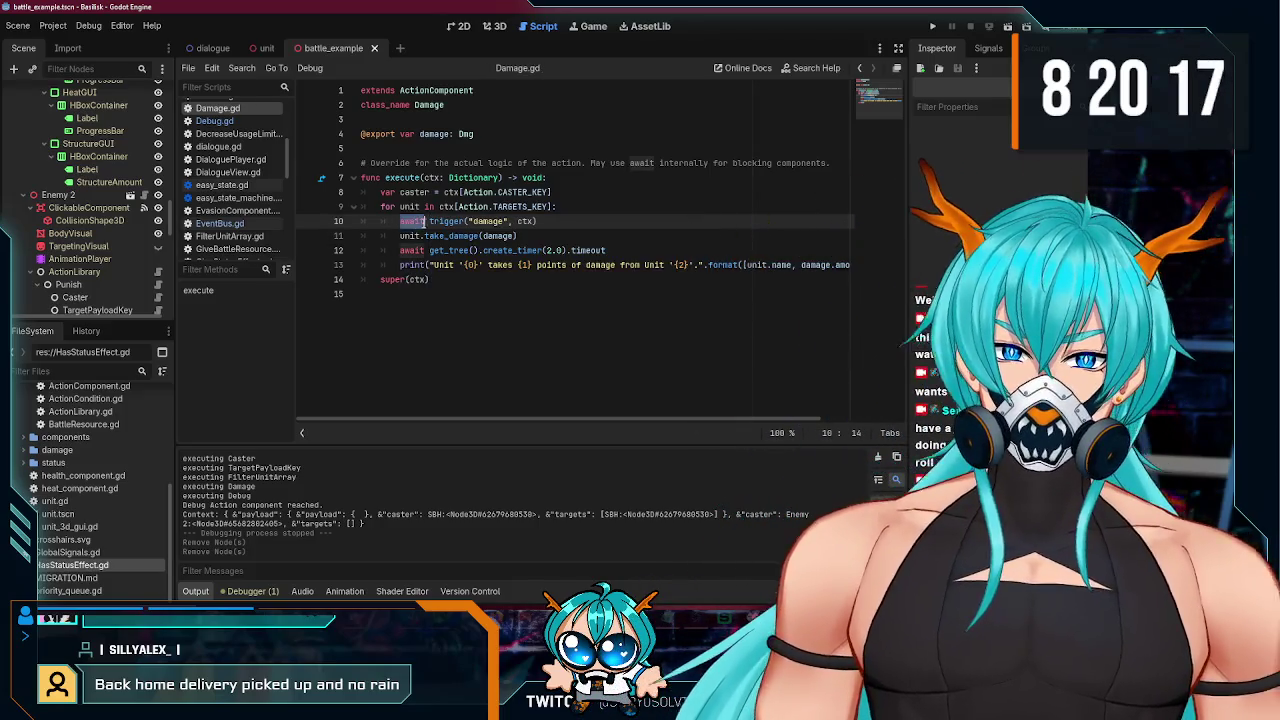
- Open the Heat script of Sample Overcharge and run the battle scene again
scroll(85, 221, up, 5)
scroll(85, 221, down, 4)
scroll(92, 190, down, 5)
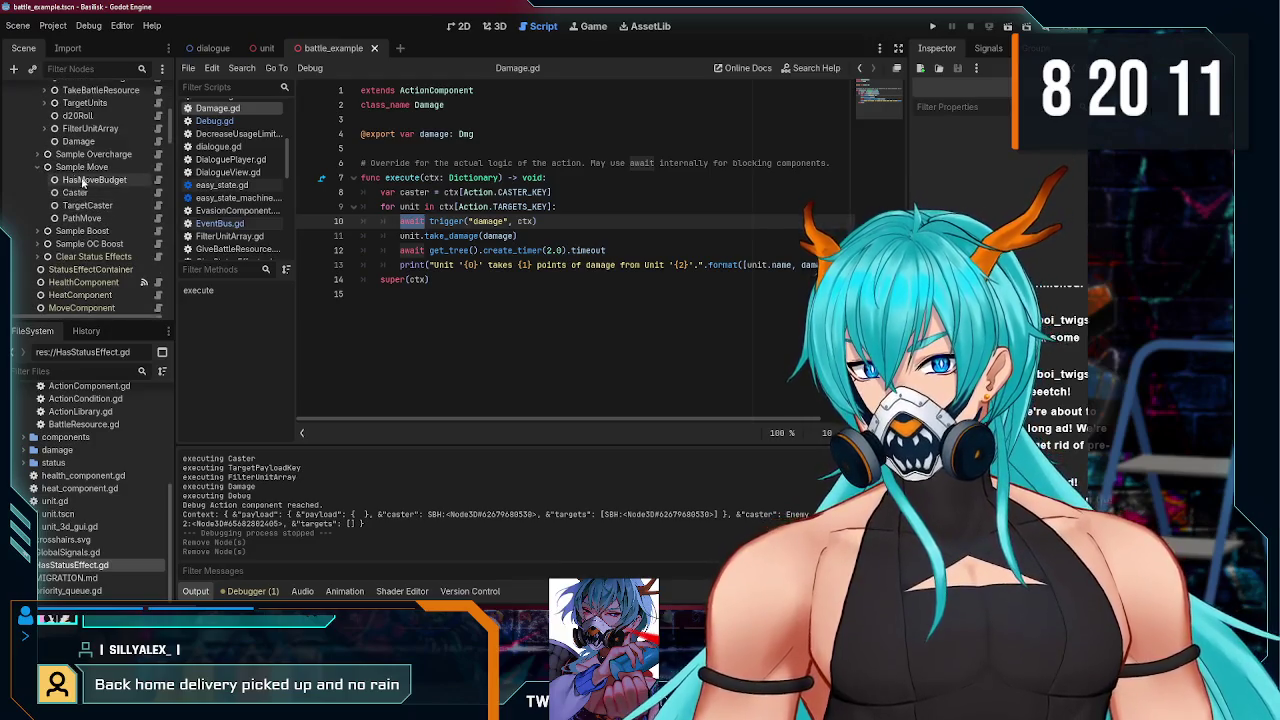
click(36, 154)
scroll(90, 180, down, 2)
click(155, 177)
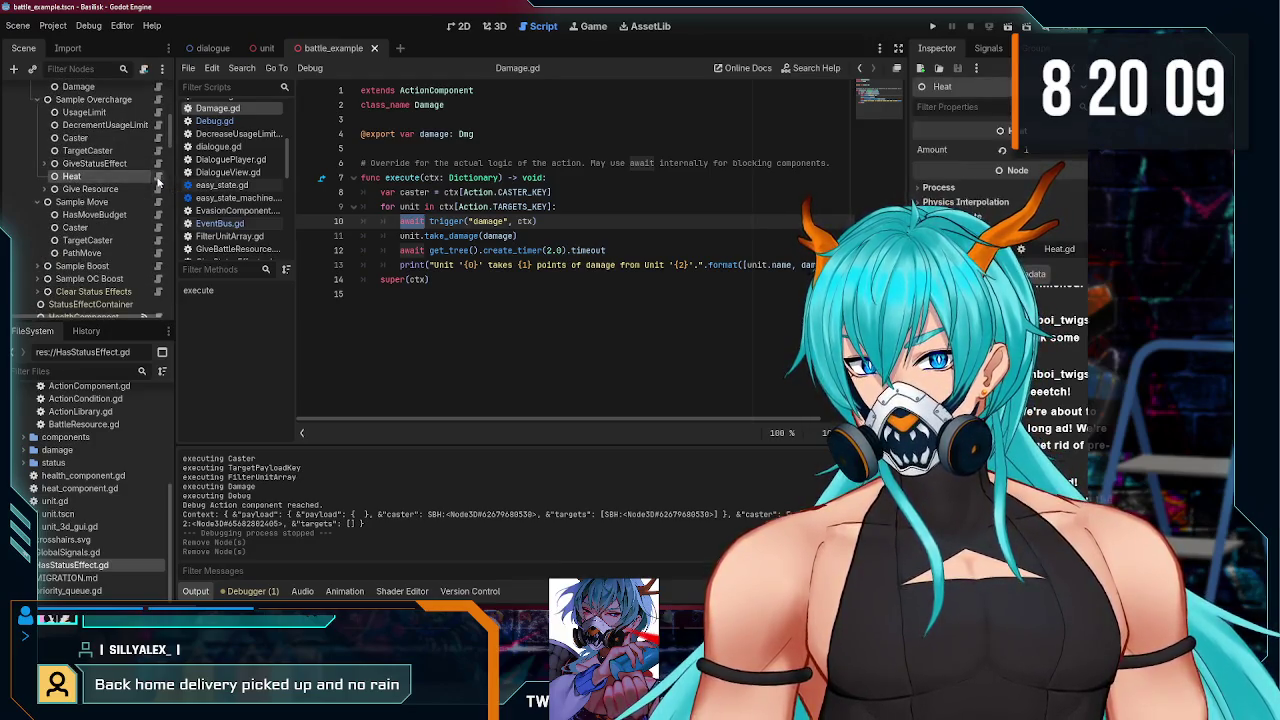
click(157, 178)
key(F5)
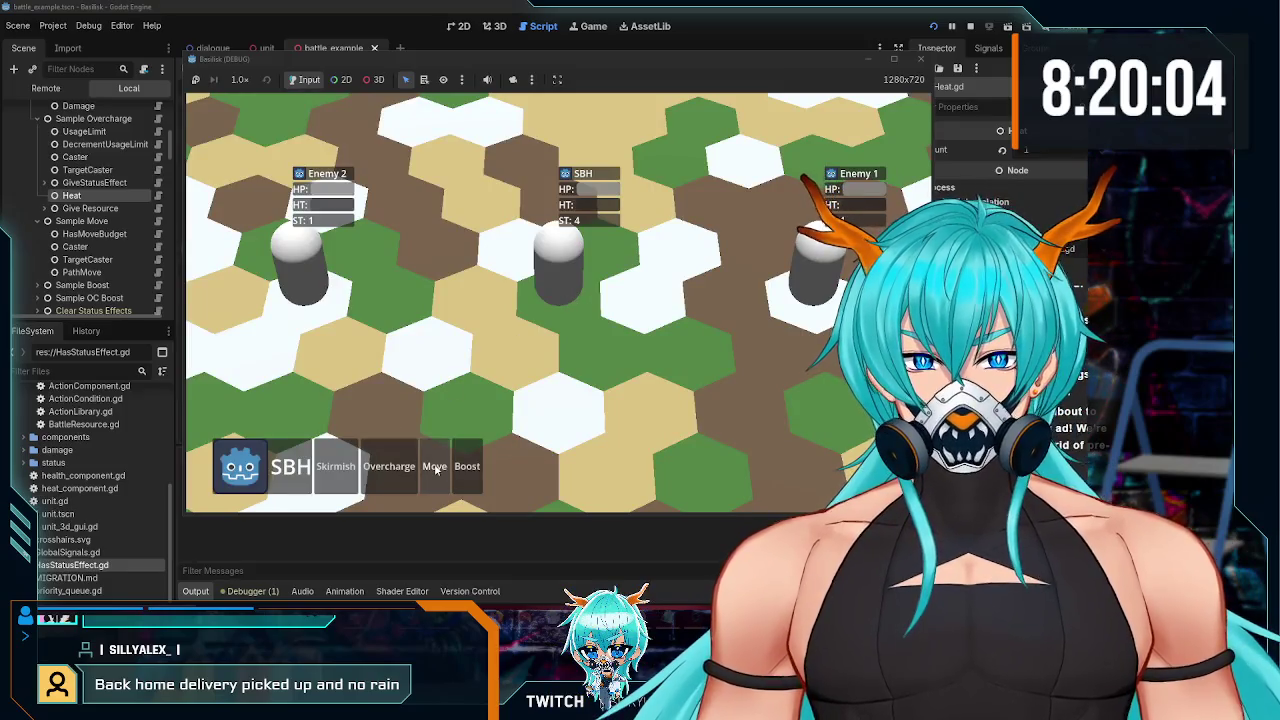
- Move SBH to the hex beside Enemy 1, then to a lower-middle hex
click(435, 468)
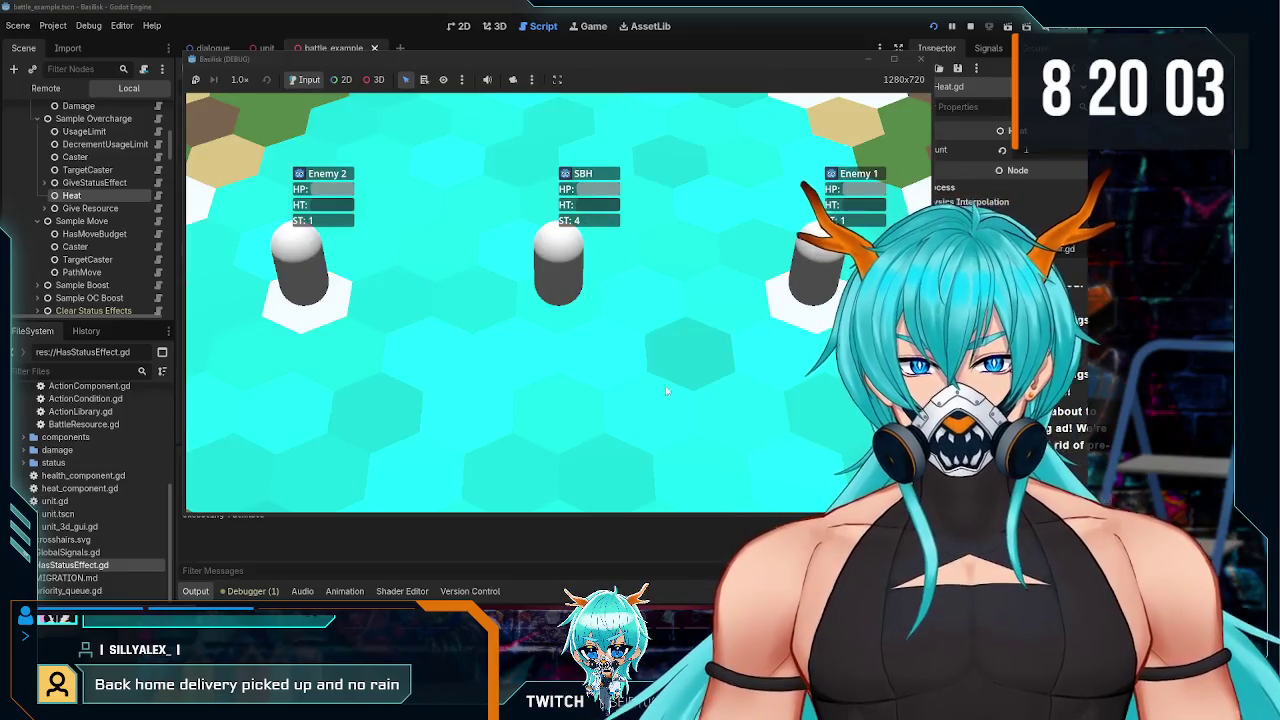
click(741, 305)
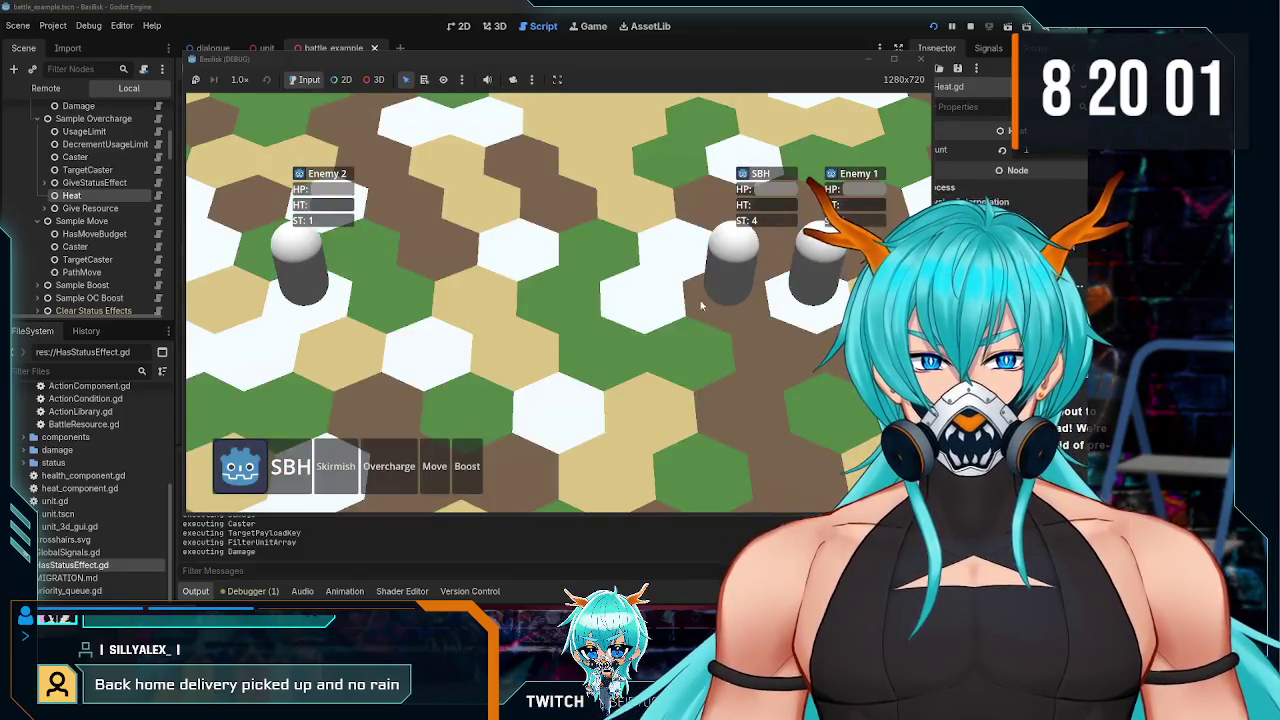
click(443, 470)
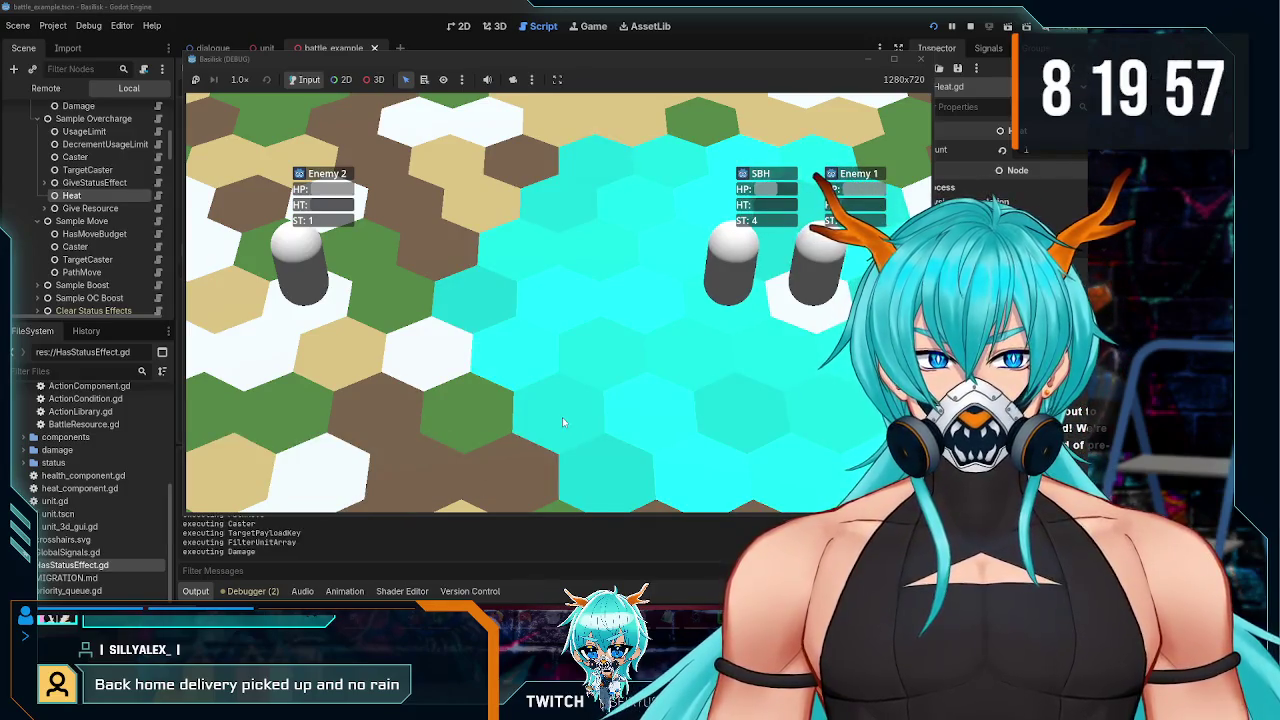
click(562, 420)
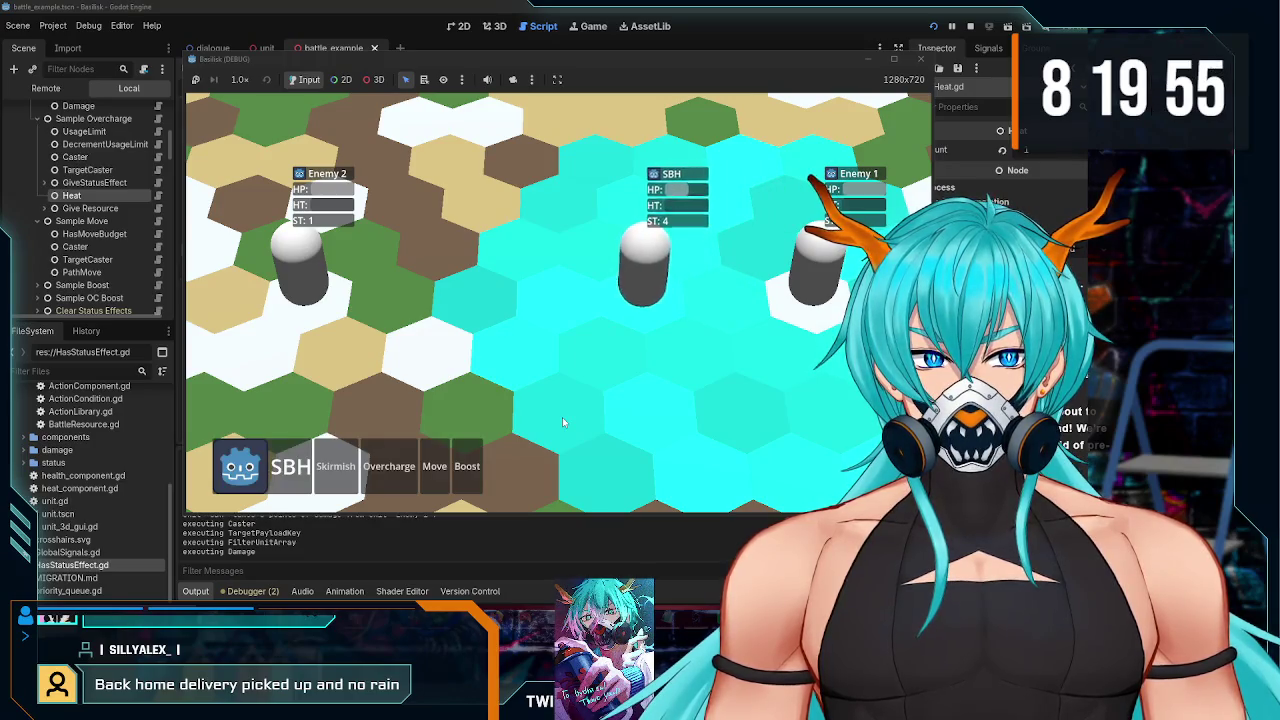
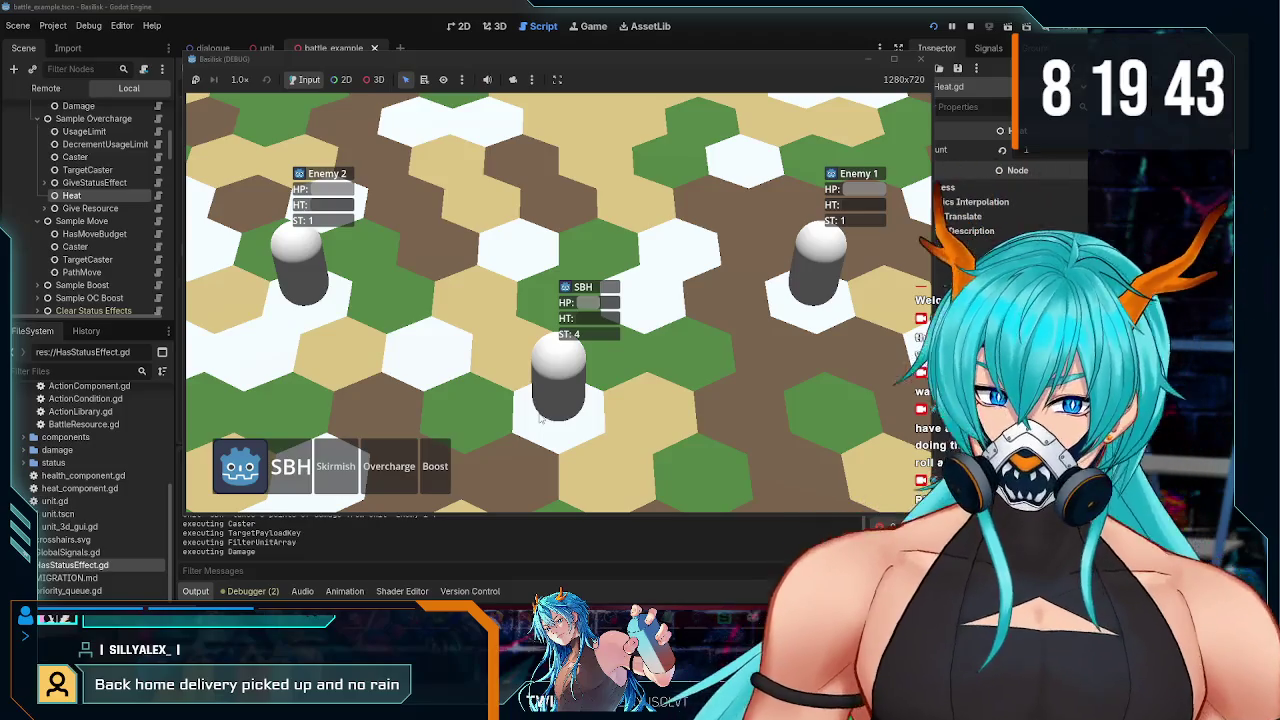
- Trigger SBH's Overcharge action in the running battle, then stop the test run
click(392, 466)
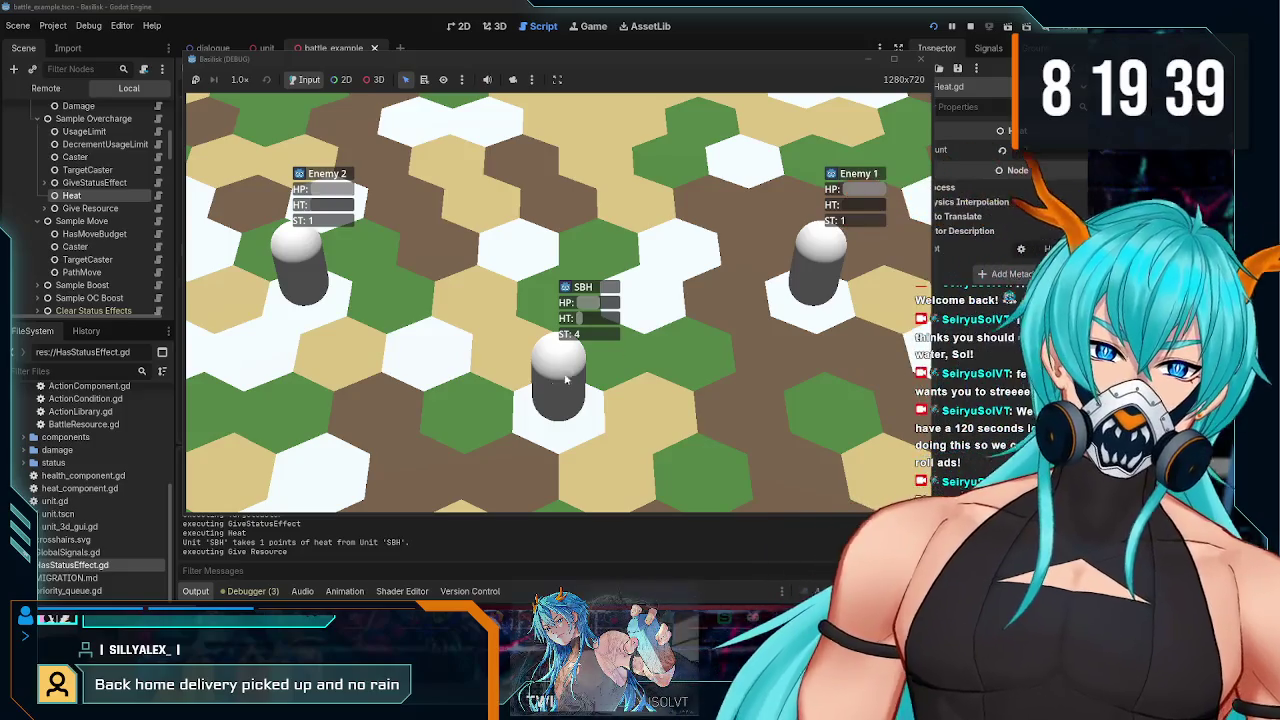
click(920, 58)
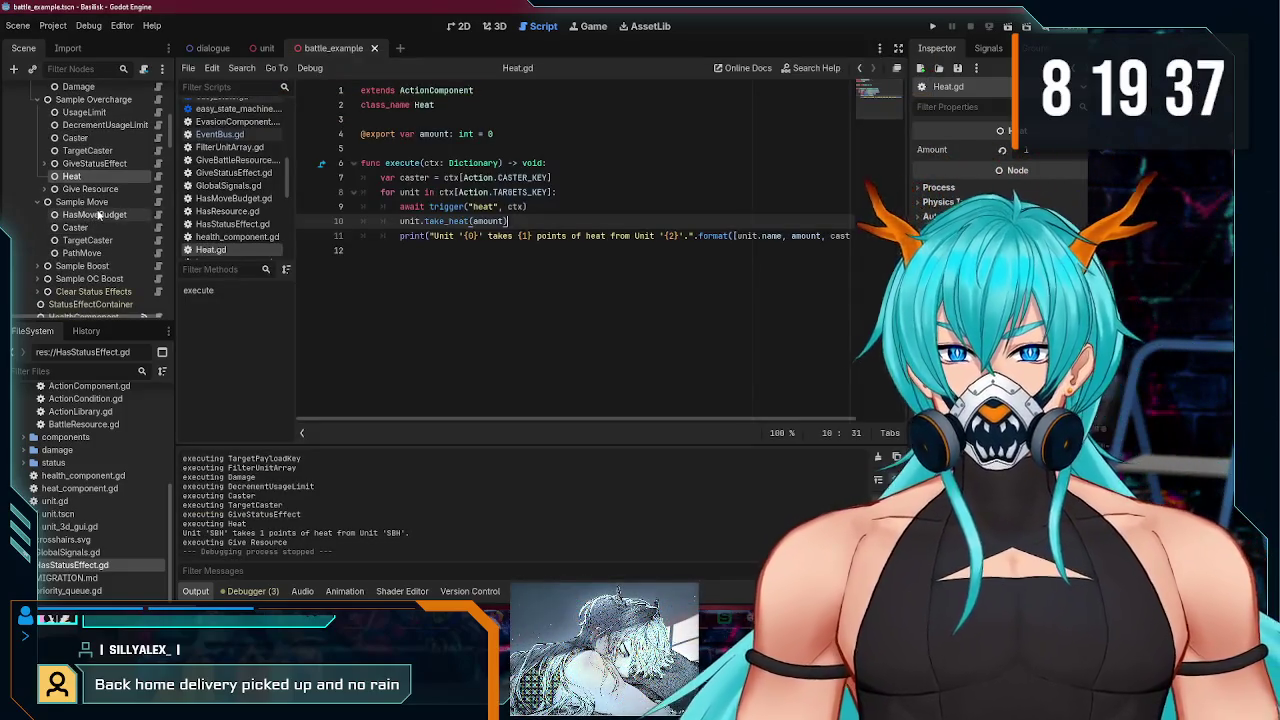
- Open the unit_3d_gui.gd script from the scene tree and scroll through it
scroll(99, 213, down, 5)
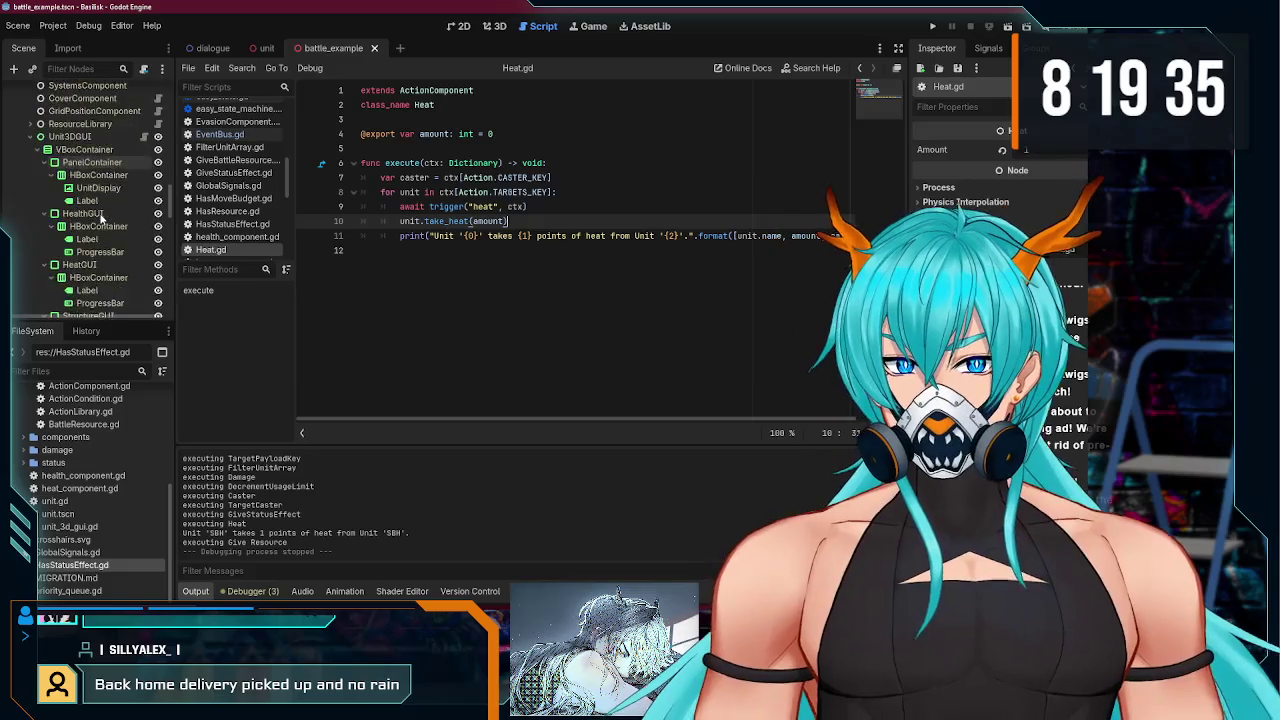
scroll(100, 217, down, 5)
click(150, 137)
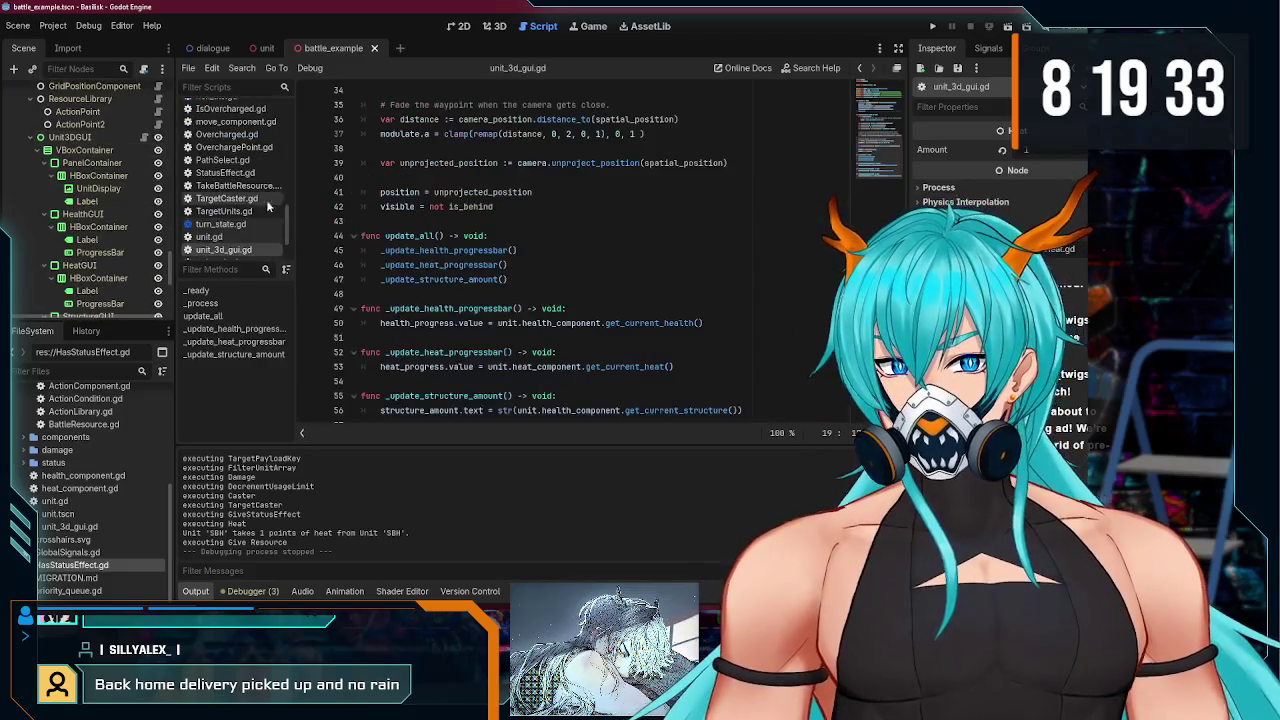
scroll(531, 284, up, 8)
scroll(532, 283, down, 8)
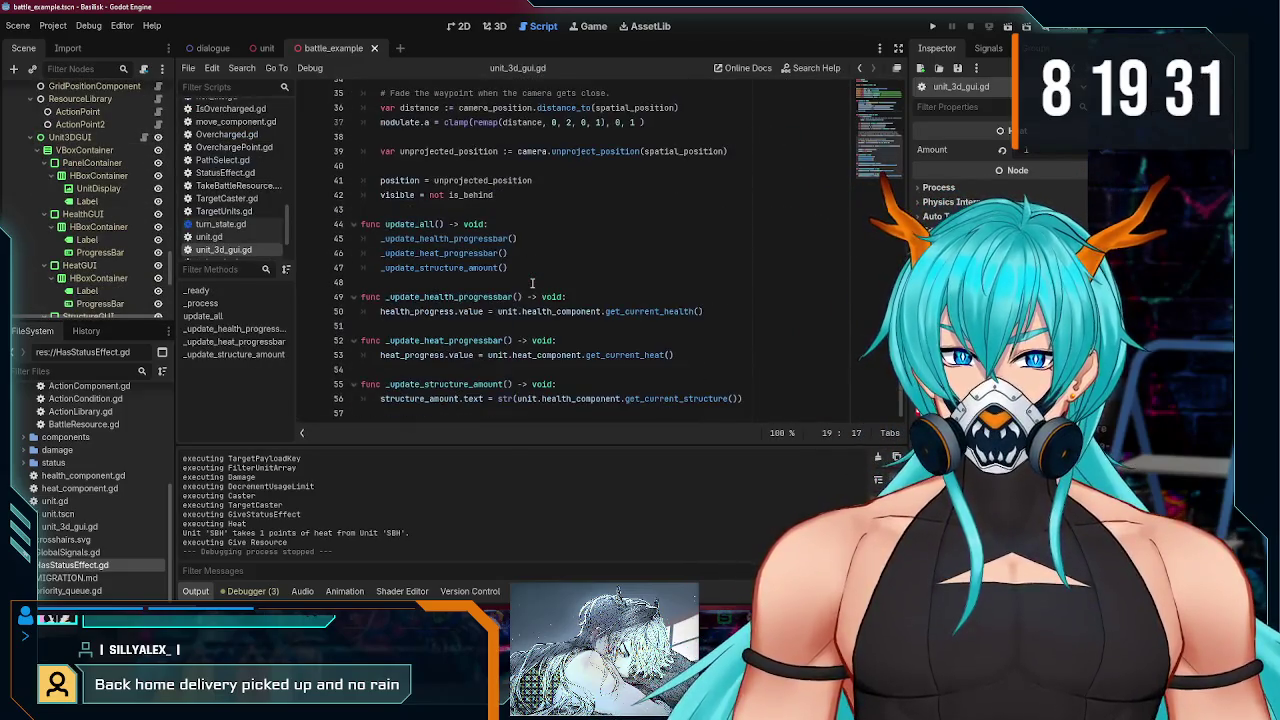
scroll(530, 283, up, 10)
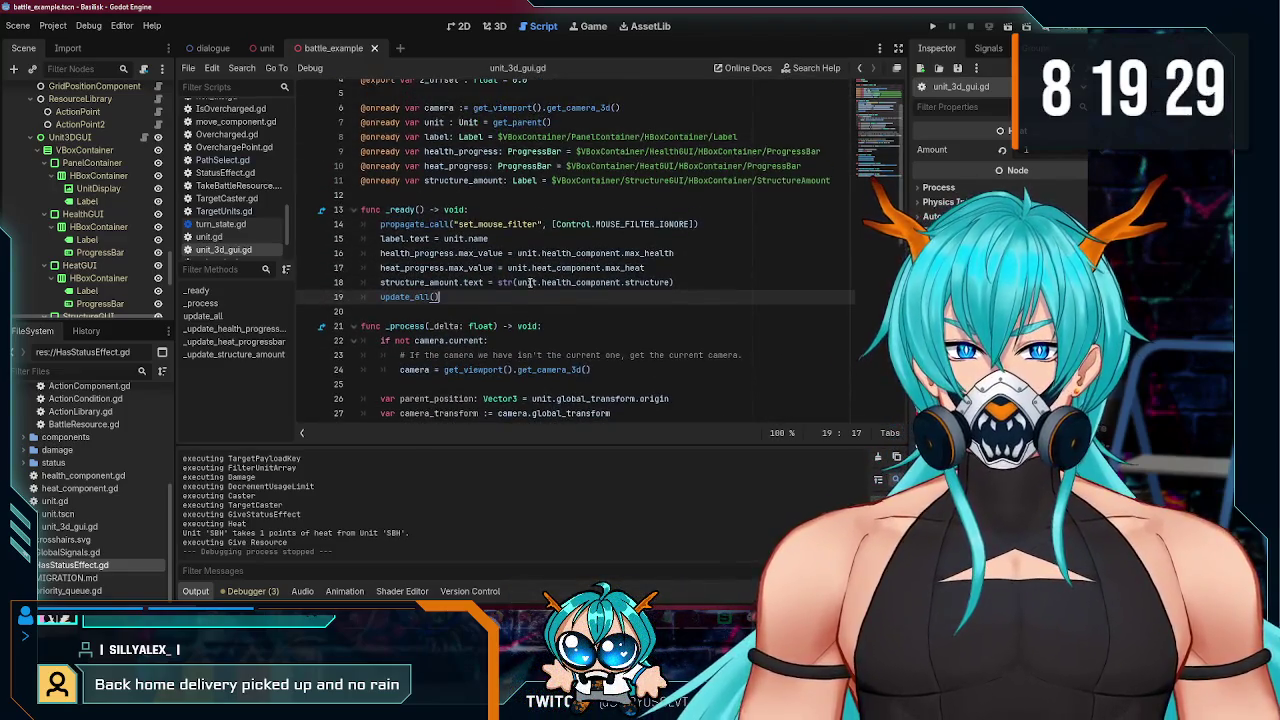
scroll(530, 283, down, 5)
scroll(530, 283, down, 1)
scroll(483, 320, down, 4)
scroll(63, 247, up, 10)
scroll(63, 247, up, 5)
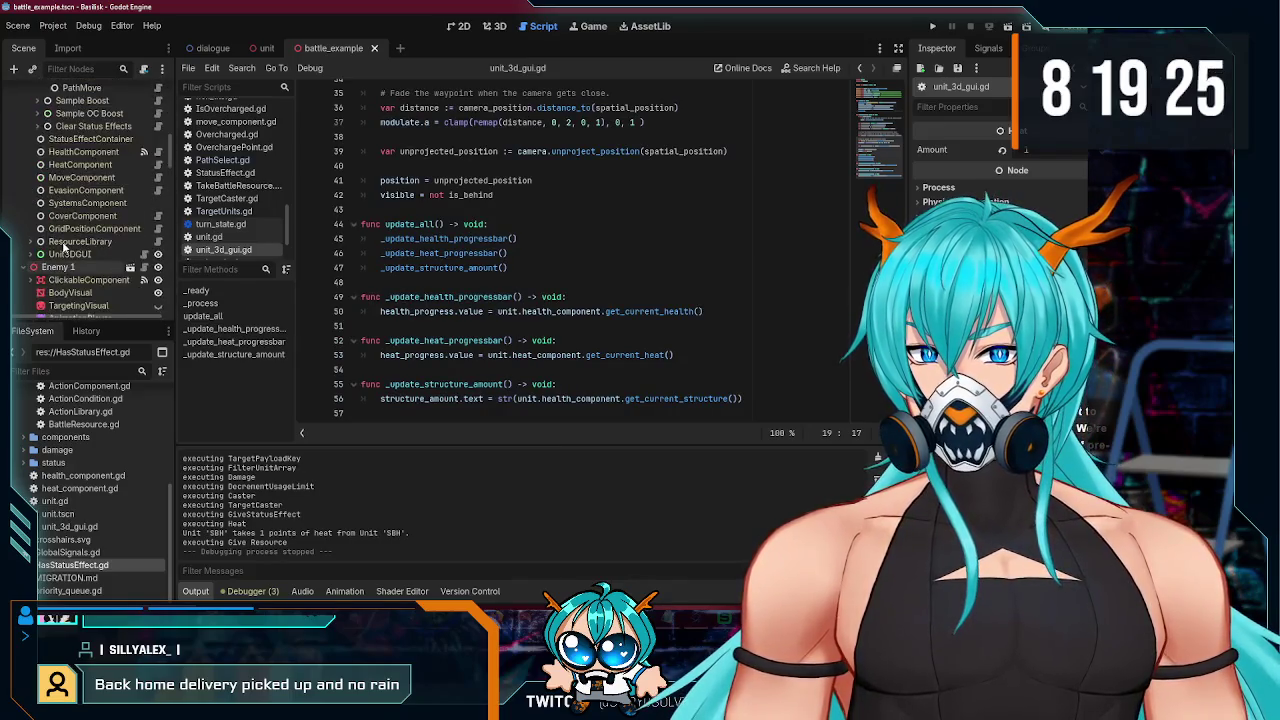
- Collapse Enemy 1 and open the UnitGUI node's unit_gui.gd, inspecting its visible = true line
click(34, 169)
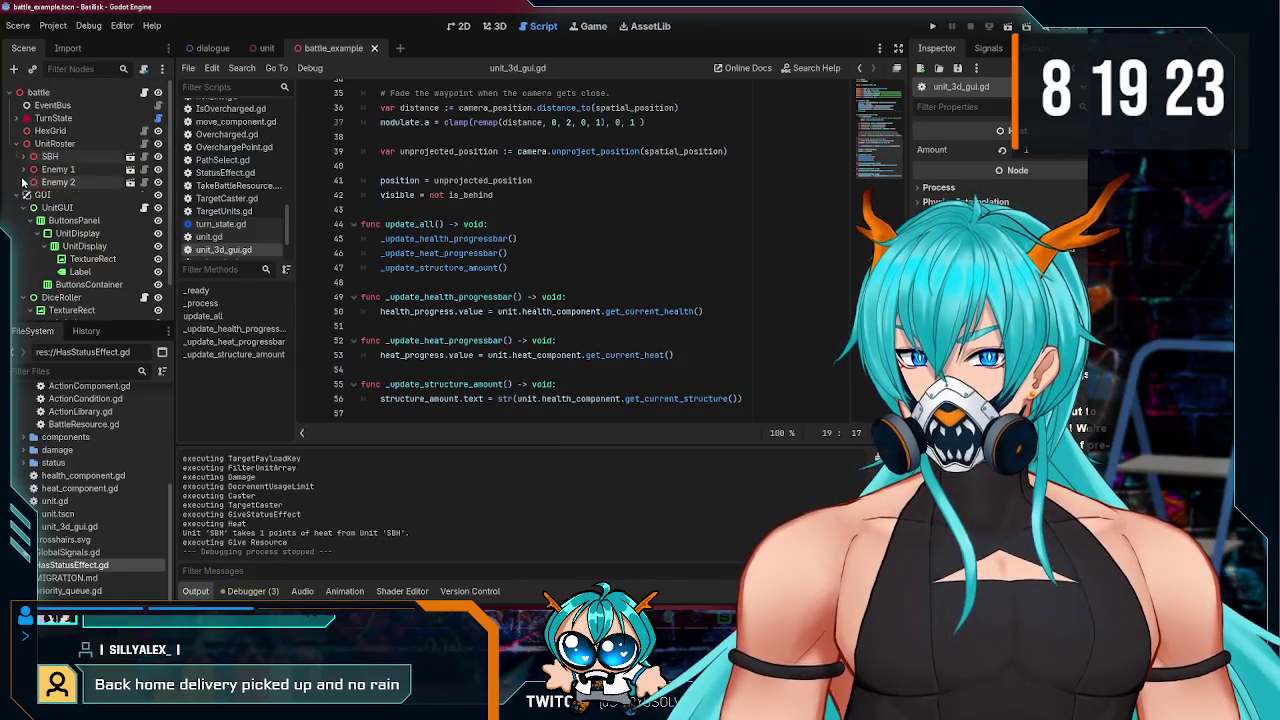
click(144, 207)
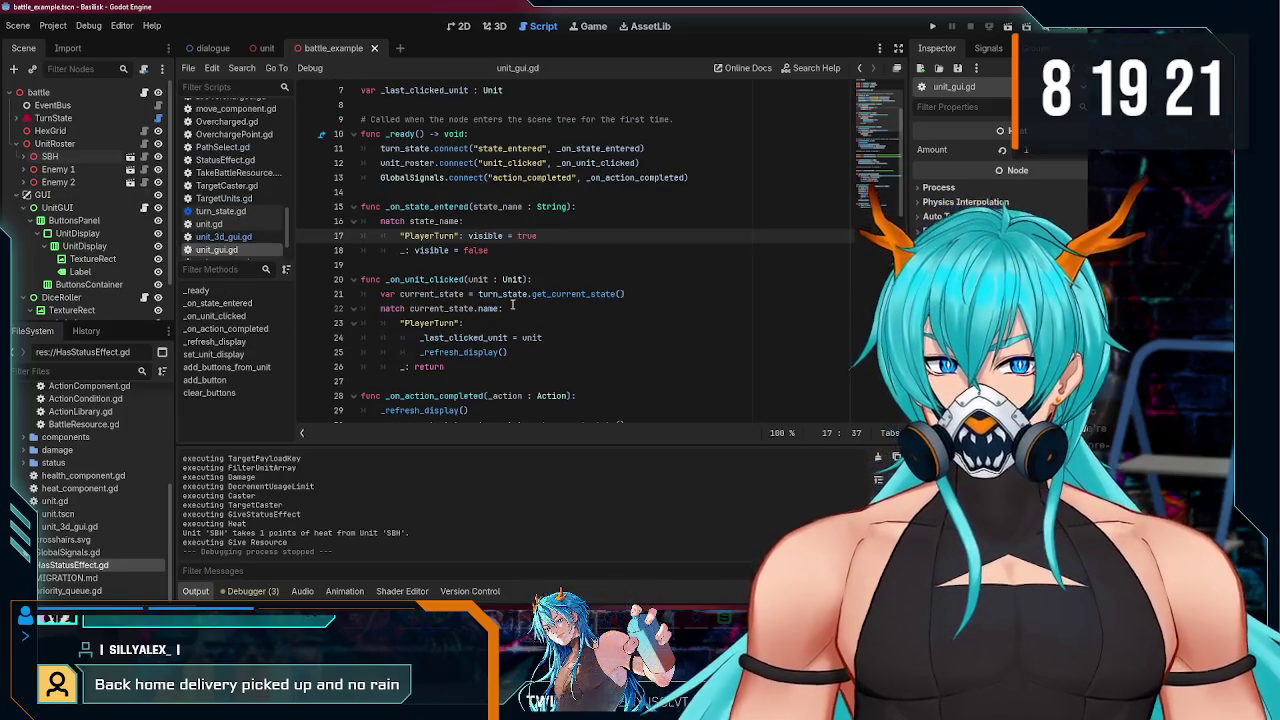
scroll(511, 305, down, 2)
scroll(511, 305, down, 3)
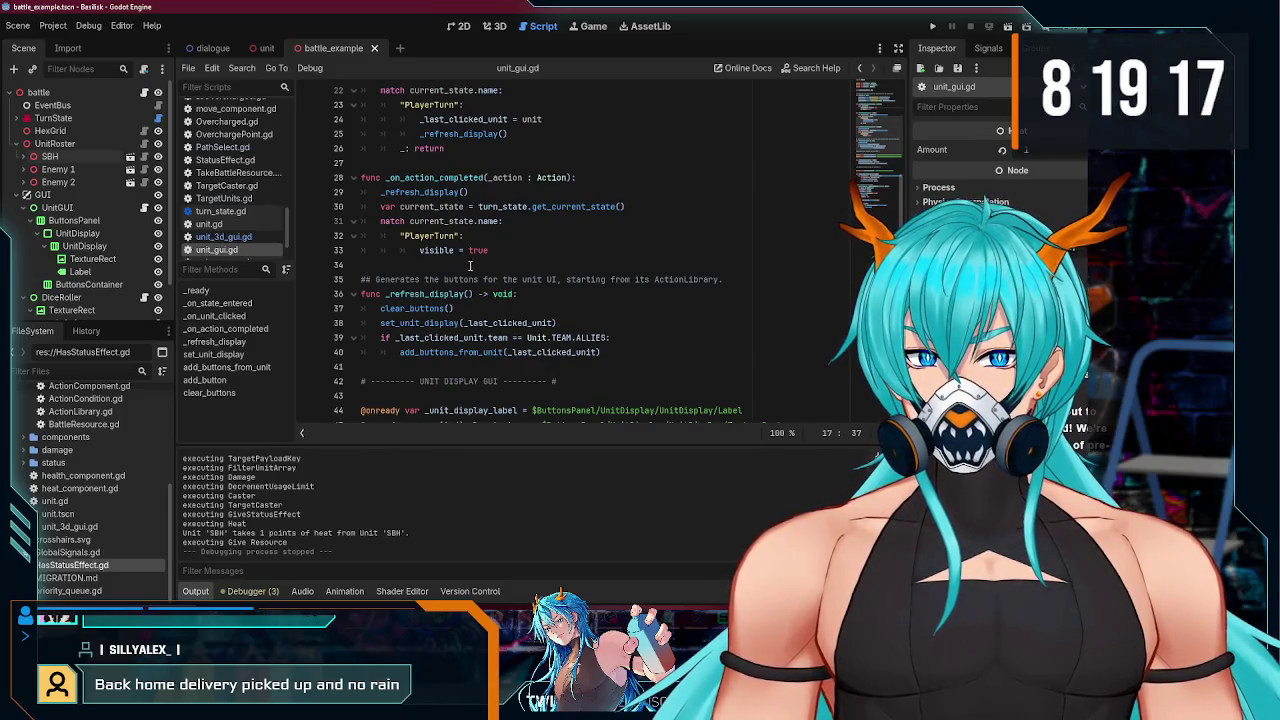
click(507, 249)
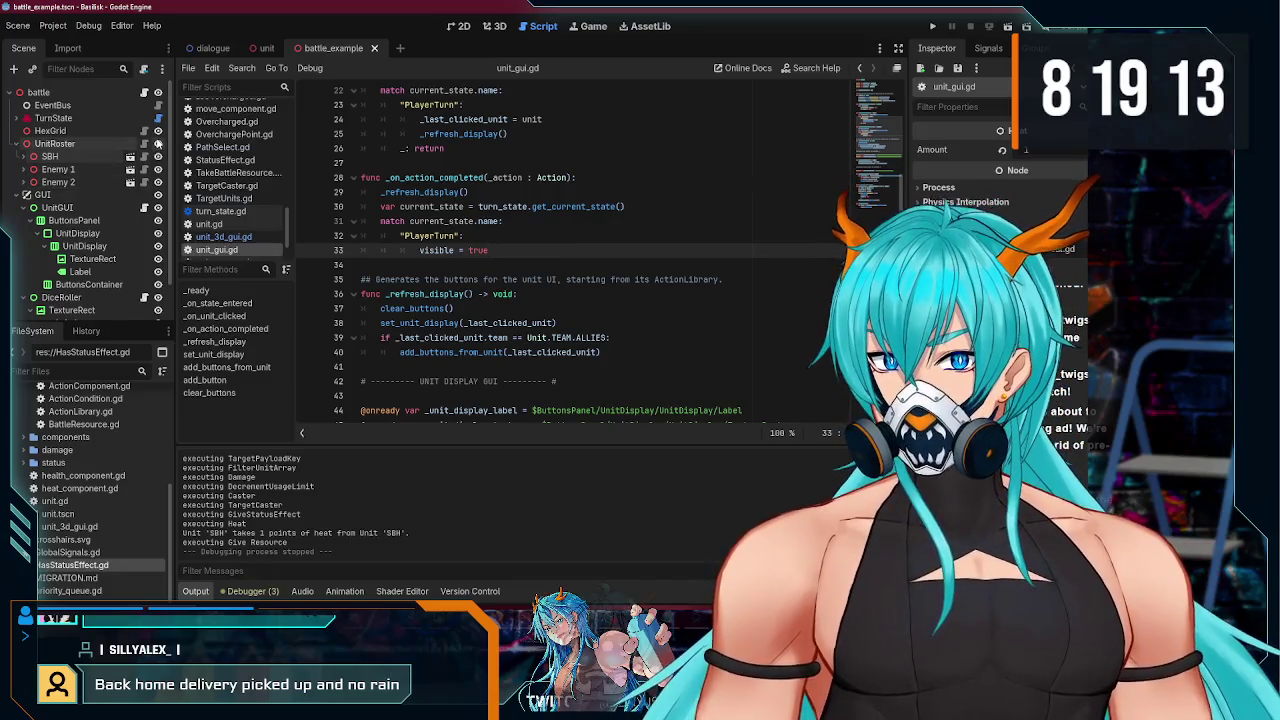
- Open unit_roster.gd, expand SBH, and open Sample Overcharge's Action.gd script
click(146, 145)
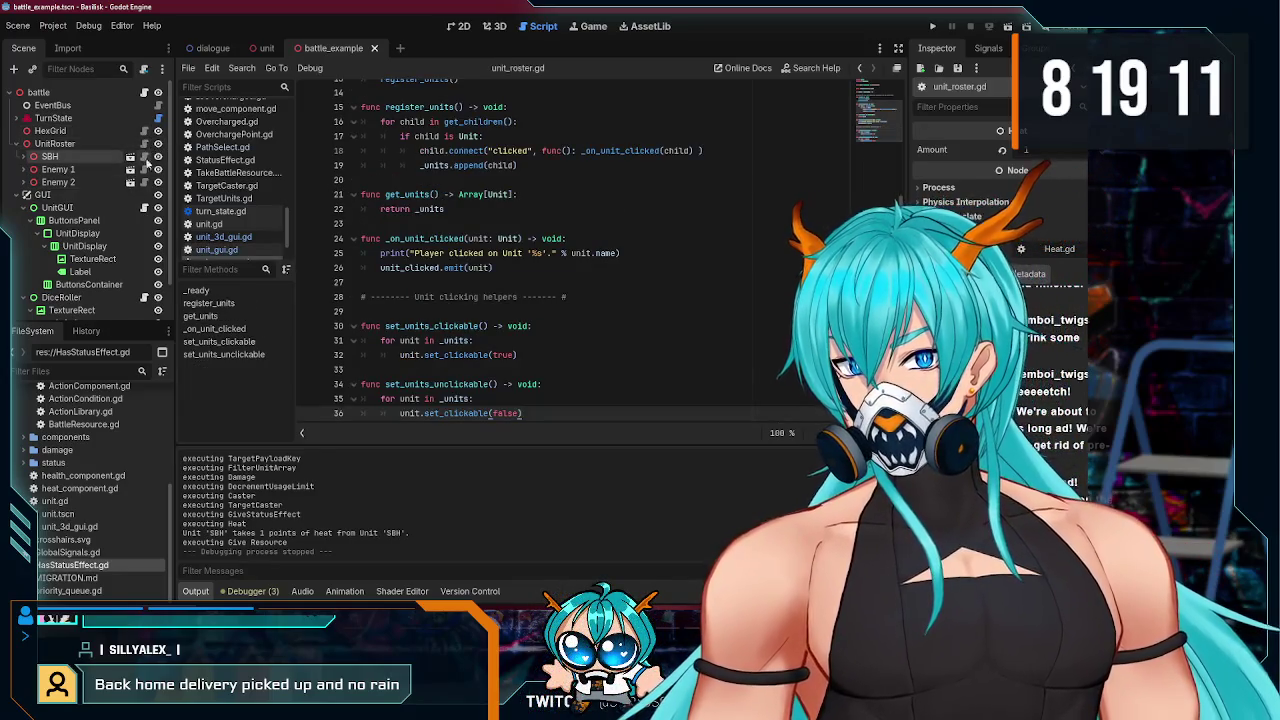
scroll(508, 297, up, 2)
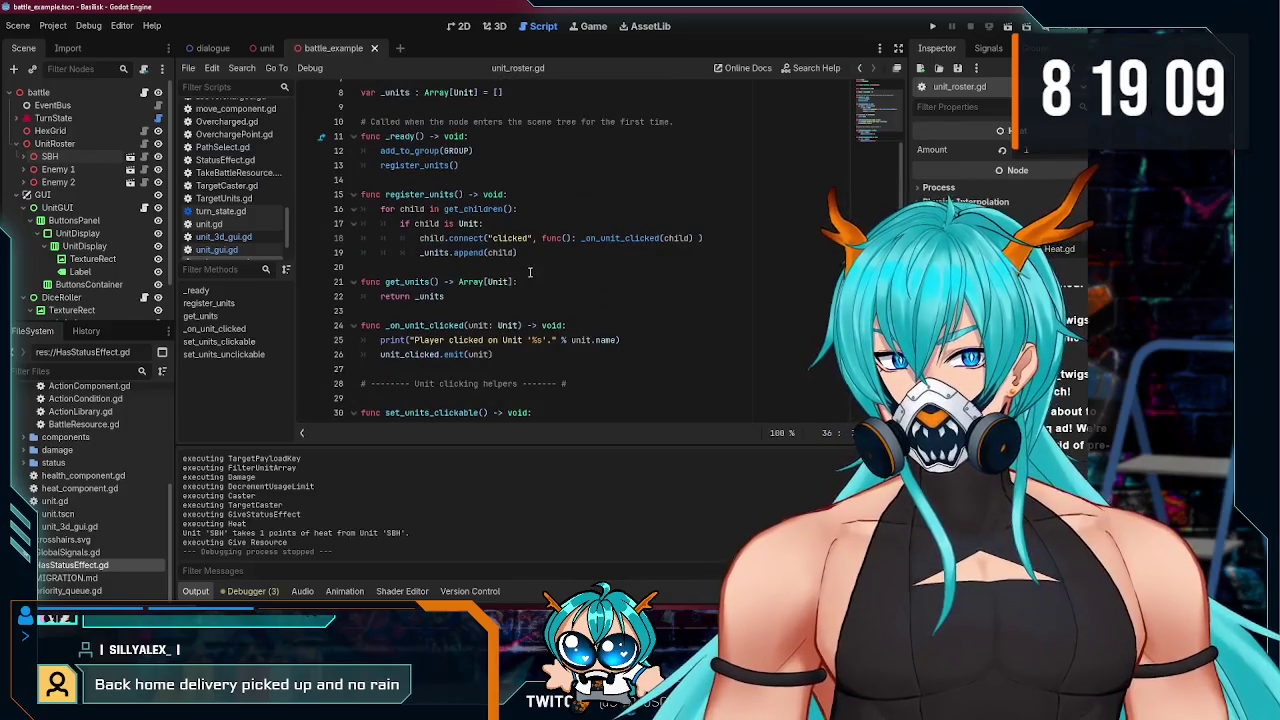
click(50, 157)
click(26, 157)
scroll(80, 220, down, 4)
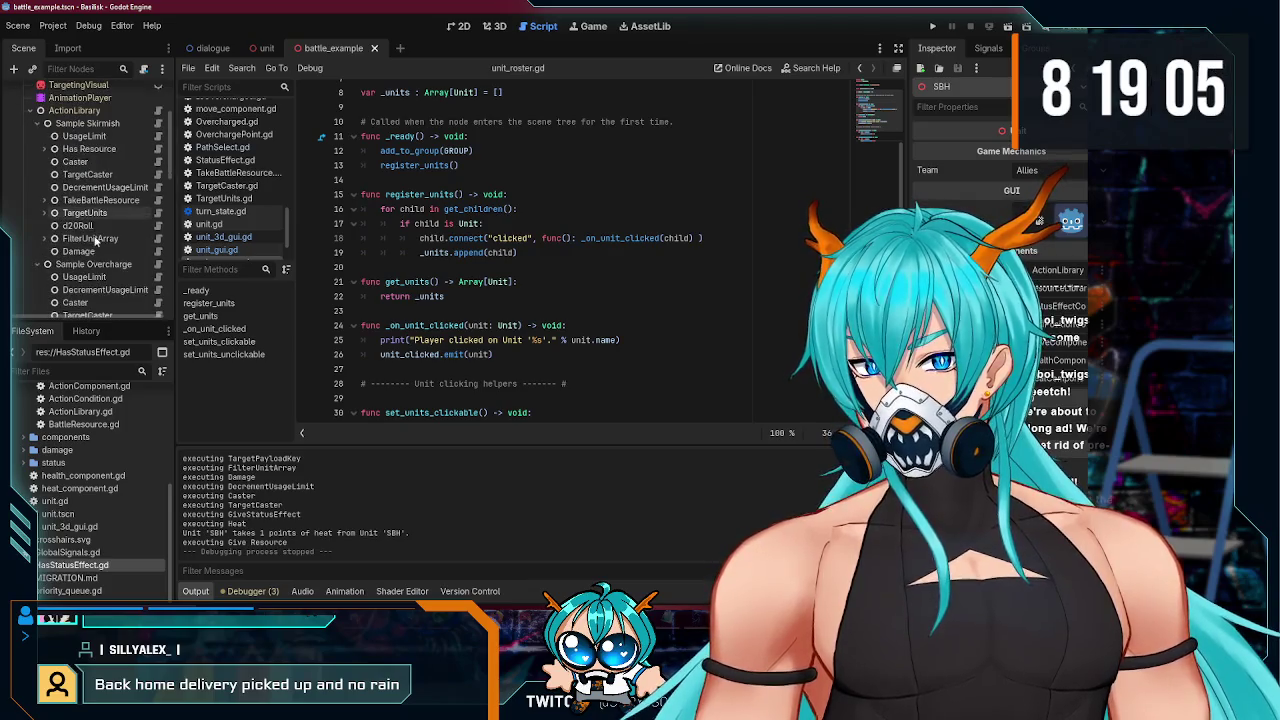
click(40, 123)
click(93, 136)
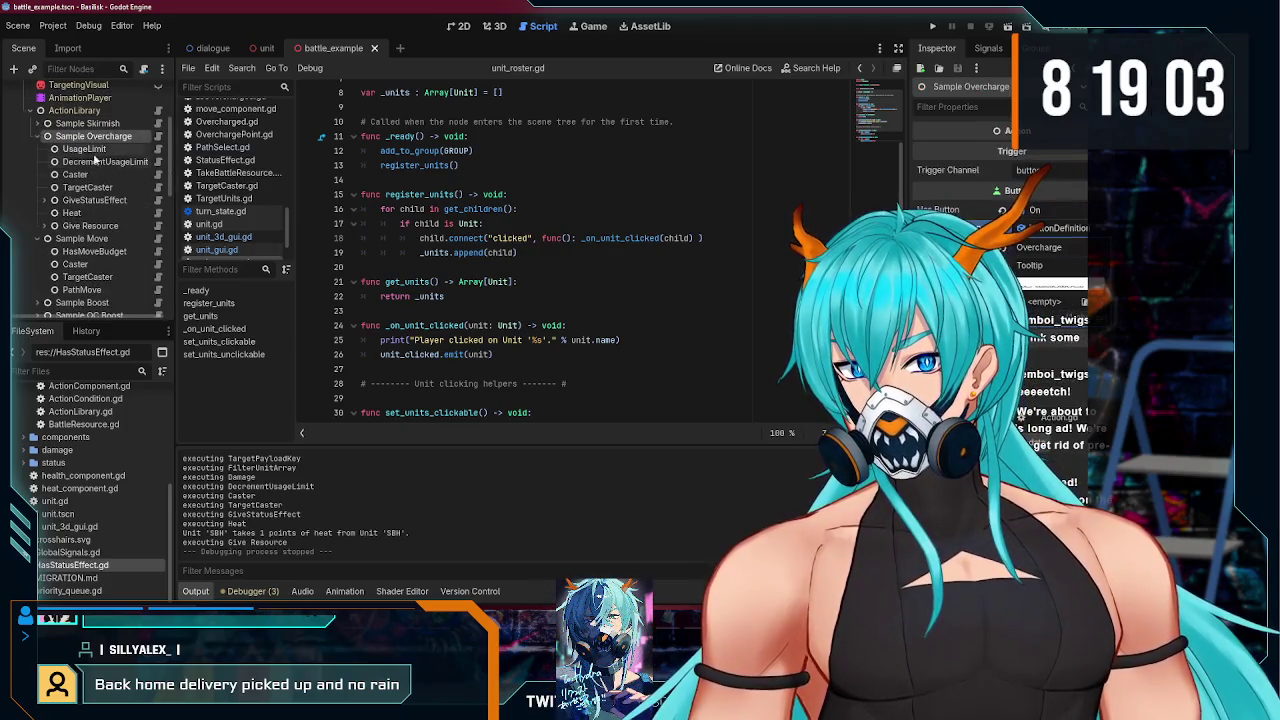
click(157, 136)
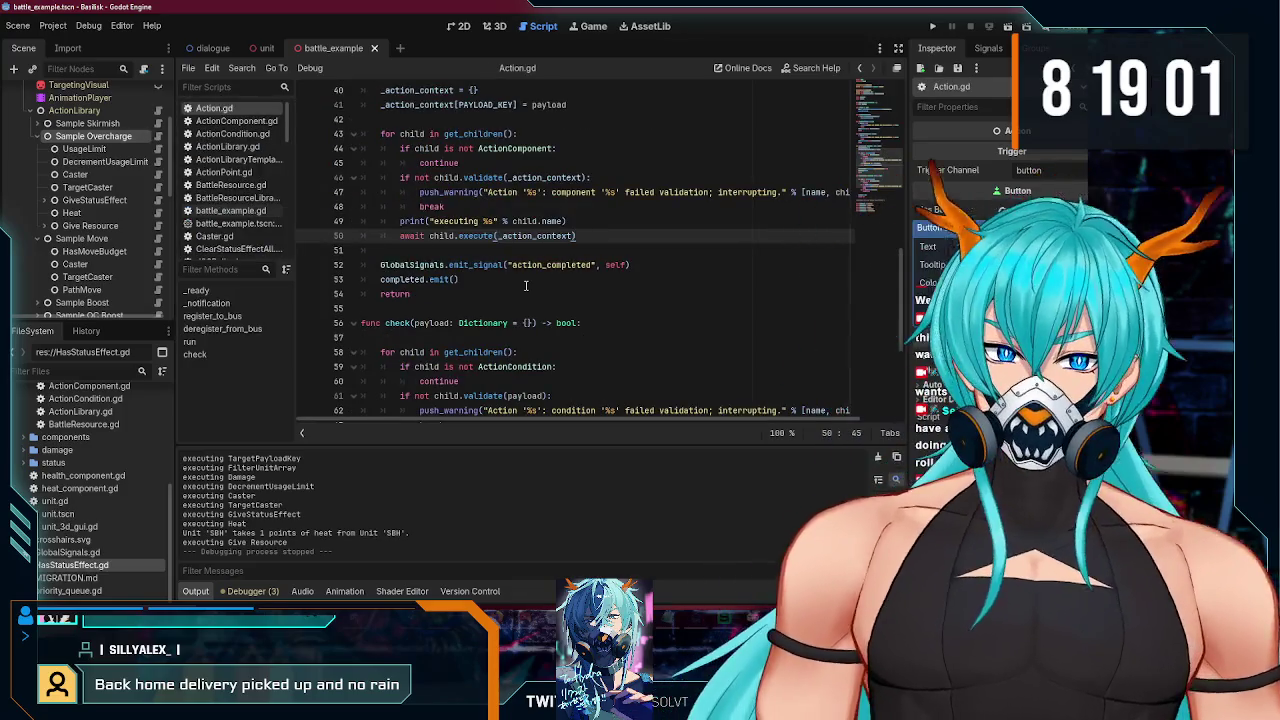
click(590, 248)
key(Return)
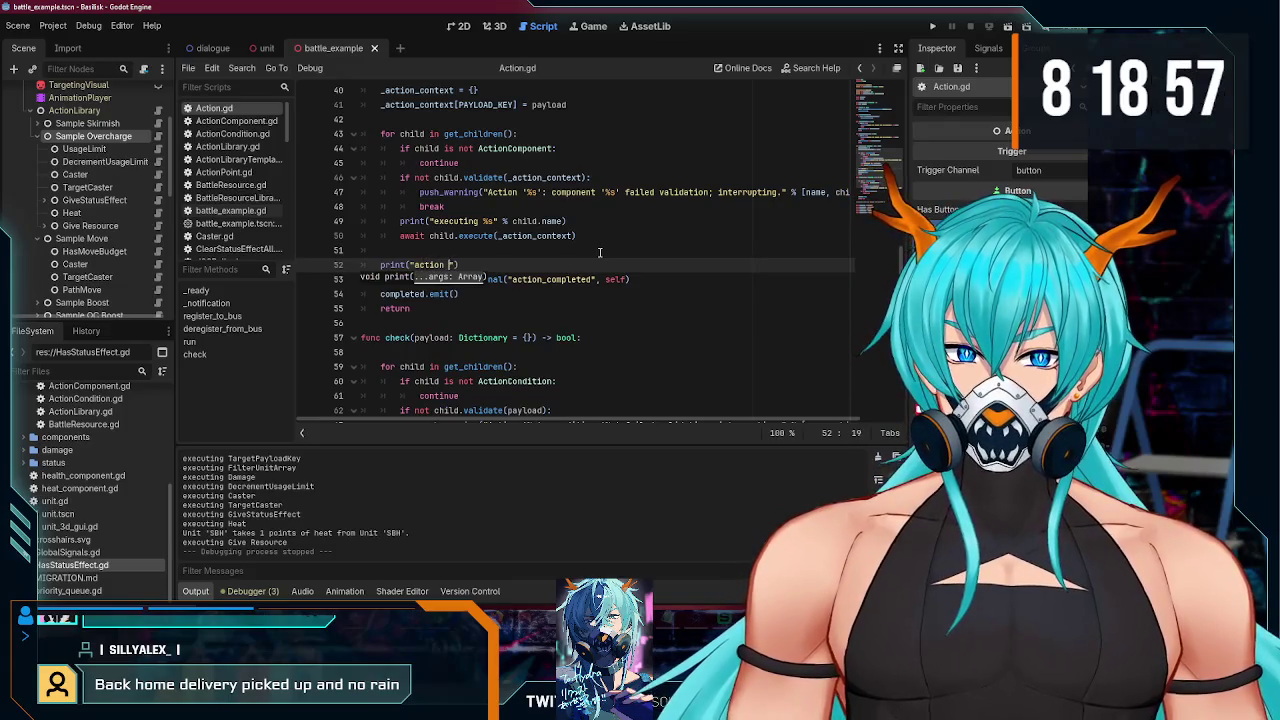
text(completed)
key(ctrl+s)
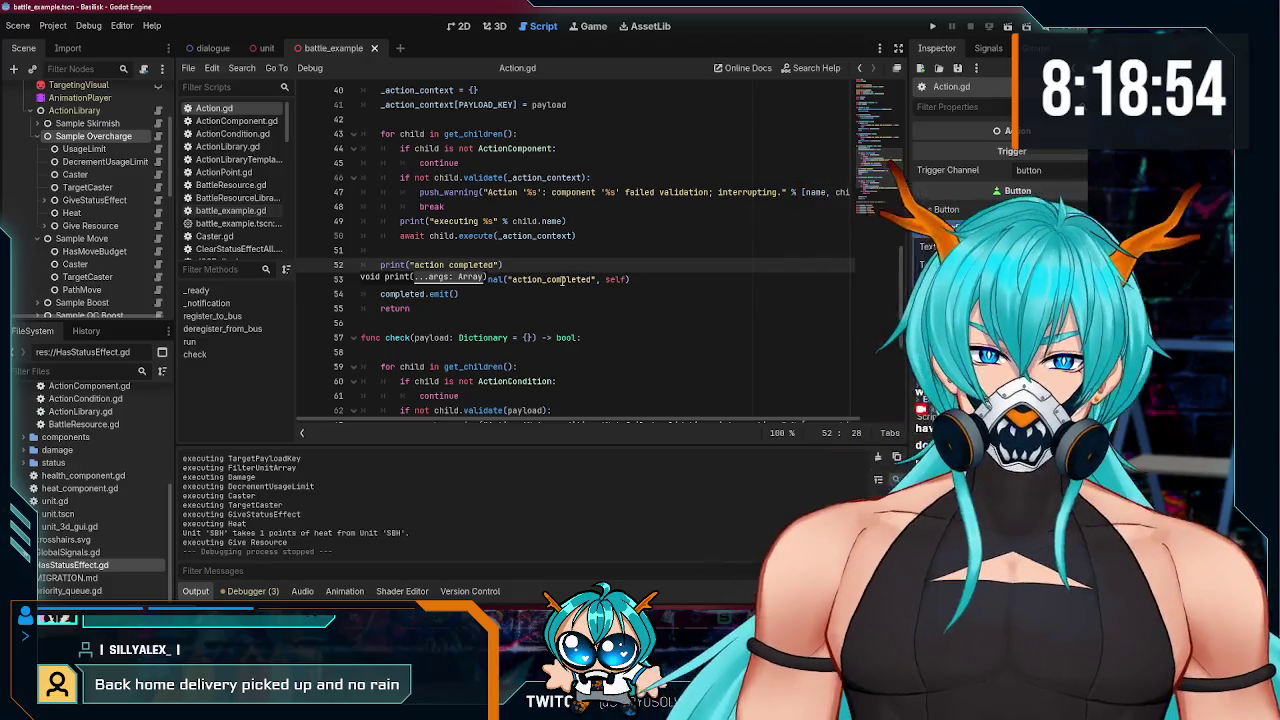
click(524, 264)
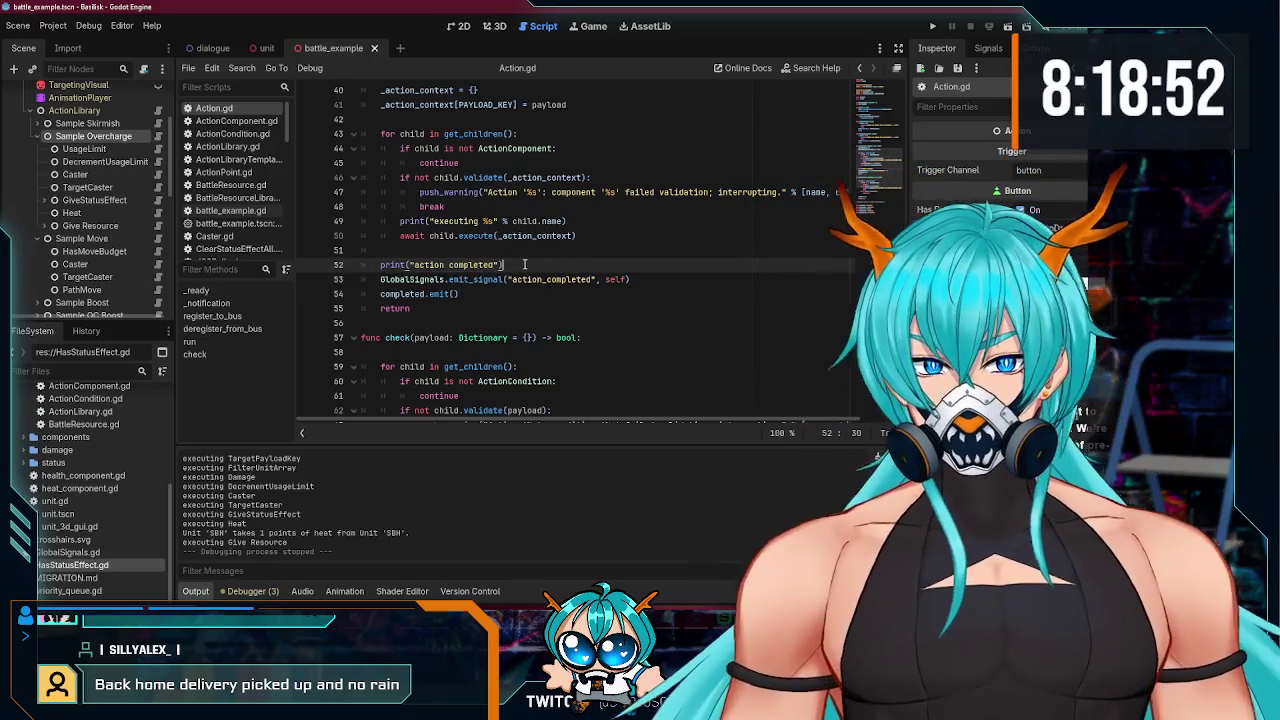
click(157, 225)
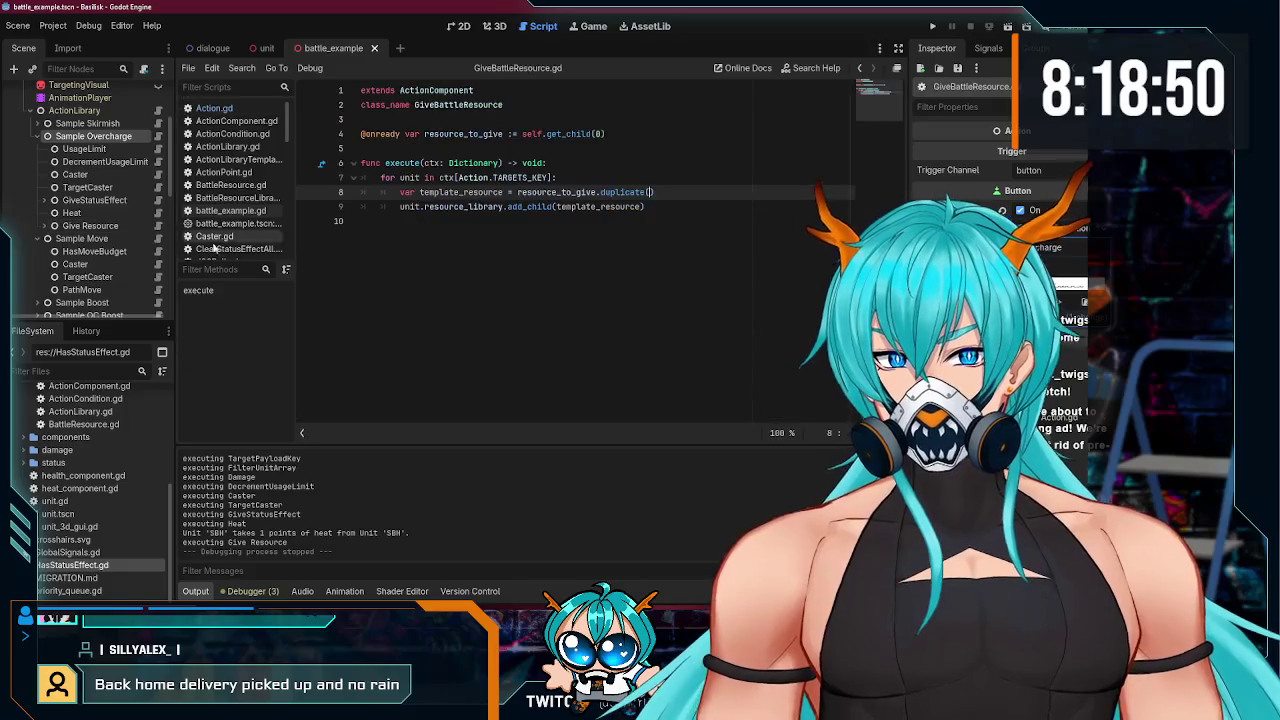
click(516, 225)
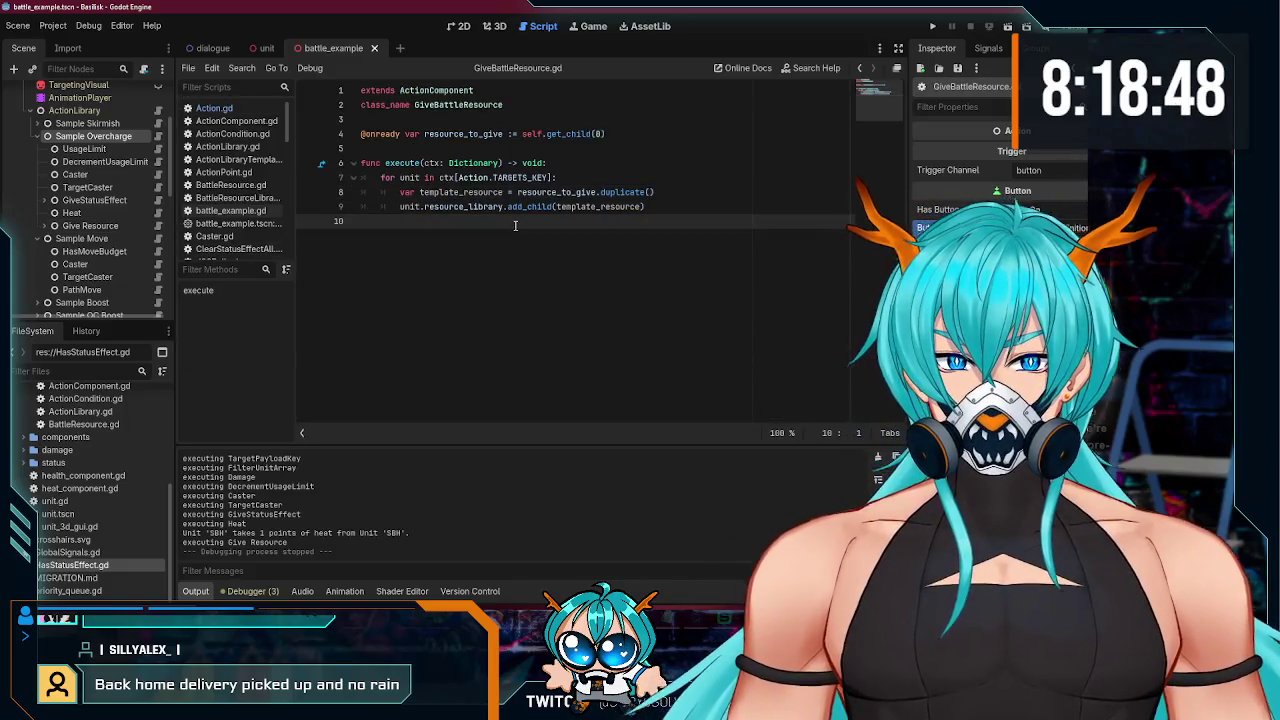
key(Left)
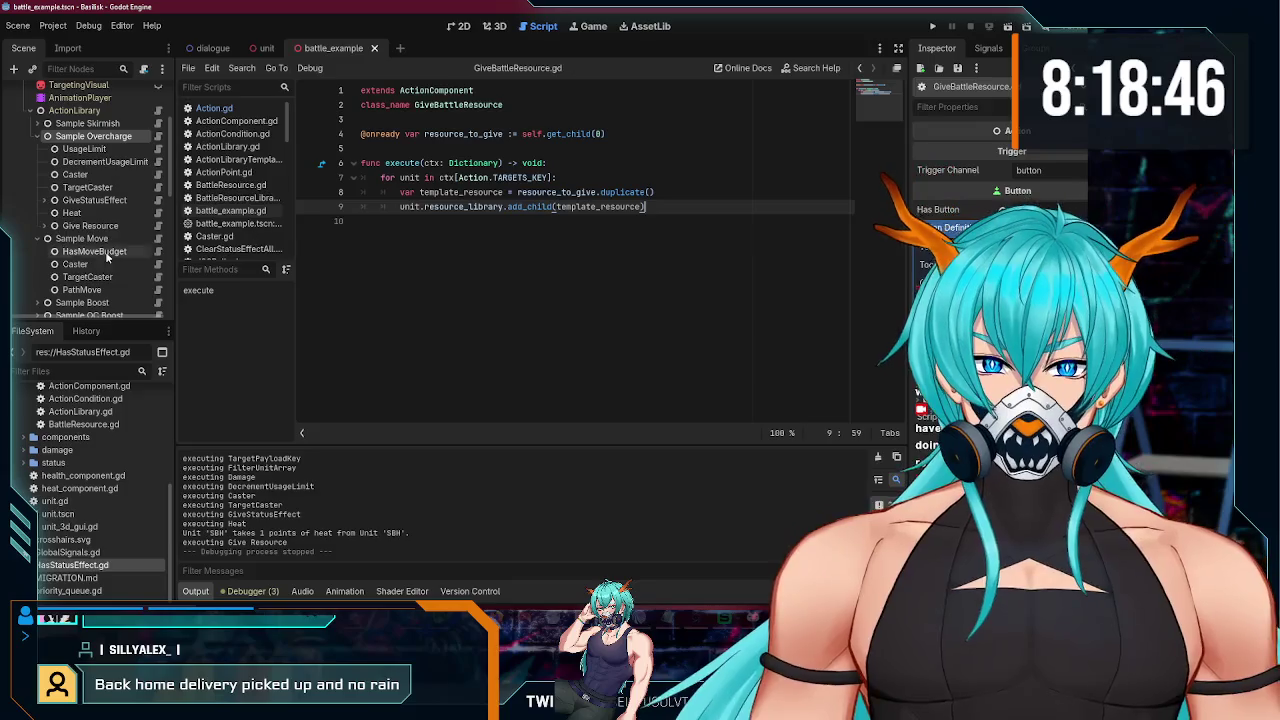
click(157, 138)
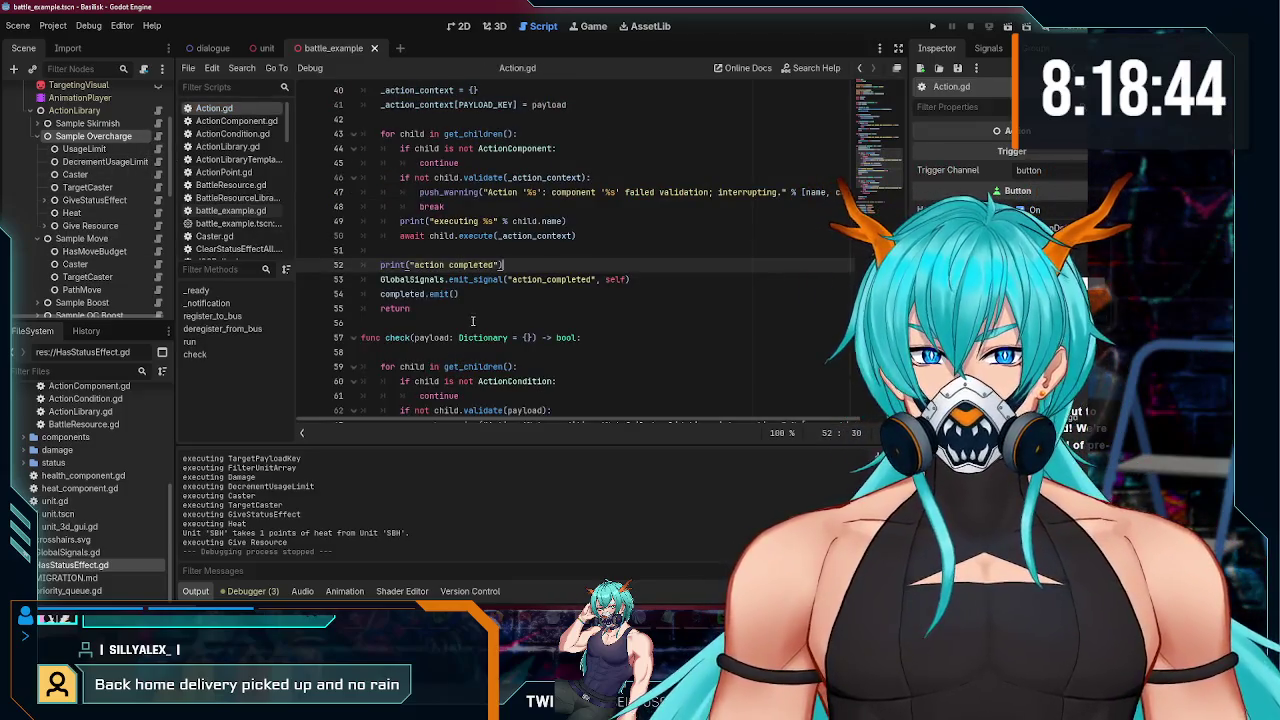
click(474, 309)
click(932, 26)
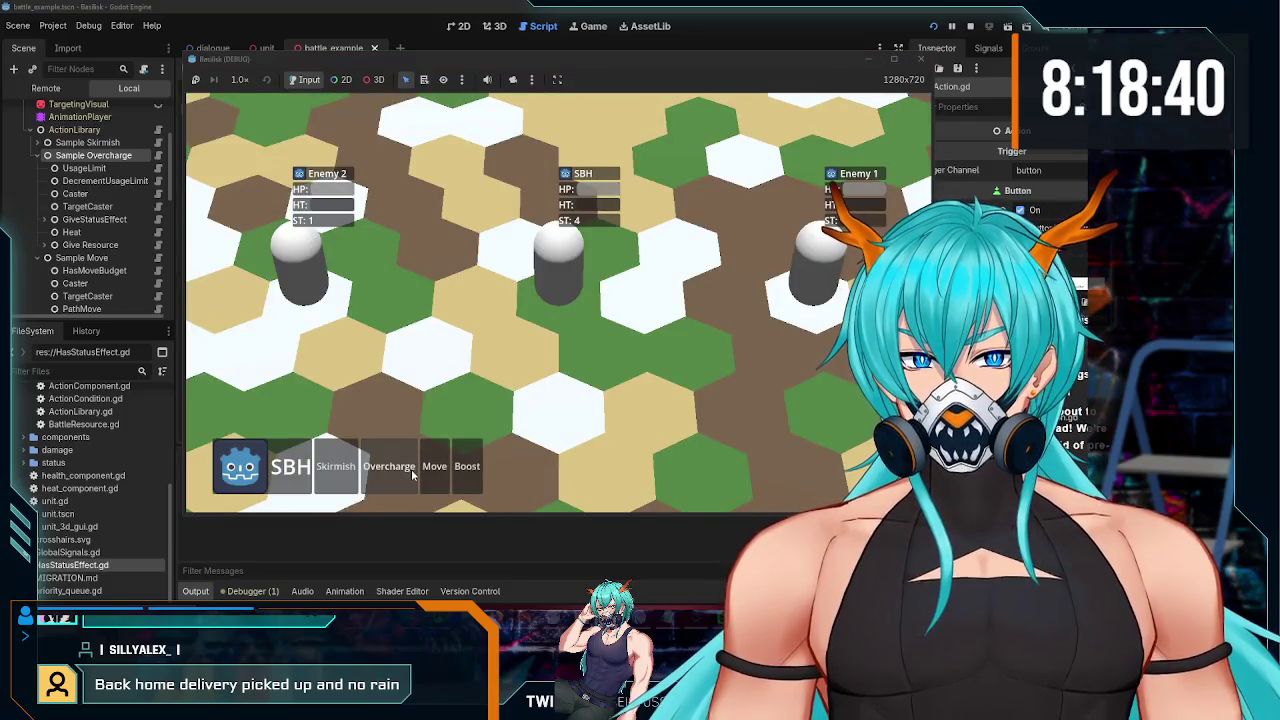
click(389, 466)
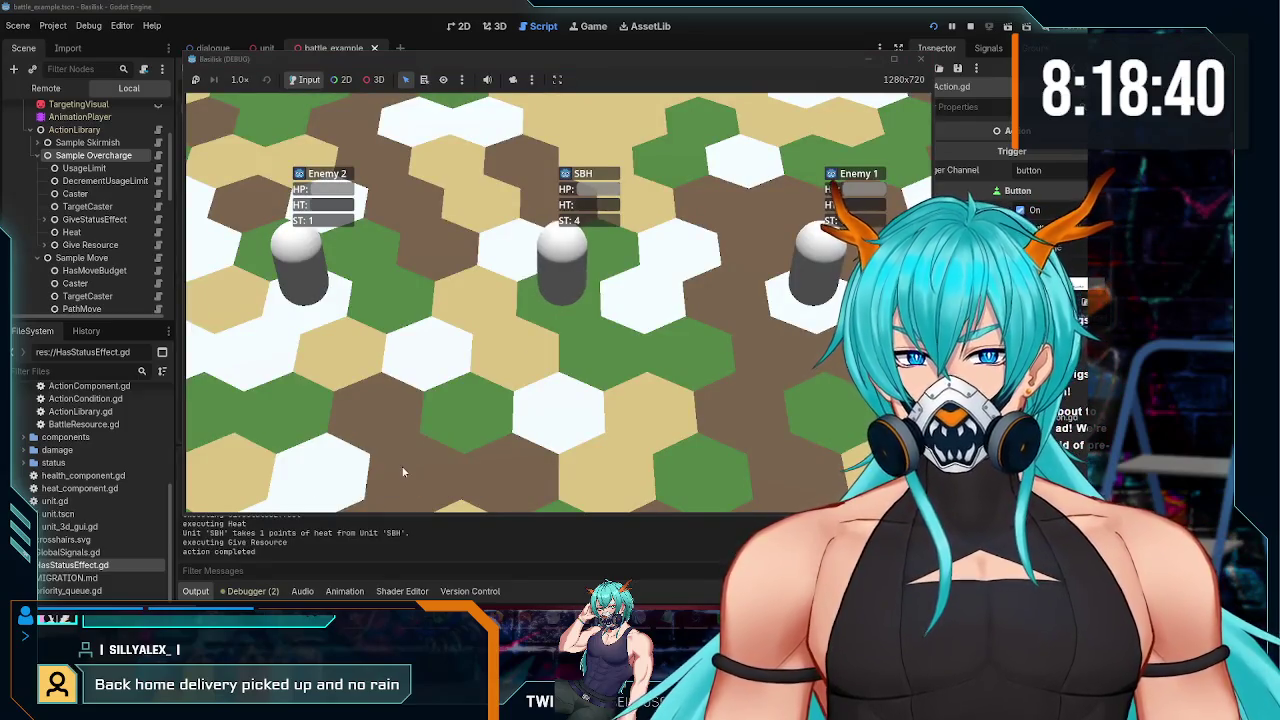
click(920, 59)
drag(448, 281, 630, 281)
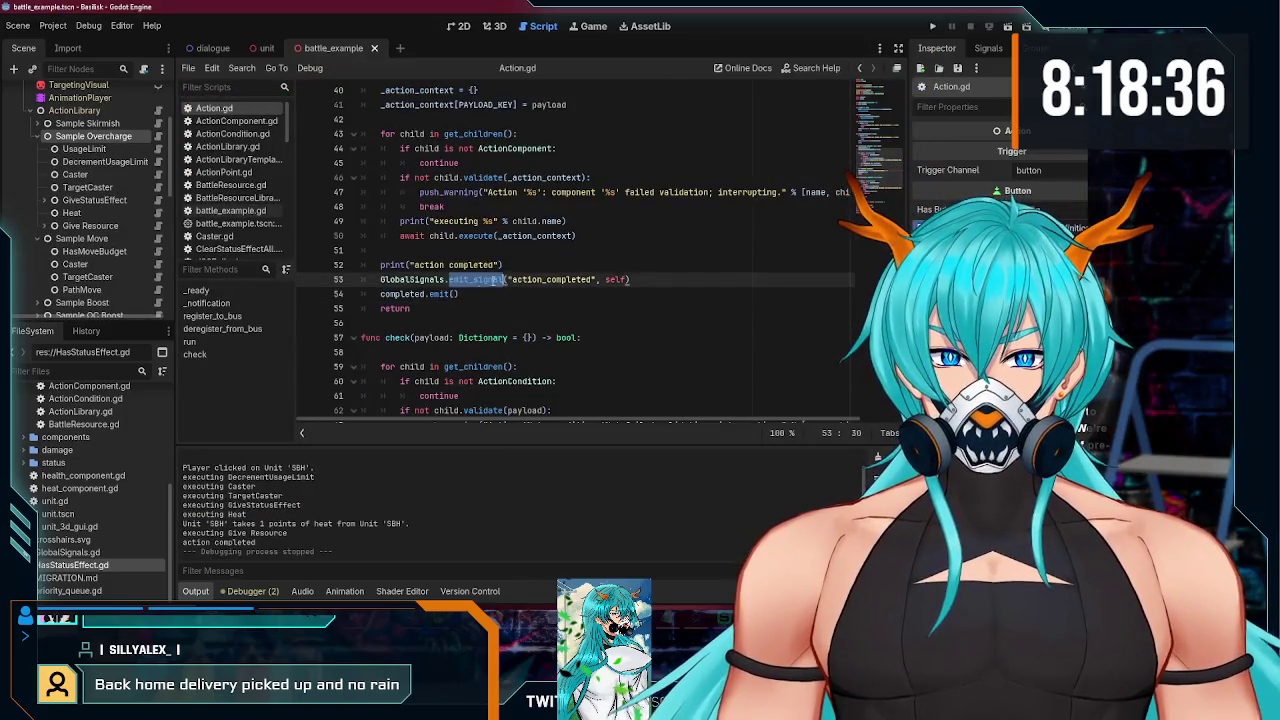
drag(503, 265, 338, 265)
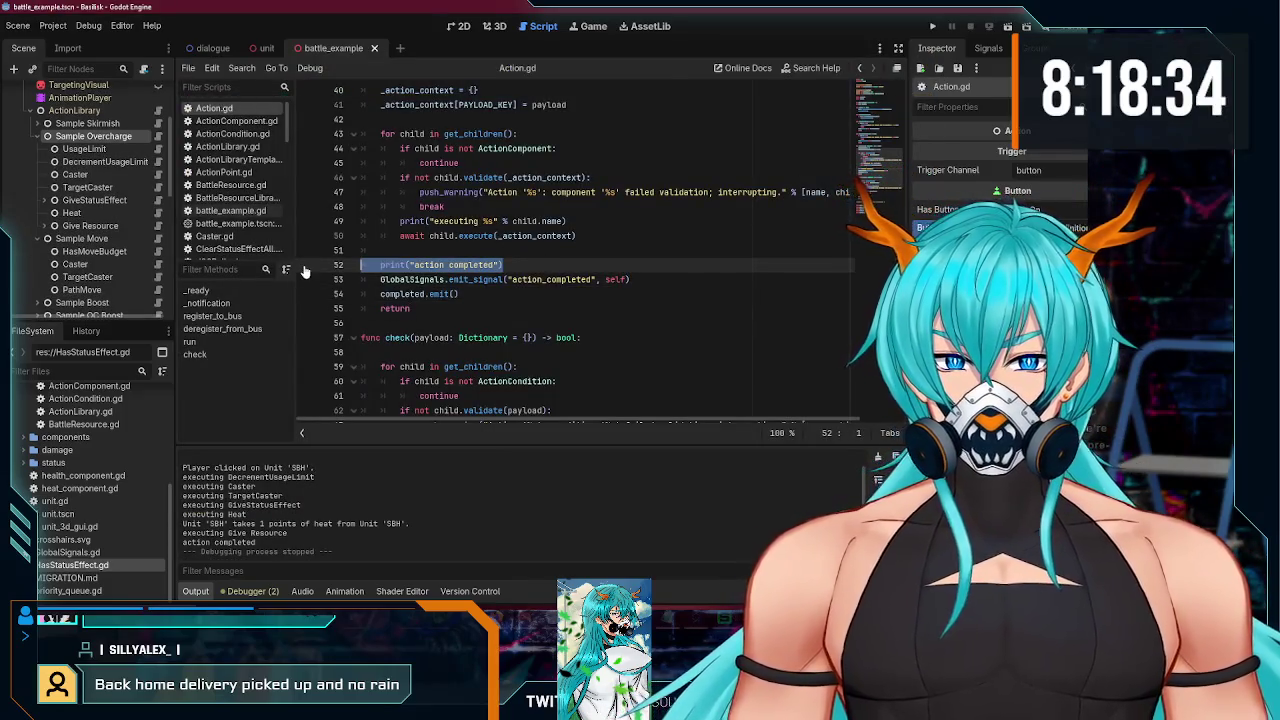
key(ctrl+x)
click(420, 308)
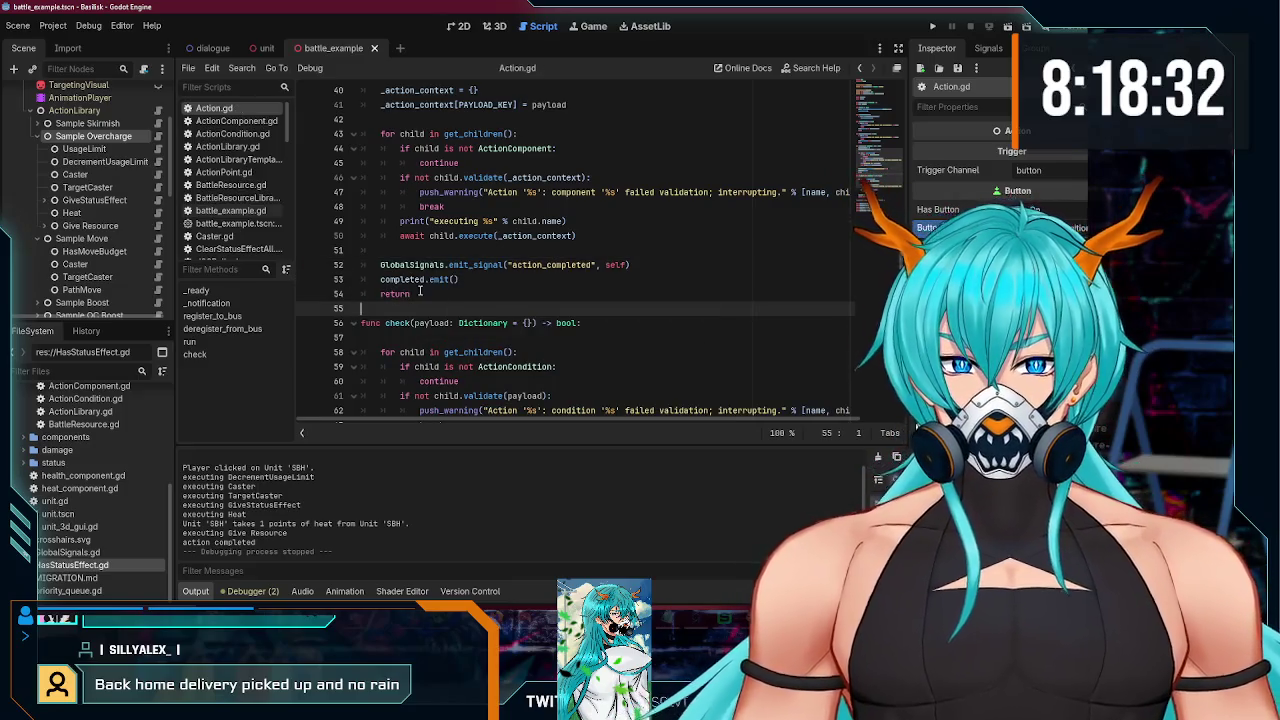
click(502, 285)
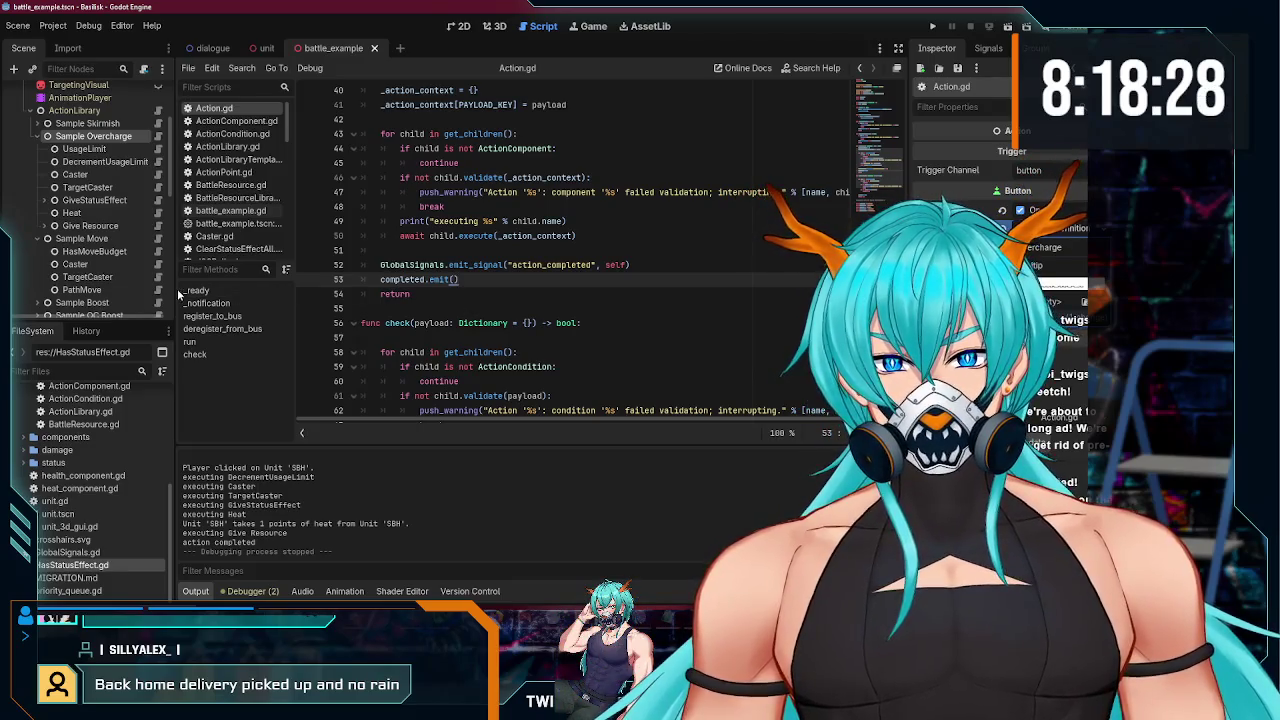
drag(686, 271, 236, 259)
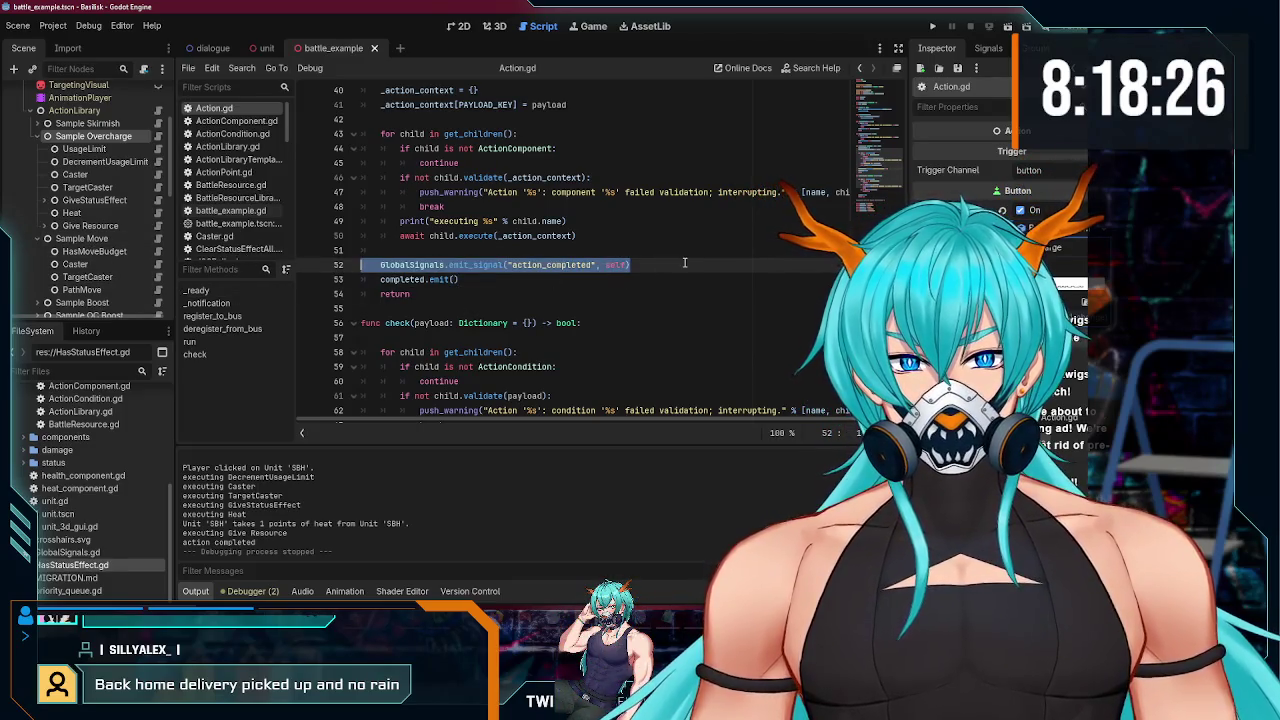
click(685, 263)
scroll(85, 250, down, 5)
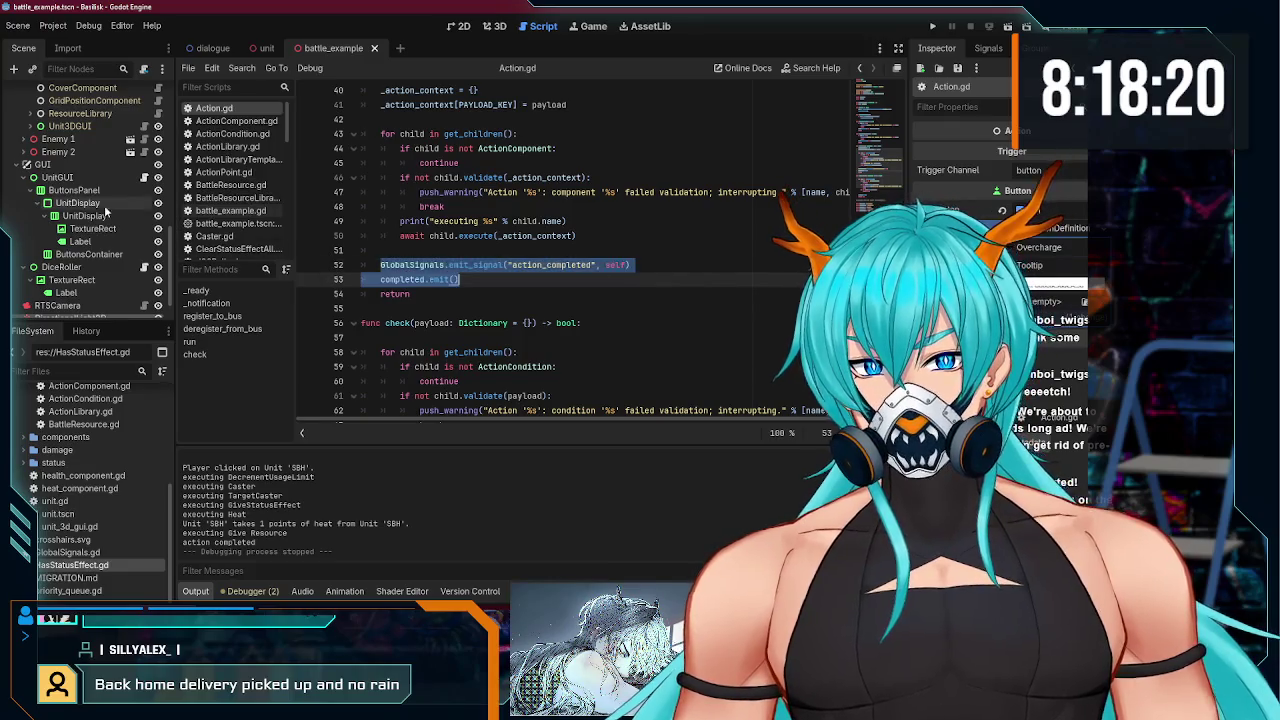
key(alt+Left)
- Add print("action completed") after _refresh_display() in _on_action_completed
scroll(532, 311, up, 3)
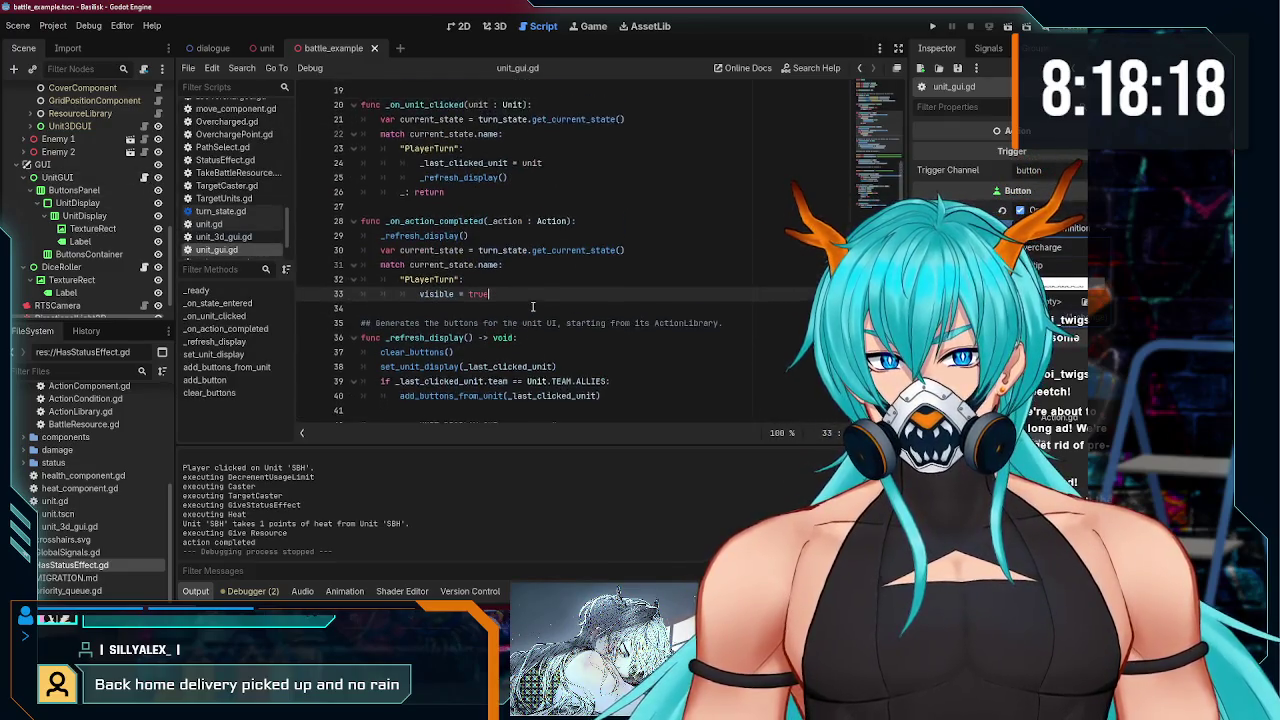
scroll(532, 305, down, 4)
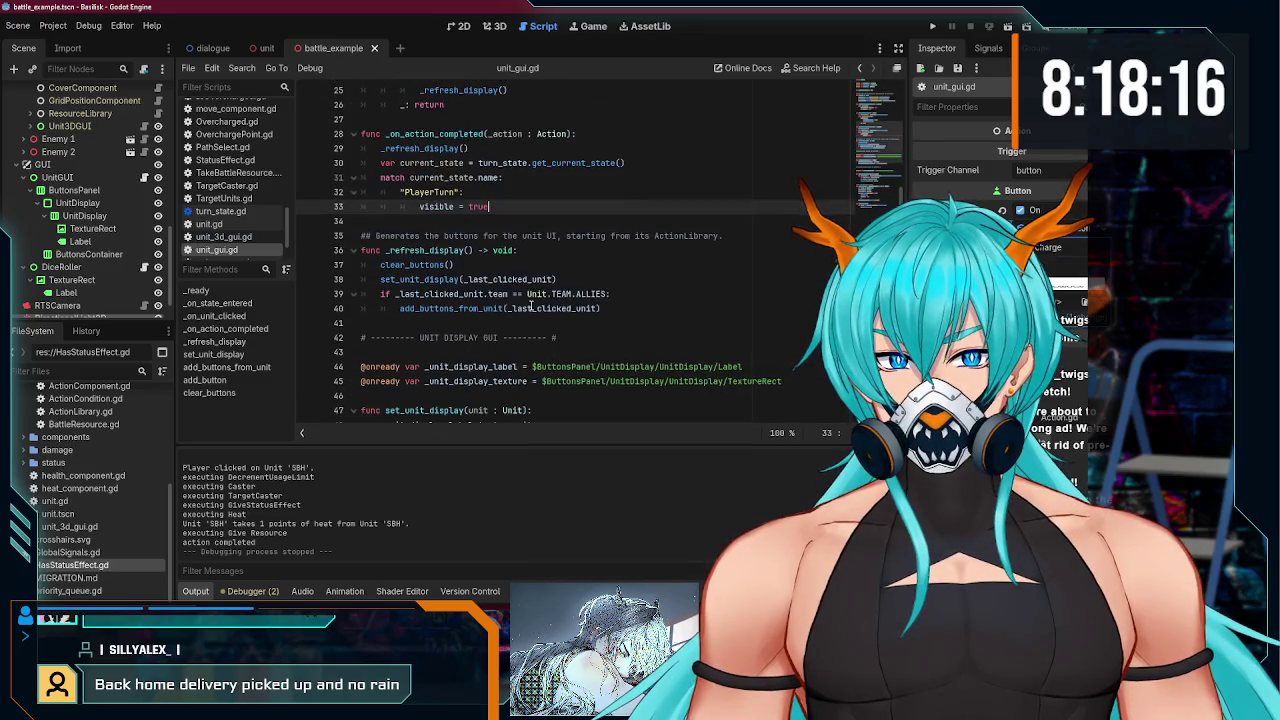
click(633, 135)
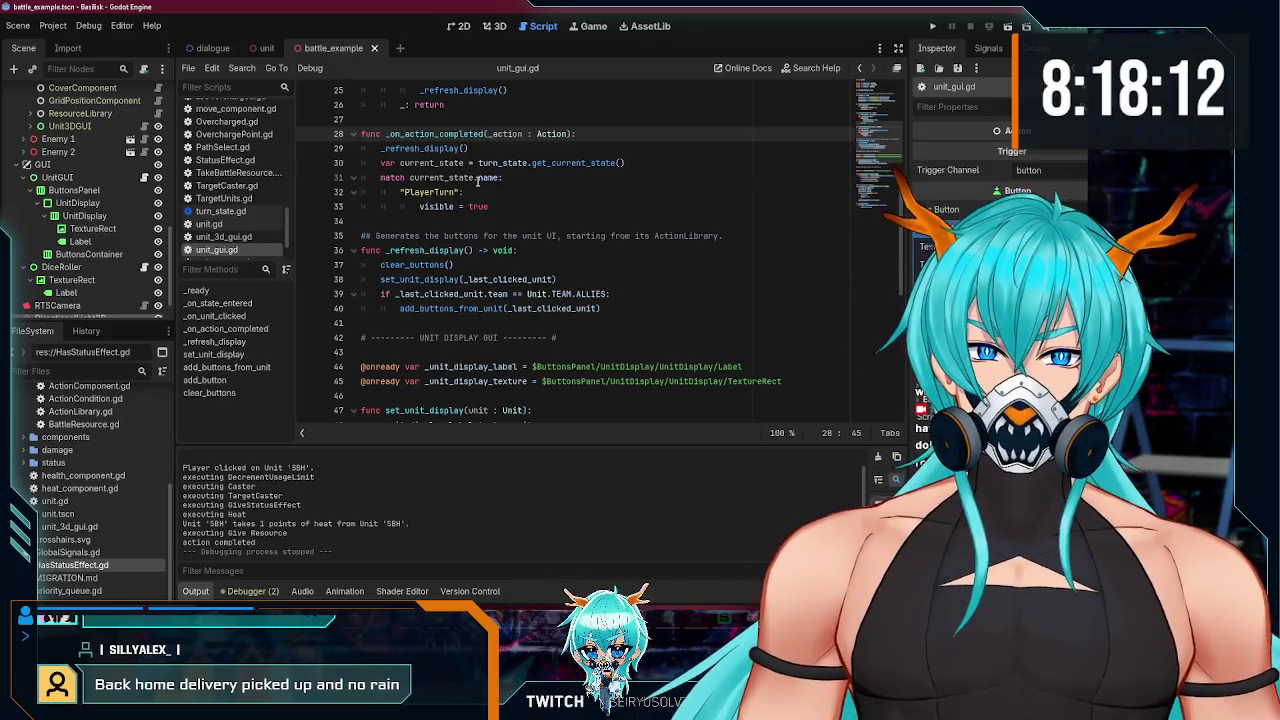
click(440, 192)
click(456, 206)
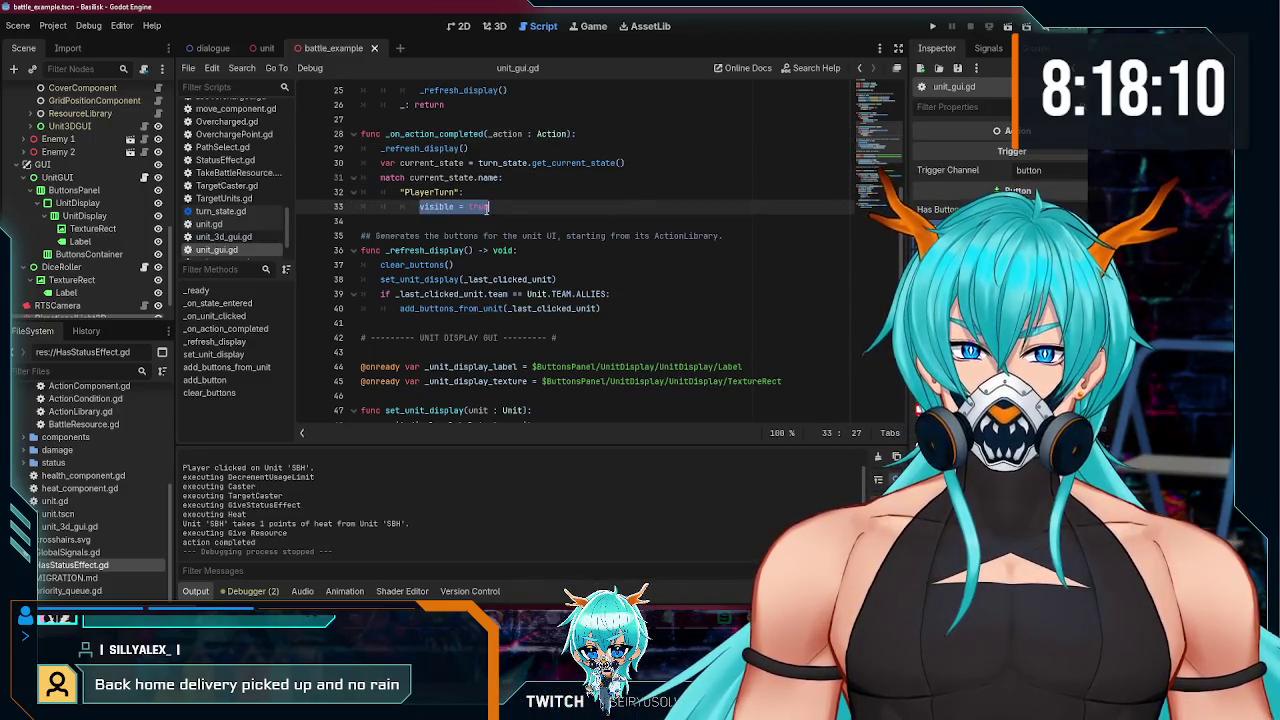
click(495, 194)
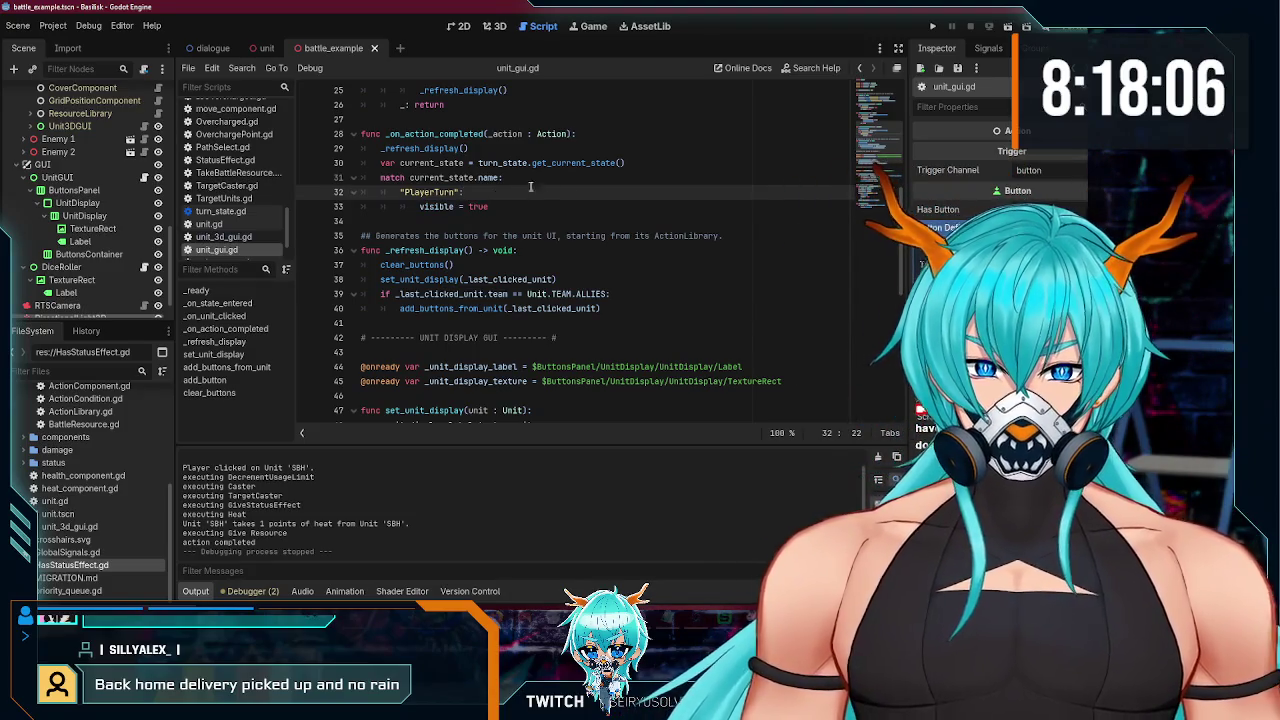
click(518, 151)
key(Return)
text(print("action completed)
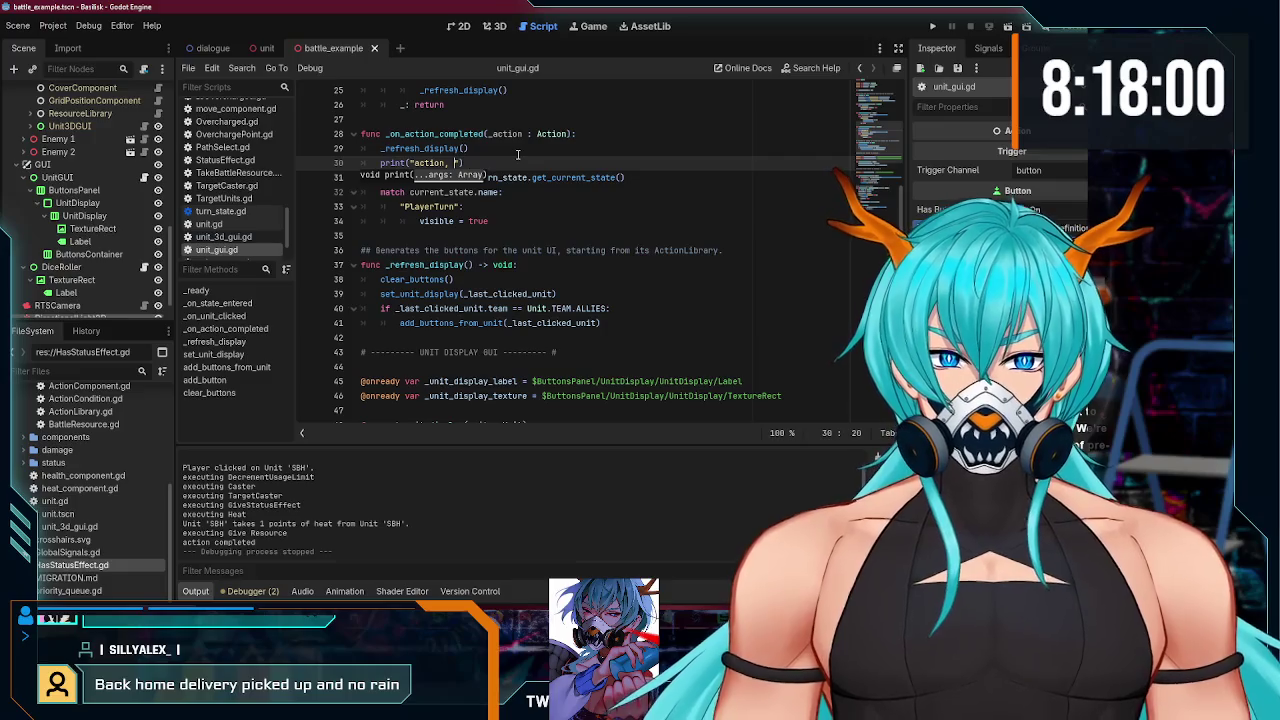
key(BackSpace)
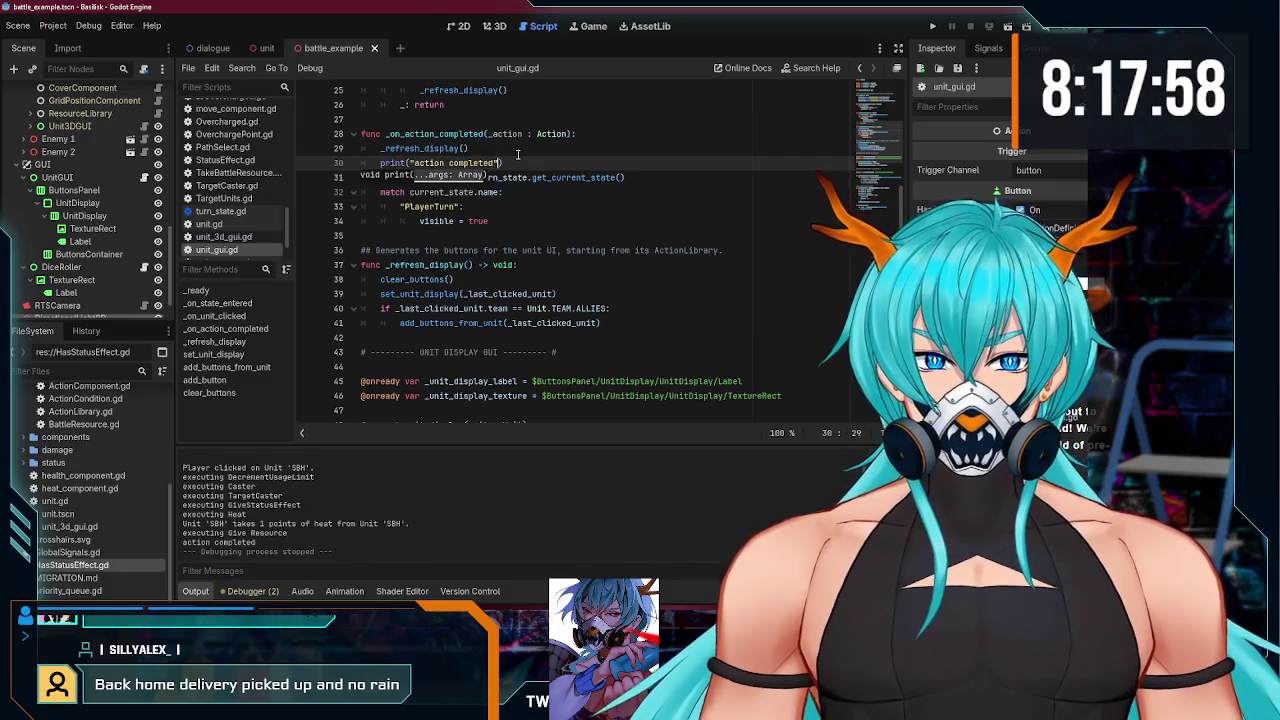
text())
key(Return)
- Add a second line printing current_state.name
text(print(current_s)
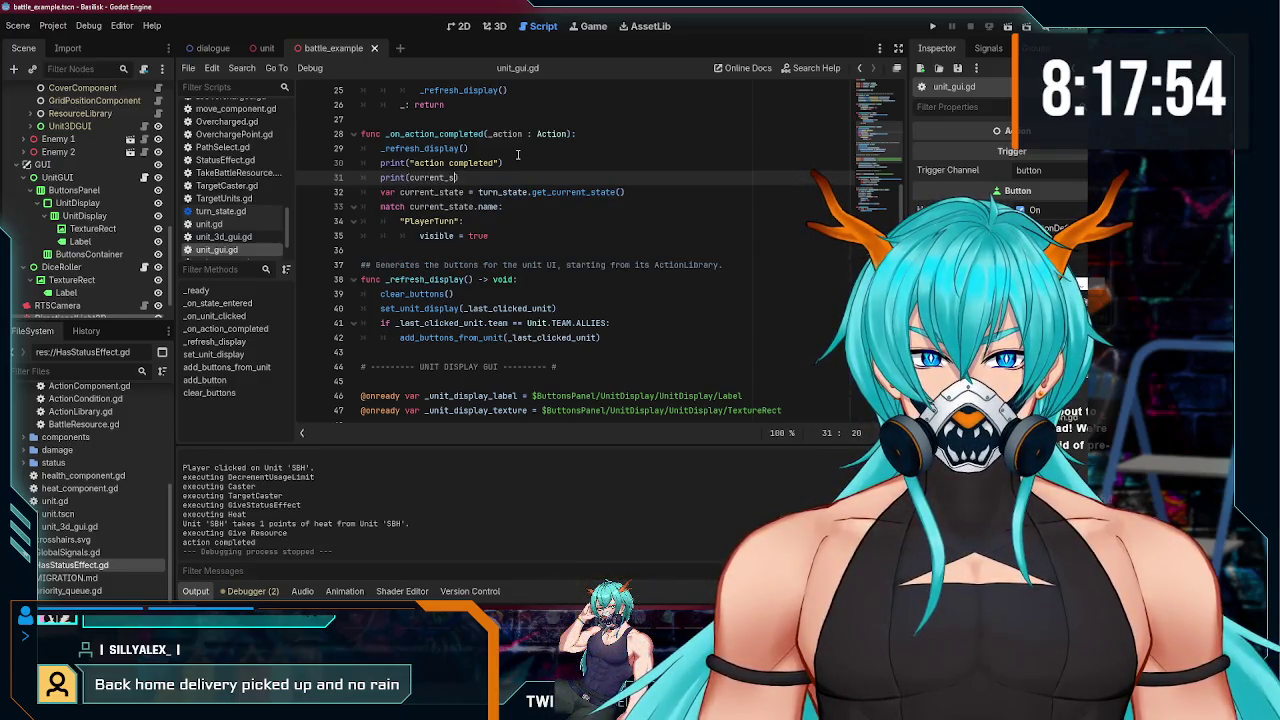
text(e)
key(ctrl+s)
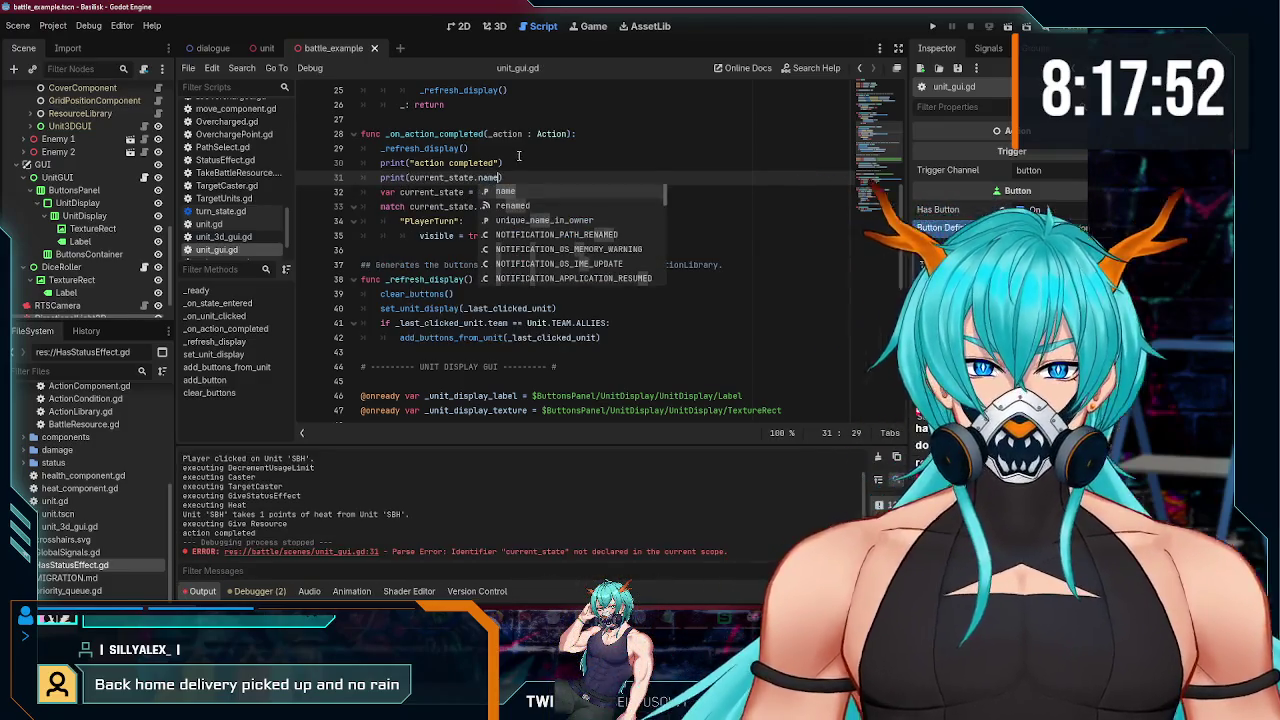
click(518, 158)
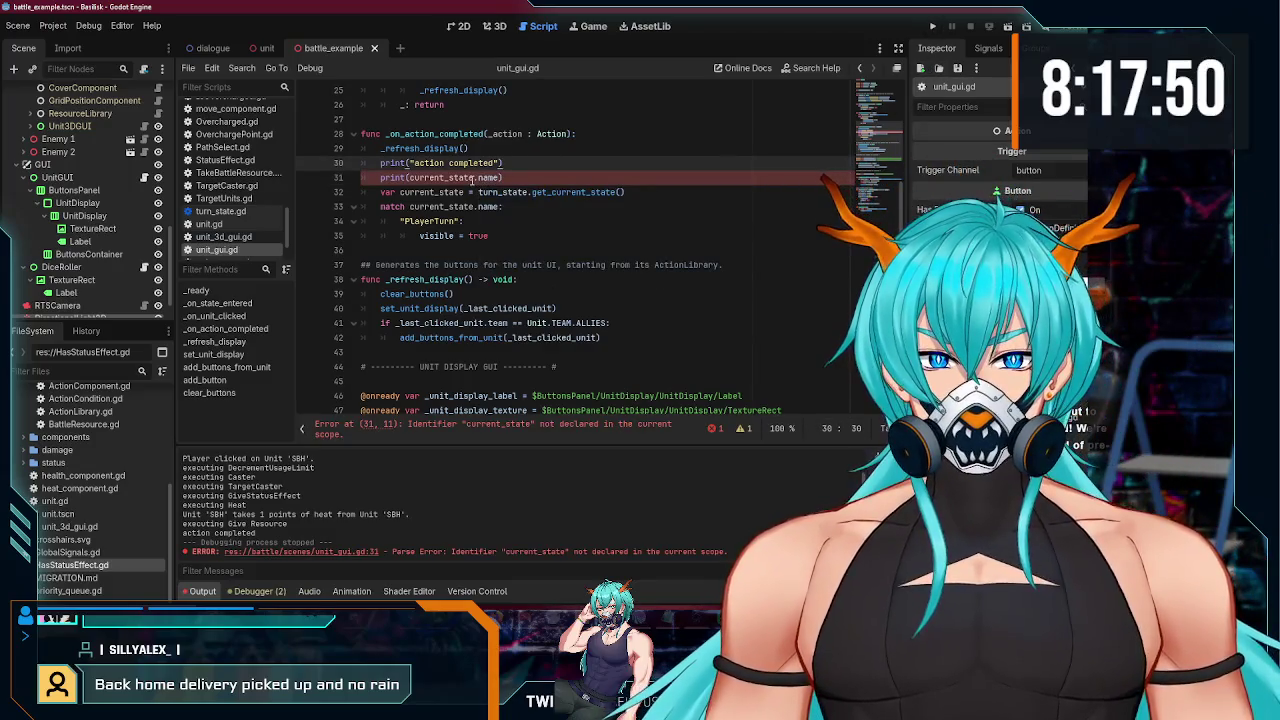
click(514, 179)
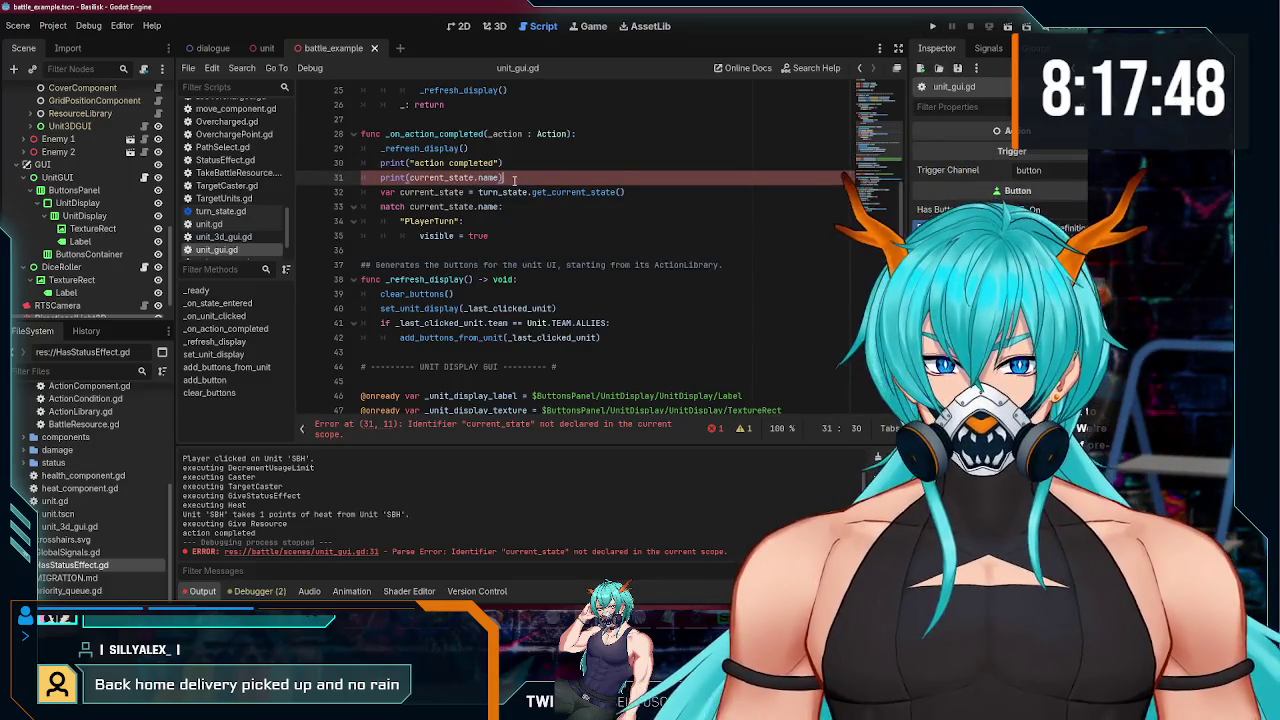
- Run the game with F5, perform an SBH action, and stop it
key(F5)
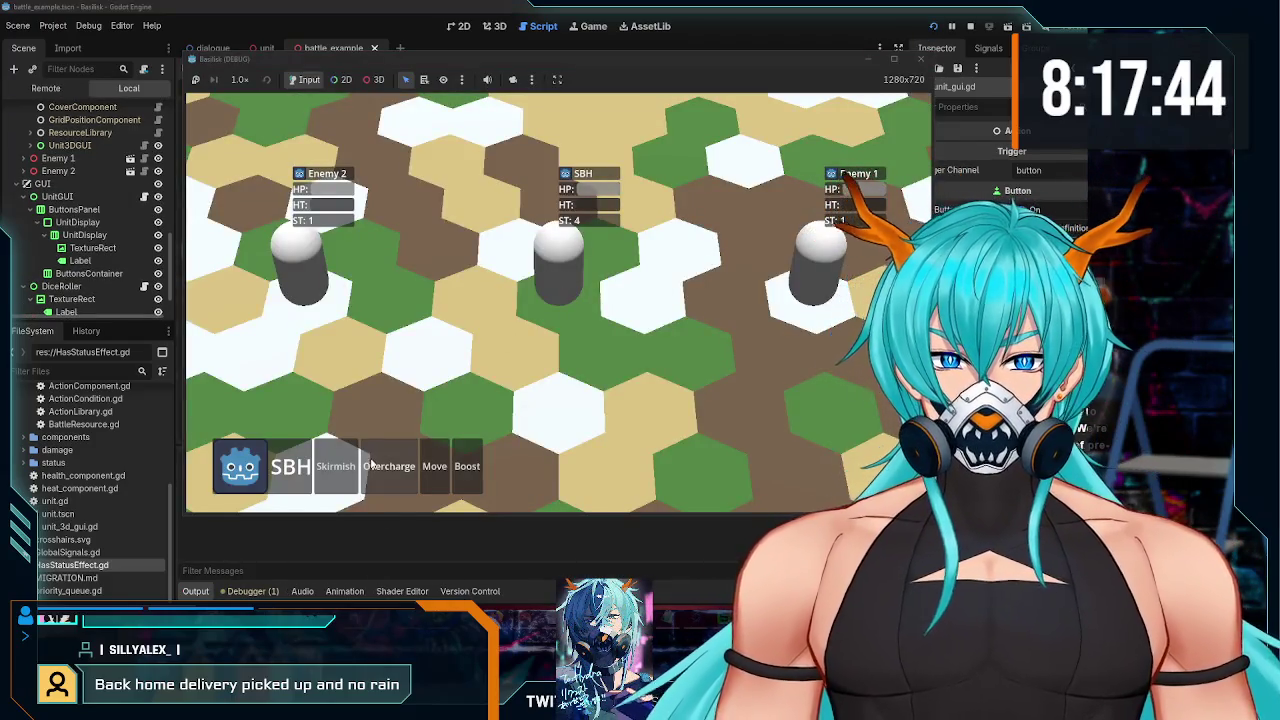
click(387, 467)
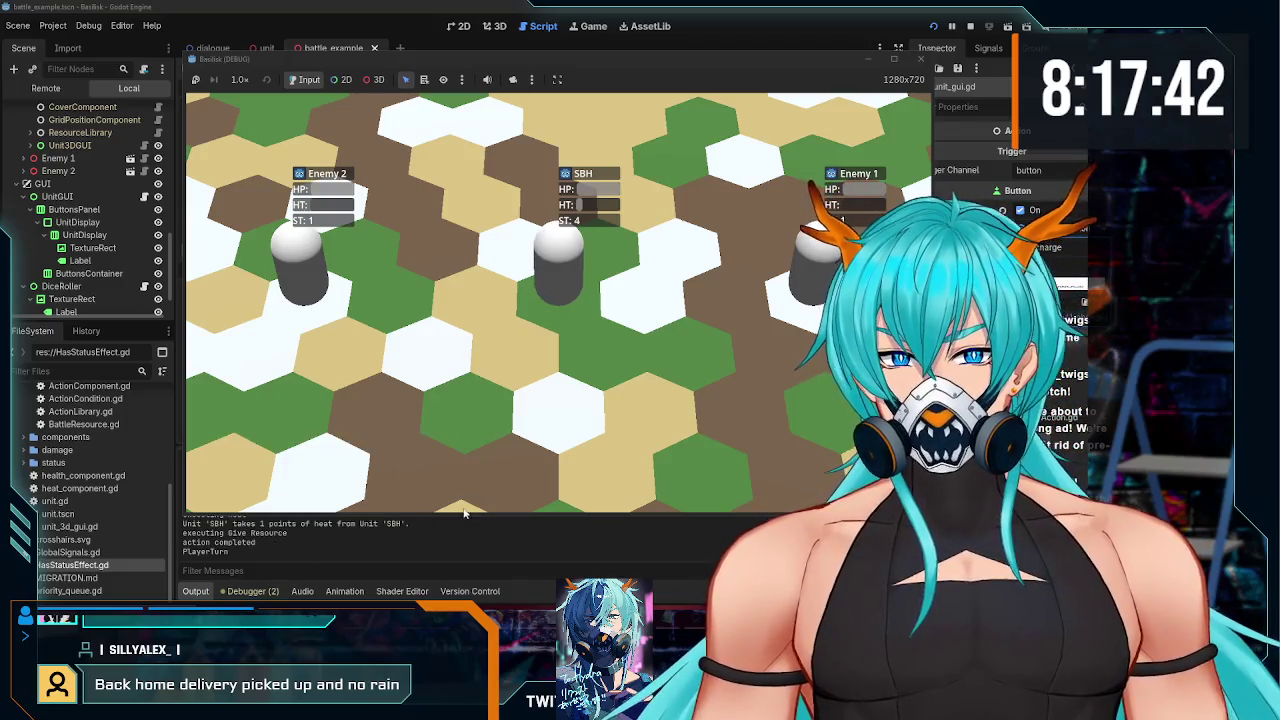
click(920, 62)
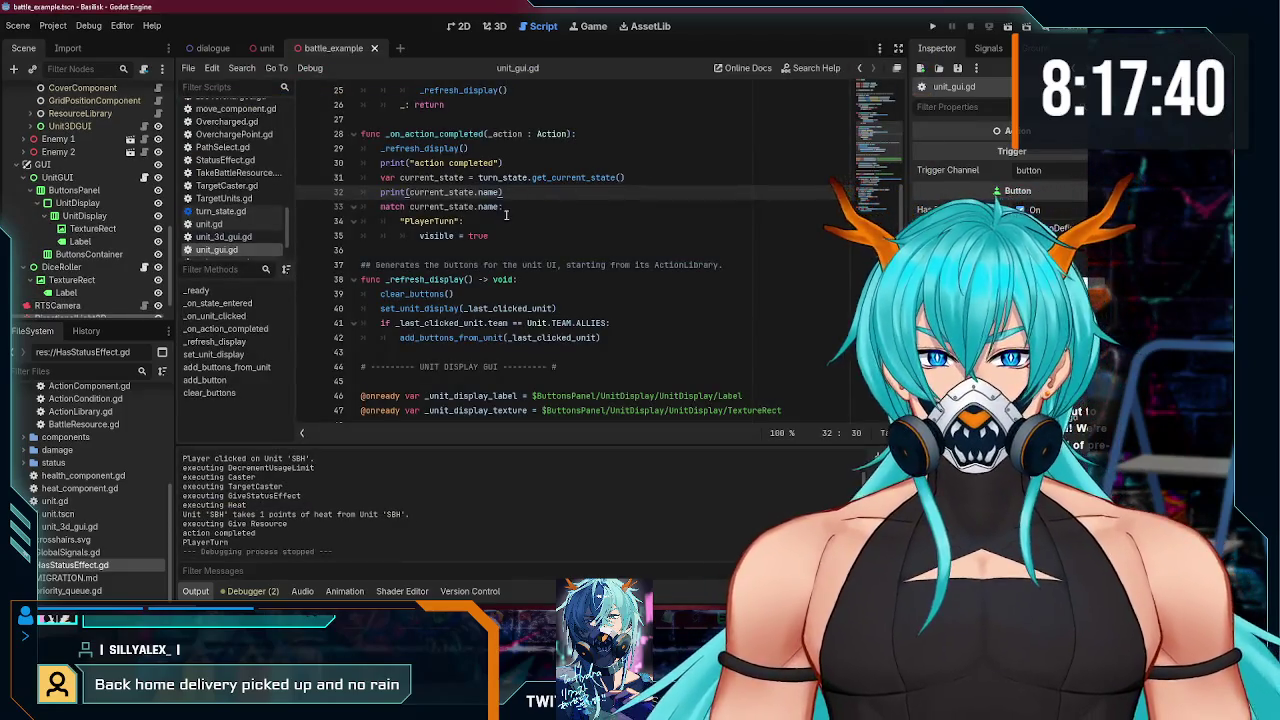
- Review _on_state_entered's match setting visible true on PlayerTurn and false otherwise
click(478, 219)
scroll(520, 262, down, 3)
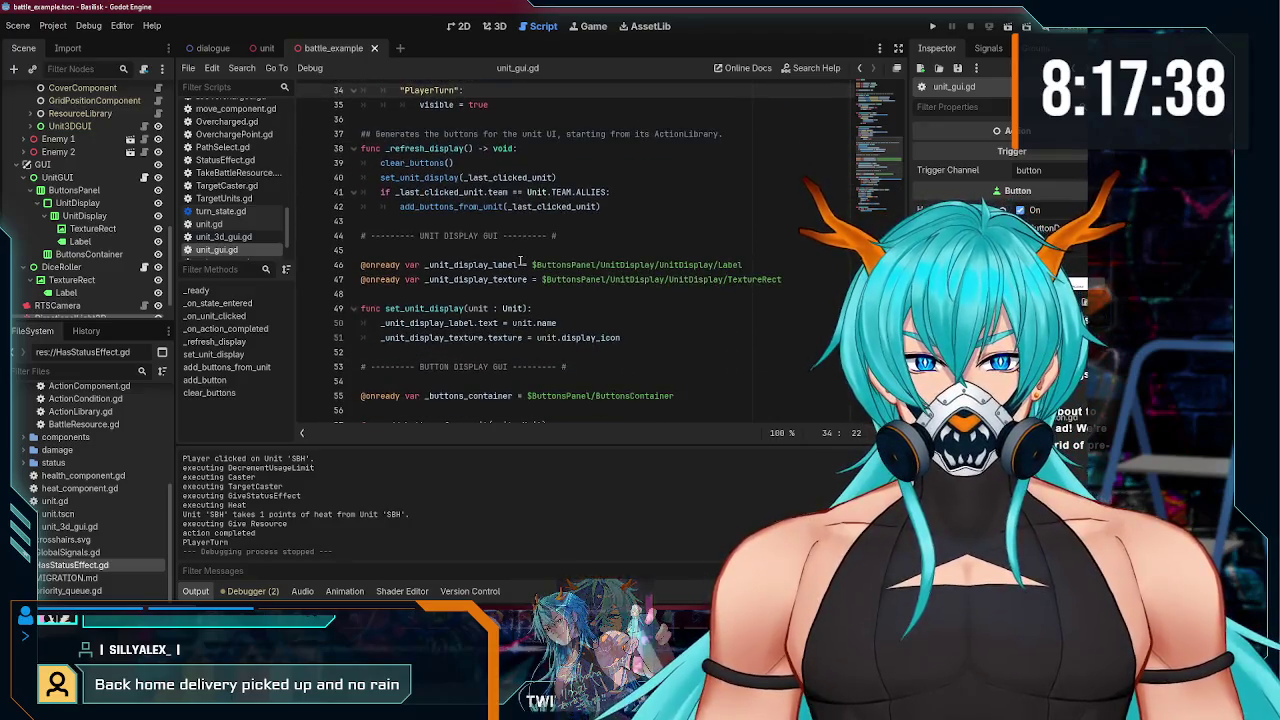
scroll(523, 270, up, 5)
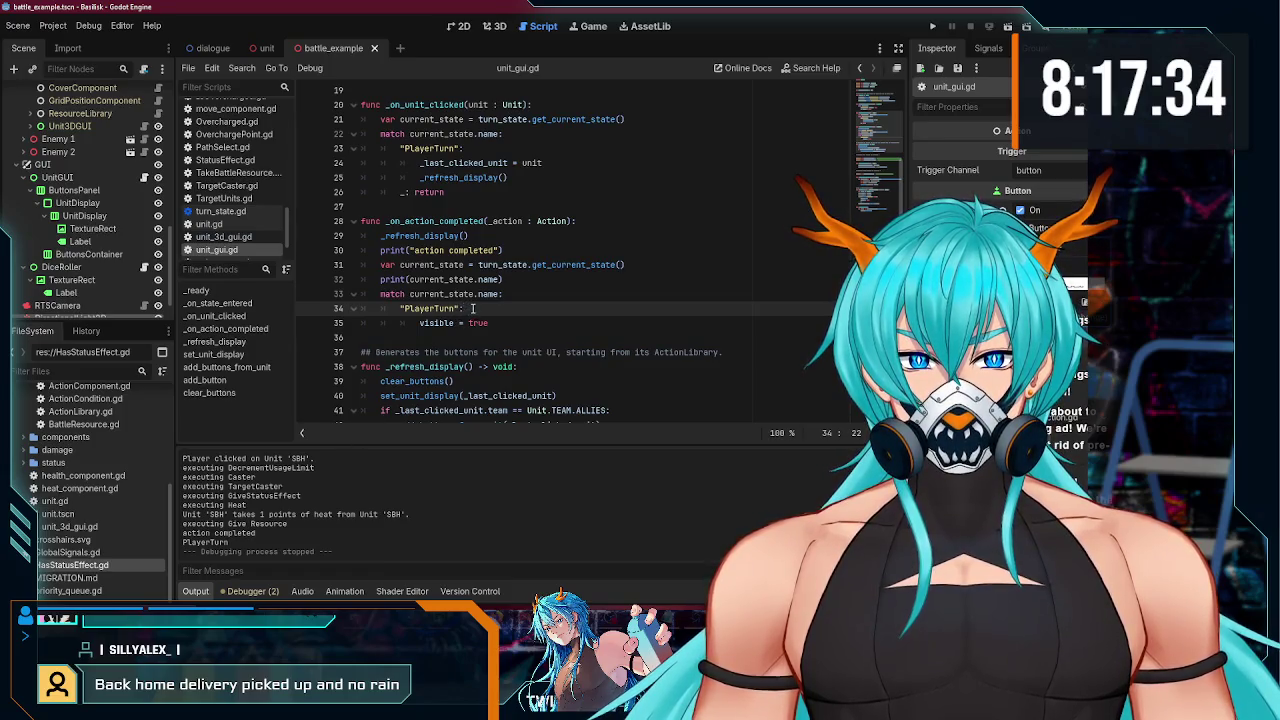
mouse_move(382, 294)
mouse_down()
mouse_move(474, 294)
mouse_move(535, 323)
mouse_up()
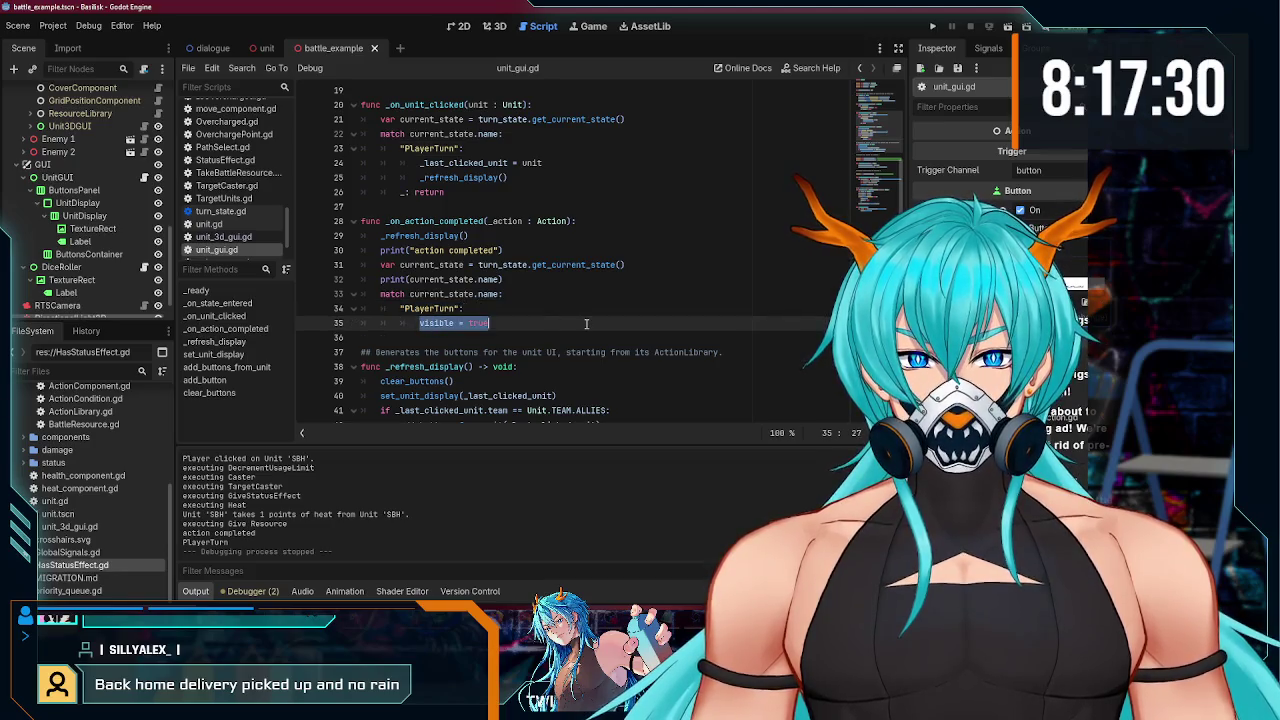
scroll(586, 323, up, 5)
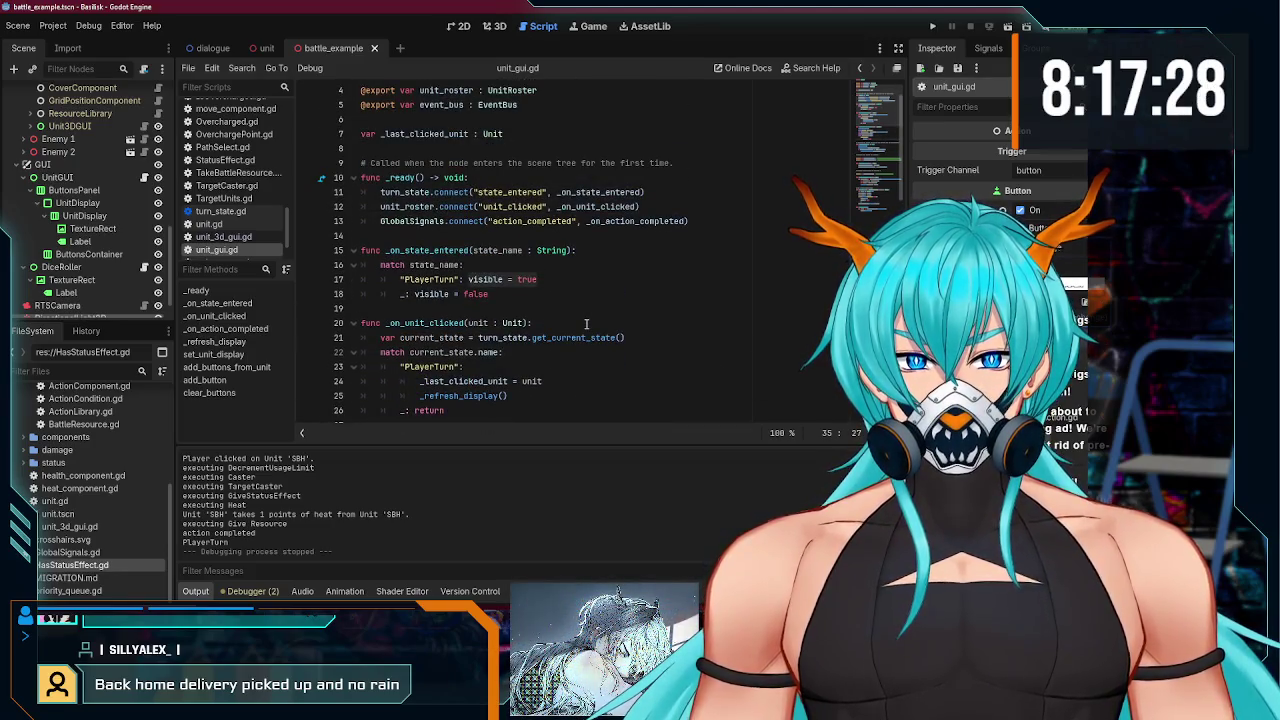
click(541, 298)
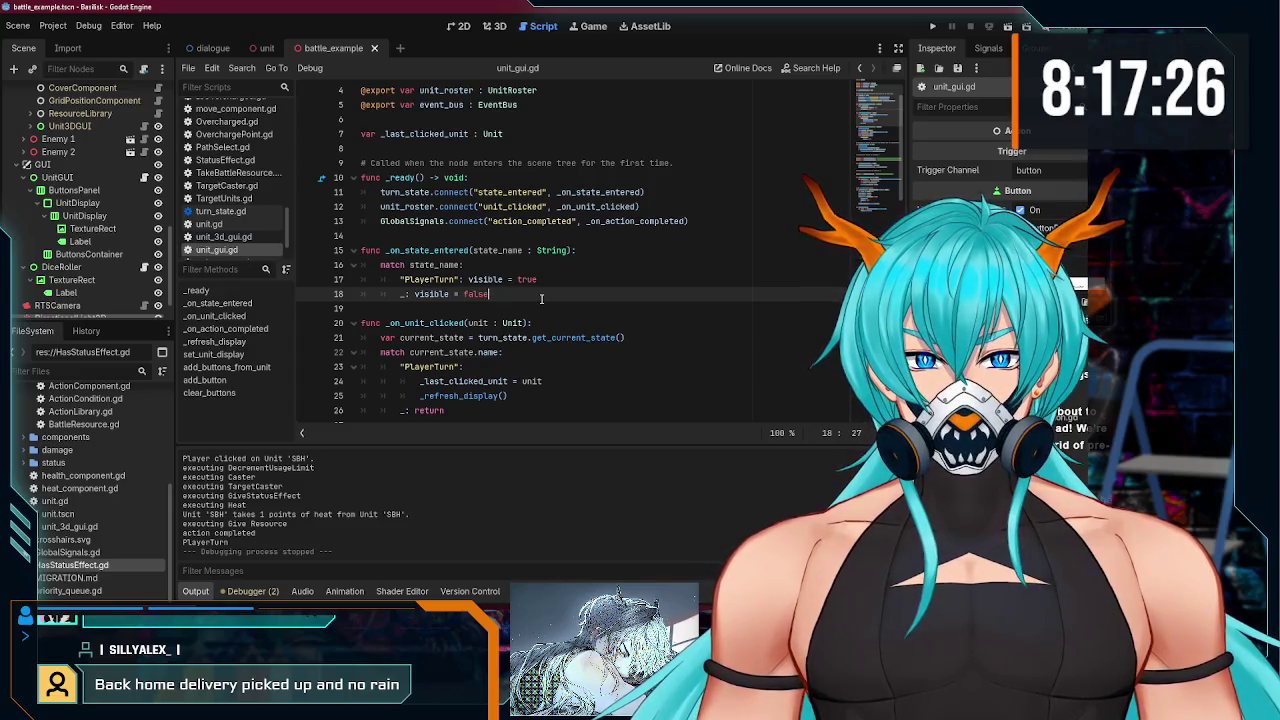
scroll(541, 298, down, 3)
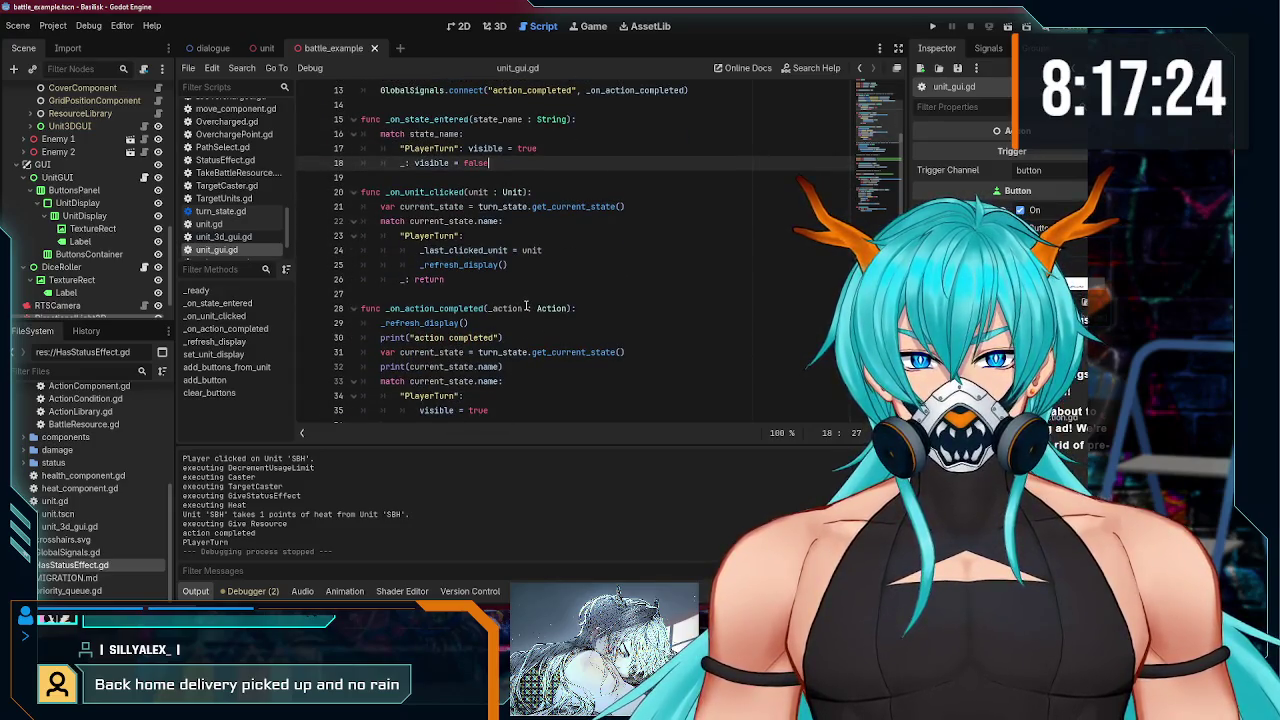
scroll(497, 277, down, 1)
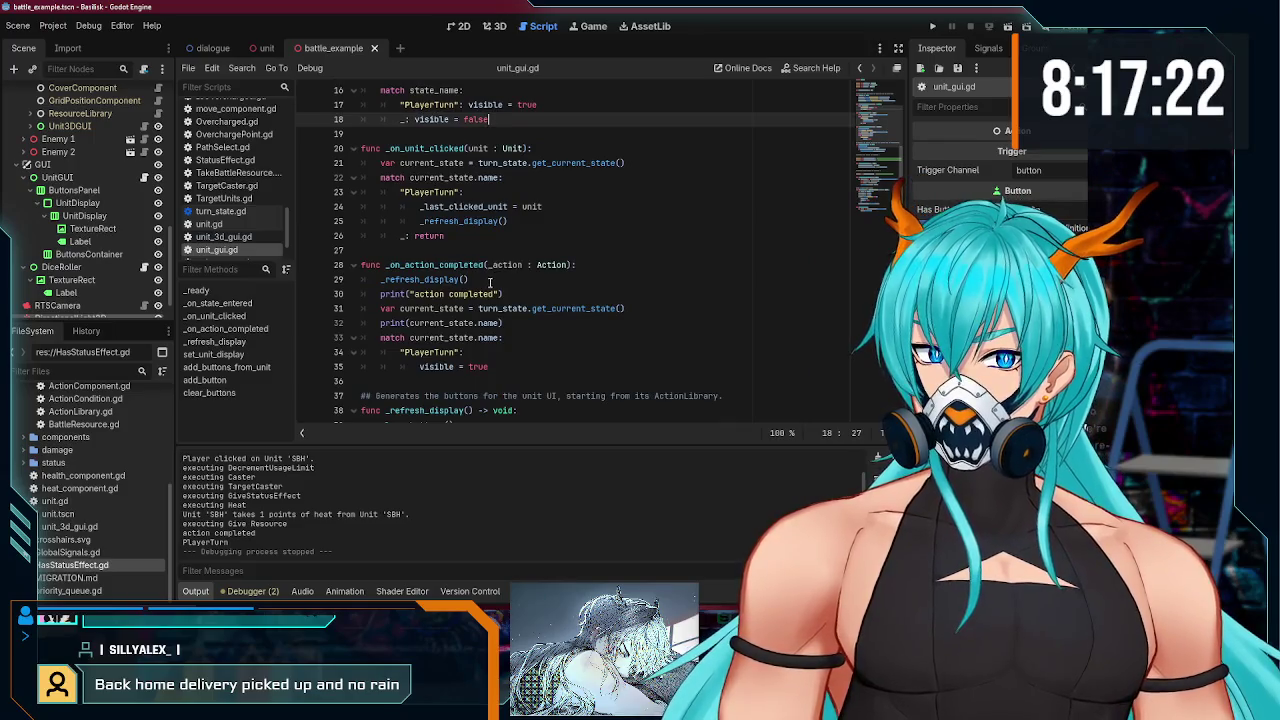
scroll(489, 282, down, 3)
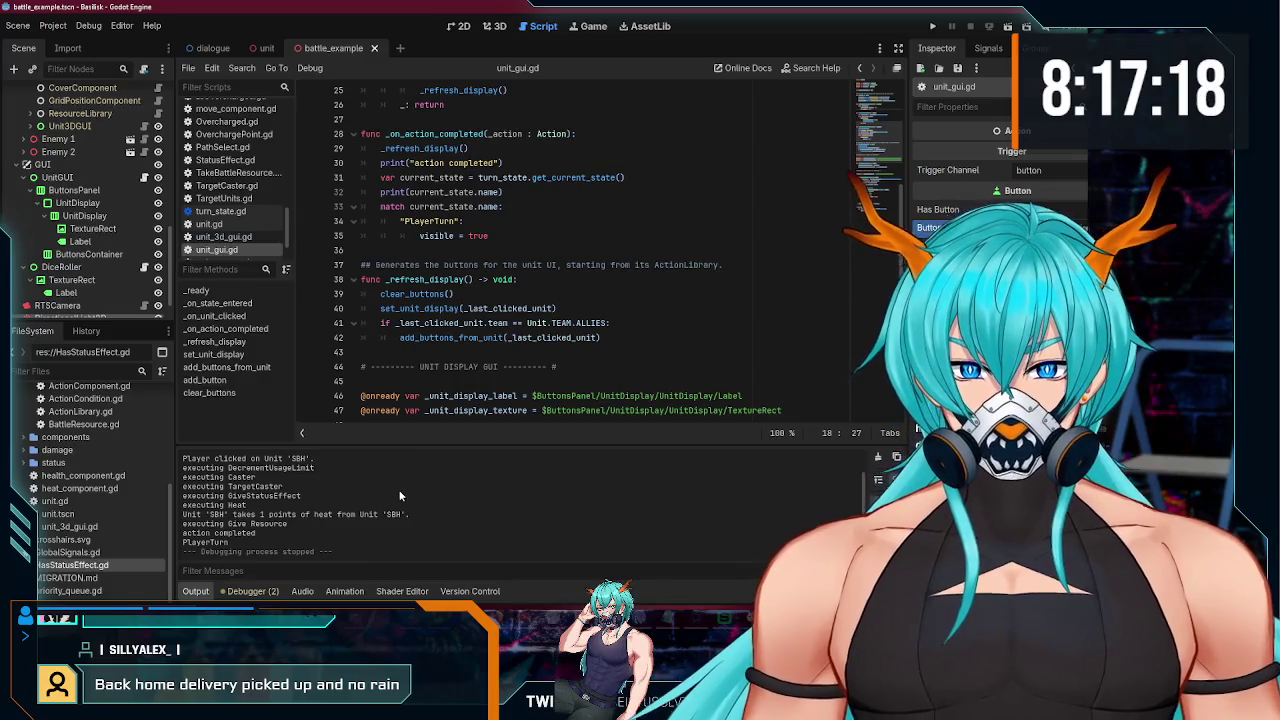
- Delete the print("action completed") and print(current_state.name) lines
drag(503, 162, 345, 172)
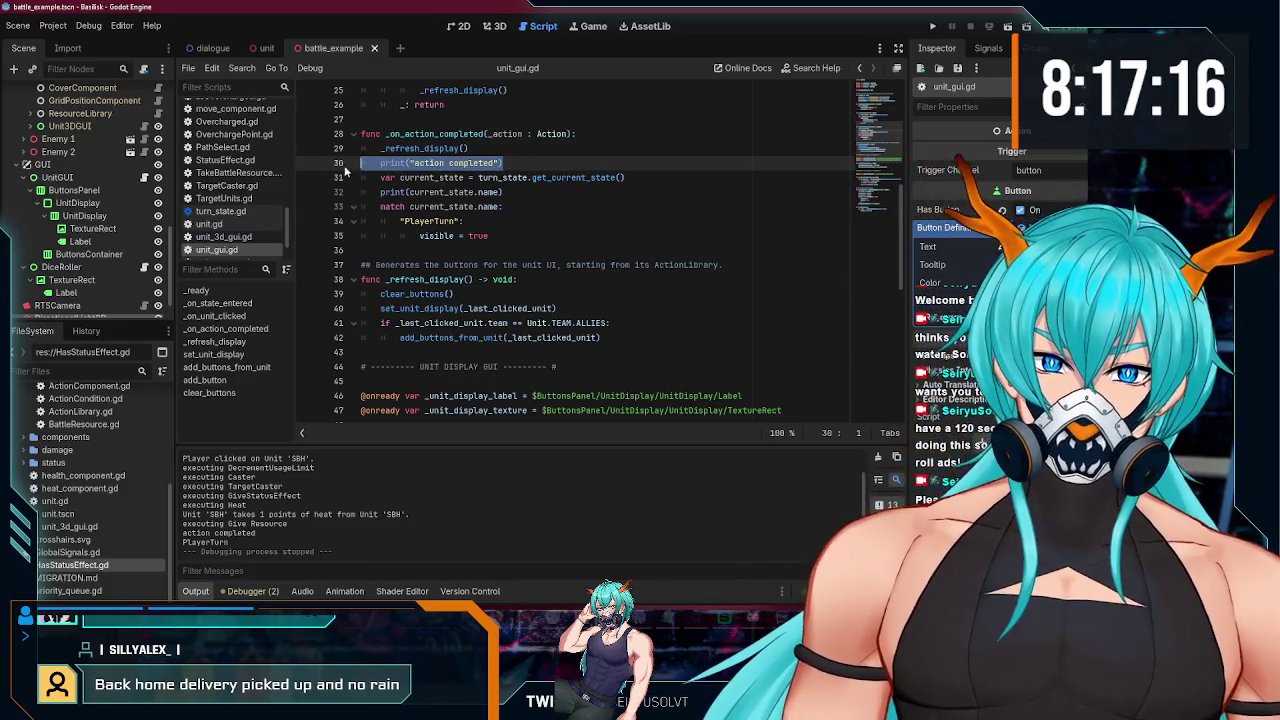
key(BackSpace)
key(BackSpace)
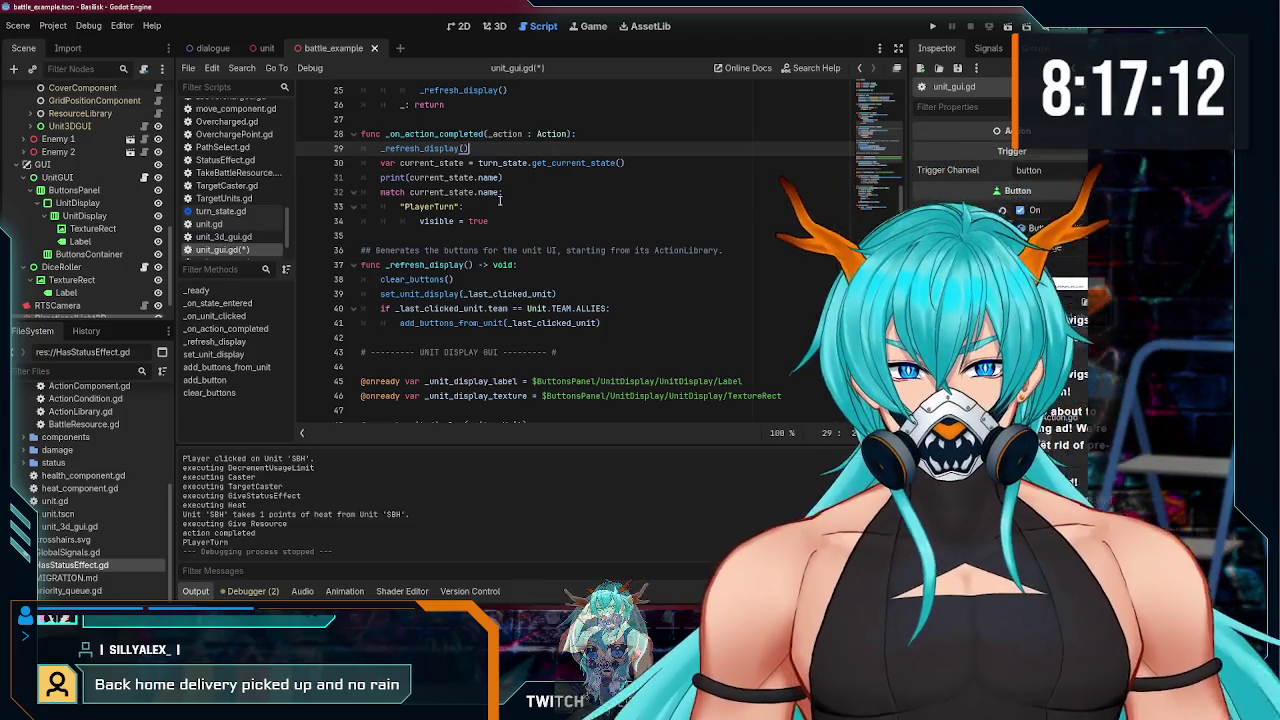
drag(517, 177, 297, 178)
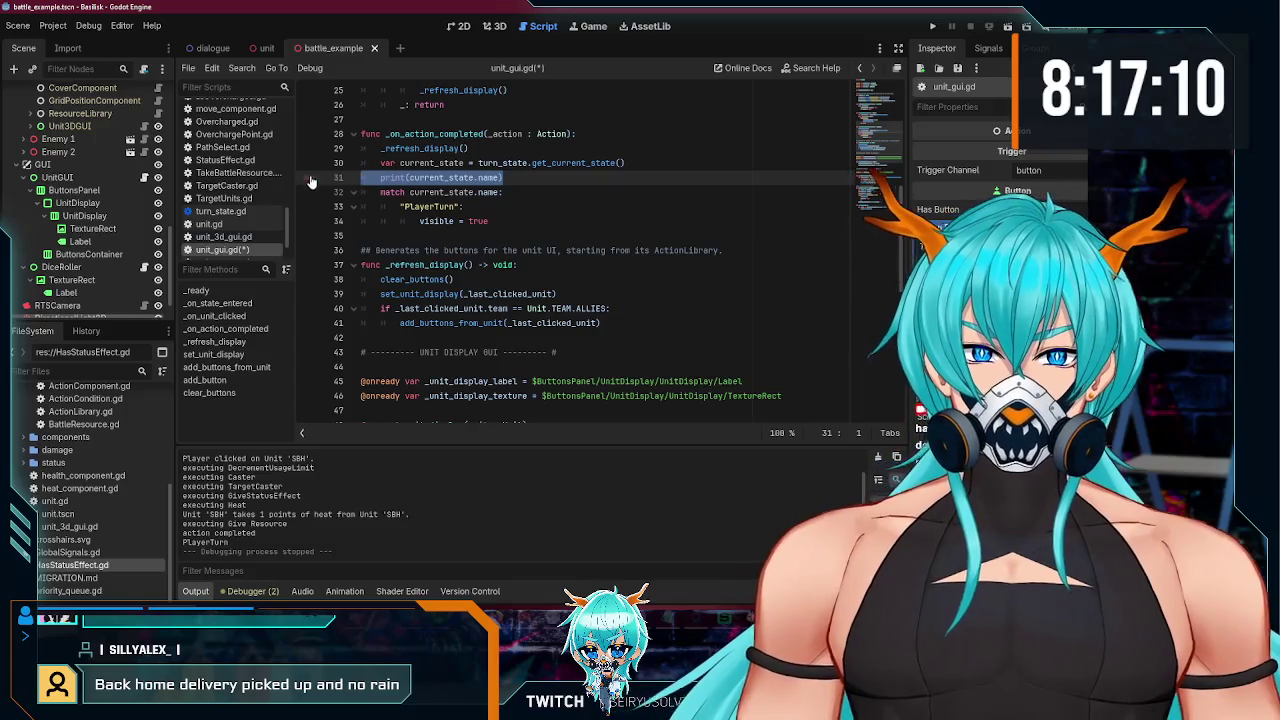
key(BackSpace)
key(BackSpace)
- Add print("this should run") under "PlayerTurn": and test-run the game
click(505, 190)
key(Return)
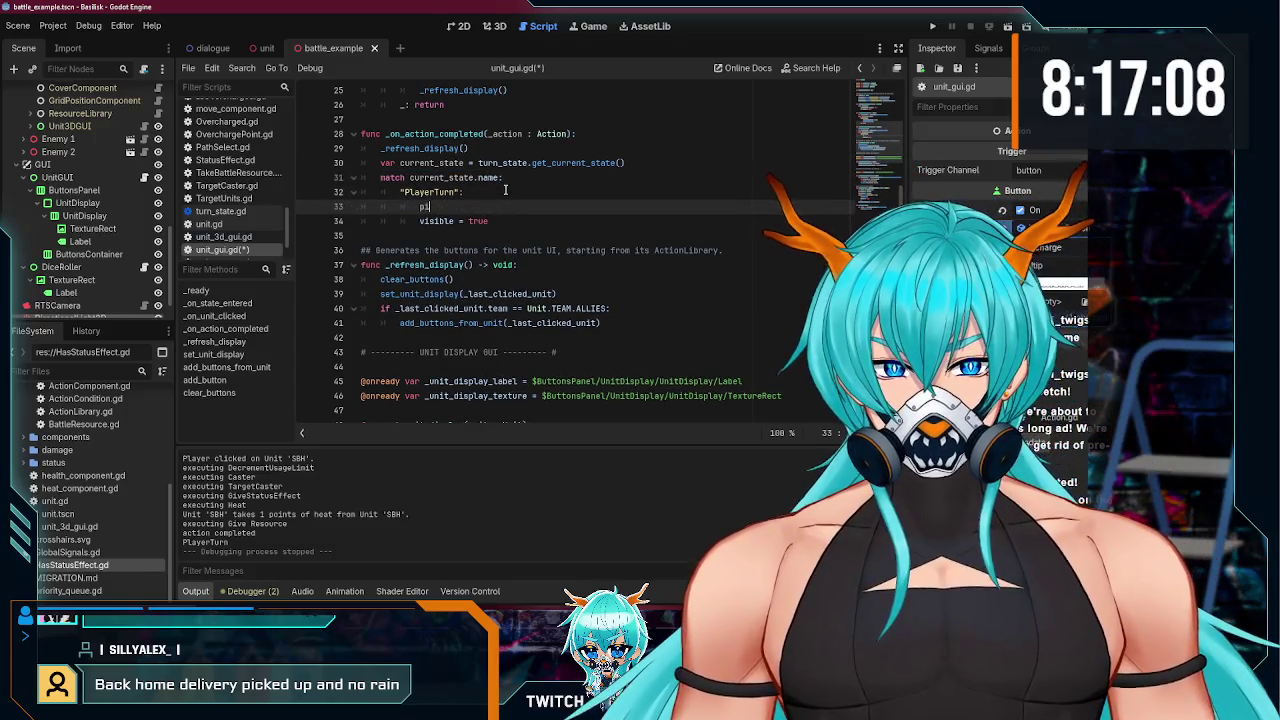
text(rint()
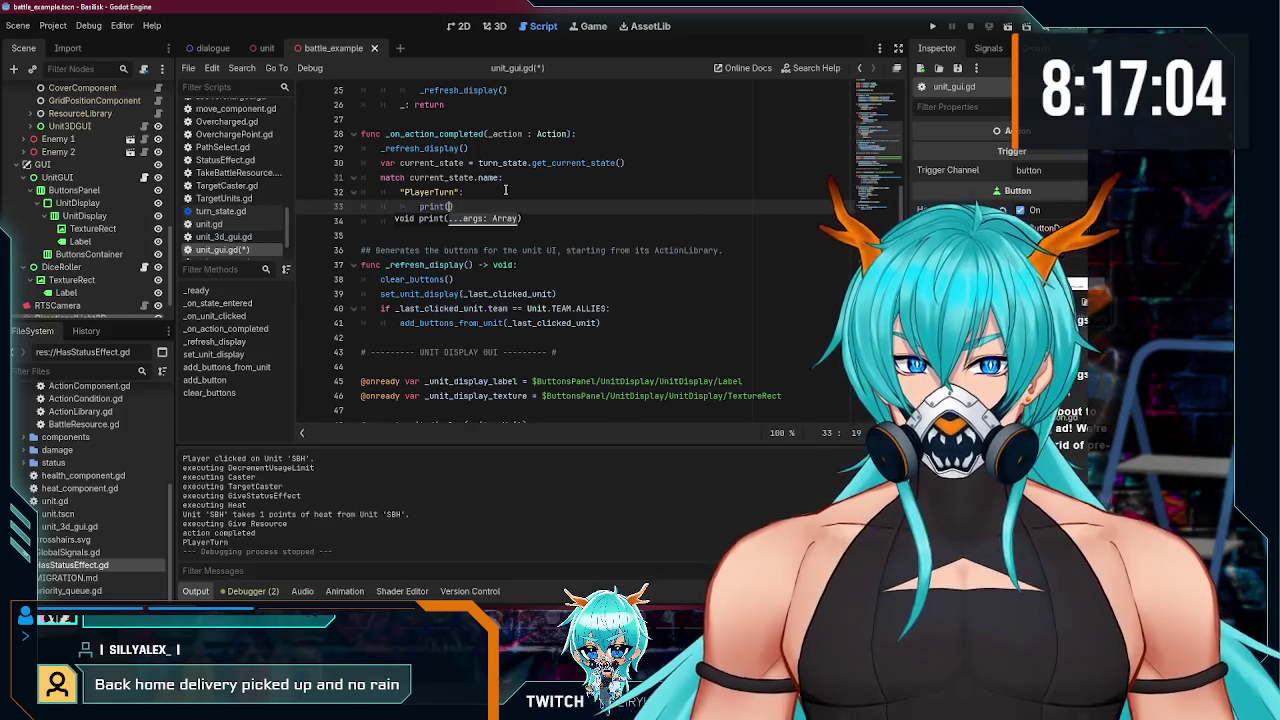
key(BackSpace)
key(BackSpace)
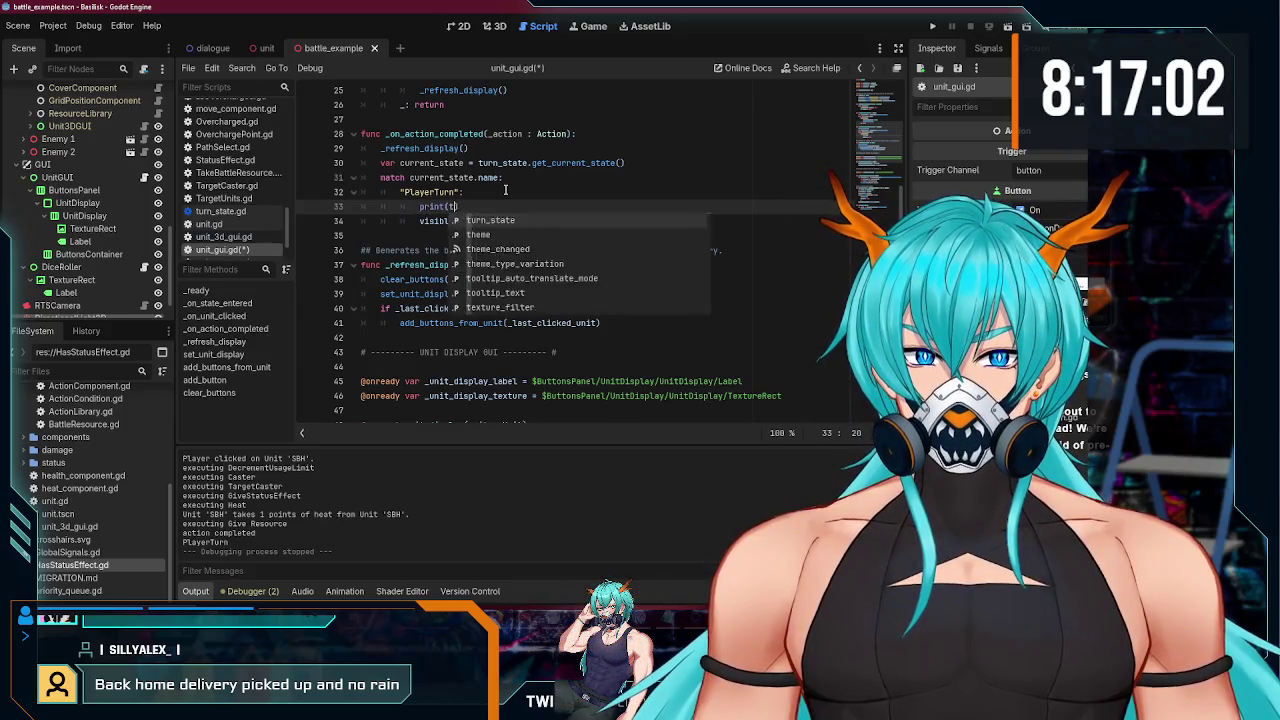
text(")
text( run)
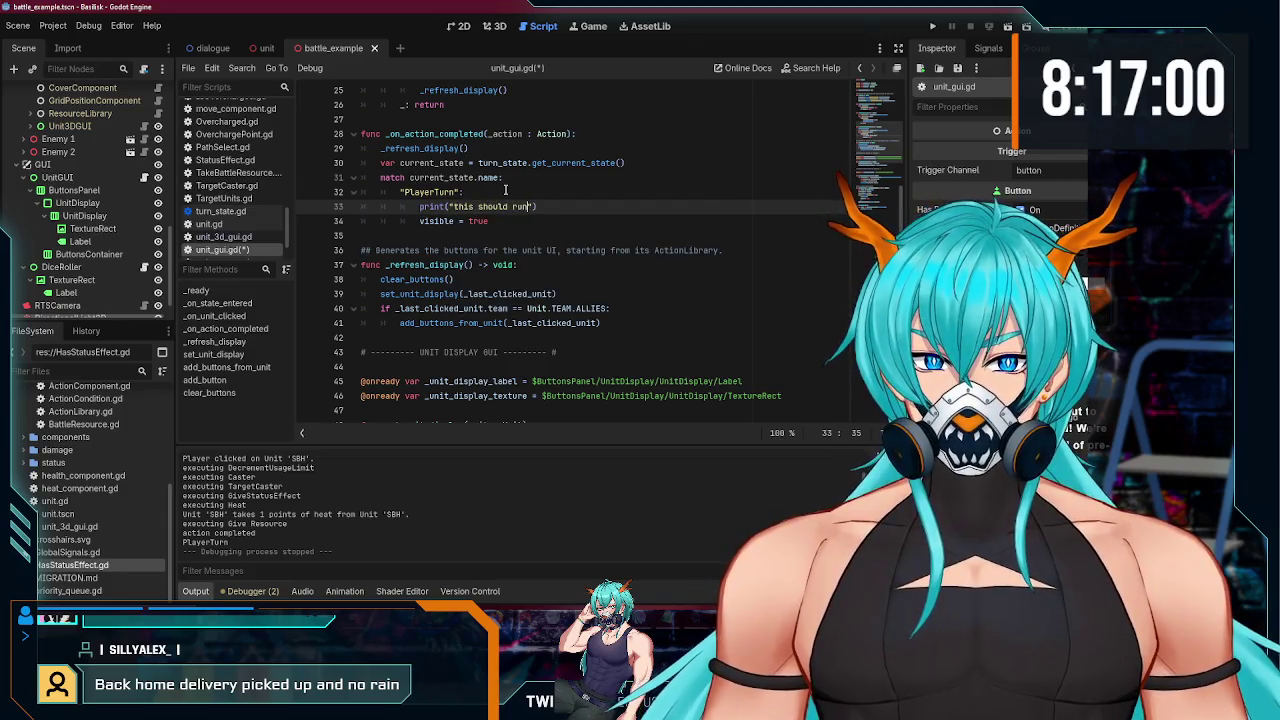
key(F5)
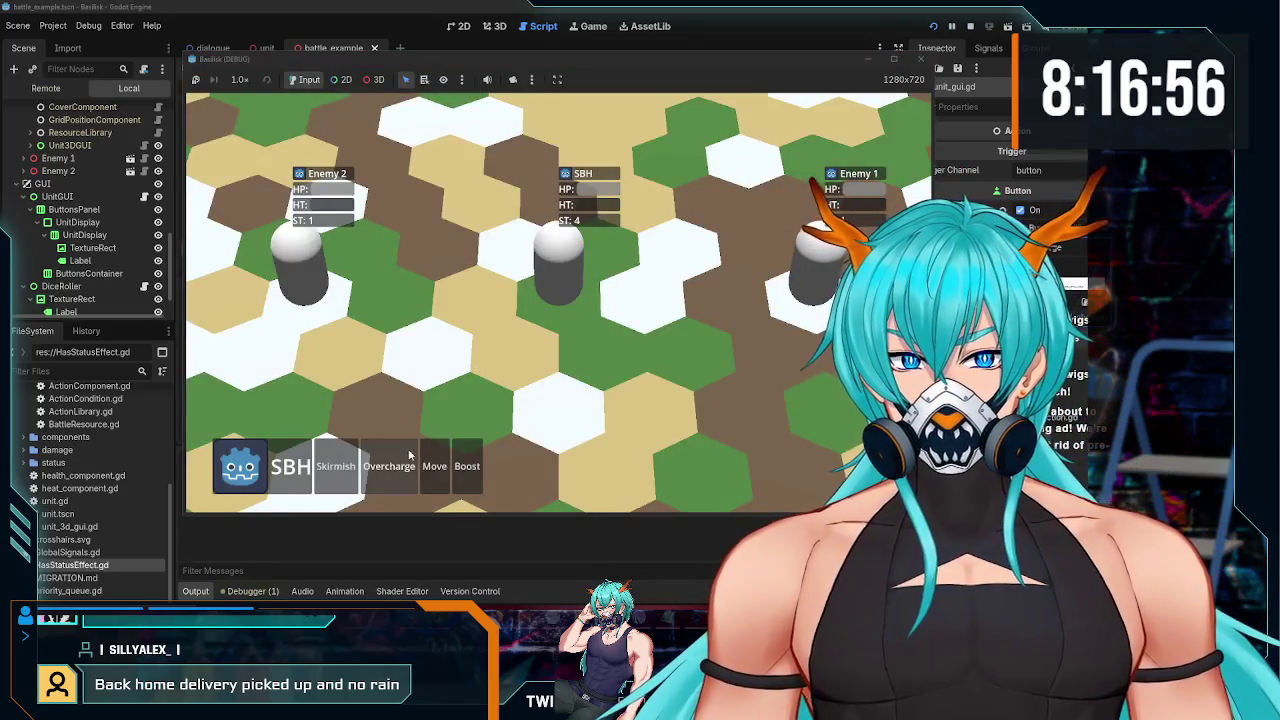
click(921, 60)
- Duplicate the print("this should run") line below visible = true
click(550, 217)
click(533, 207)
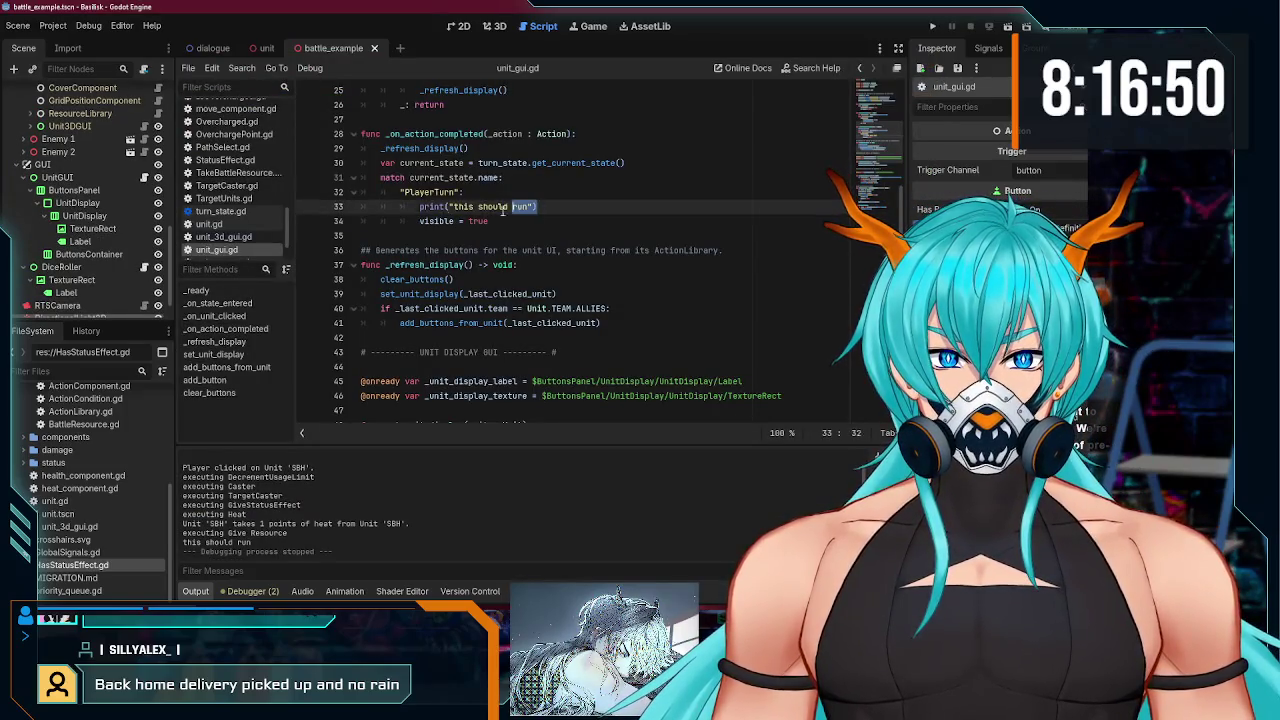
key(ctrl+c)
click(543, 217)
key(Return)
key(ctrl+v)
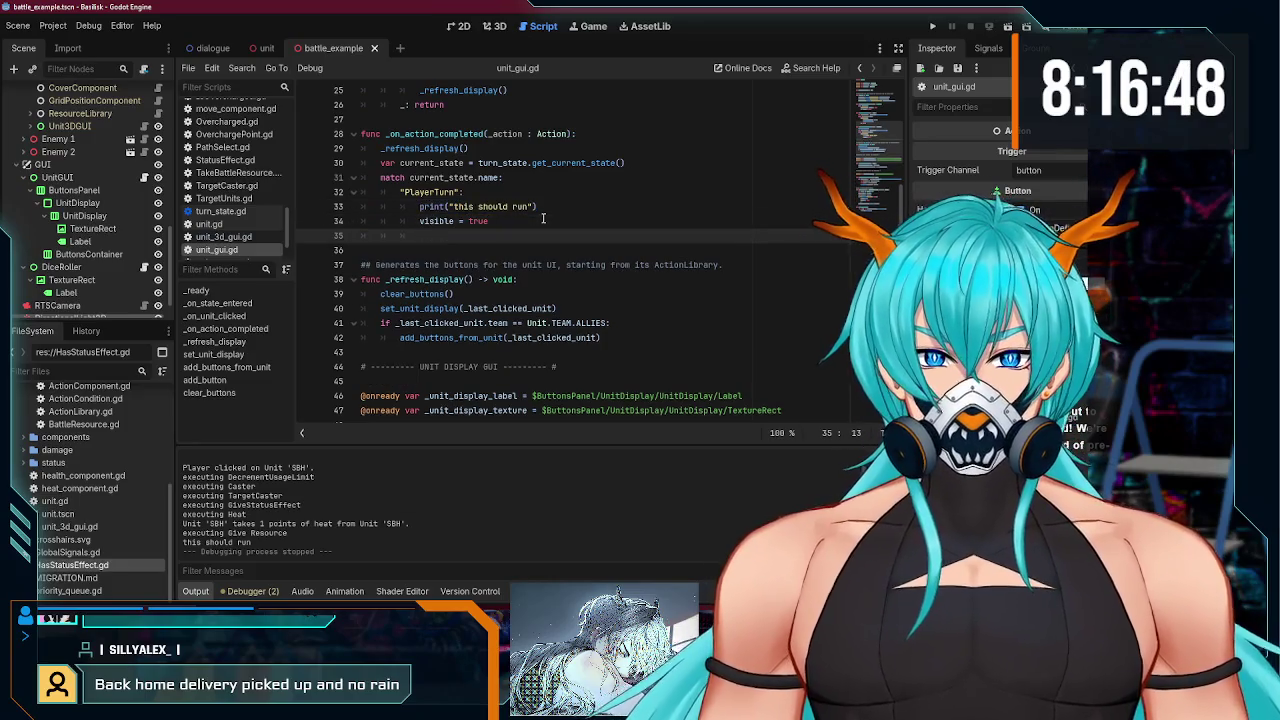
- Test-run the battle using an SBH action, then select the second print line
key(F5)
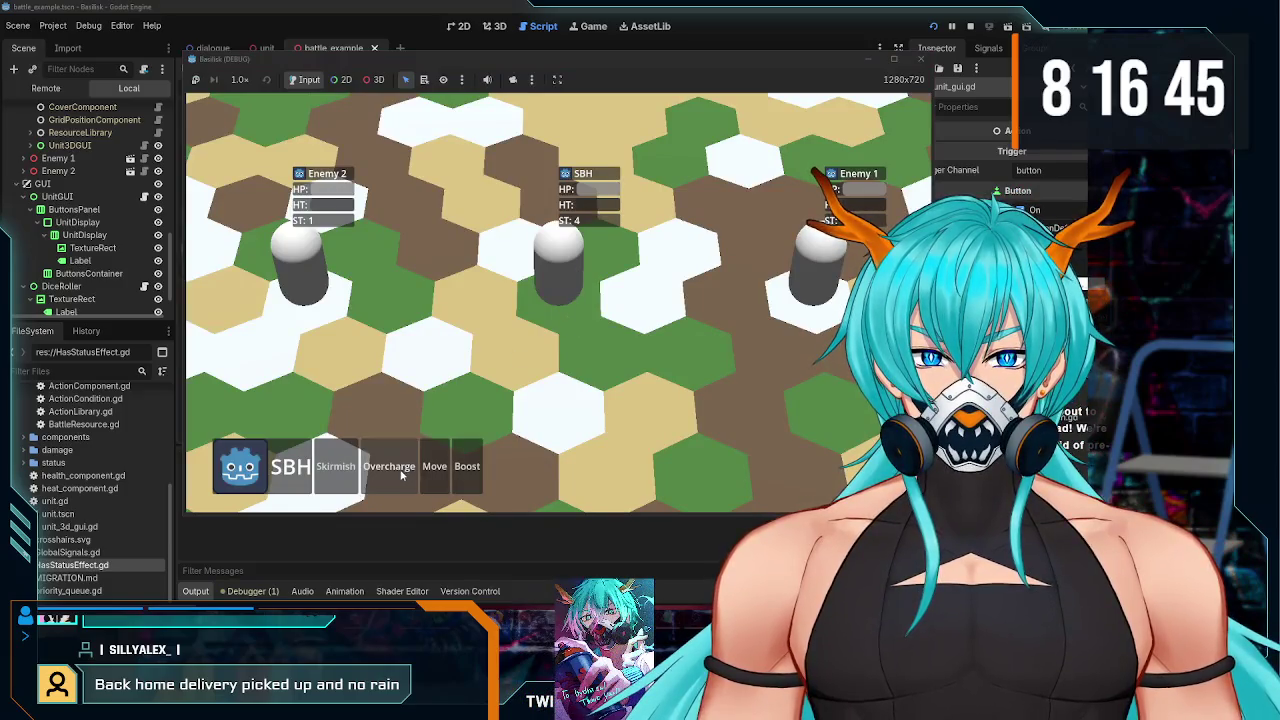
click(401, 476)
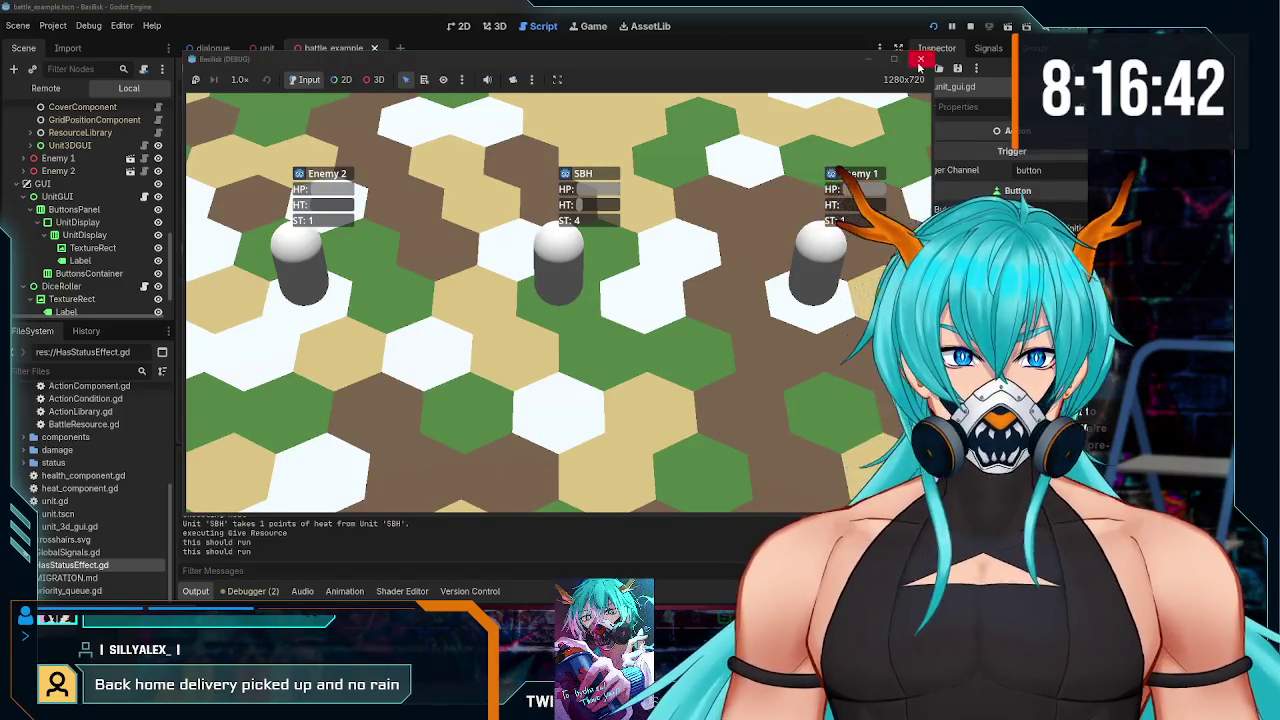
click(921, 58)
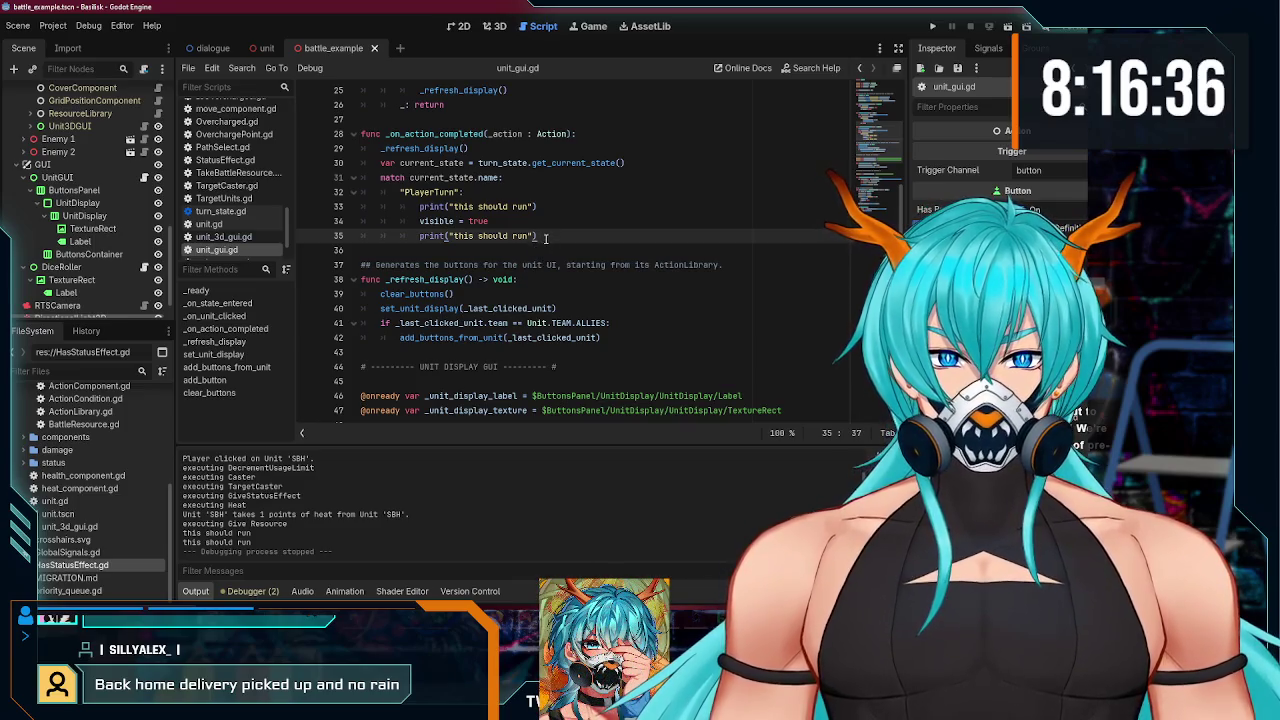
mouse_move(419, 221)
mouse_down()
mouse_move(537, 236)
mouse_move(466, 191)
mouse_up()
- Delete both "this should run" print lines and scroll down to add_button
key(Delete)
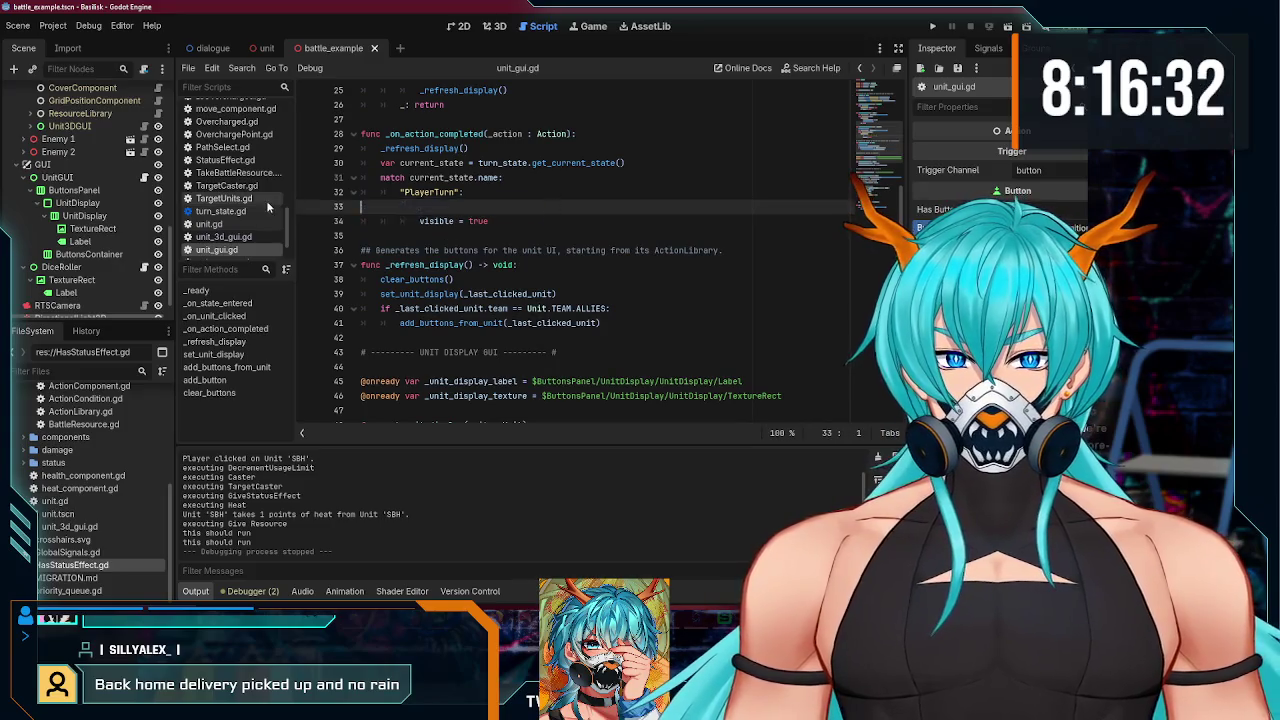
key(BackSpace)
scroll(415, 236, up, 6)
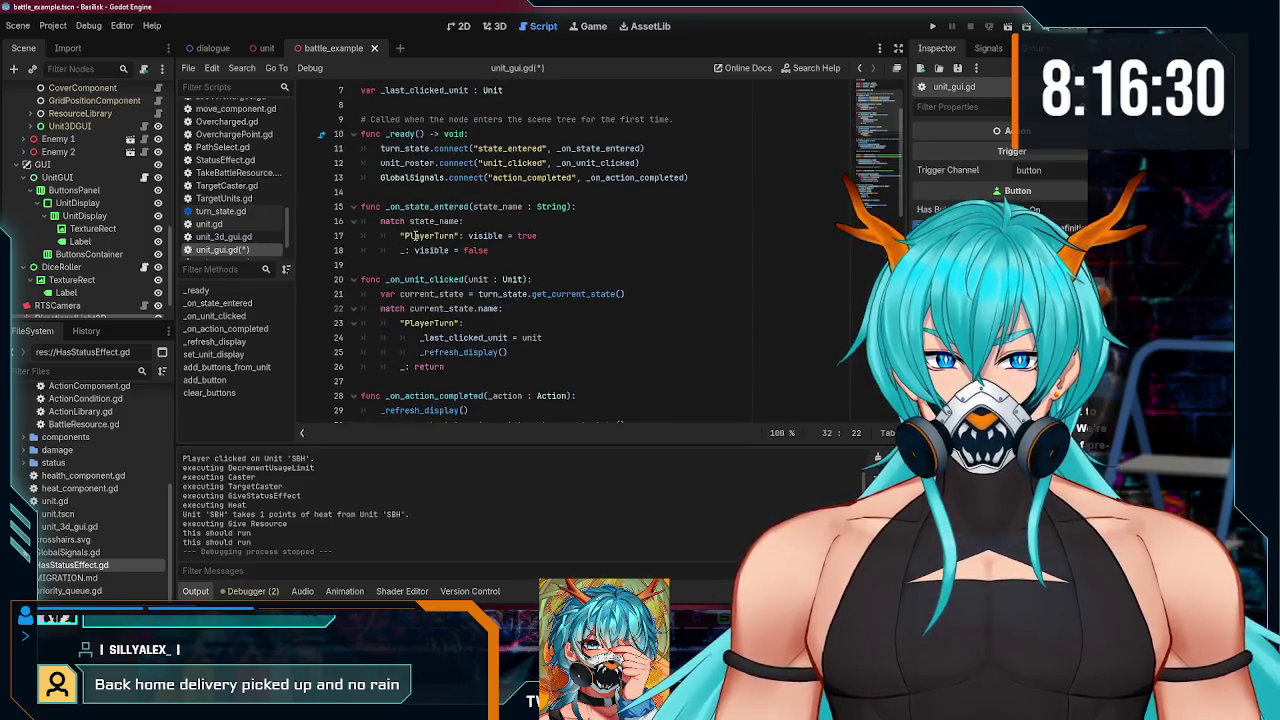
scroll(415, 236, down, 3)
scroll(433, 331, up, 2)
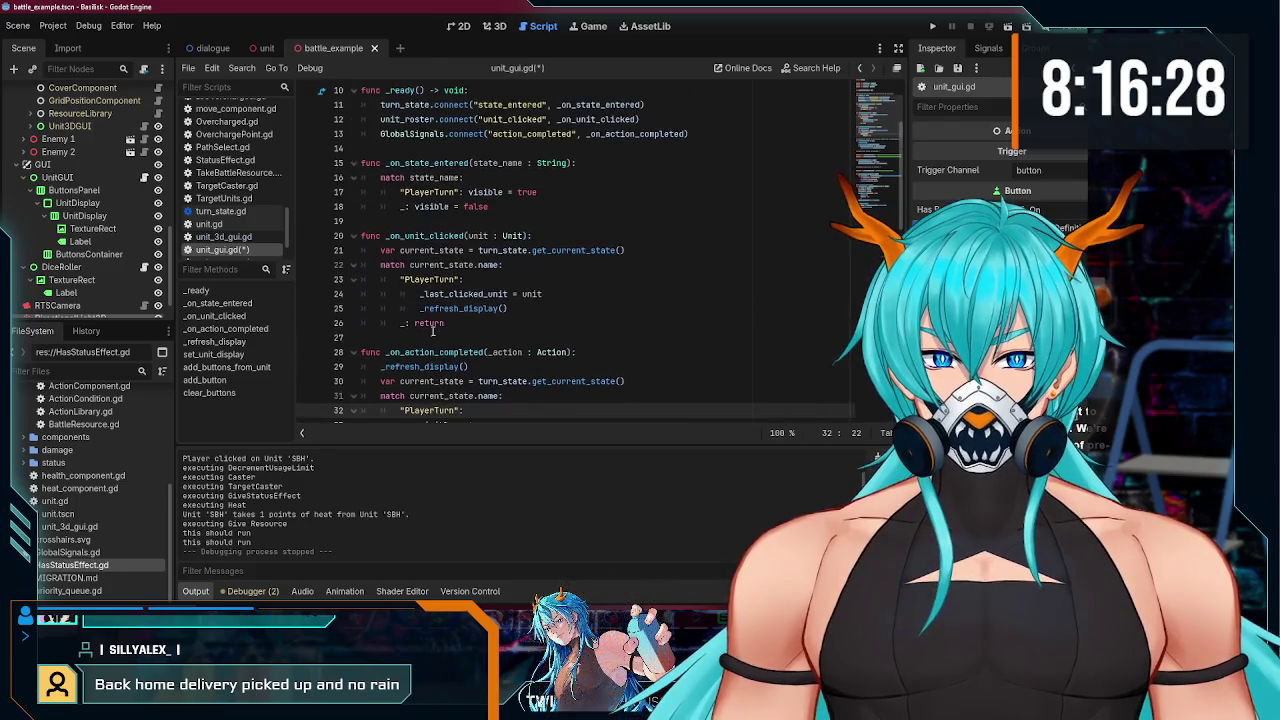
scroll(433, 331, down, 1)
scroll(433, 331, down, 10)
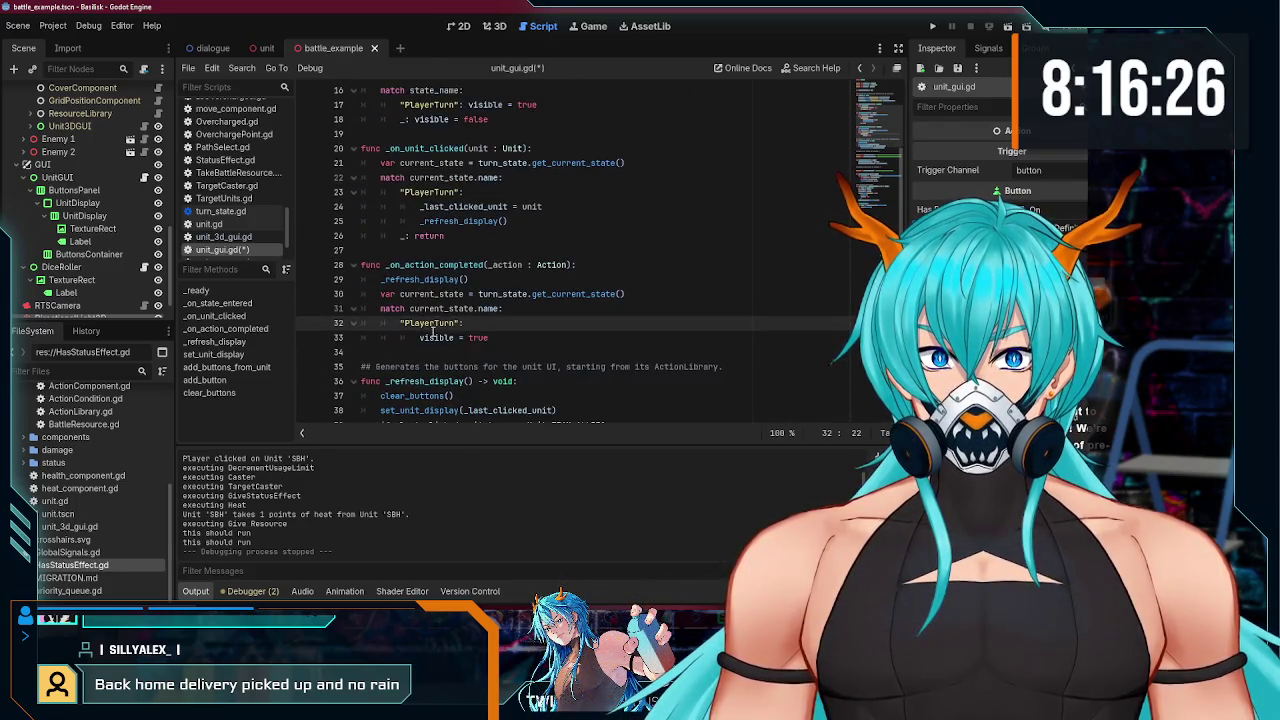
scroll(433, 331, down, 3)
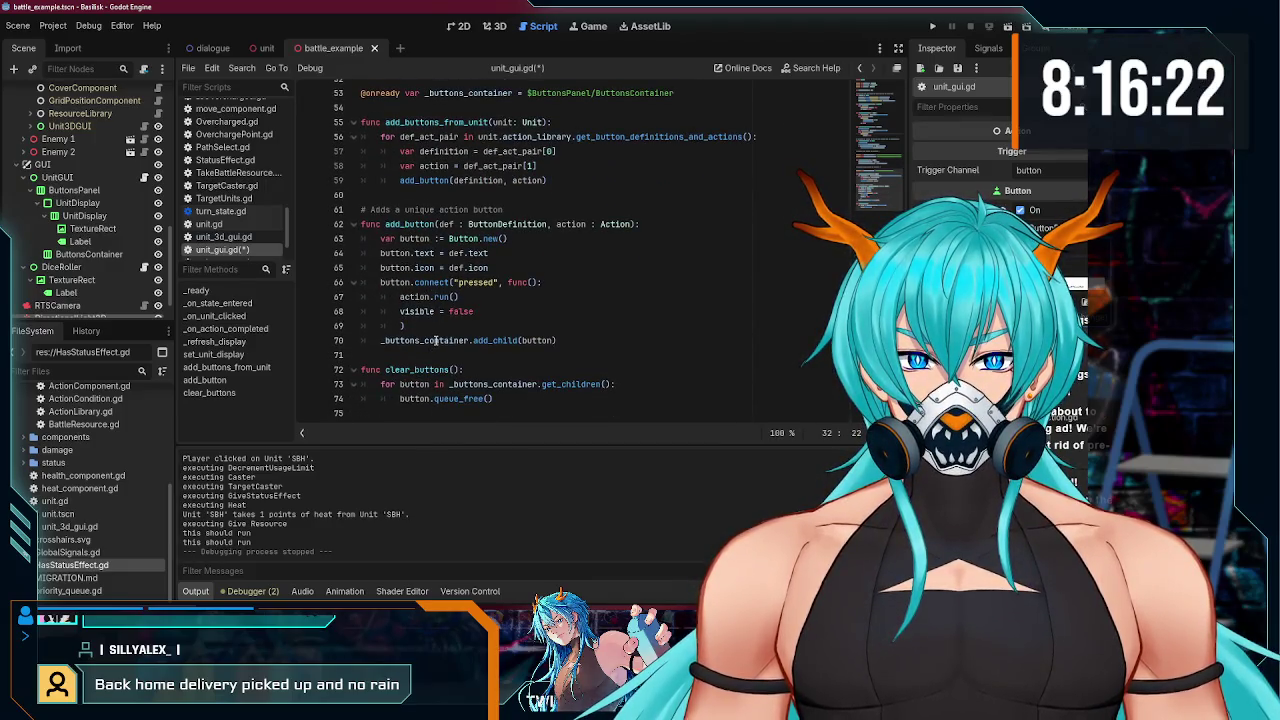
- Prefix action.run() with await, save, and test SBH's Overcharge in the game
click(477, 295)
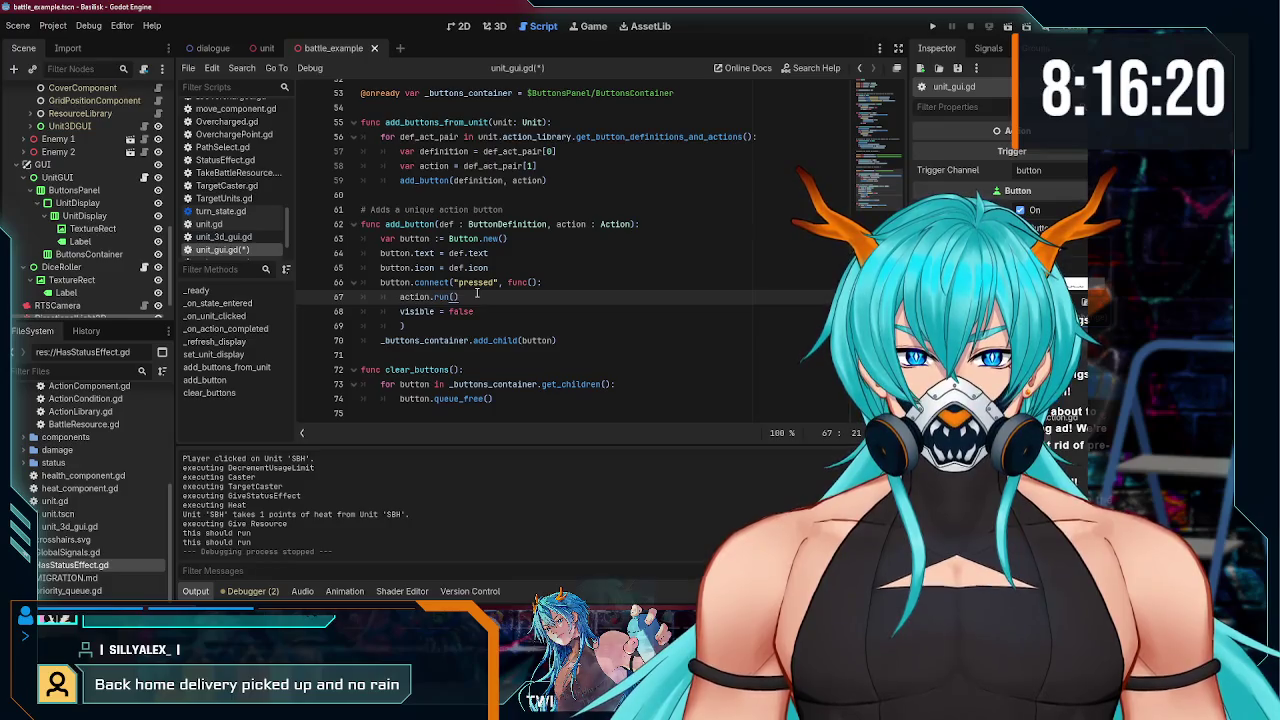
click(510, 283)
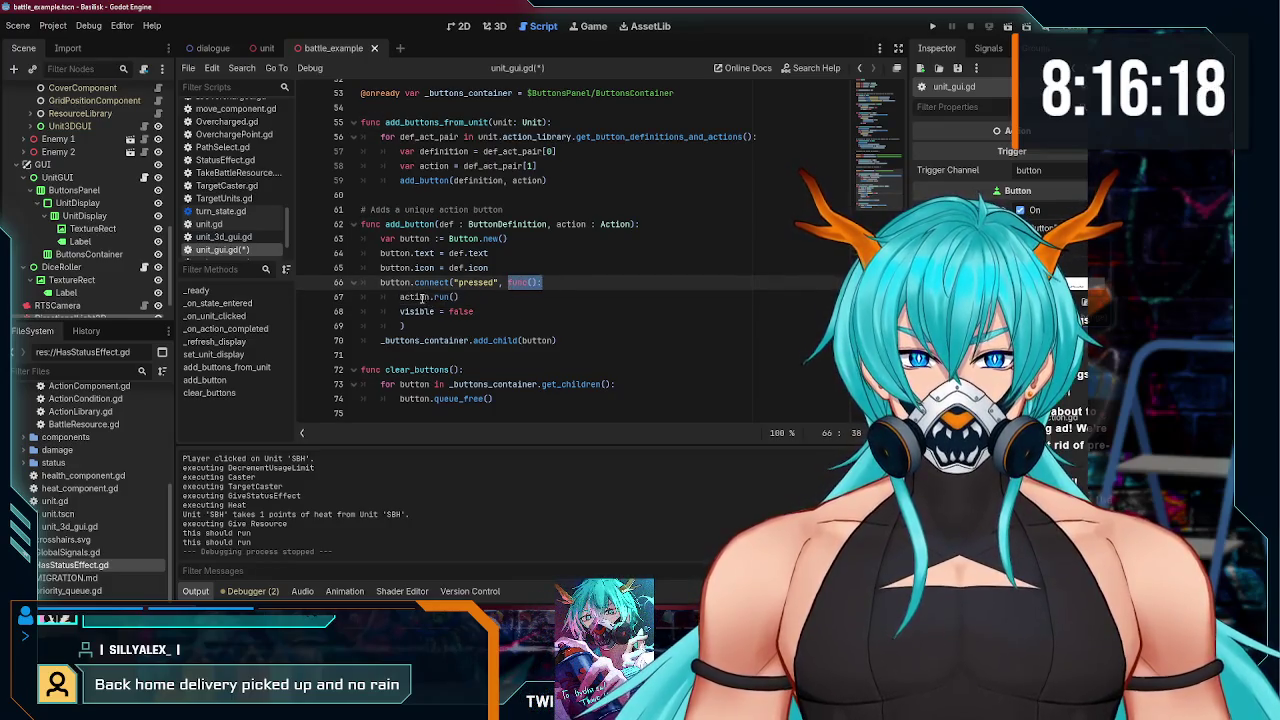
drag(400, 297, 465, 296)
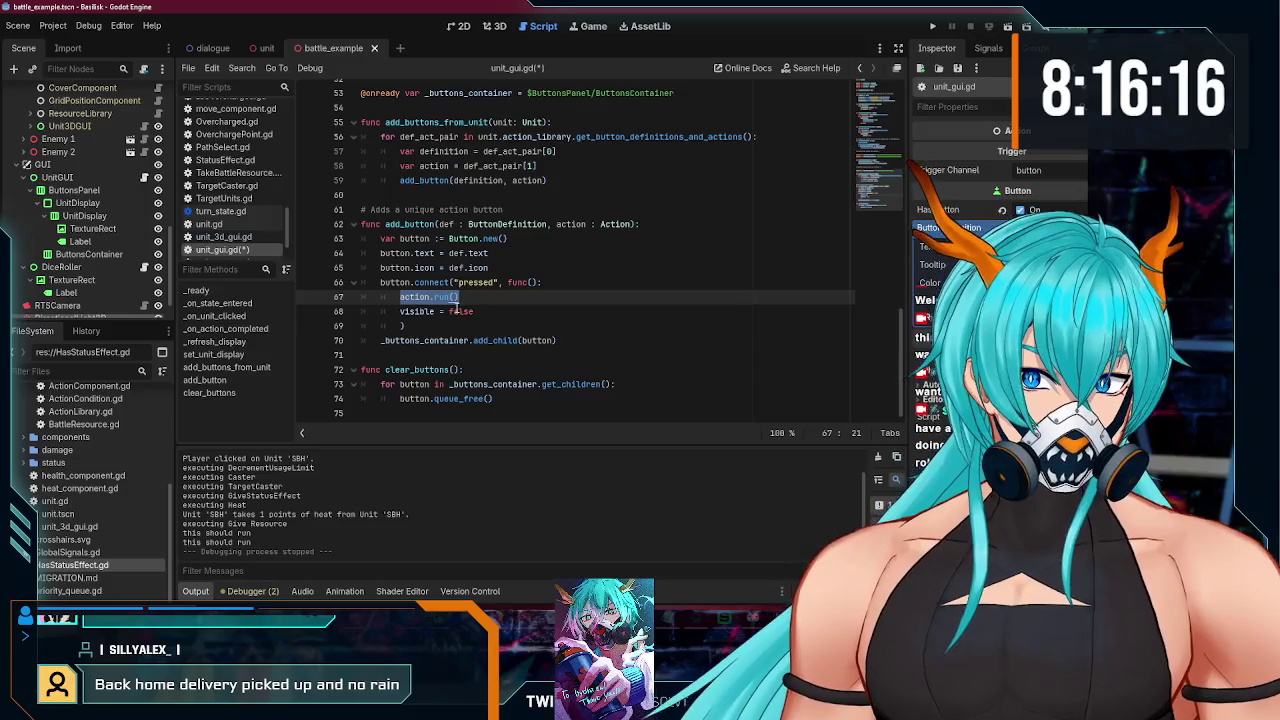
click(400, 297)
text(def.)
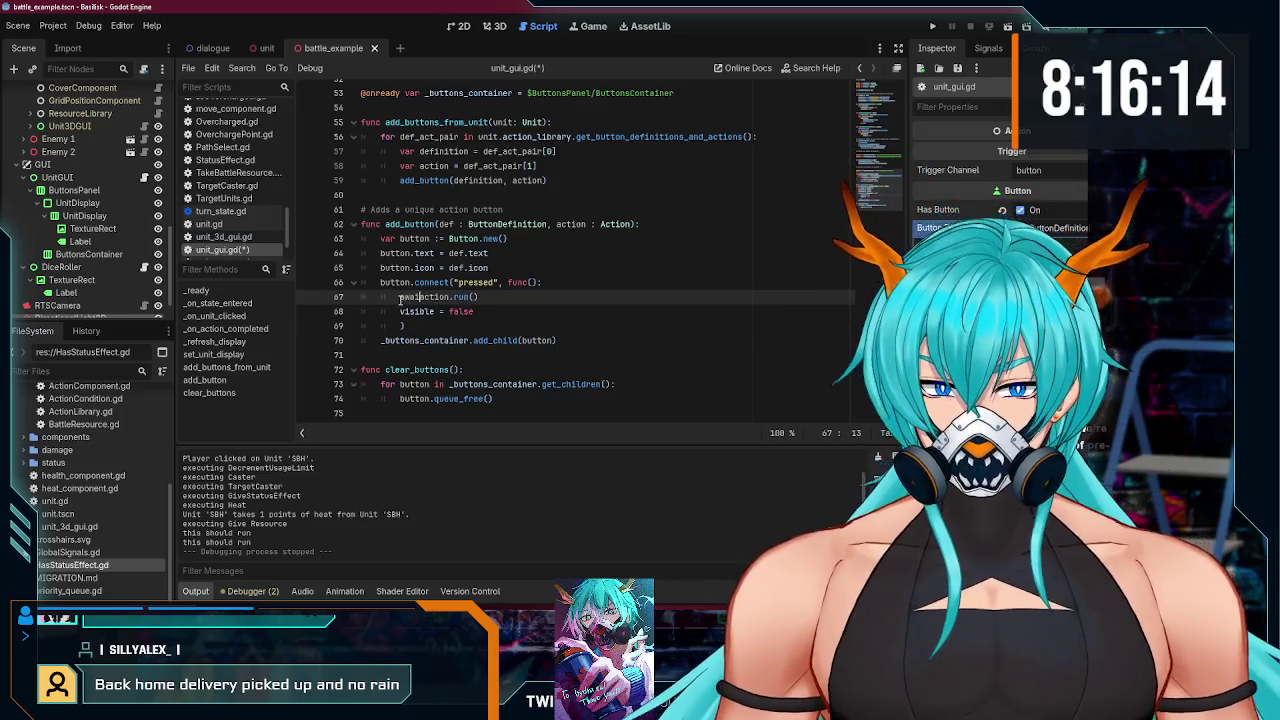
key(ctrl+s)
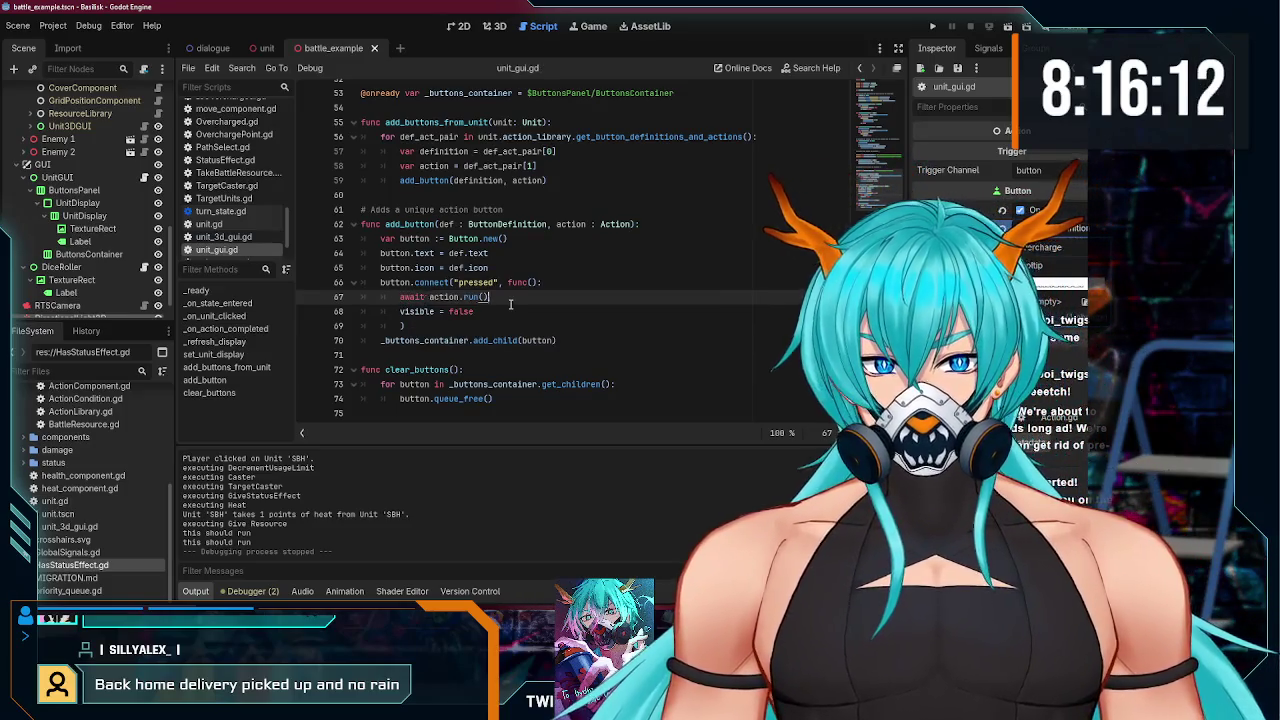
key(F5)
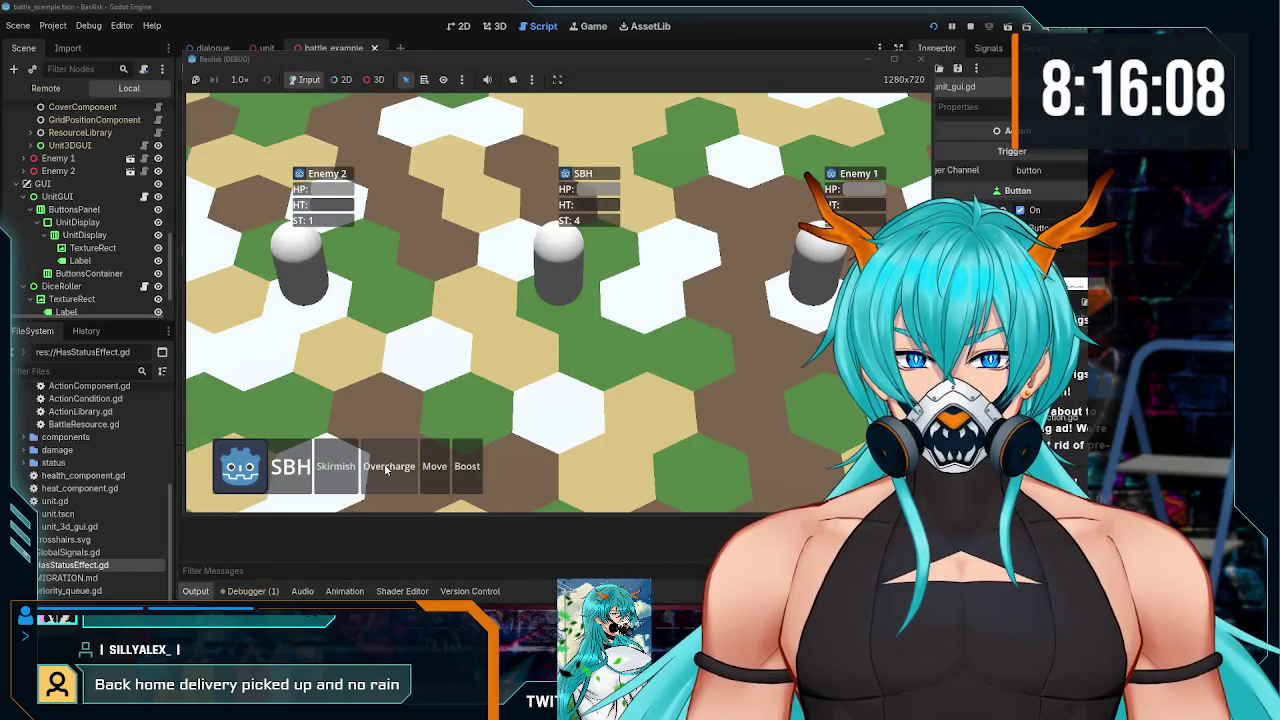
click(387, 468)
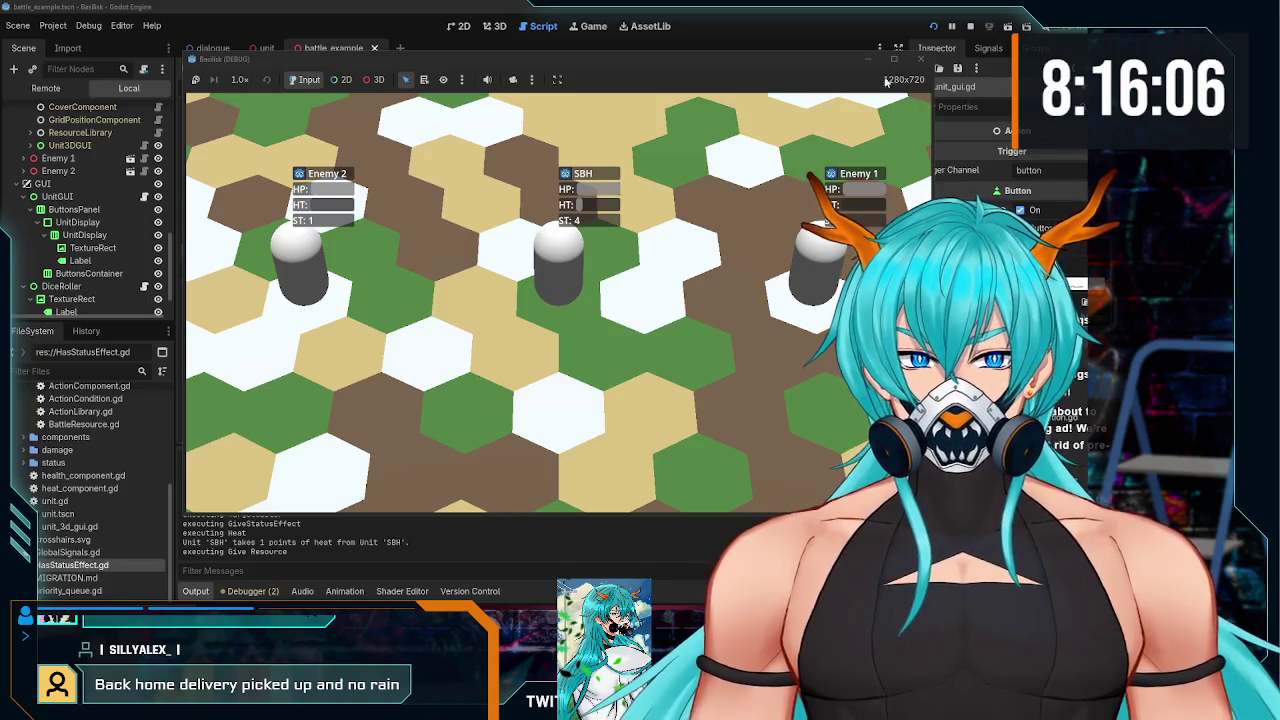
click(969, 26)
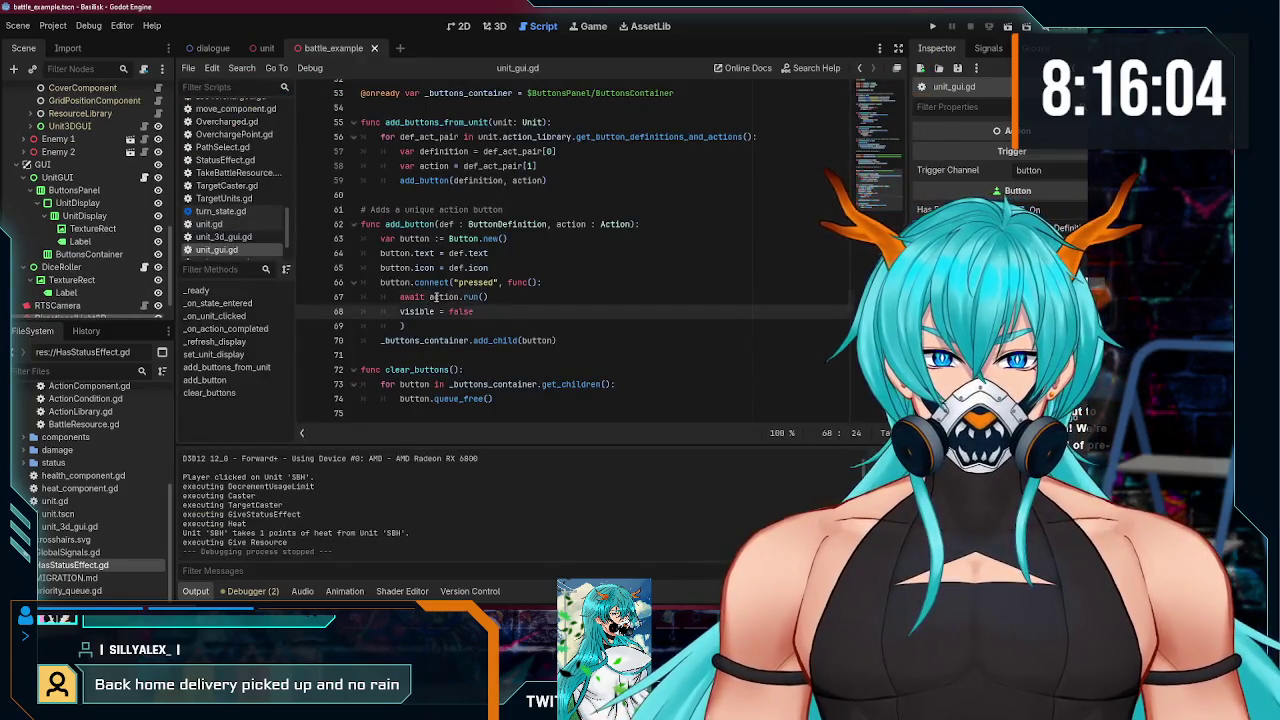
- Remove the await keyword from action.run() on line 67
drag(431, 297, 490, 297)
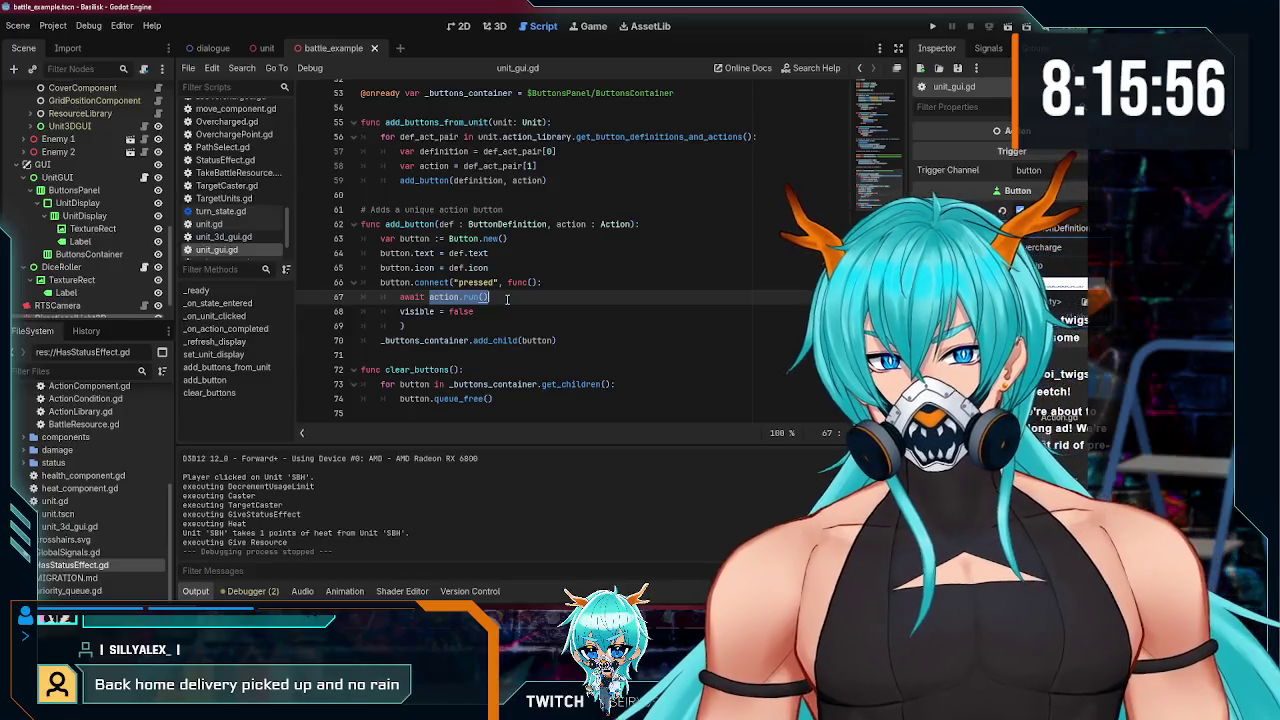
click(426, 298)
key(Delete)
key(End)
- Start a print("action button pressed") line after visible = false
click(477, 311)
click(464, 325)
click(426, 314)
drag(499, 311, 296, 307)
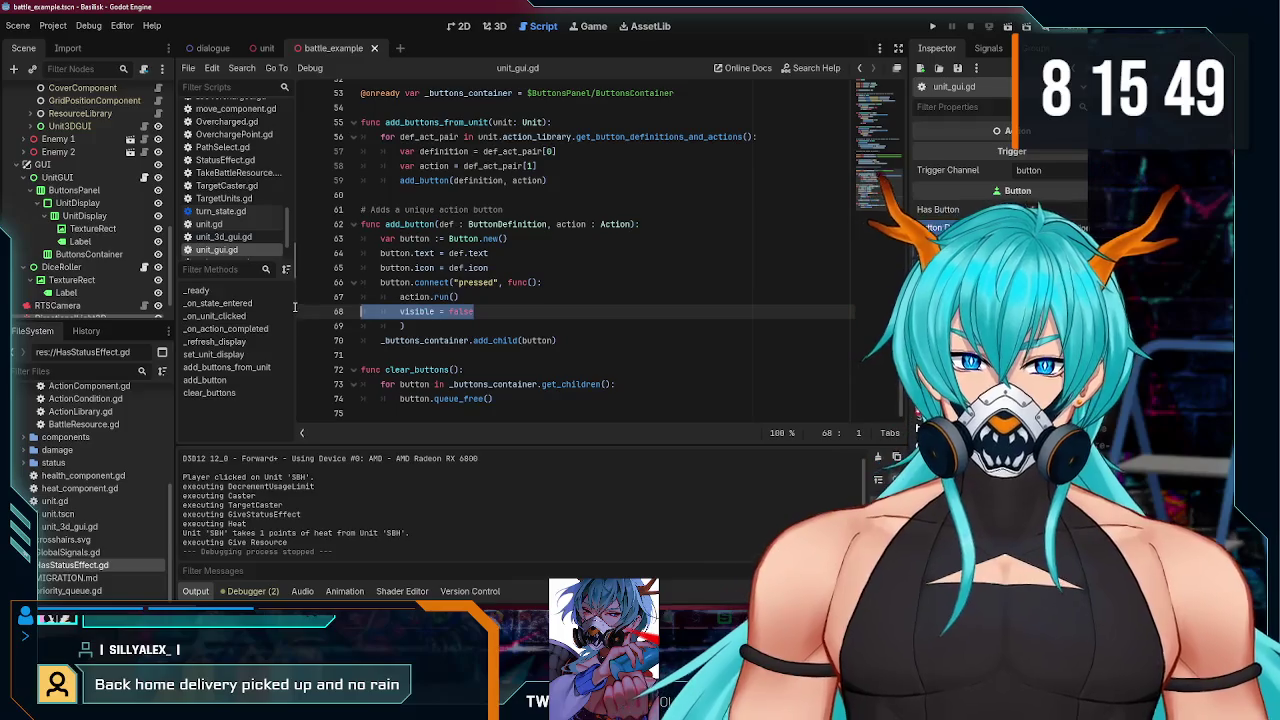
click(487, 310)
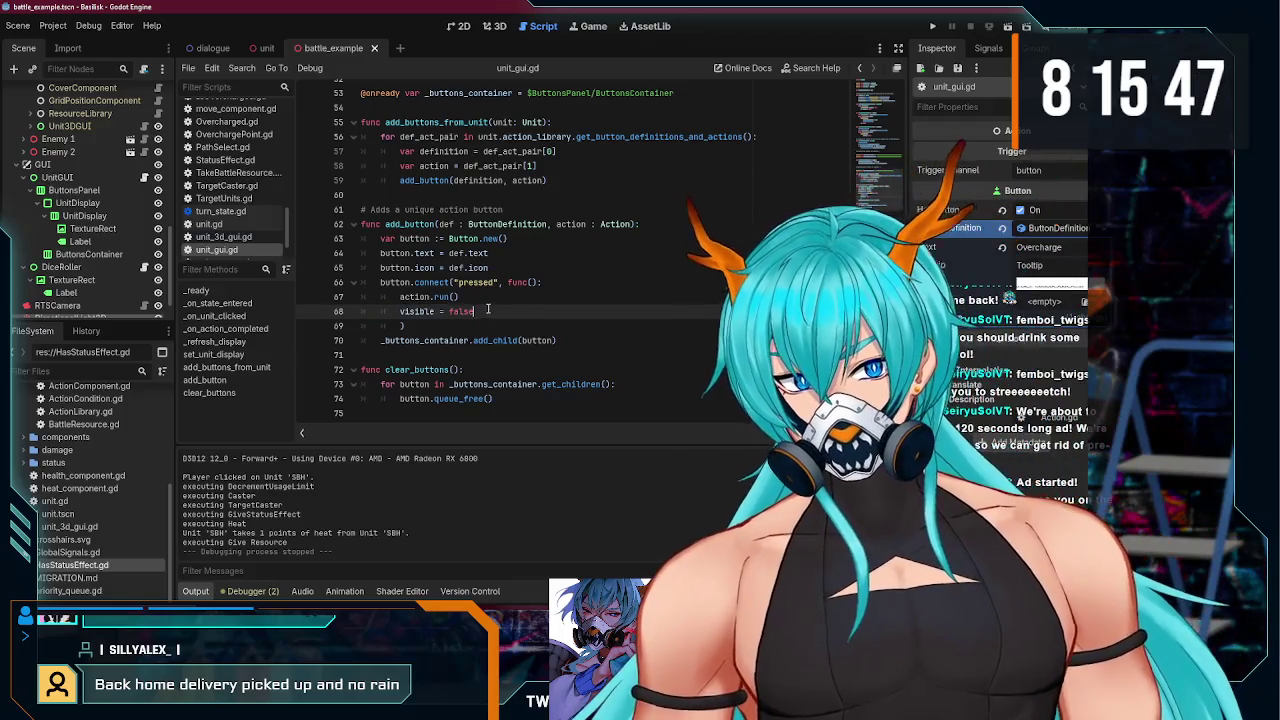
key(Return)
text(print("ac)
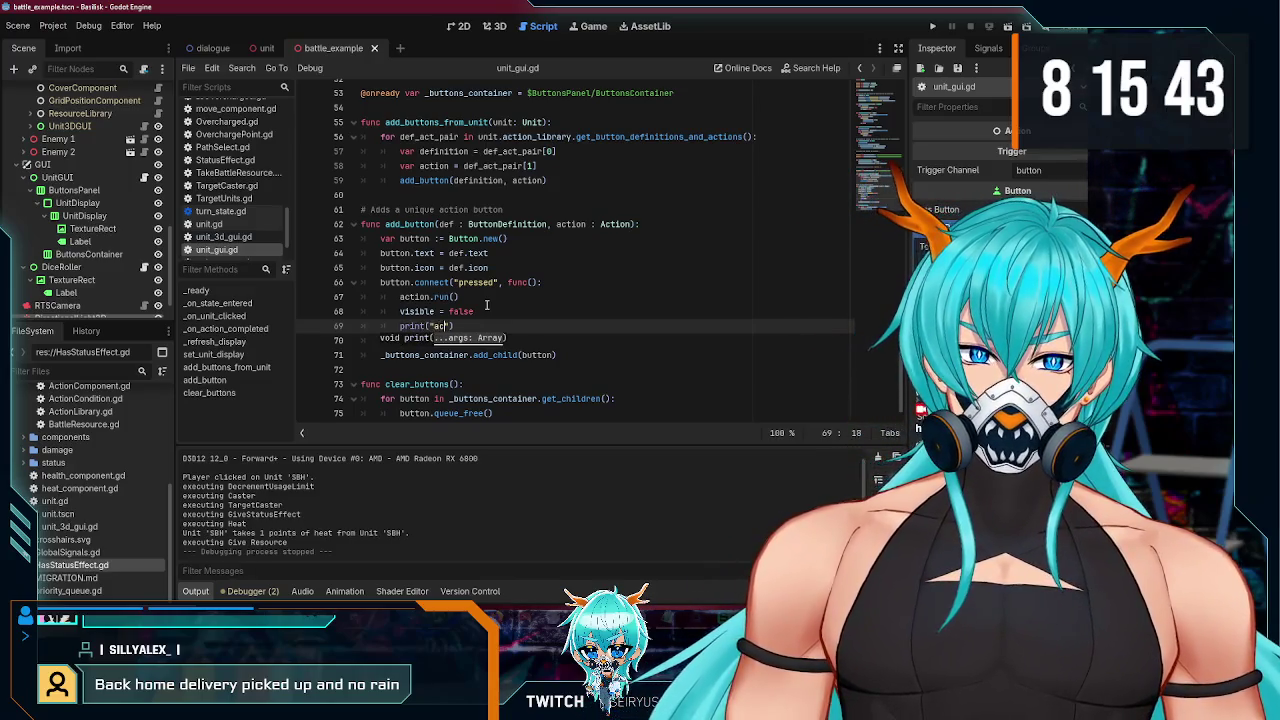
text(action button press)
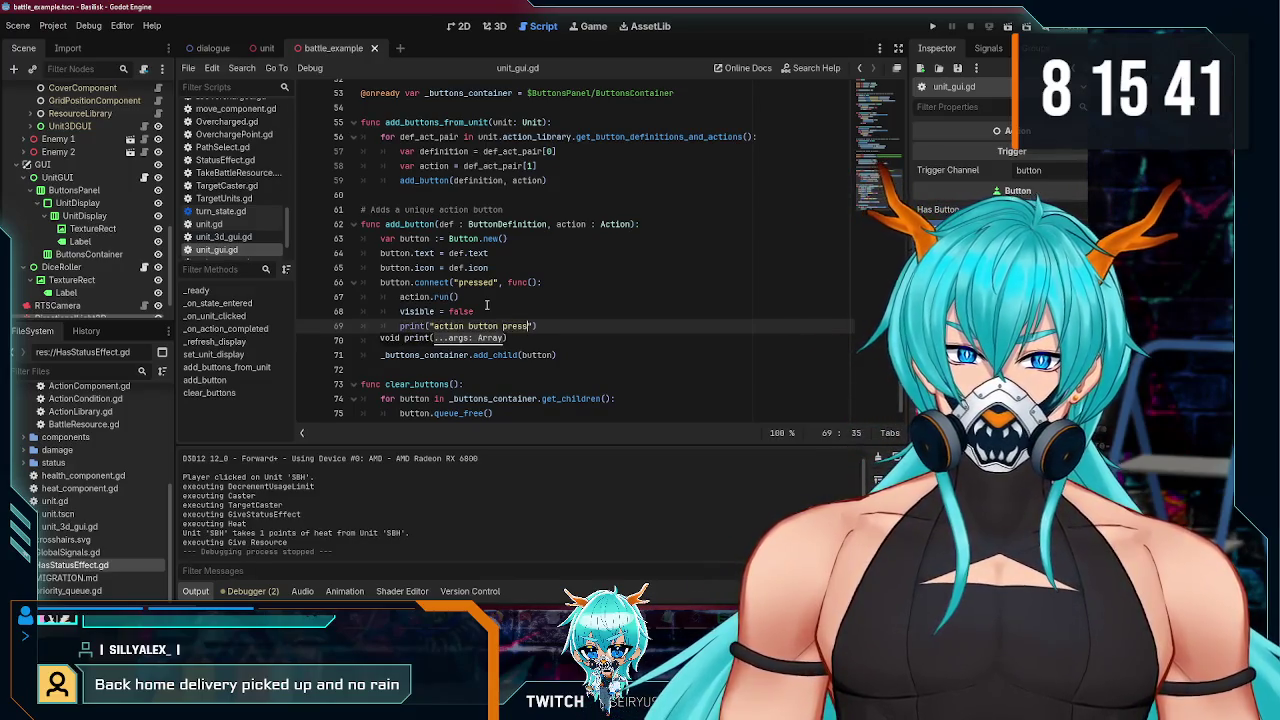
text(ed)
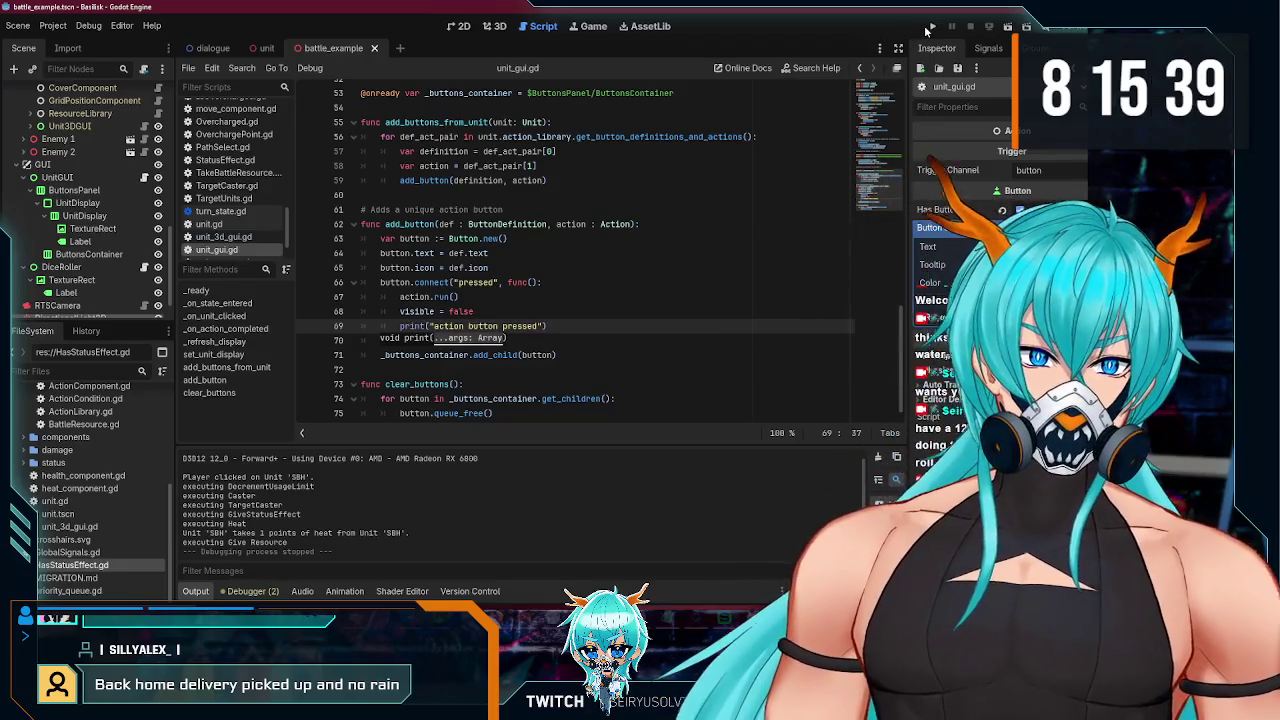
- Test the new print with an SBH action, stop the game, and delete the print line
click(929, 27)
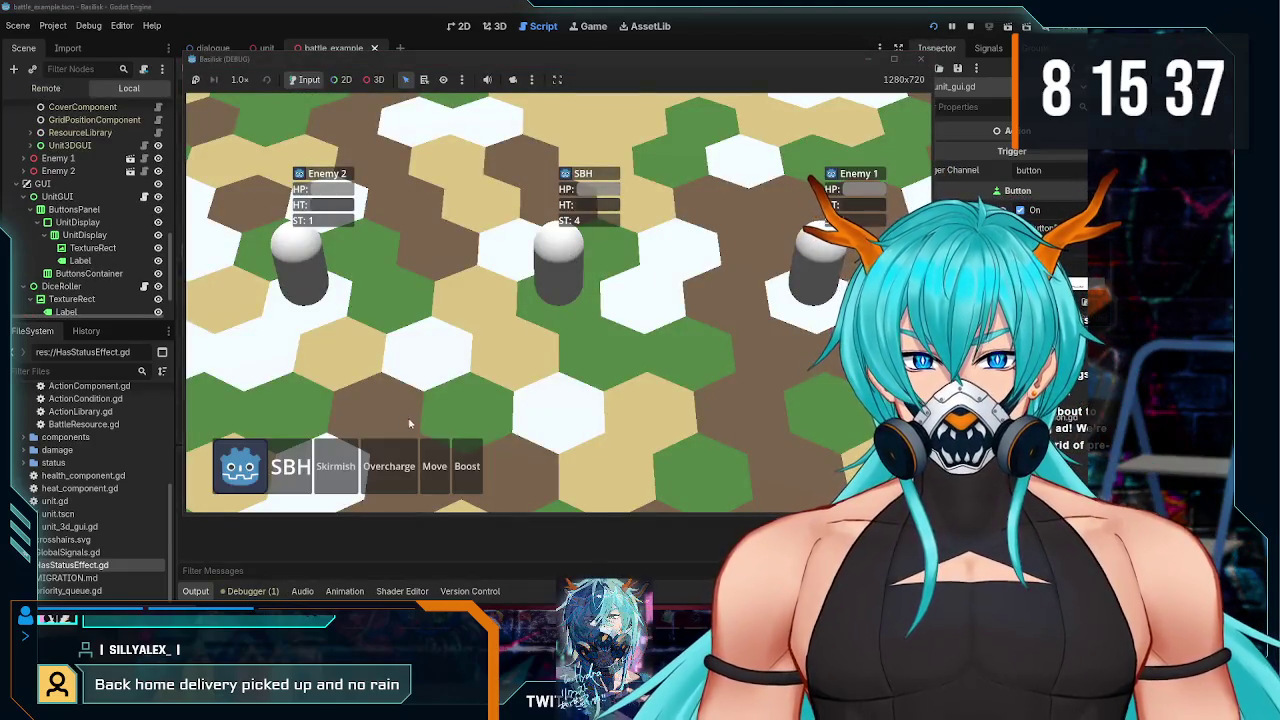
click(387, 460)
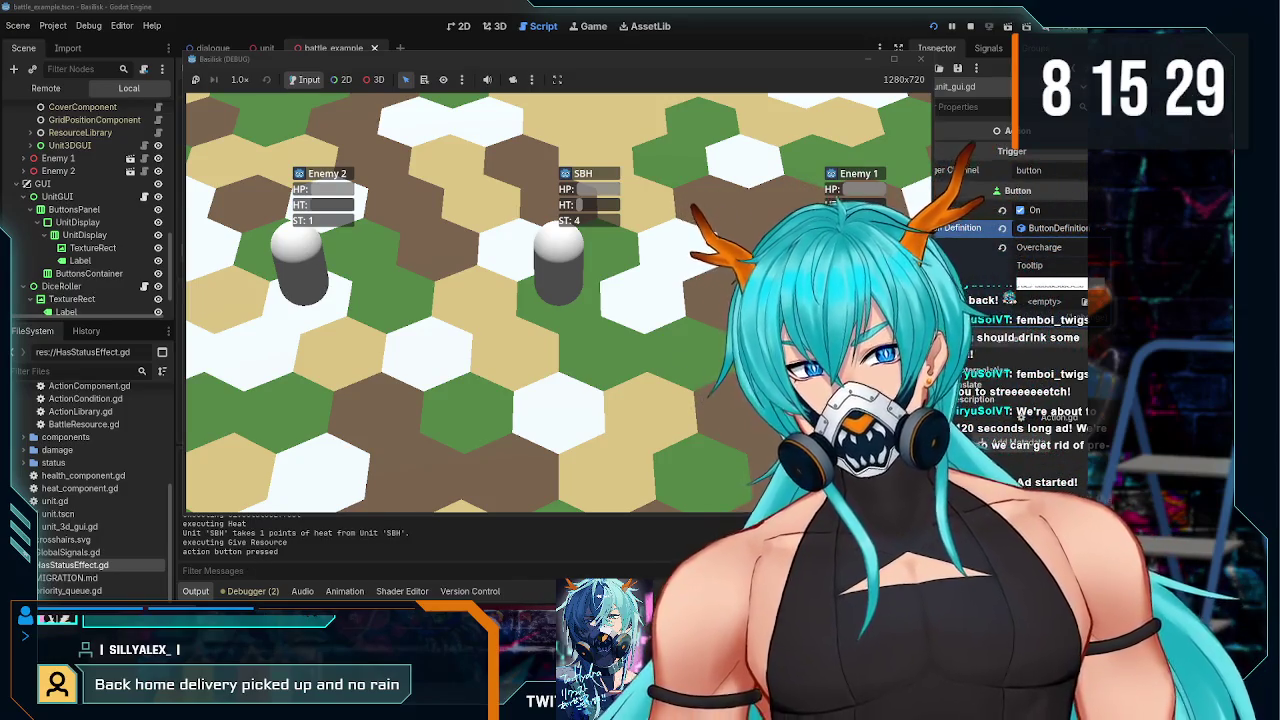
key(F8)
click(573, 333)
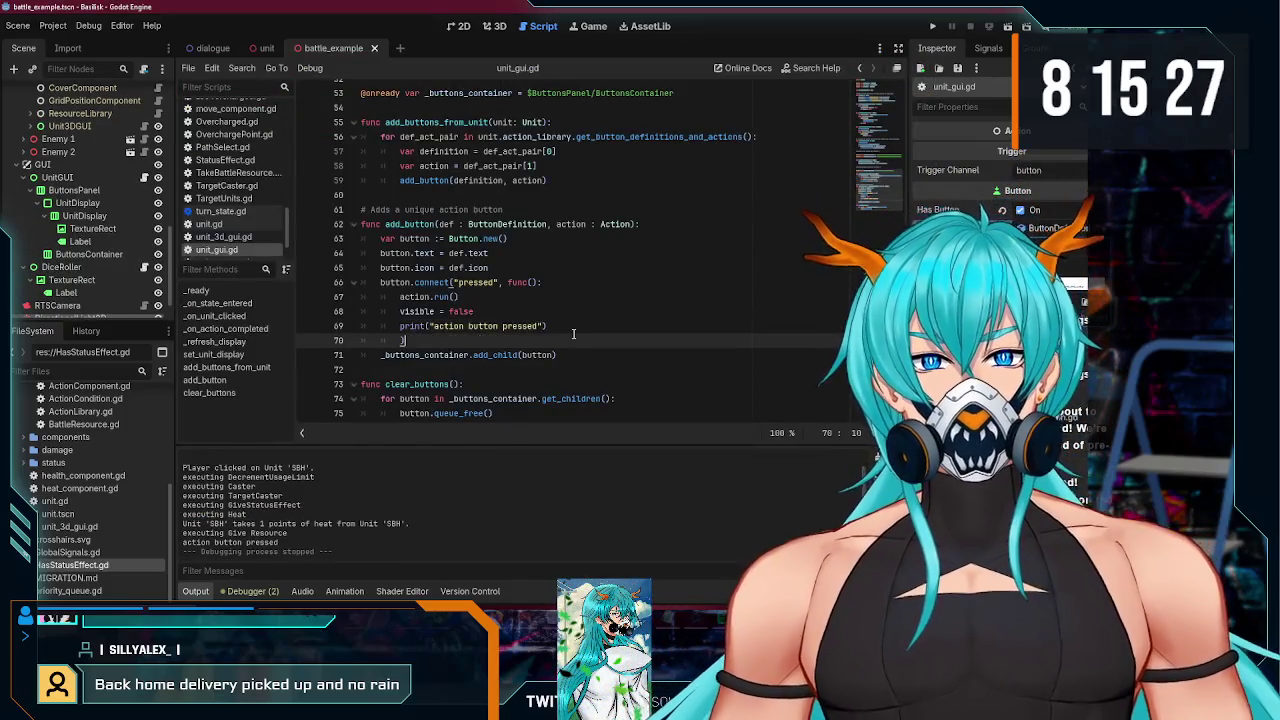
drag(571, 327, 337, 323)
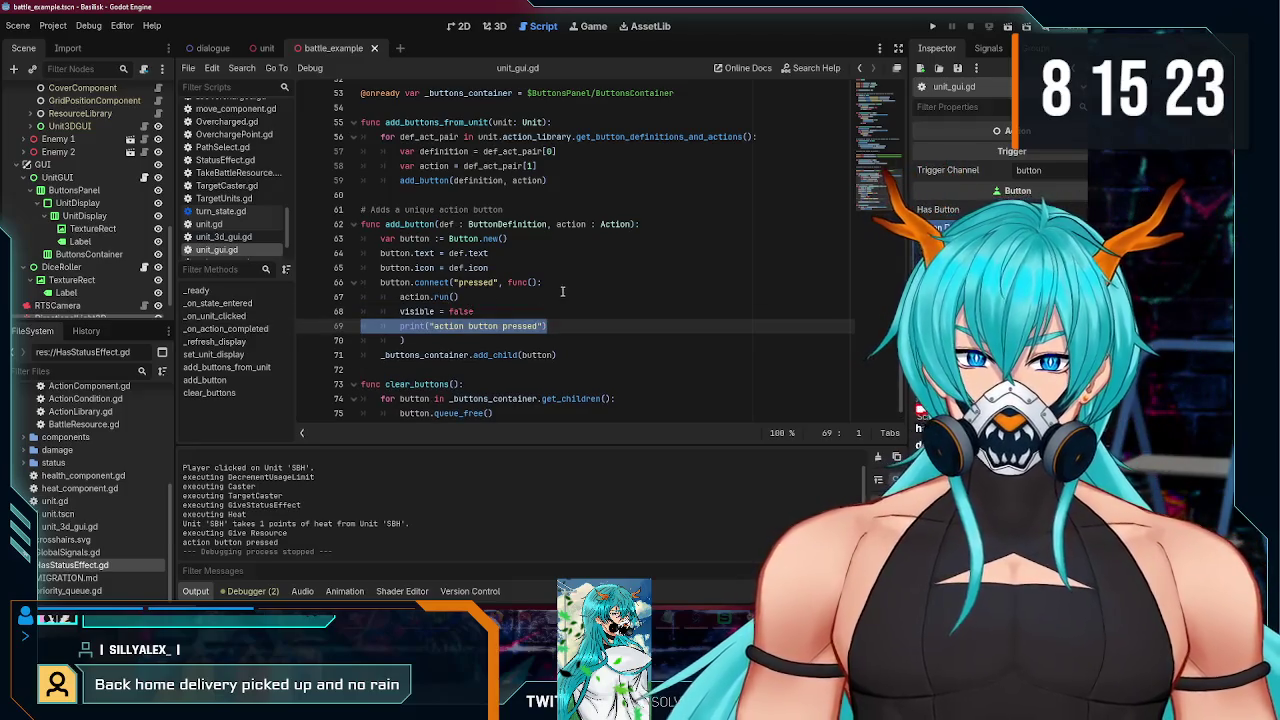
key(BackSpace)
- Move the visible = false line above action.run() in the callback
drag(472, 327, 360, 311)
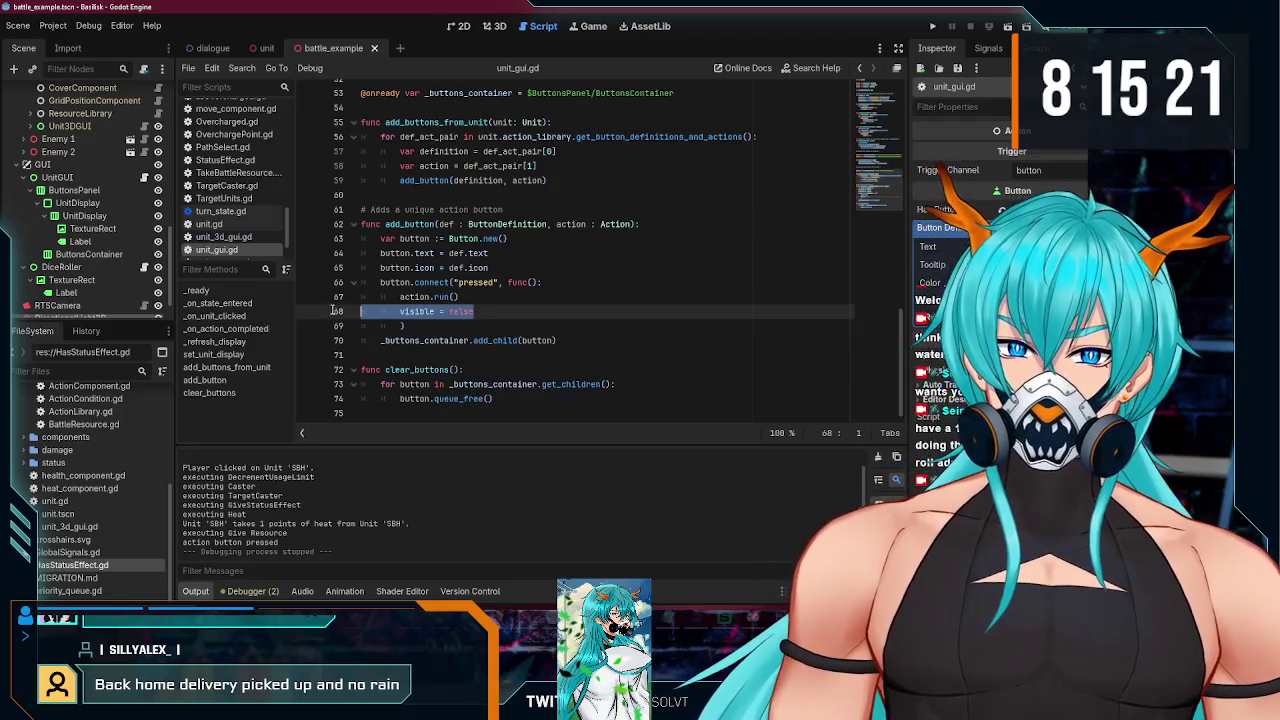
key(BackSpace)
click(561, 281)
key(Return)
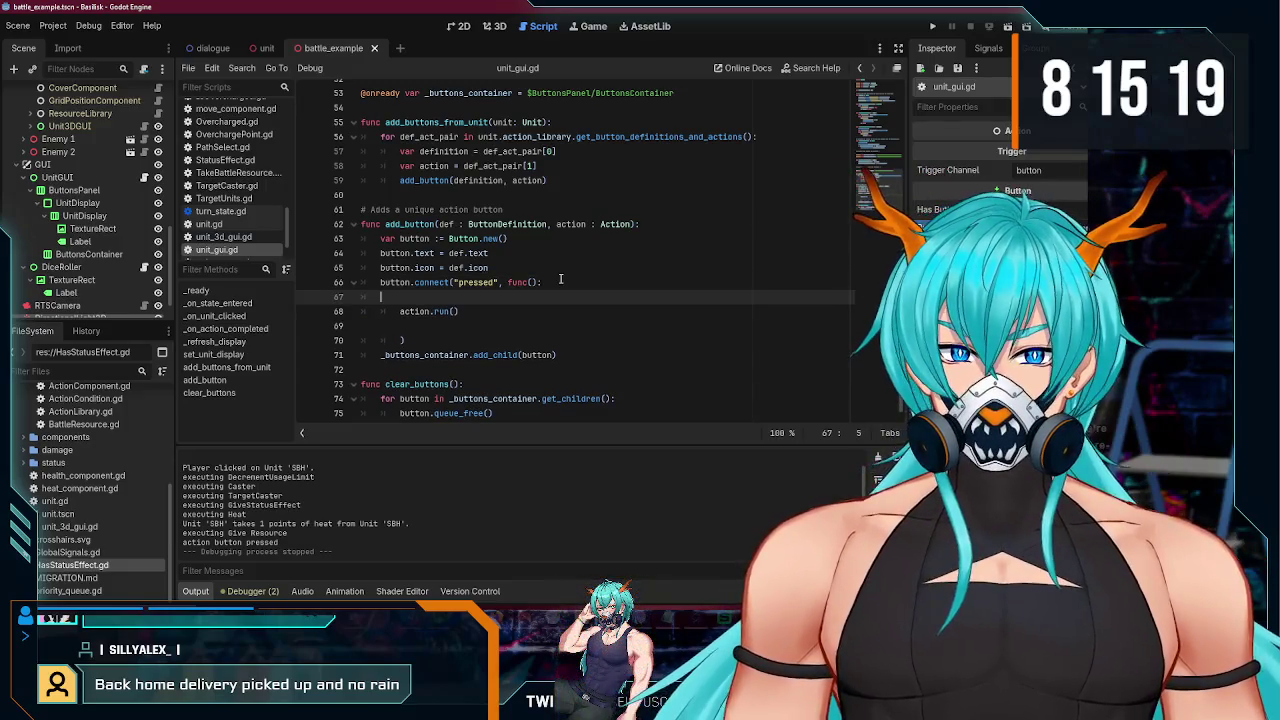
text(visible = false)
click(459, 330)
key(BackSpace)
- Add visible = true after action.run() and save the script
double_click(462, 297)
key(ctrl+z)
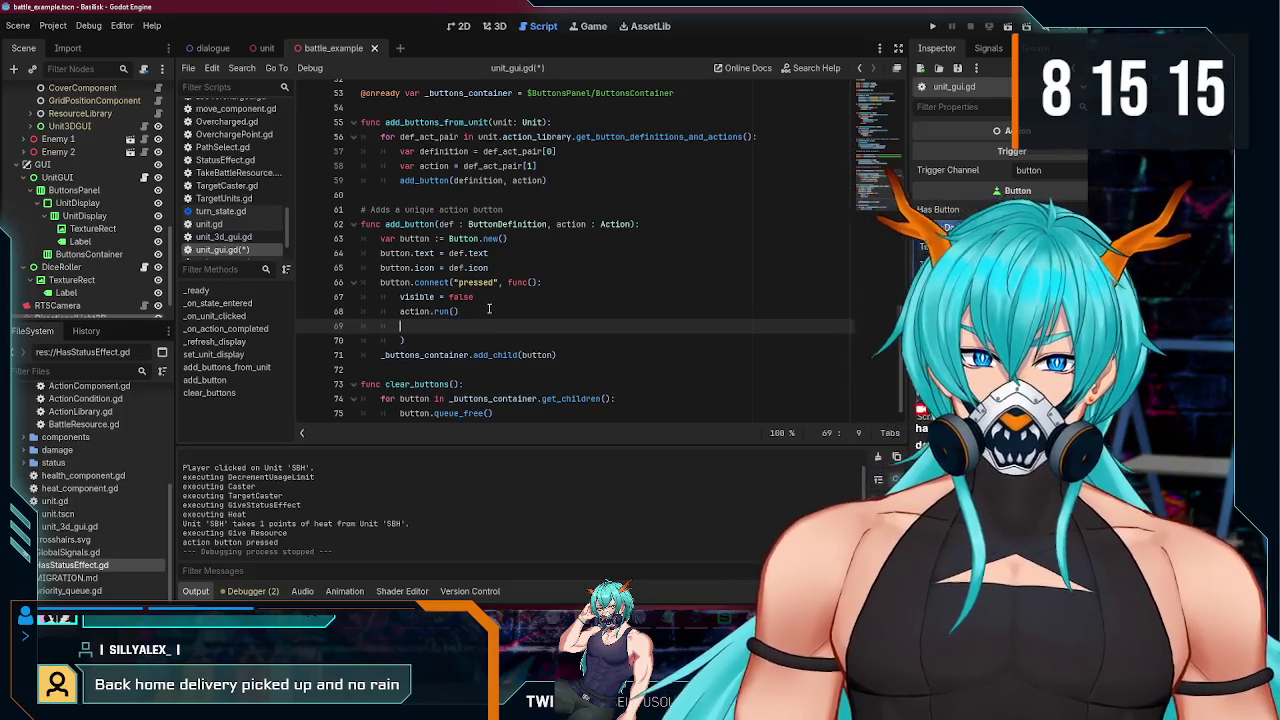
click(405, 300)
click(418, 327)
text(visible = false)
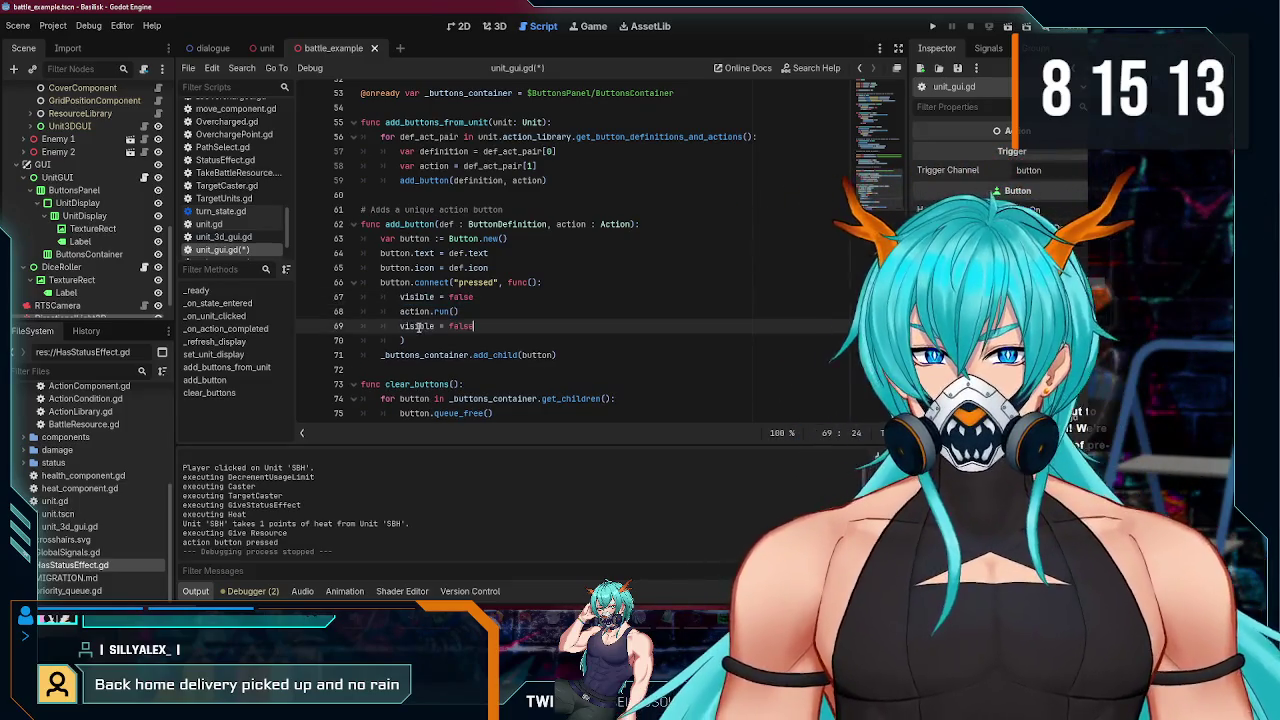
key(BackSpace)
key(BackSpace)
key(BackSpace)
text(true)
key(ctrl+s)
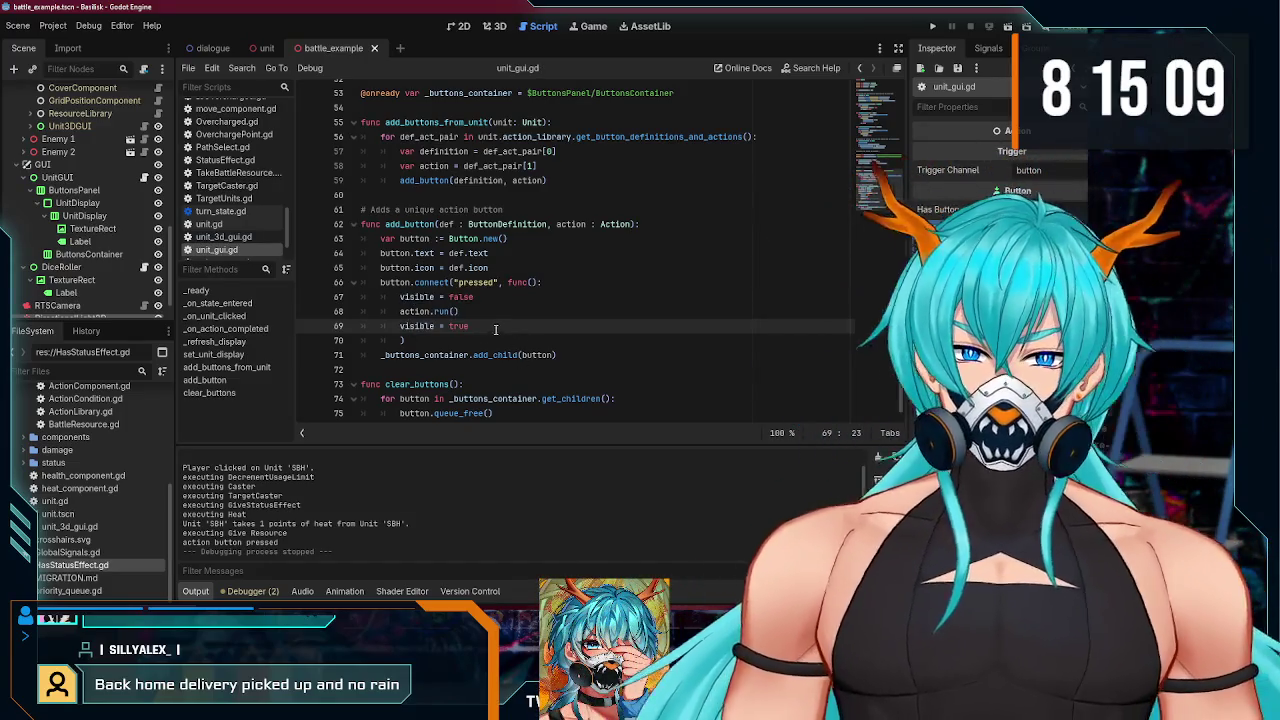
- Delete the trailing visible = true line, save, and prefix action.run() with await
drag(428, 327, 470, 312)
key(BackSpace)
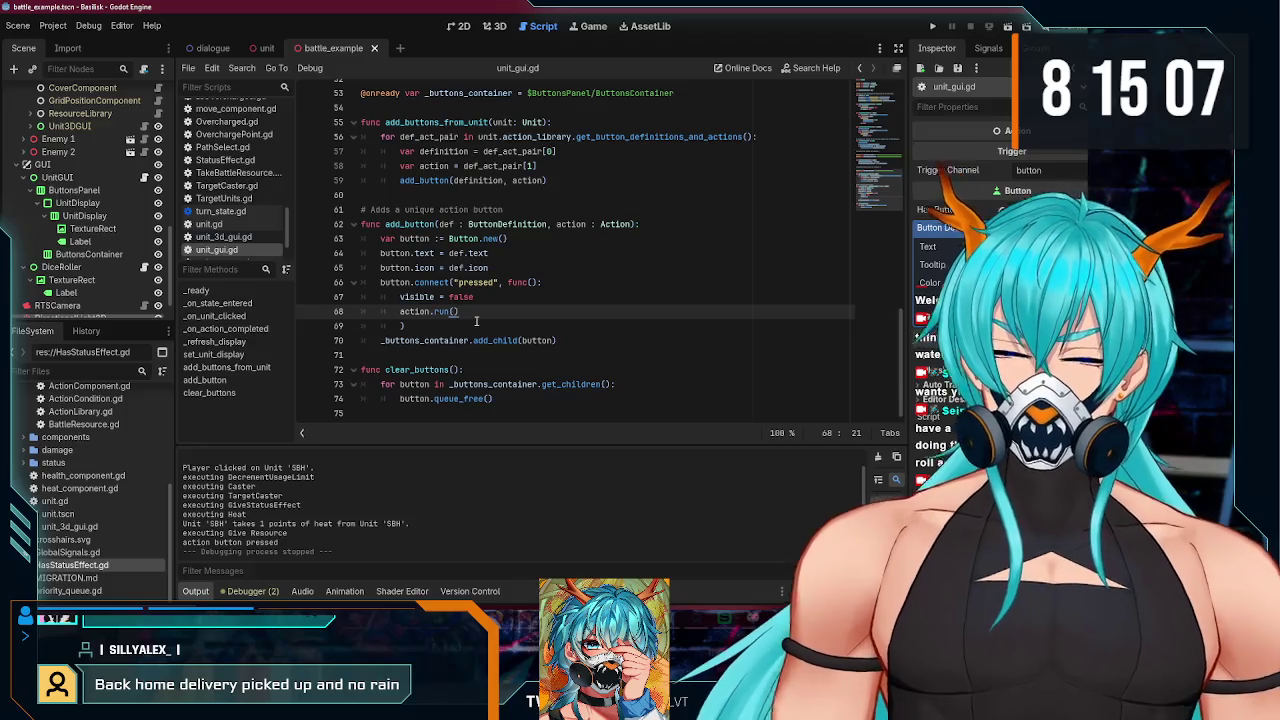
key(ctrl+s)
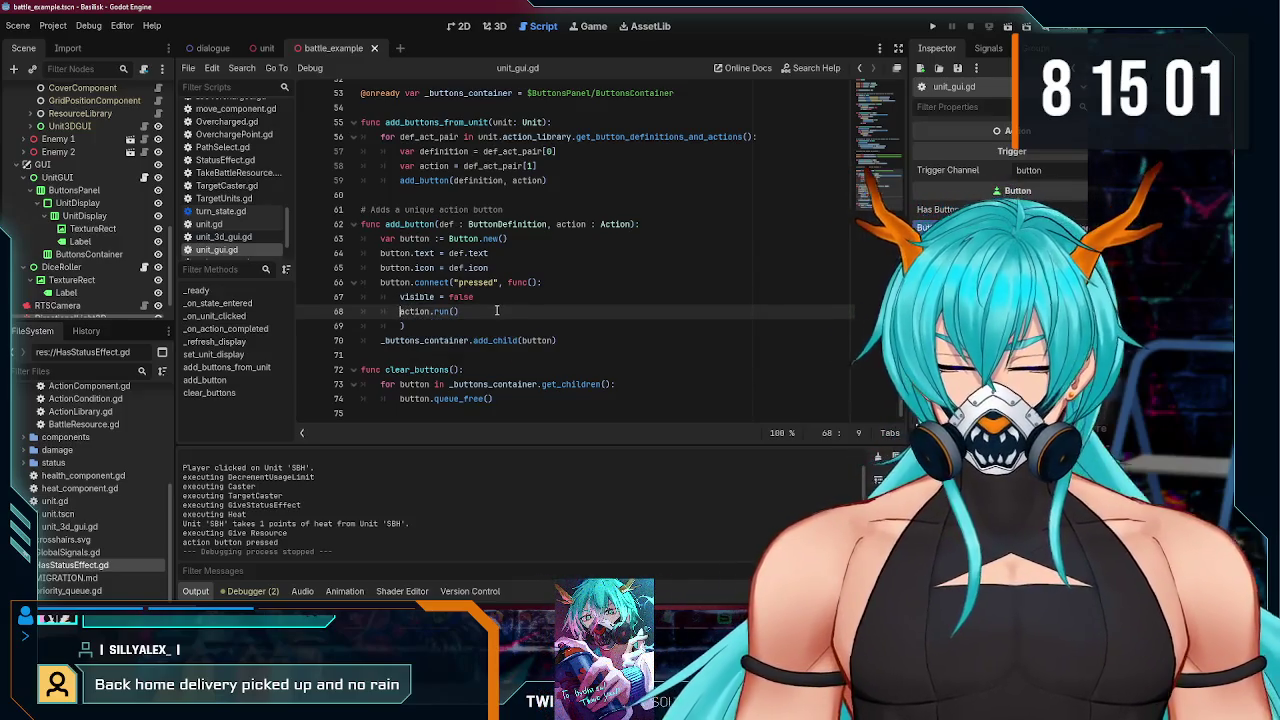
text(await)
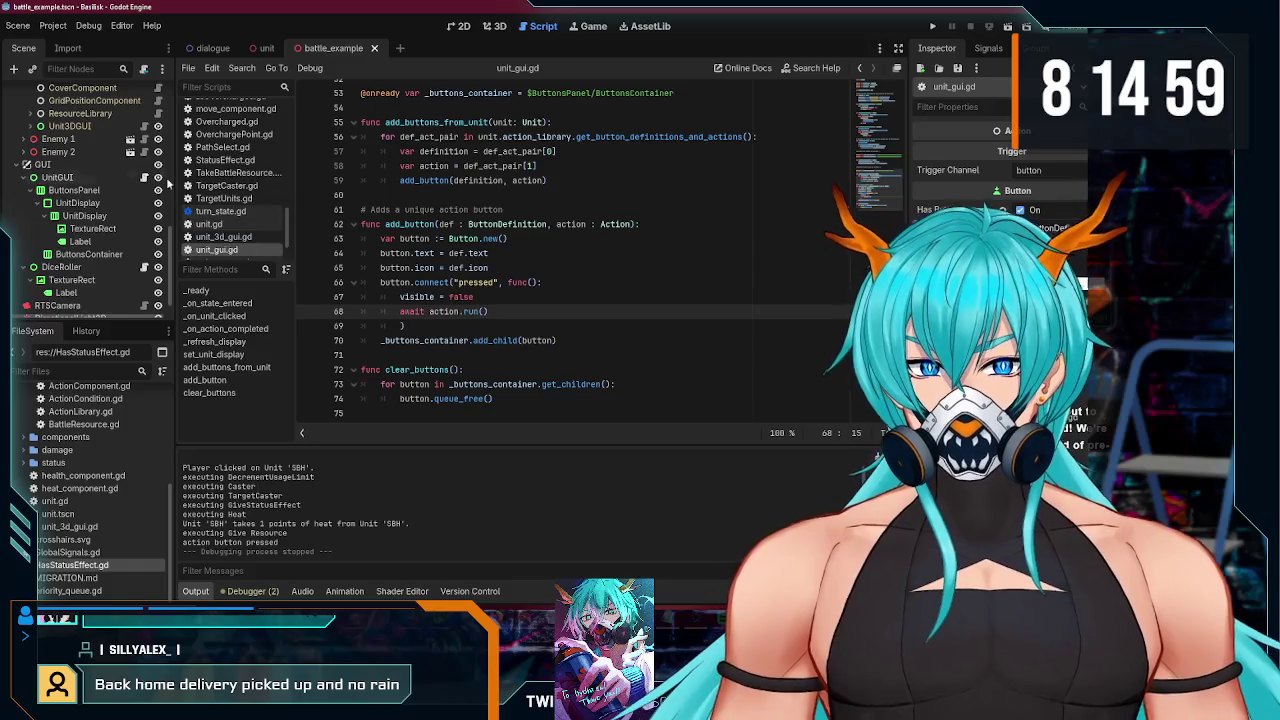
- Check EventBus.gd, return to unit_gui.gd, and launch the battle with F5
scroll(157, 114, up, 10)
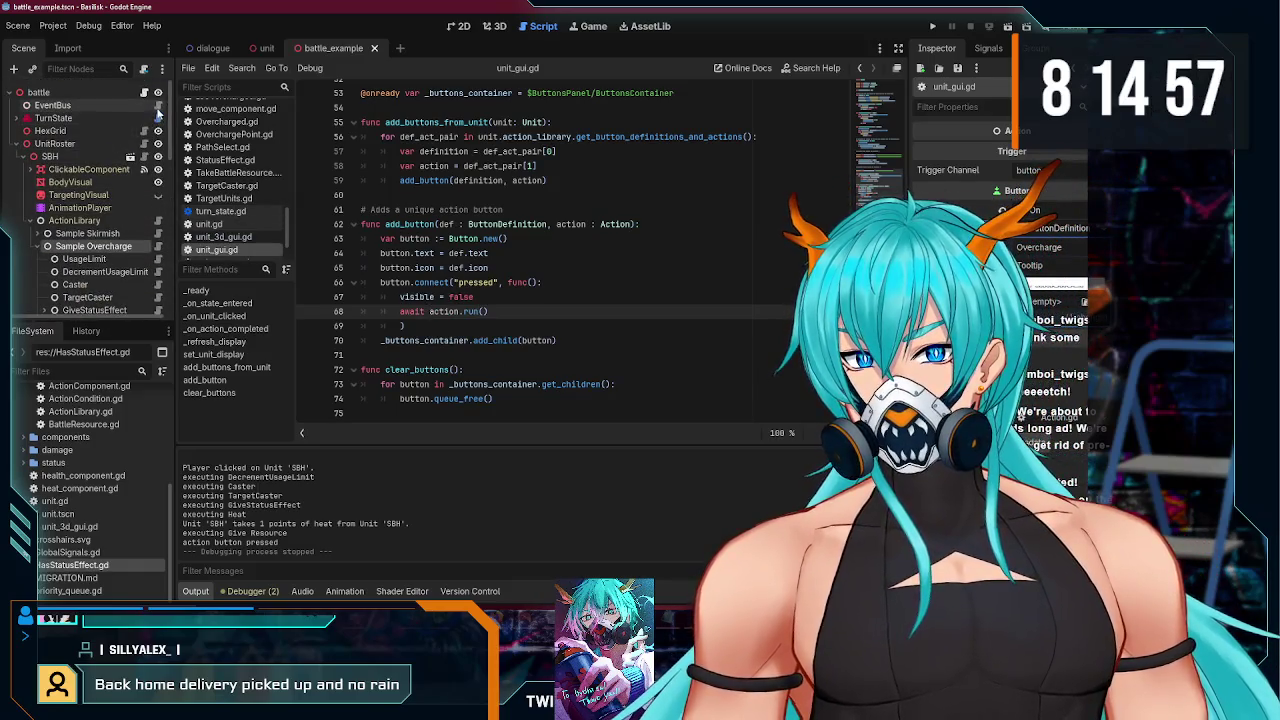
click(157, 108)
scroll(82, 230, down, 8)
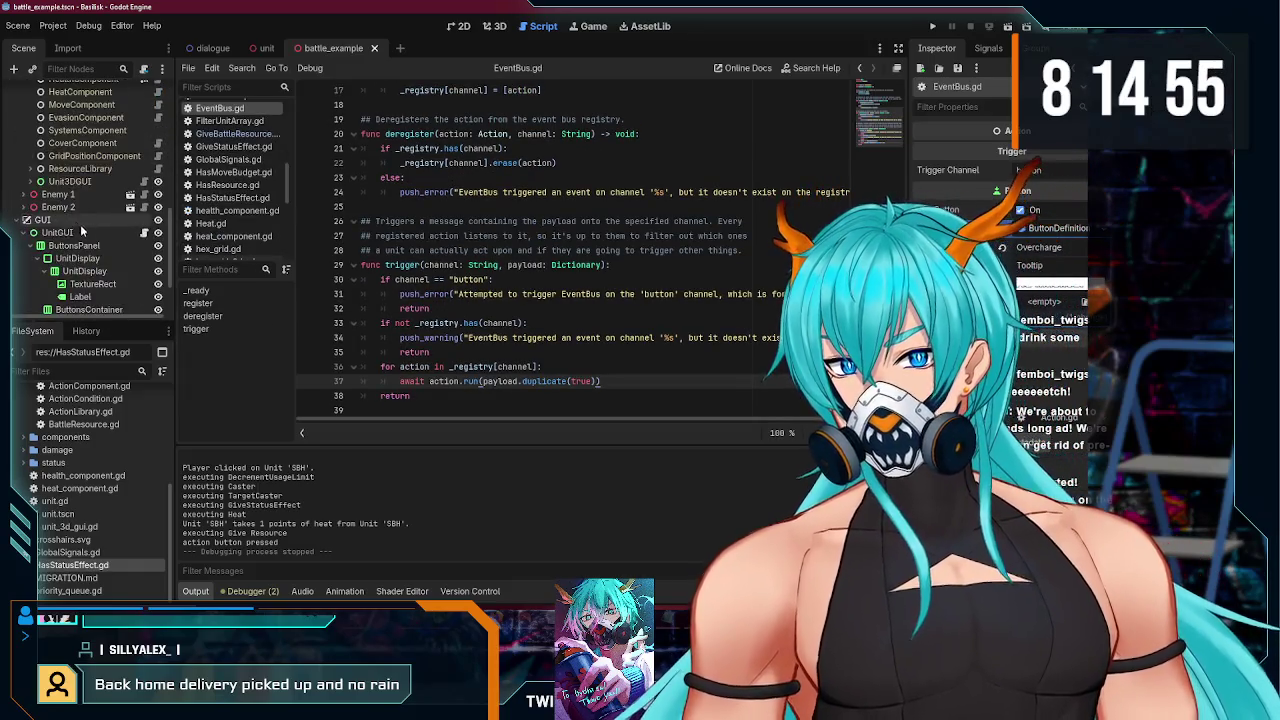
scroll(82, 230, down, 2)
click(144, 177)
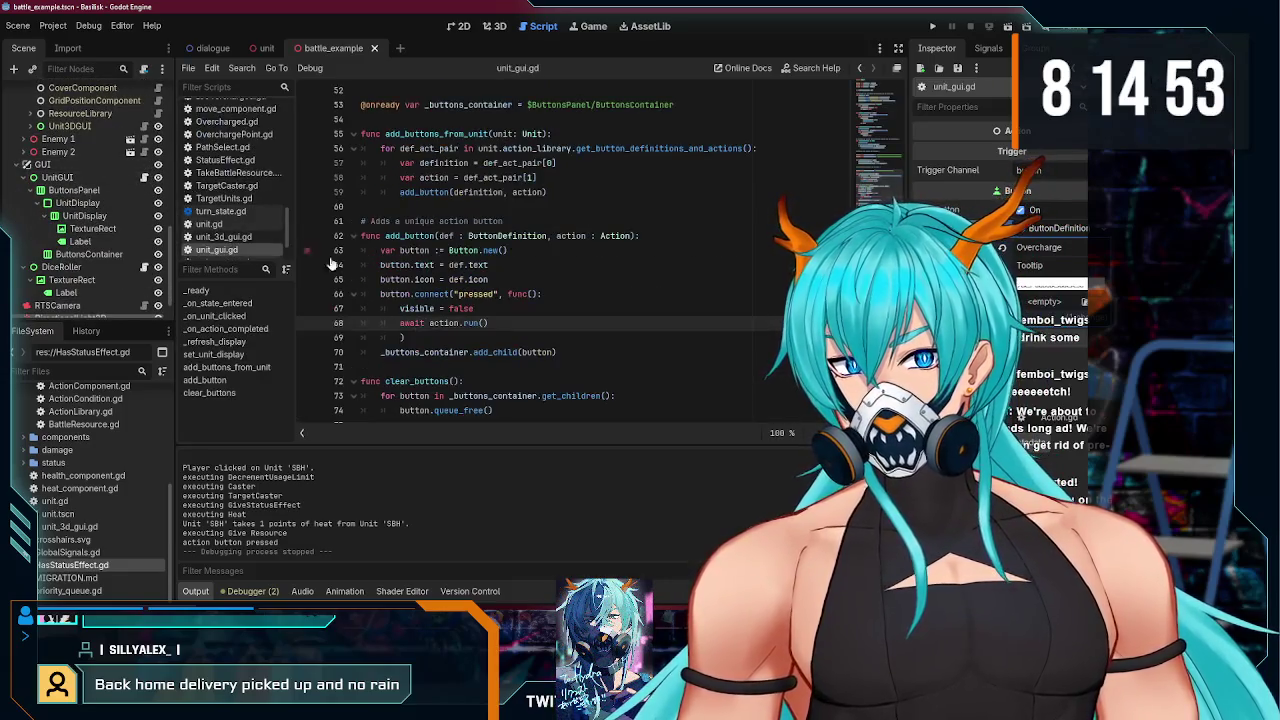
click(410, 337)
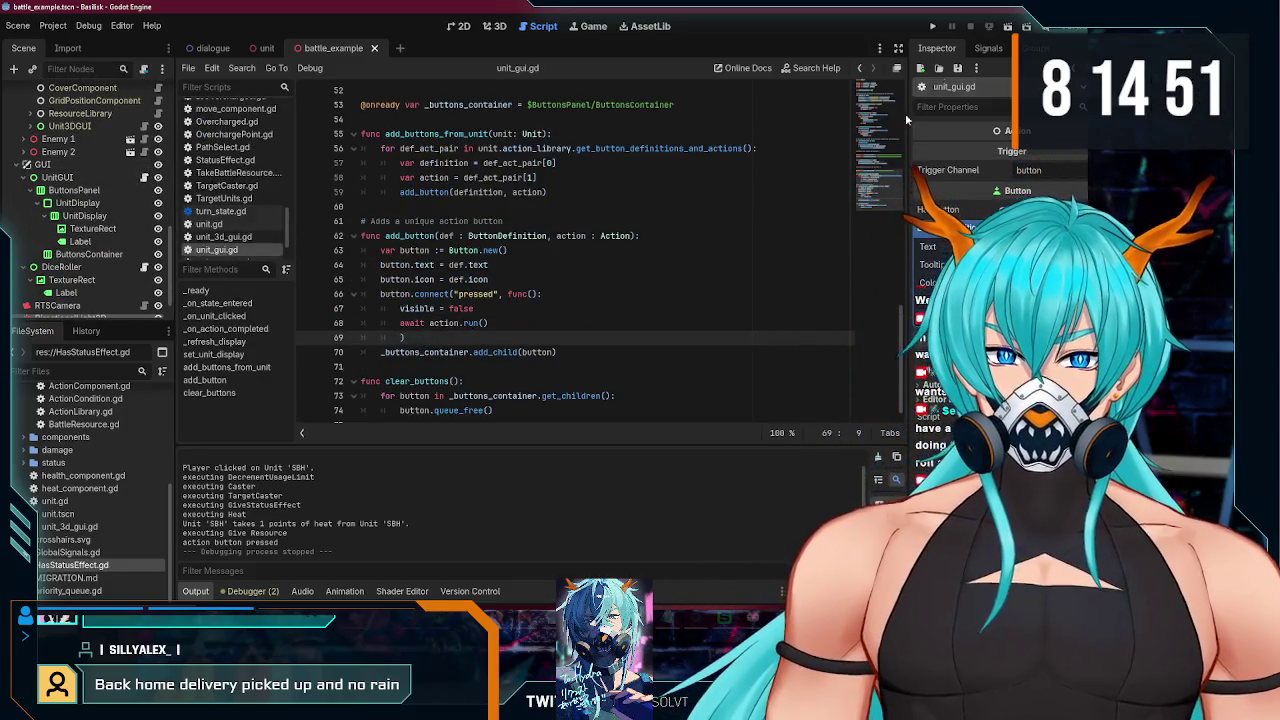
key(F5)
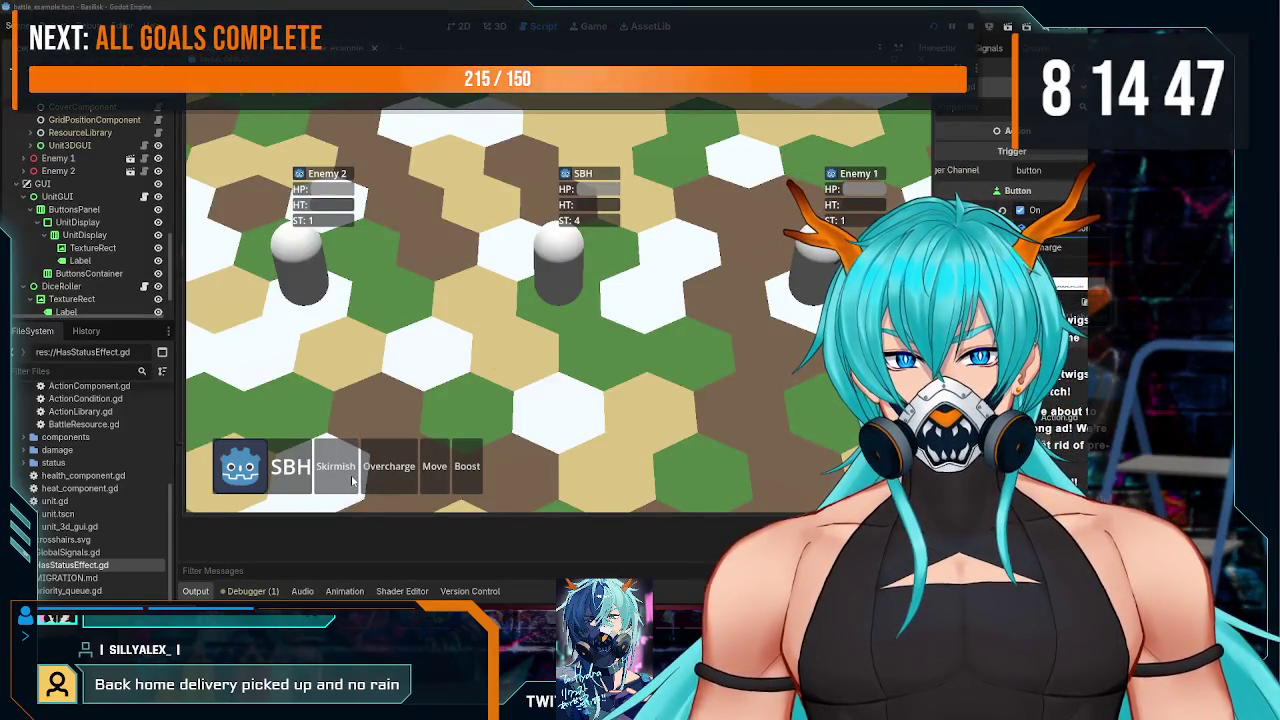
- Overcharge SBH, move it beside Enemy 2, then stop the game and return to unit.gd
click(388, 467)
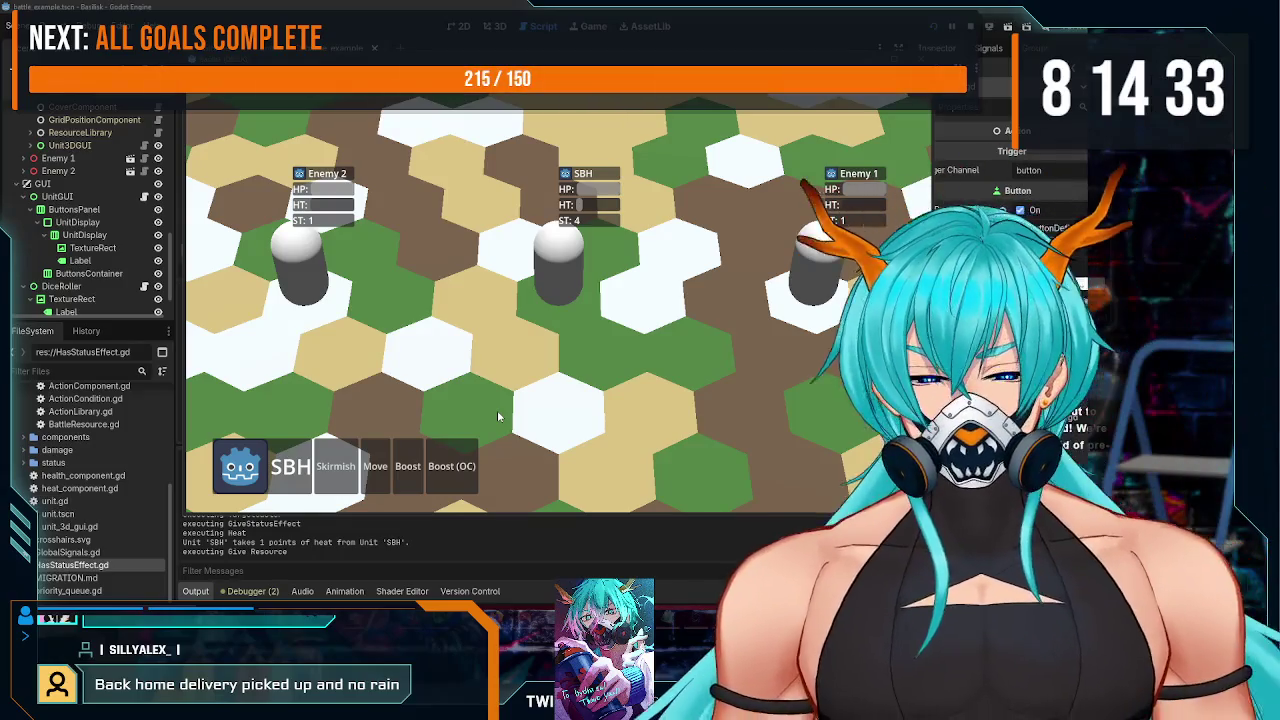
click(417, 454)
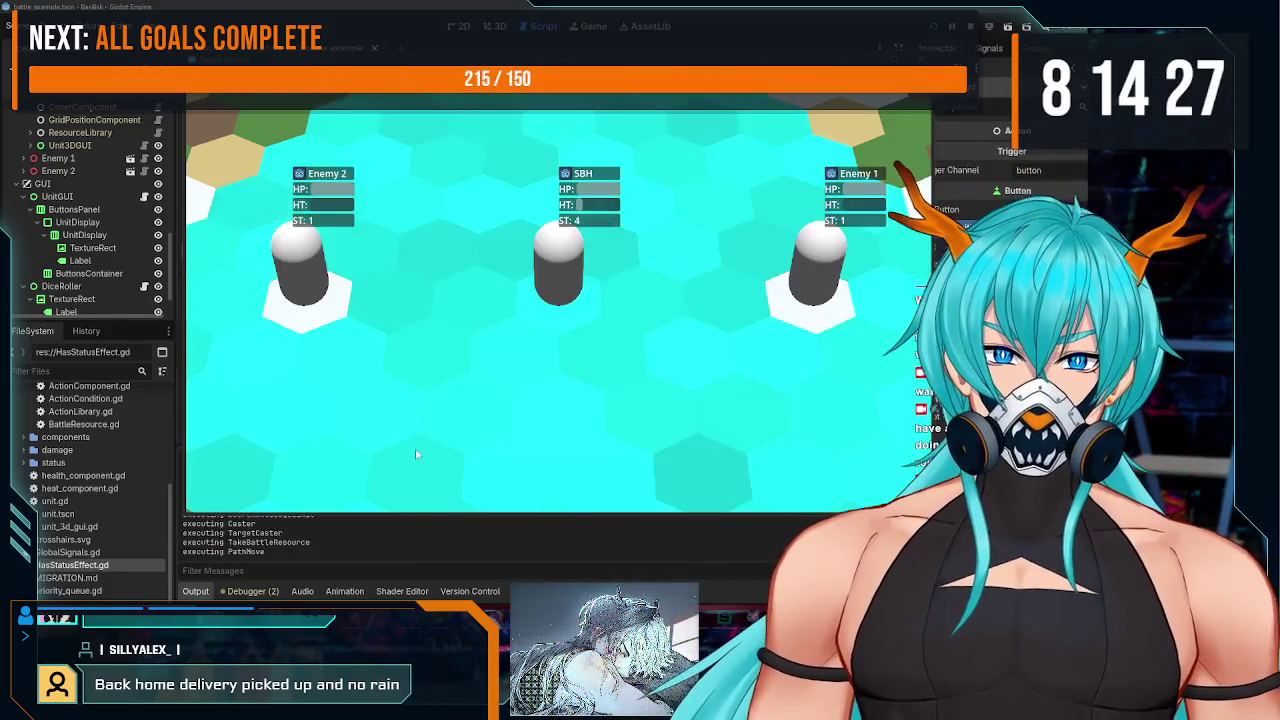
click(399, 290)
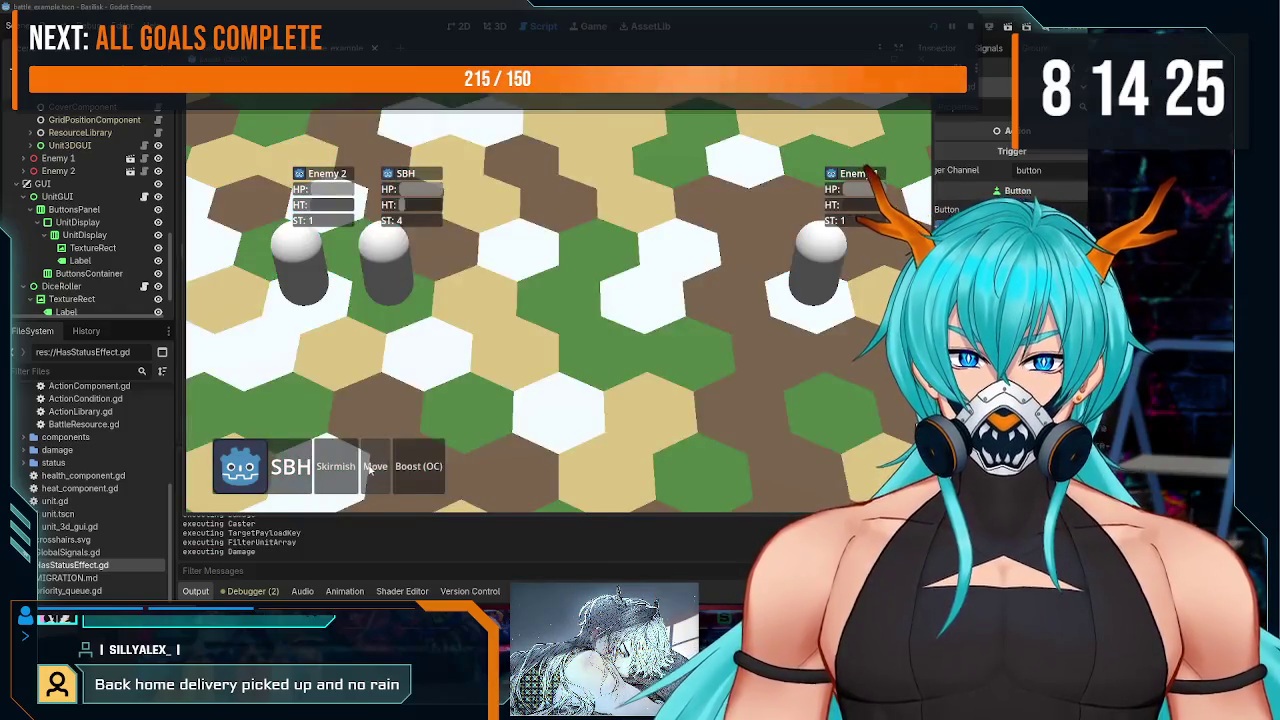
click(372, 466)
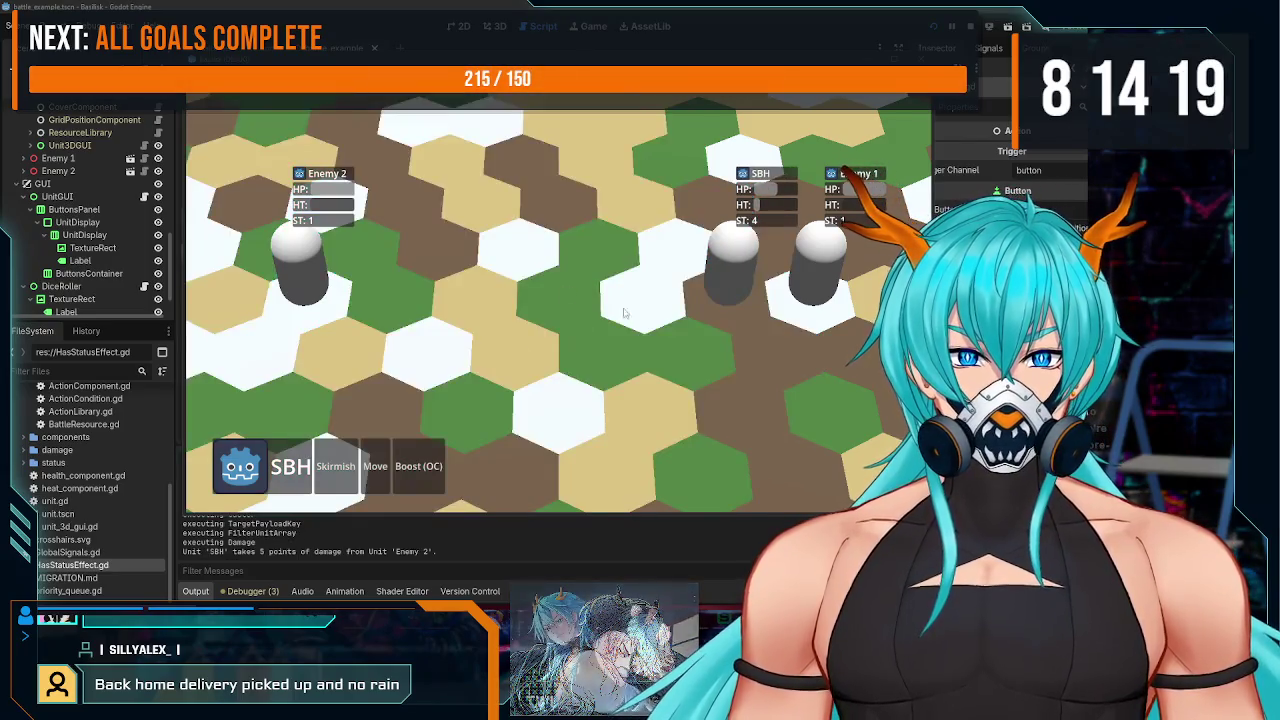
key(F8)
click(264, 48)
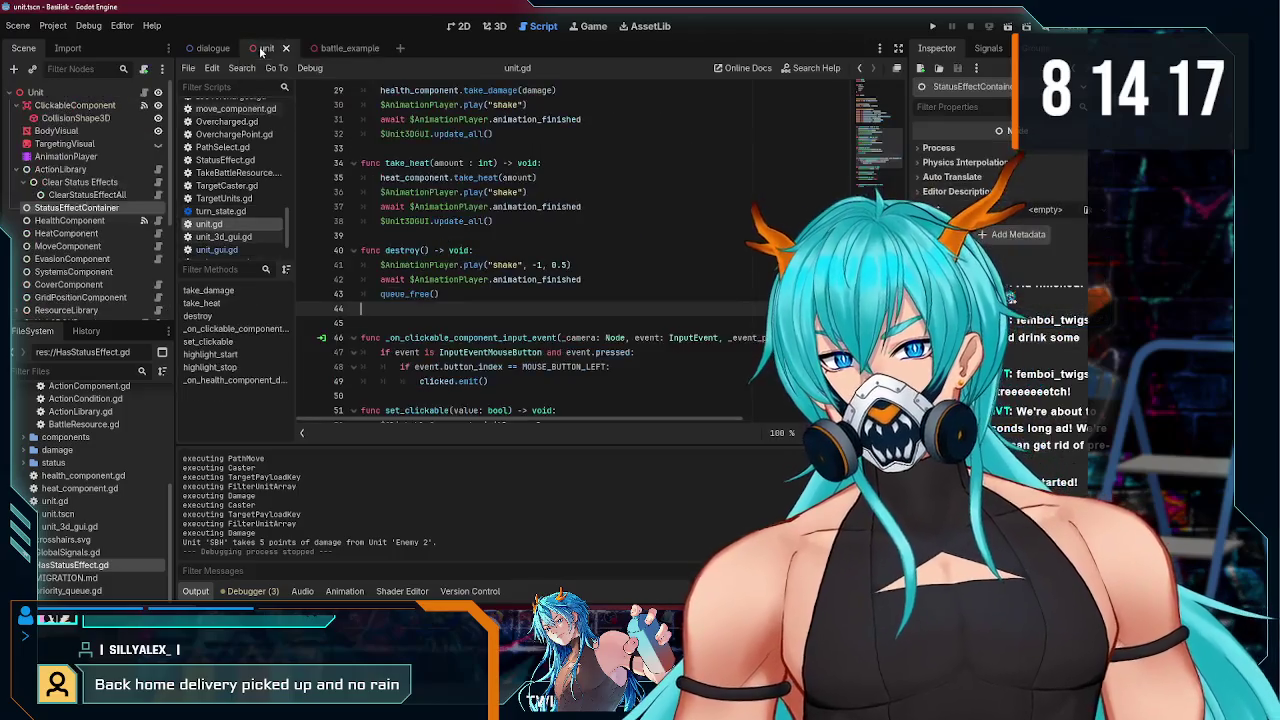
- In take_damage, move the health damage call below the shake animation await
click(477, 305)
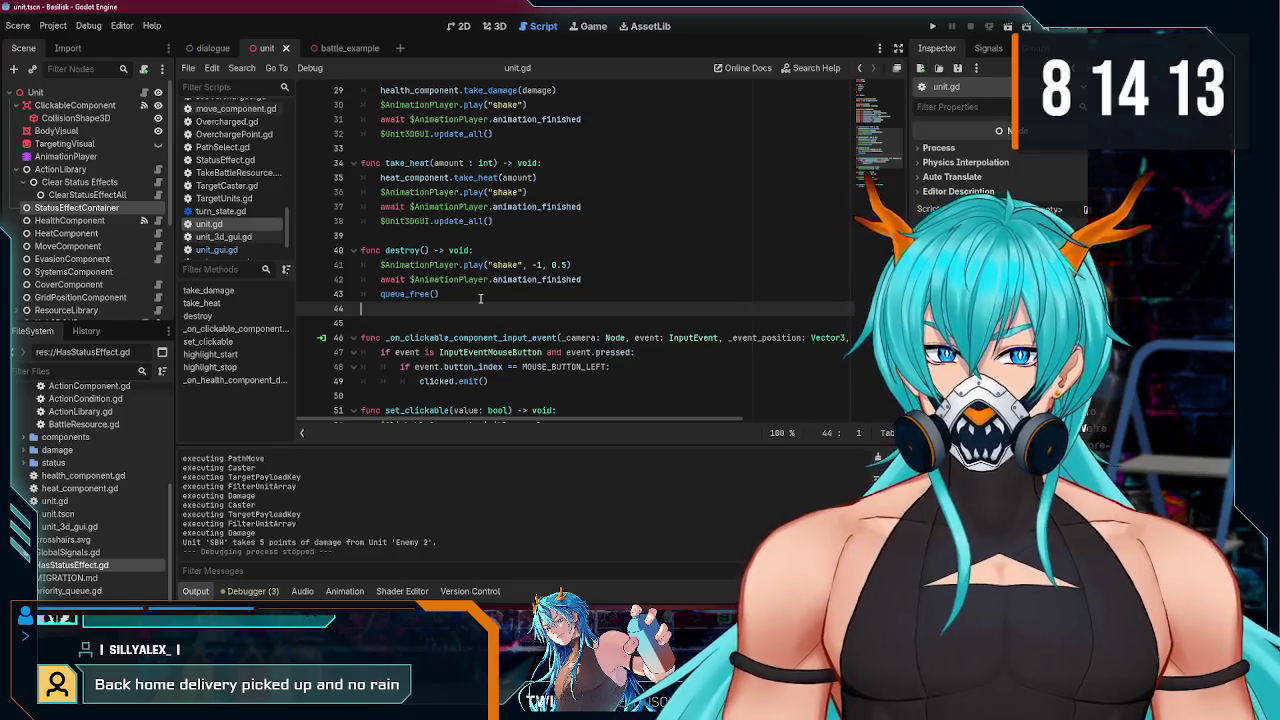
scroll(480, 298, up, 2)
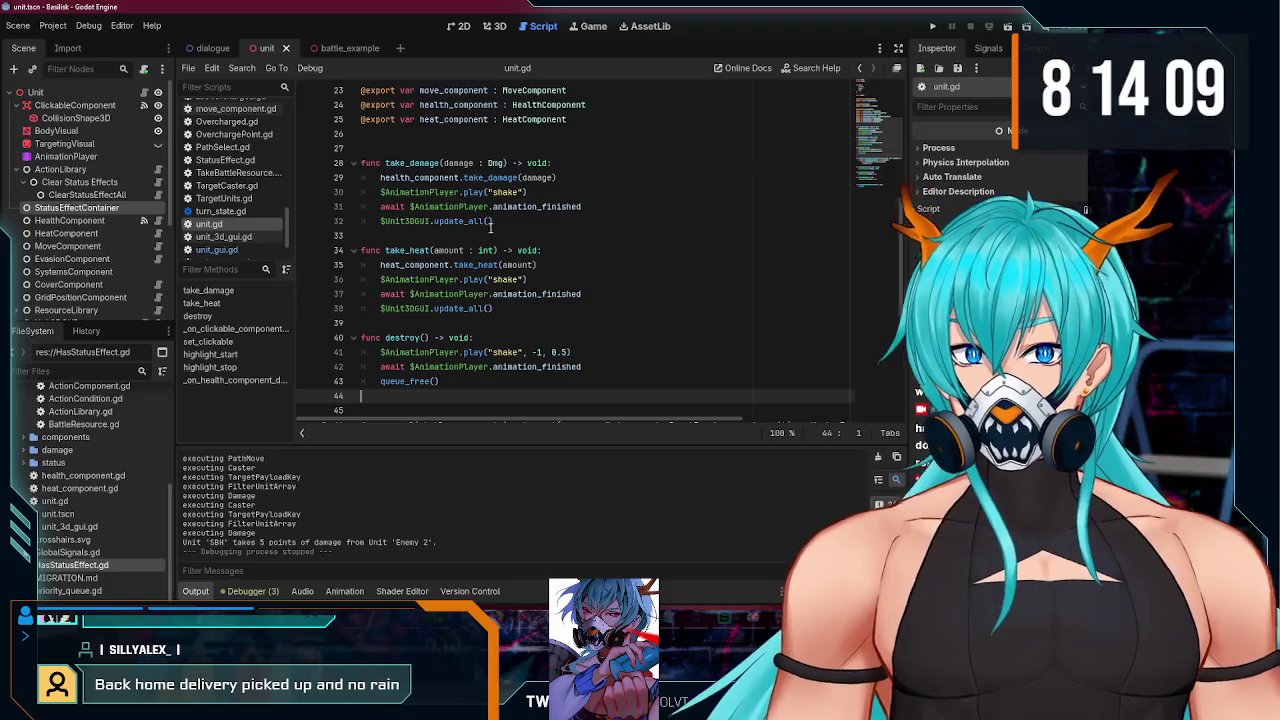
scroll(468, 213, down, 1)
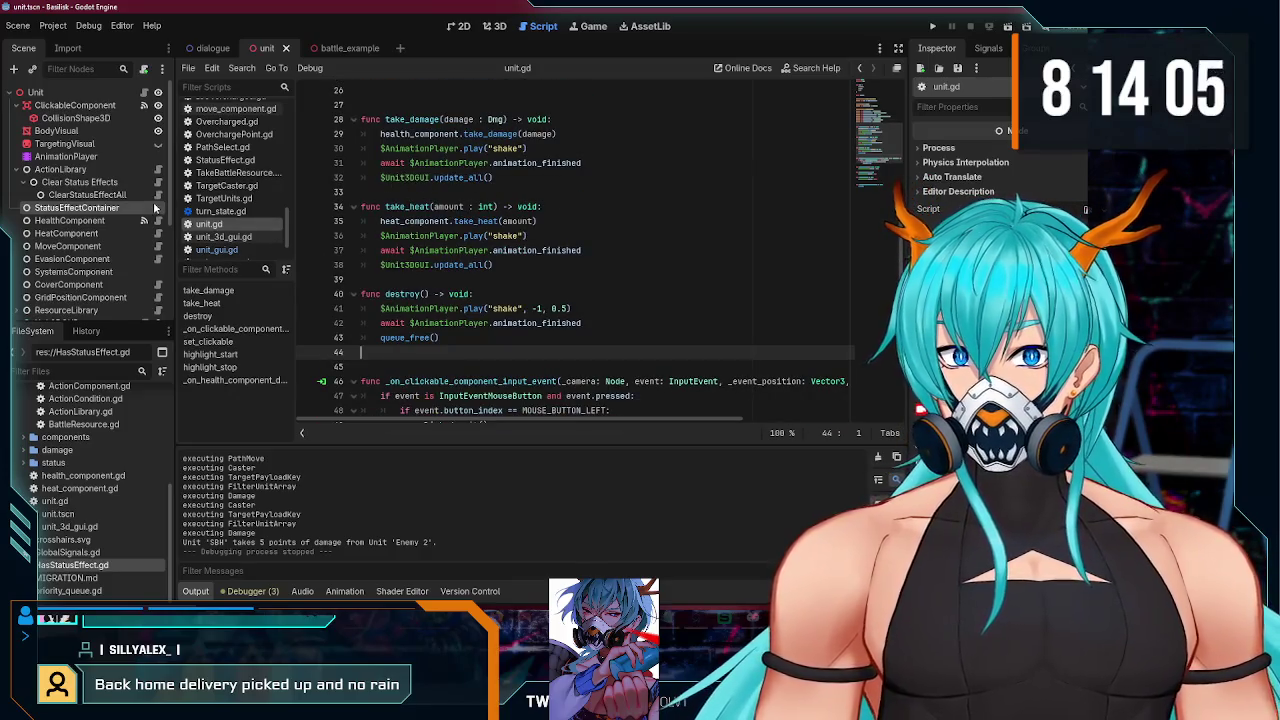
click(564, 137)
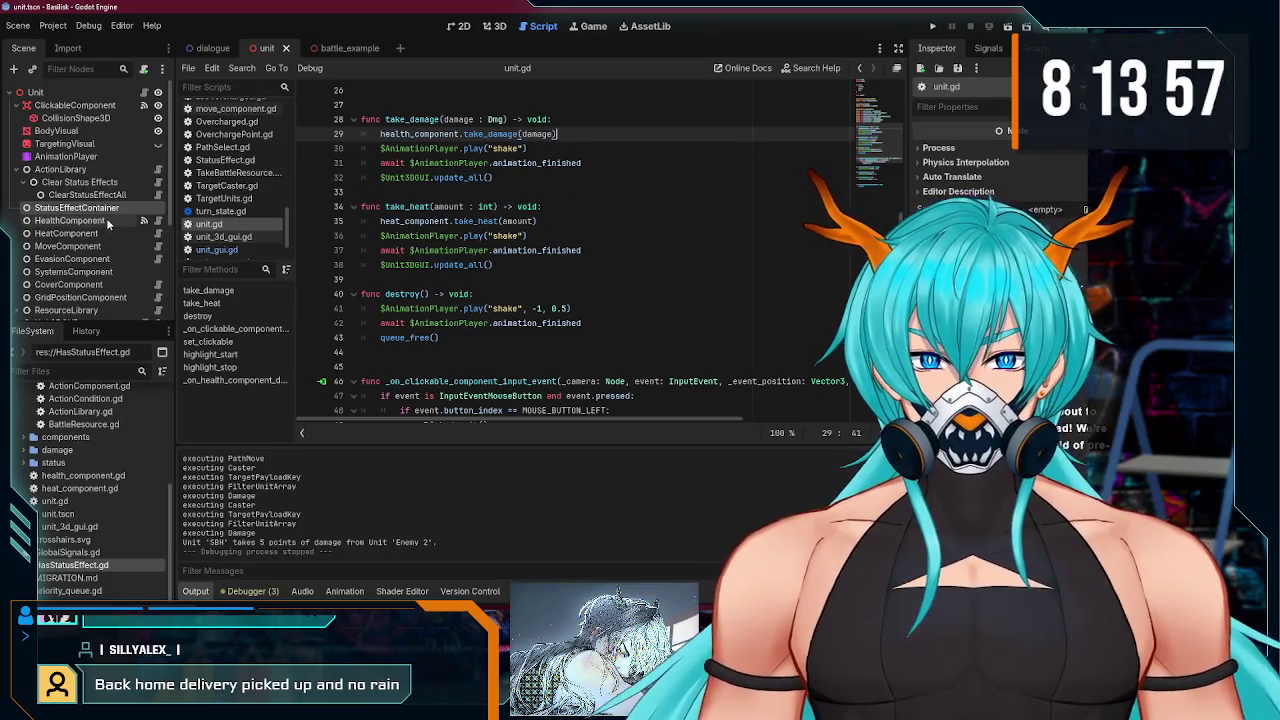
scroll(210, 212, up, 3)
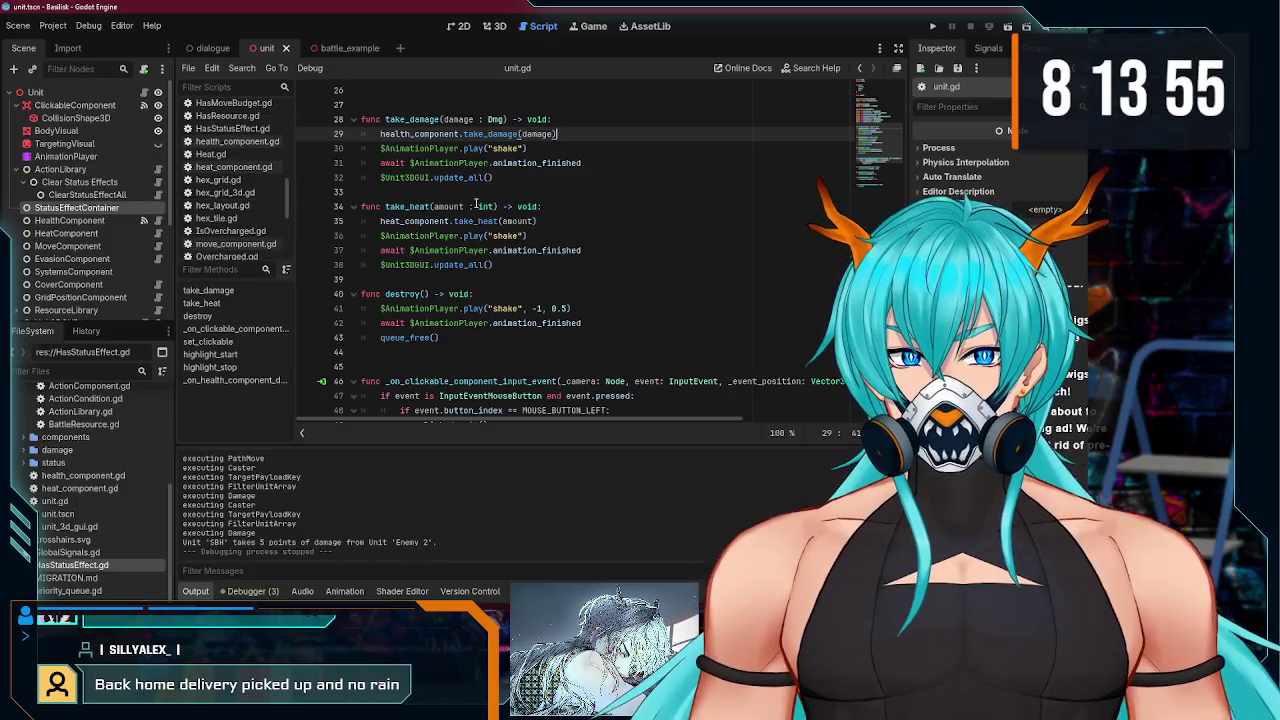
click(511, 176)
scroll(550, 183, up, 1)
click(594, 189)
click(561, 179)
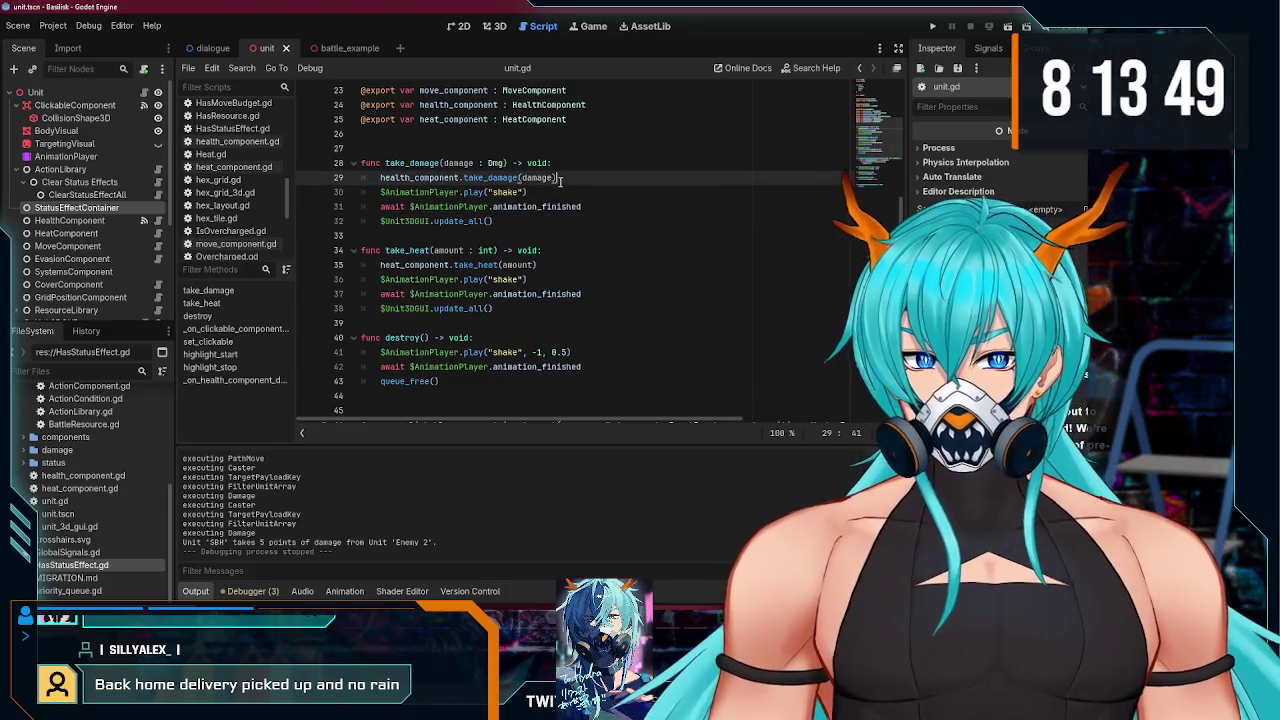
key(alt+Down)
key(alt+Down)
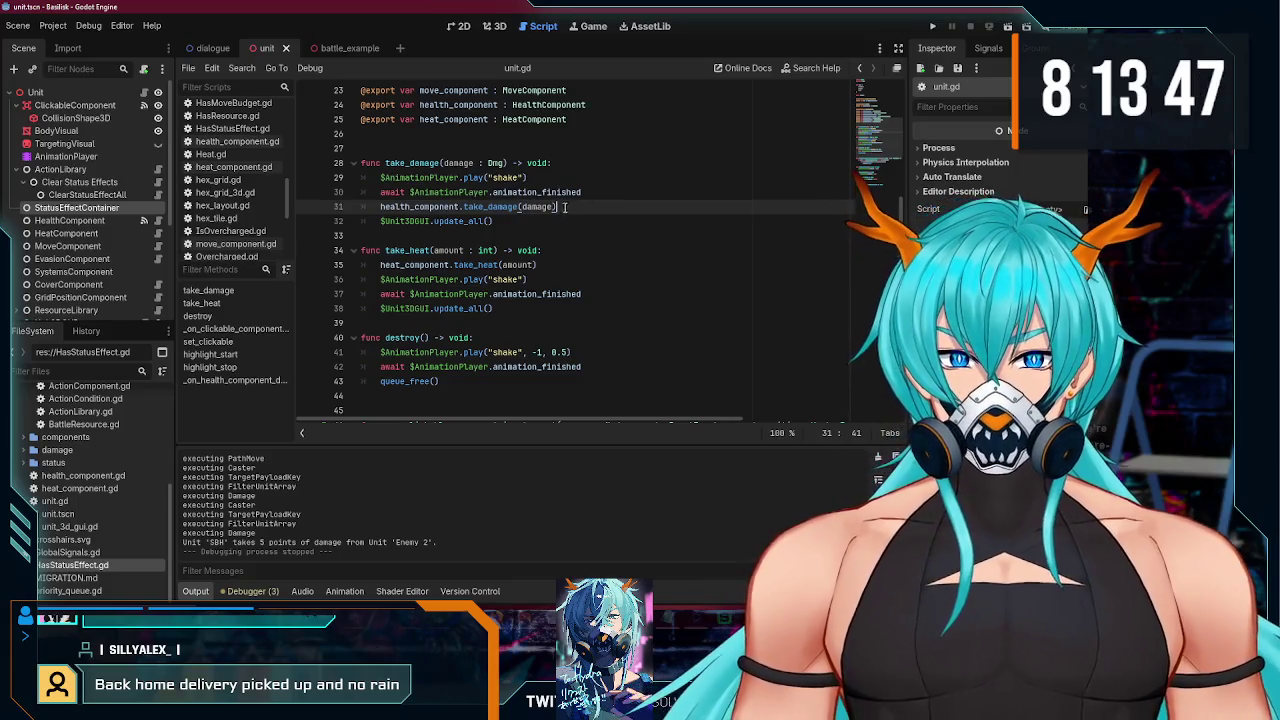
- Move take_heat's heat call after the shake animation, save unit.gd, and run the project
click(561, 268)
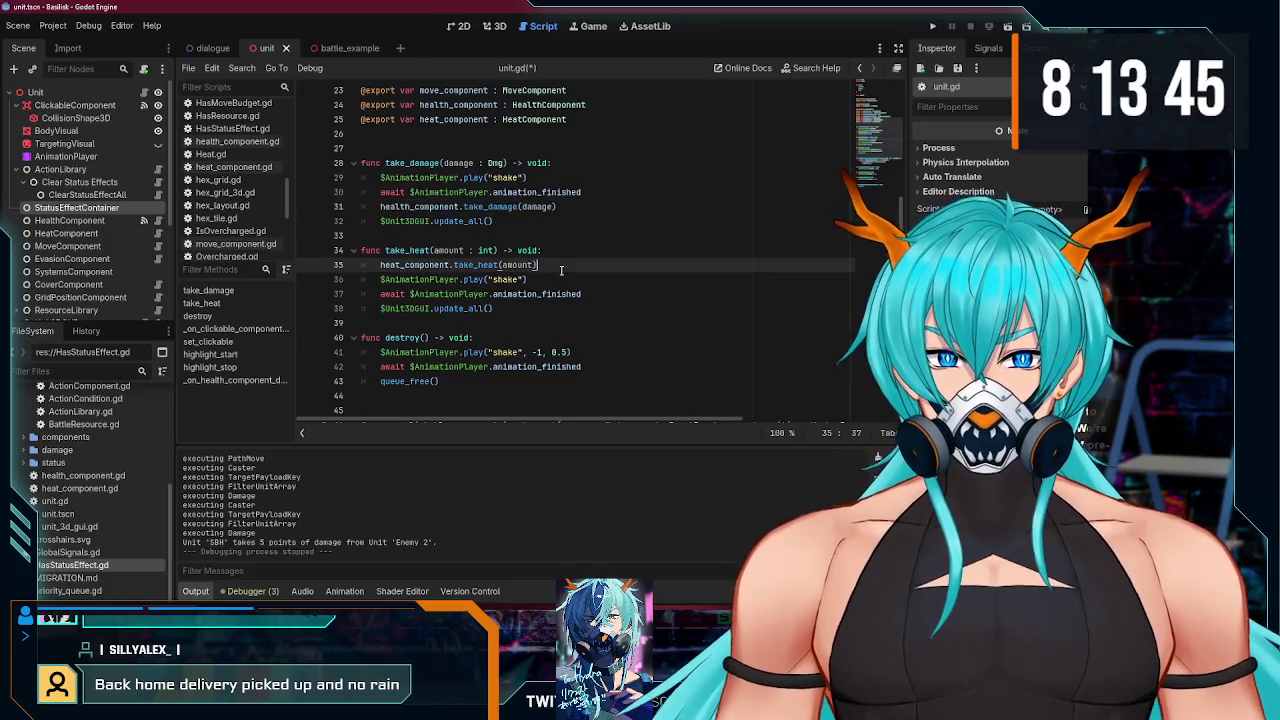
key(alt+Down)
key(alt+Down)
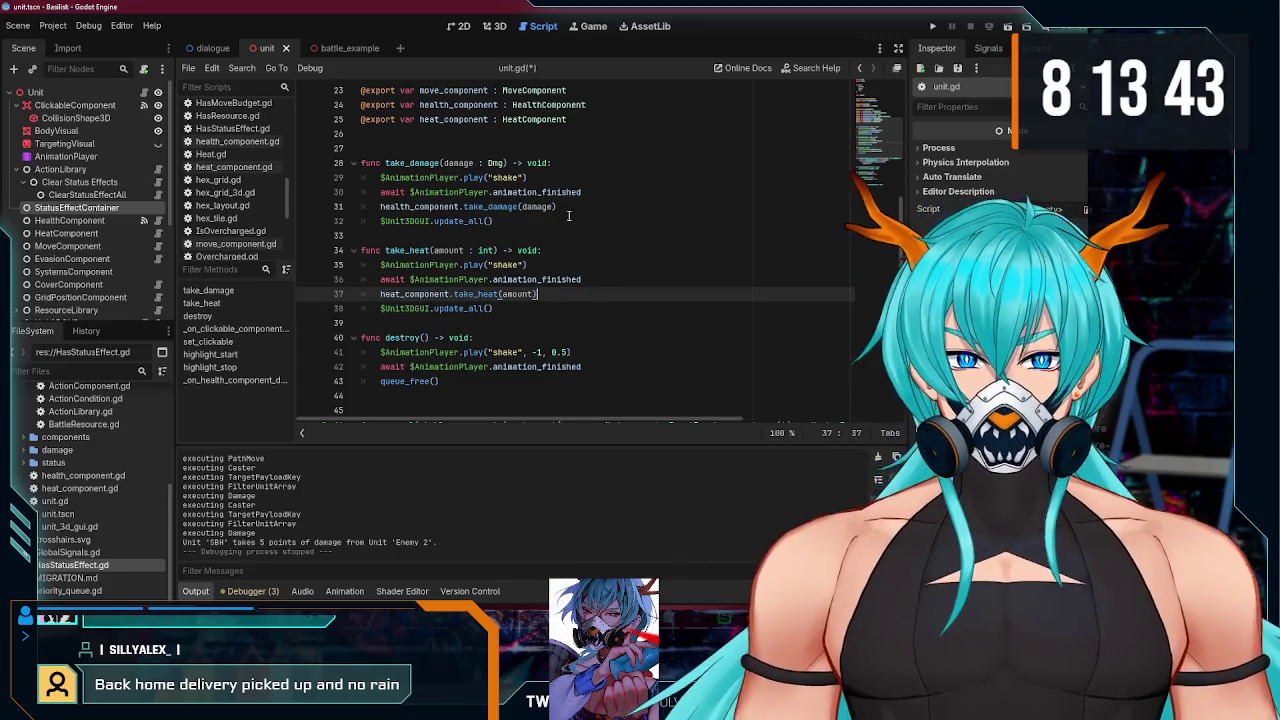
scroll(568, 206, down, 1)
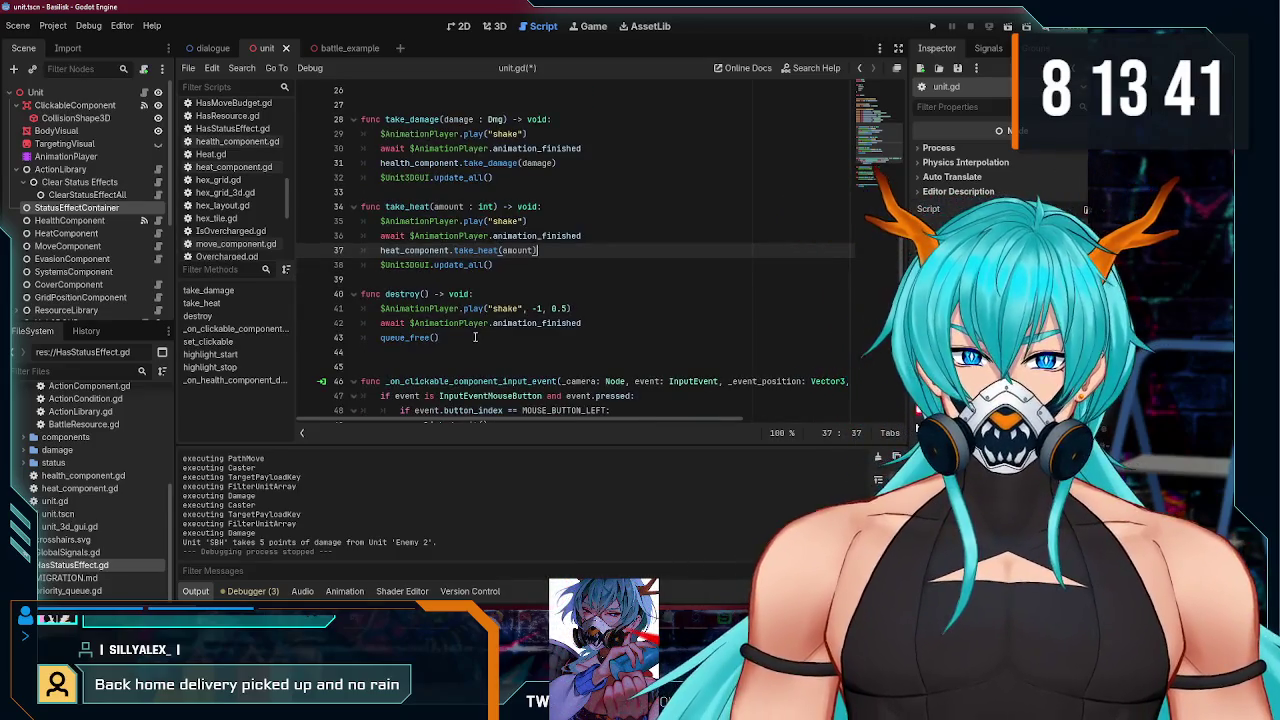
click(587, 308)
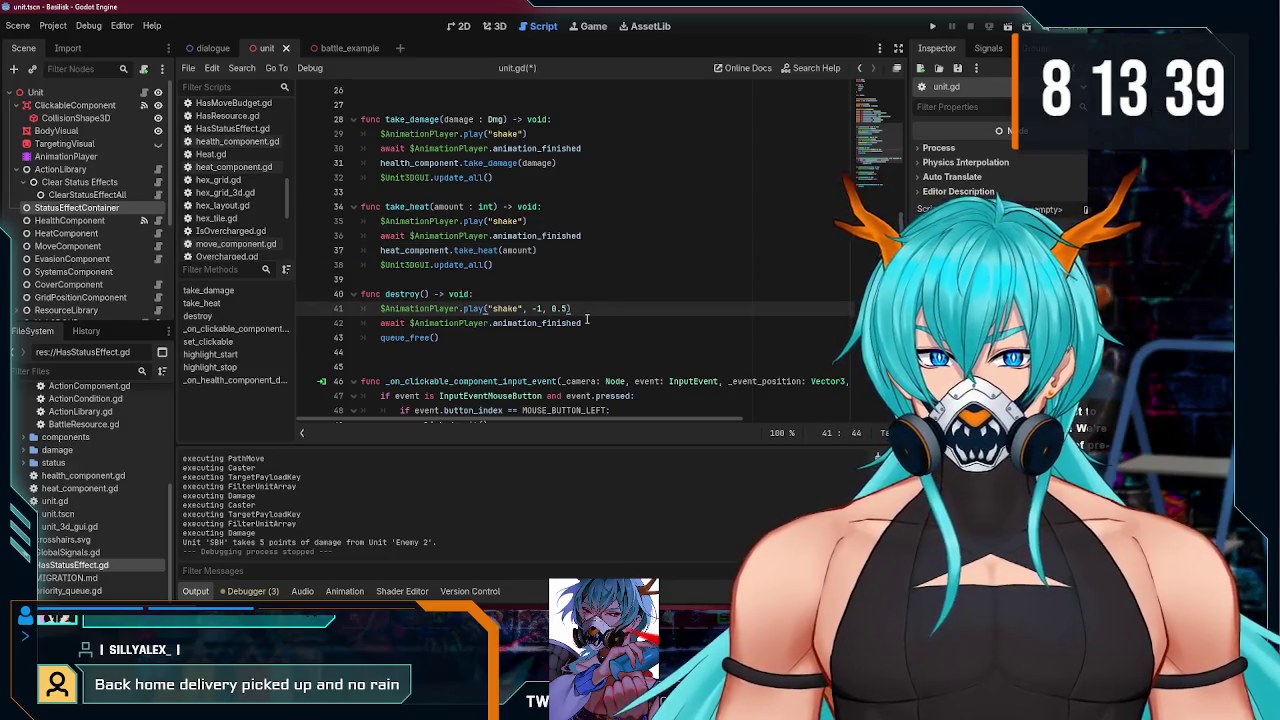
key(ctrl+s)
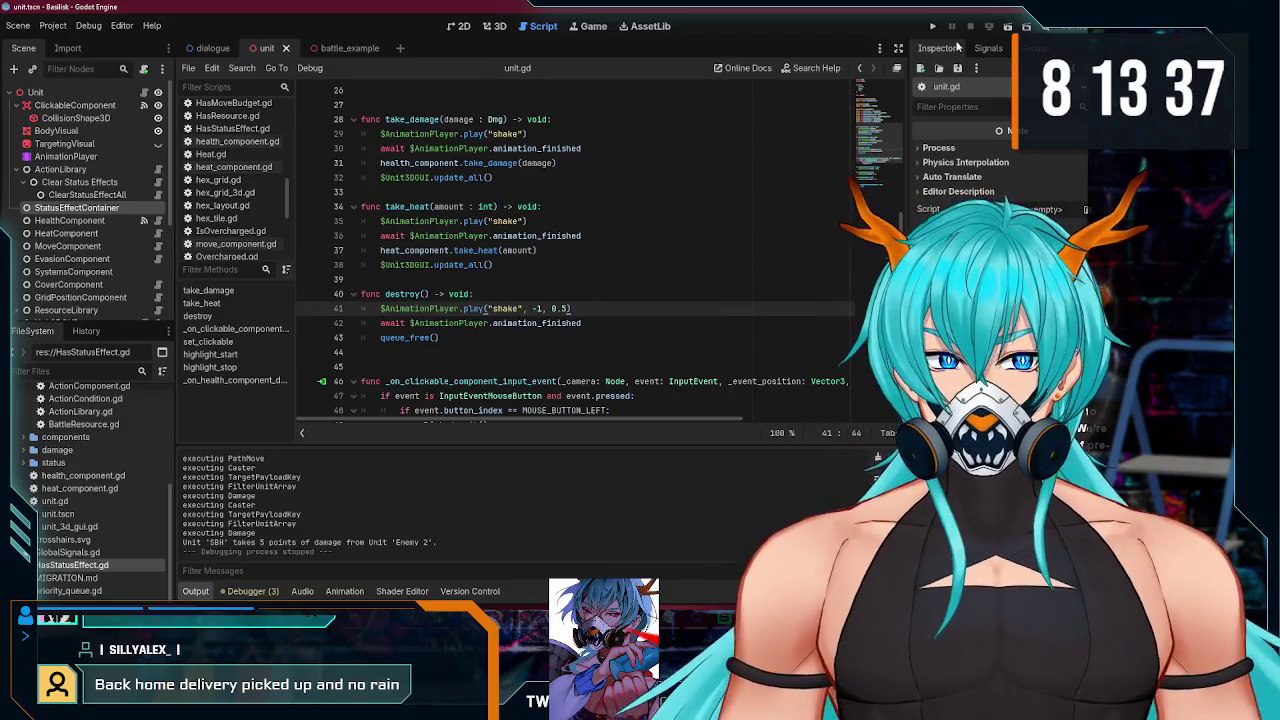
click(930, 27)
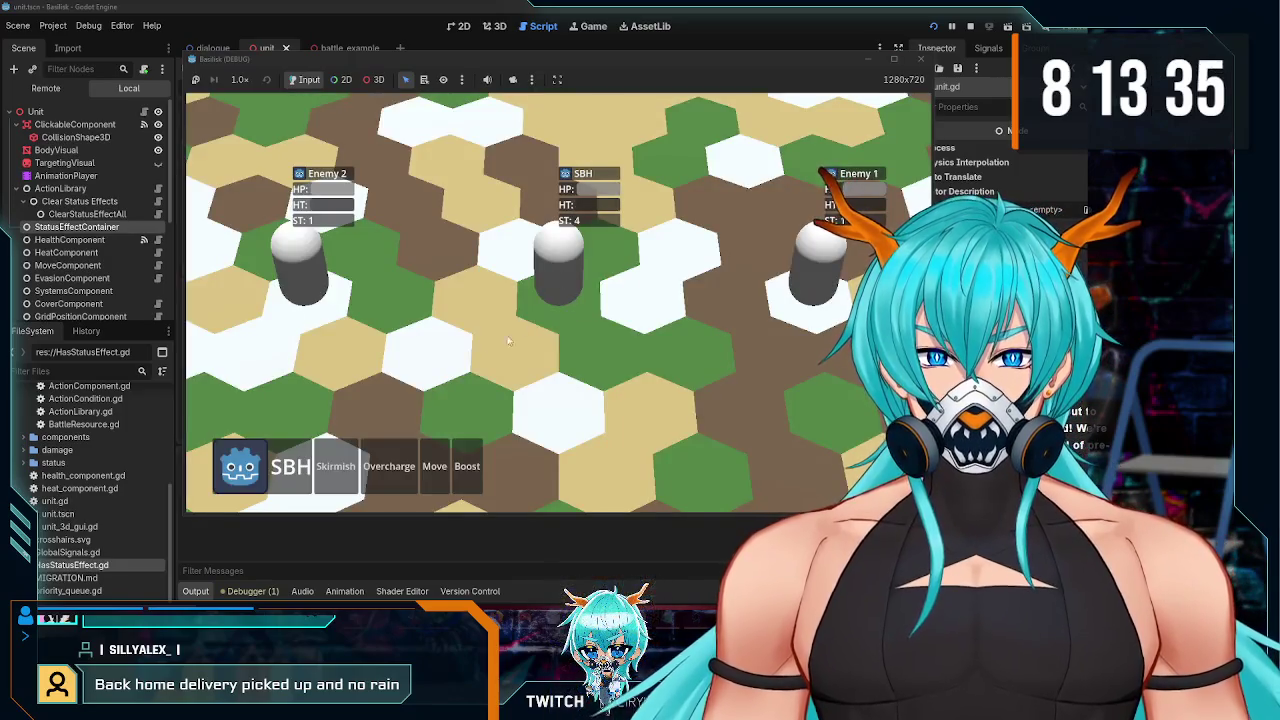
- Attack Enemy 2 with Skirmish, then stop the game after the error appears
click(335, 466)
click(302, 265)
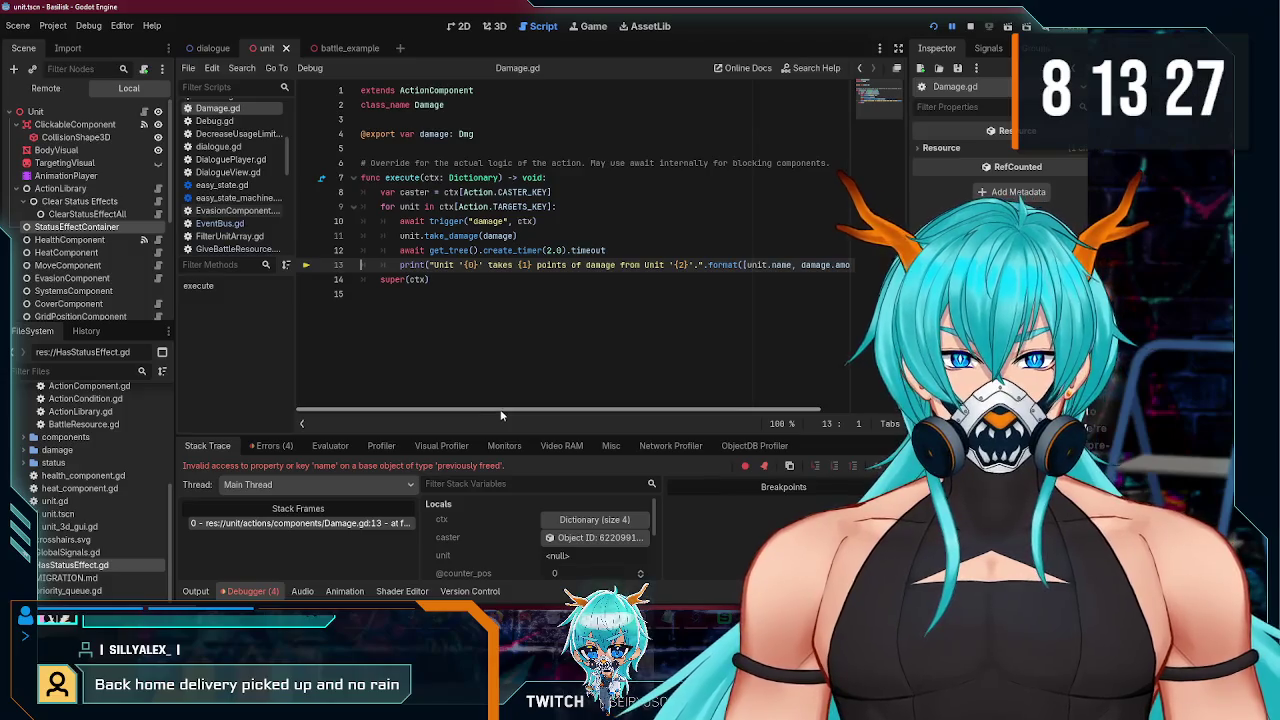
mouse_move(501, 415)
mouse_down()
mouse_move(580, 412)
mouse_move(456, 416)
mouse_up()
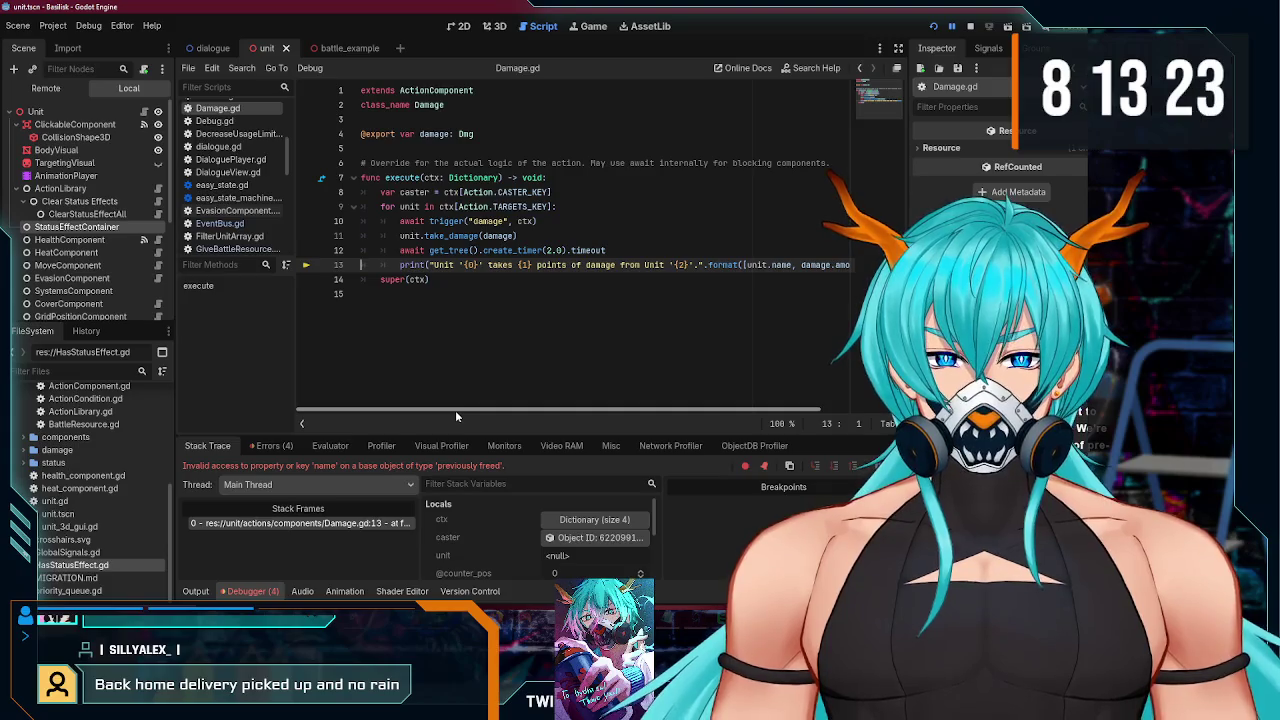
click(975, 33)
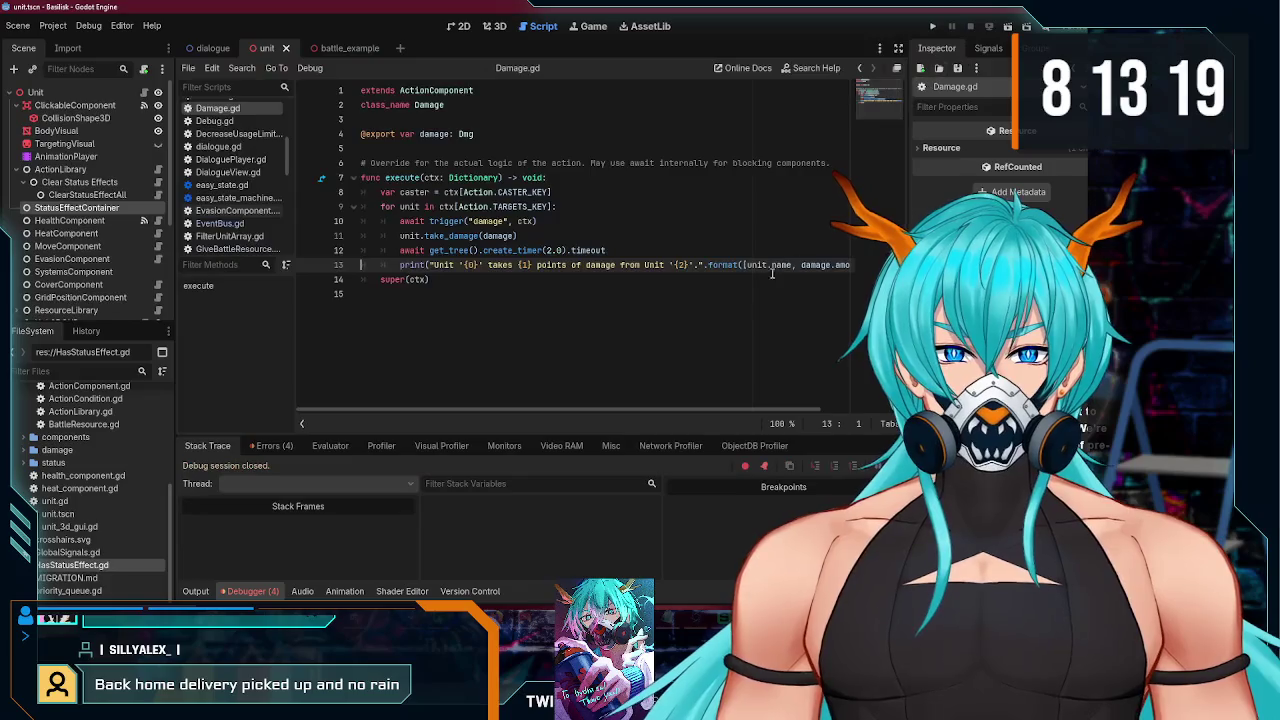
- Delete the print statement on line 13 of Damage.gd, save, and rerun the game
mouse_move(613, 411)
mouse_down()
mouse_move(749, 413)
mouse_move(603, 412)
mouse_up()
triple_click(573, 265)
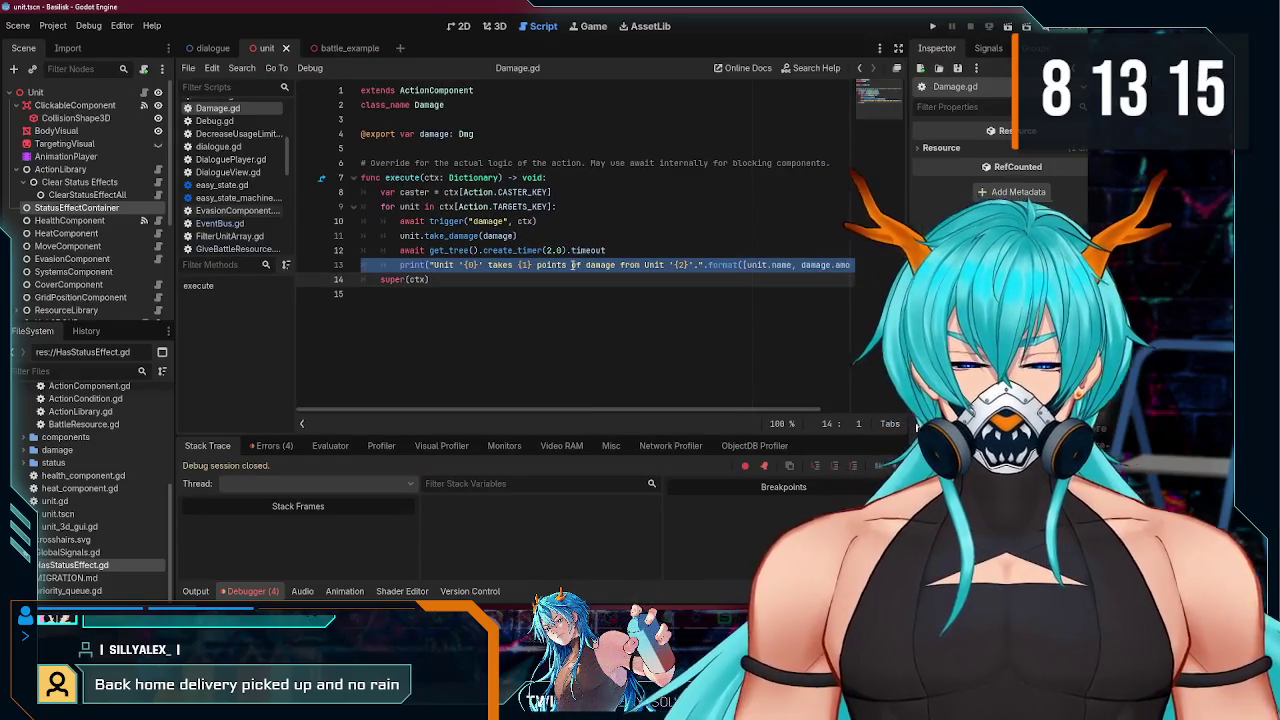
key(BackSpace)
click(665, 250)
key(ctrl+s)
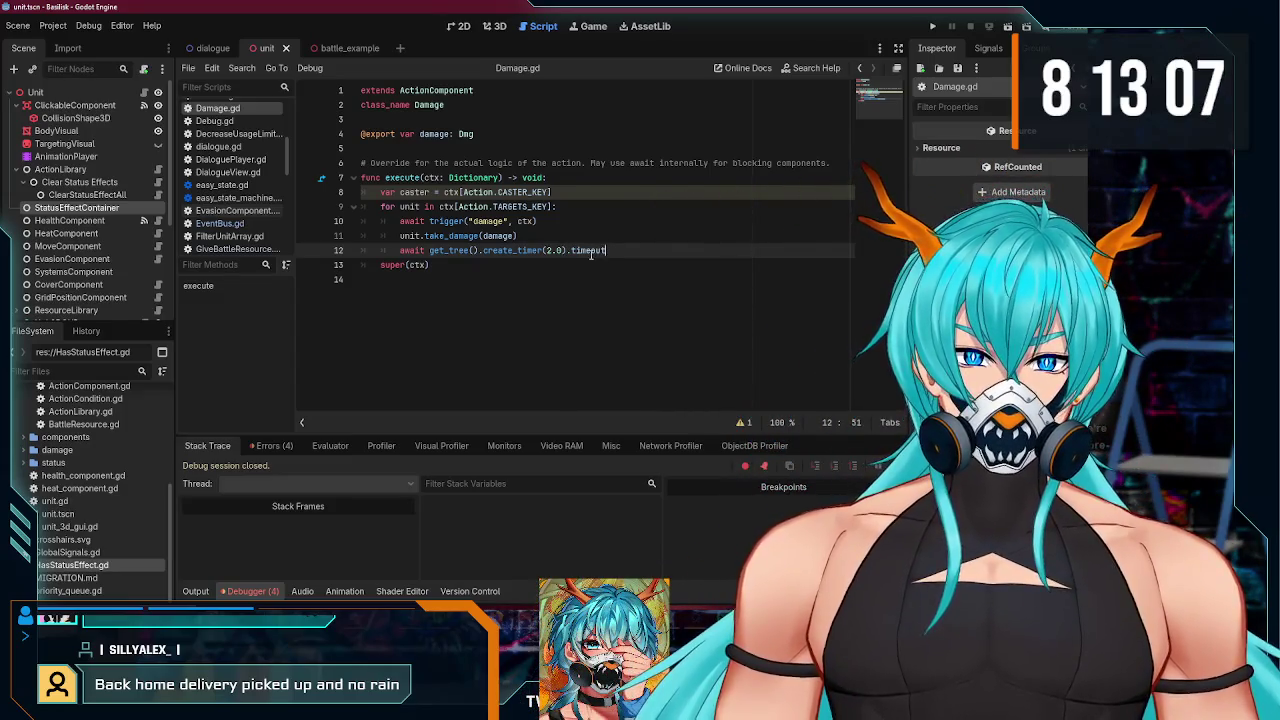
click(472, 266)
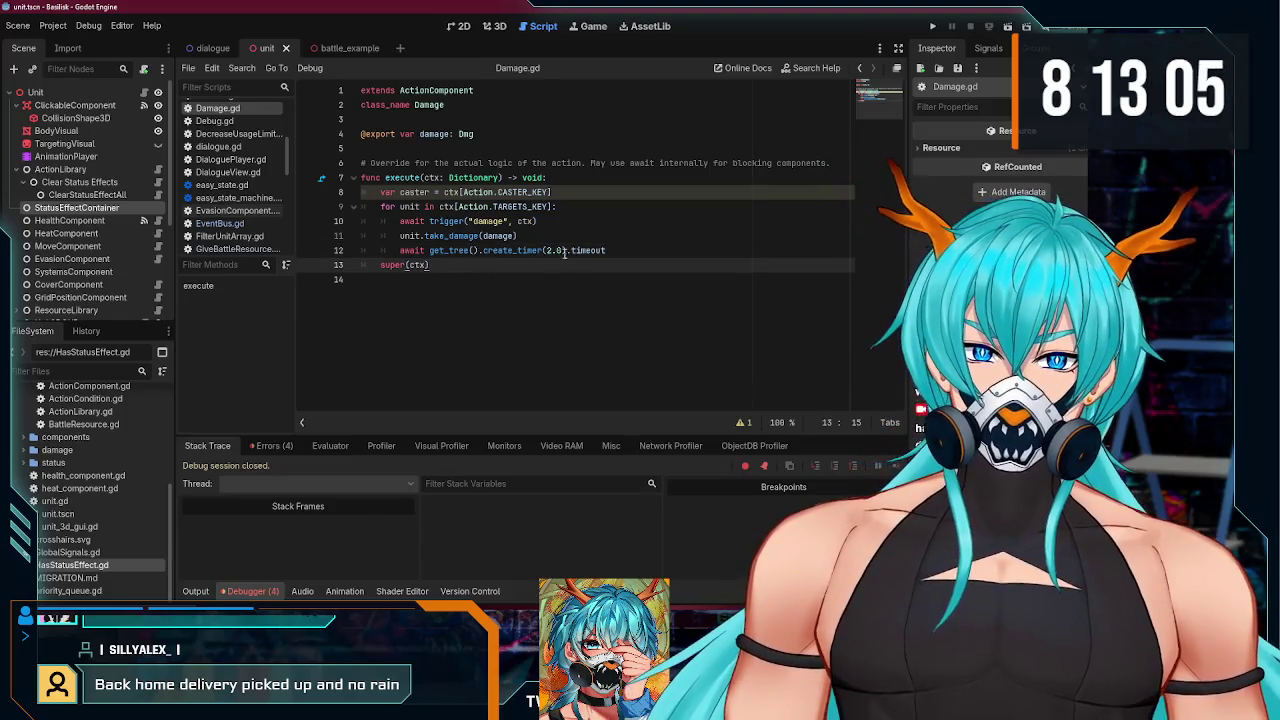
click(931, 27)
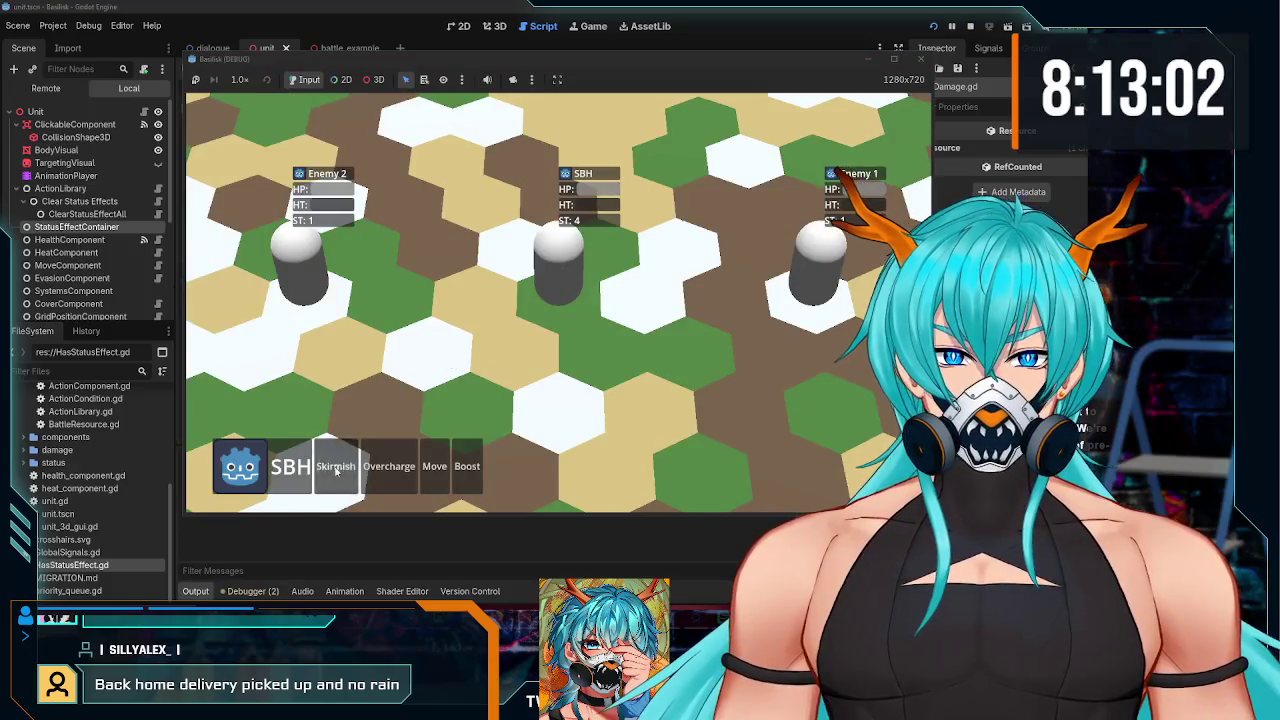
- Skirmish Enemy 2, select SBH, move it, Overcharge, then stop the game
click(336, 468)
click(300, 262)
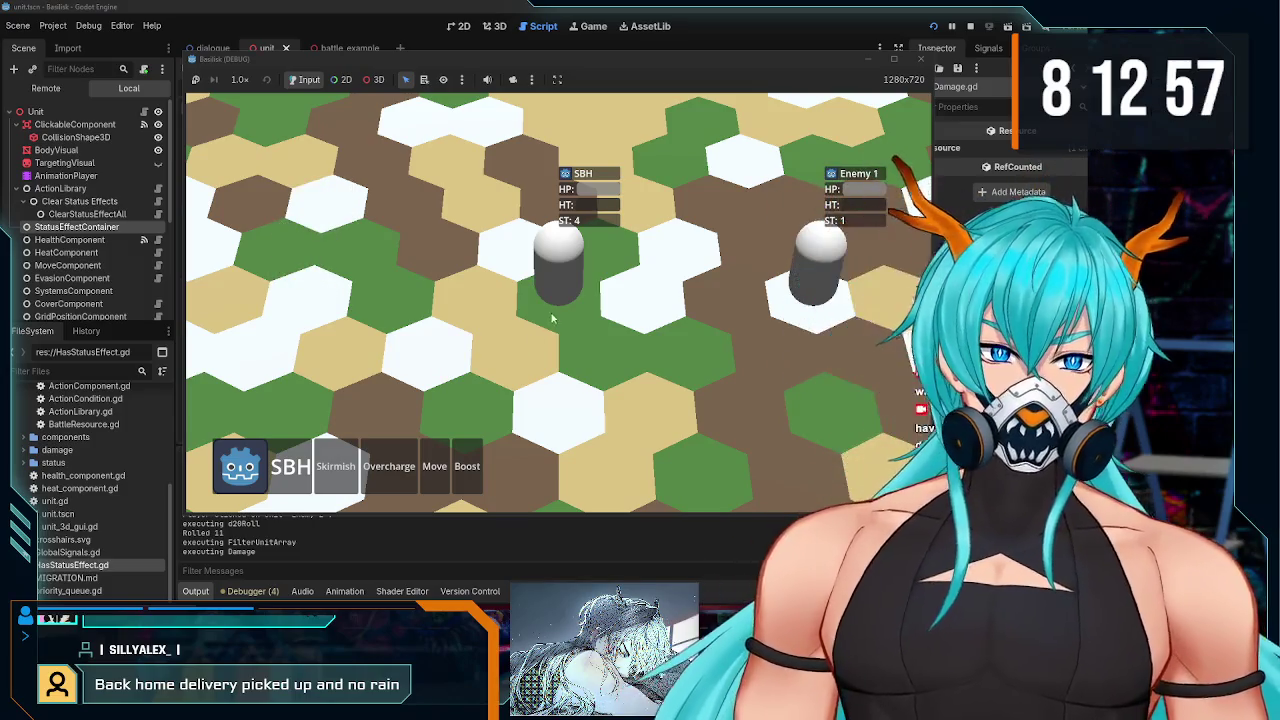
click(558, 262)
click(401, 465)
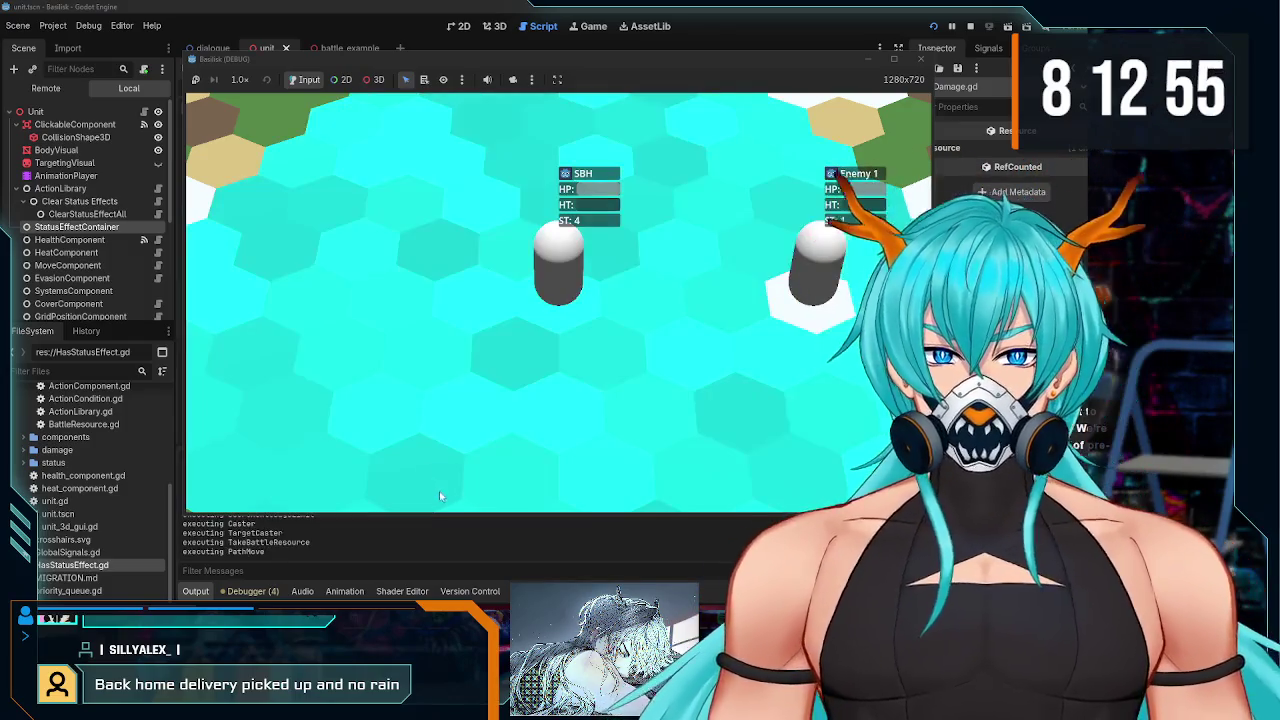
click(714, 366)
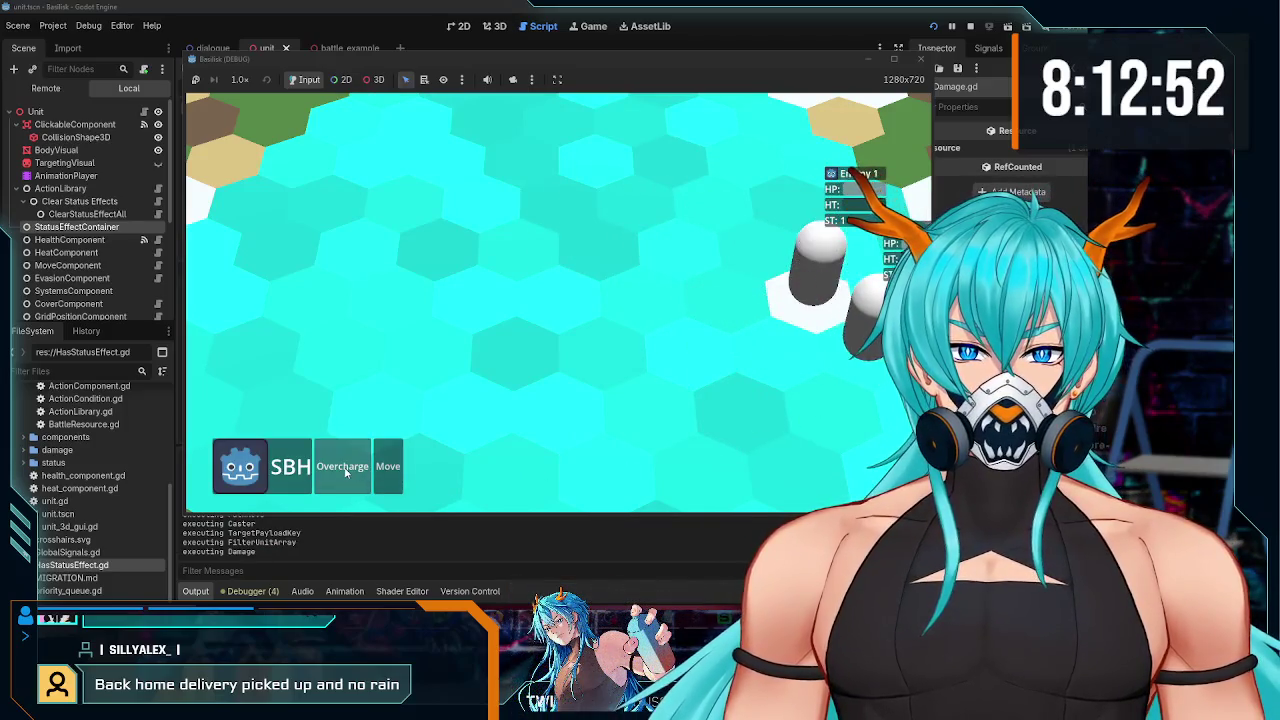
click(342, 466)
click(338, 468)
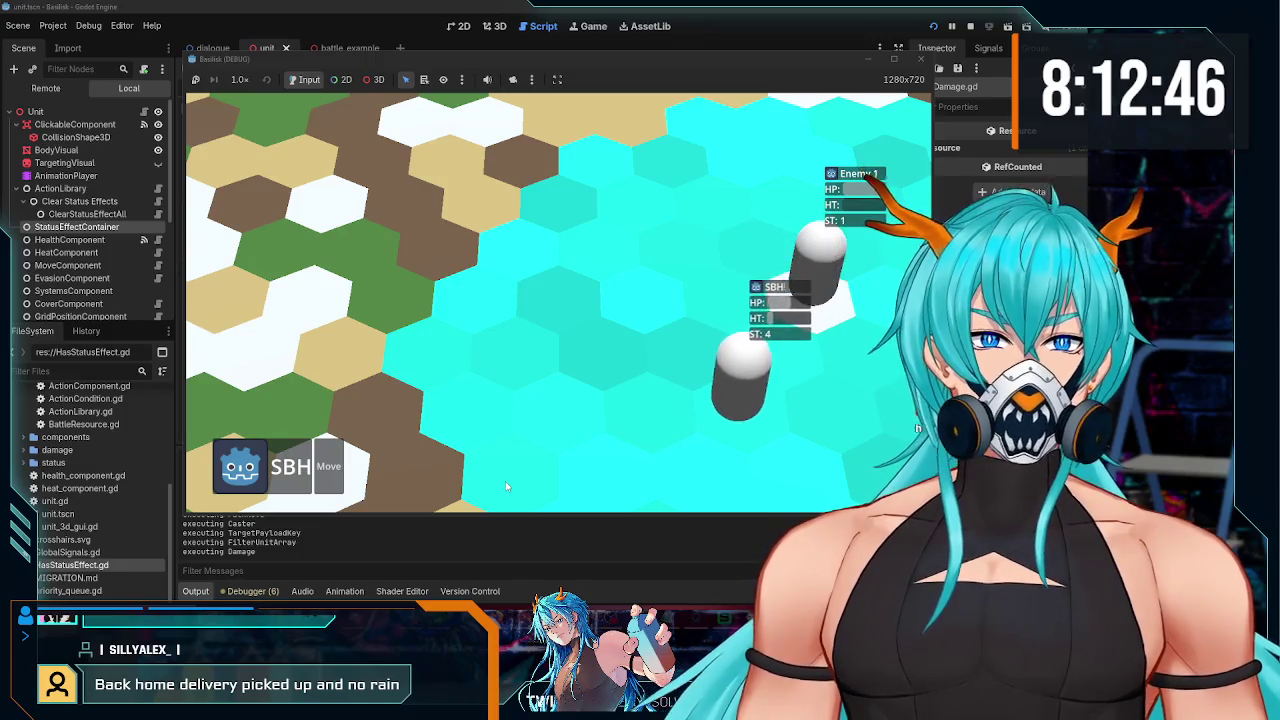
scroll(690, 380, down, 5)
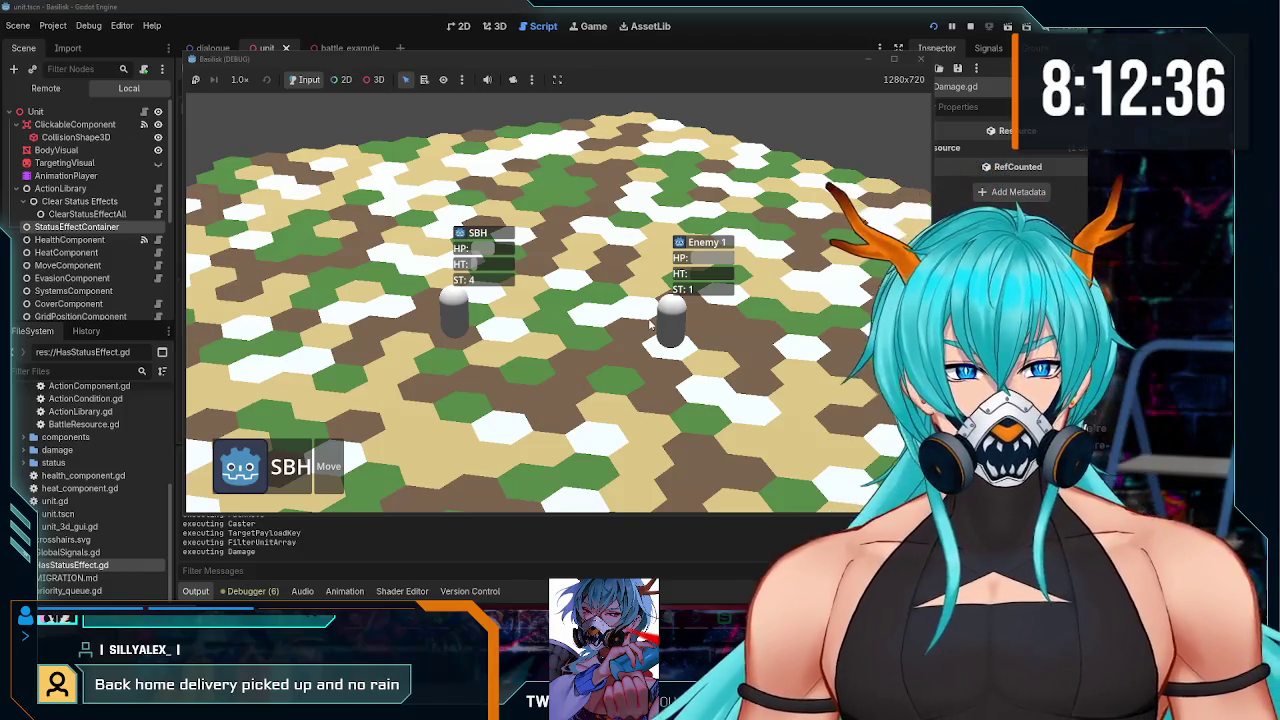
click(920, 58)
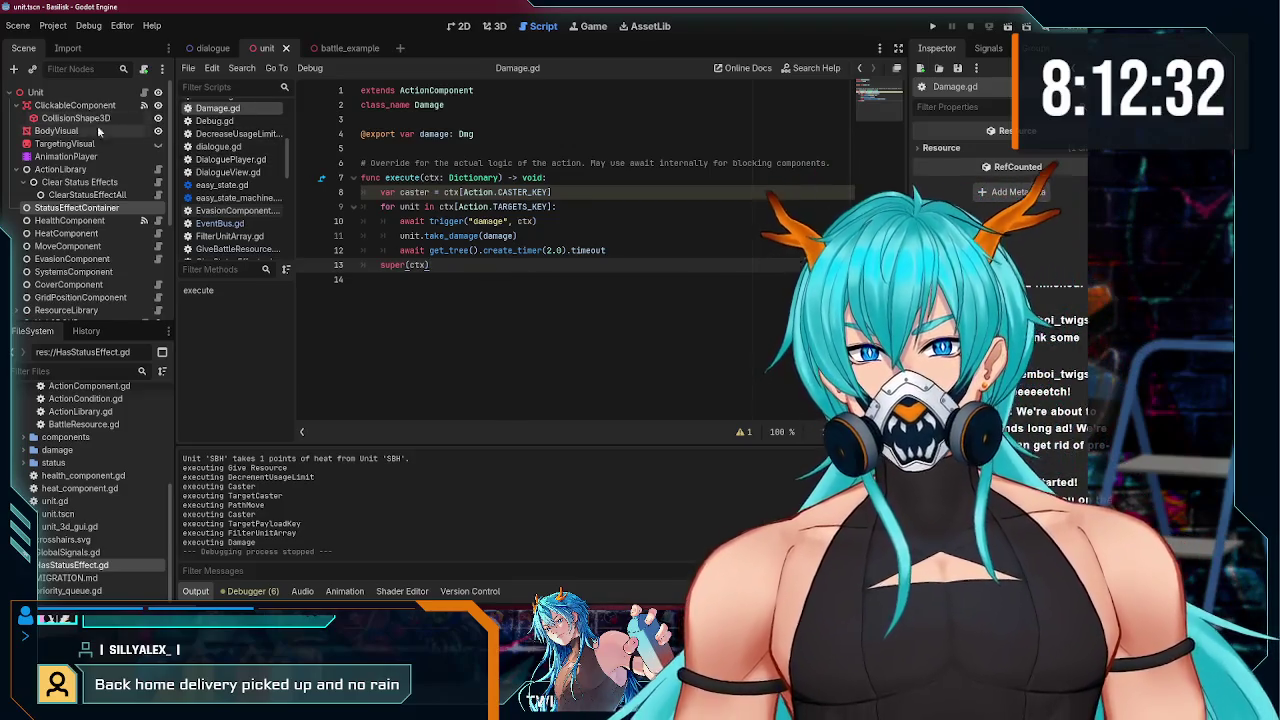
- Collapse the expanded nodes in the unit and battle_example scene trees and save the battle scene
click(16, 105)
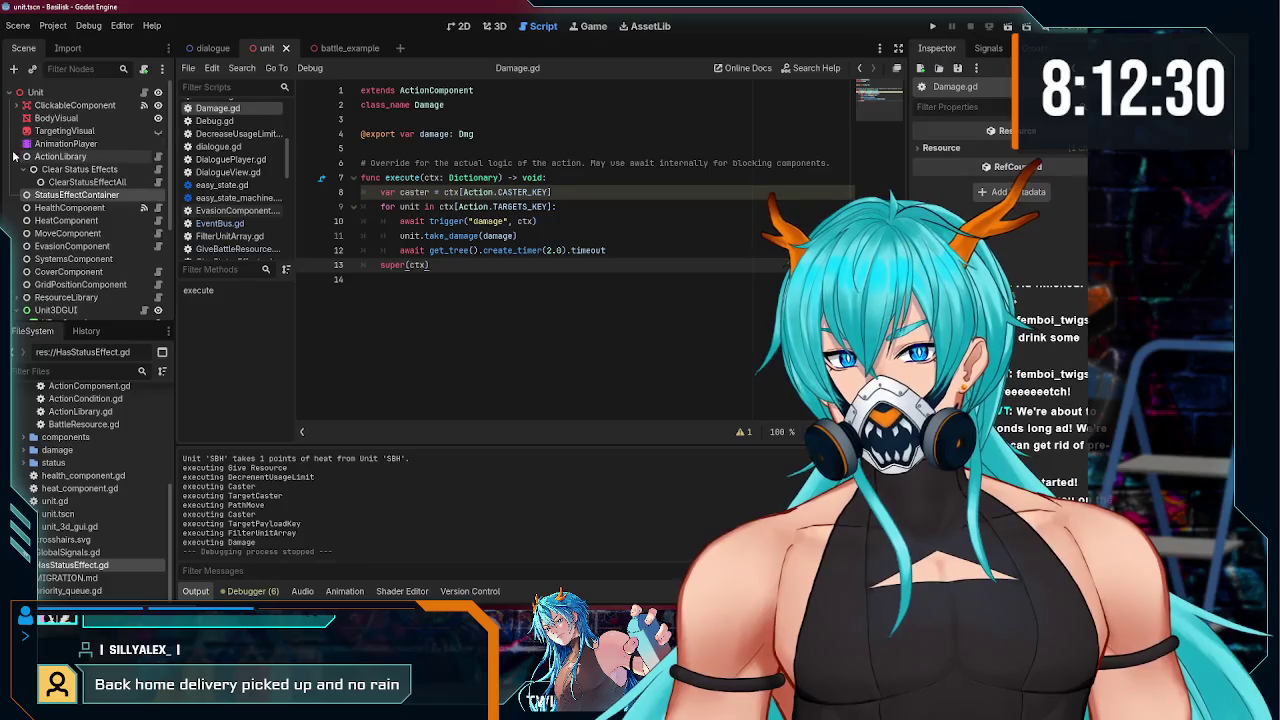
click(17, 156)
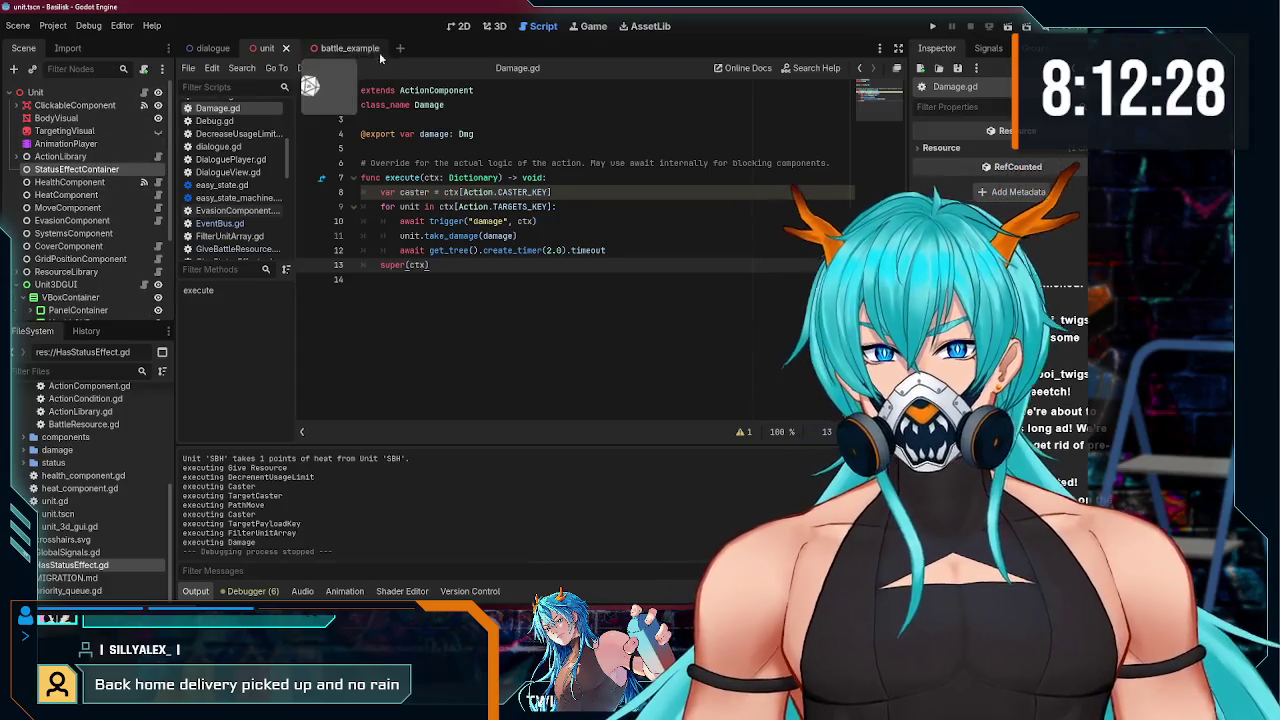
click(349, 48)
click(265, 48)
click(16, 284)
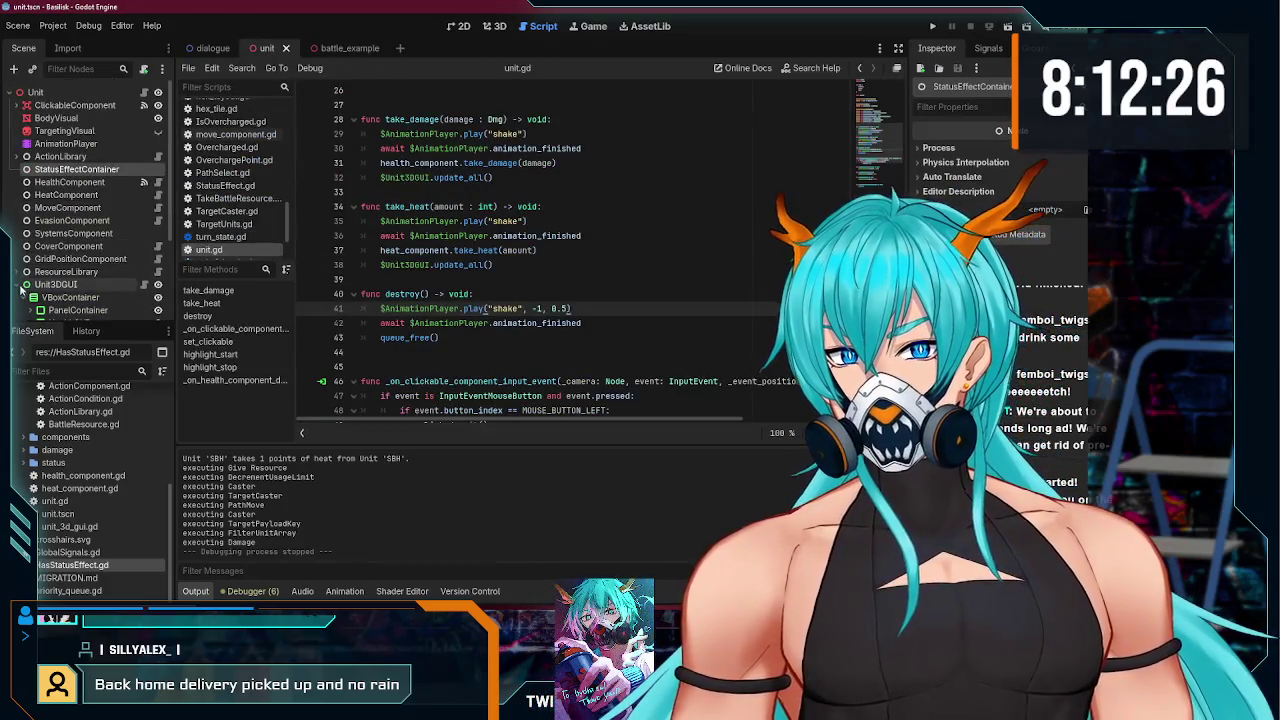
click(335, 46)
scroll(60, 250, down, 3)
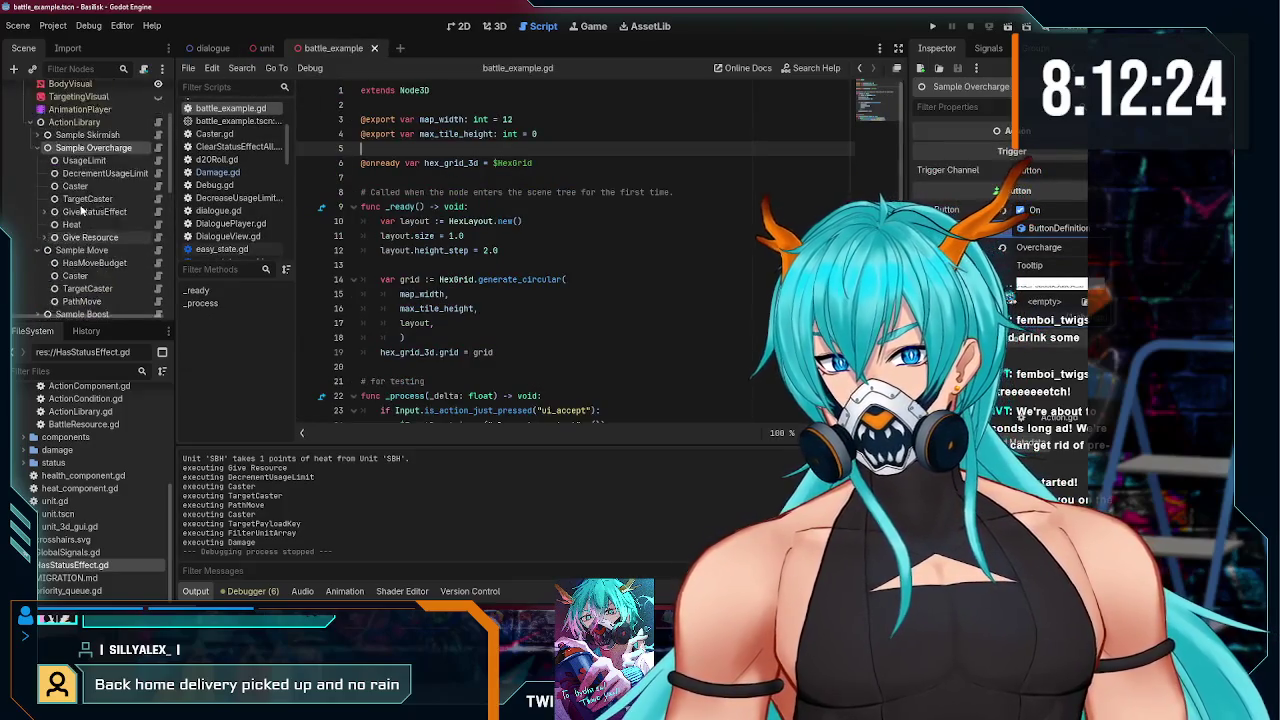
scroll(53, 190, up, 3)
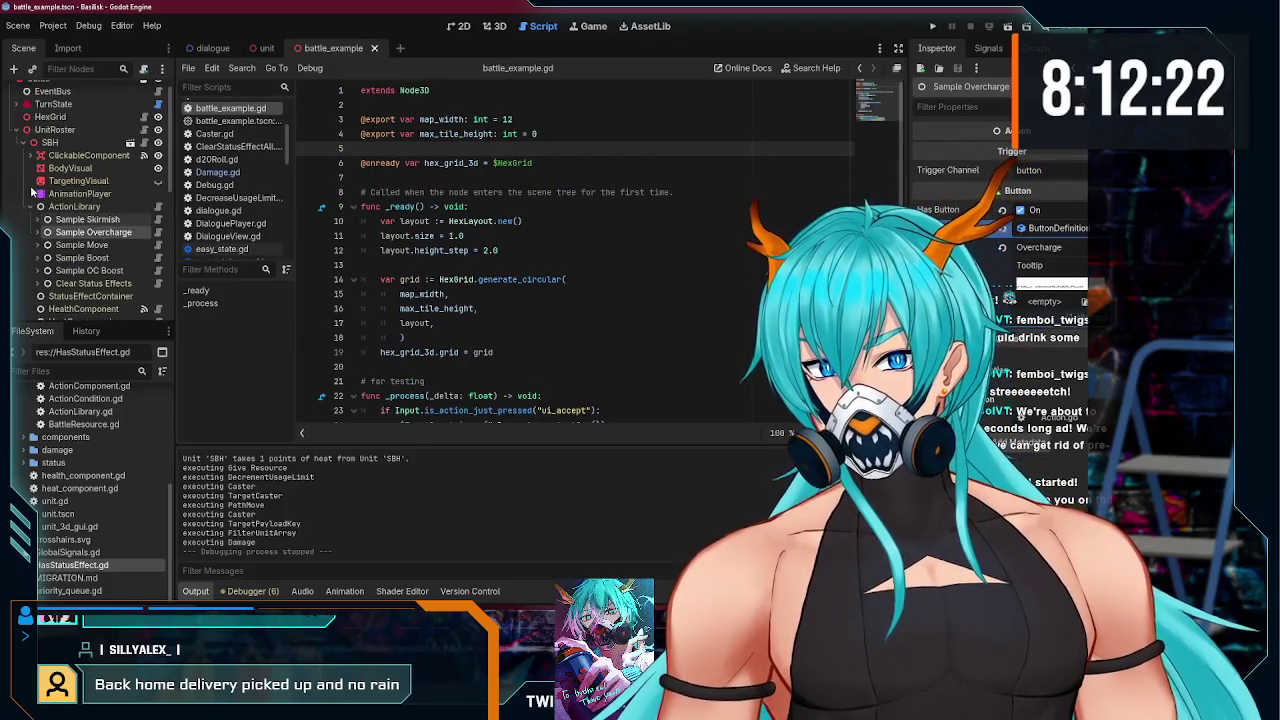
click(37, 220)
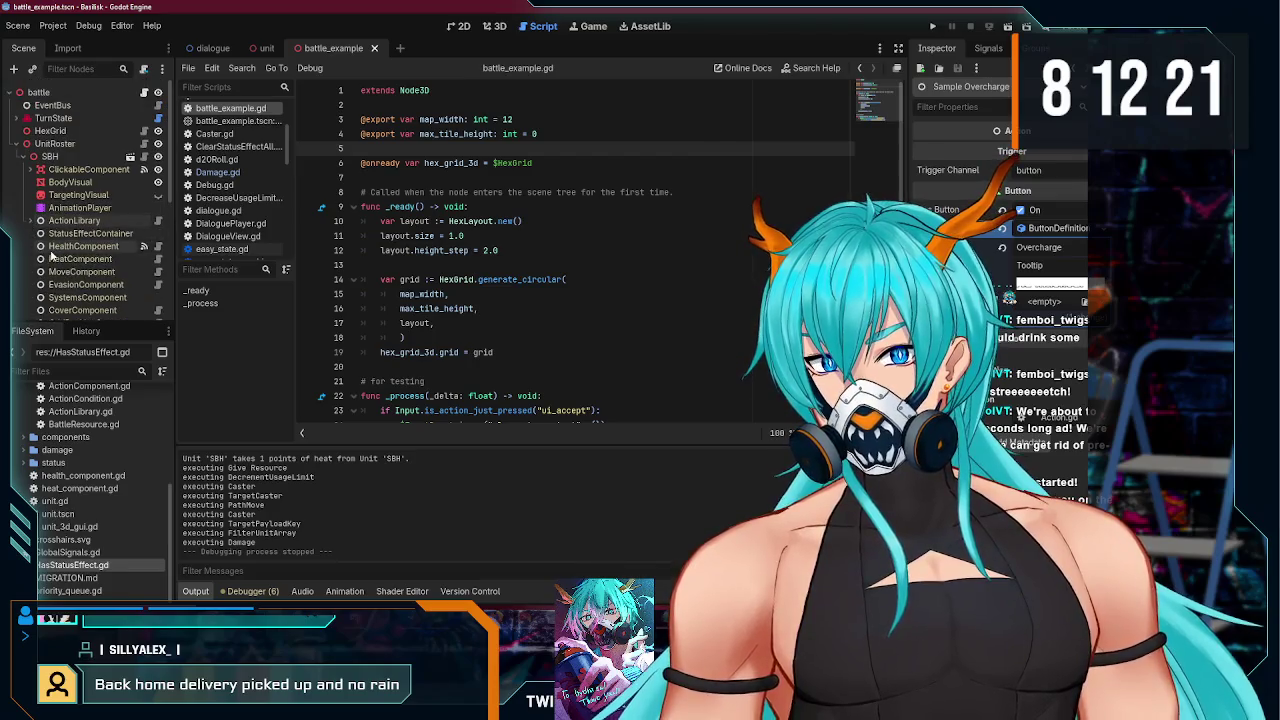
click(24, 163)
key(ctrl+s)
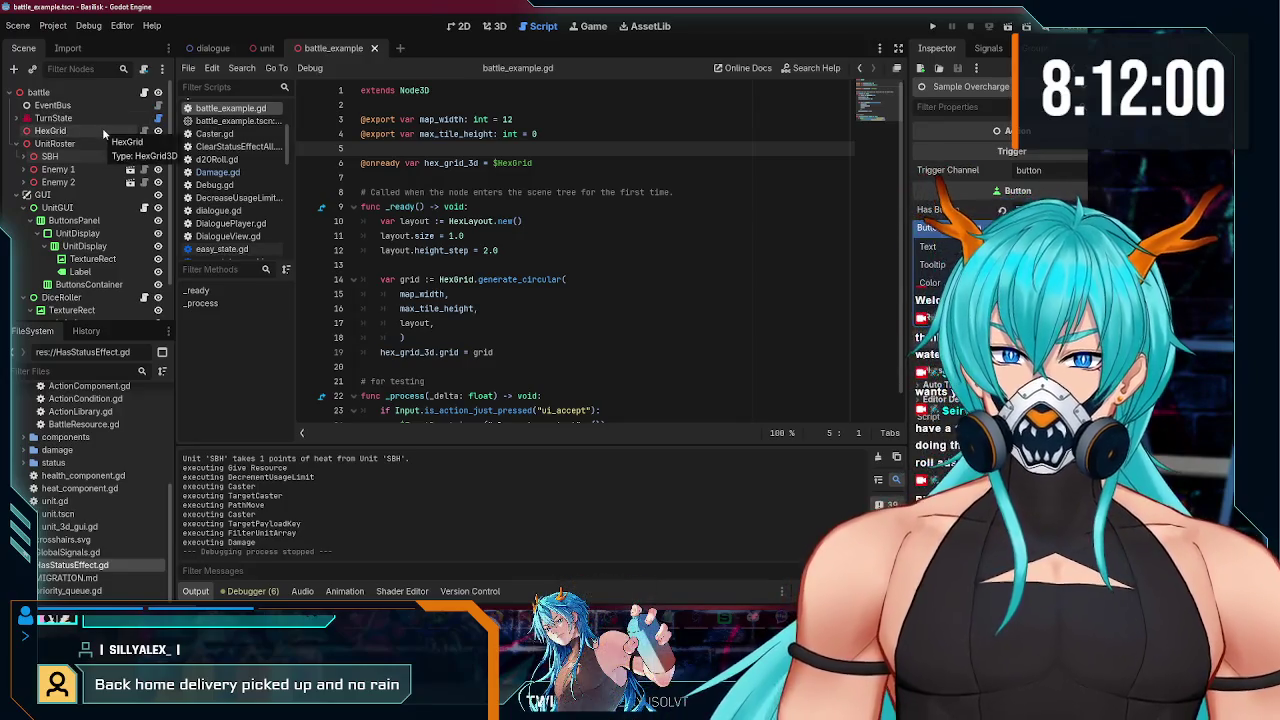
- Collapse UnitRoster and GUI, then open the Unit3DGUI script in the unit scene
click(16, 143)
click(16, 156)
click(47, 201)
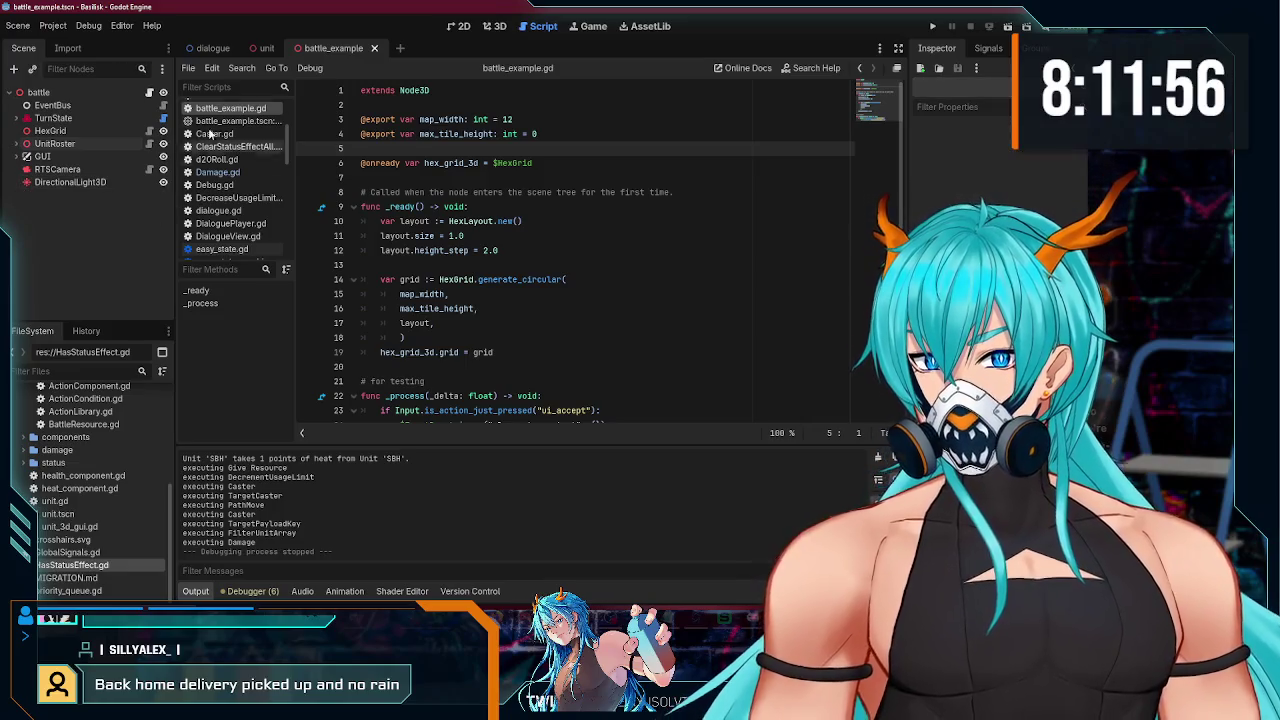
click(266, 48)
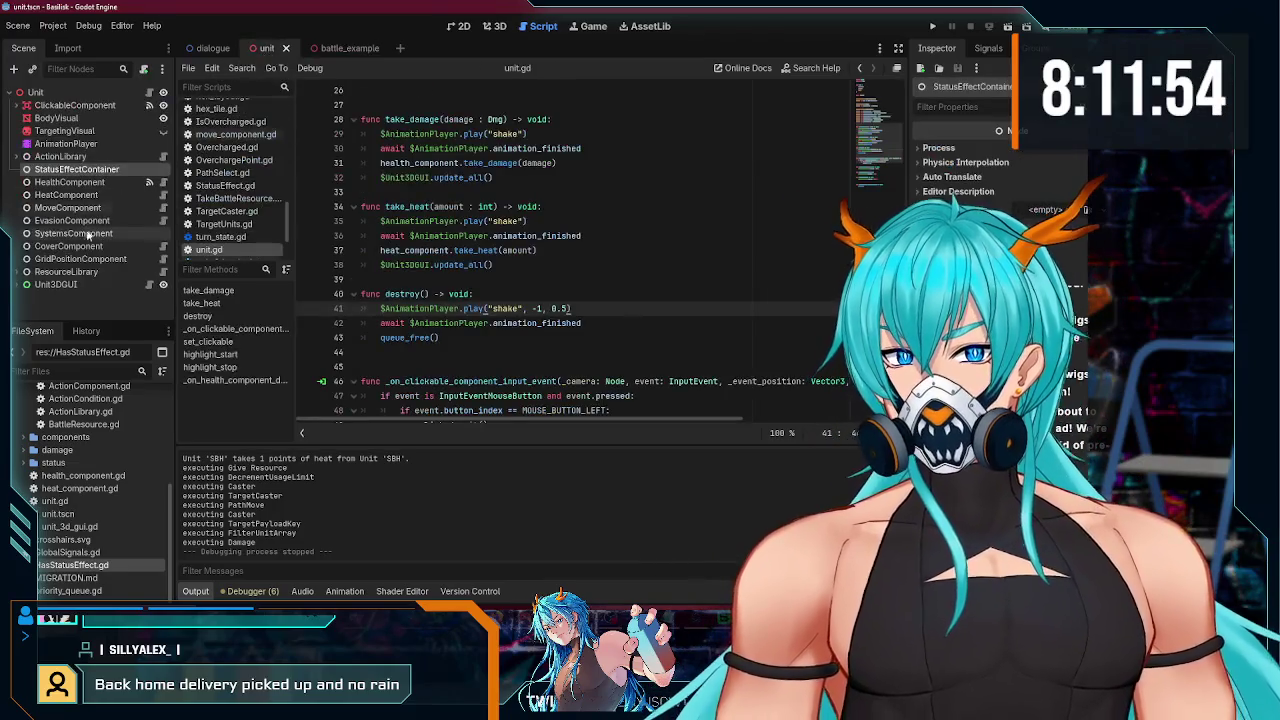
click(88, 286)
click(150, 286)
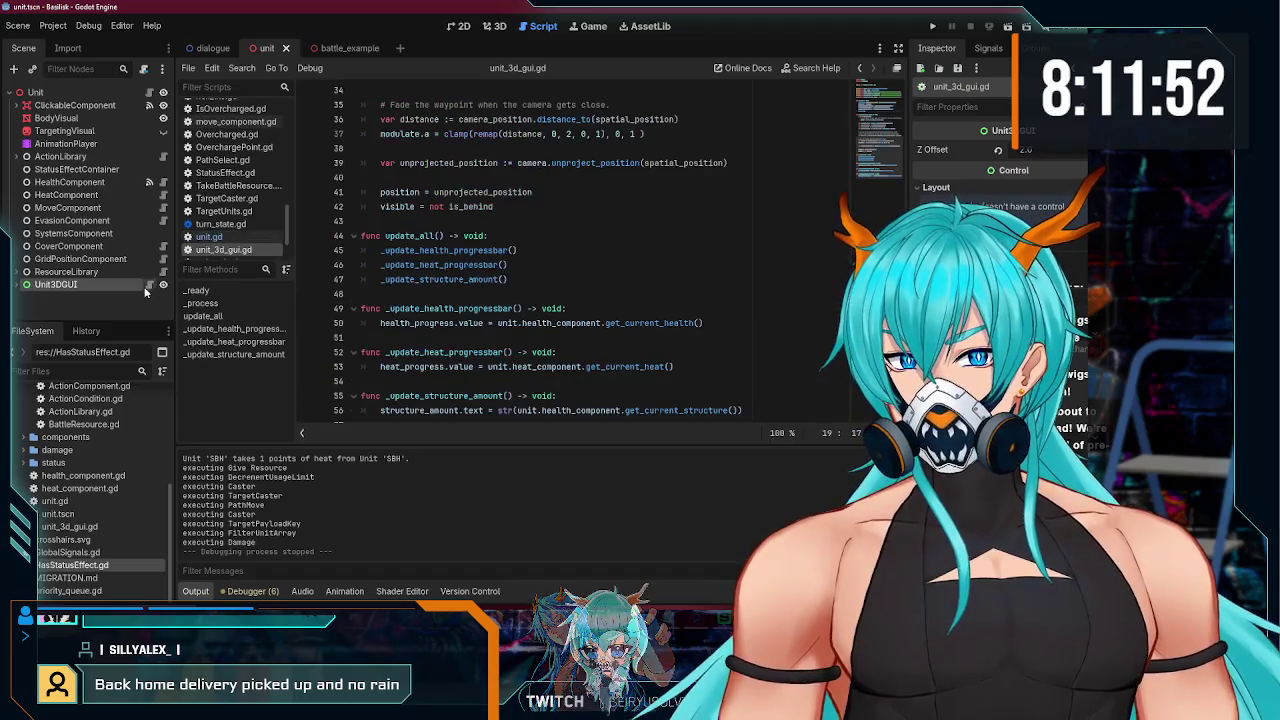
scroll(362, 302, up, 5)
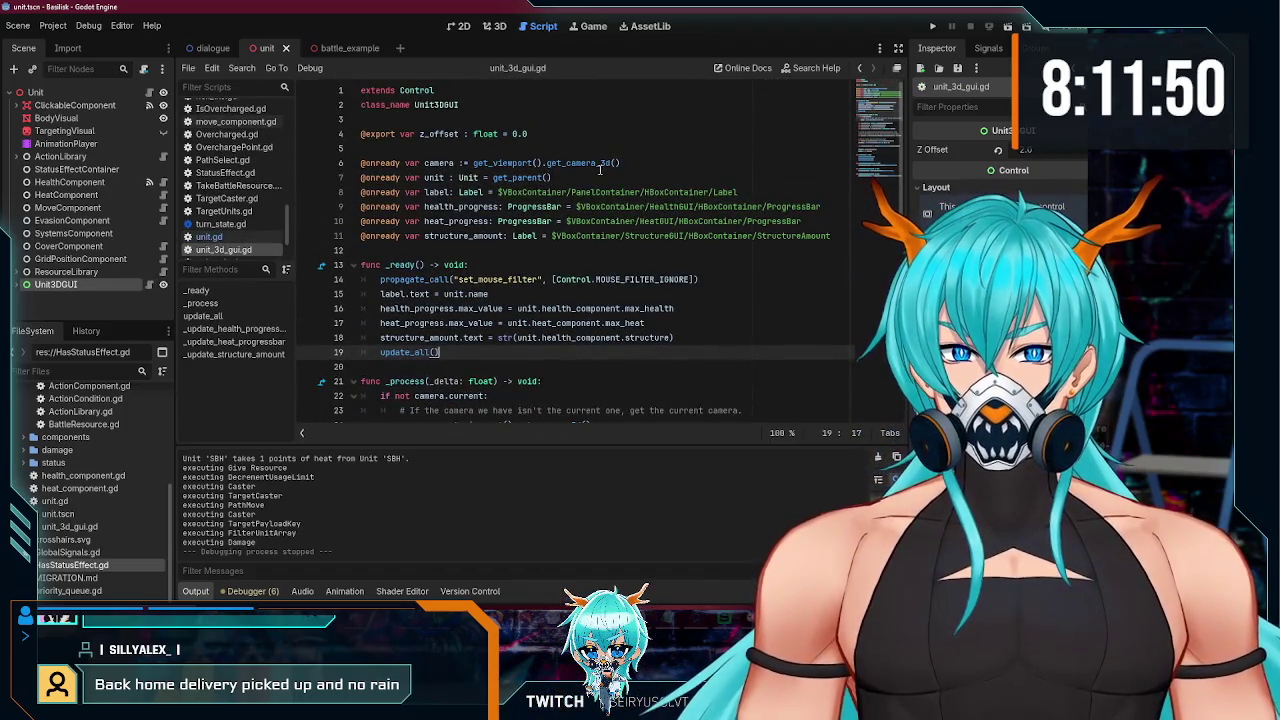
- Undo an accidental paste under the battle root, then switch to the dialogue scene
click(340, 48)
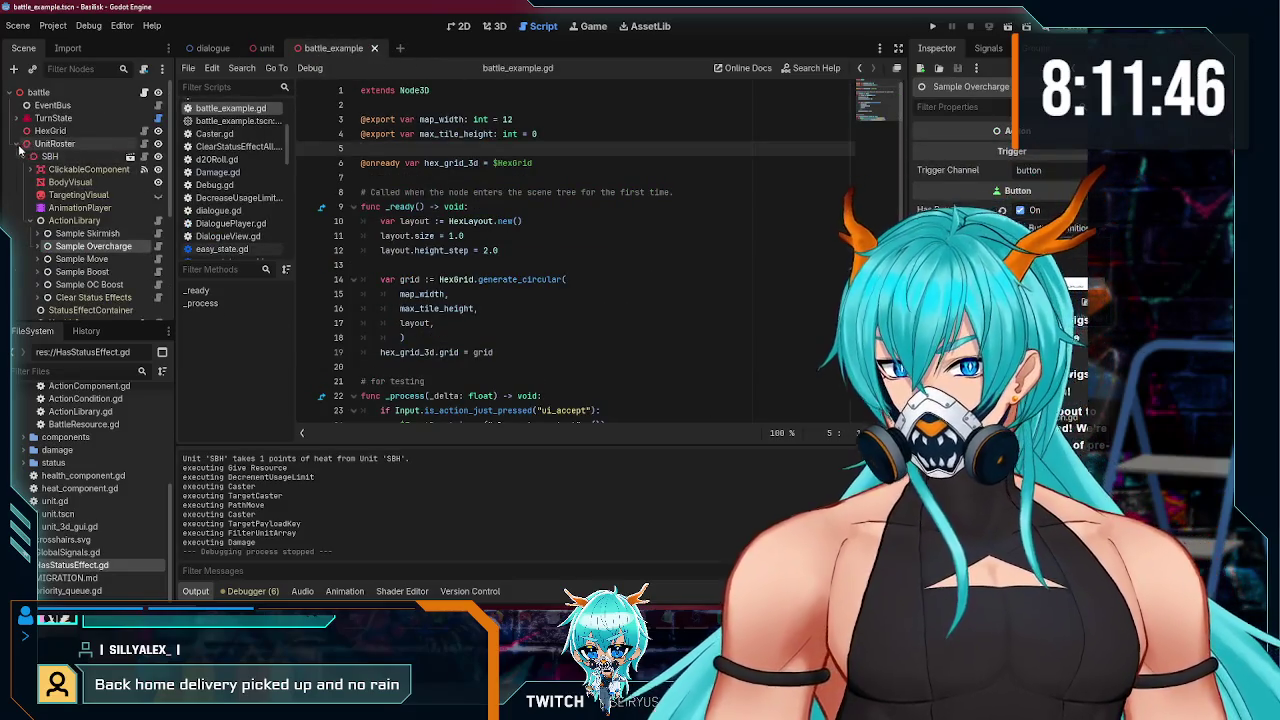
key(ctrl+Tab)
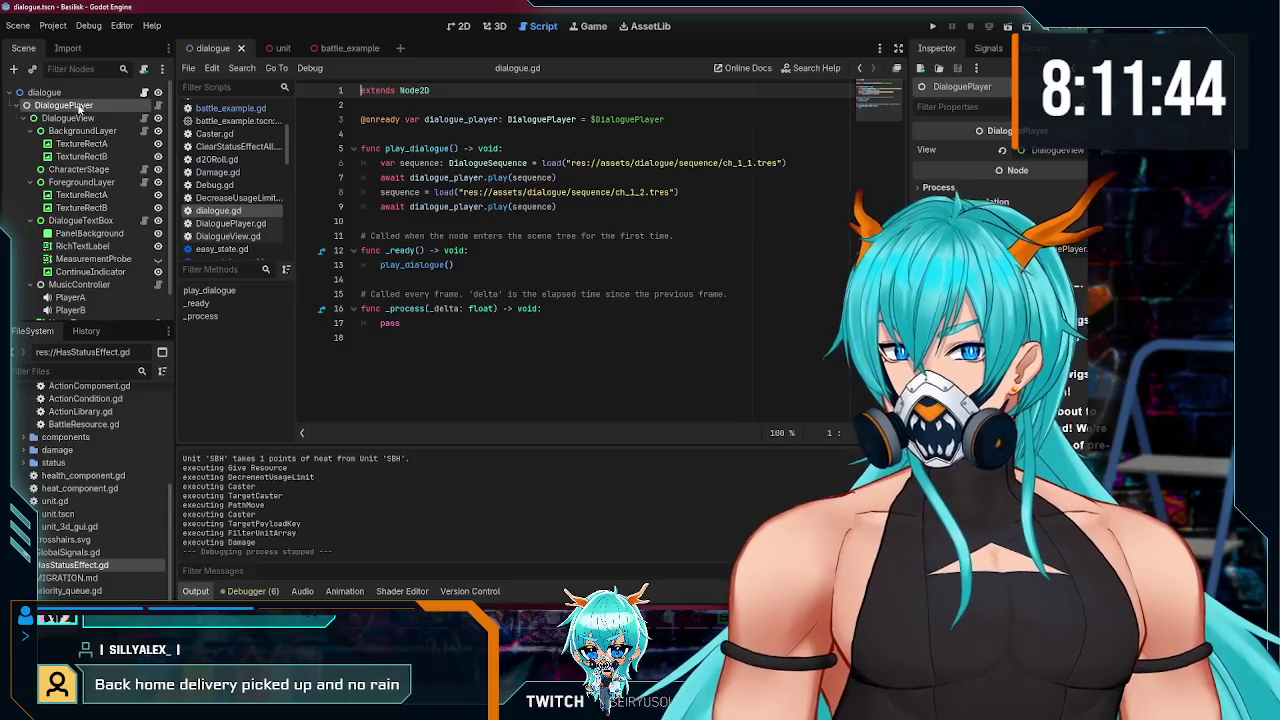
key(ctrl+Tab)
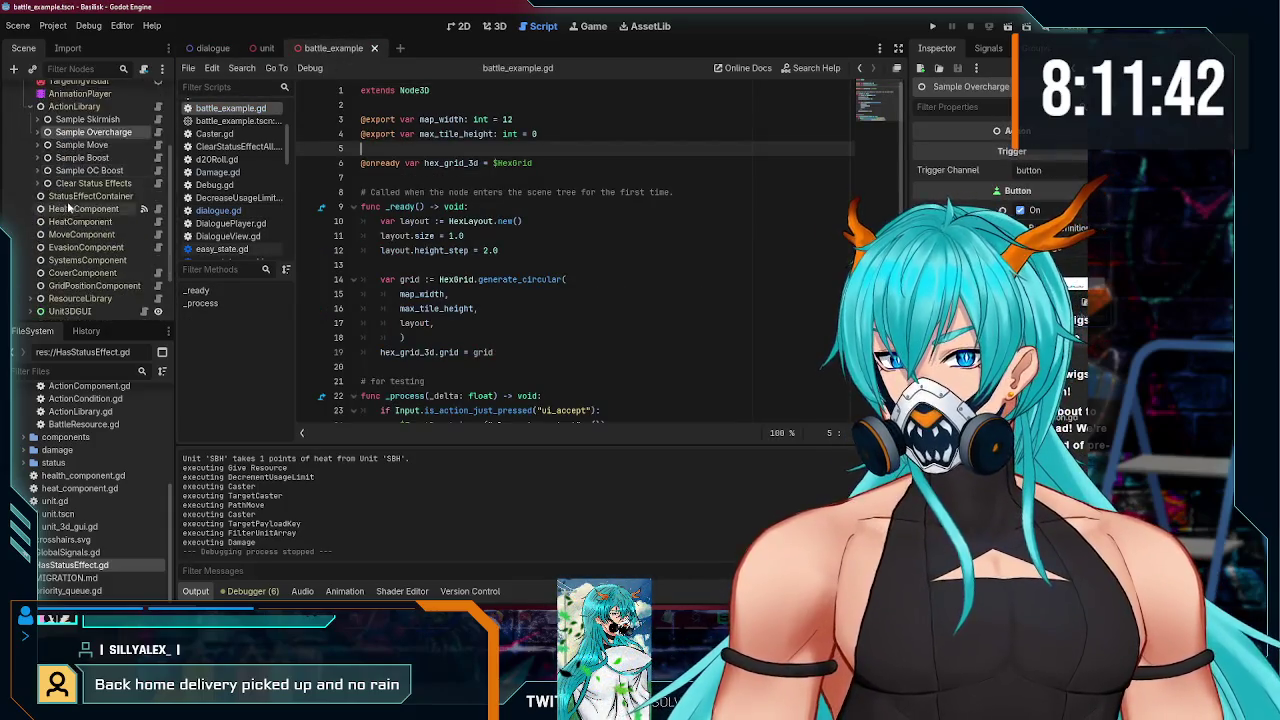
scroll(70, 207, up, 5)
click(40, 92)
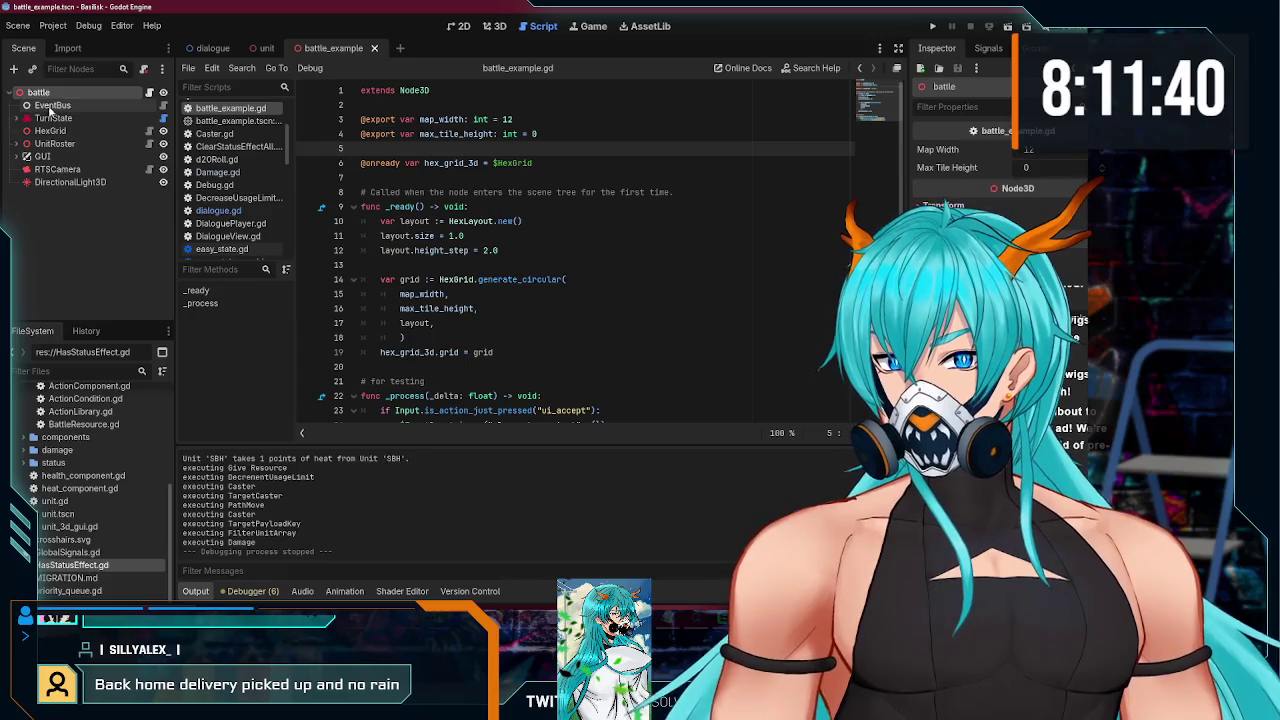
key(ctrl+v)
key(ctrl+z)
key(ctrl+Tab)
key(ctrl+Tab)
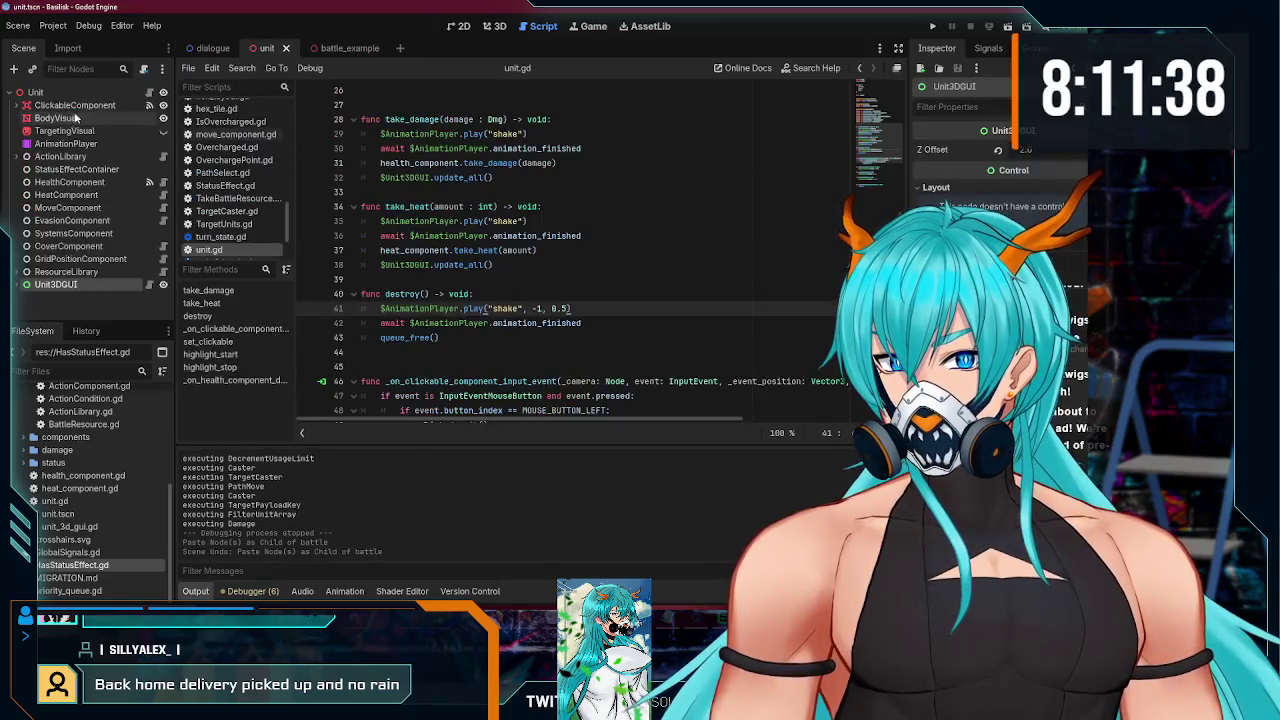
click(212, 48)
- Copy DialoguePlayer from the dialogue scene, paste it under battle, and drag it to the top
click(75, 105)
right_click(90, 107)
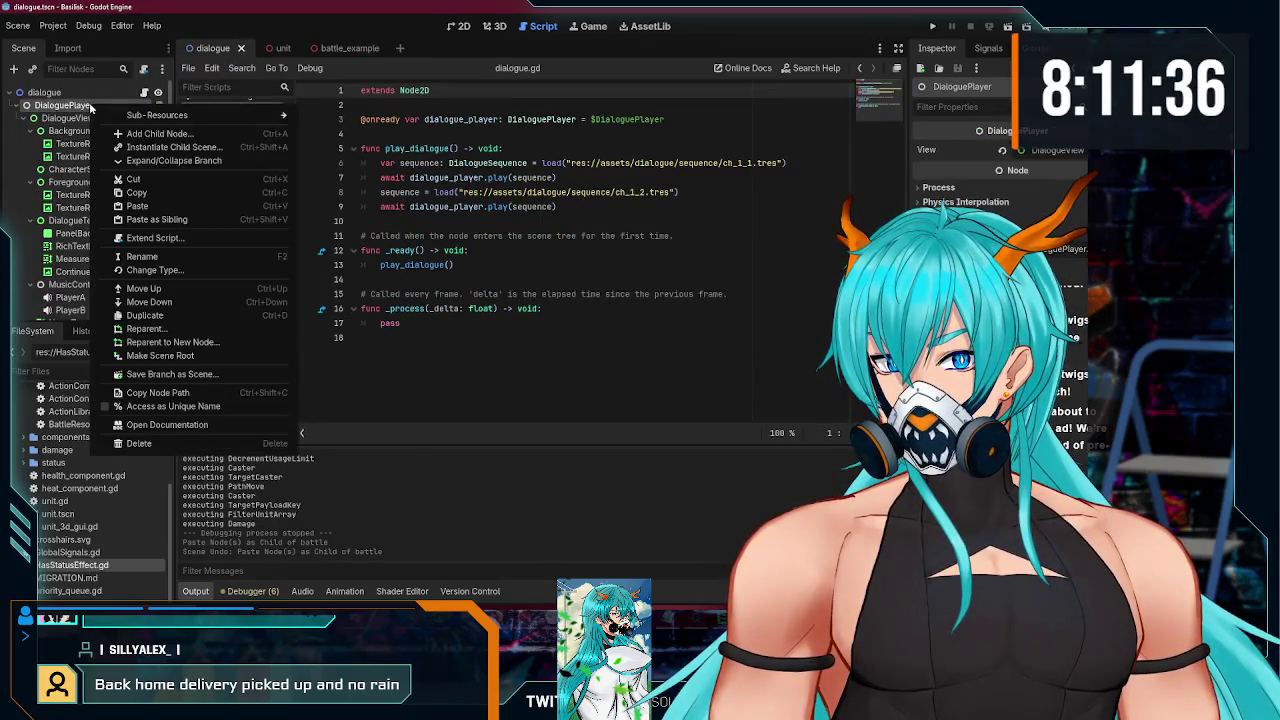
click(135, 193)
click(328, 48)
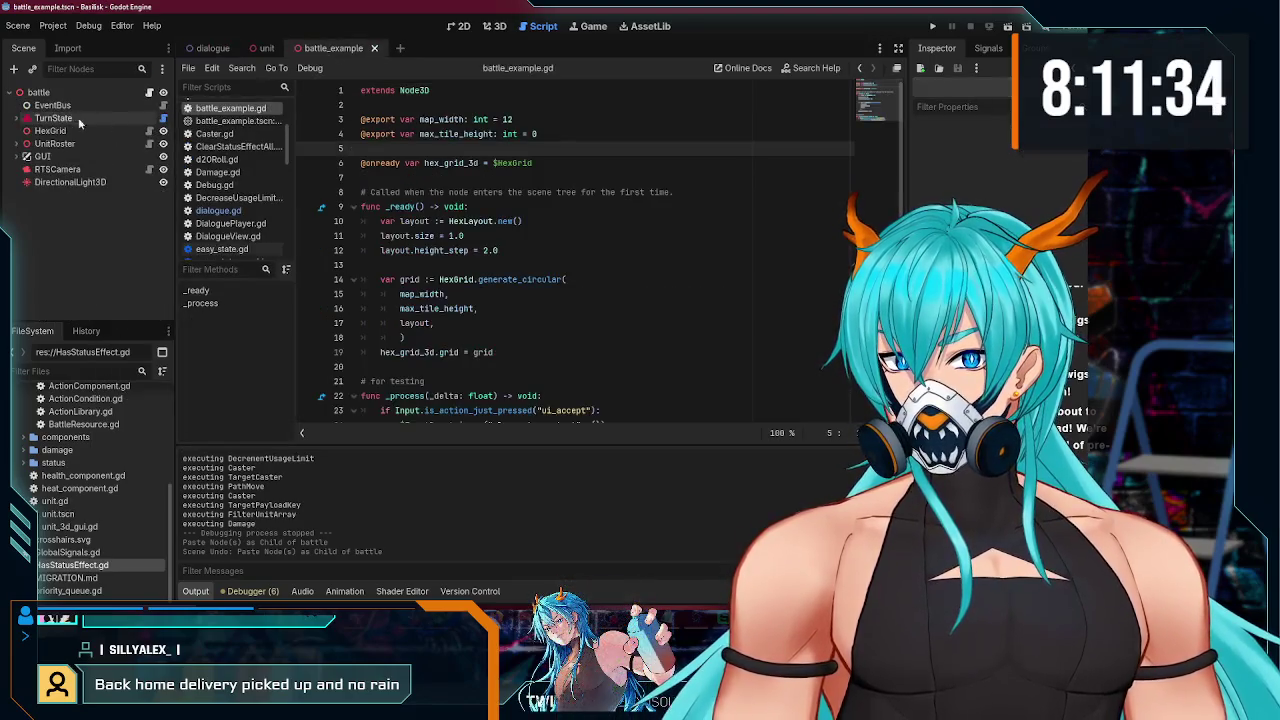
click(40, 94)
key(ctrl+v)
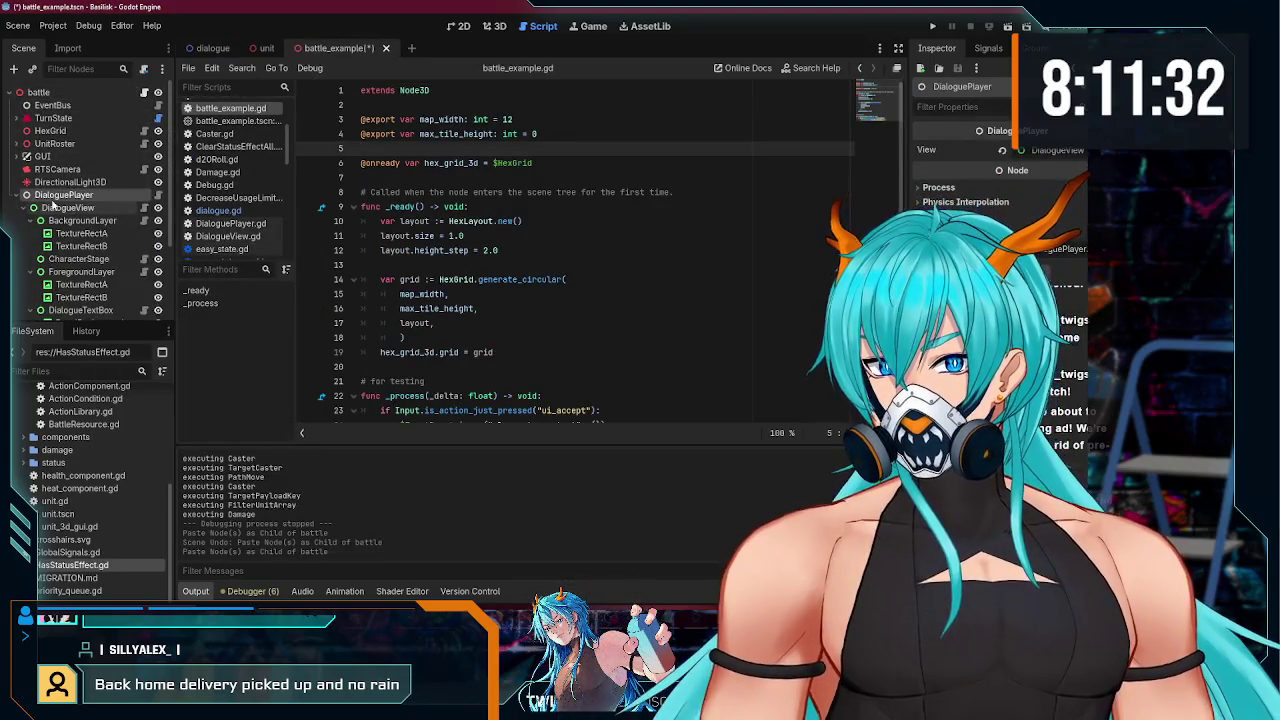
drag(45, 148, 42, 100)
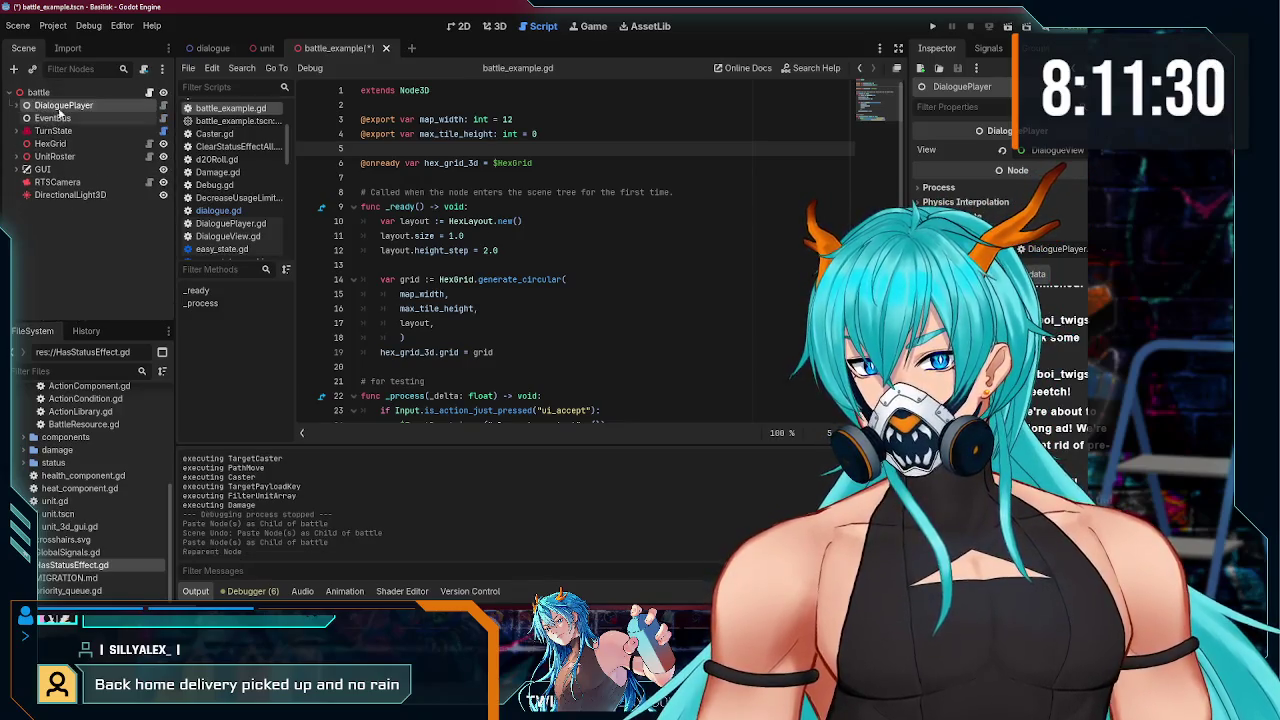
scroll(86, 134, down, 2)
scroll(40, 133, up, 2)
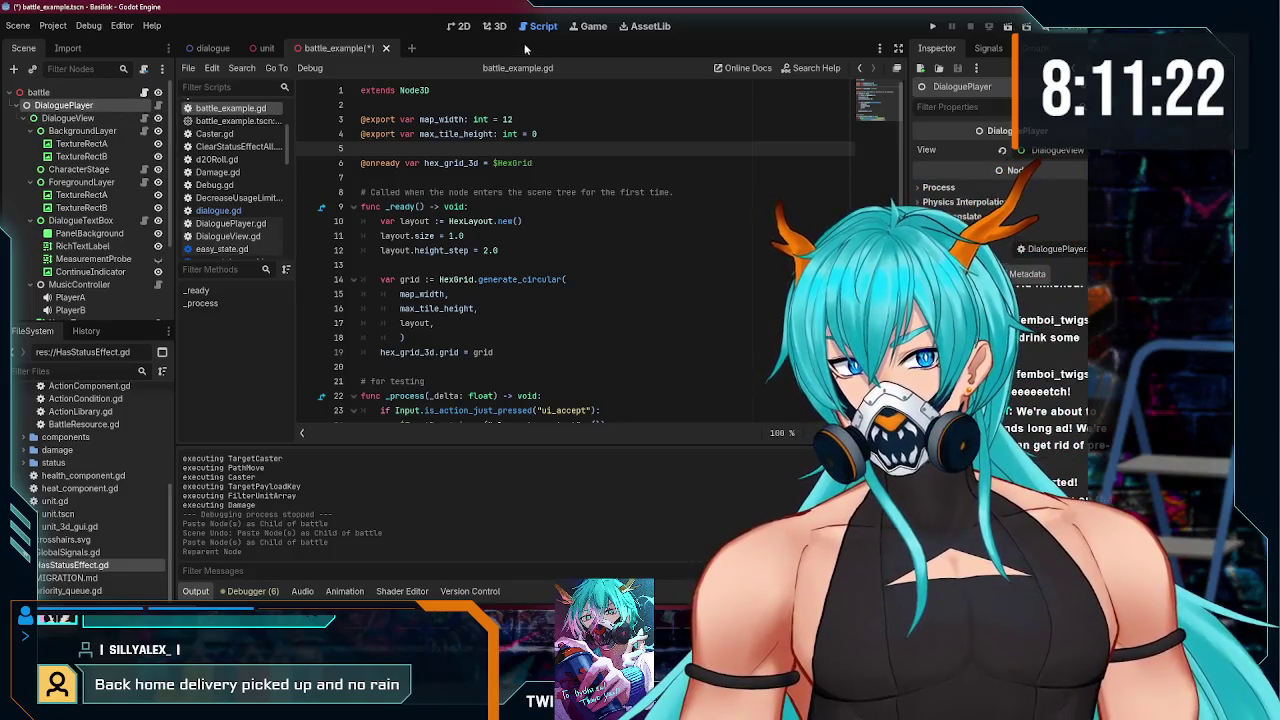
click(493, 27)
- In 2D view, hide BackgroundLayer and anchor DialogueTextBox with the Top Left preset
click(465, 30)
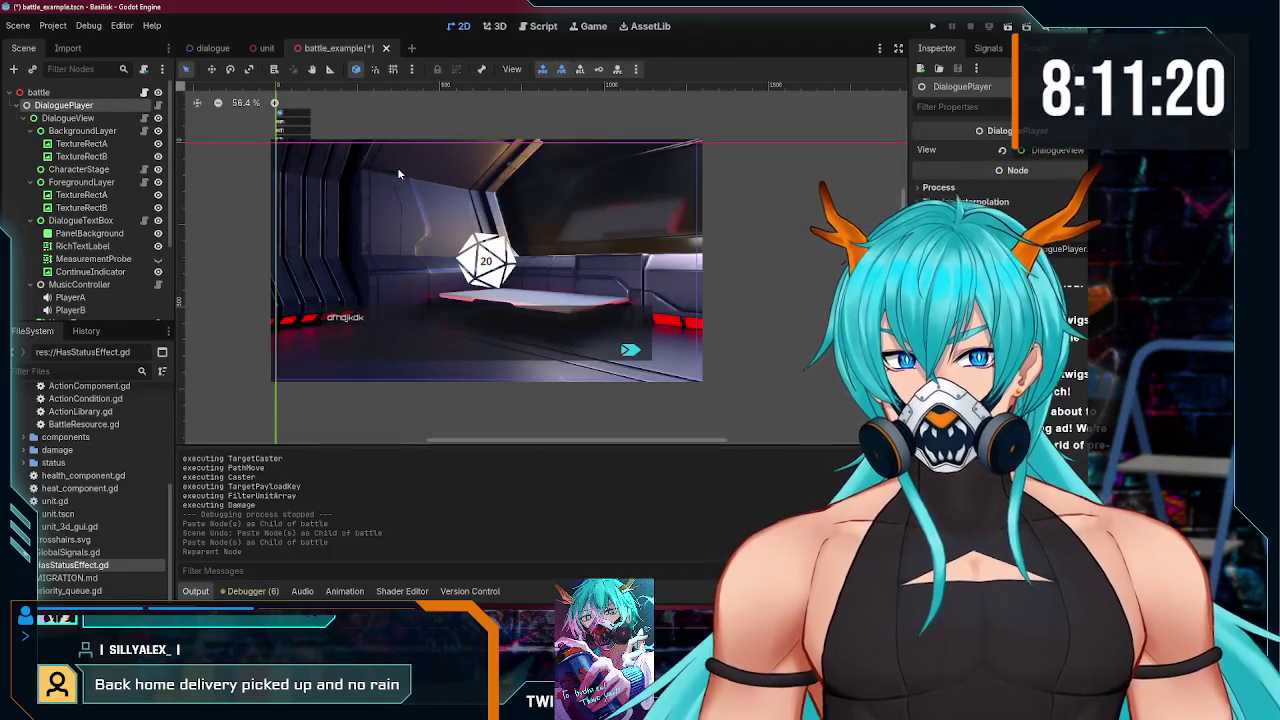
click(90, 131)
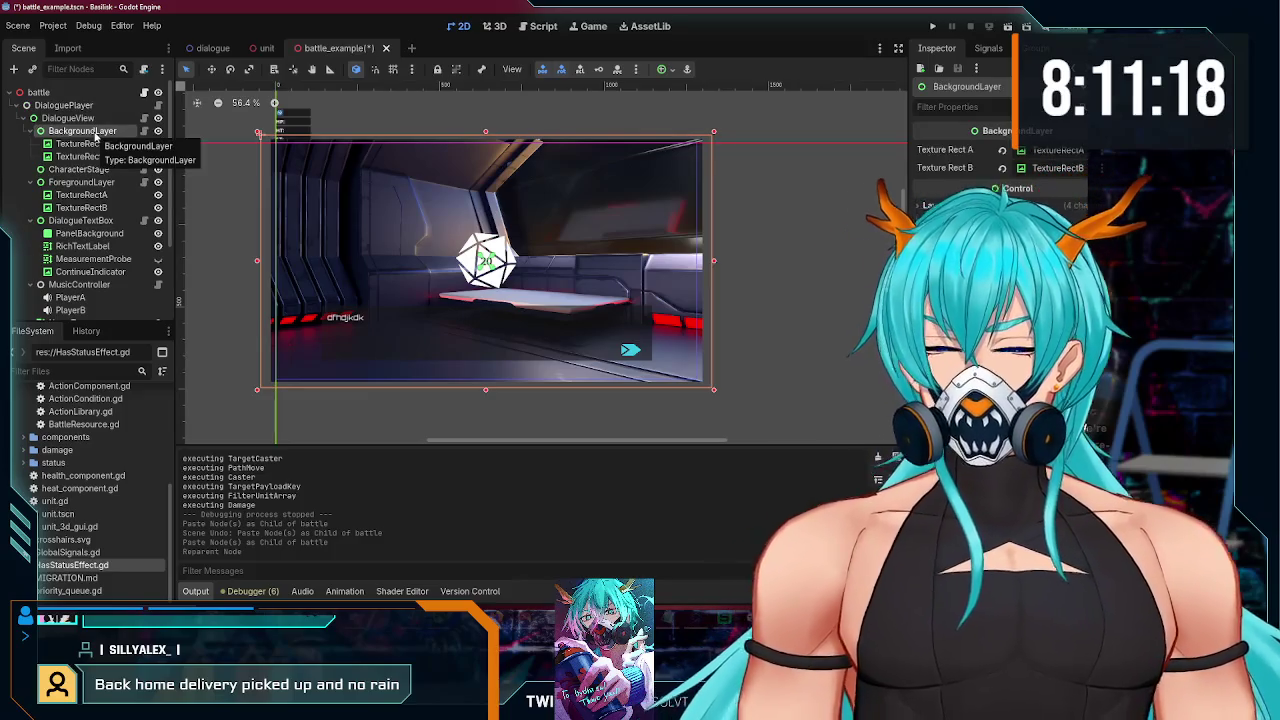
click(157, 131)
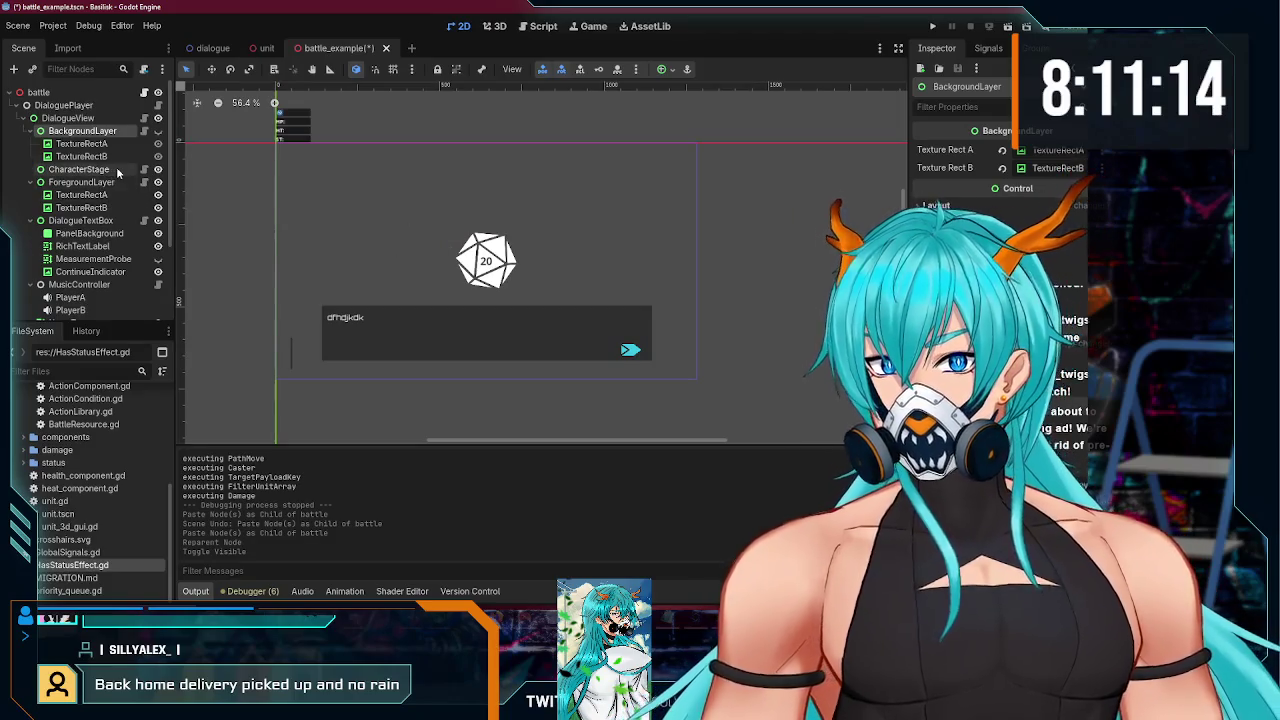
click(95, 224)
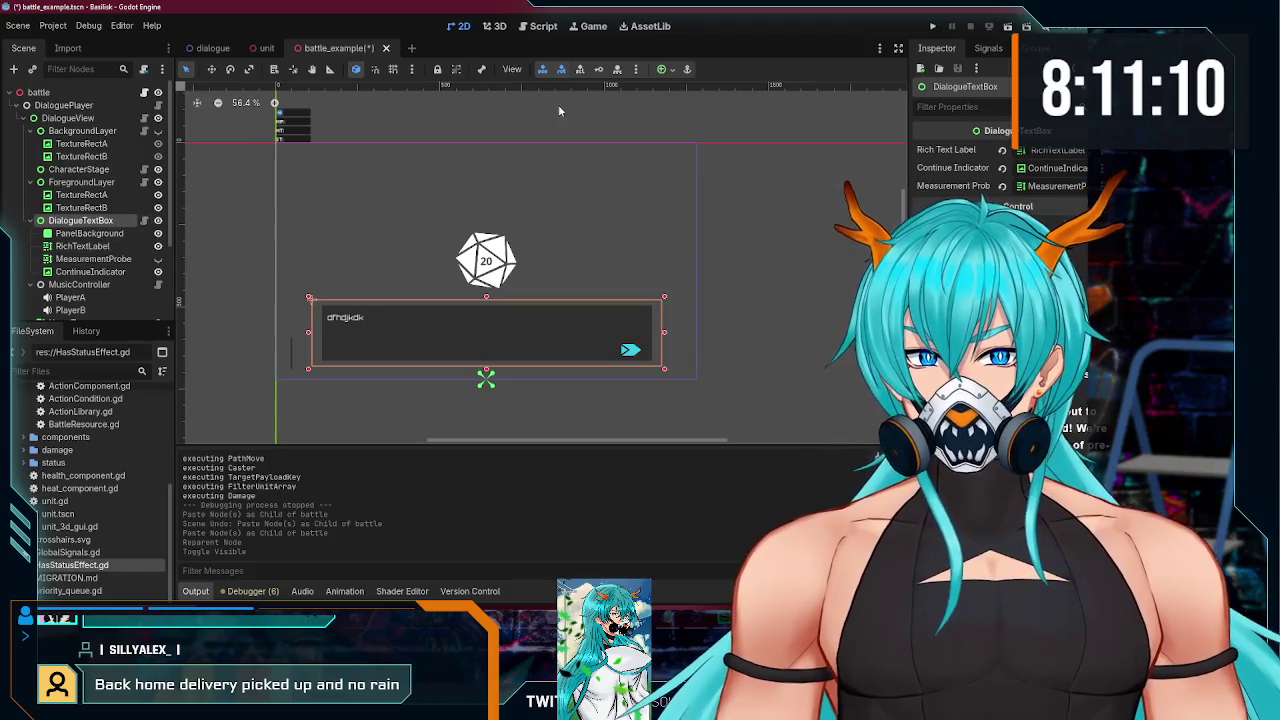
click(660, 70)
click(669, 112)
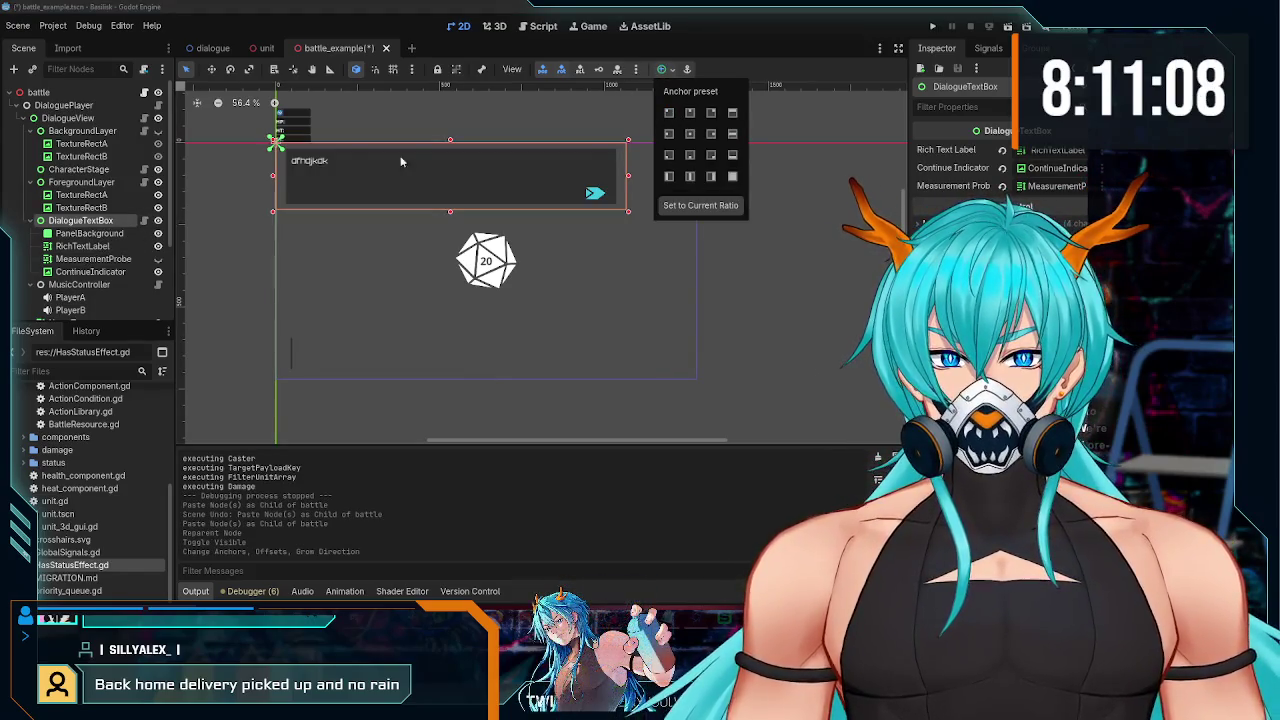
click(97, 237)
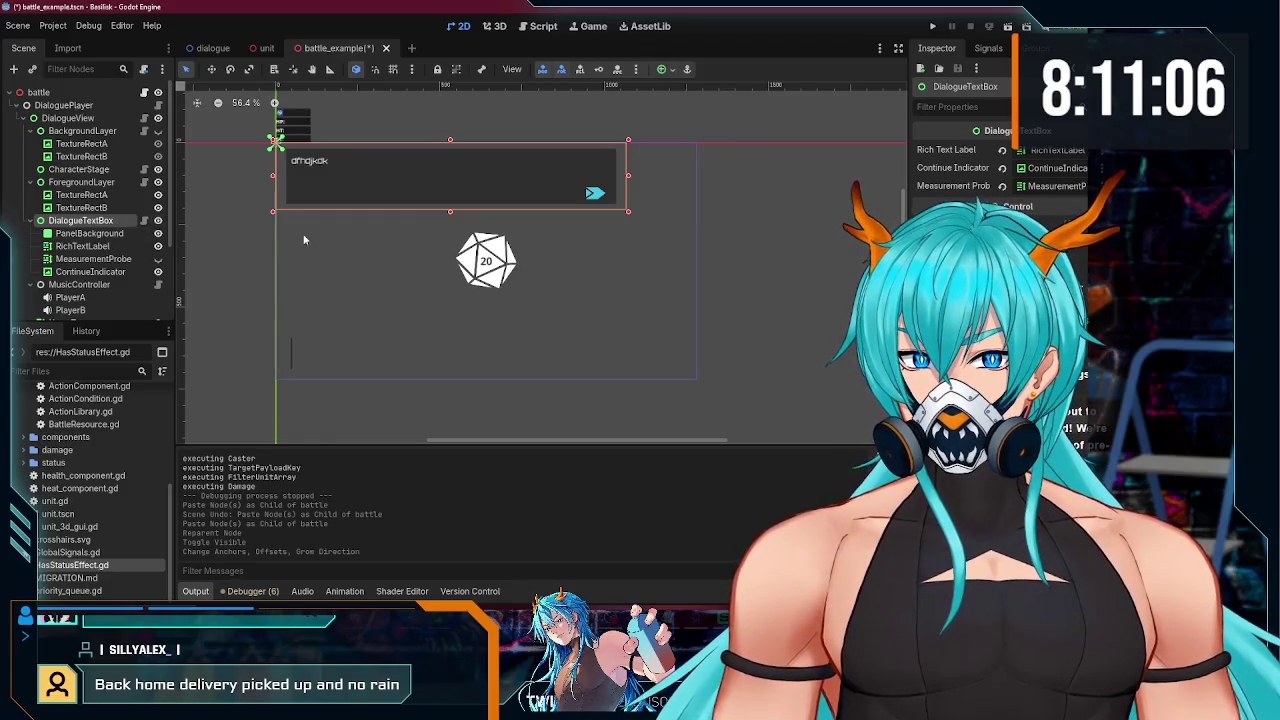
- Apply the Top Left anchor preset to PanelBackground and adjust its anchor point
click(89, 233)
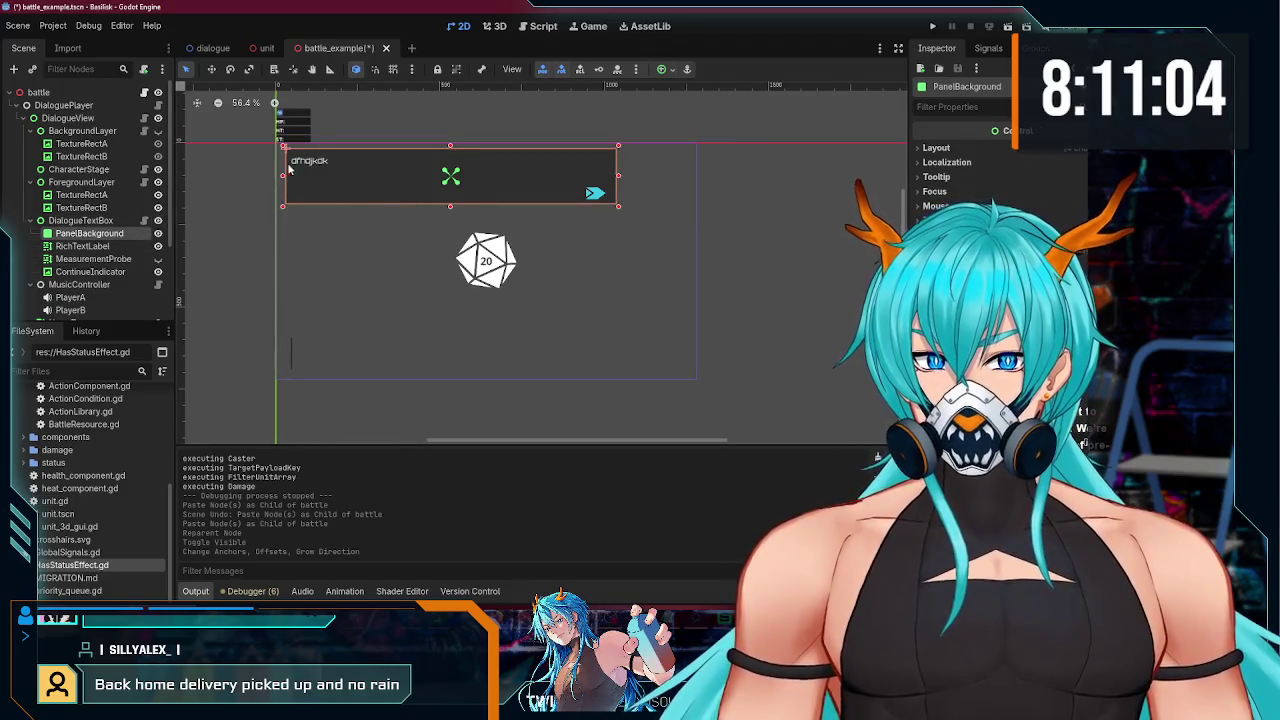
click(661, 69)
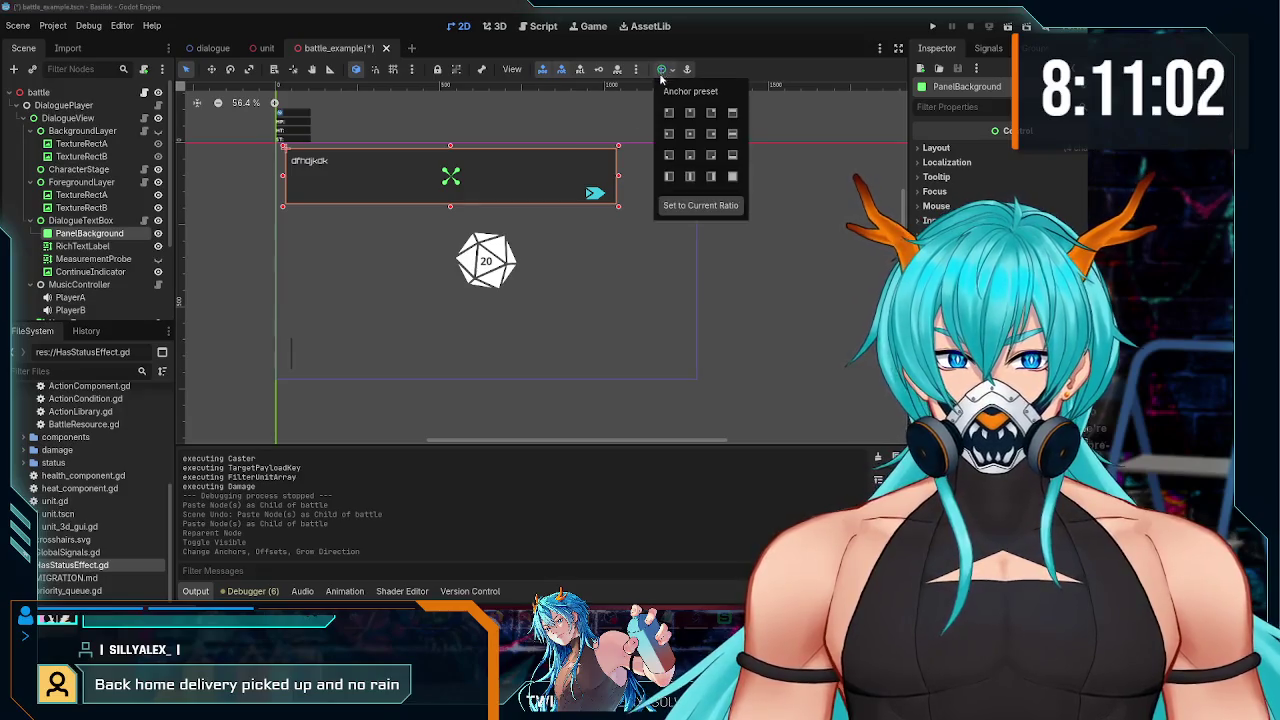
click(668, 115)
click(276, 147)
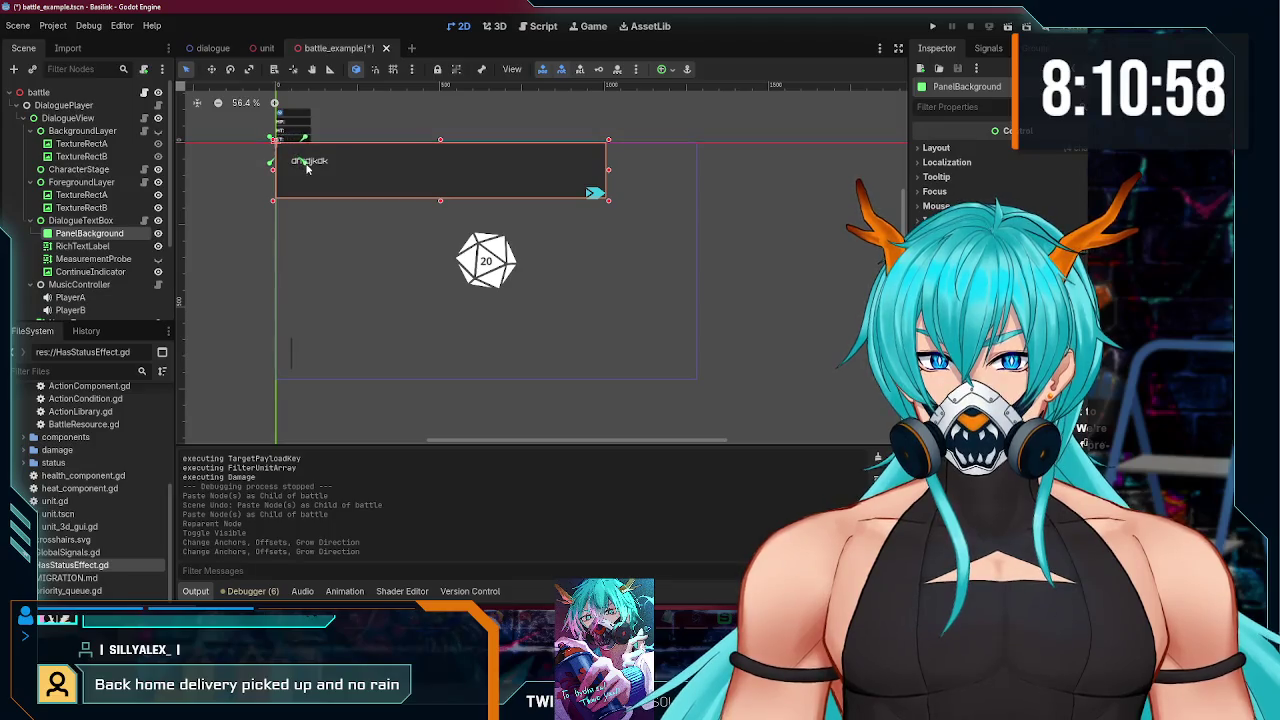
click(297, 168)
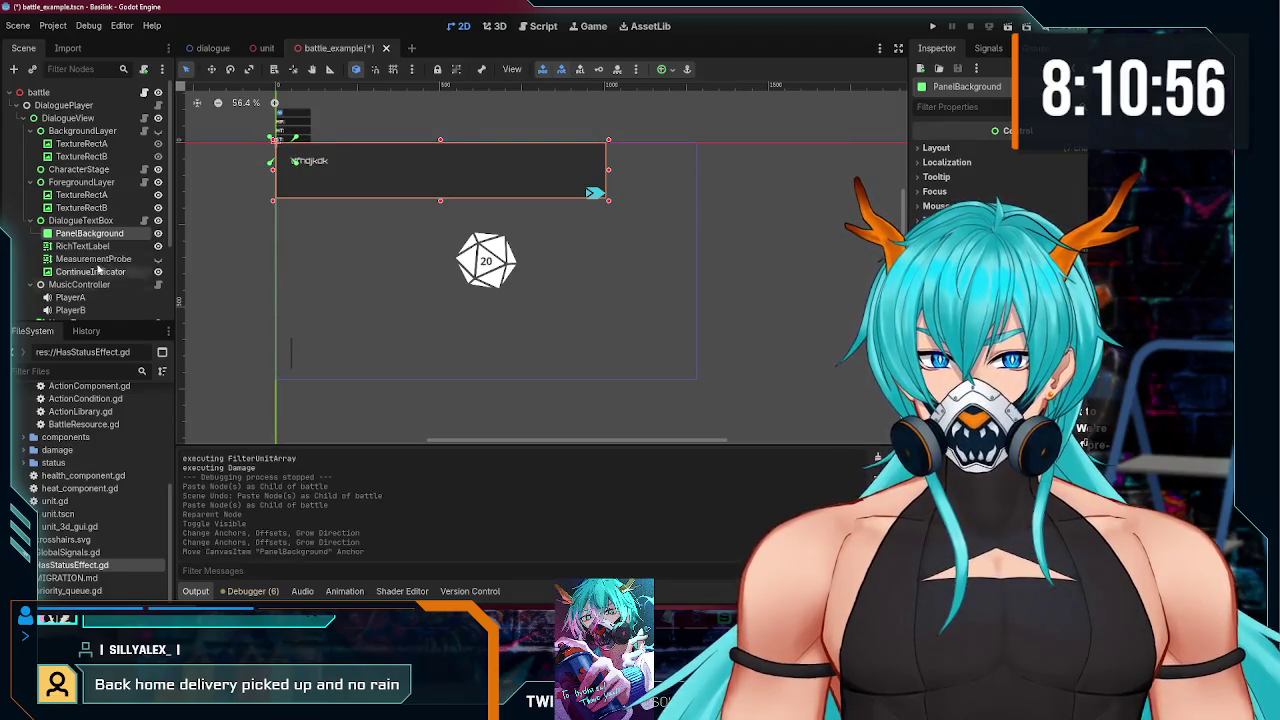
scroll(88, 258, down, 5)
click(69, 284)
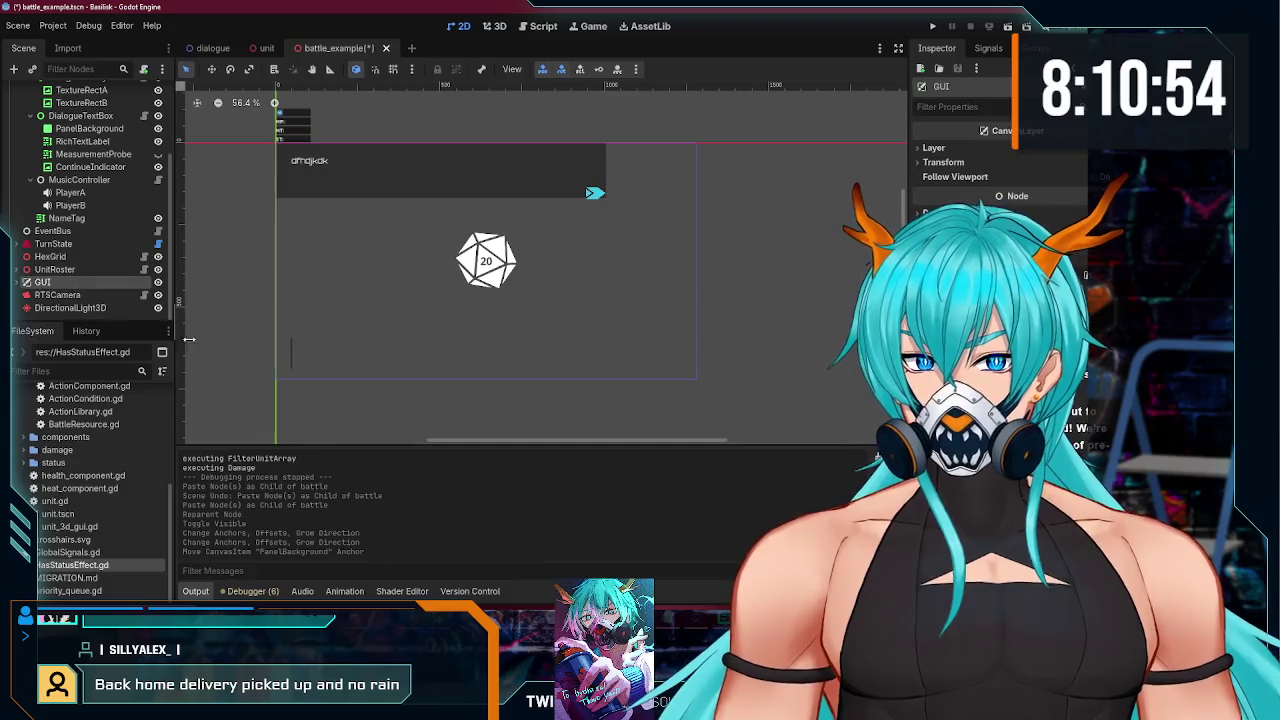
scroll(25, 285, up, 5)
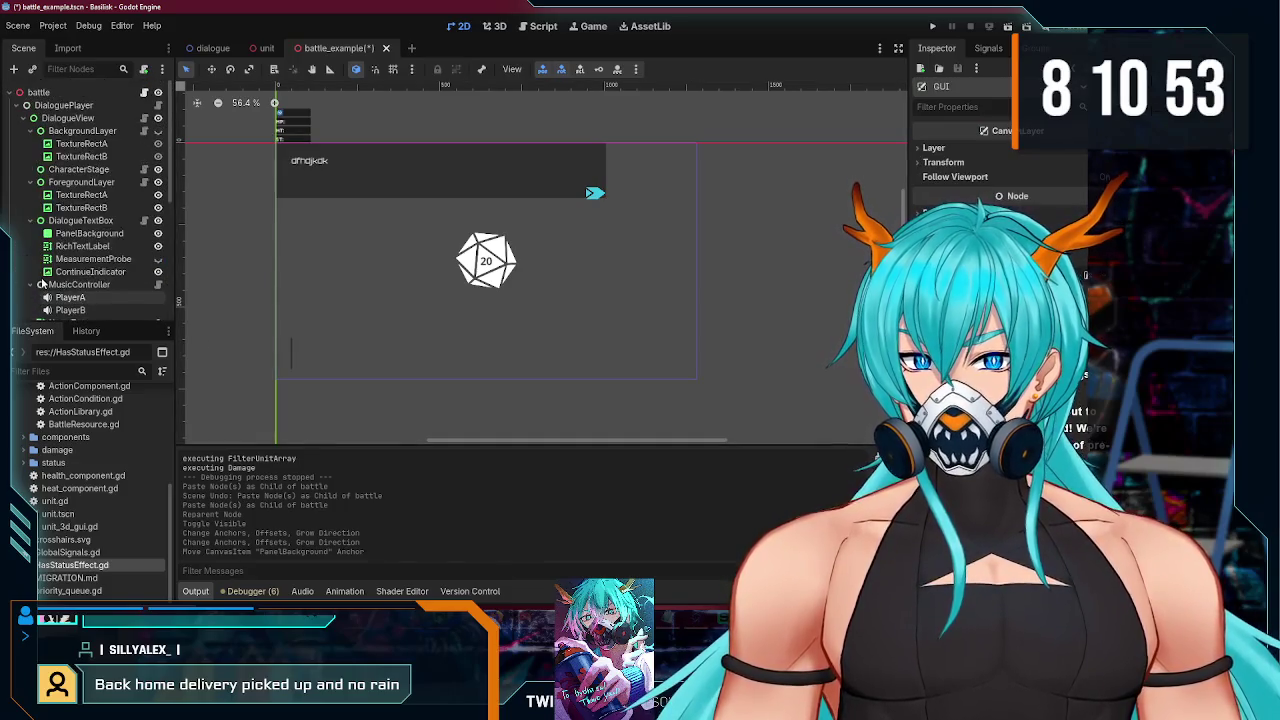
- Drag DialogueView into the GUI layer next to DiceRoller
click(33, 106)
mouse_move(40, 118)
mouse_down()
mouse_move(55, 300)
mouse_move(52, 277)
mouse_up()
mouse_move(52, 214)
mouse_down()
mouse_move(51, 199)
mouse_move(58, 366)
mouse_move(58, 282)
mouse_up()
mouse_move(40, 203)
mouse_down()
mouse_move(24, 257)
mouse_move(28, 246)
mouse_up()
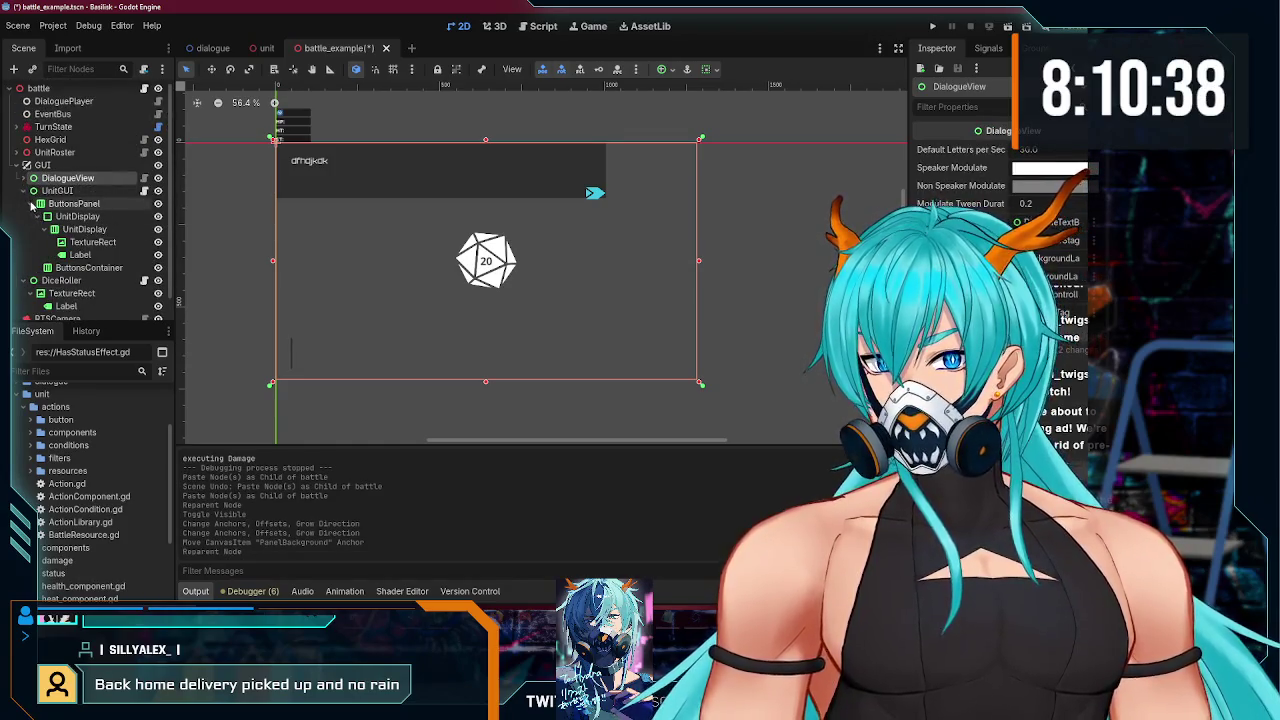
- Reorder GUI's children so DiceRoller sits above DialogueView, then expand DialogueView
click(27, 191)
click(25, 207)
click(75, 209)
drag(75, 209, 60, 178)
click(40, 195)
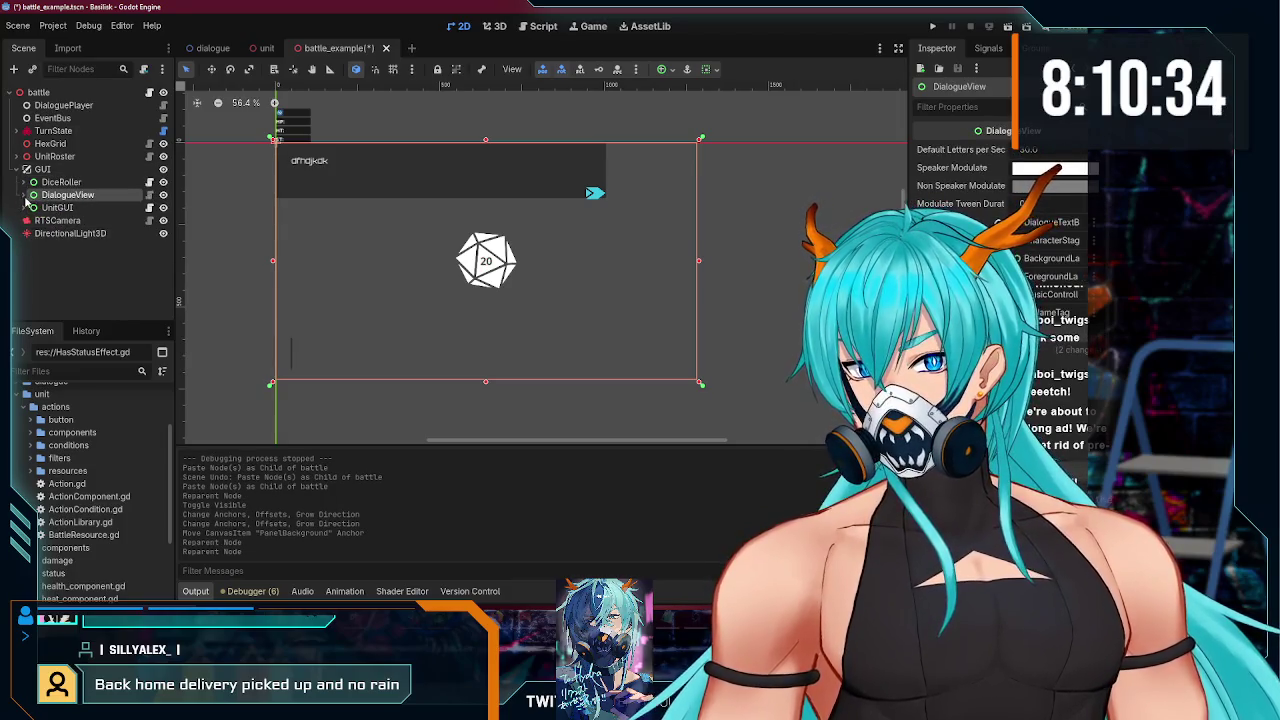
click(27, 195)
click(25, 195)
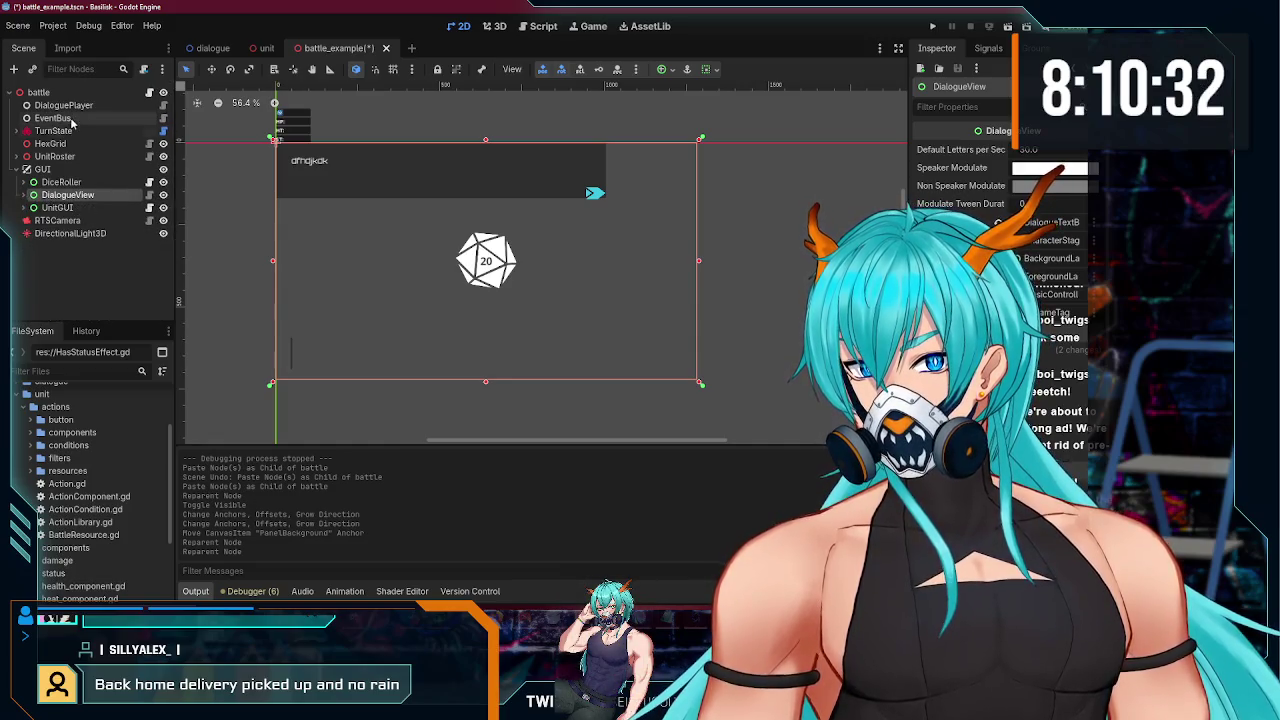
click(22, 106)
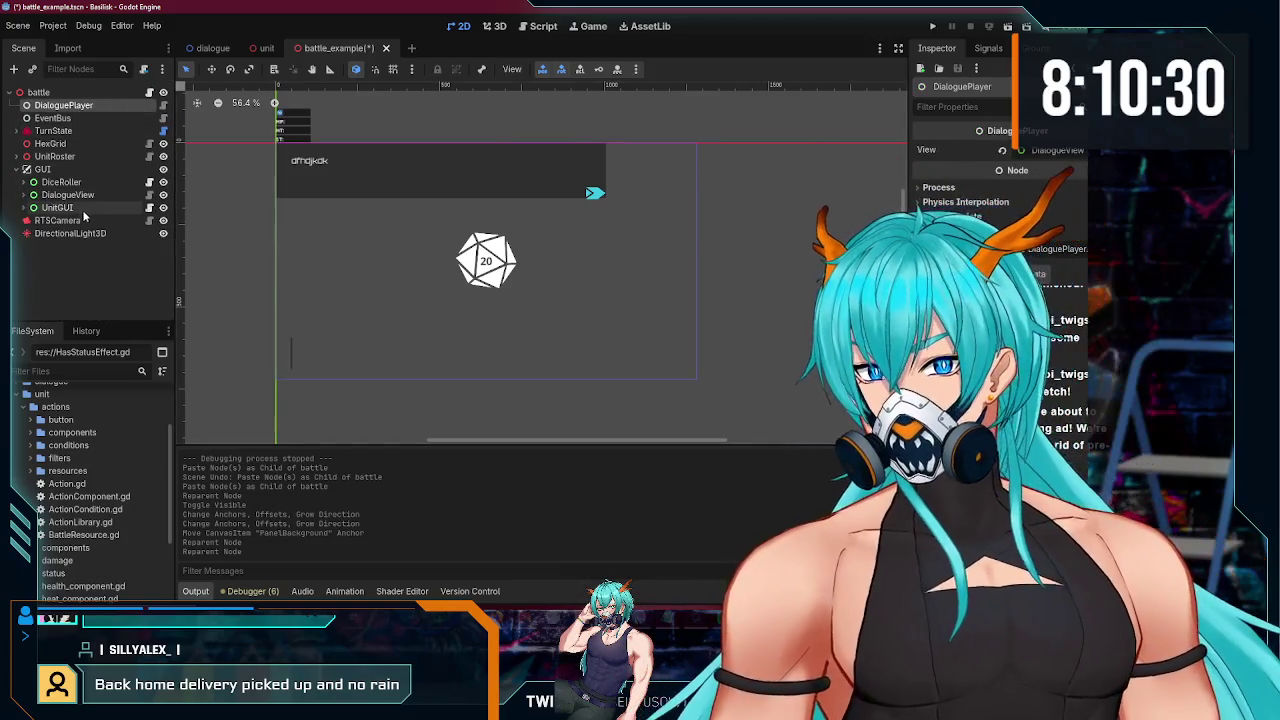
click(65, 195)
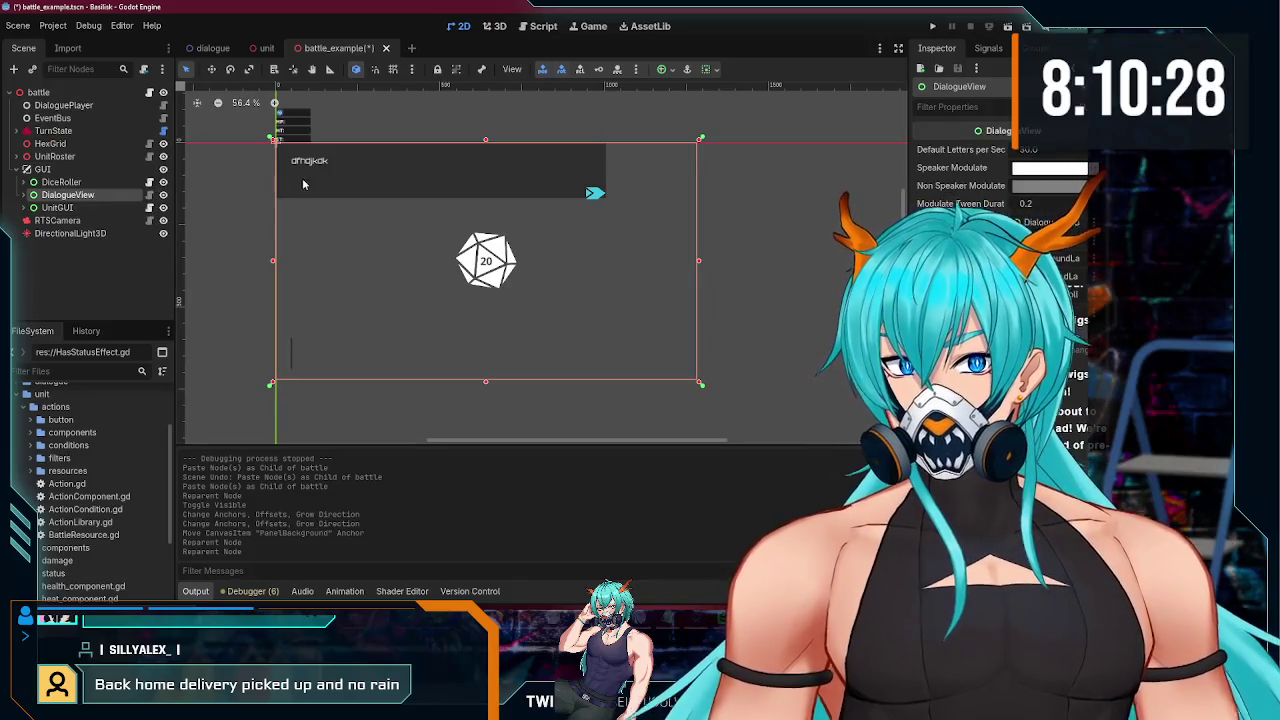
click(27, 195)
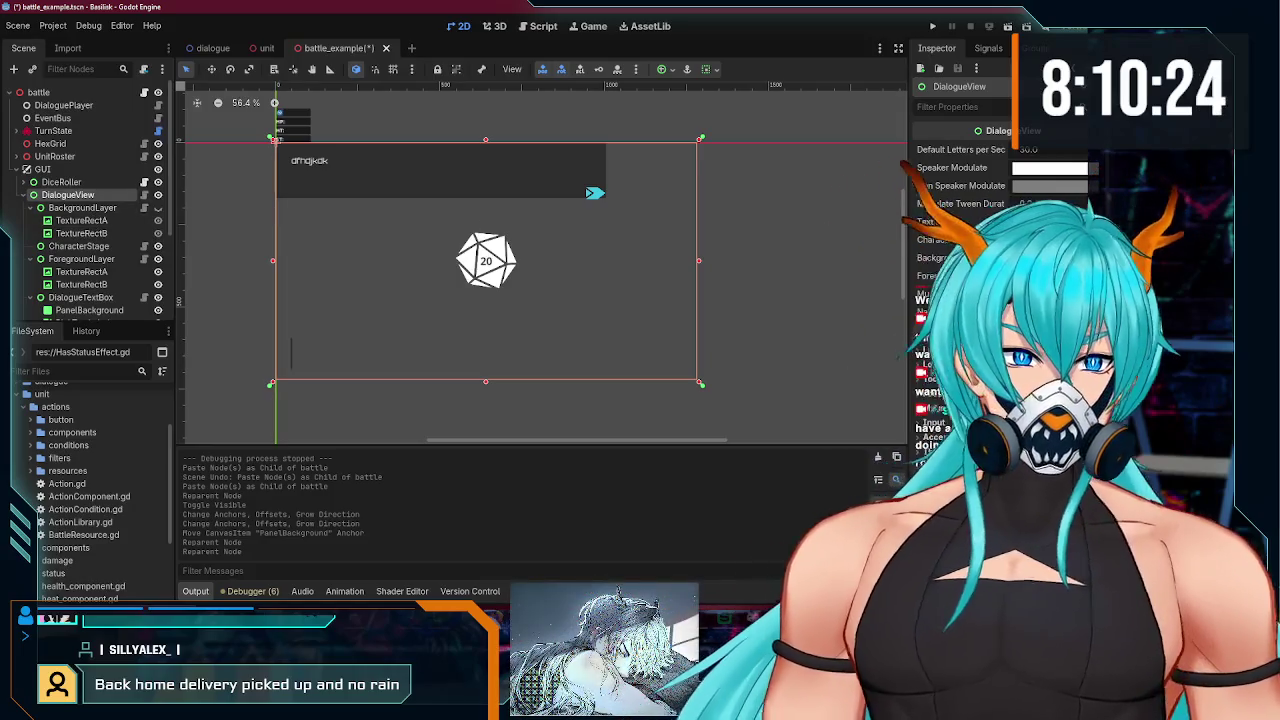
- Set DialogueView's Mouse Filter to Ignore and Recursive Behavior to Enabled, then save
scroll(990, 200, down, 2)
scroll(960, 200, up, 2)
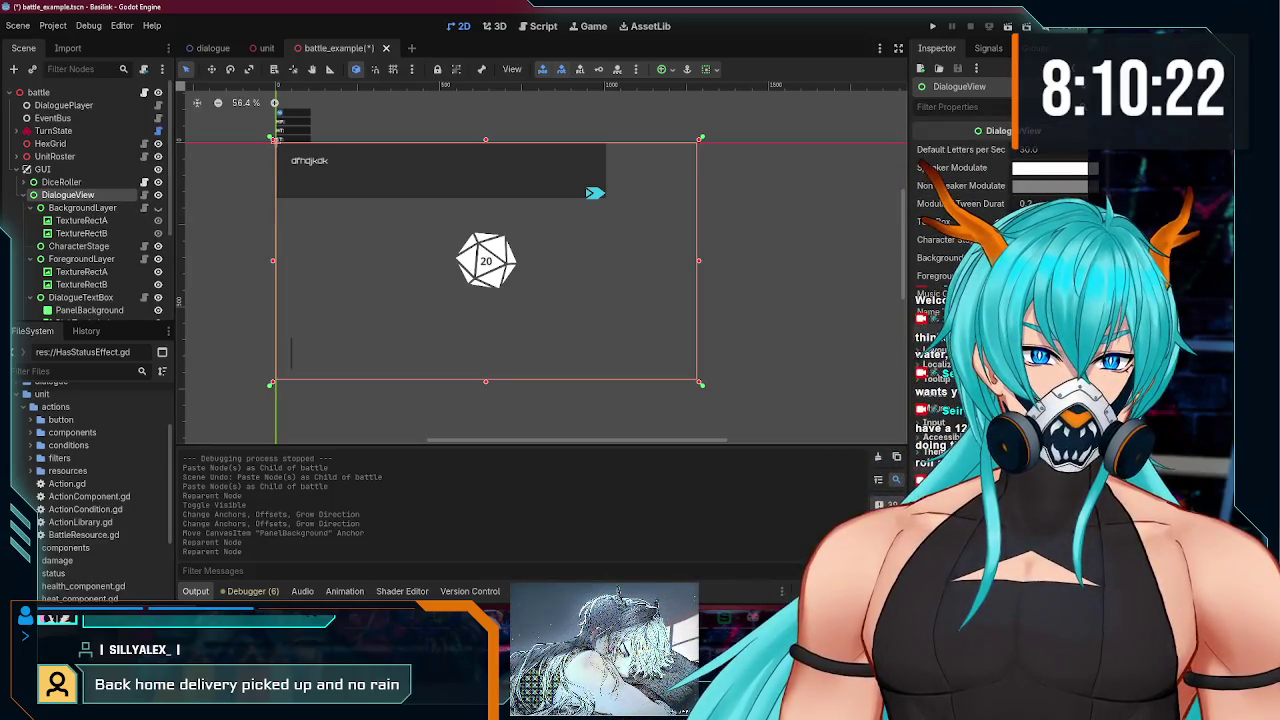
click(963, 106)
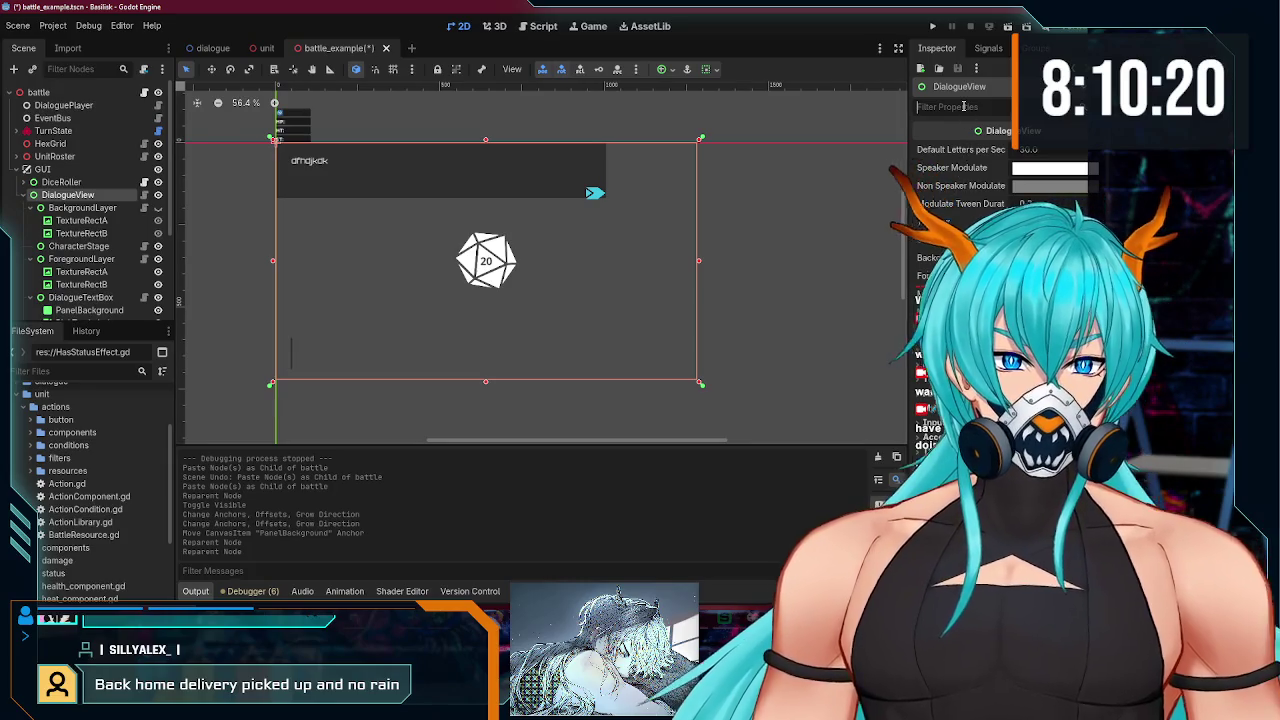
text(mouse)
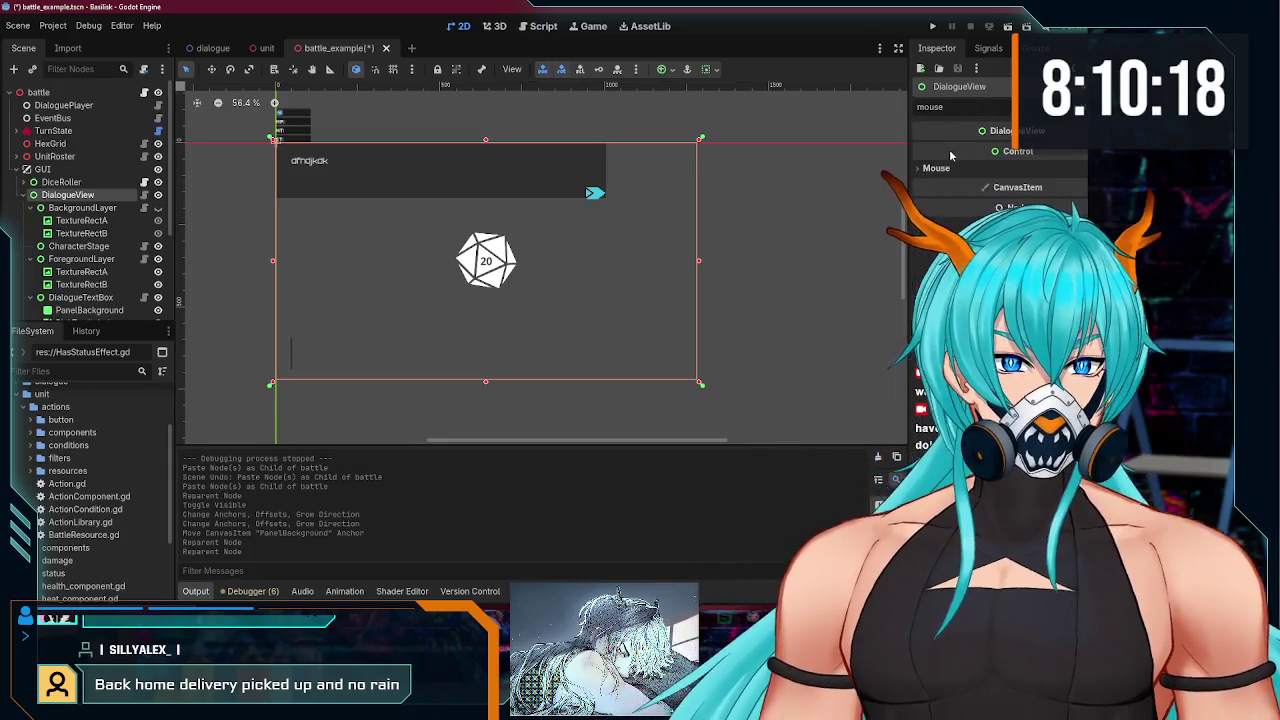
click(1030, 183)
click(1061, 201)
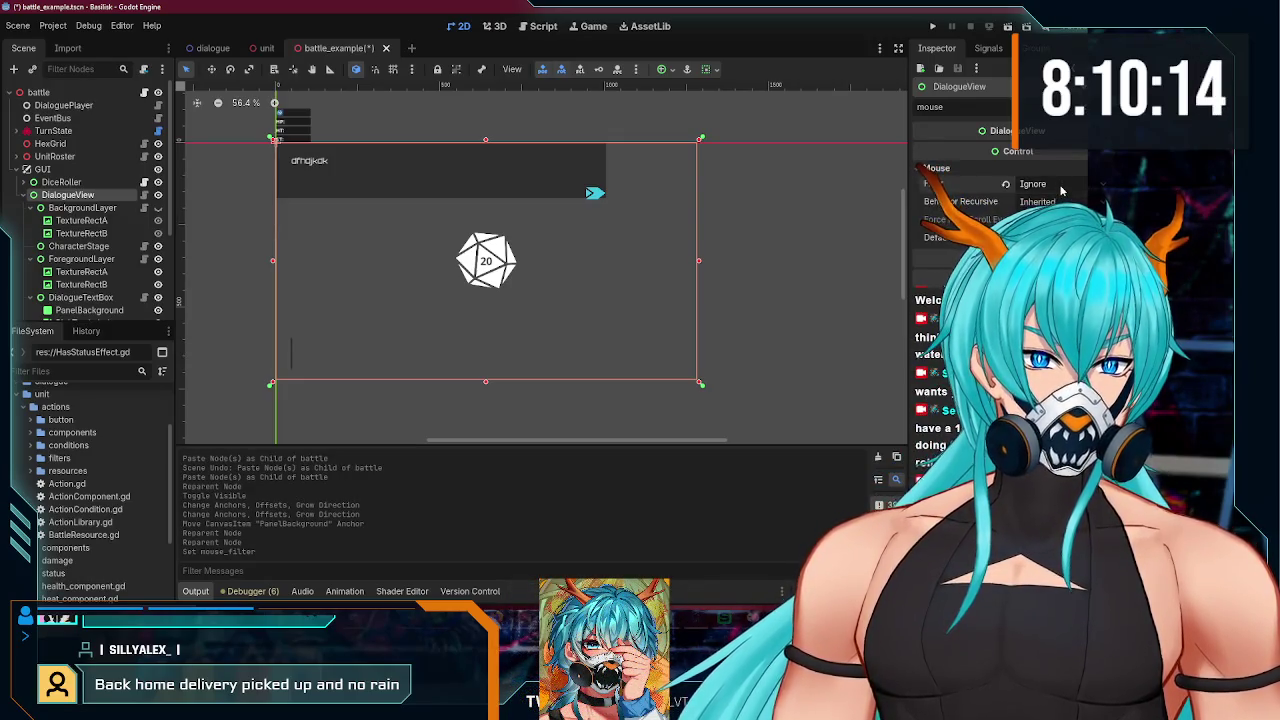
click(1050, 192)
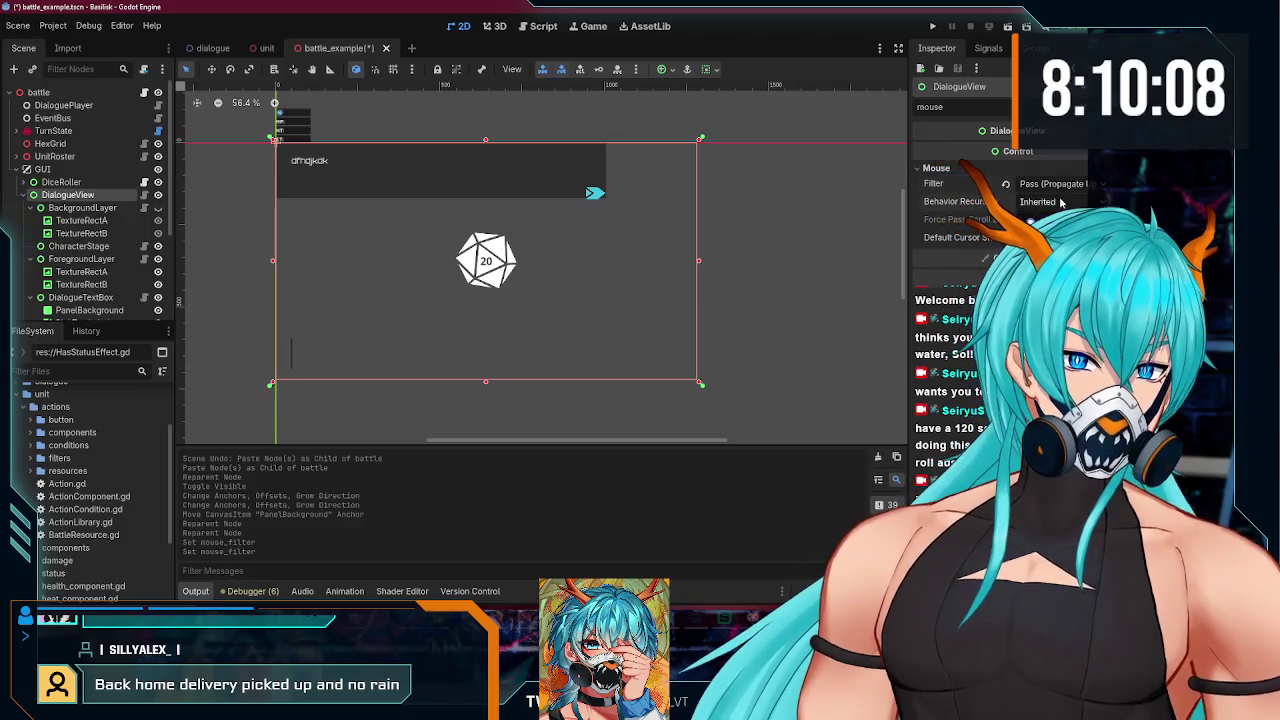
click(1061, 203)
click(1050, 258)
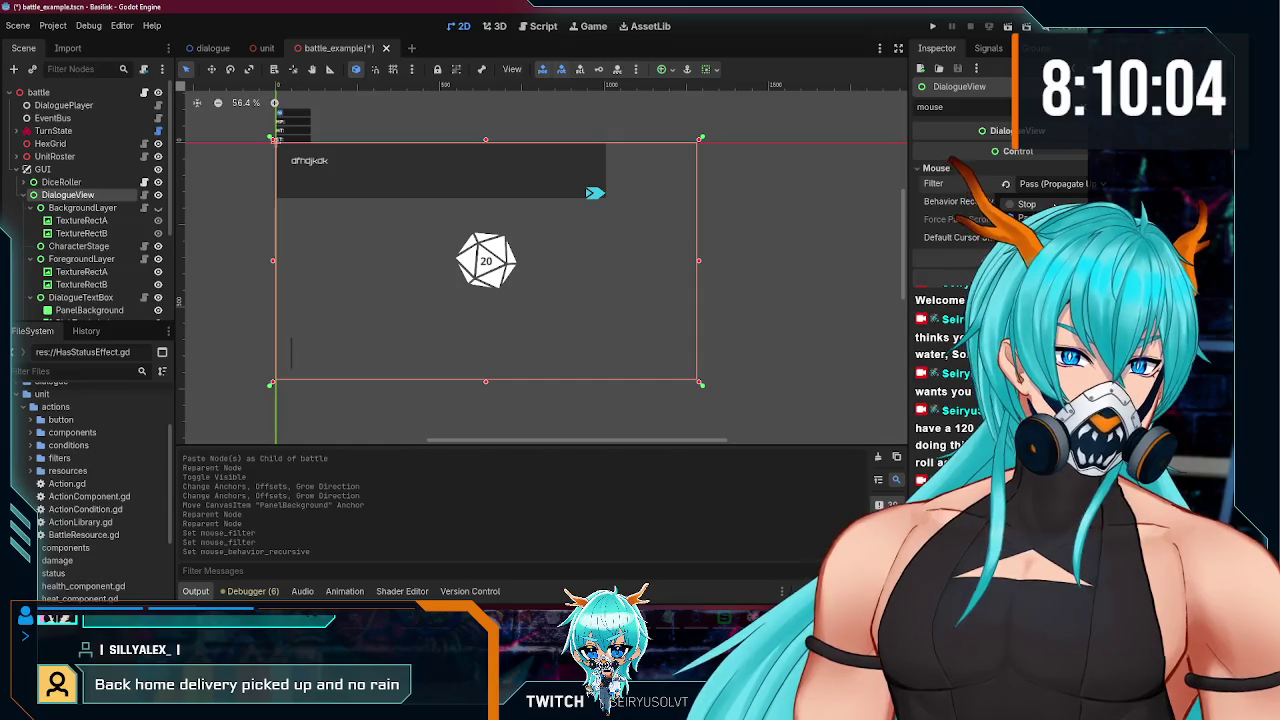
click(1030, 231)
key(ctrl+s)
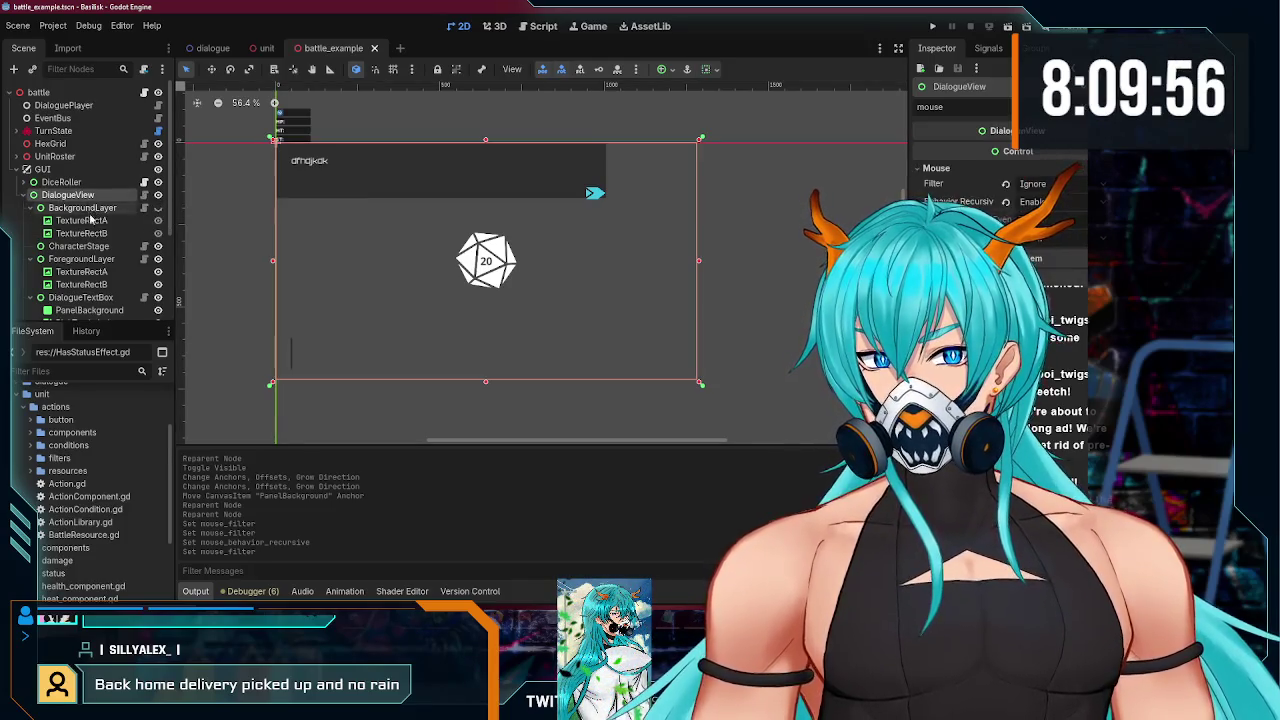
- Collapse BackgroundLayer and ForegroundLayer in the Scene dock and hide ForegroundLayer
scroll(90, 216, down, 1)
click(80, 181)
click(33, 180)
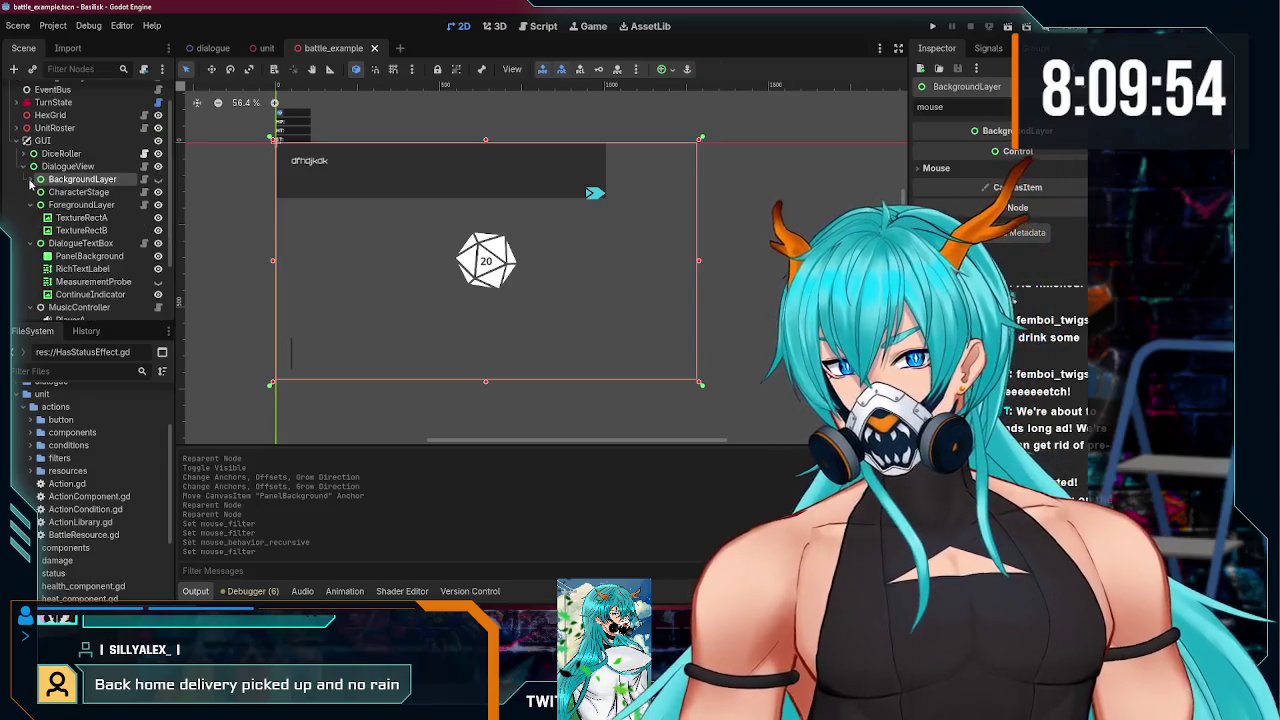
click(72, 193)
click(157, 192)
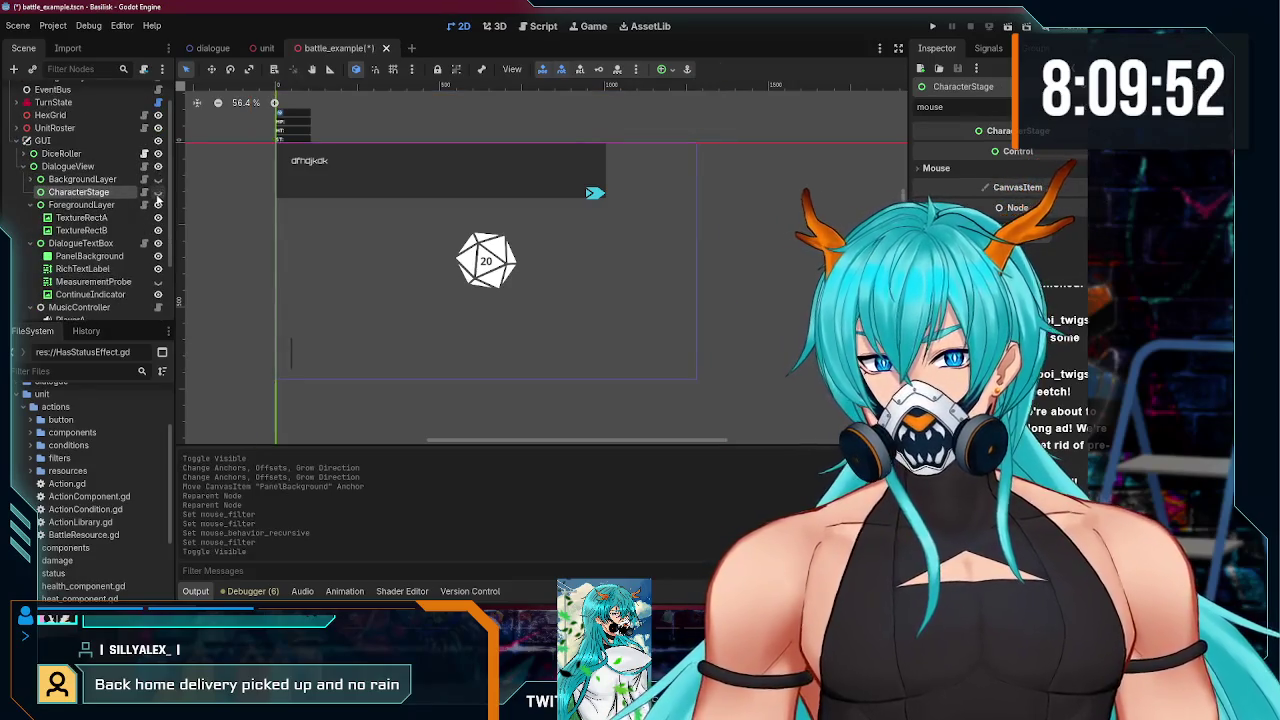
click(157, 192)
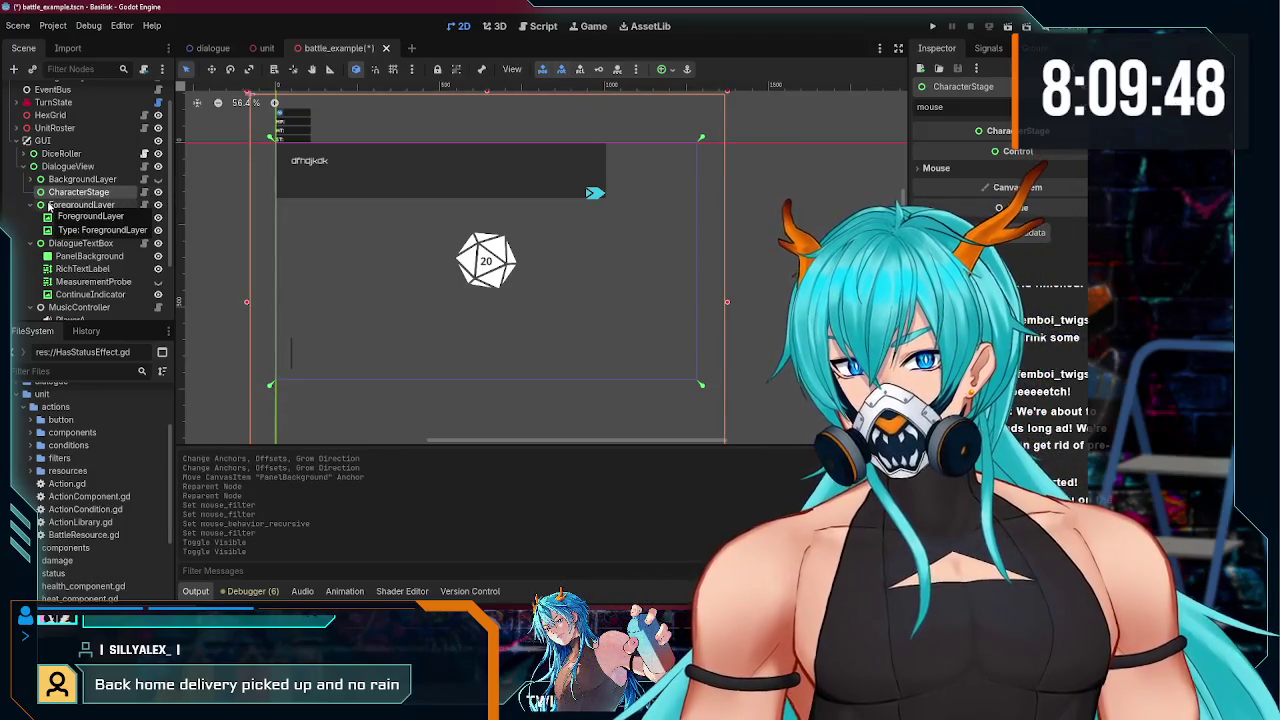
click(130, 206)
click(156, 205)
click(32, 205)
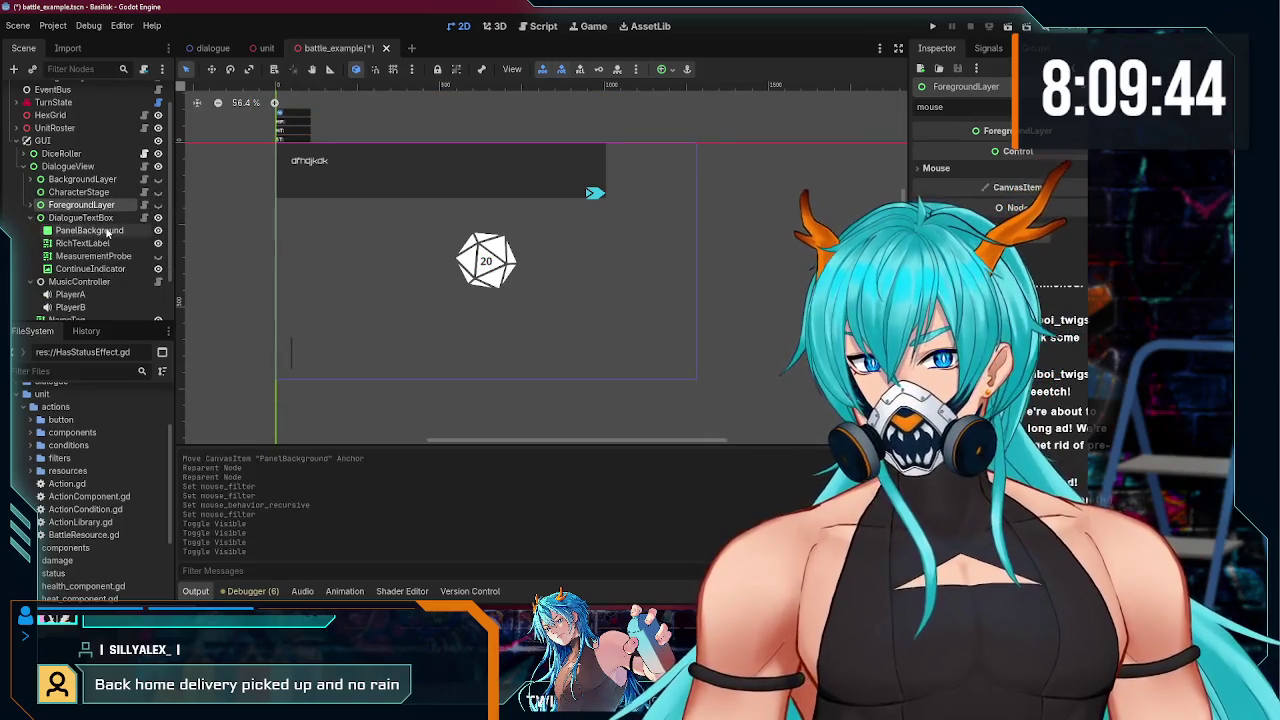
- Shrink DialogueTextBox by pulling its left, top, right and bottom edges inward
click(63, 219)
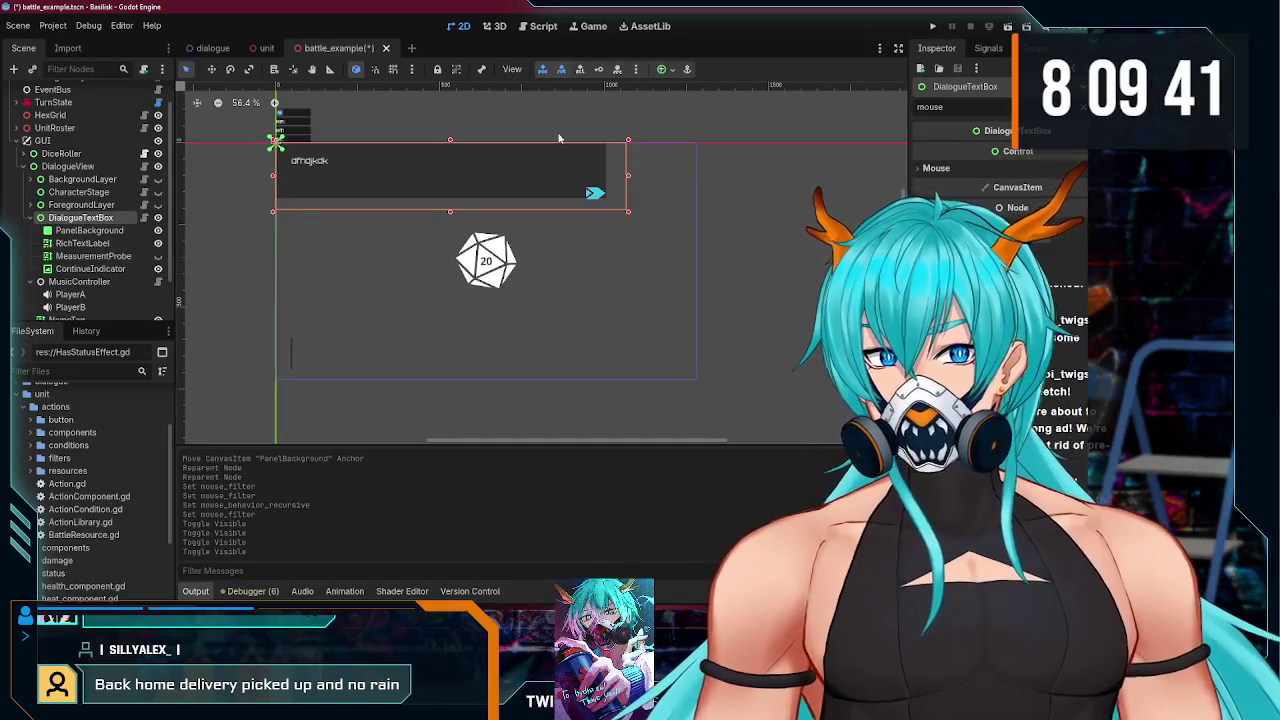
drag(272, 180, 289, 180)
drag(458, 141, 458, 151)
mouse_move(627, 187)
mouse_down()
mouse_move(402, 187)
mouse_move(616, 186)
mouse_move(456, 186)
mouse_up()
drag(372, 211, 372, 181)
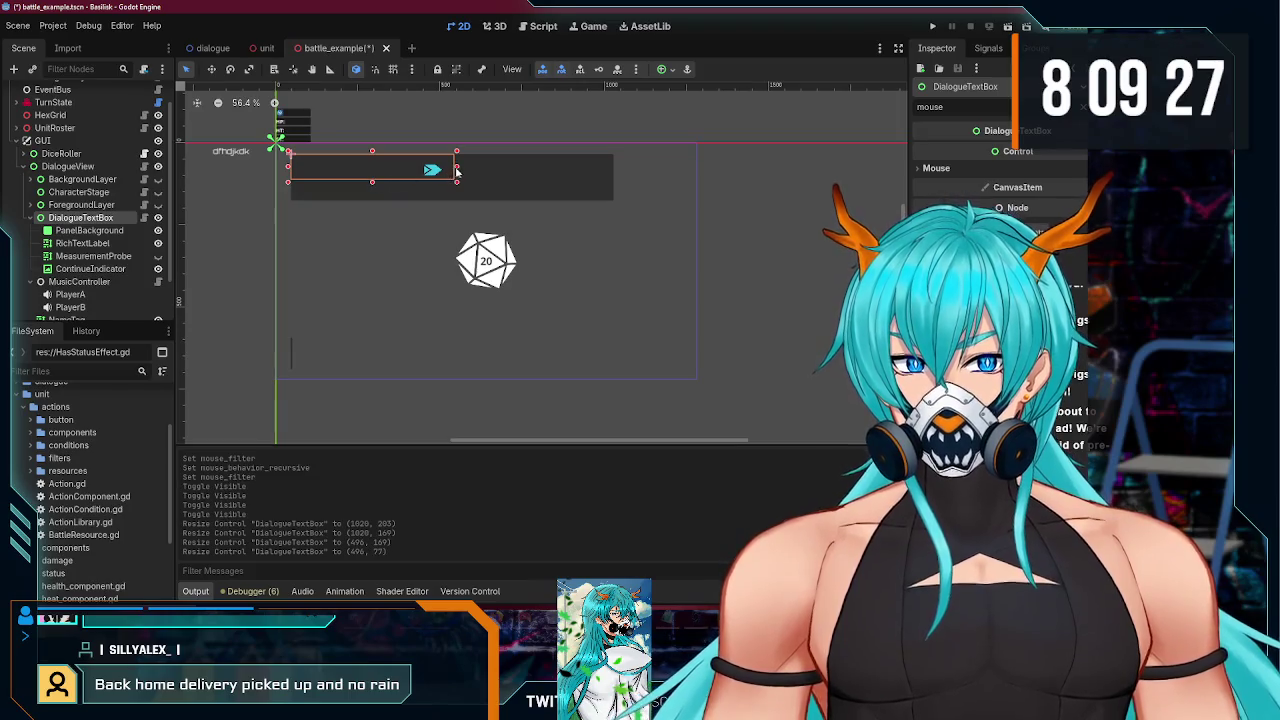
- Narrow PanelBackground, then anchor it to stretch and fill the text box
click(86, 230)
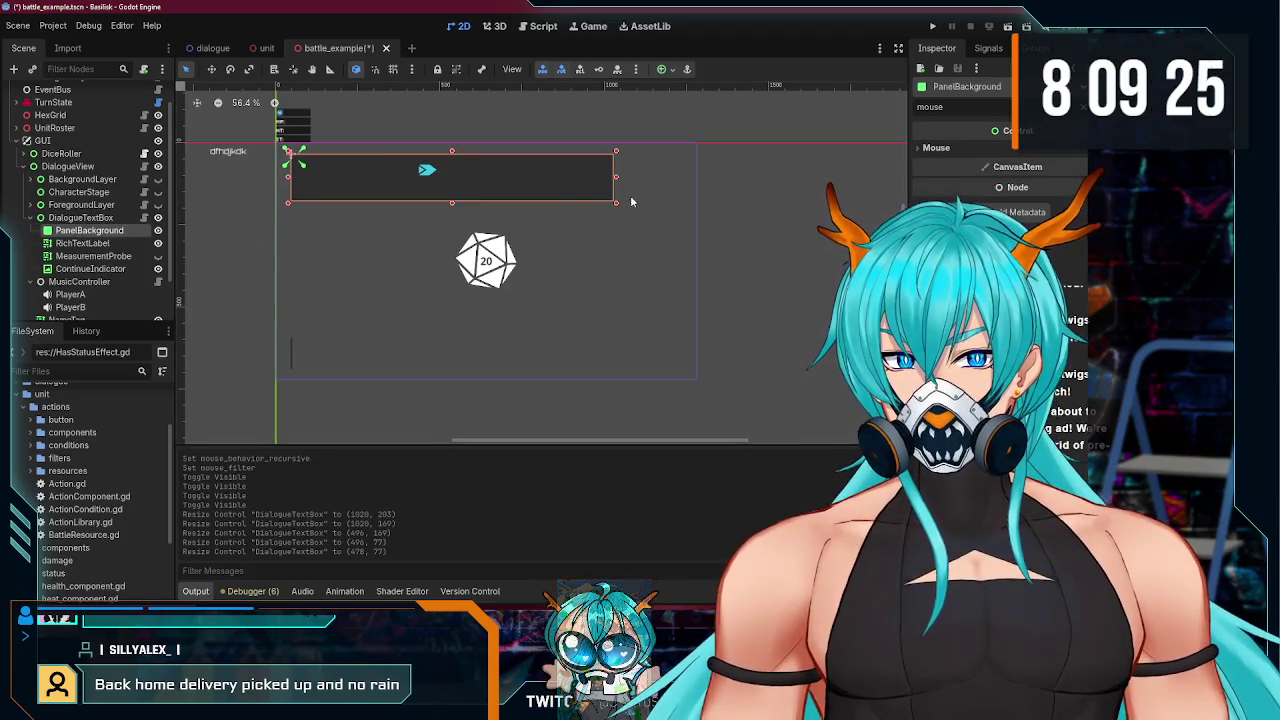
drag(614, 181, 379, 177)
click(661, 69)
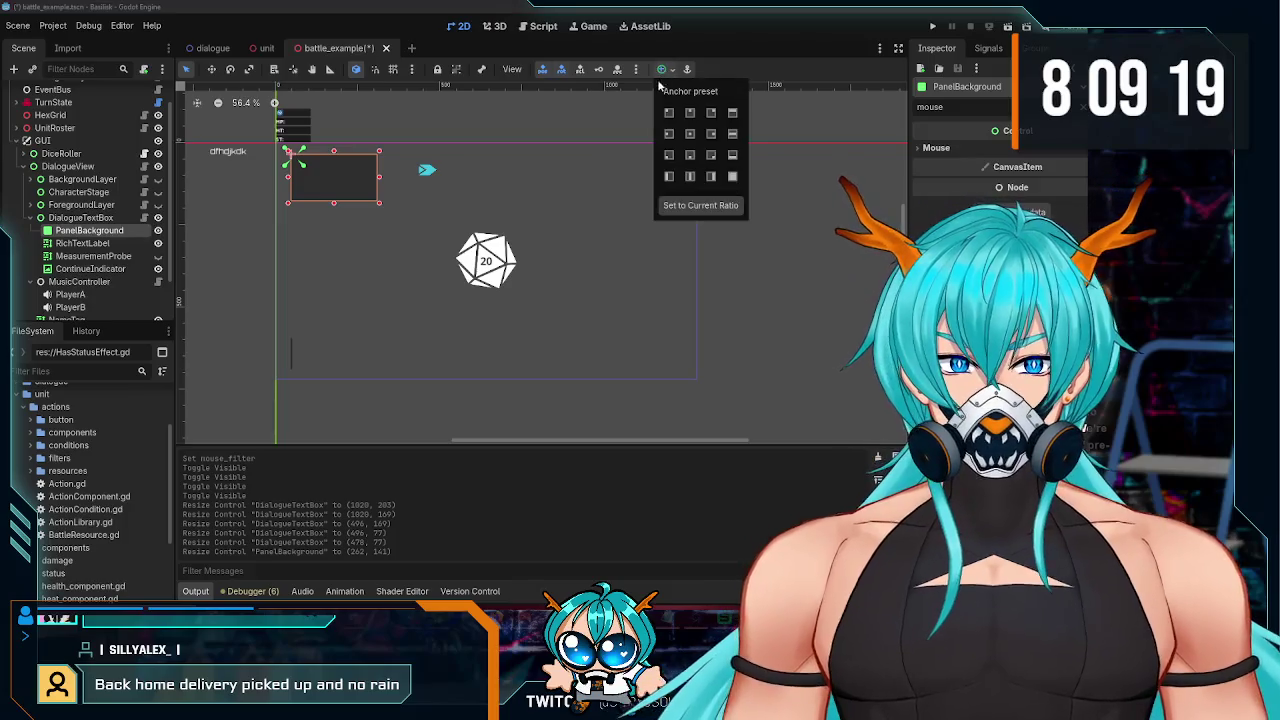
click(733, 176)
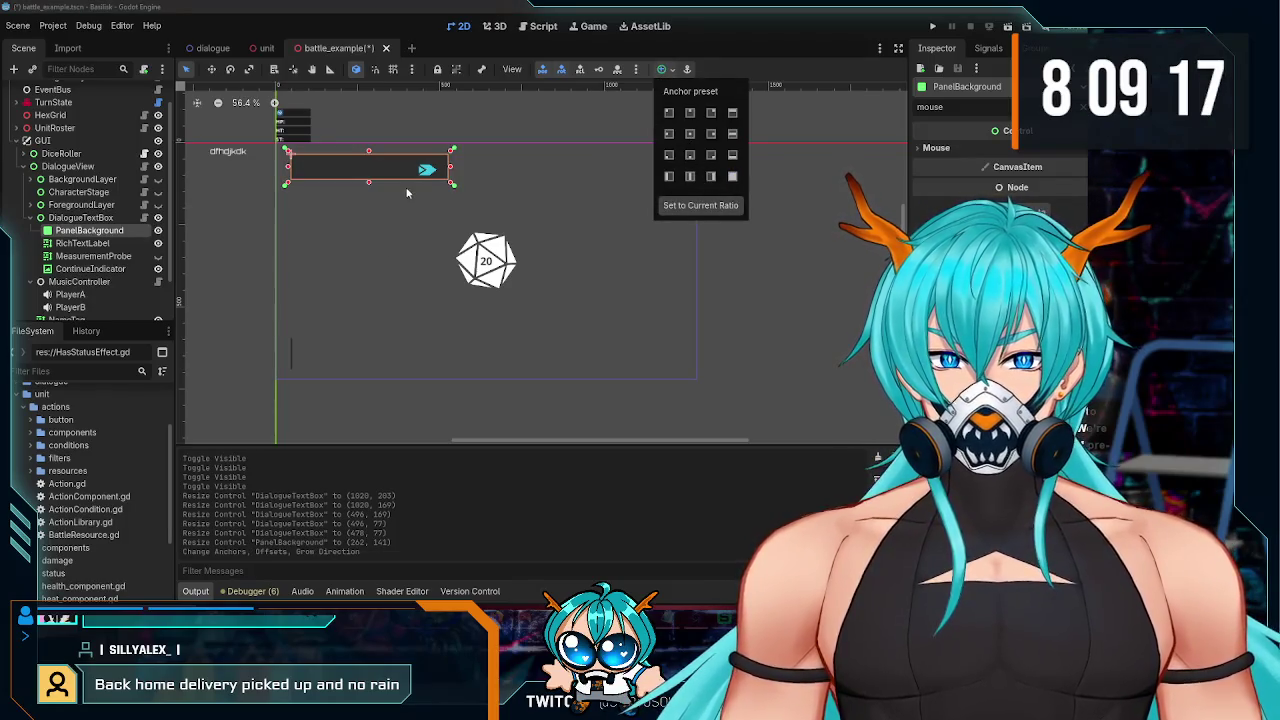
- Hide ContinueIndicator and anchor RichTextLabel to fill the text box
click(153, 271)
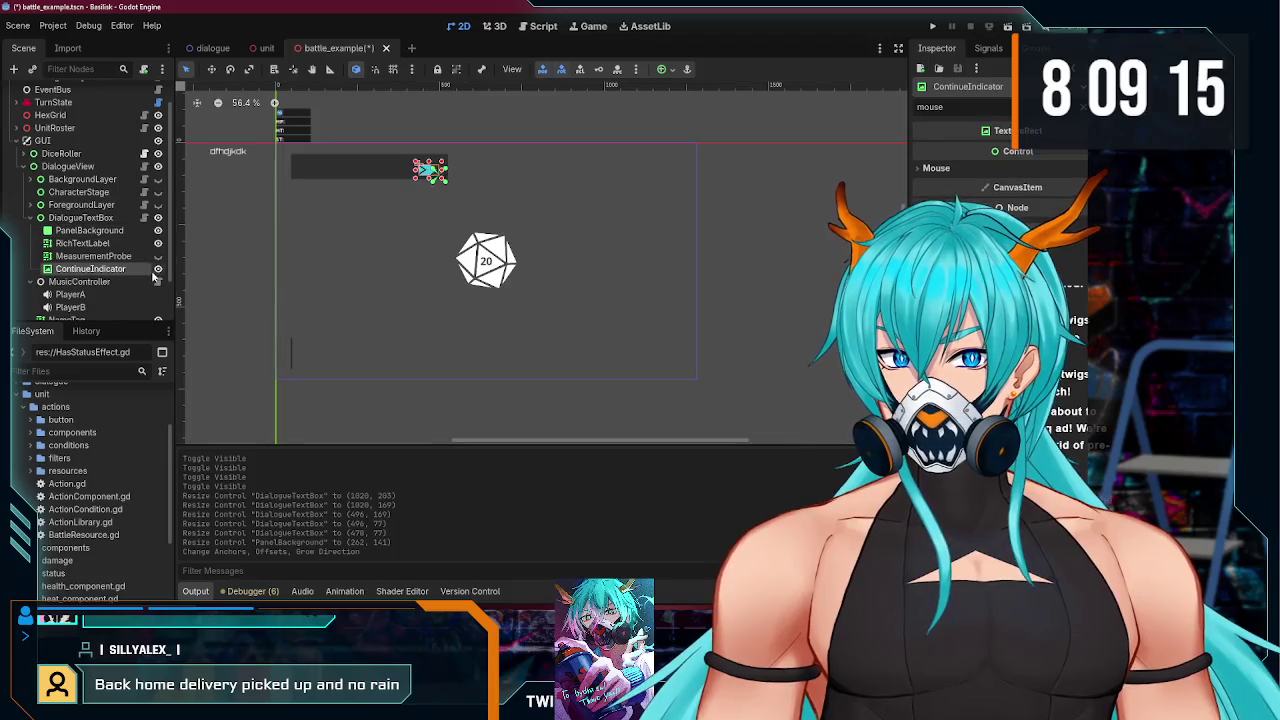
click(157, 269)
click(90, 244)
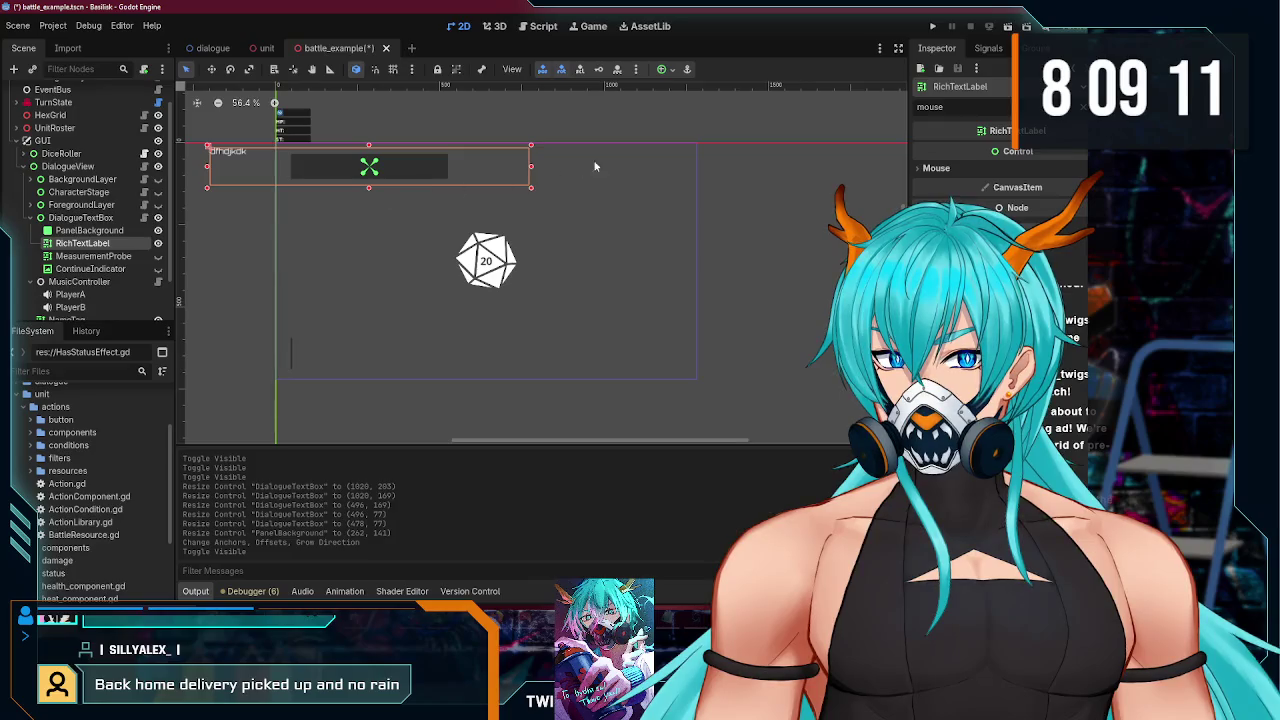
click(662, 69)
click(732, 177)
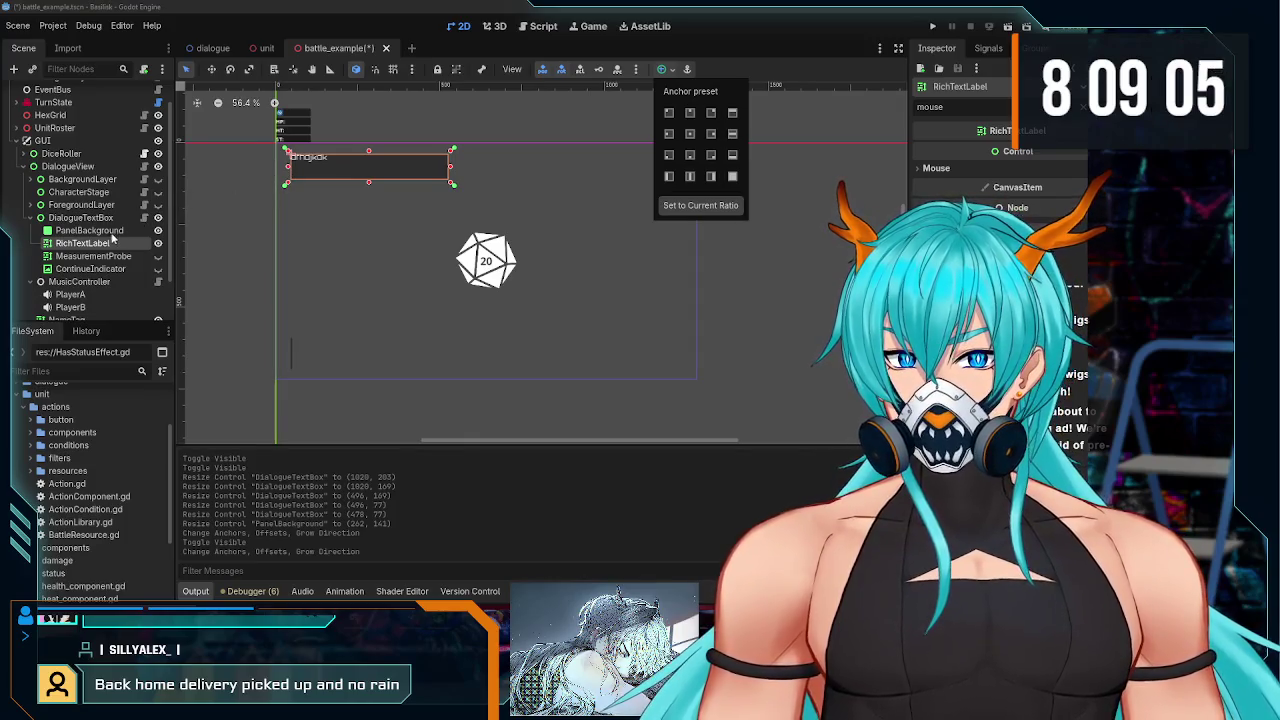
- Nudge RichTextLabel's edges inward to fit the shrunken box, about 458×56
click(288, 171)
drag(288, 171, 291, 166)
drag(370, 153, 370, 158)
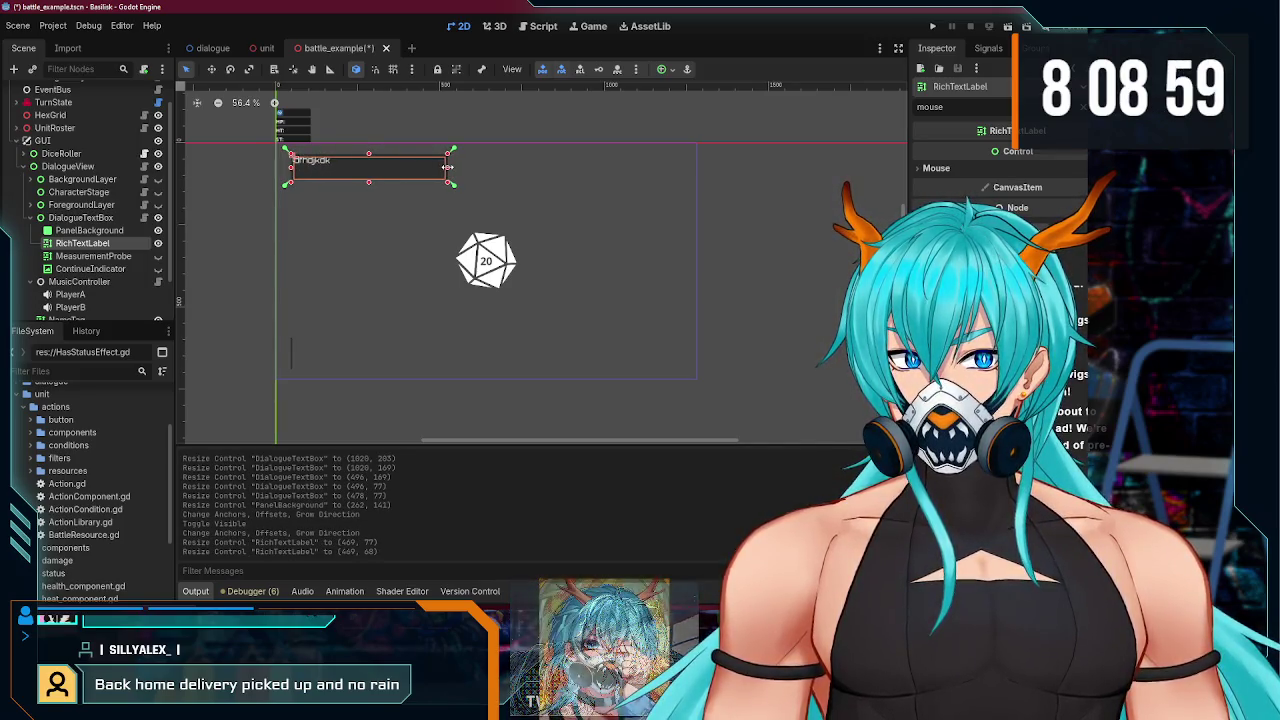
drag(448, 167, 442, 167)
drag(370, 186, 370, 179)
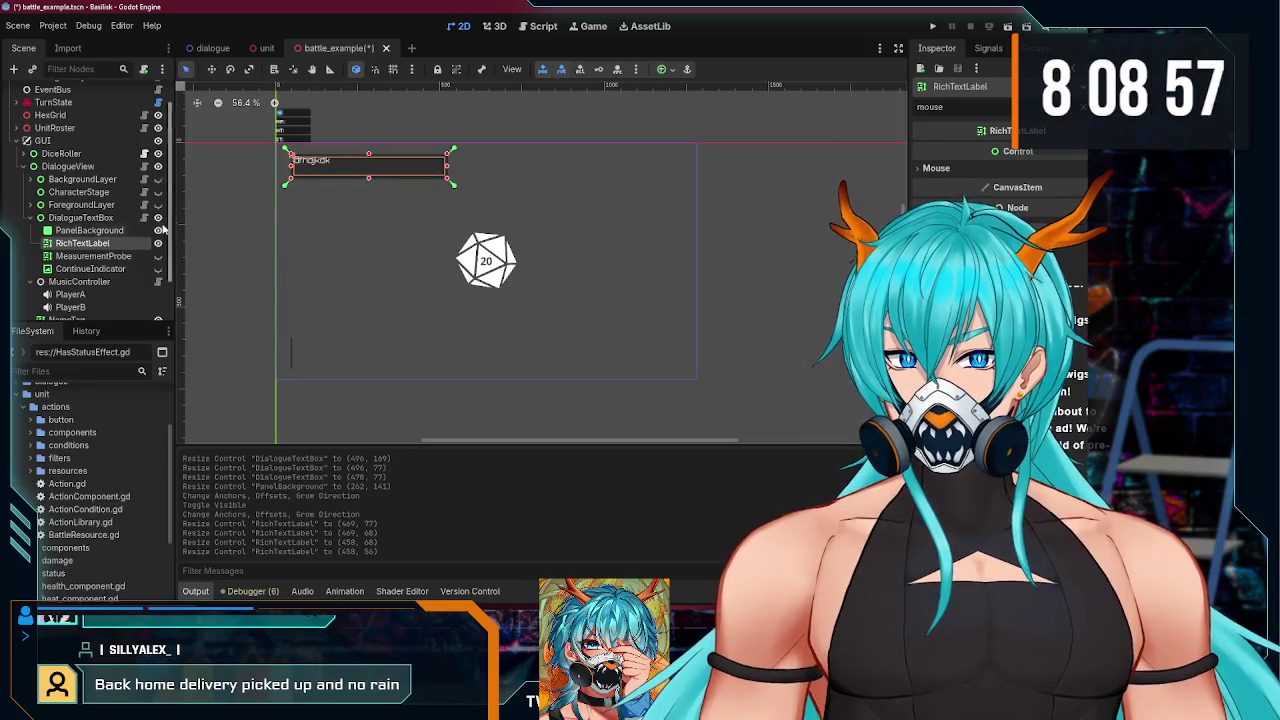
- Anchor MeasurementProbe to stretch and fill the text box, then hide it
click(120, 231)
click(124, 243)
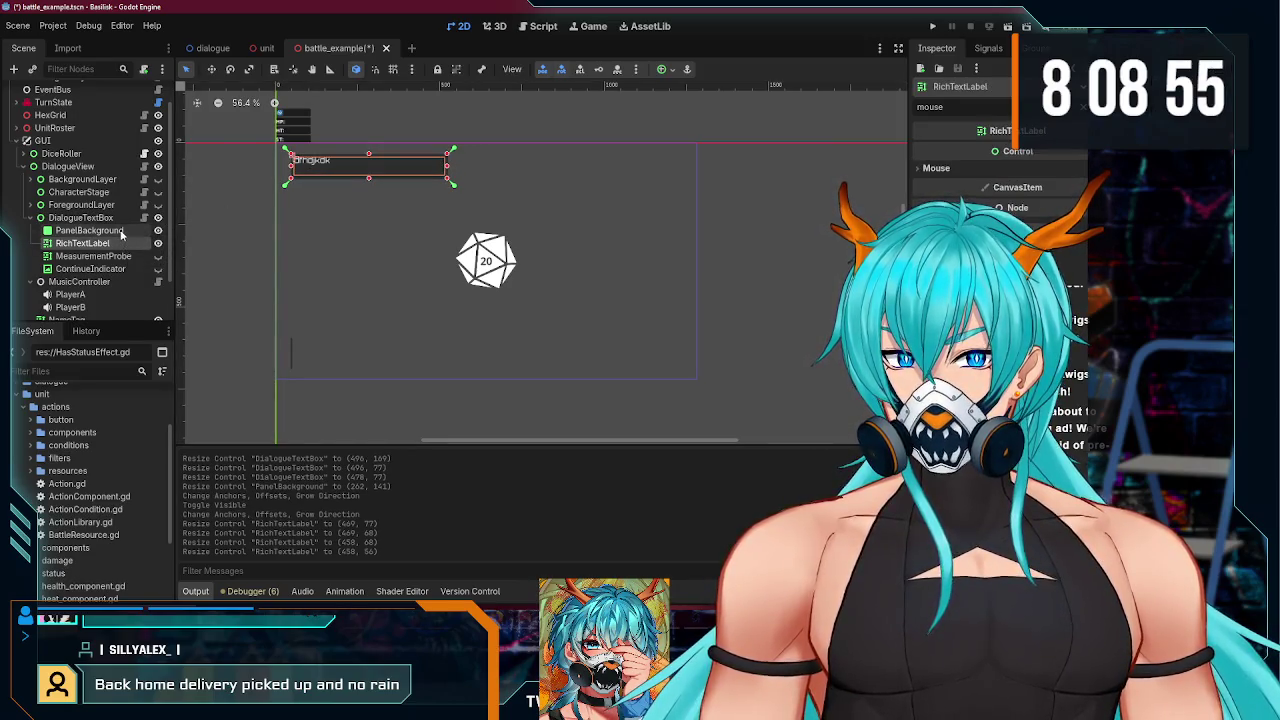
click(120, 231)
click(128, 243)
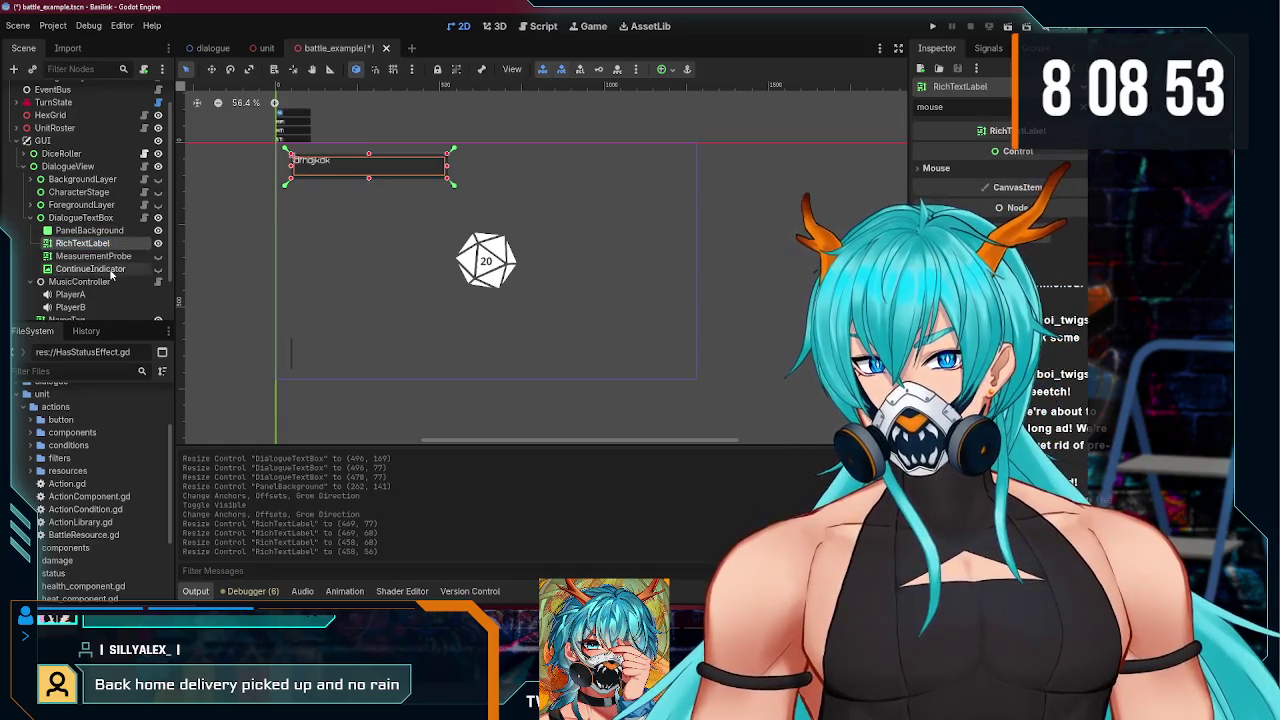
click(110, 257)
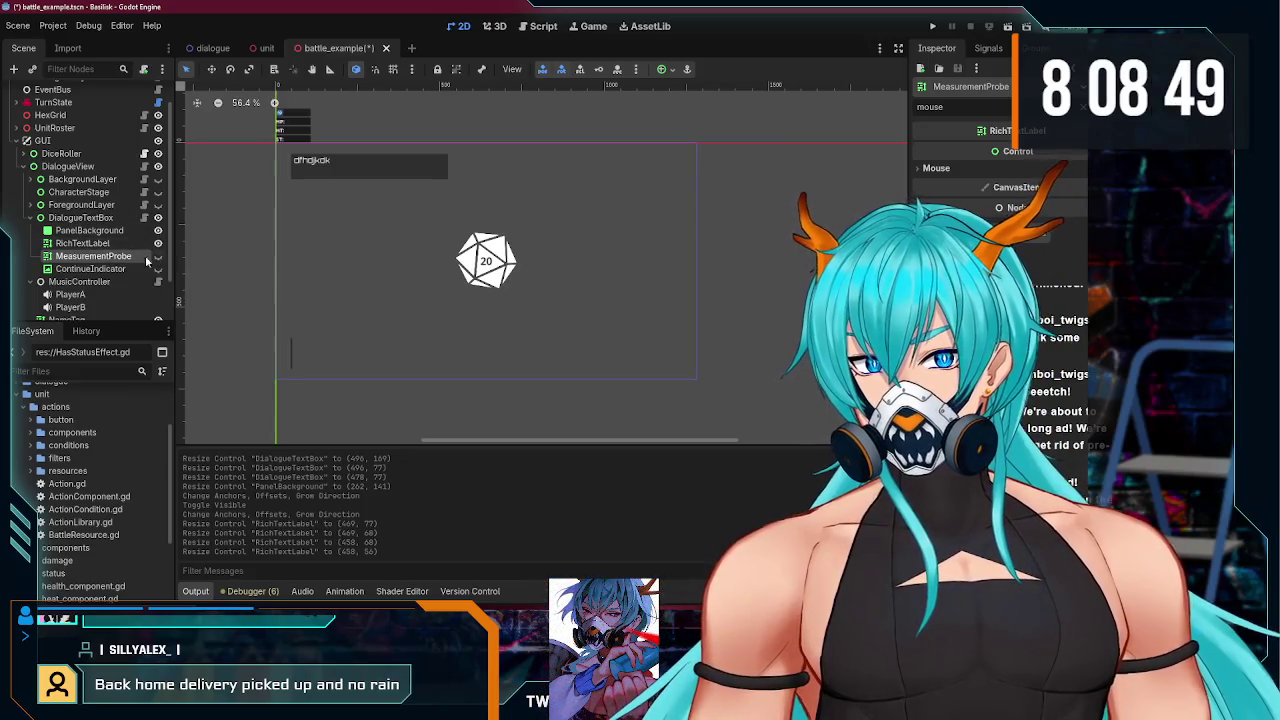
click(158, 256)
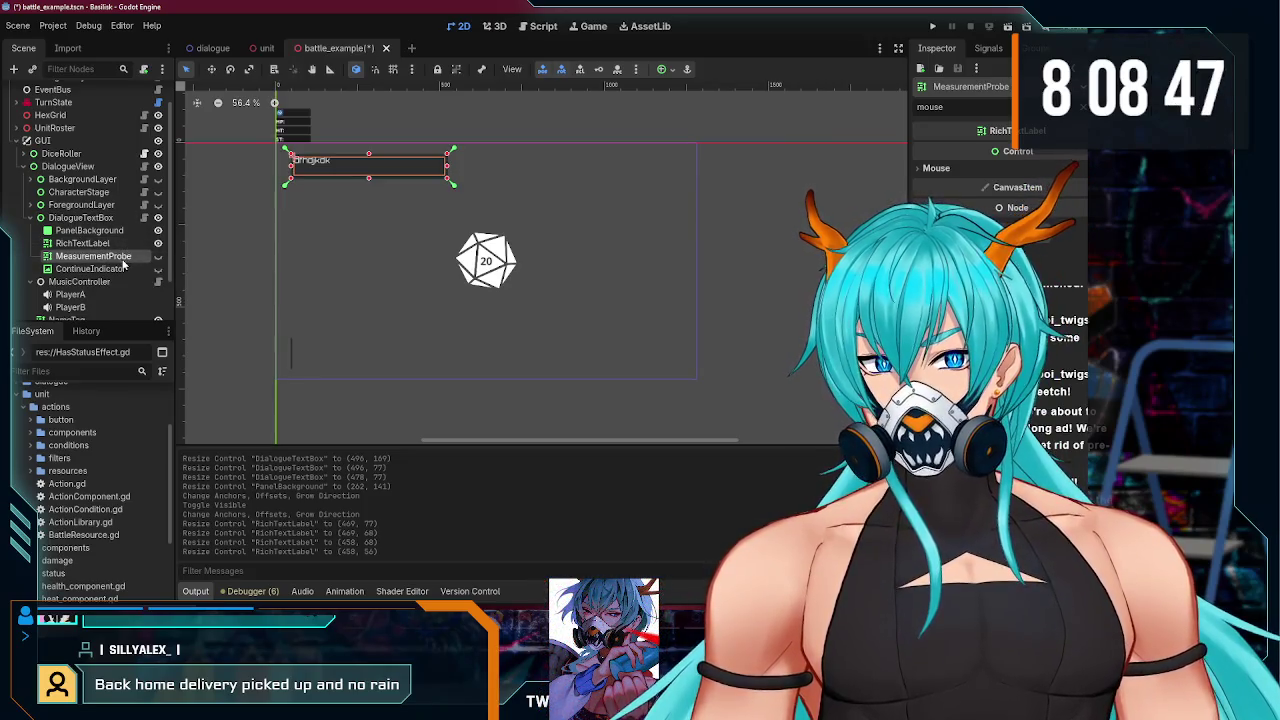
click(158, 257)
click(140, 250)
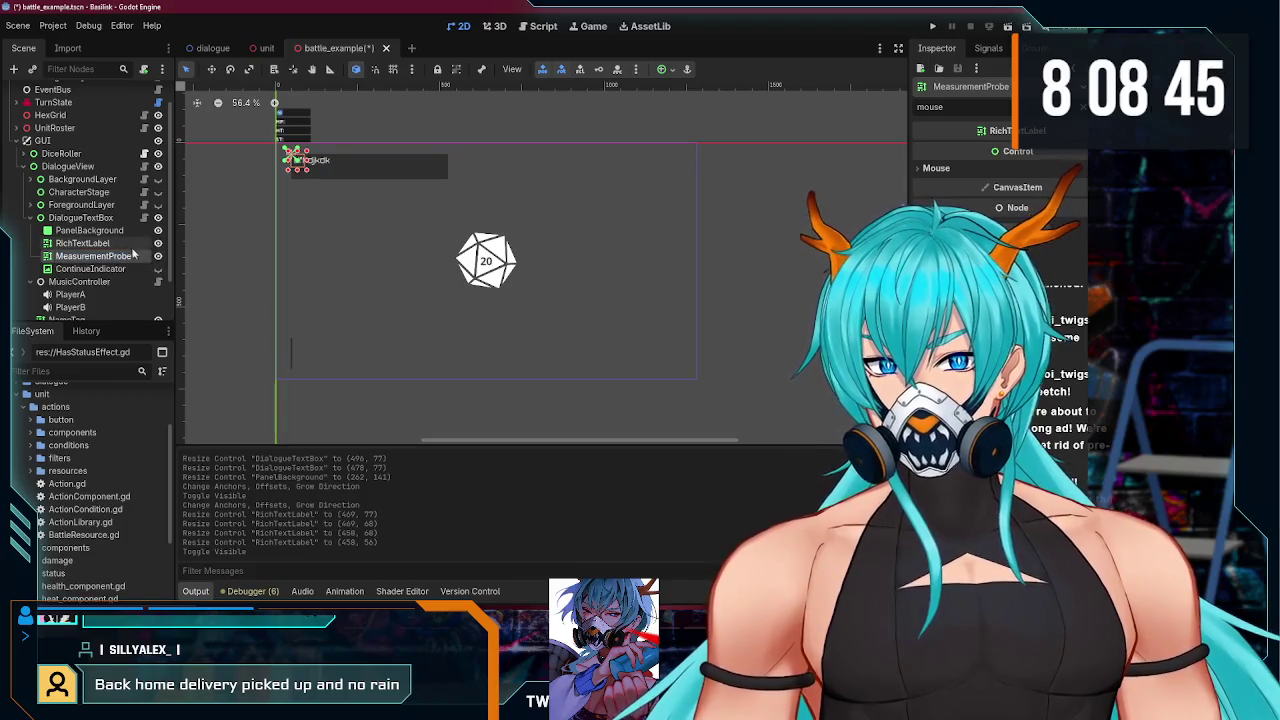
click(142, 257)
click(661, 69)
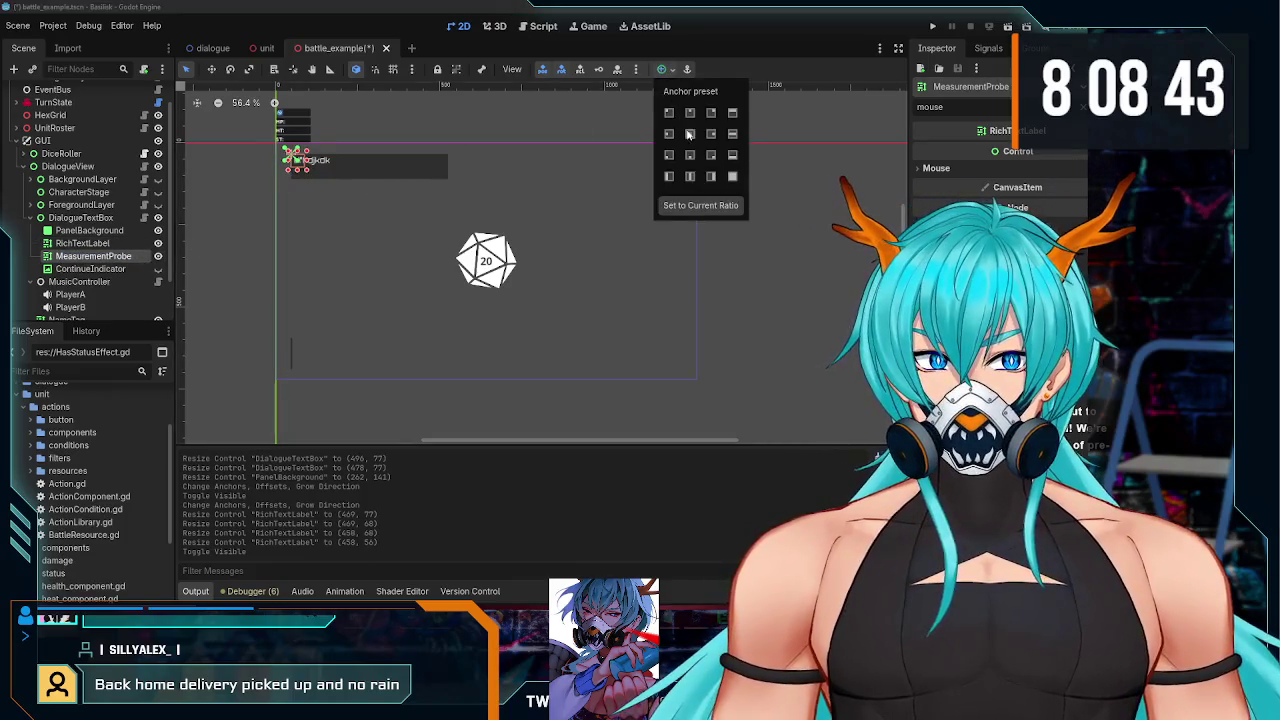
click(733, 177)
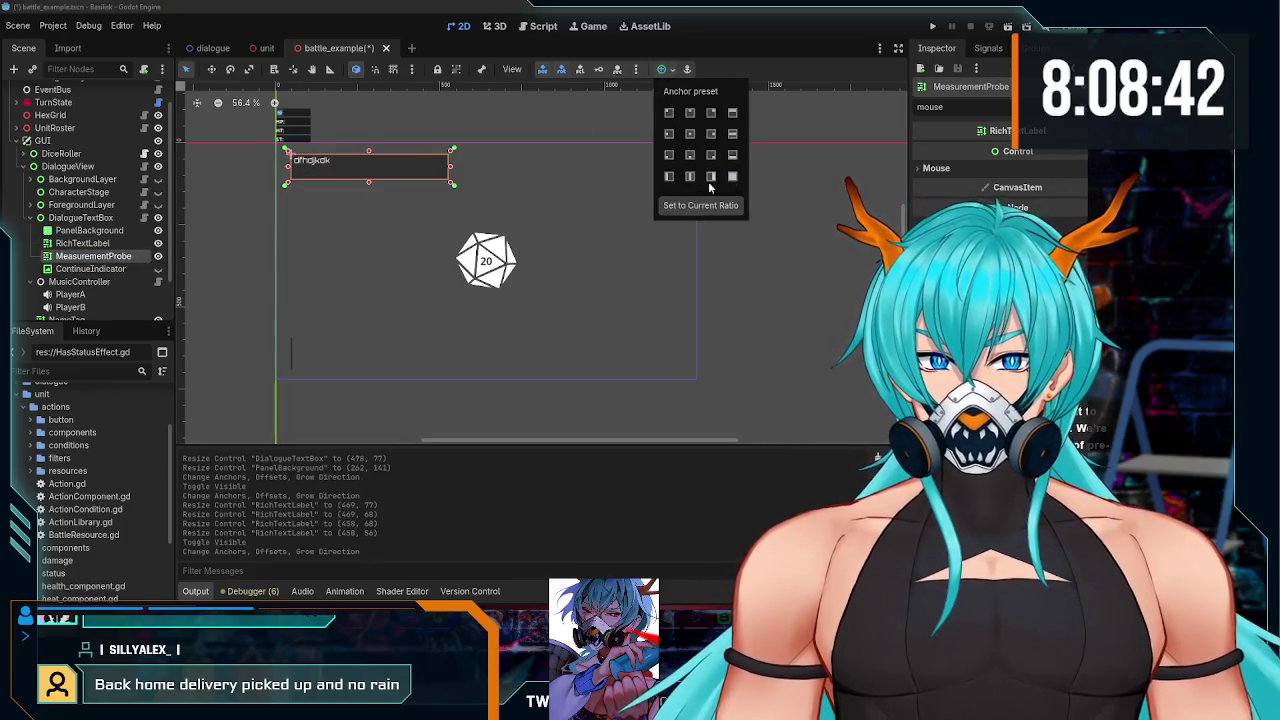
click(451, 185)
click(158, 256)
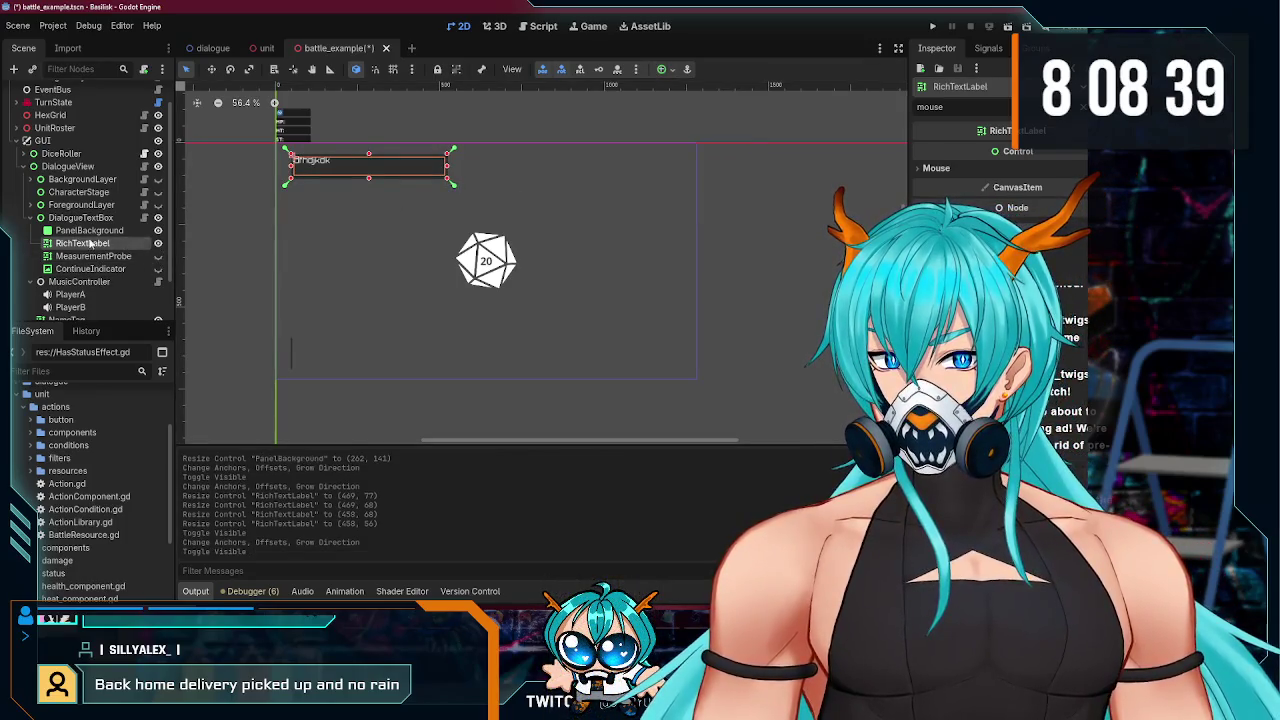
- Show MeasurementProbe again and drag its edges to resize it to about 460×59
double_click(88, 230)
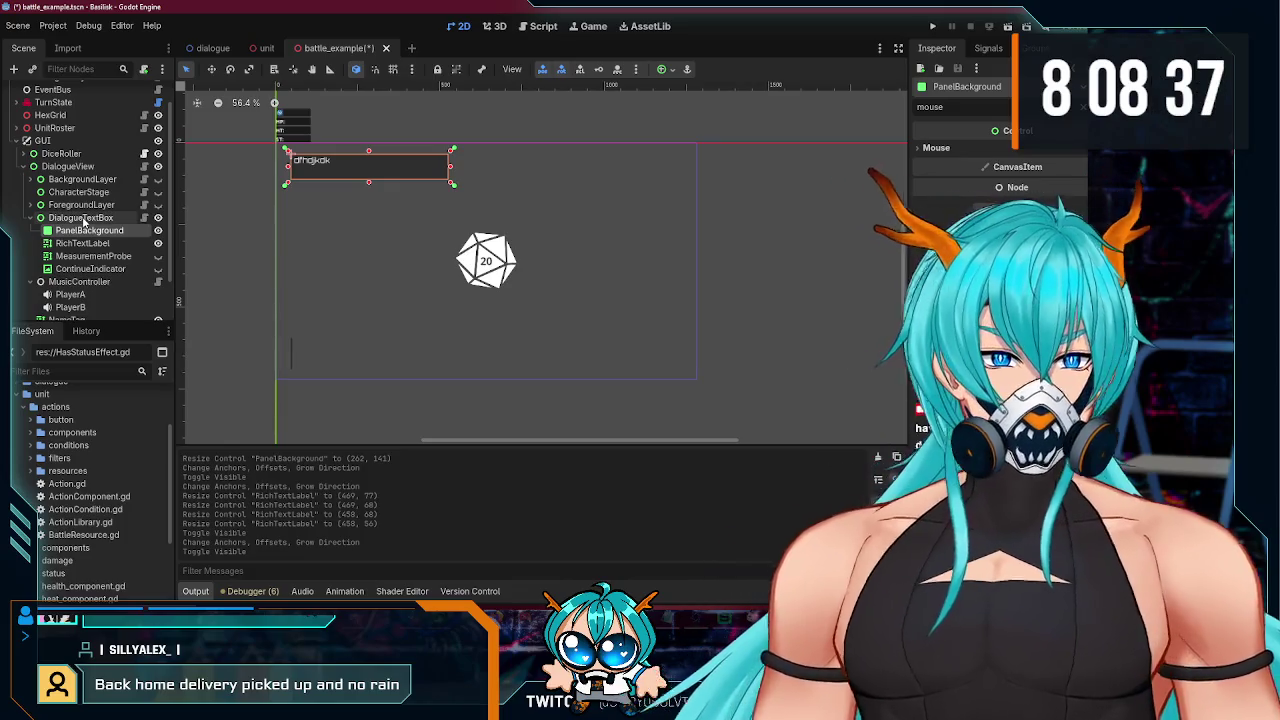
click(95, 218)
click(100, 256)
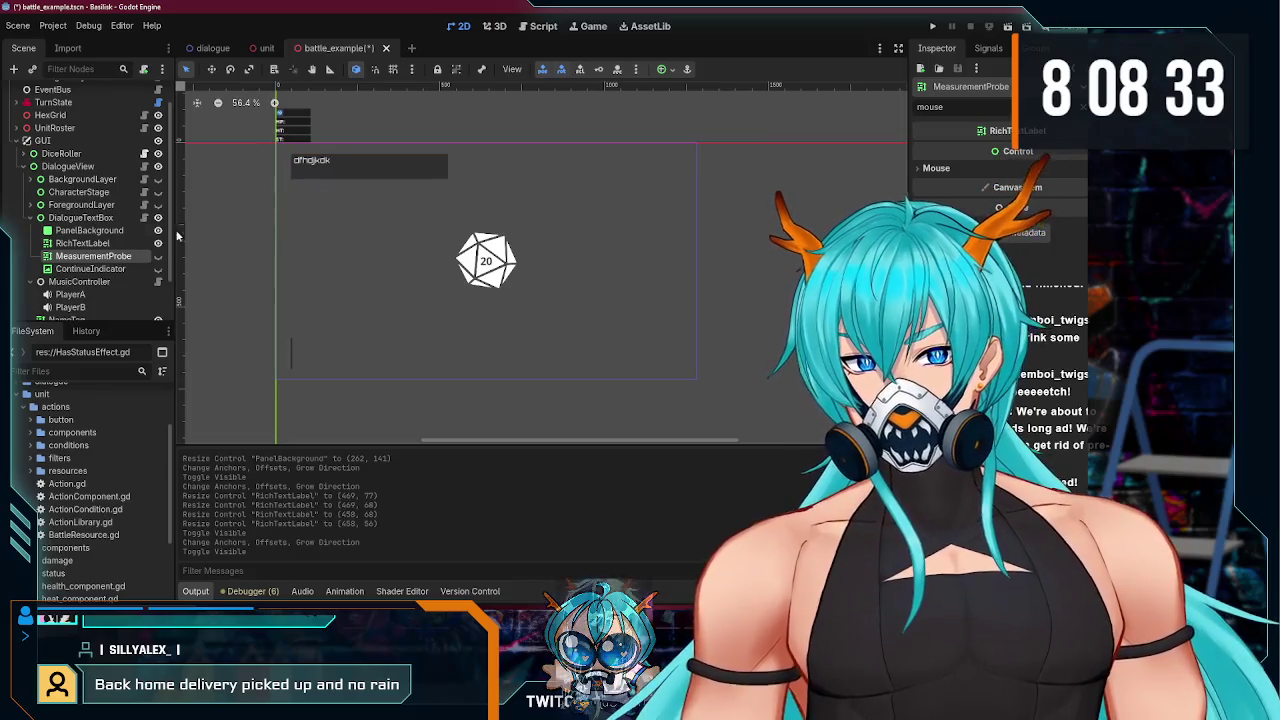
click(88, 219)
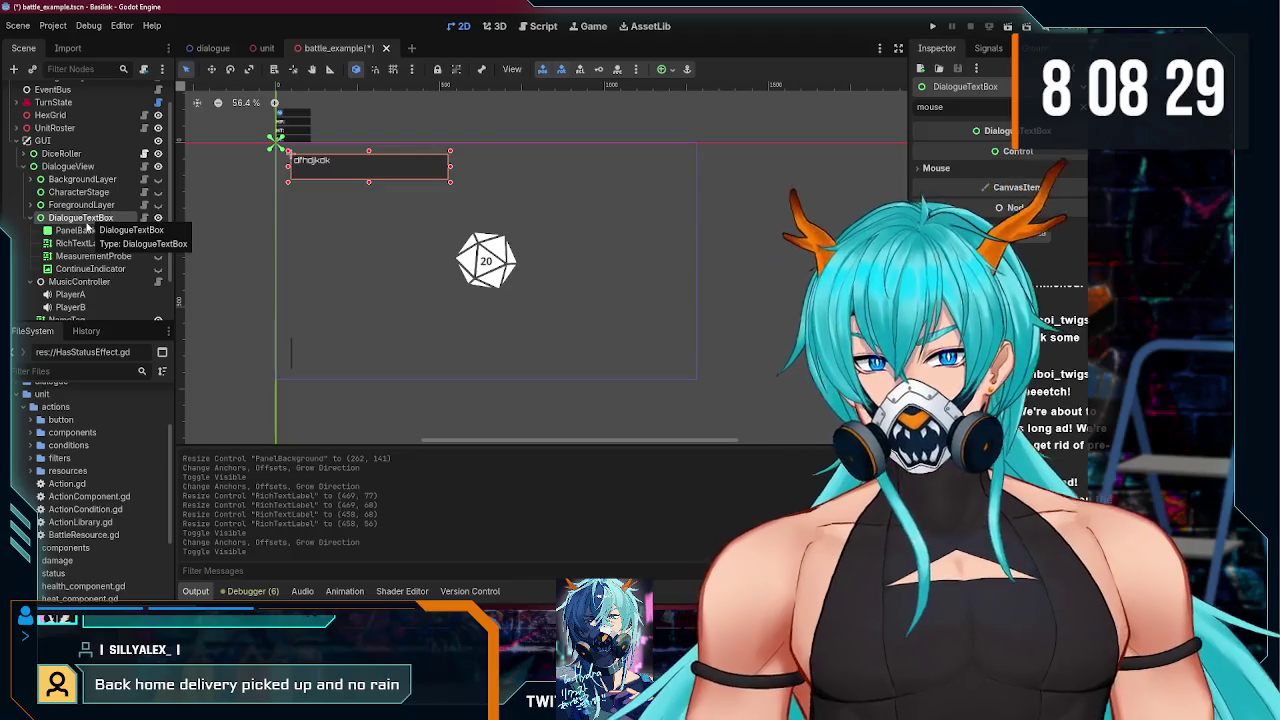
click(130, 256)
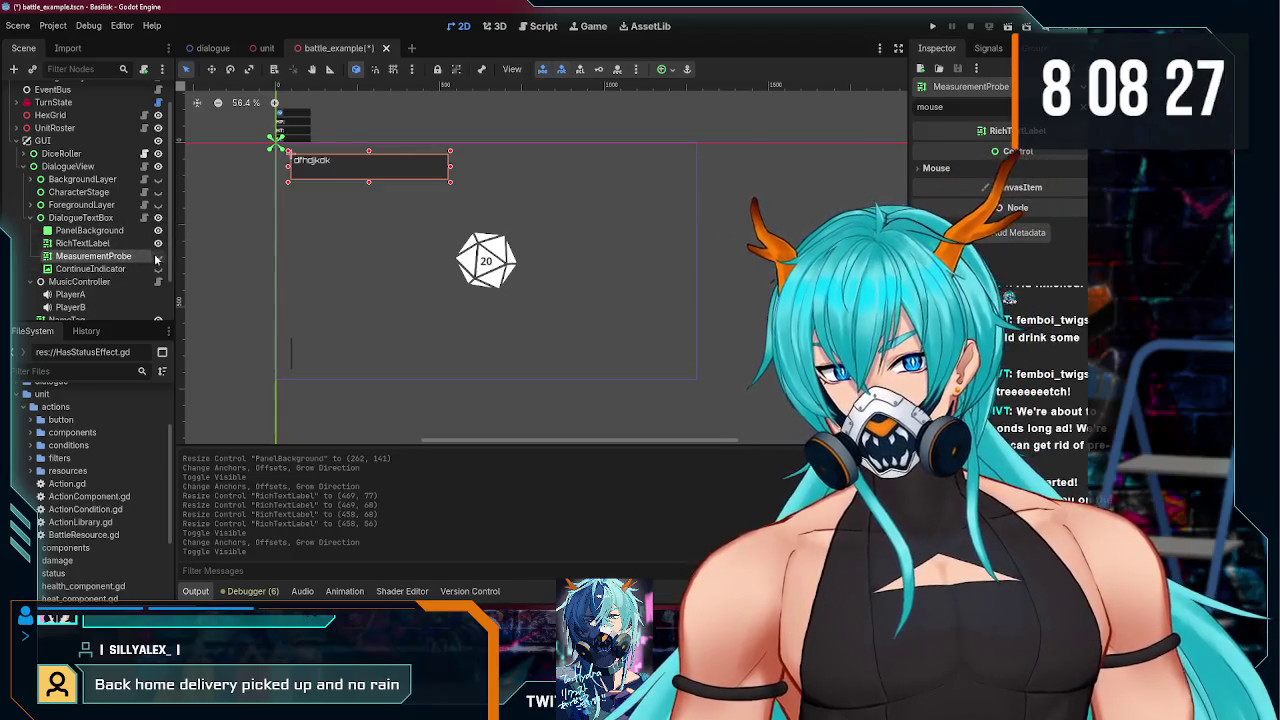
click(157, 256)
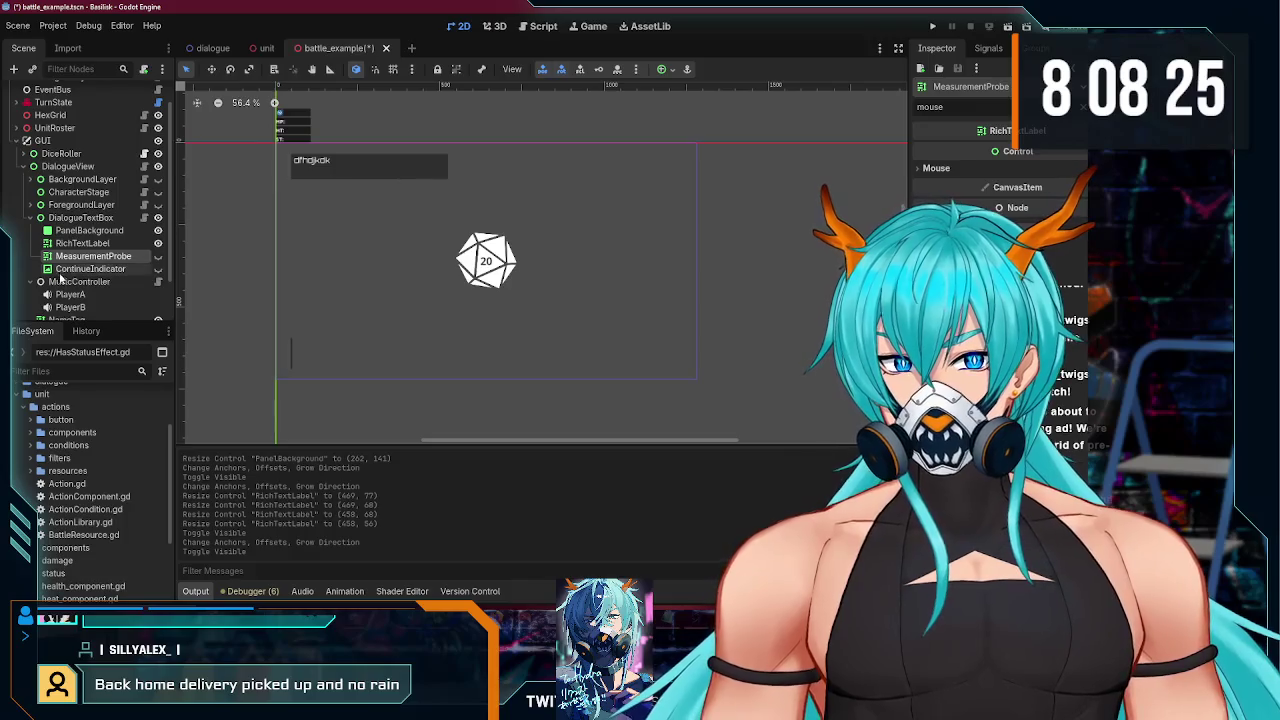
click(157, 256)
drag(451, 171, 447, 172)
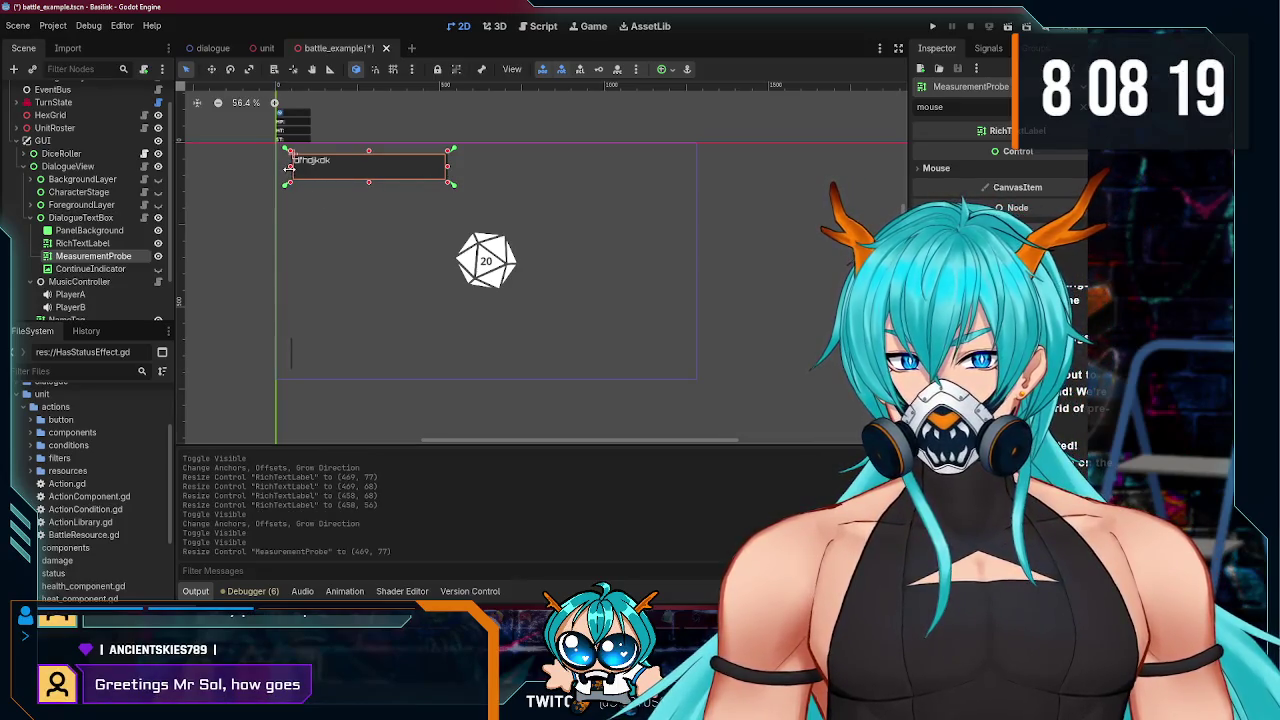
drag(288, 170, 293, 170)
mouse_move(368, 153)
mouse_down()
mouse_move(362, 181)
mouse_move(375, 190)
mouse_up()
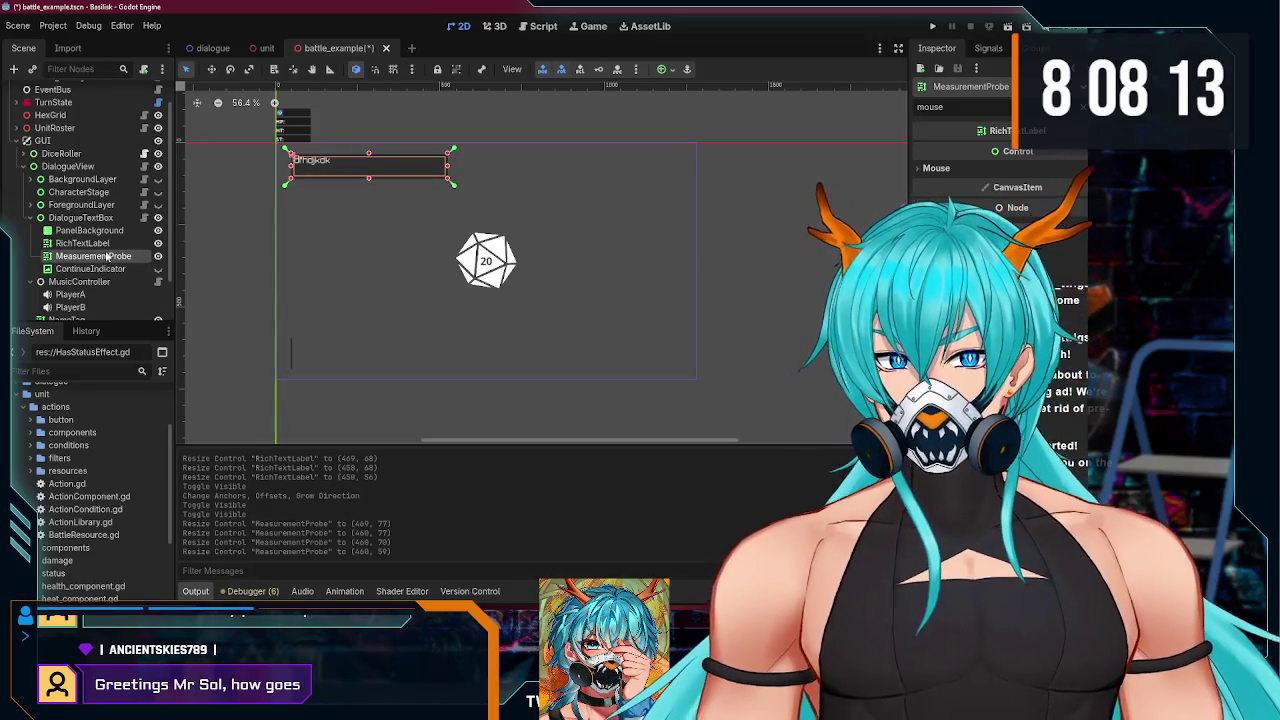
click(100, 217)
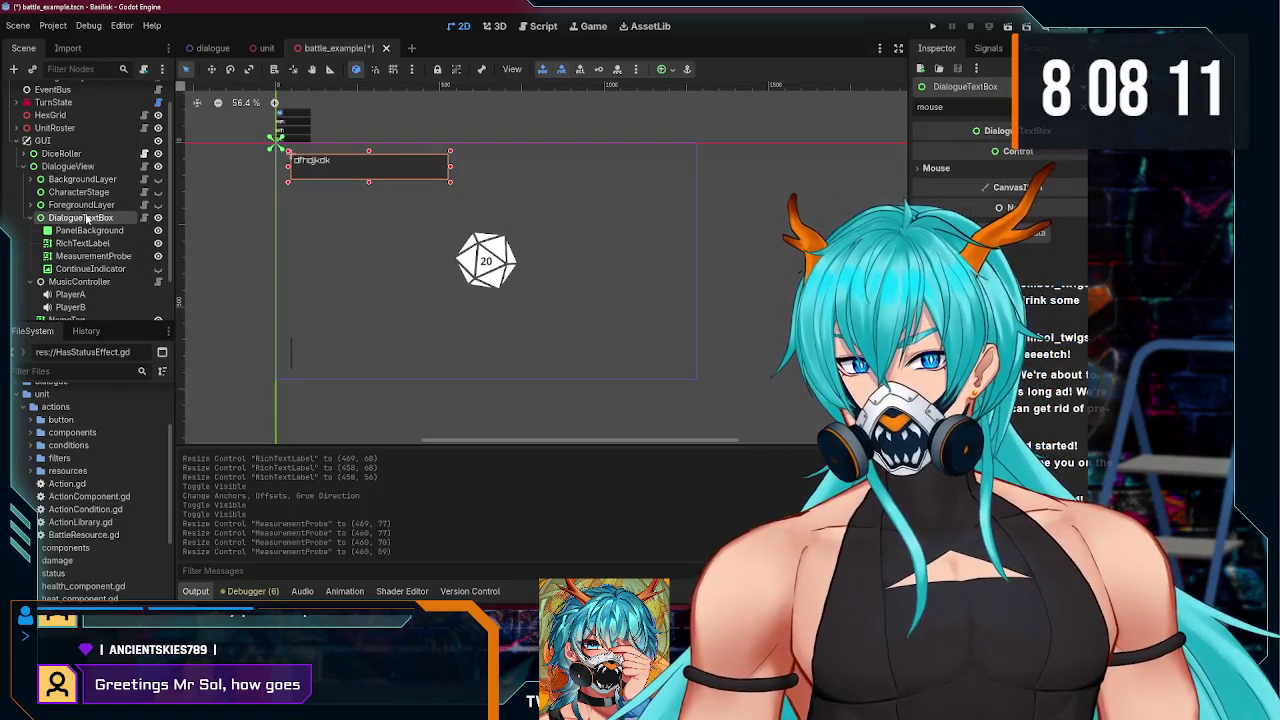
- Anchor NameTag to the top-left preset and resize it to 114×42
scroll(129, 247, up, 1)
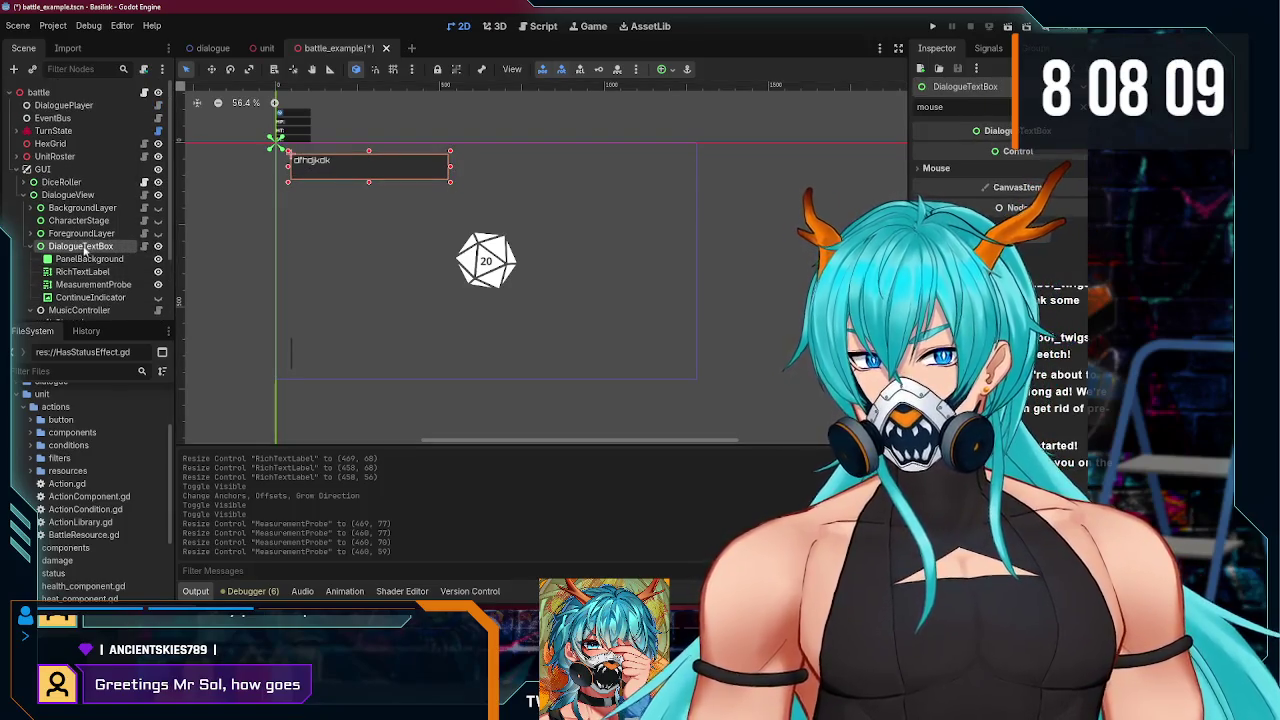
scroll(84, 257, down, 2)
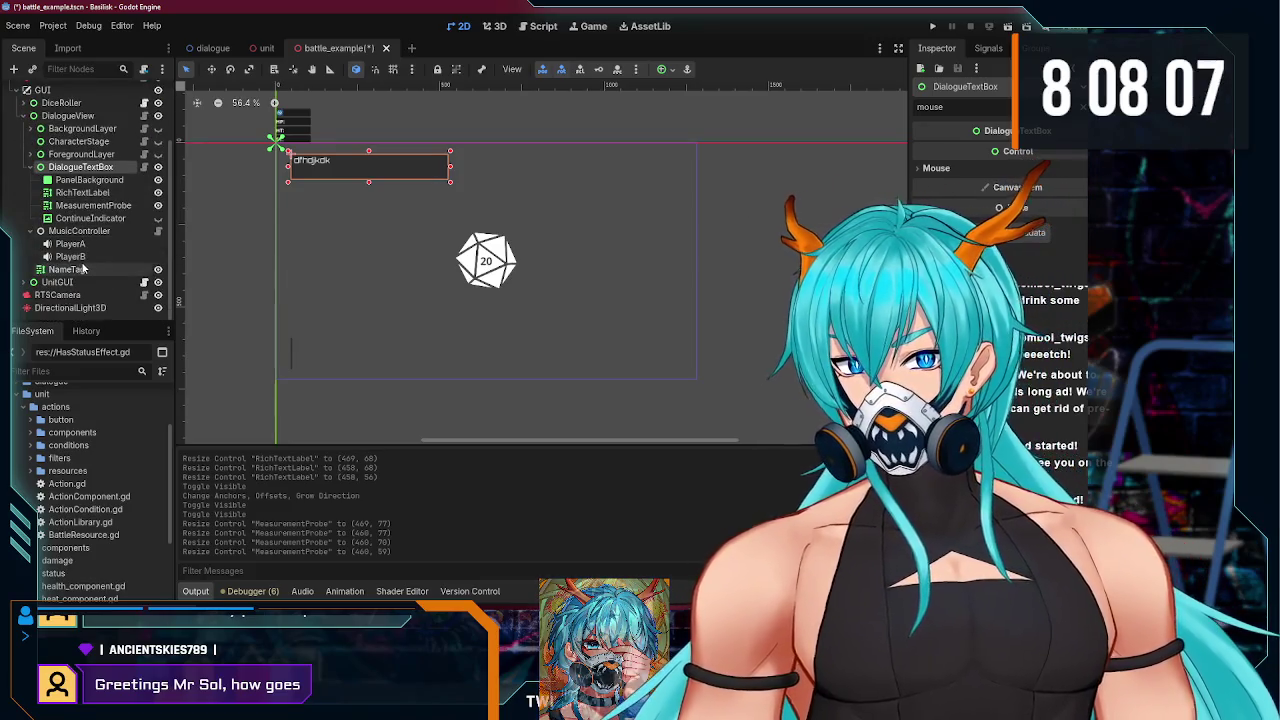
scroll(60, 262, up, 1)
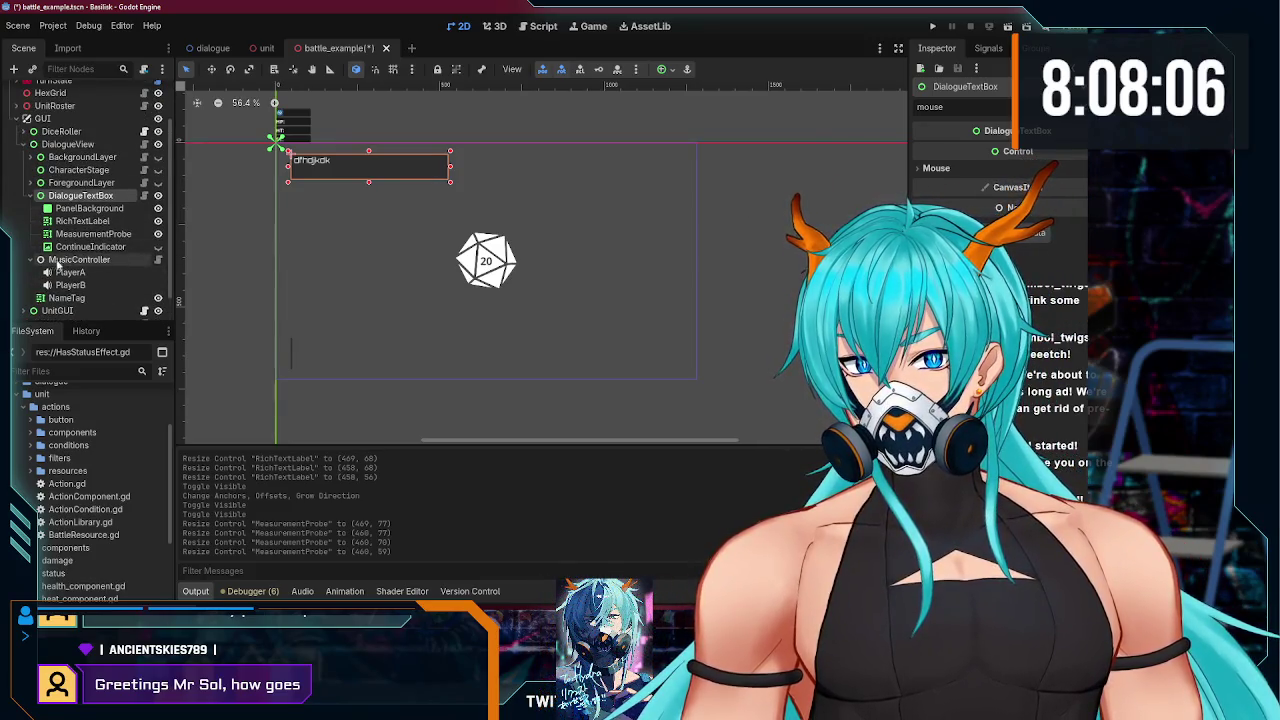
click(30, 260)
click(67, 273)
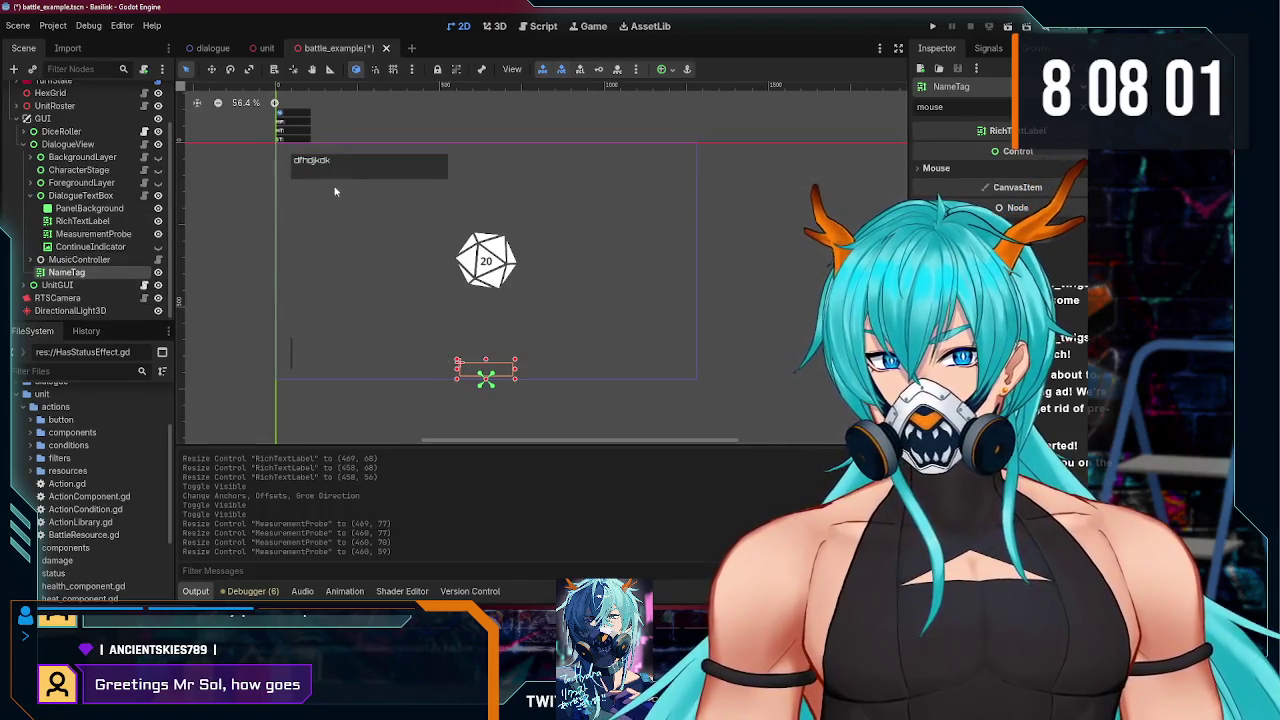
click(662, 69)
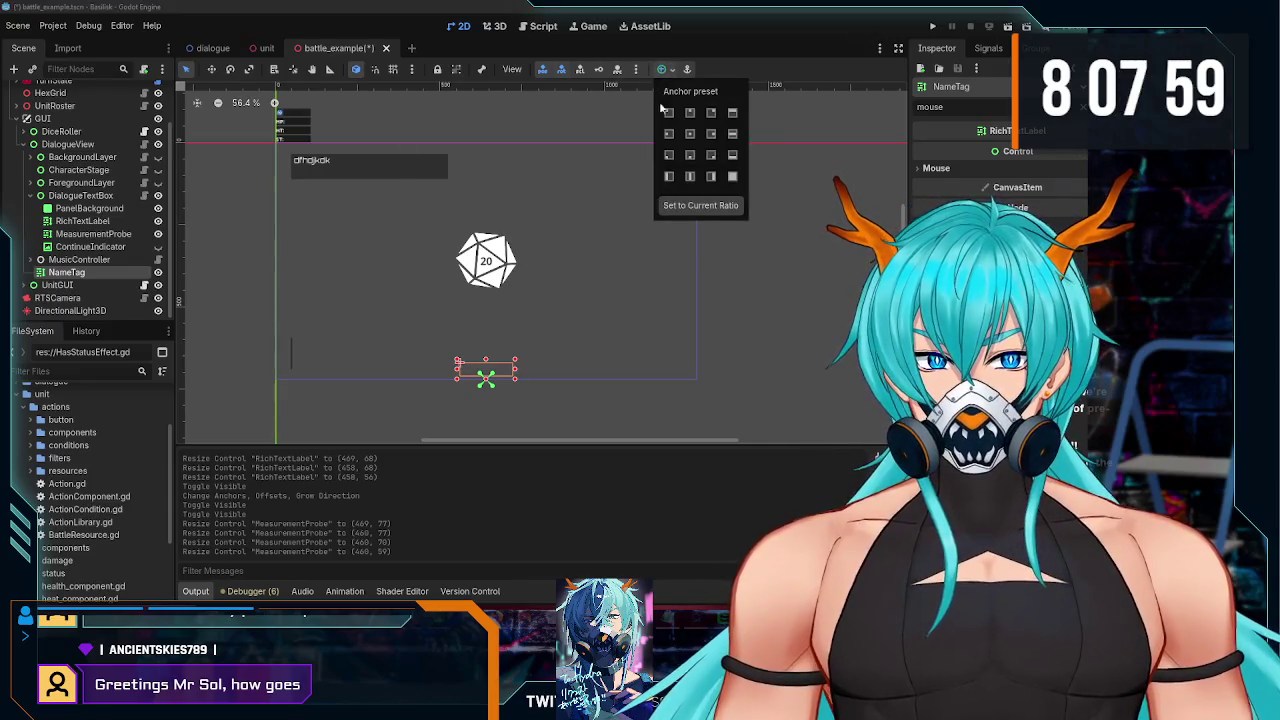
click(669, 112)
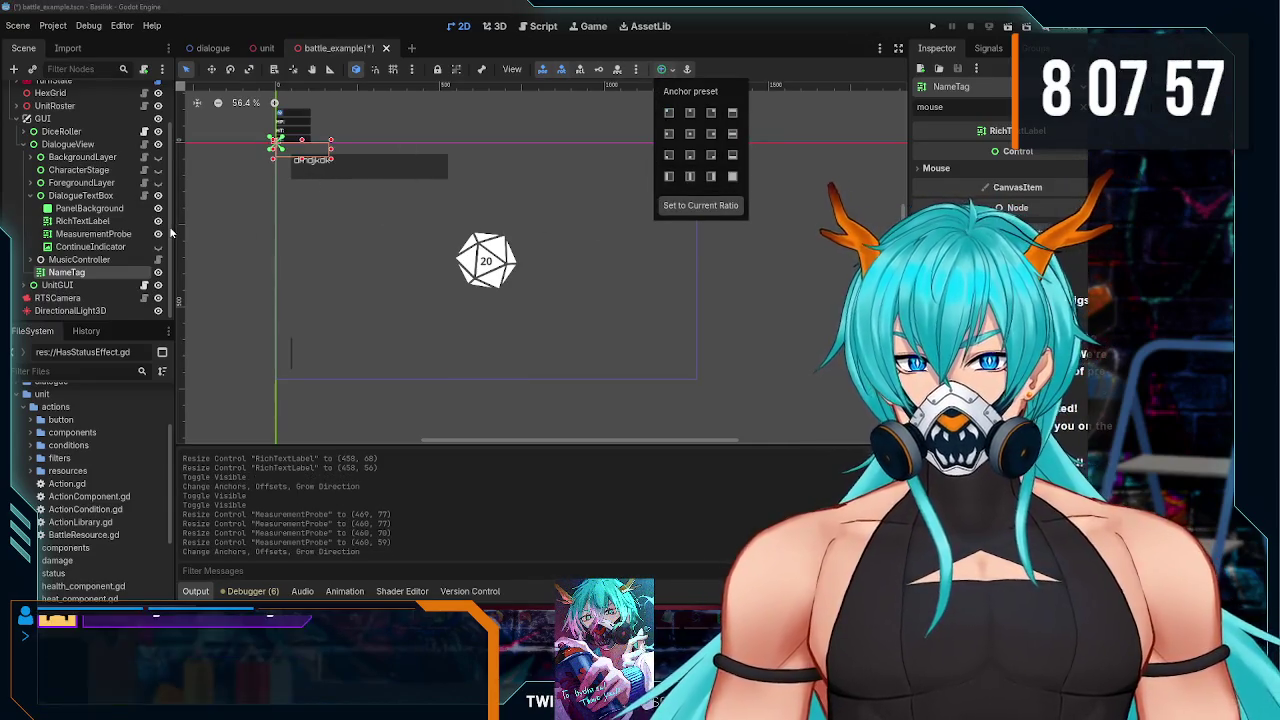
click(288, 153)
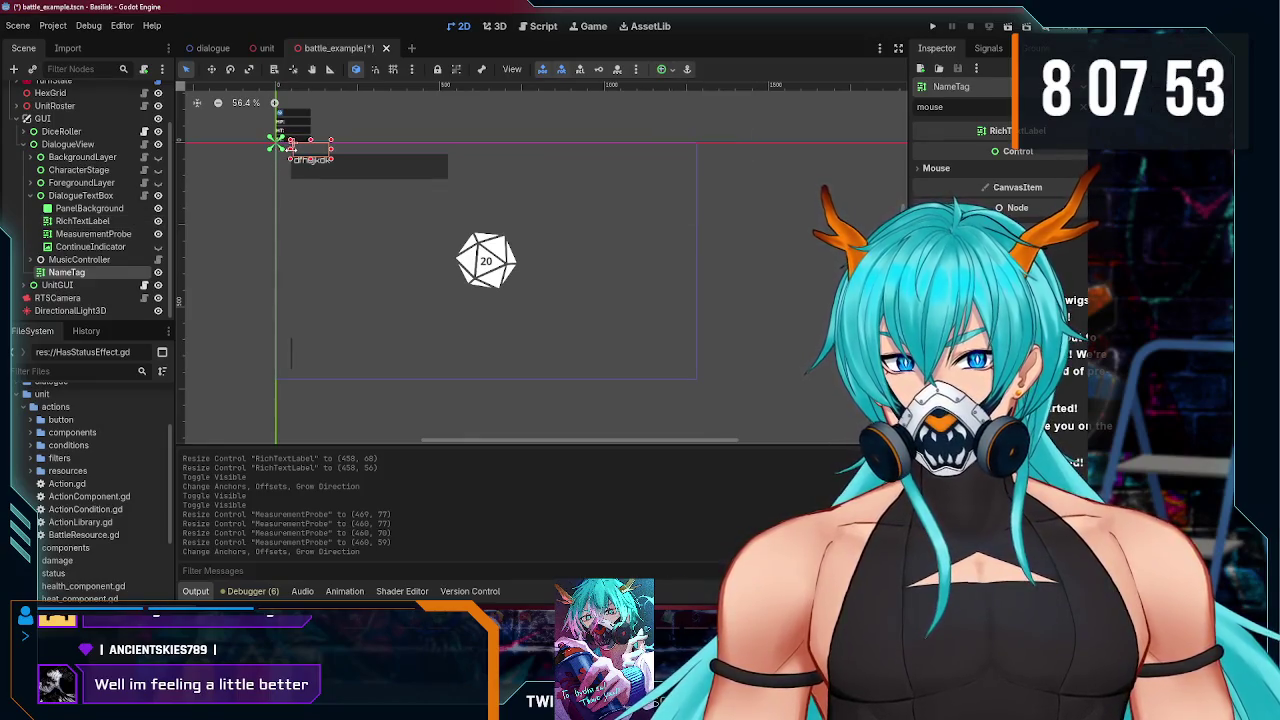
drag(289, 147, 309, 141)
- Shorten DialogueTextBox from its bottom edge to 478×73
click(89, 208)
click(103, 196)
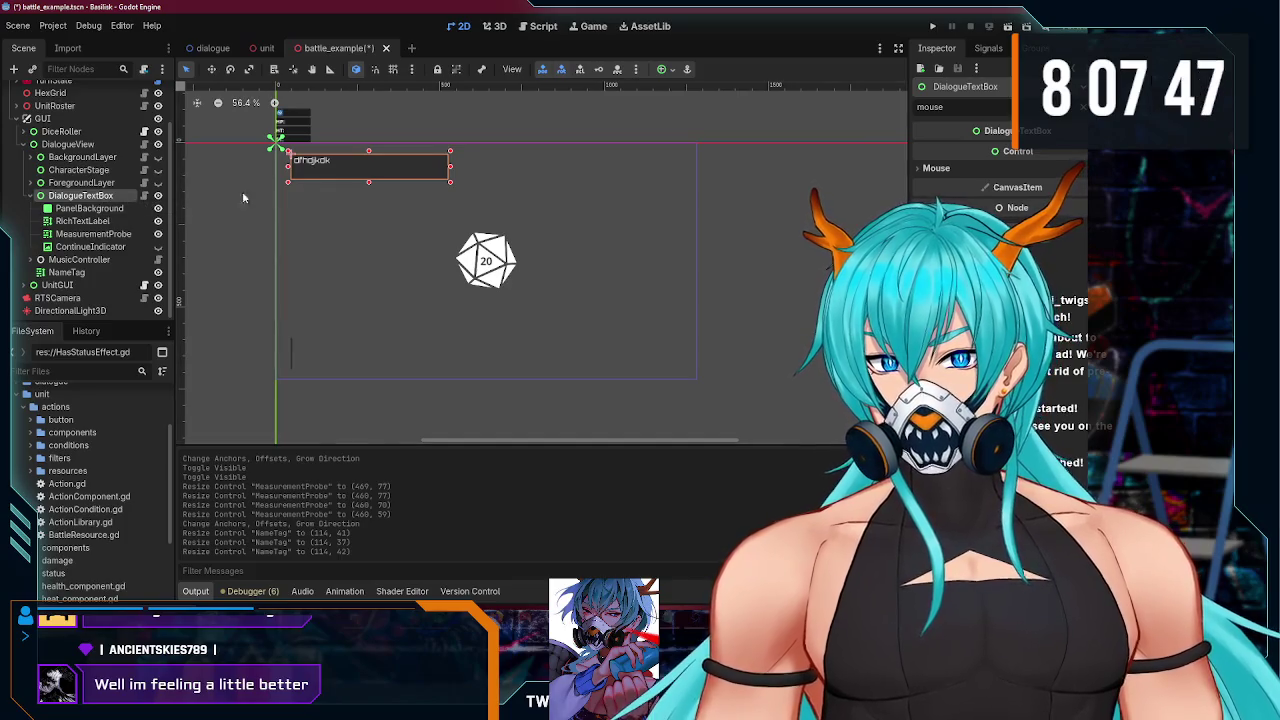
drag(369, 187, 369, 158)
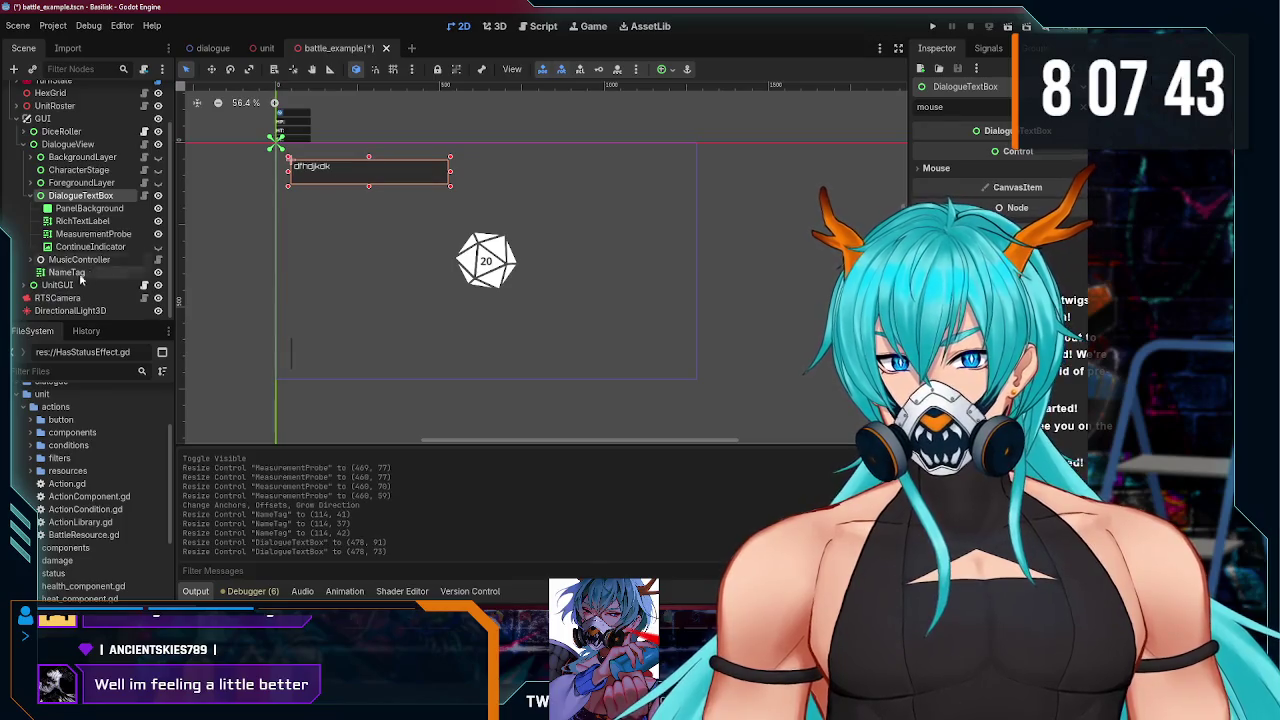
click(77, 248)
click(81, 272)
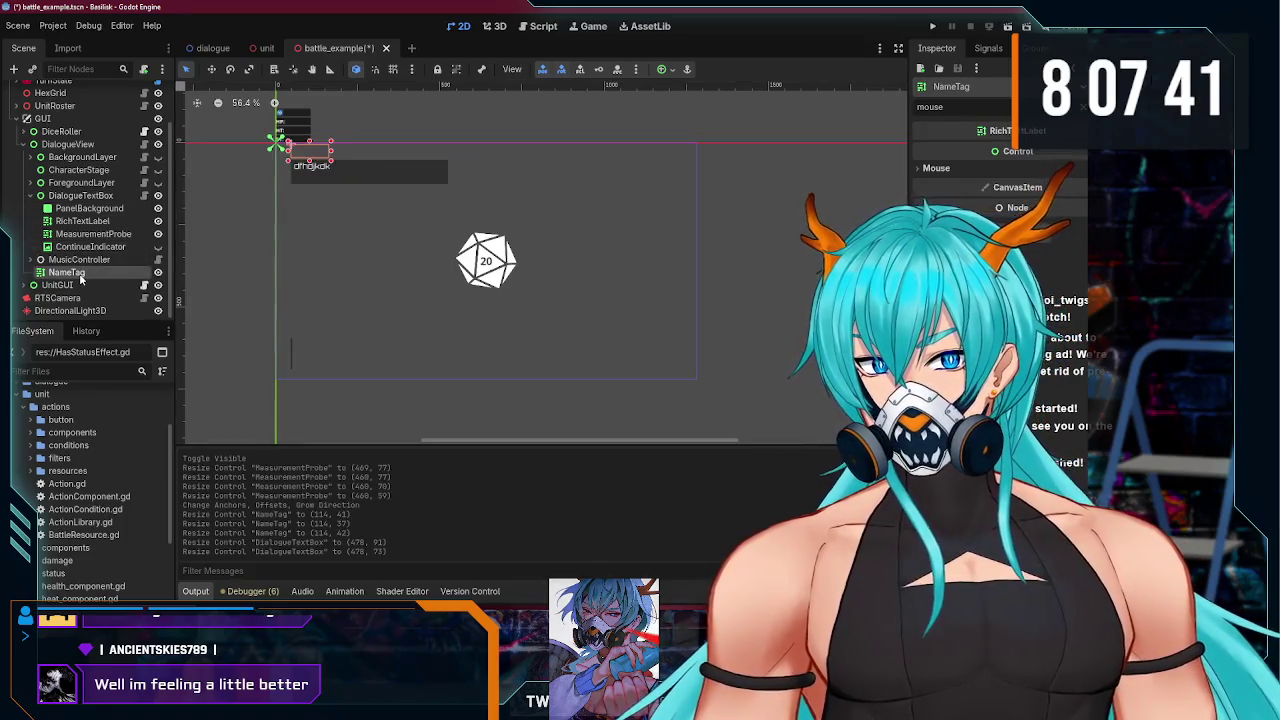
- Collapse and hide DialogueView, toggle UnitGUI's visibility, and run the project
scroll(45, 203, up, 2)
click(25, 196)
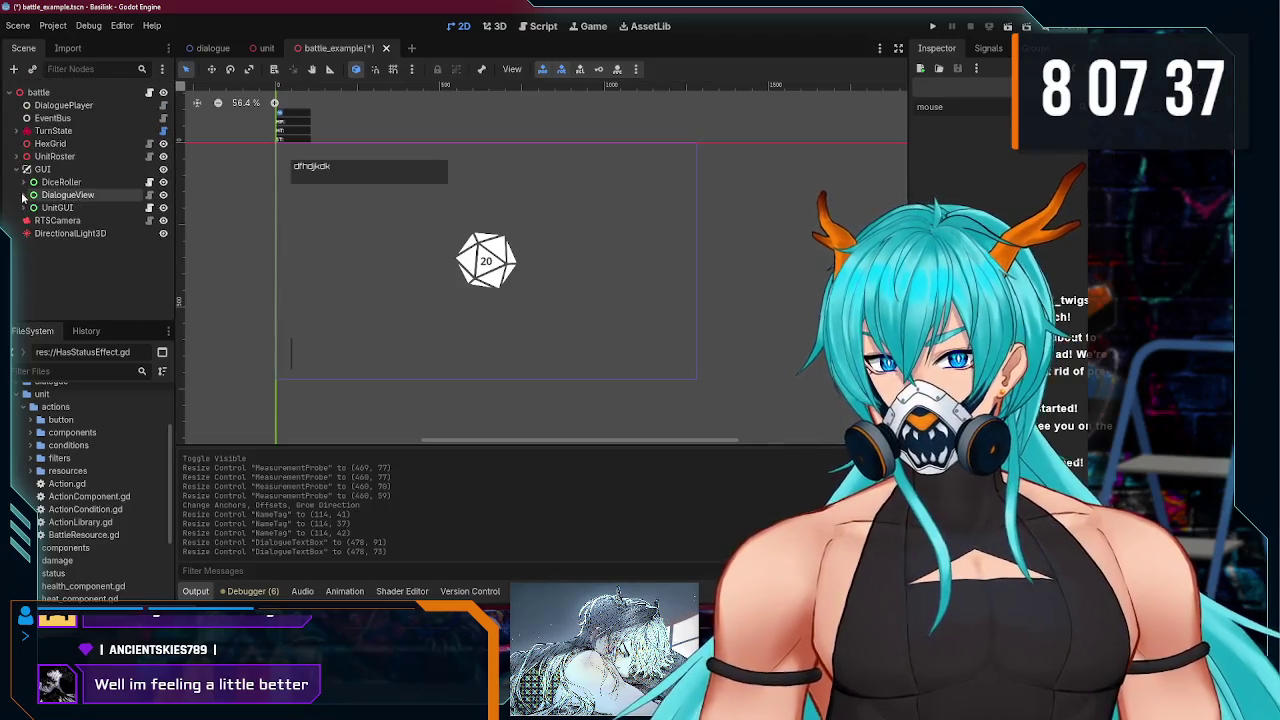
click(163, 195)
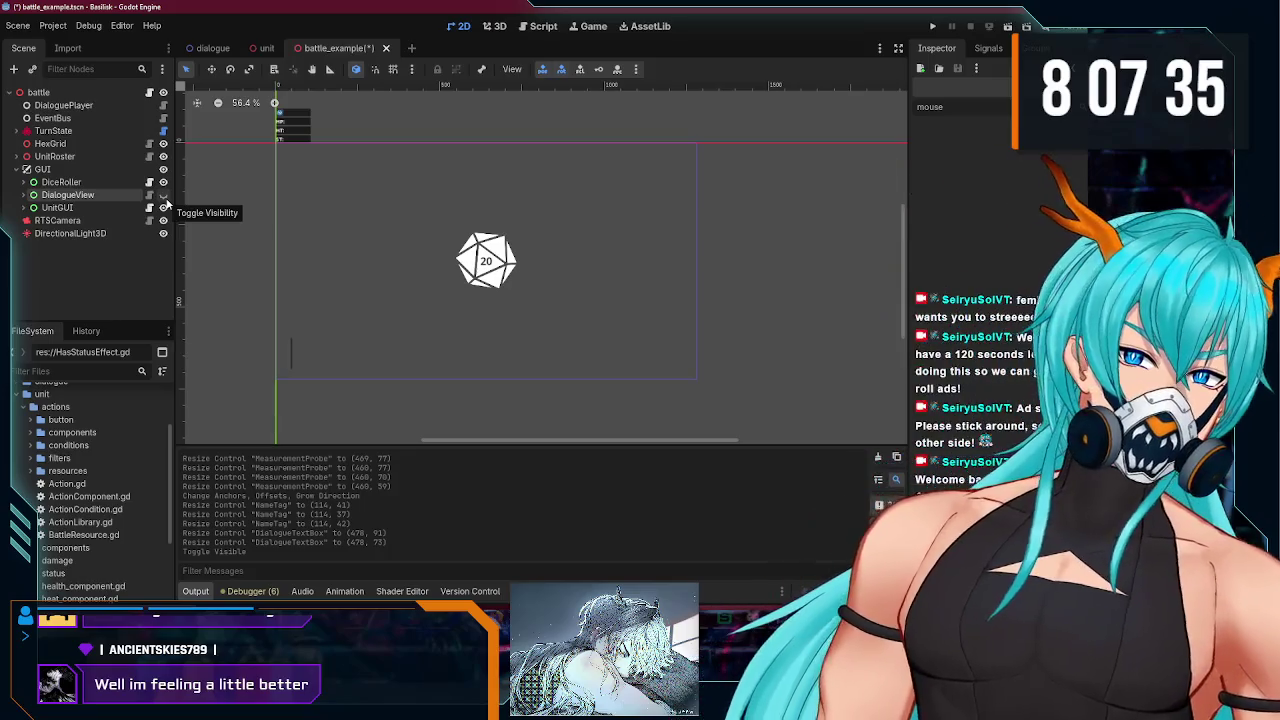
click(164, 207)
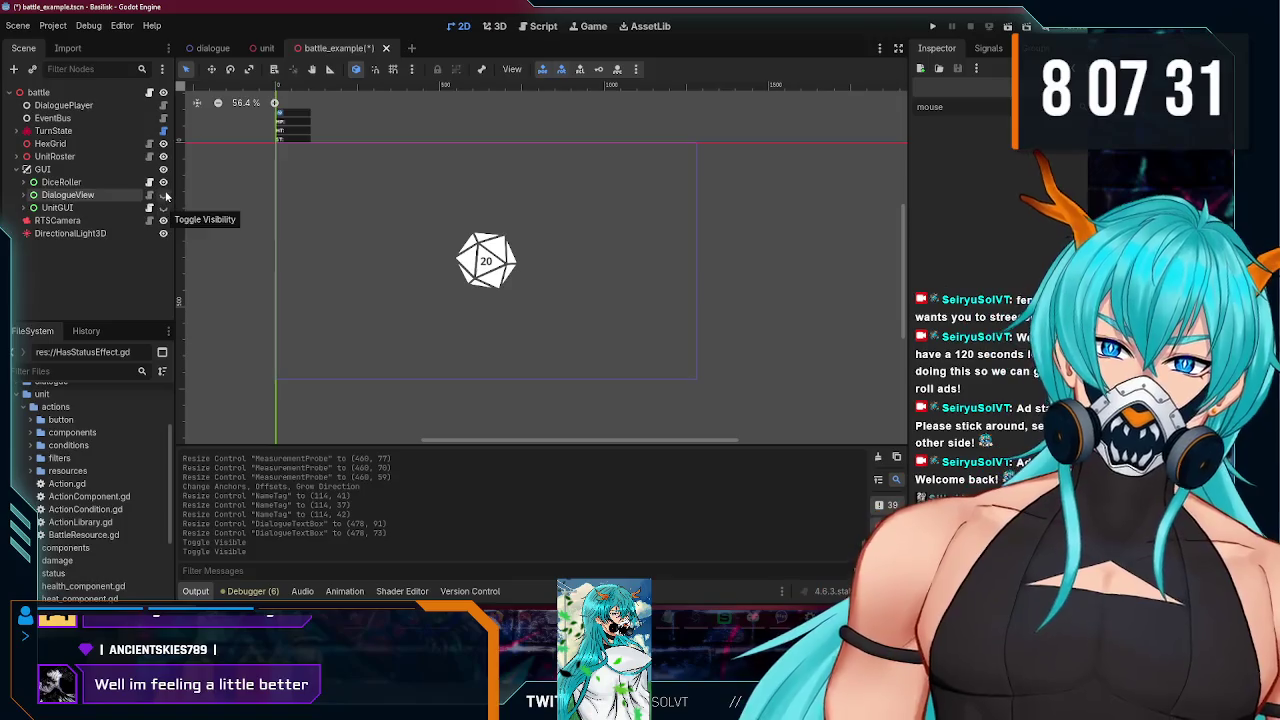
click(164, 207)
click(164, 207)
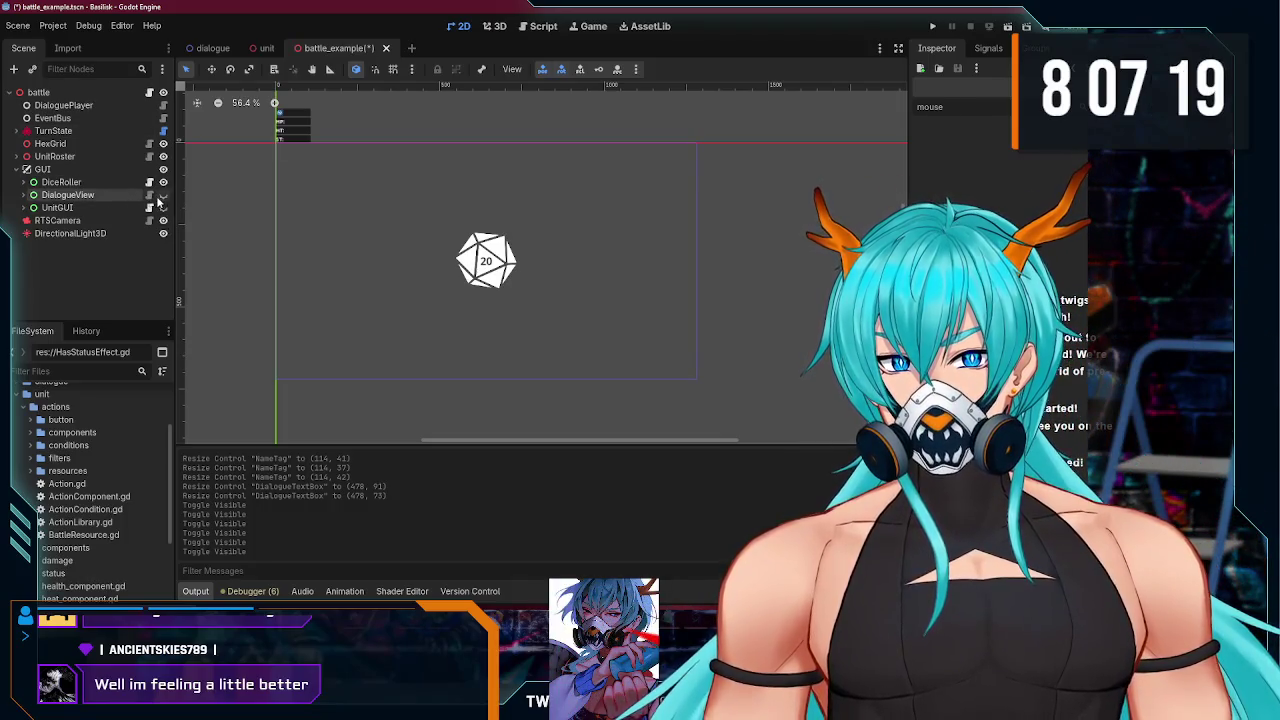
click(933, 26)
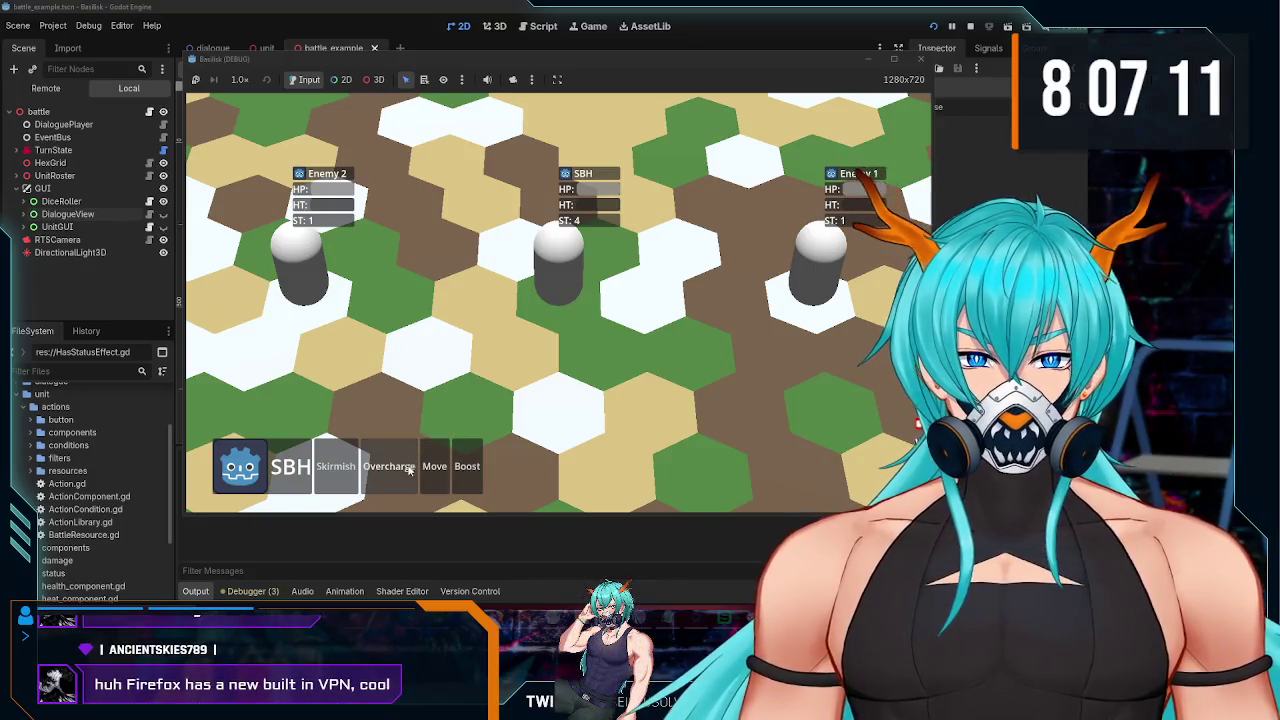
- Boost SBH to a new hex, Skirmish Enemy 2, then move SBH right and back left
click(472, 472)
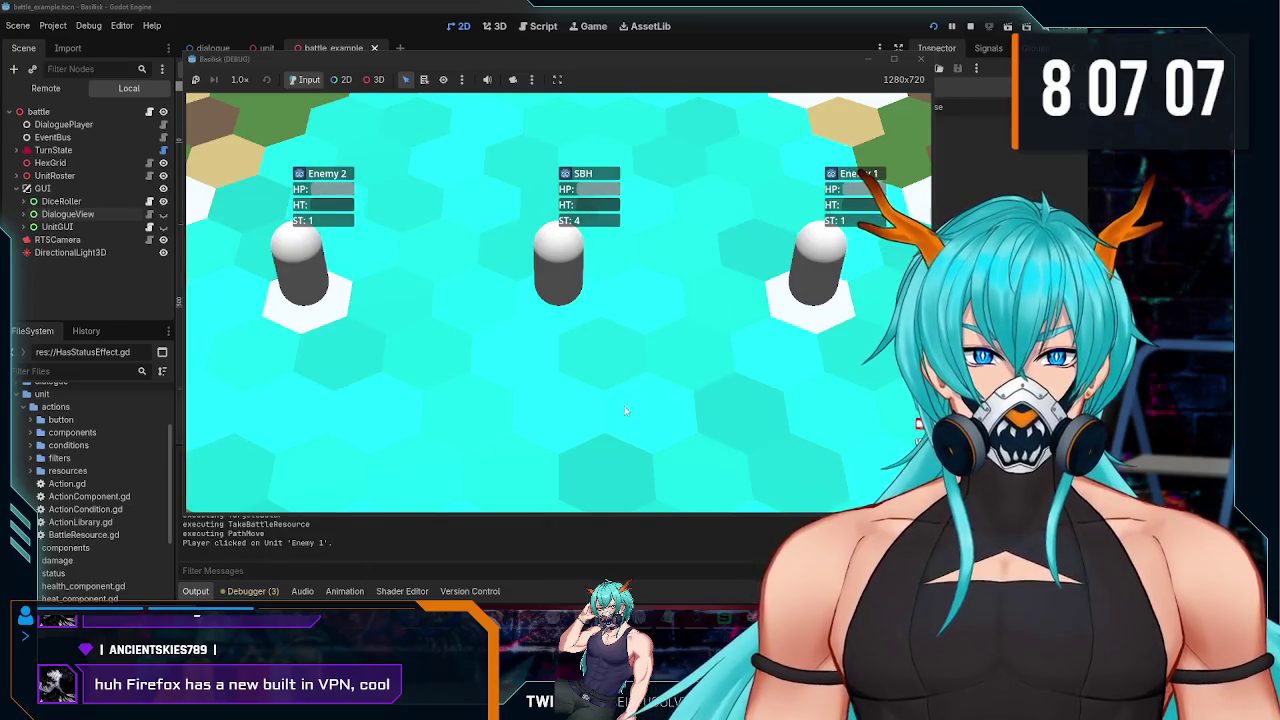
click(512, 376)
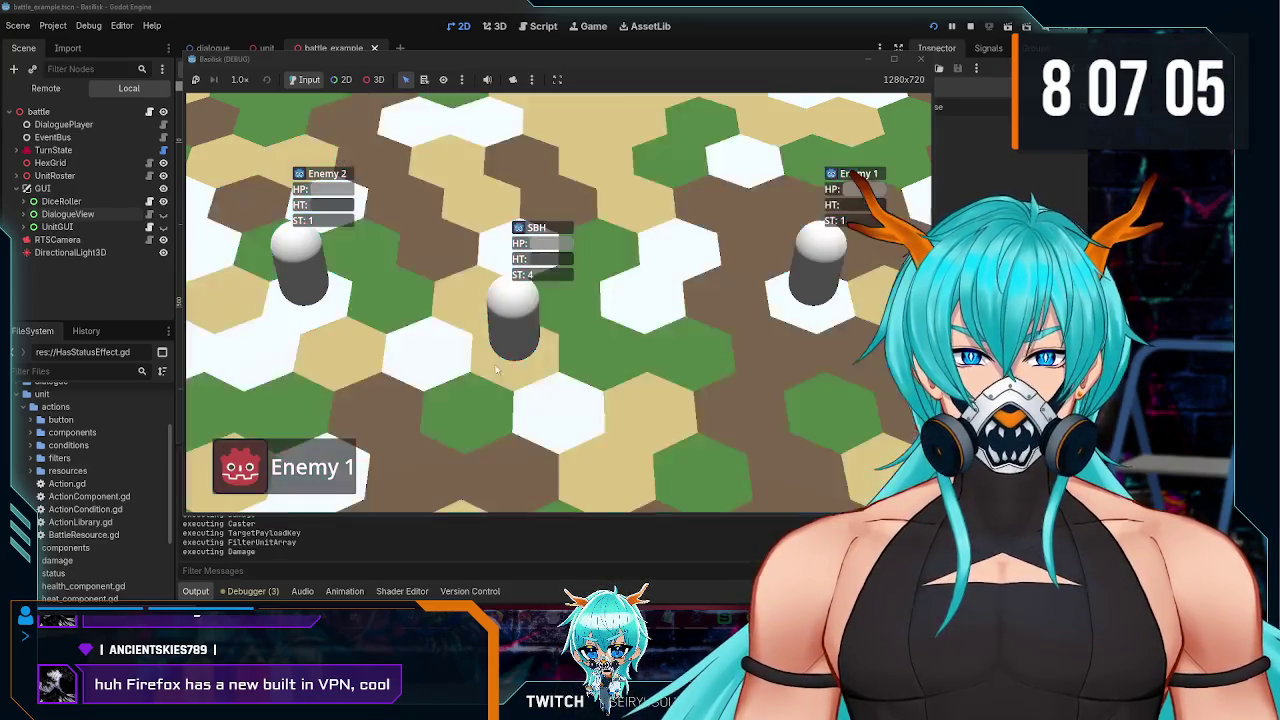
click(317, 291)
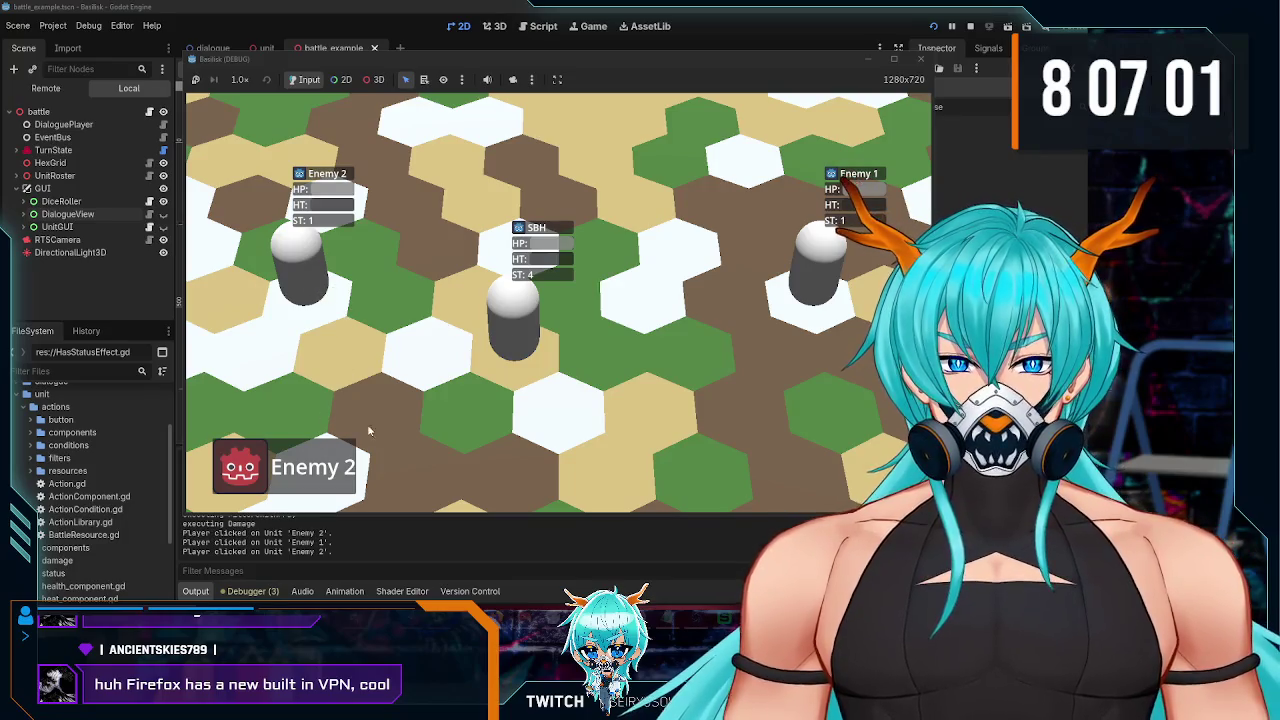
click(336, 466)
click(303, 265)
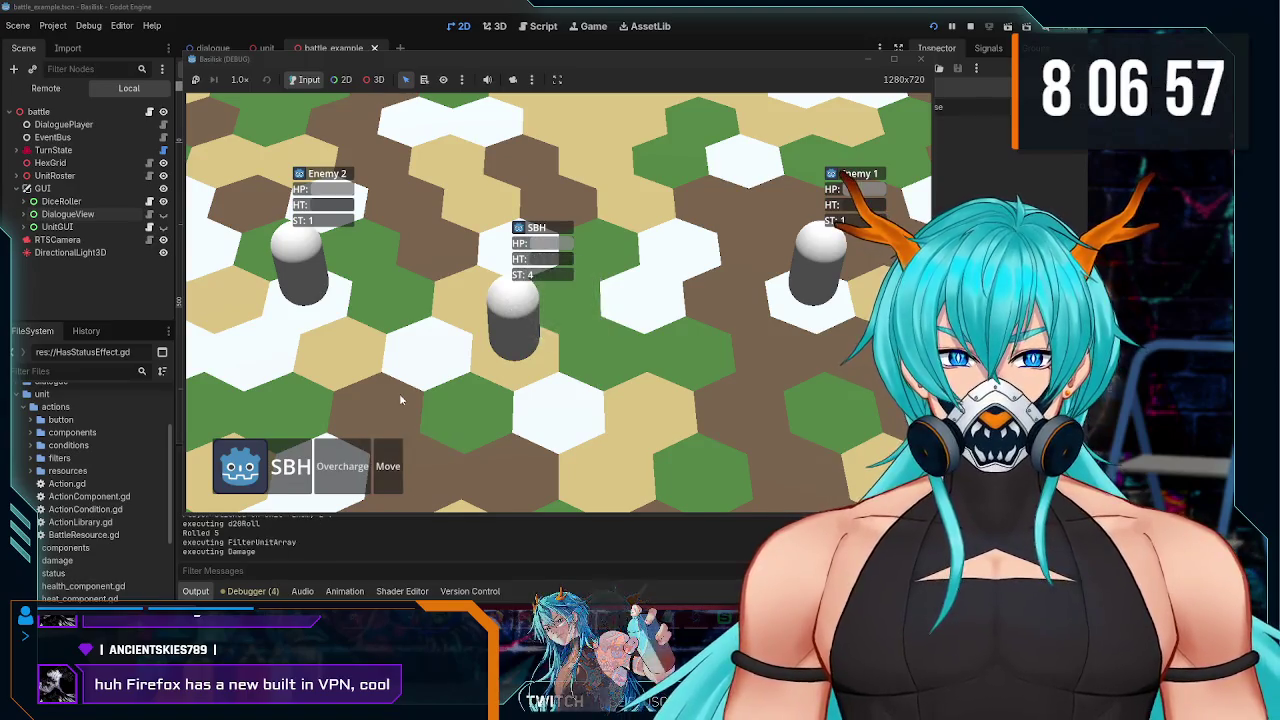
click(387, 466)
click(617, 400)
click(335, 465)
click(350, 392)
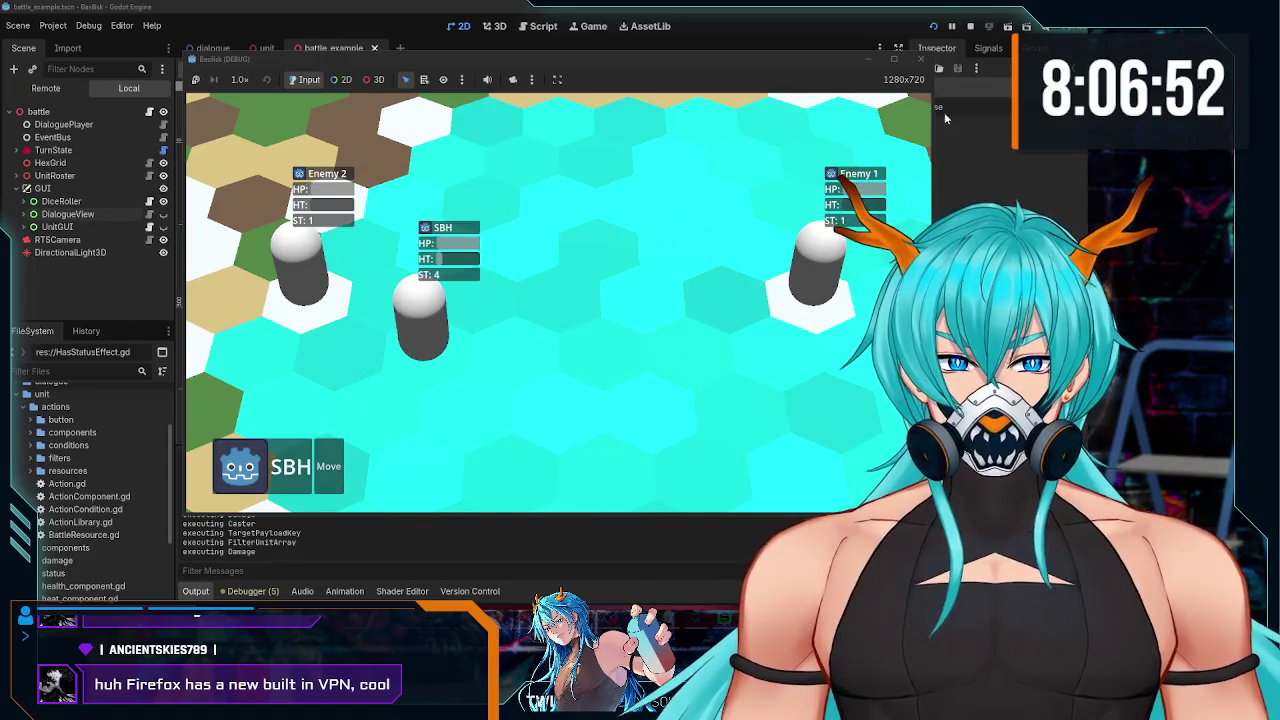
- Restart the game and attack Enemy 2 with SBH's Skirmish again
click(933, 26)
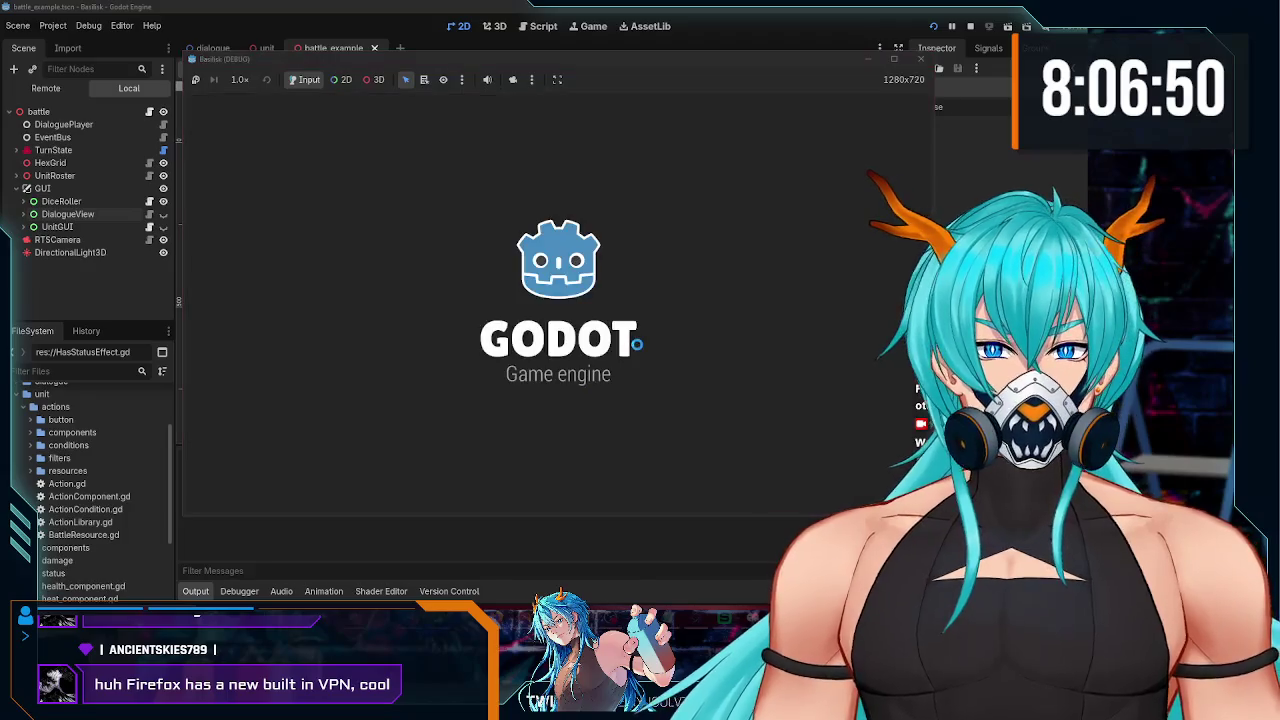
click(336, 466)
click(329, 321)
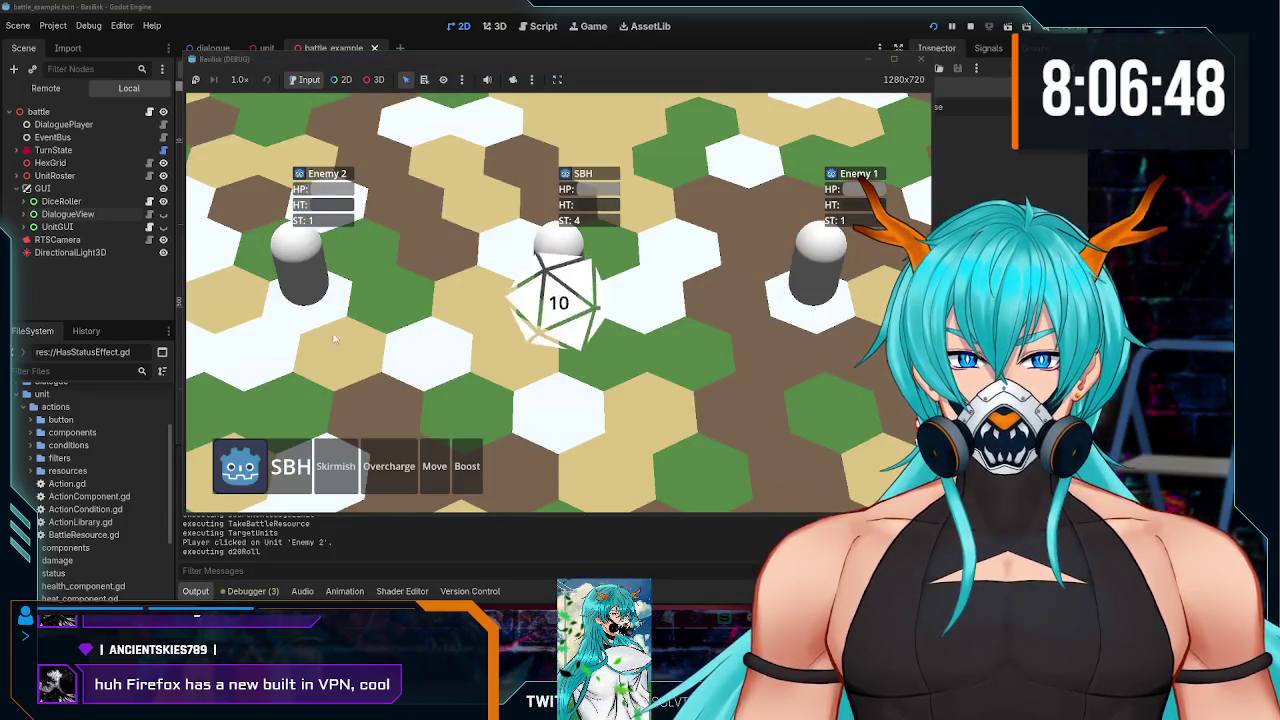
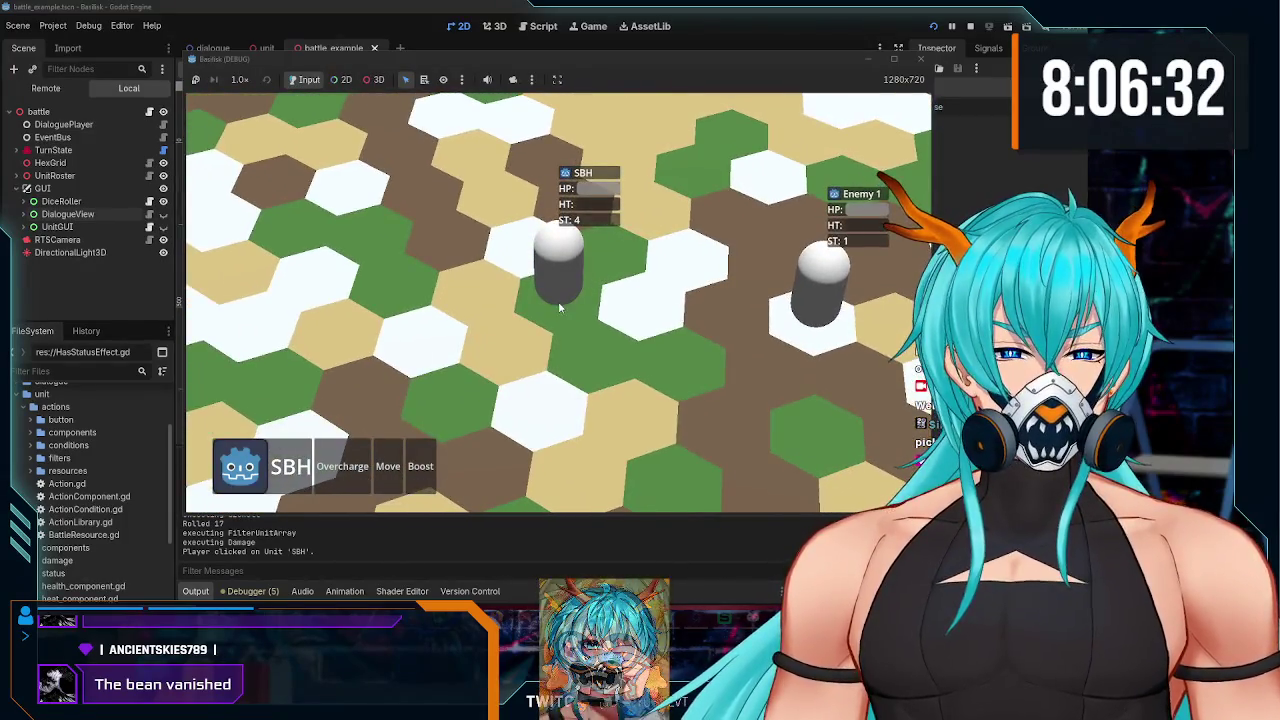
- Move SBH three times across the hex board, ending next to Enemy 1
click(394, 465)
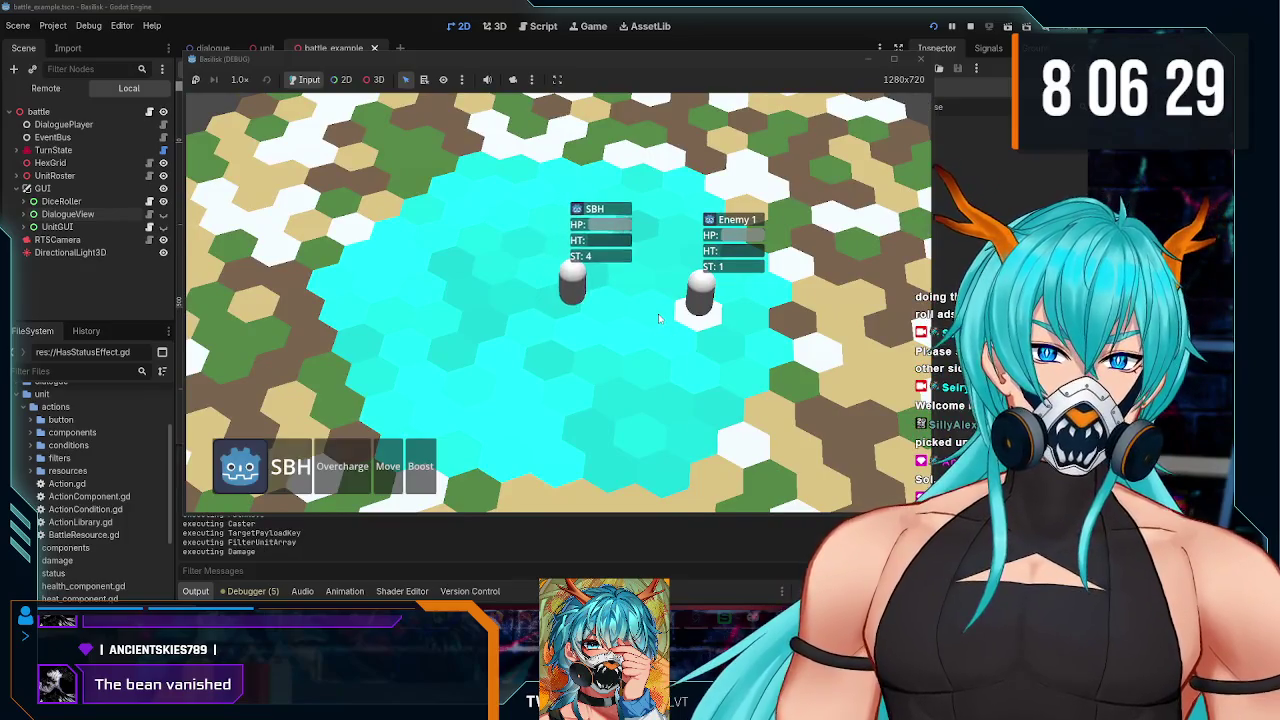
click(659, 318)
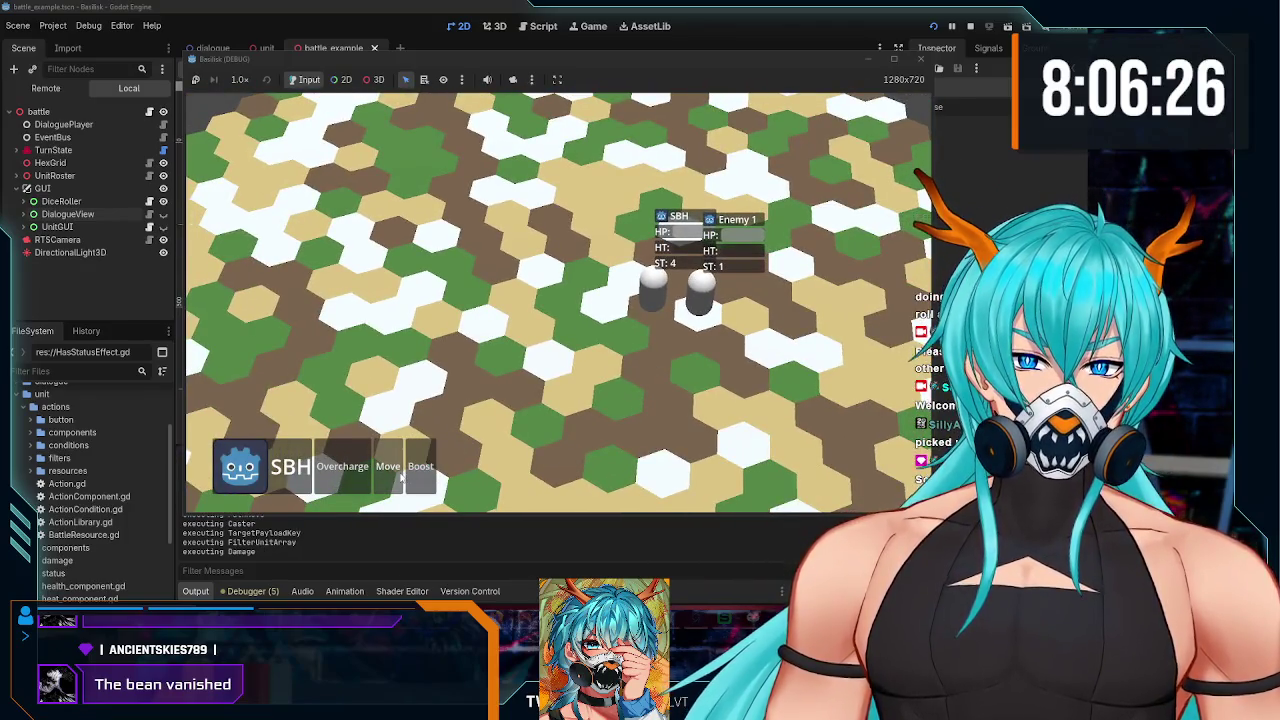
click(388, 466)
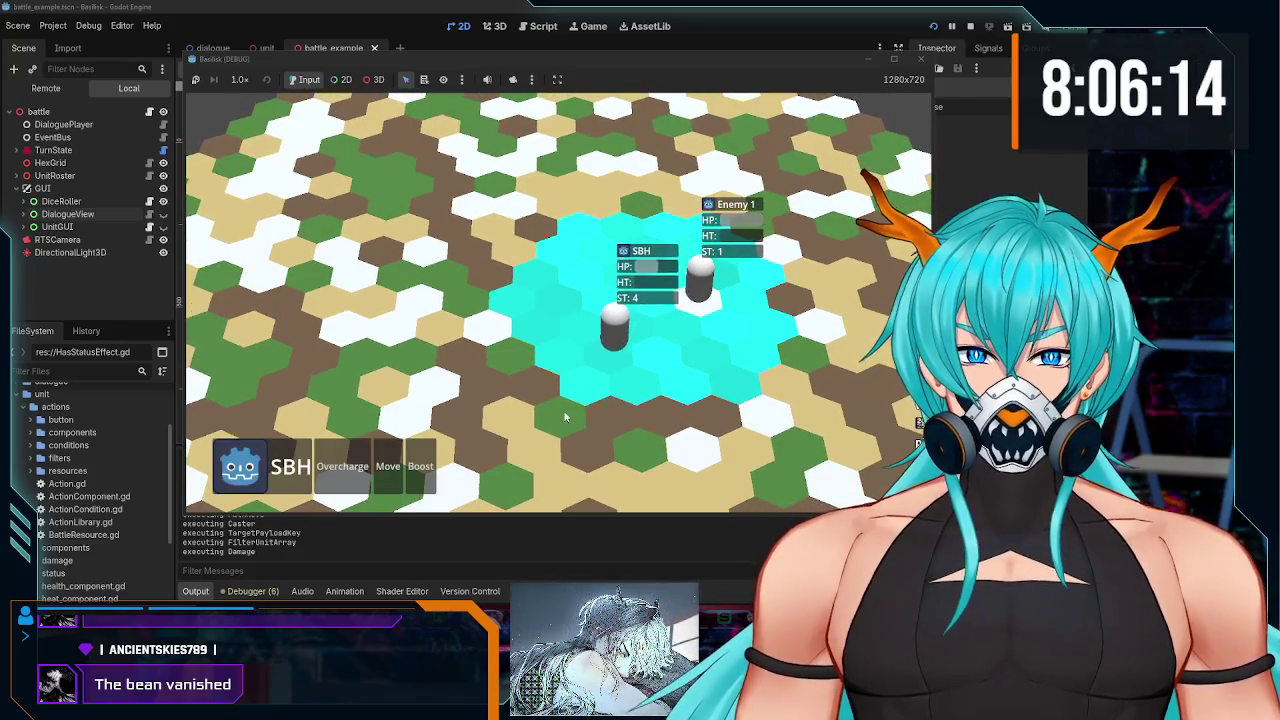
click(549, 438)
click(388, 466)
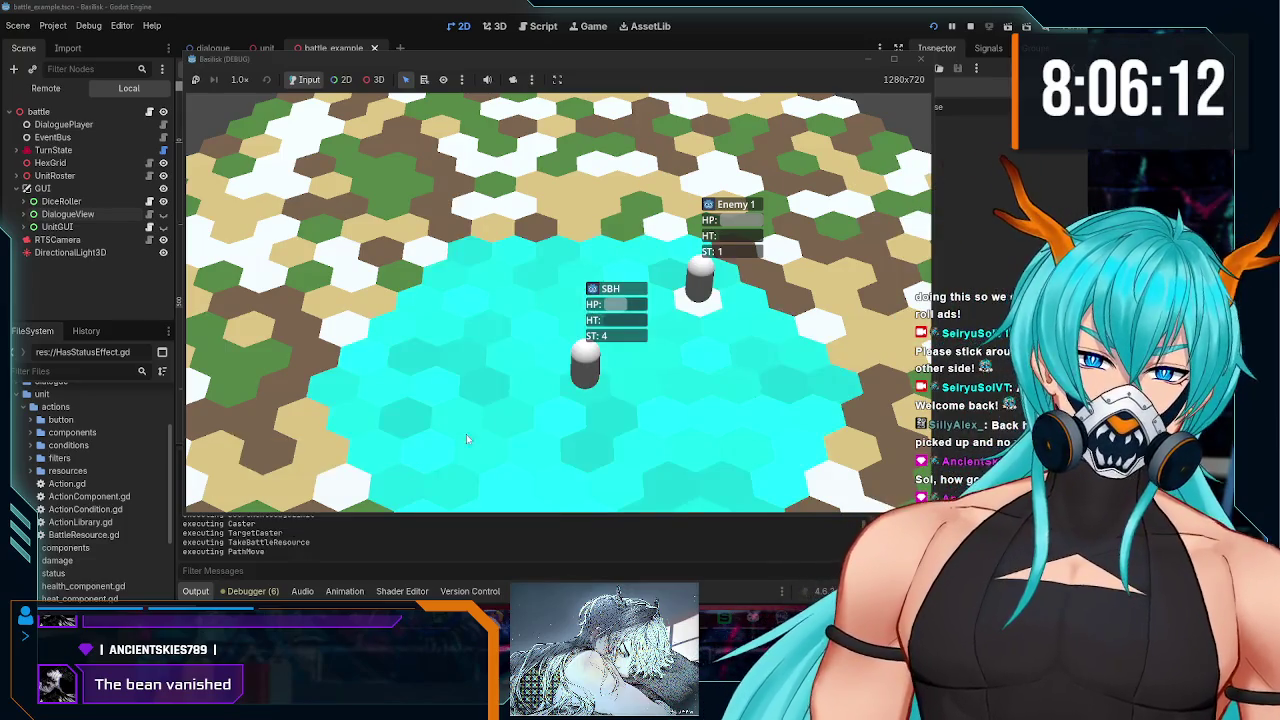
click(682, 332)
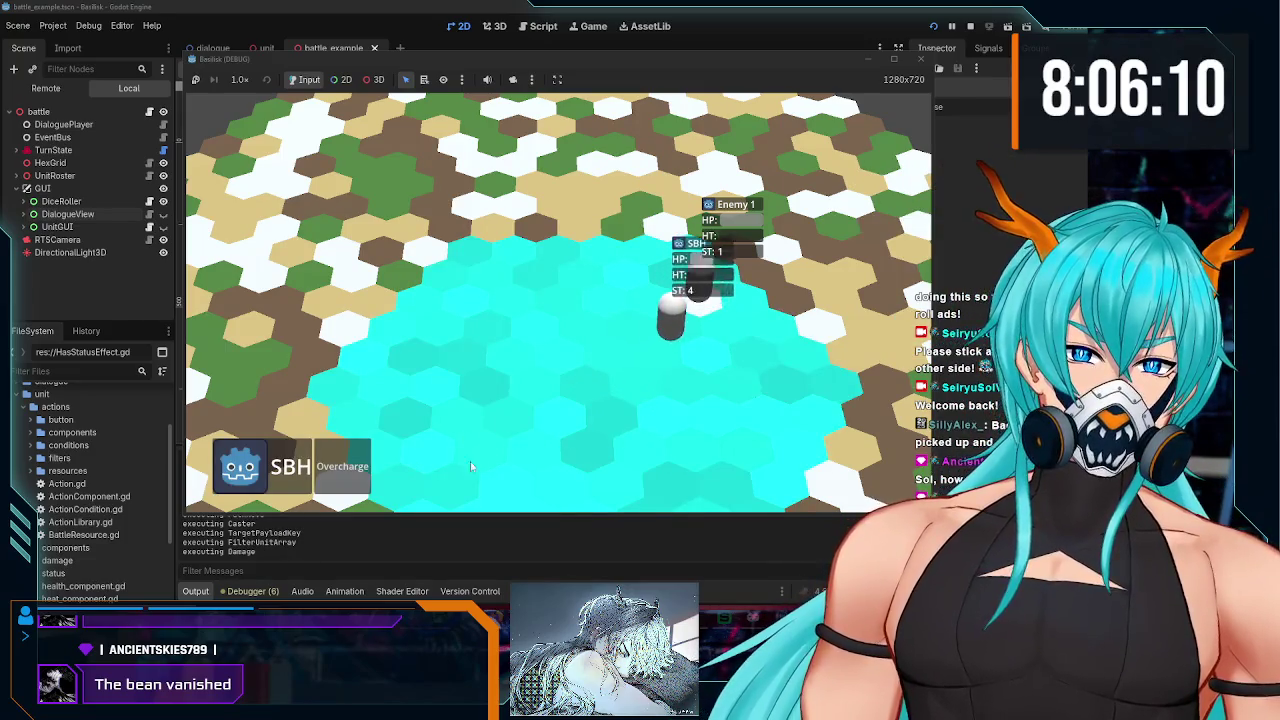
- Use Overcharge, move SBH several hexes away, rotate the camera, and stop the game
click(346, 467)
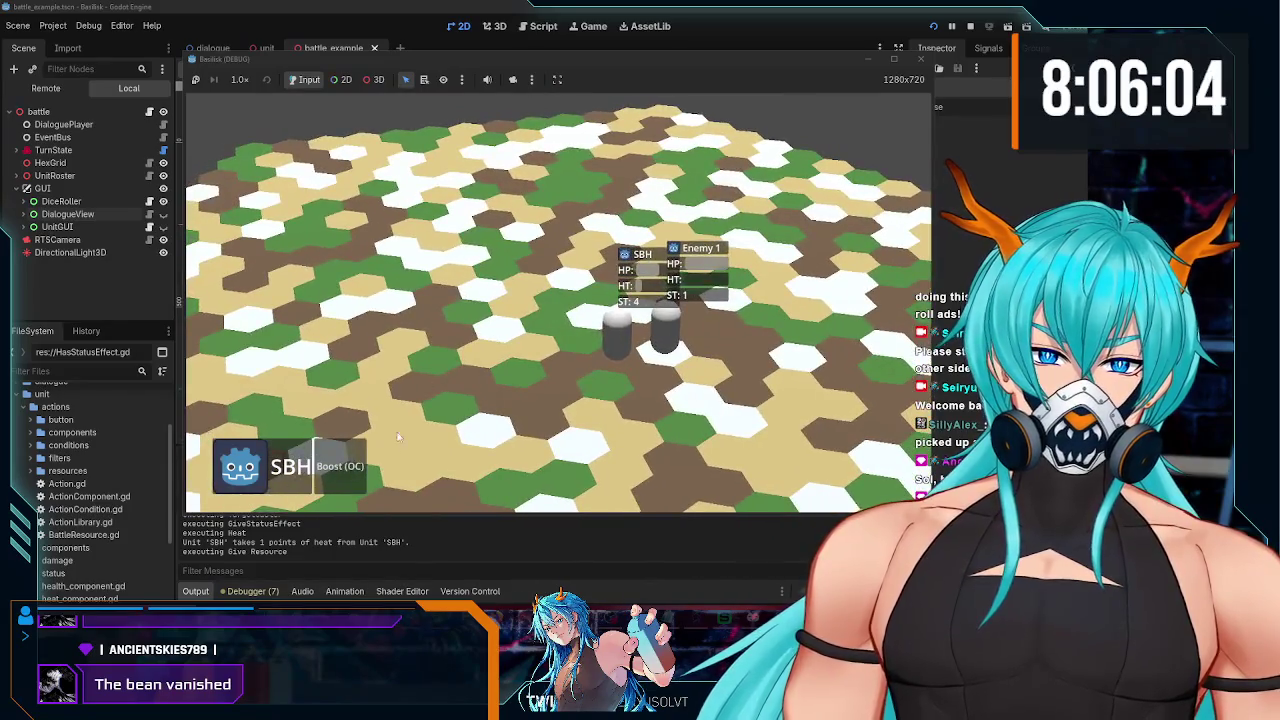
click(365, 462)
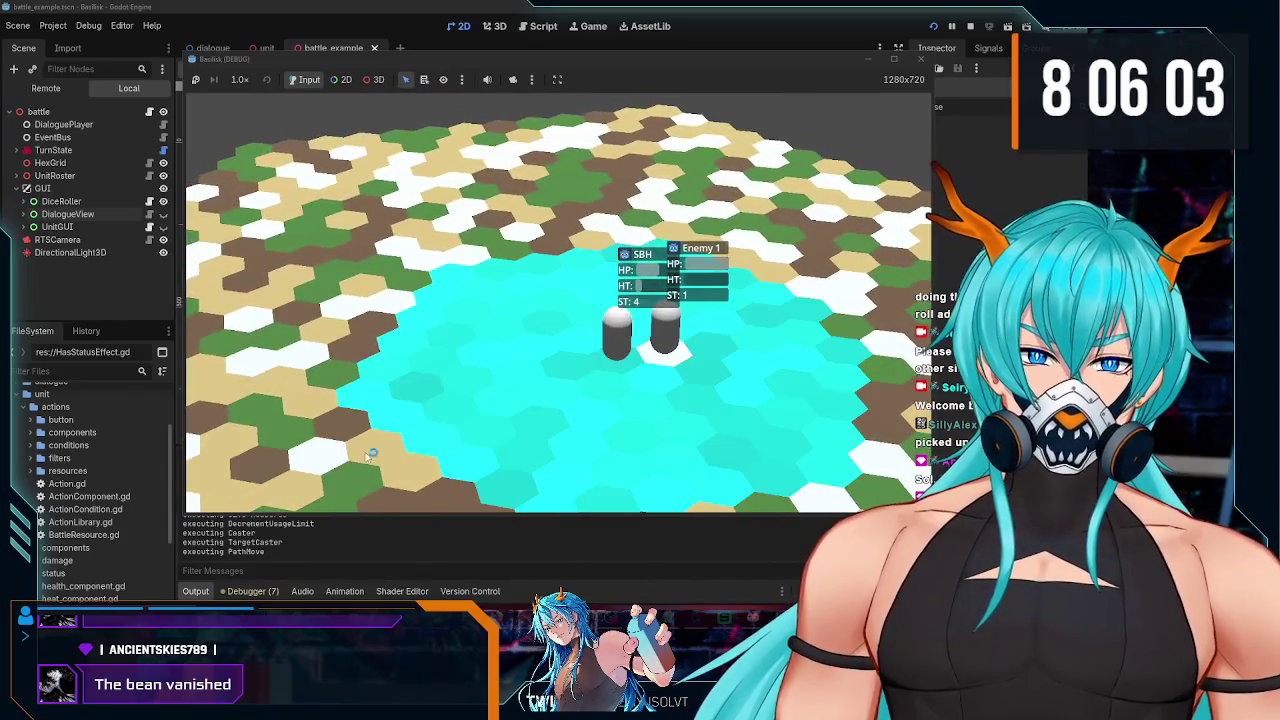
click(516, 375)
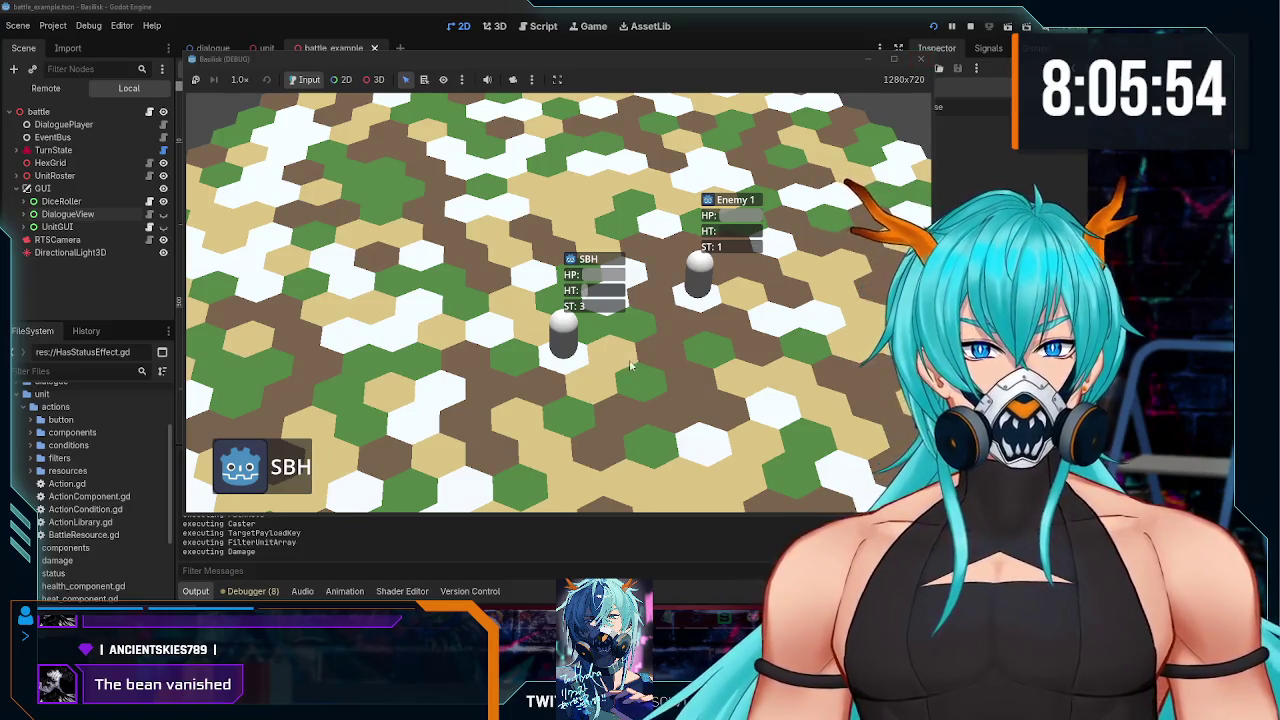
scroll(580, 336, up, 5)
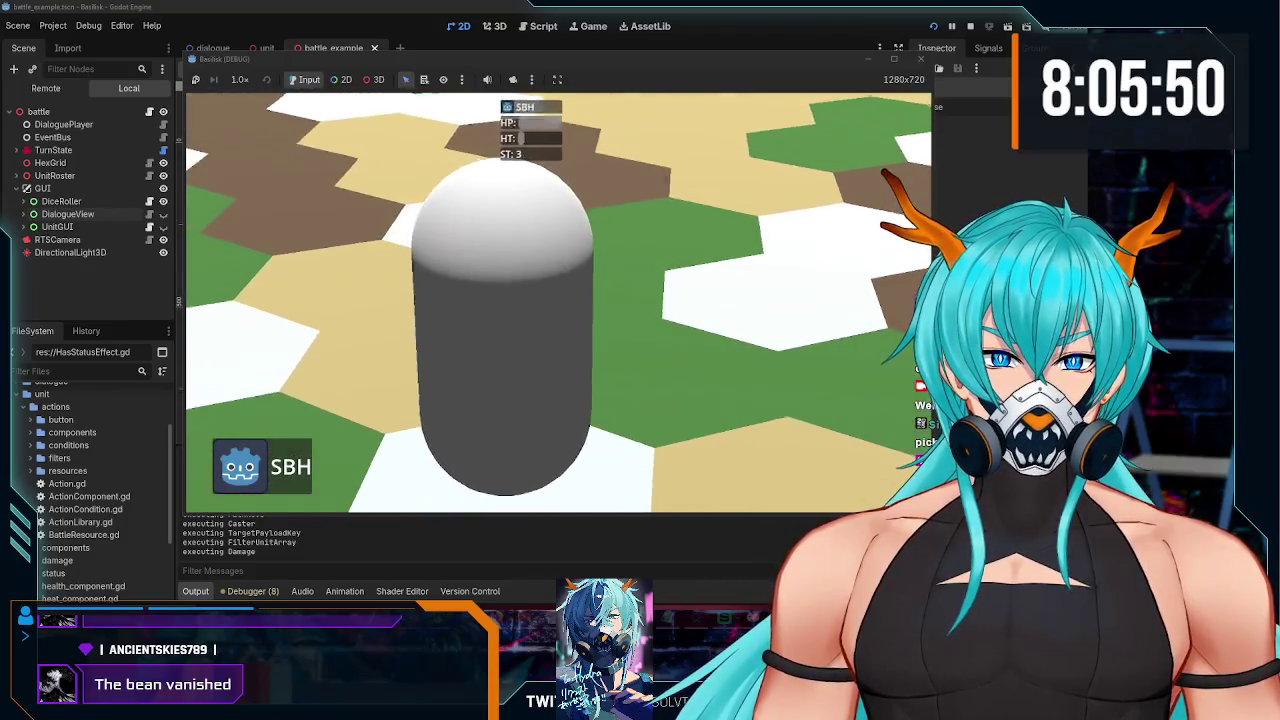
scroll(573, 319, down, 5)
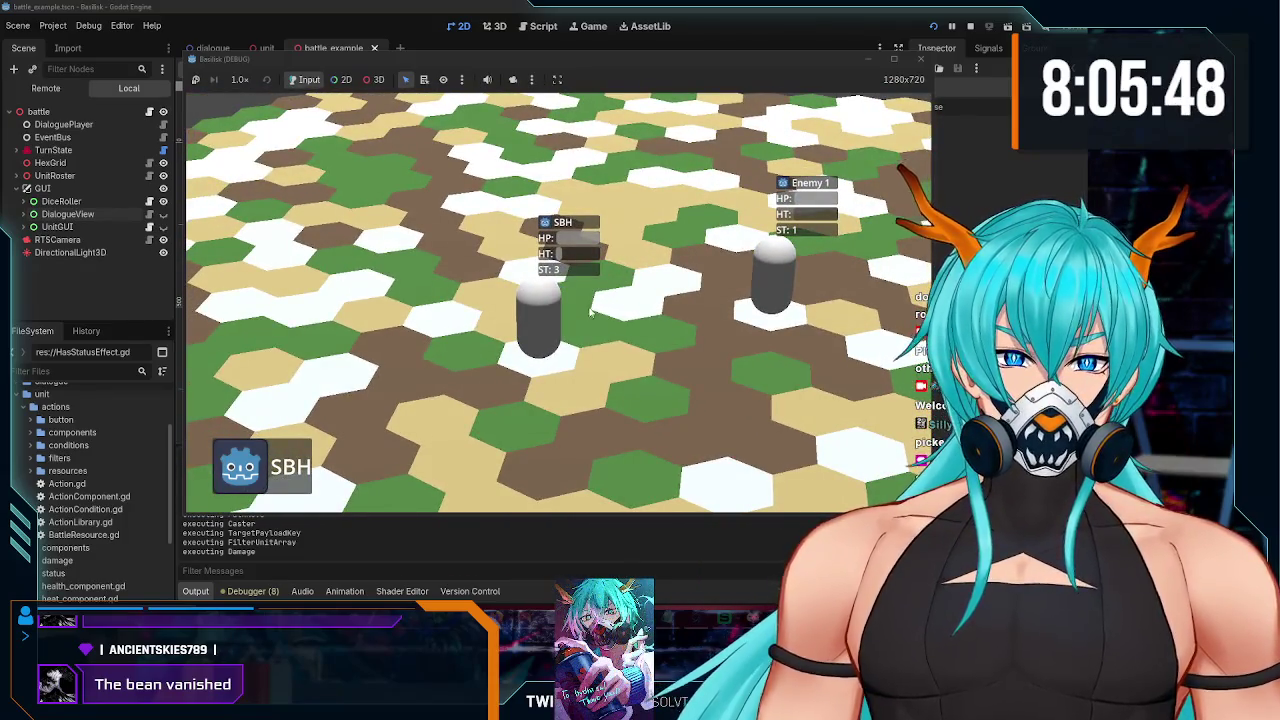
key(q)
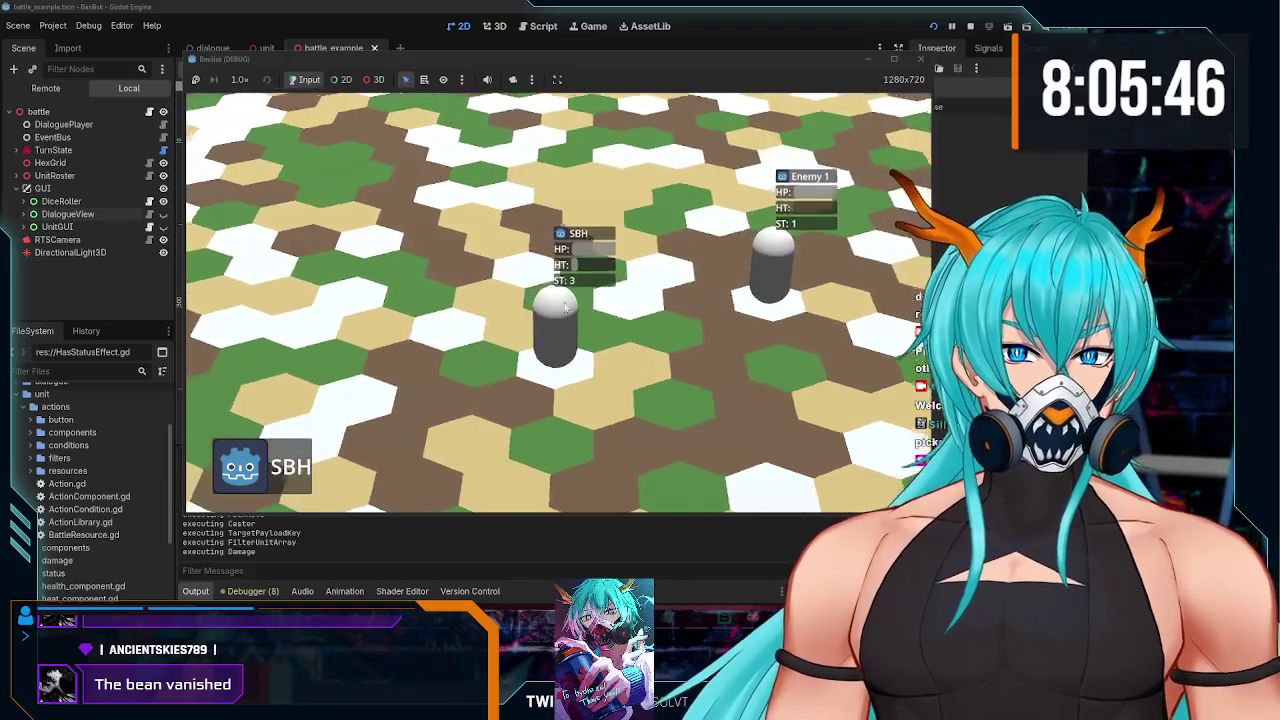
click(918, 60)
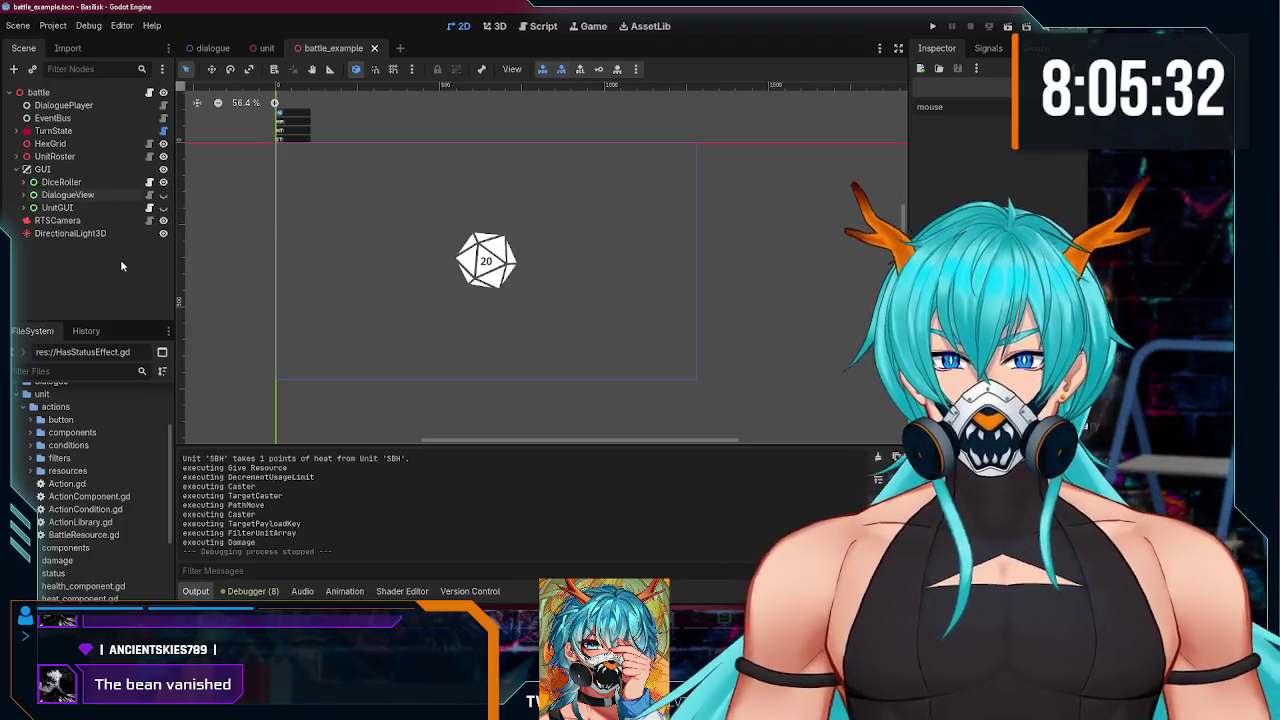
click(262, 47)
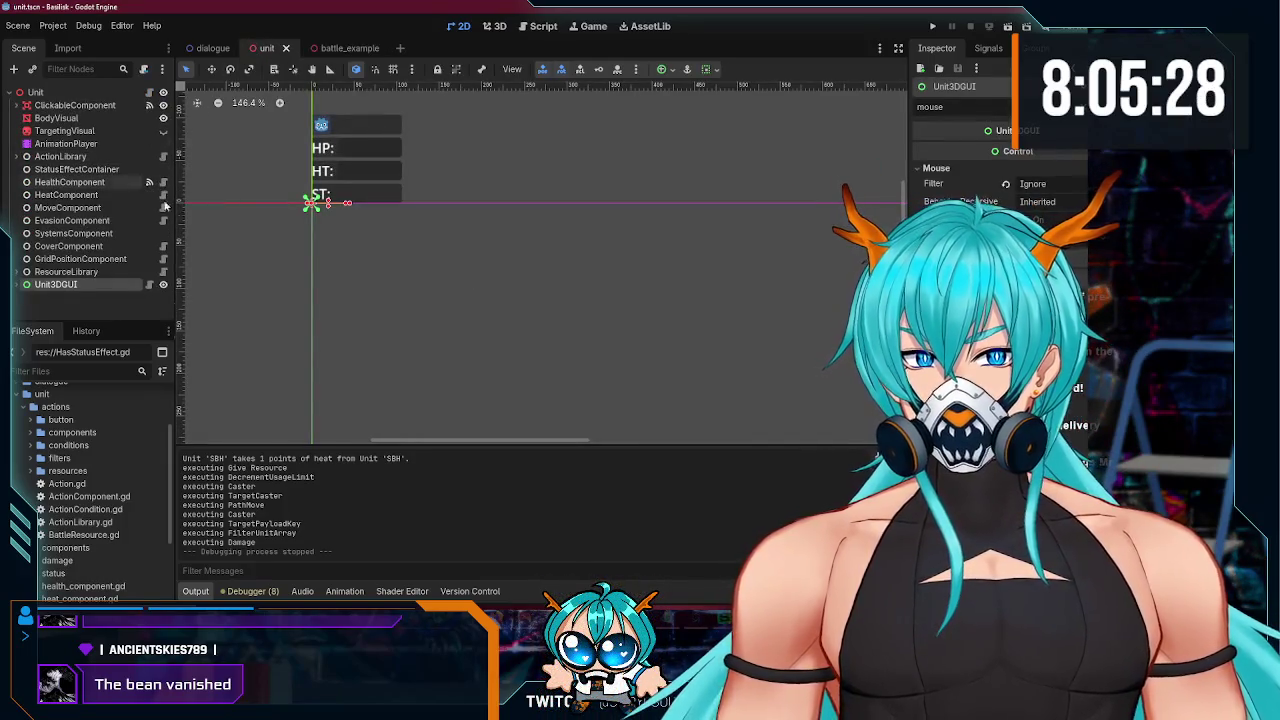
click(406, 243)
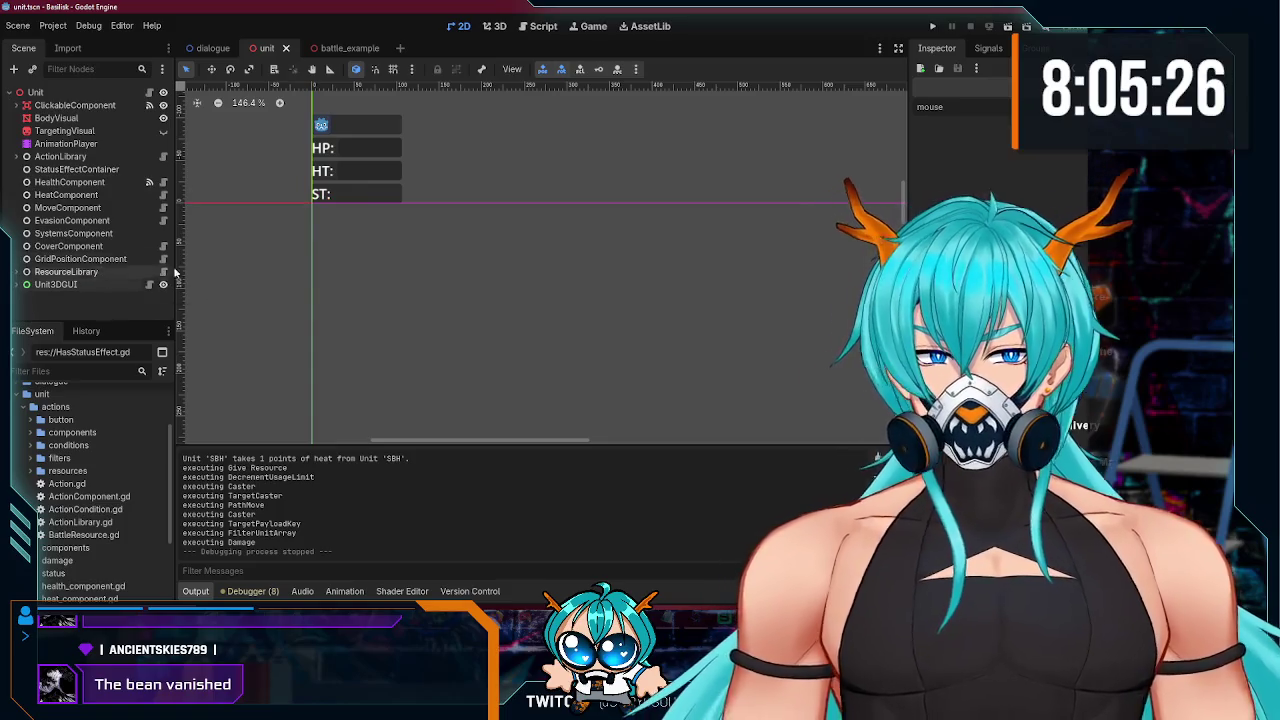
mouse_move(100, 169)
mouse_down()
mouse_move(329, 54)
mouse_move(140, 262)
mouse_move(60, 240)
mouse_move(20, 197)
mouse_up()
- Expand UnitRoster and Enemy 2 in the scene tree to reach the needed nodes
click(19, 156)
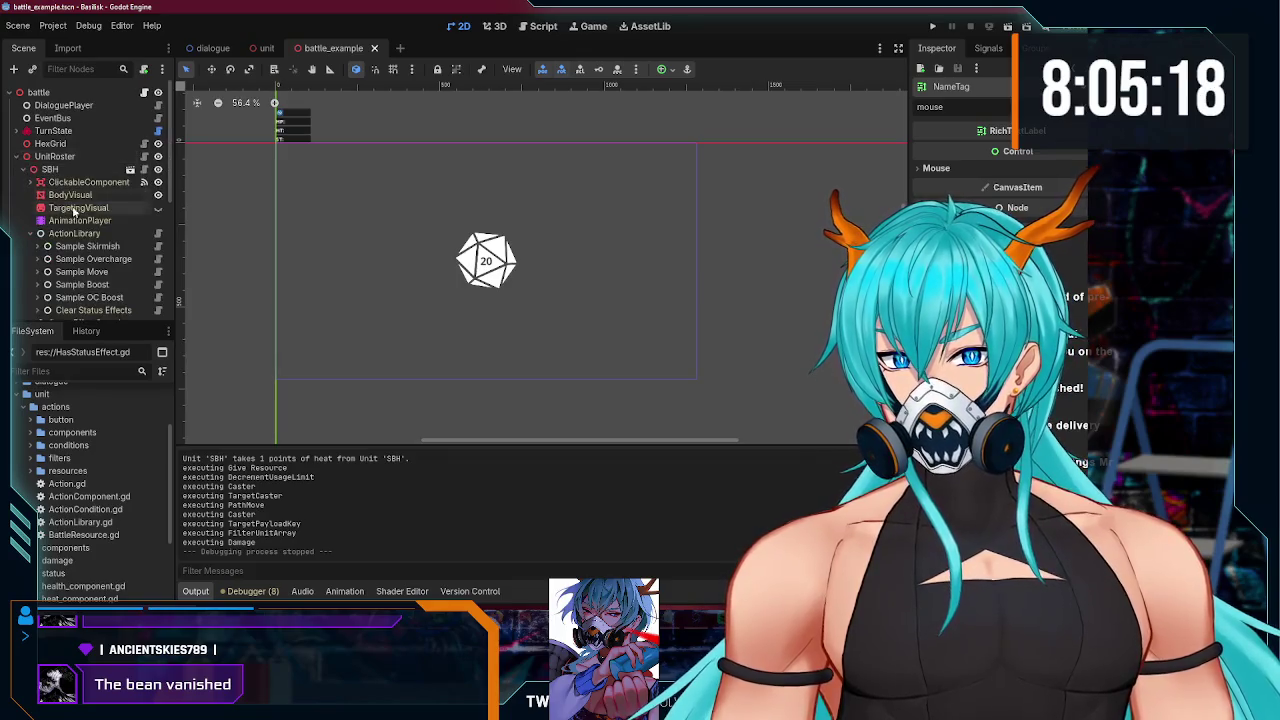
scroll(28, 183, down, 2)
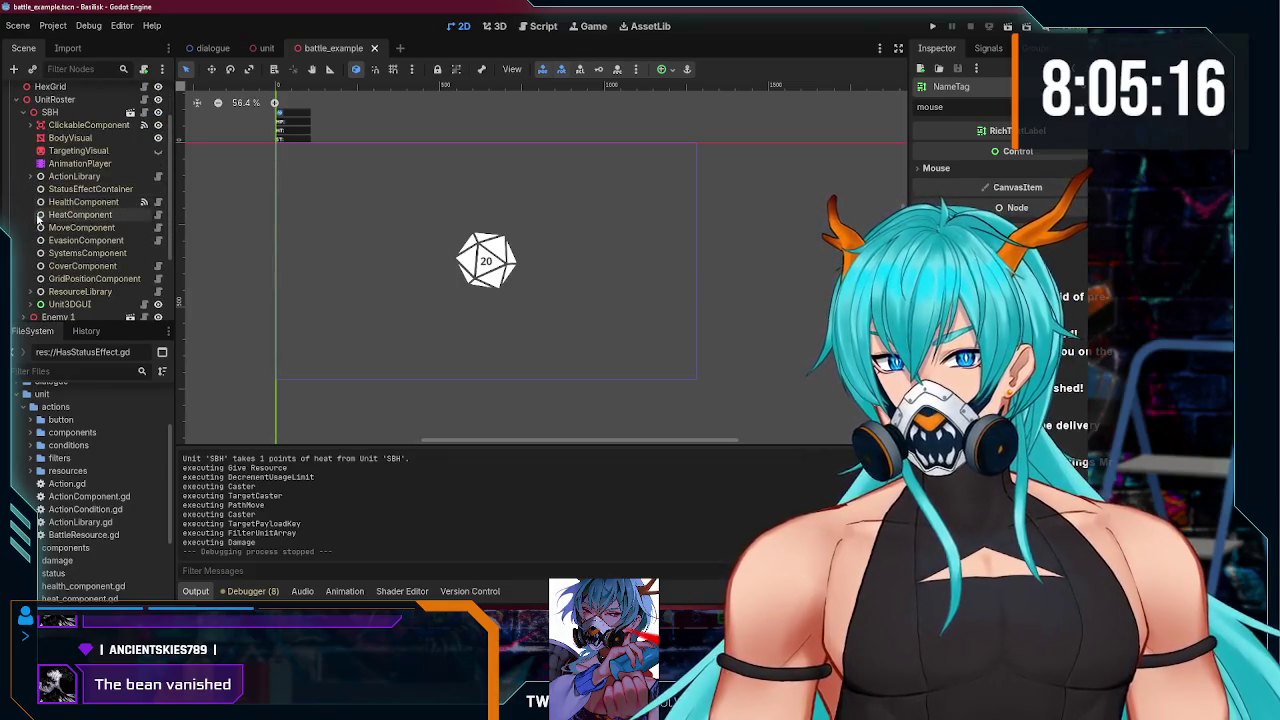
scroll(55, 235, down, 3)
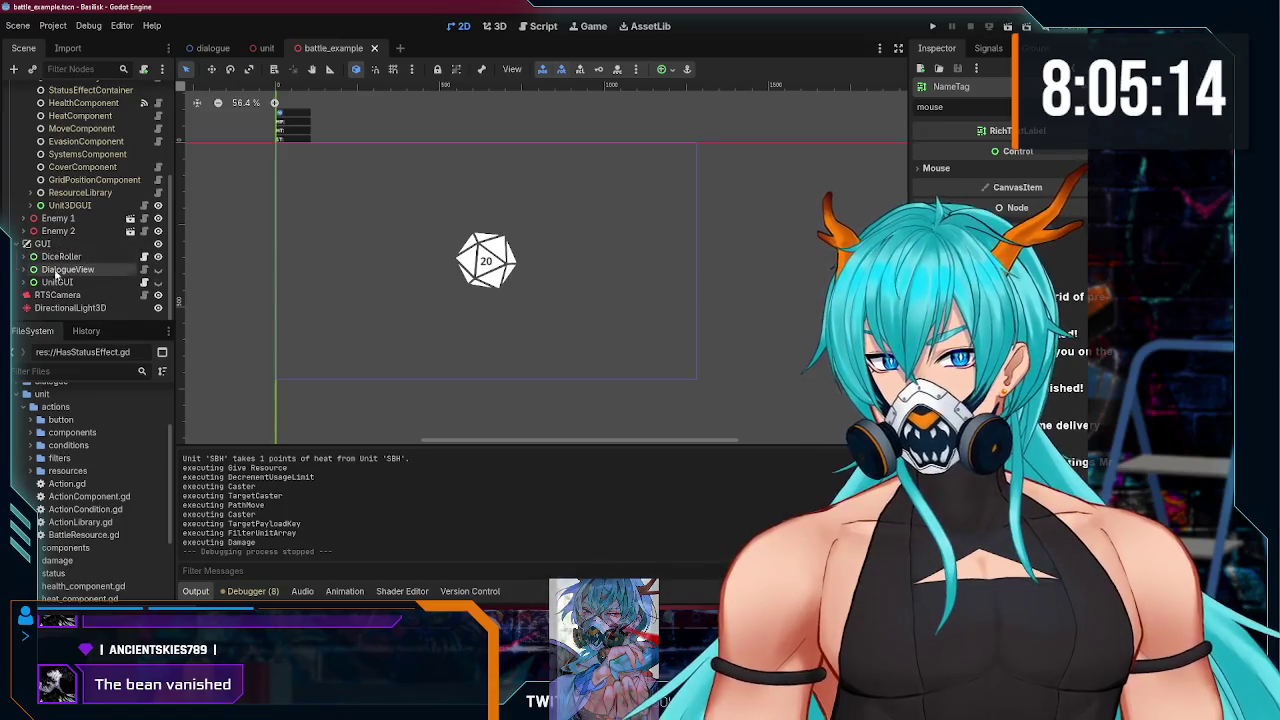
scroll(60, 276, up, 5)
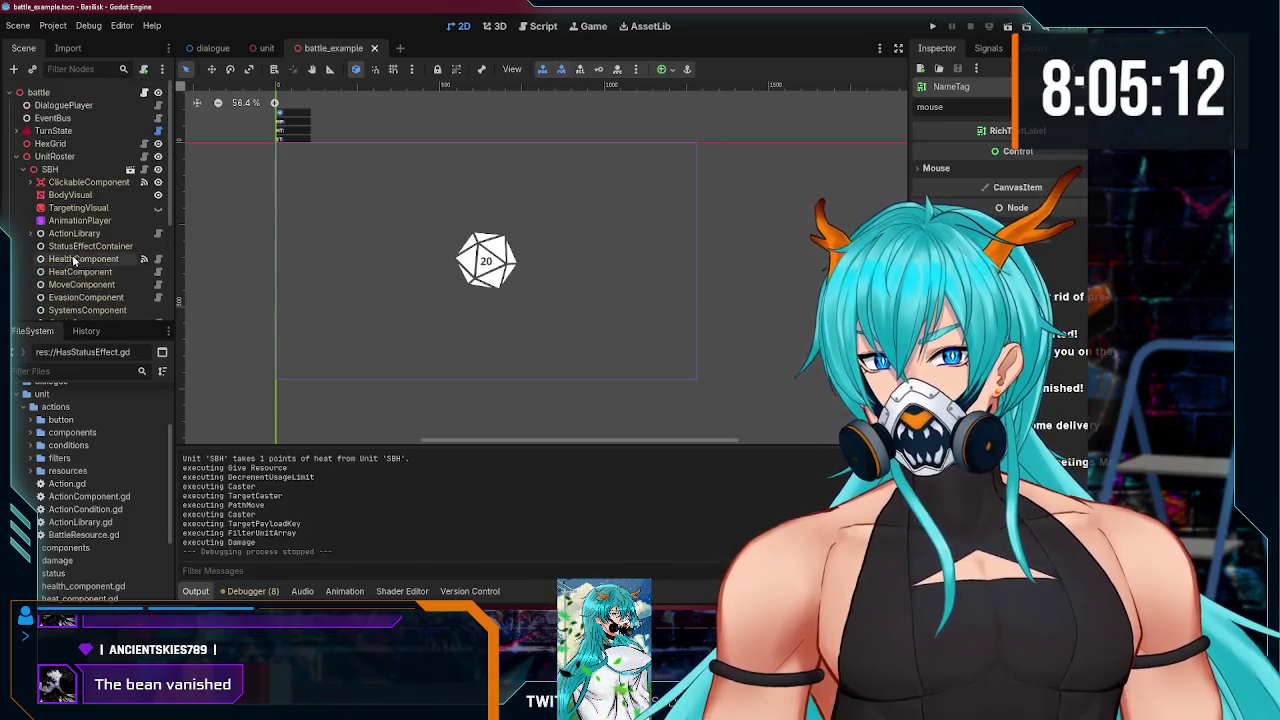
scroll(73, 260, down, 5)
click(26, 244)
scroll(28, 266, down, 5)
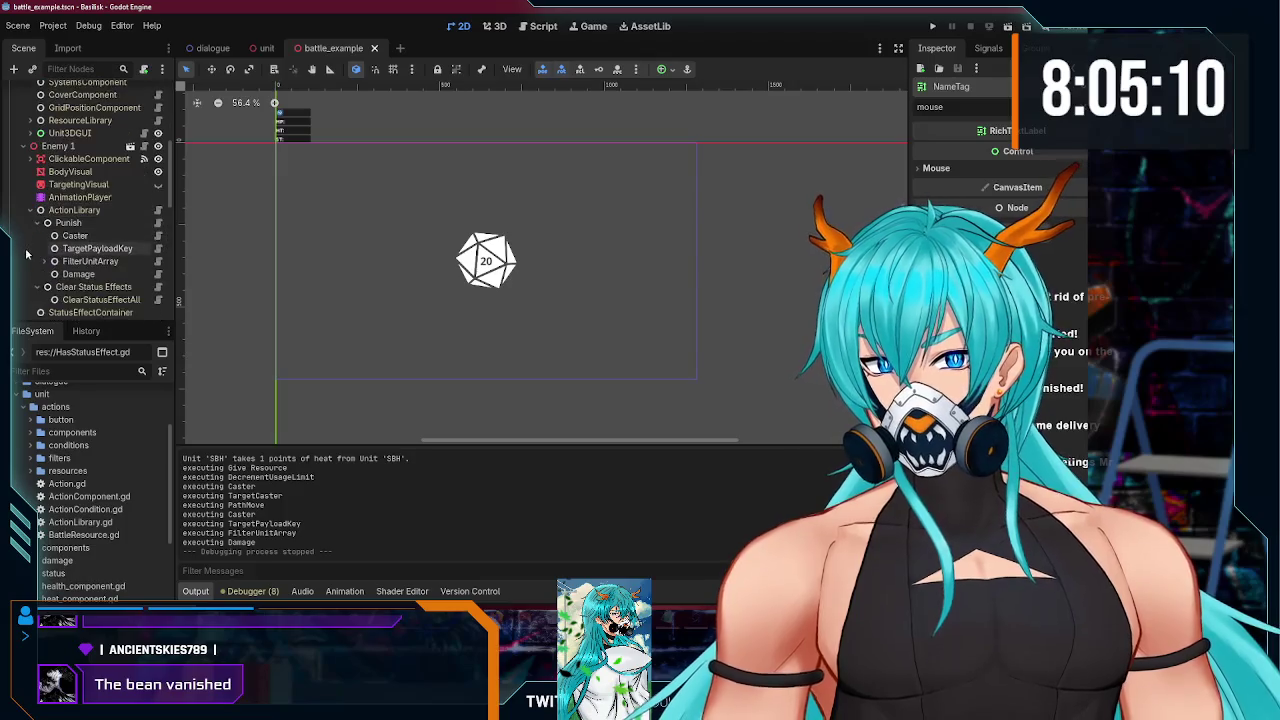
scroll(56, 165, up, 12)
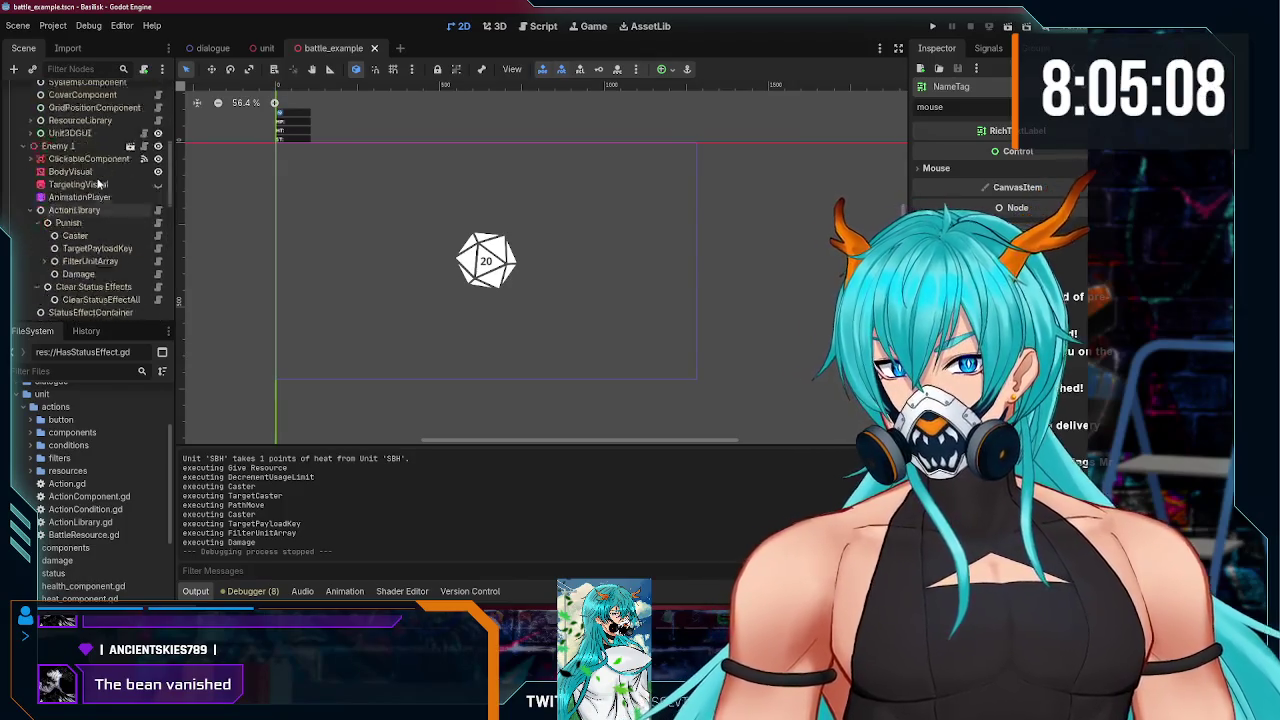
scroll(35, 170, up, 3)
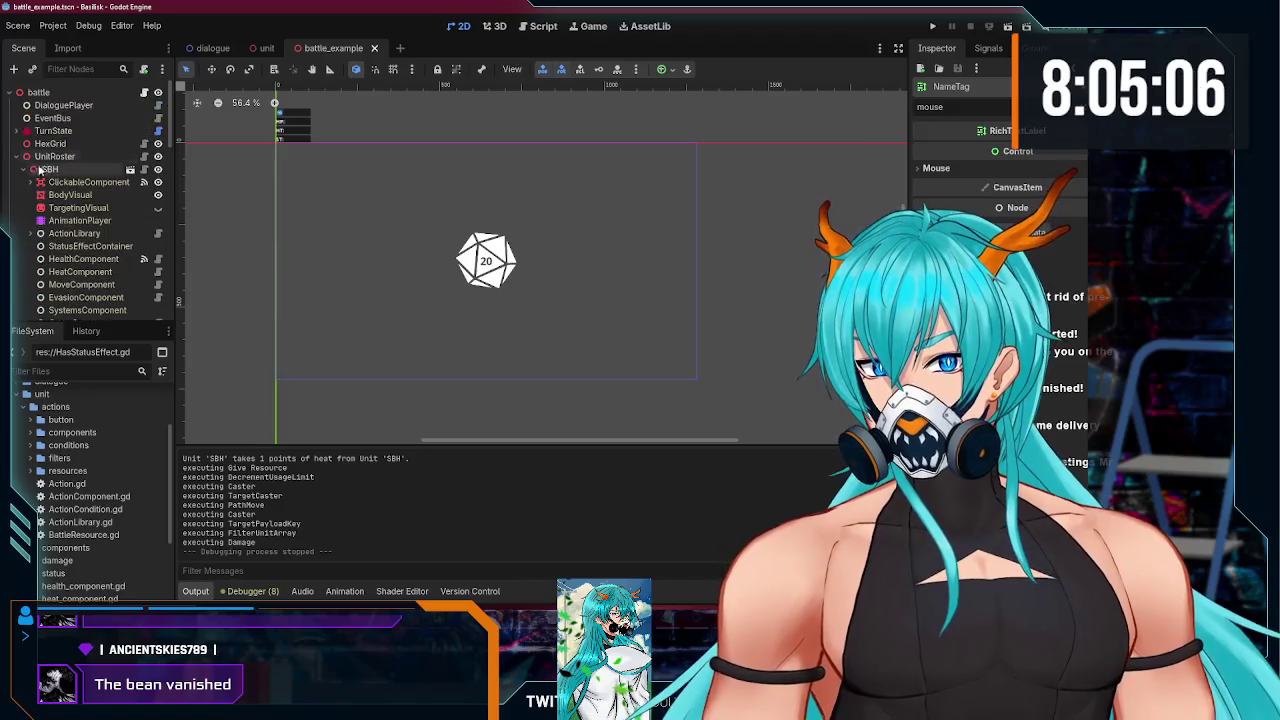
- Copy the UsageLimit node from SBH's Sample Skirmish action
click(30, 233)
scroll(32, 233, down, 1)
click(40, 217)
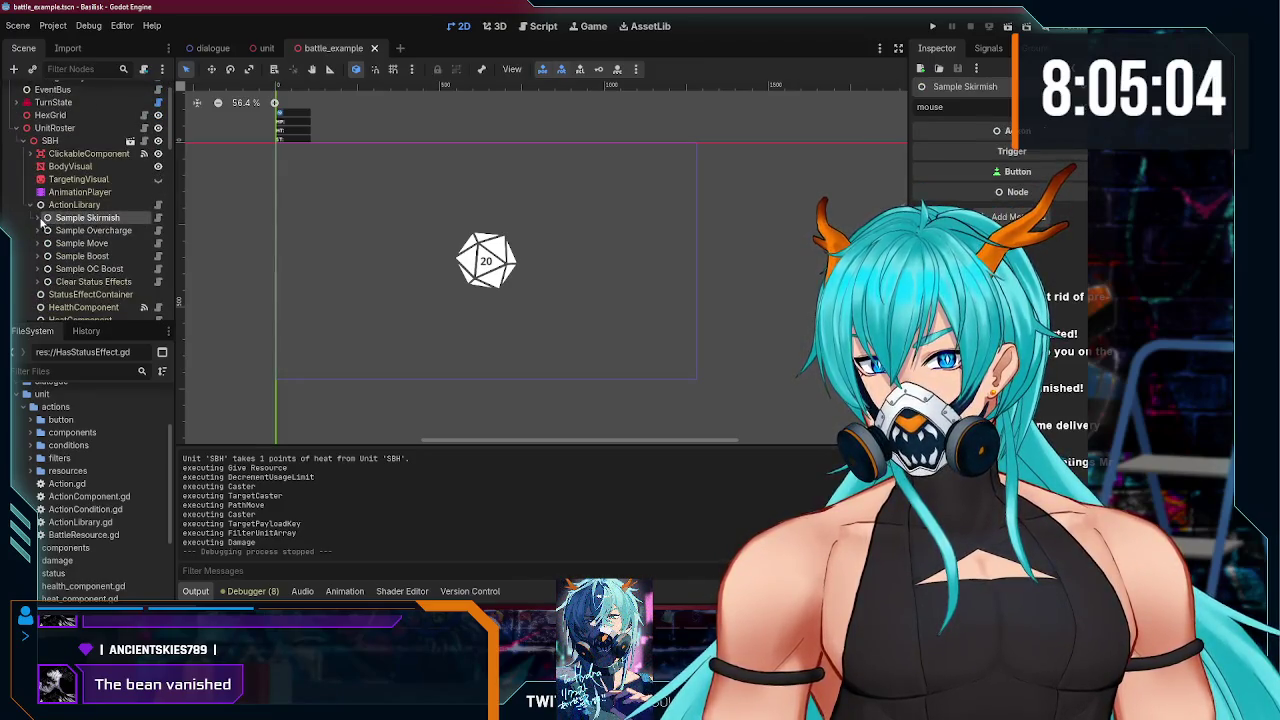
click(36, 230)
click(80, 243)
- Paste UsageLimit into Enemy 1's Punish as its first child, above Caster
scroll(35, 240, down, 8)
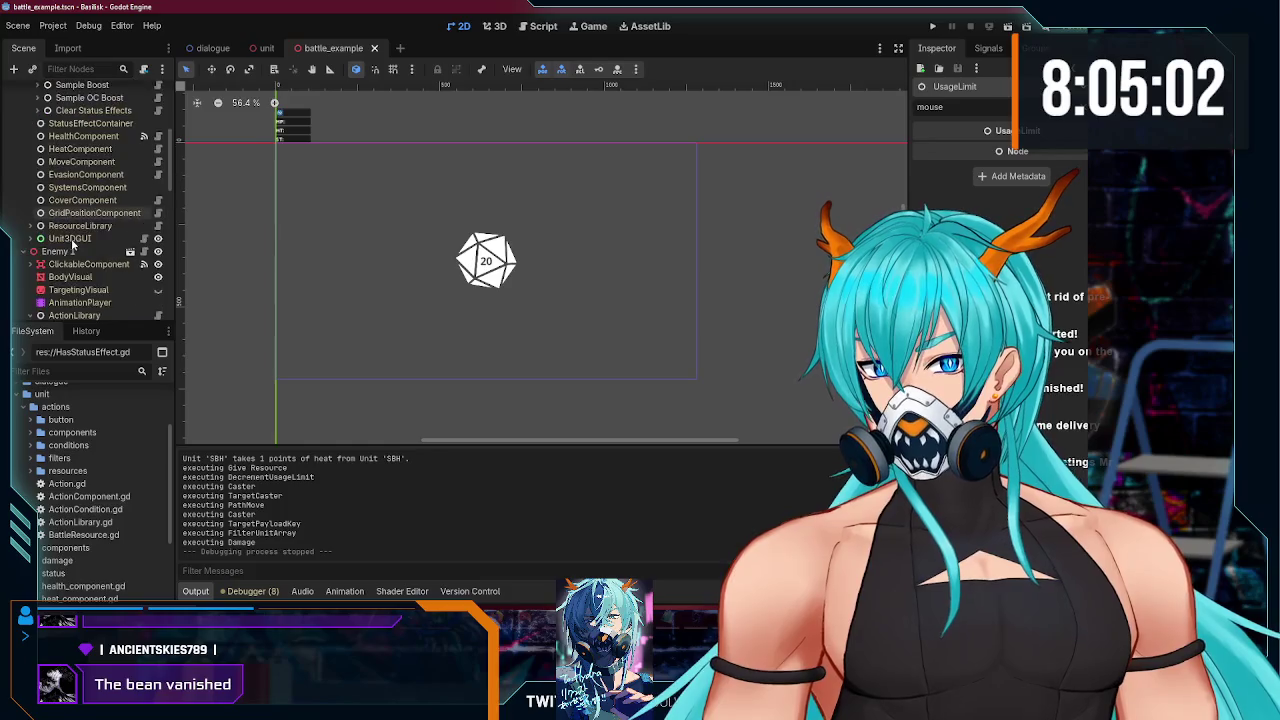
scroll(43, 210, down, 1)
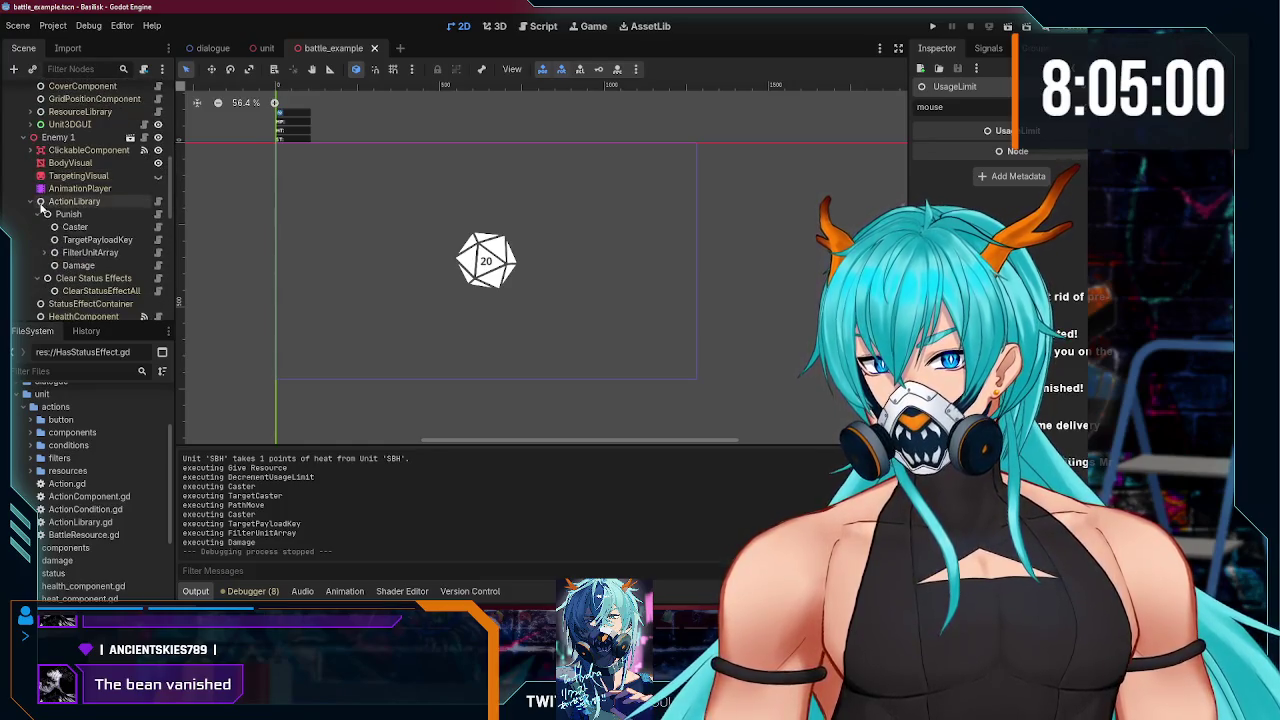
click(68, 214)
key(ctrl+v)
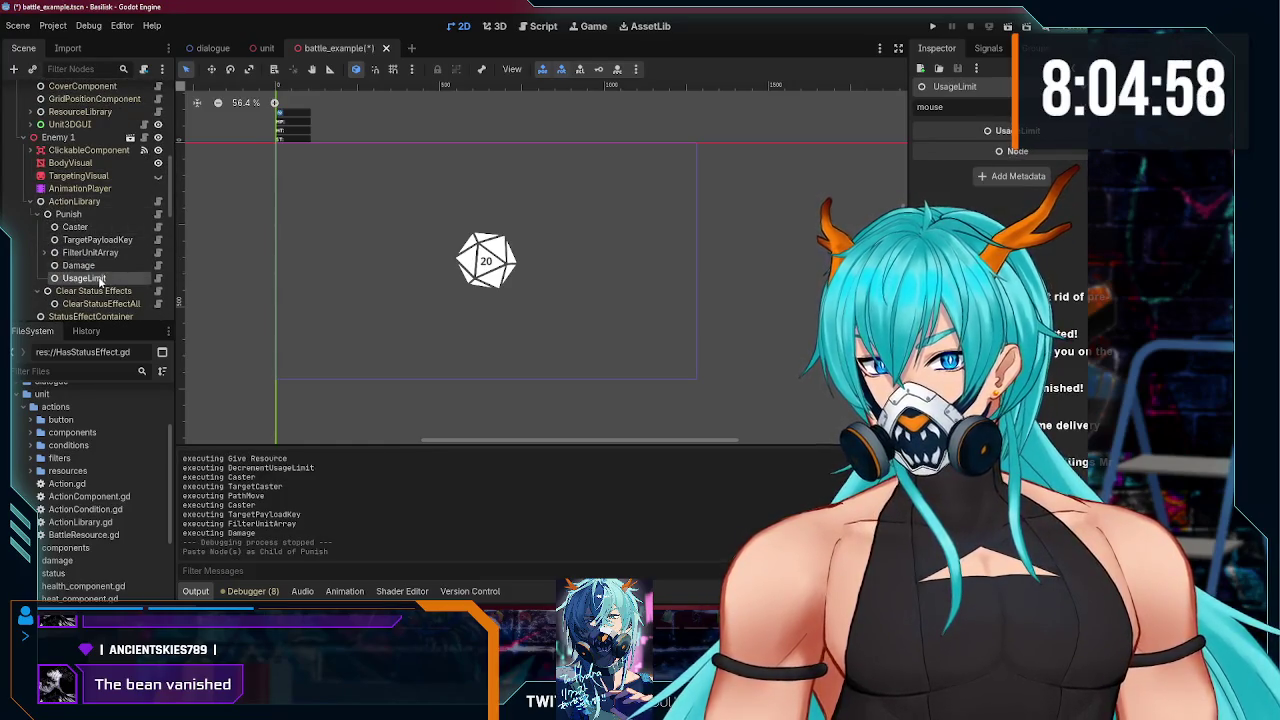
drag(97, 240, 98, 224)
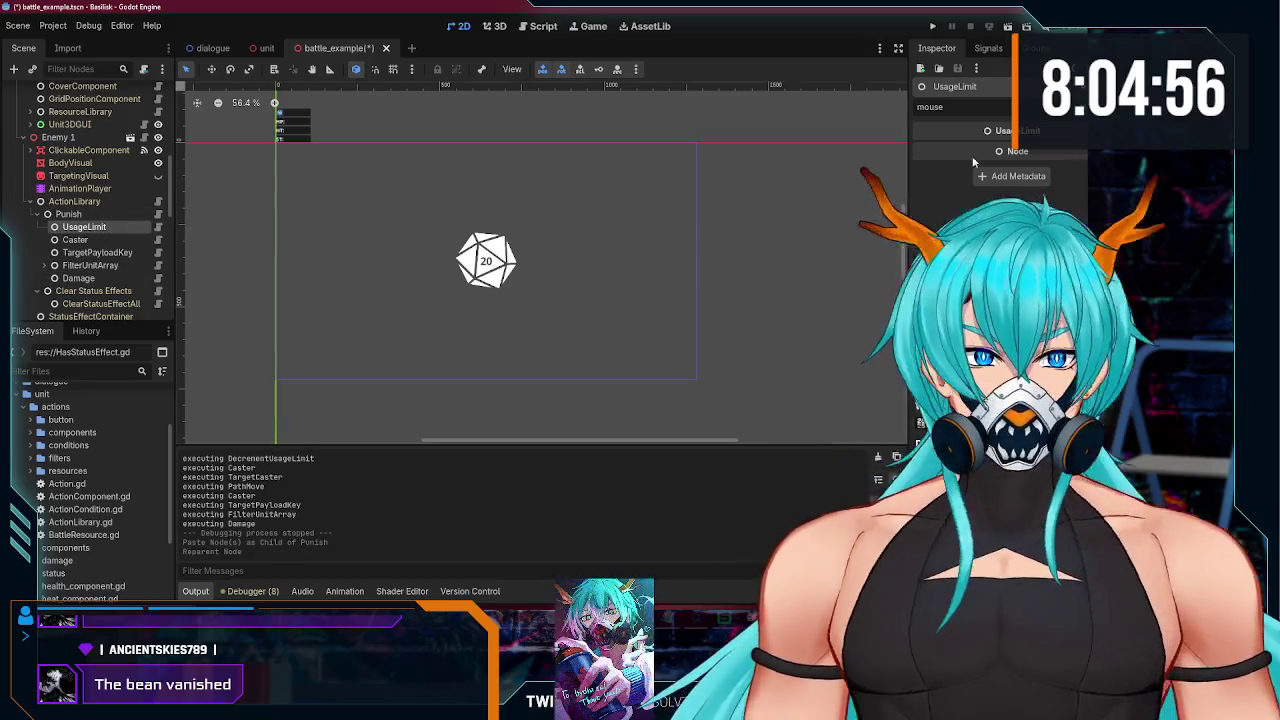
click(1078, 106)
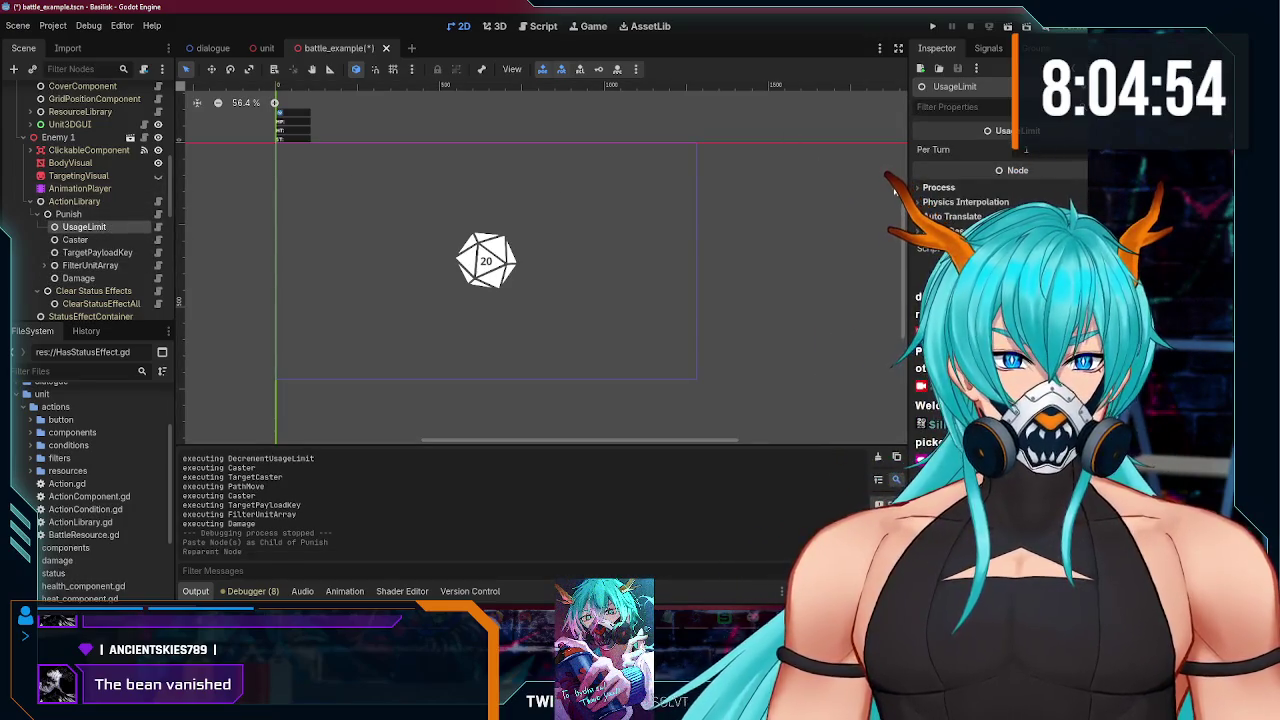
scroll(110, 230, down, 10)
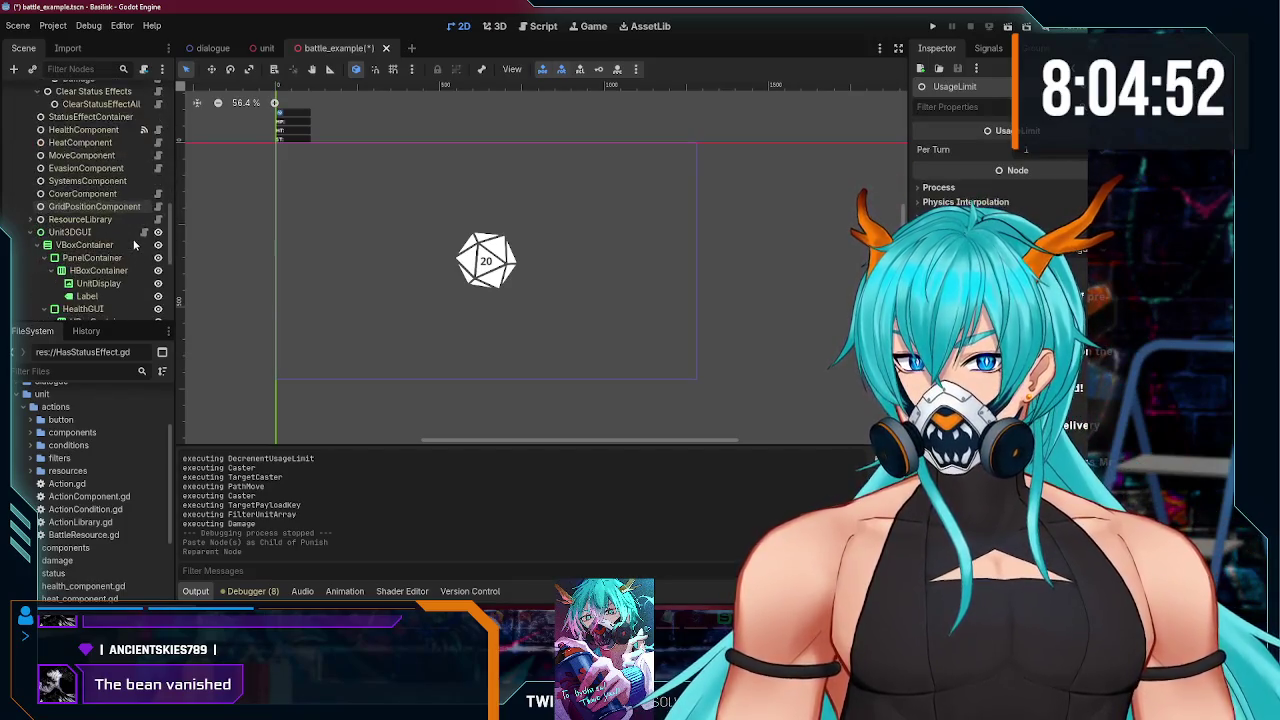
- Paste UsageLimit as Enemy 2's first Punish child, save battle_example, and run the game
click(23, 231)
scroll(80, 220, down, 3)
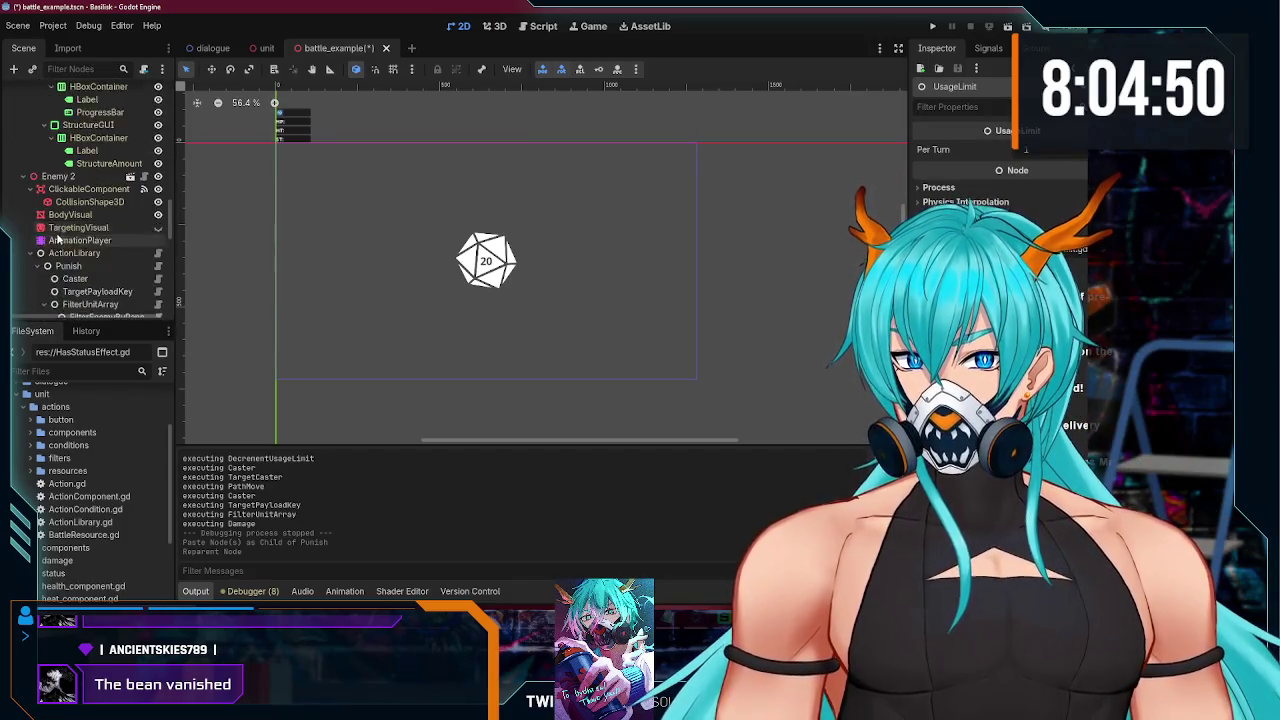
click(68, 210)
key(ctrl+v)
drag(78, 287, 95, 220)
key(ctrl+s)
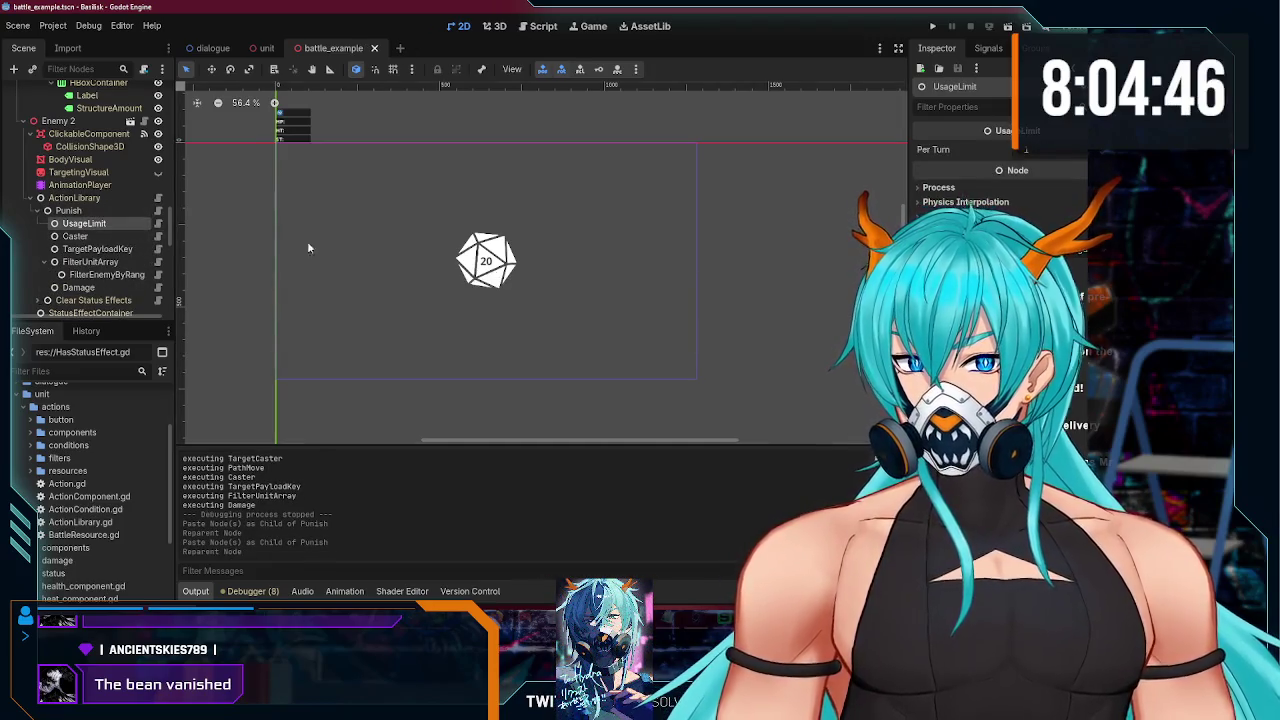
click(932, 26)
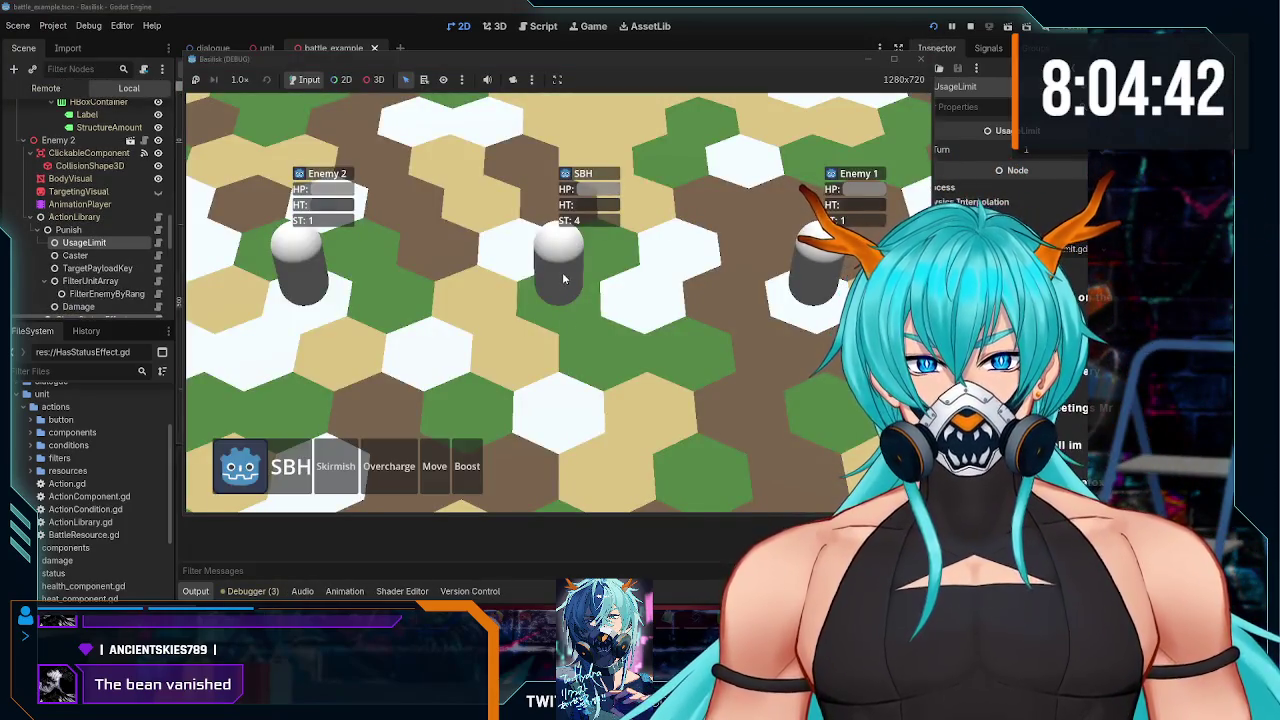
- Move SBH three times around the hex board, starting near Enemy 1, then stop the game
click(434, 466)
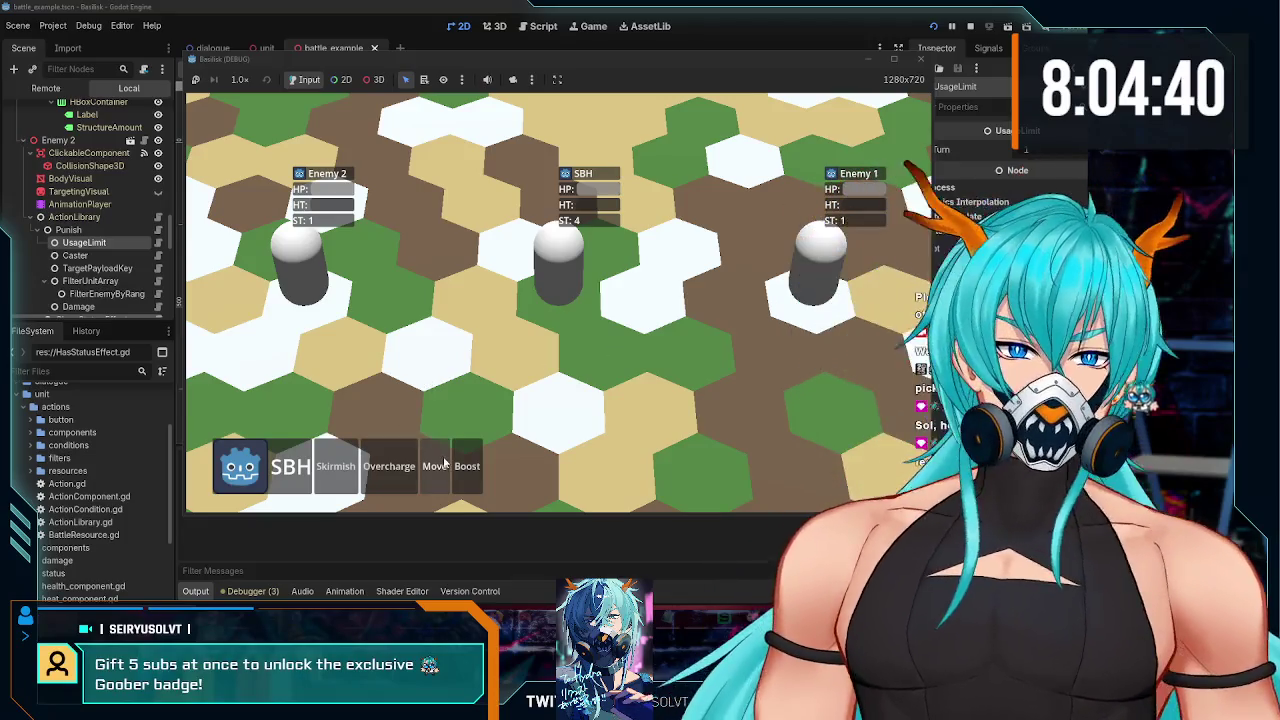
click(760, 326)
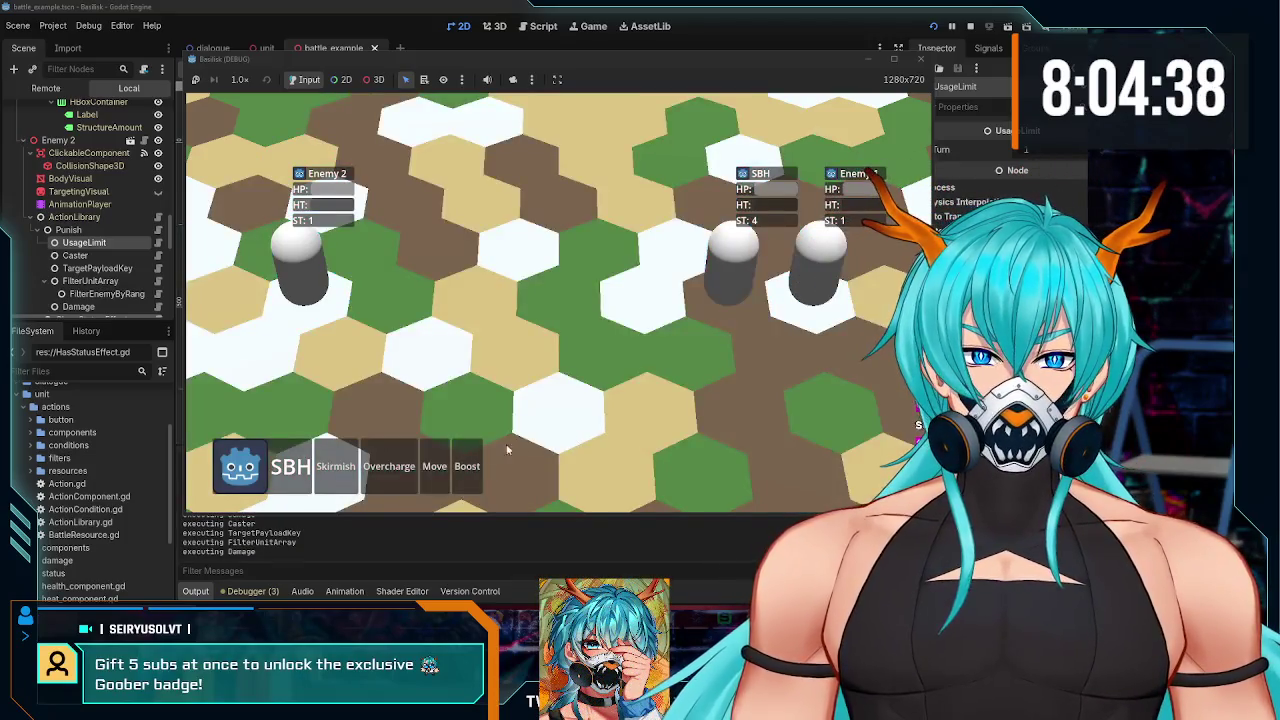
click(434, 466)
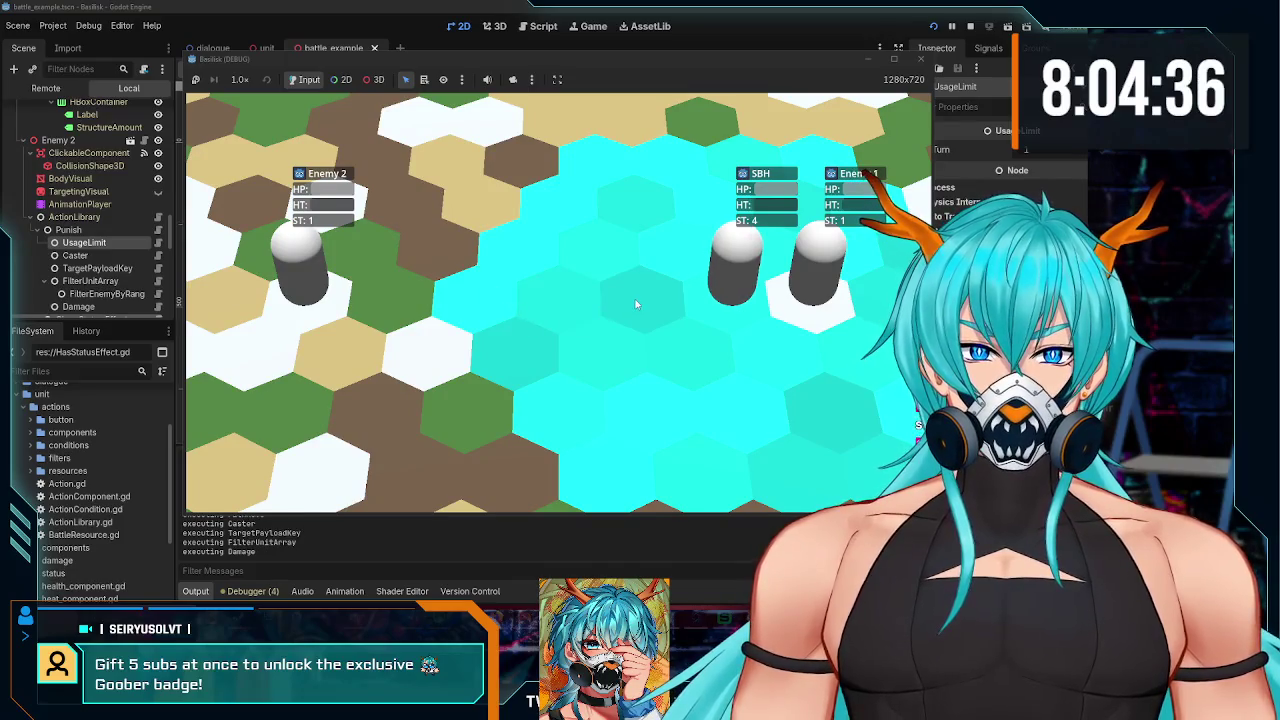
click(621, 391)
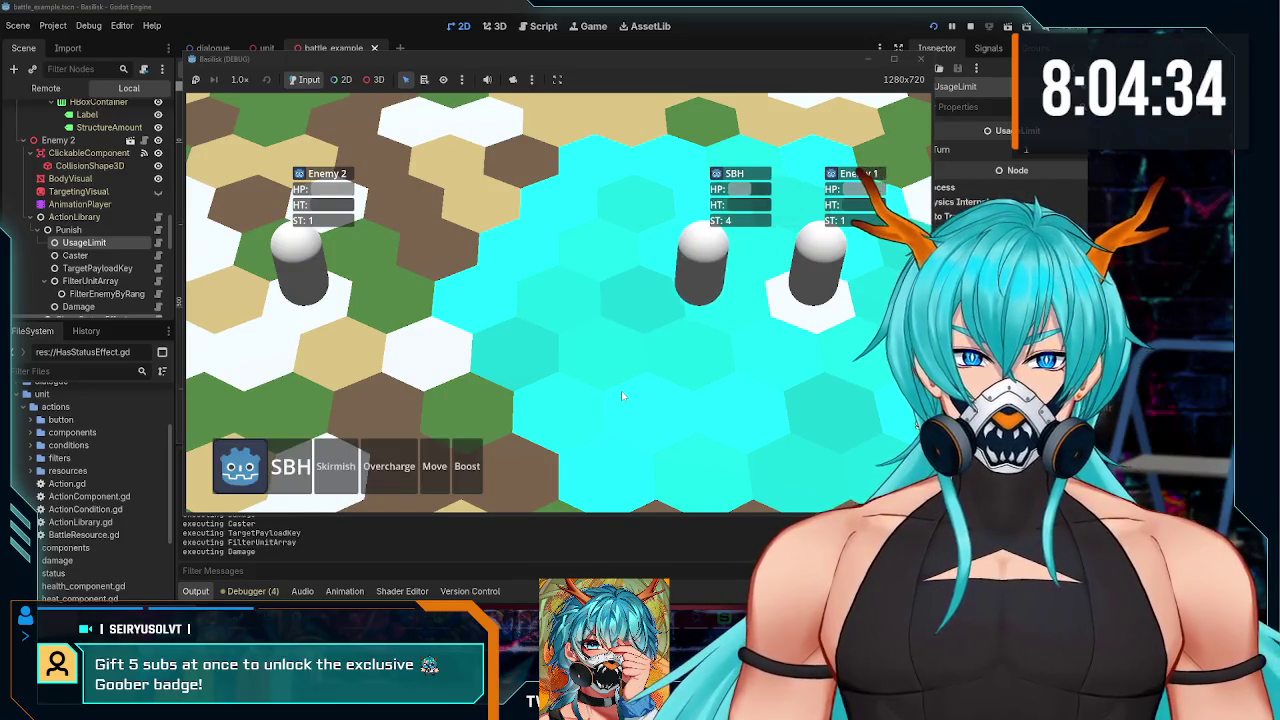
click(717, 307)
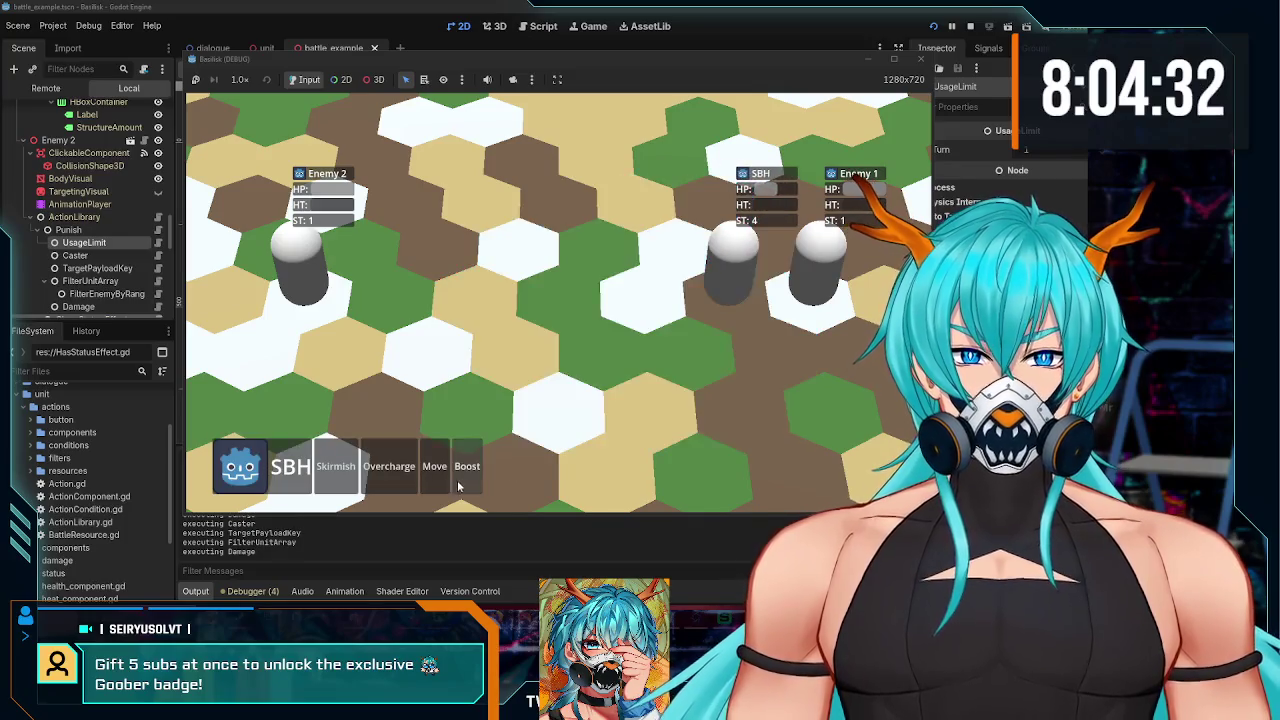
click(435, 480)
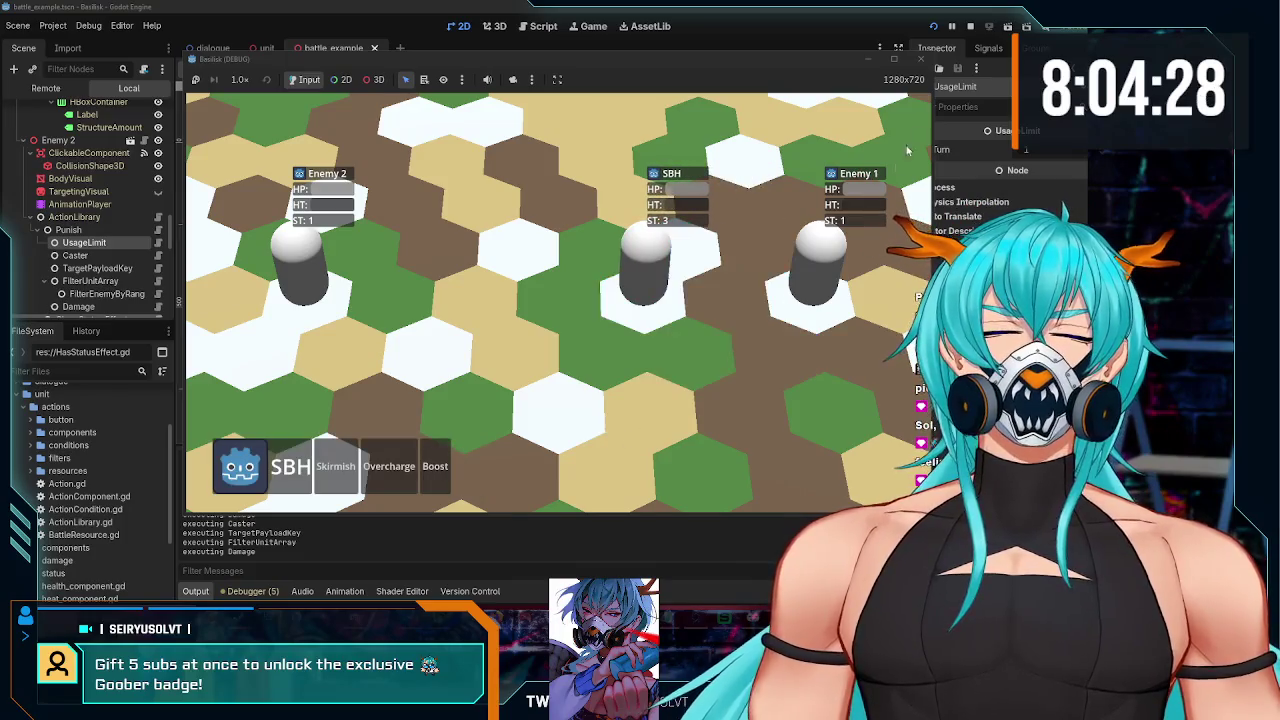
click(919, 60)
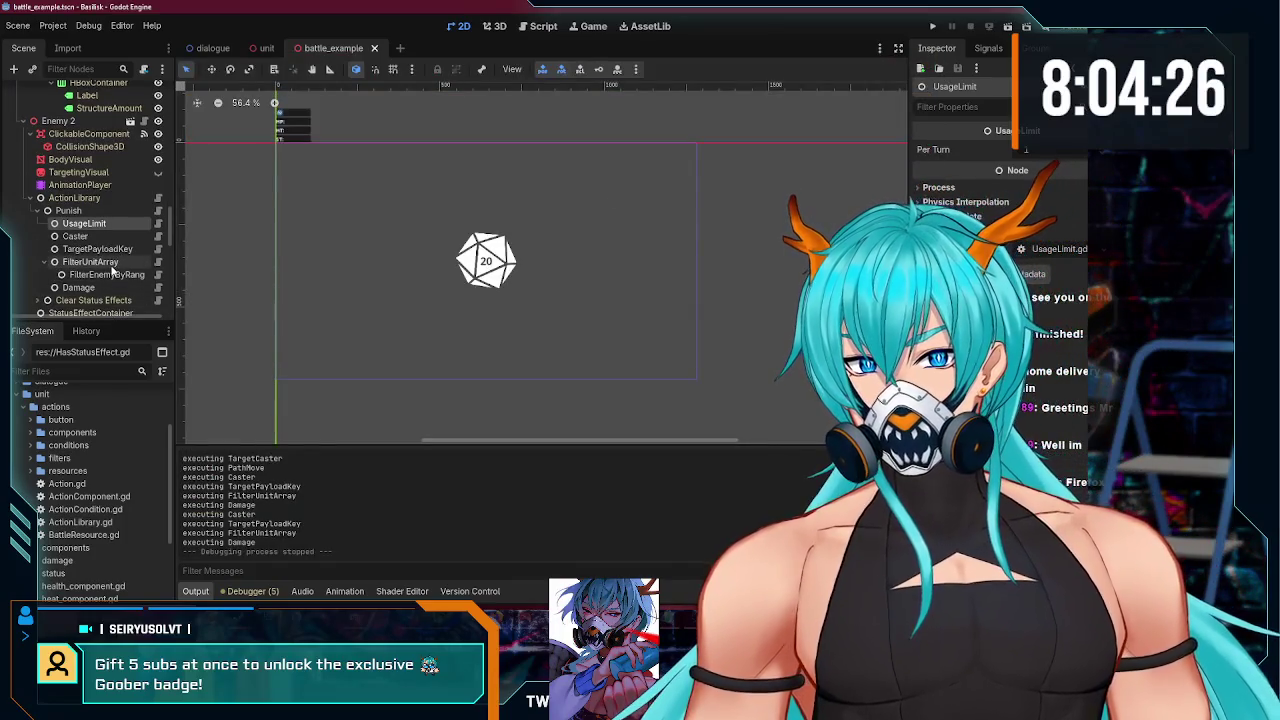
- Copy the DecrementUsageLimit node from SBH's Sample Skirmish action
scroll(113, 271, down, 5)
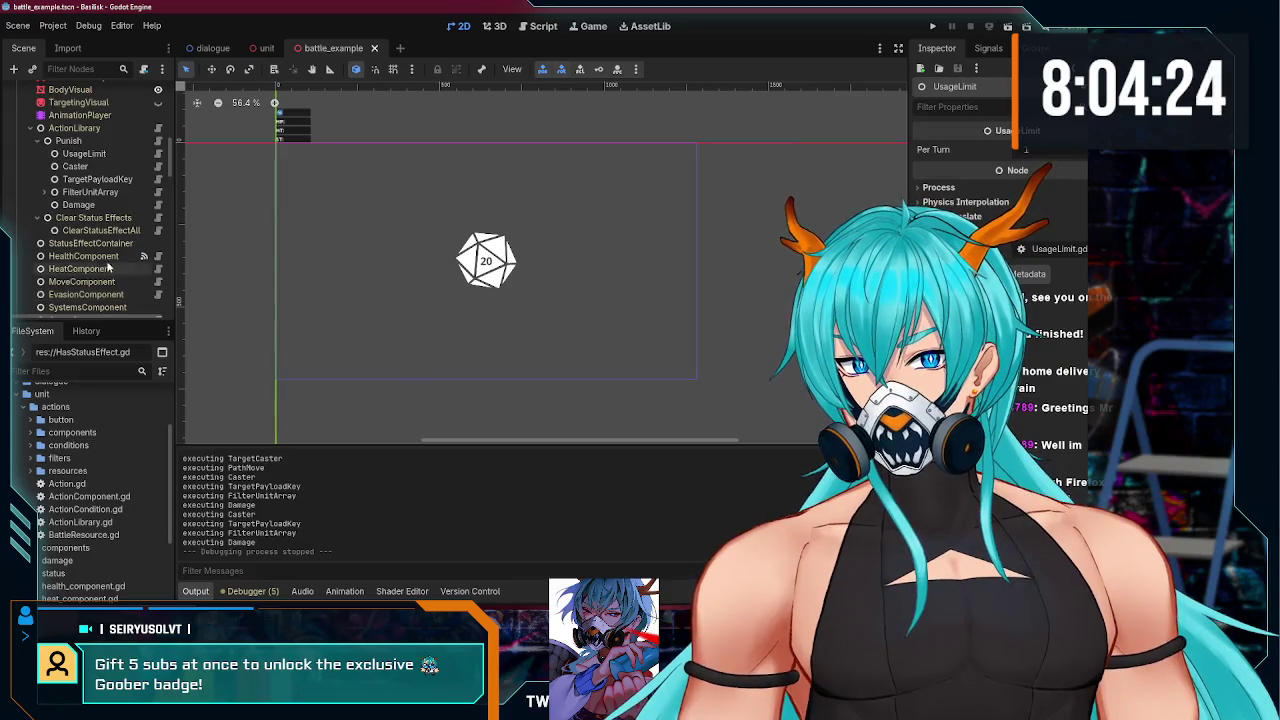
click(37, 141)
scroll(41, 152, up, 5)
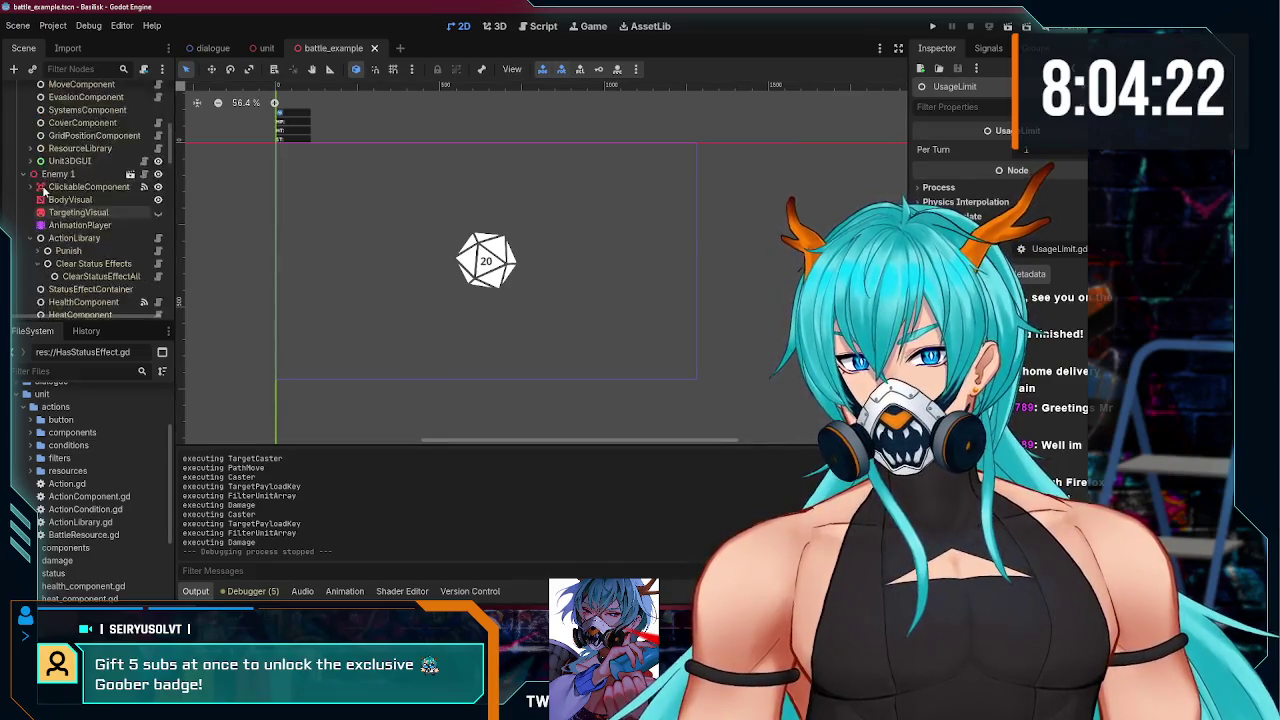
click(36, 161)
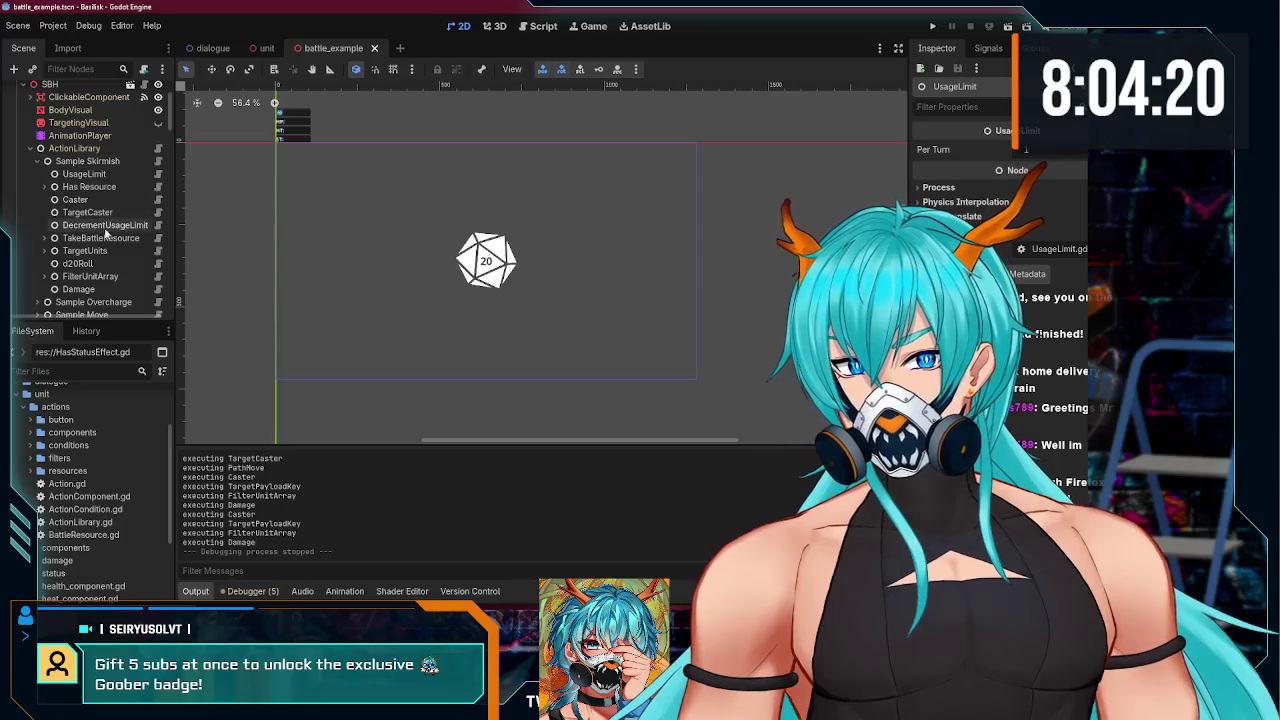
click(108, 226)
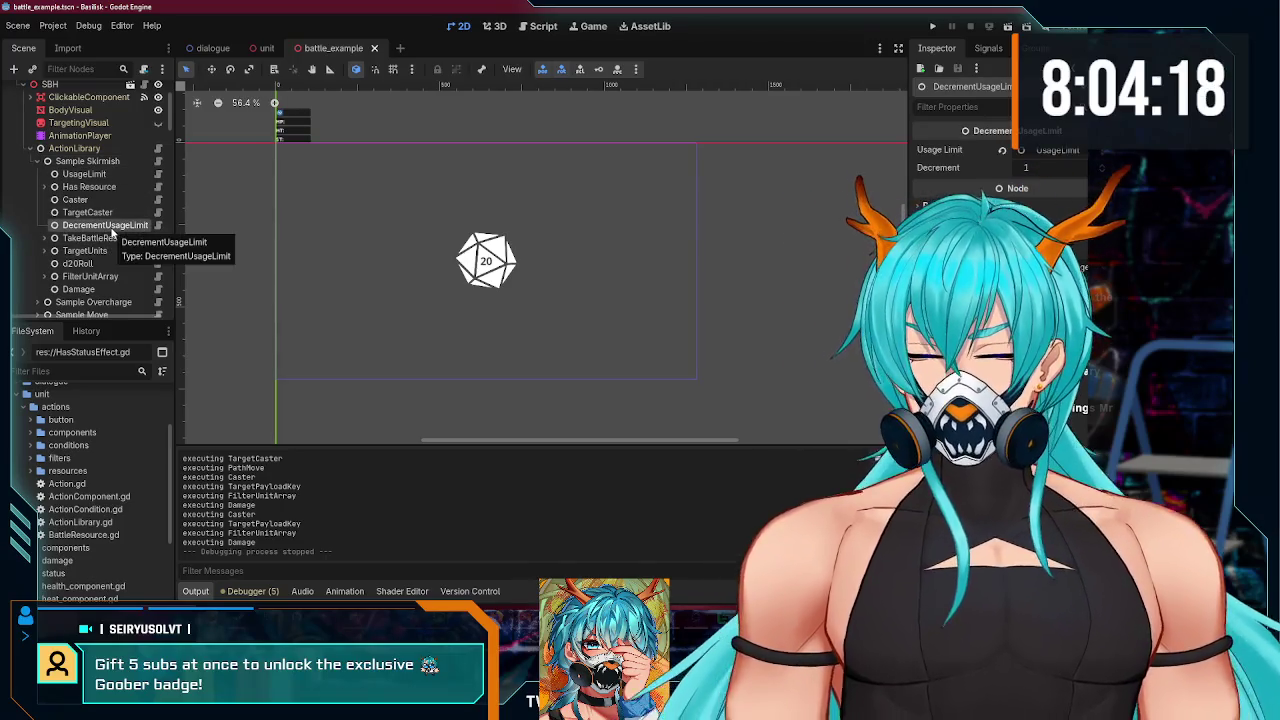
- Paste DecrementUsageLimit into Enemy 2's Punish, placed right after TargetPayloadKey
scroll(105, 233, down, 5)
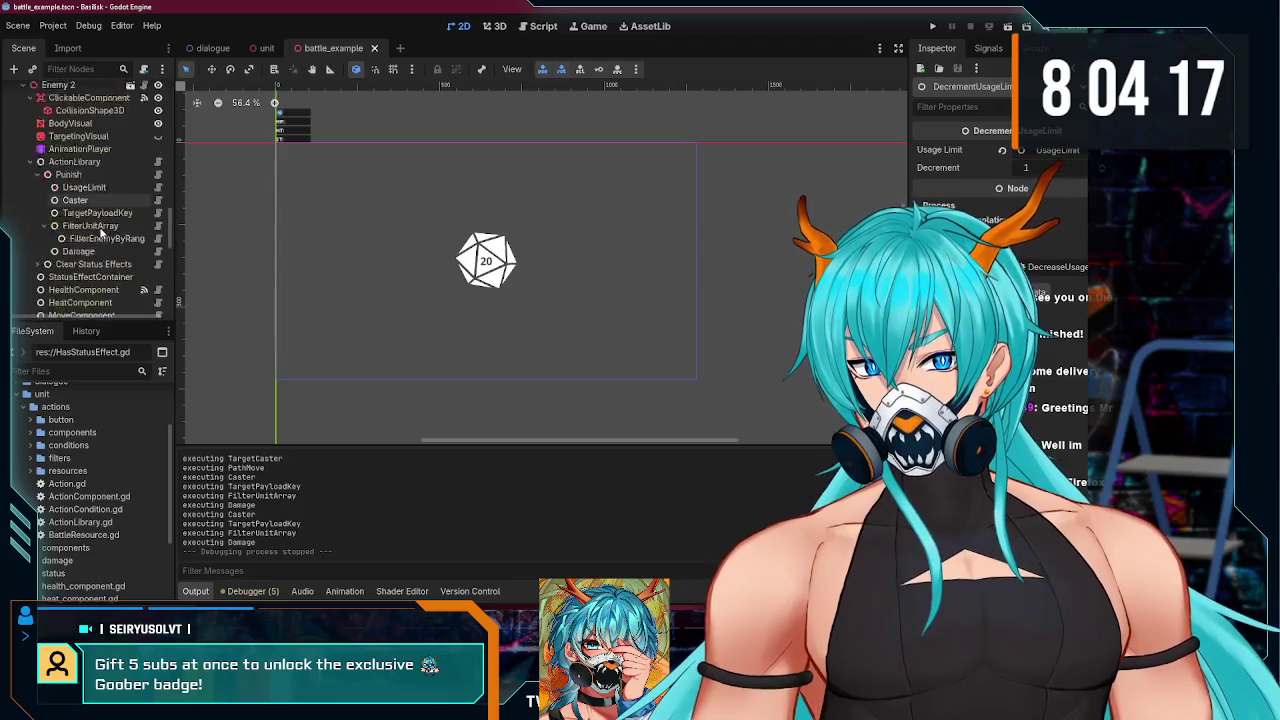
scroll(100, 232, down, 3)
click(90, 157)
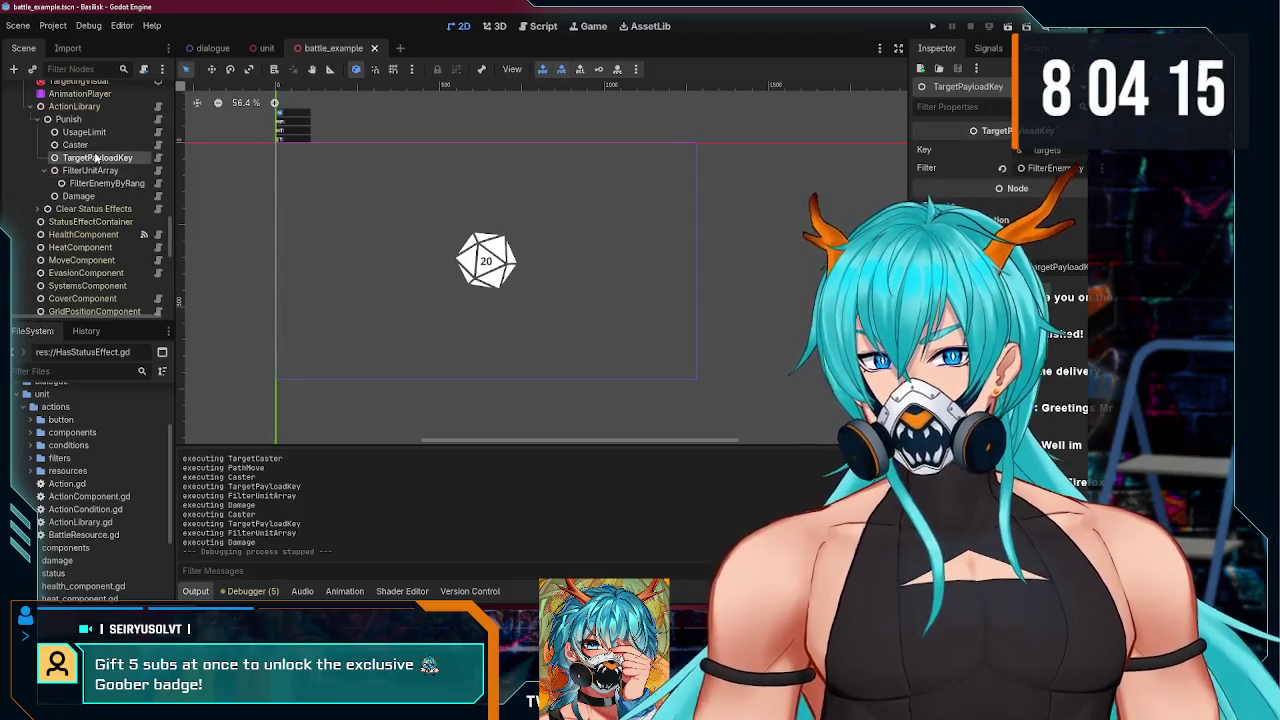
key(ctrl+v)
drag(88, 157, 88, 155)
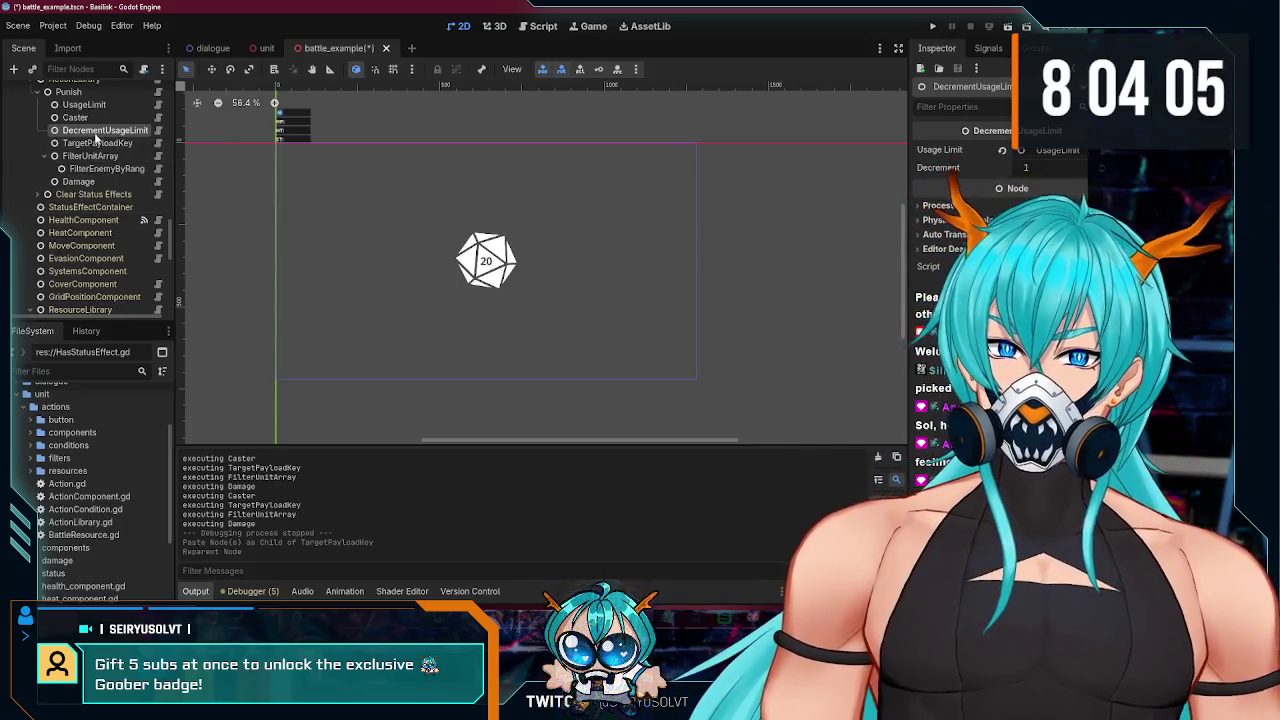
drag(95, 133, 91, 157)
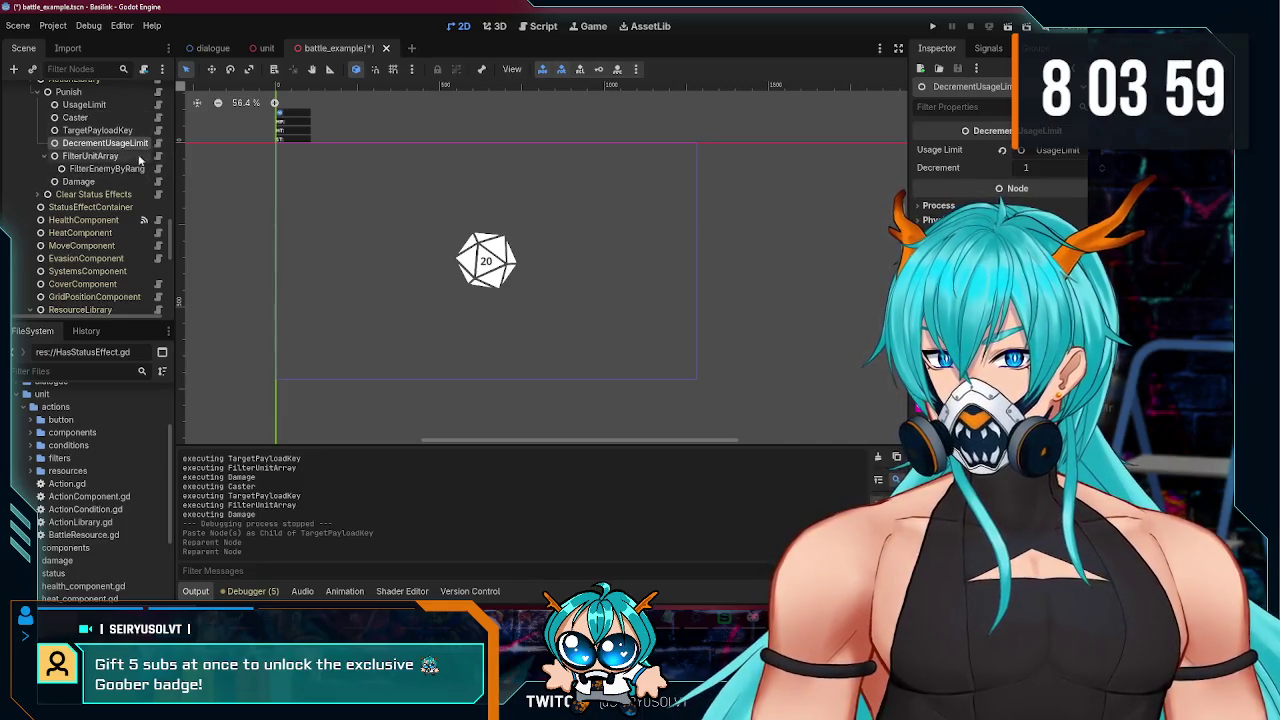
- Paste DecrementUsageLimit into Enemy 1's Punish after TargetPayloadKey and save the scene
scroll(140, 158, up, 2)
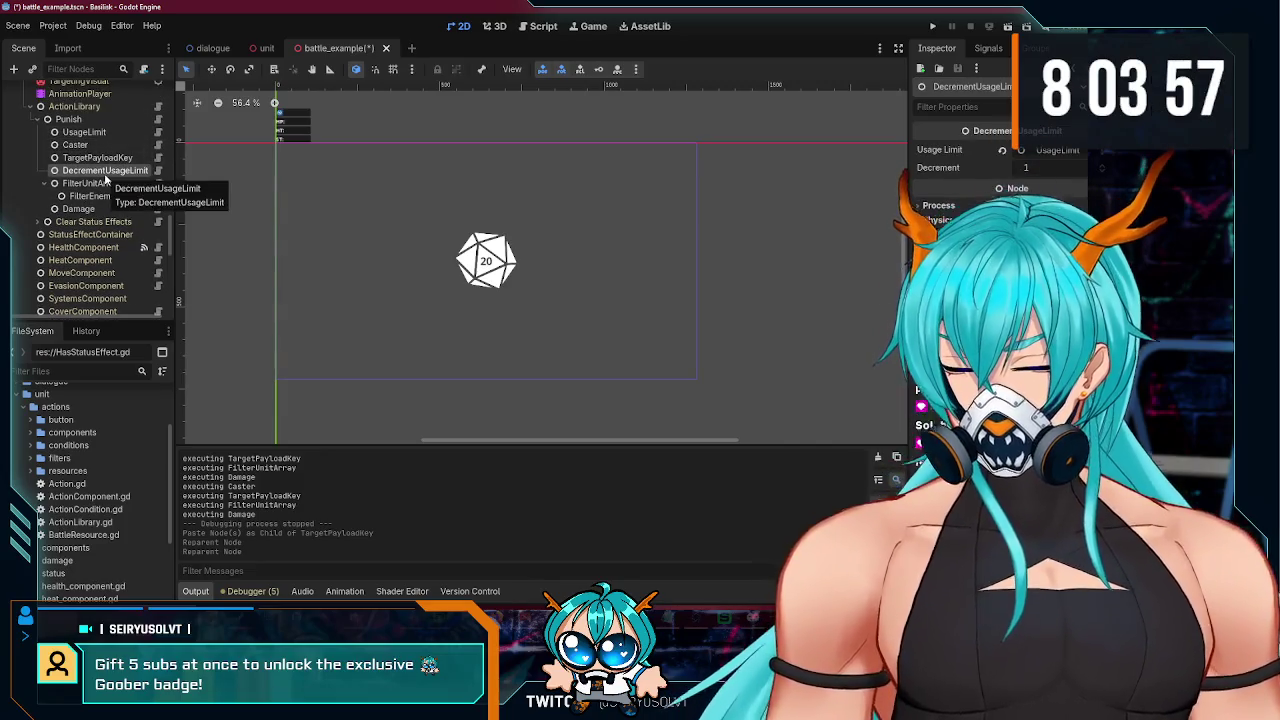
scroll(102, 230, down, 10)
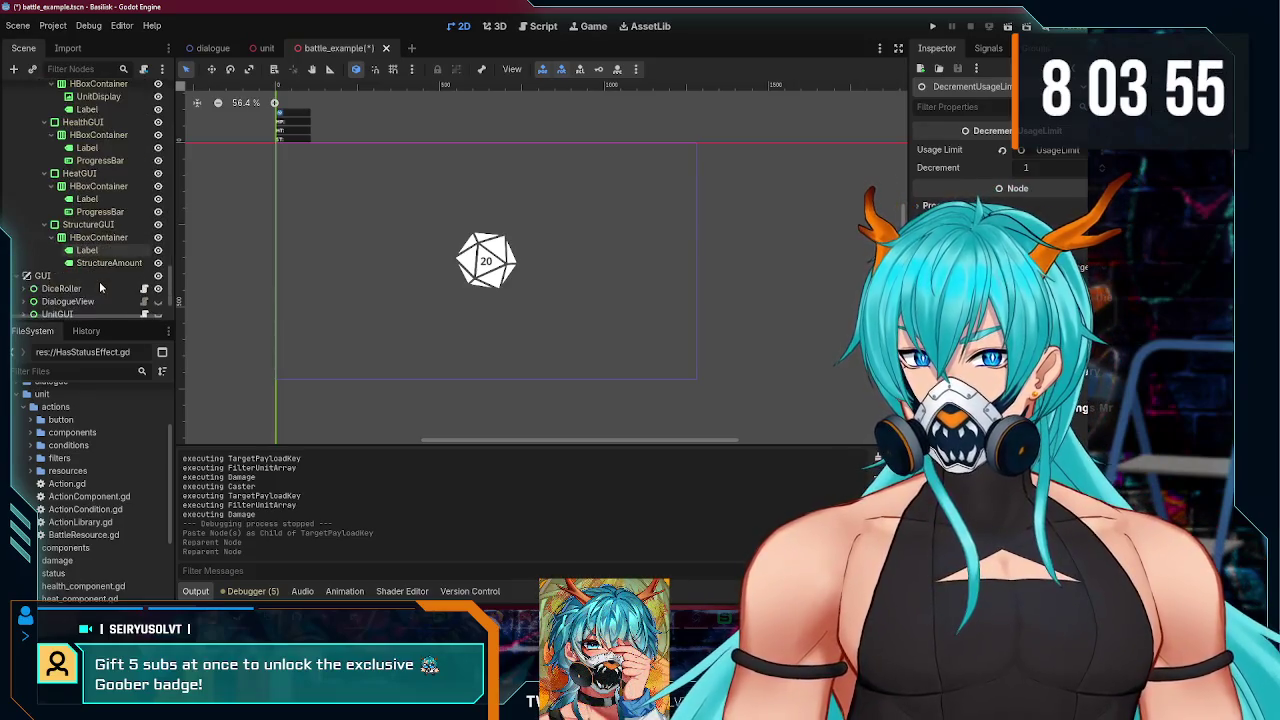
scroll(100, 288, up, 5)
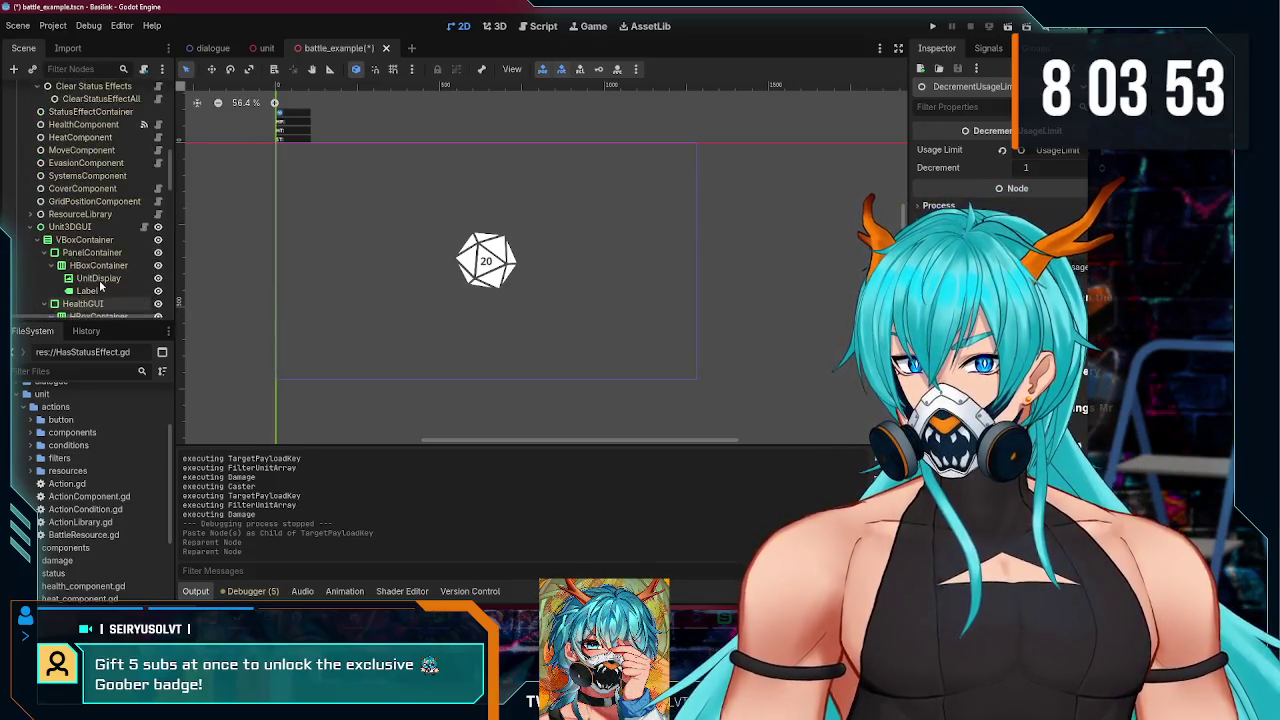
scroll(100, 287, up, 5)
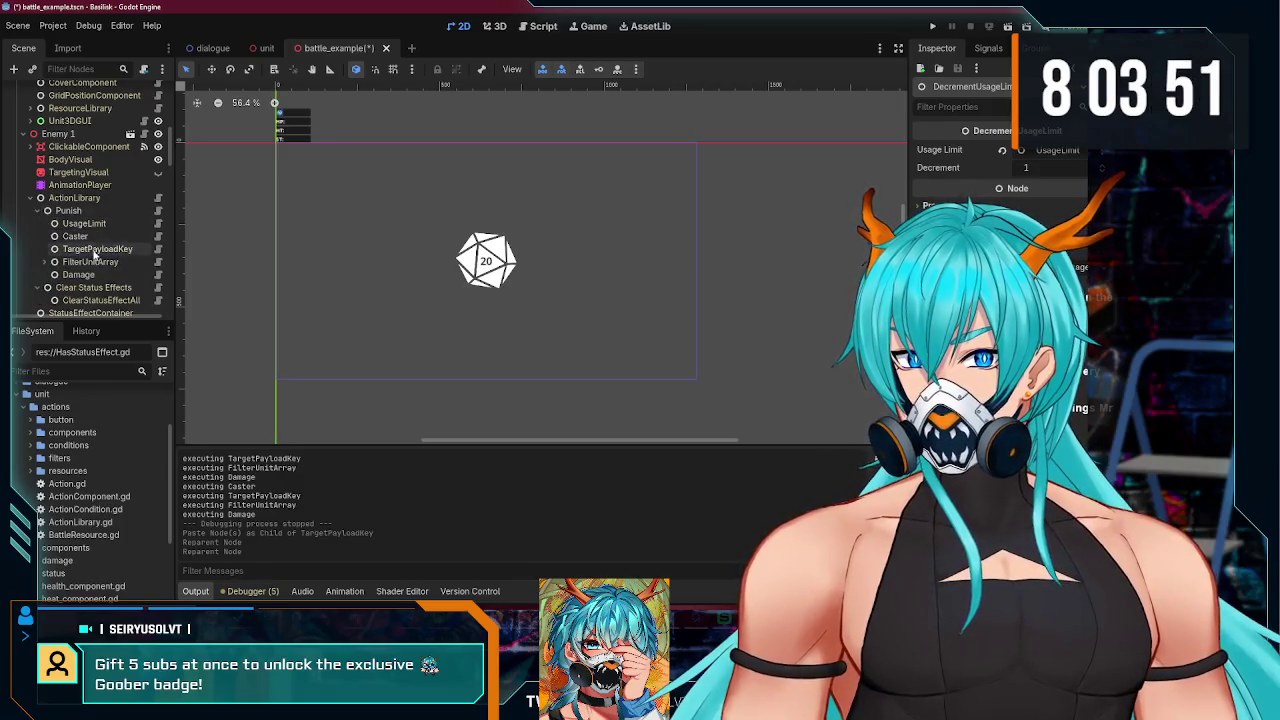
click(90, 211)
key(ctrl+v)
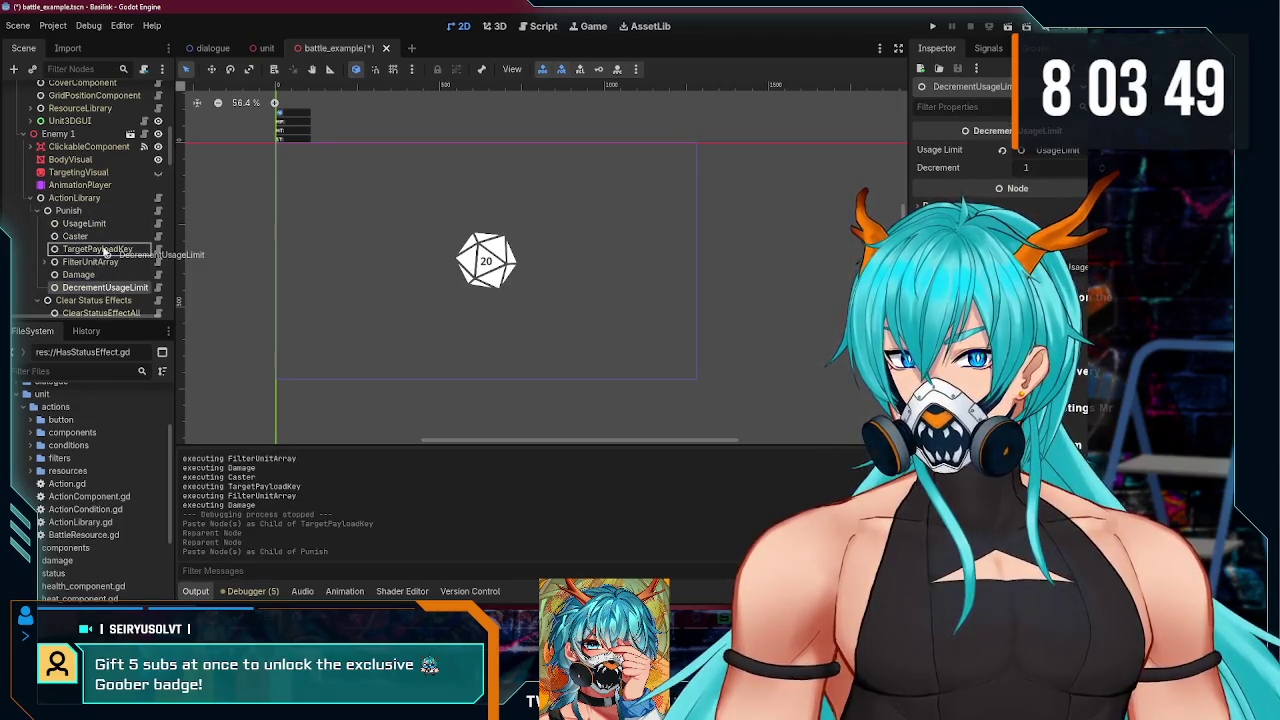
drag(105, 252, 105, 254)
key(ctrl+s)
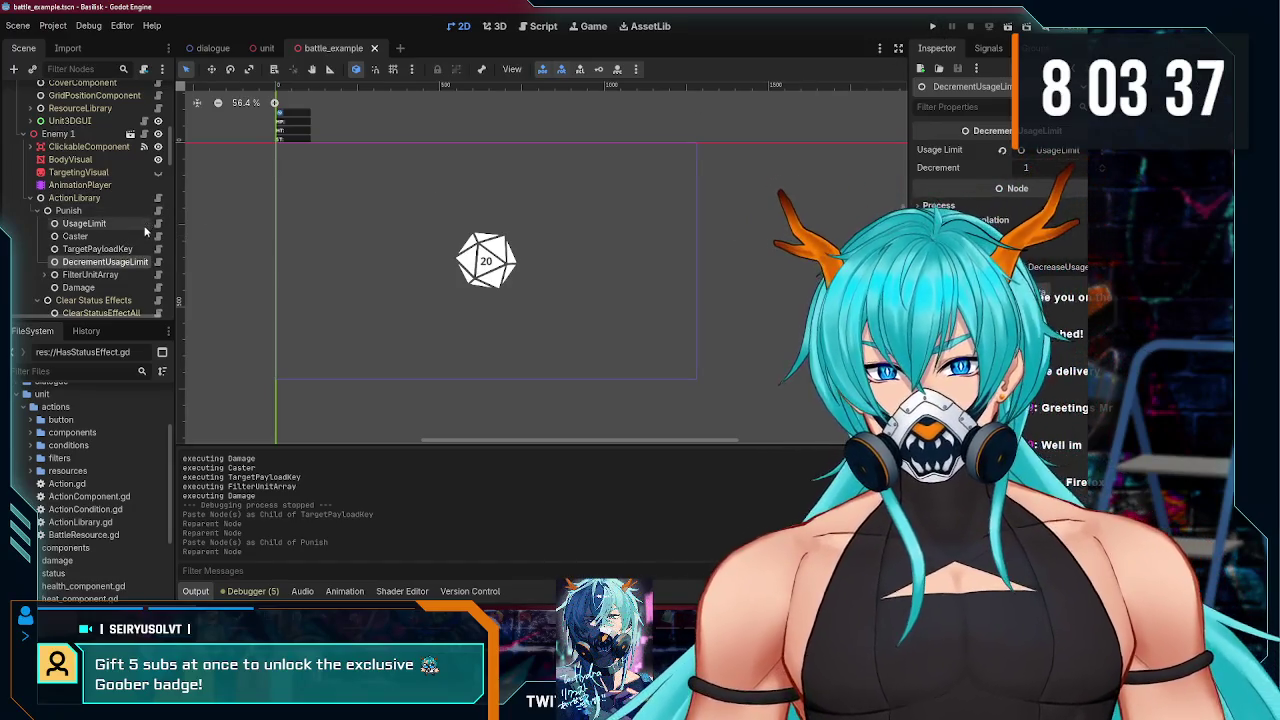
- Run with F5, move SBH to a new hex, stop the game, and select Enemy 1's Caster
key(F5)
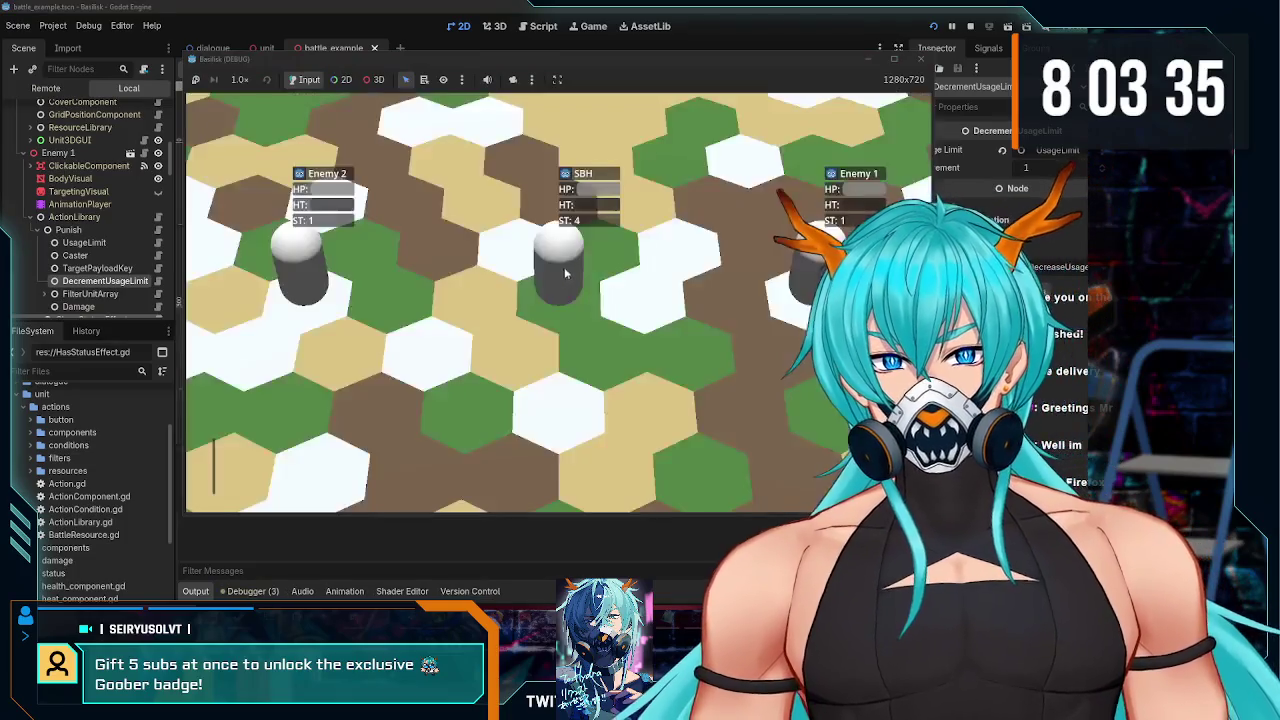
click(435, 466)
click(715, 309)
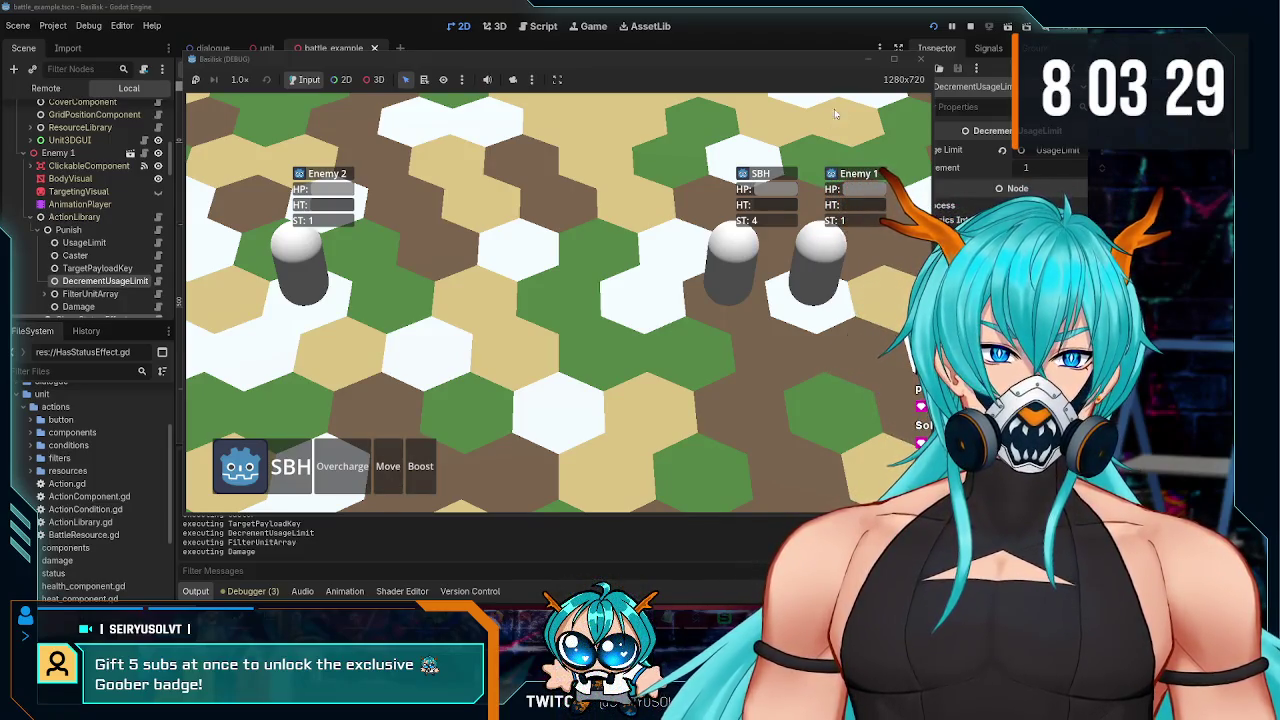
click(920, 58)
click(75, 236)
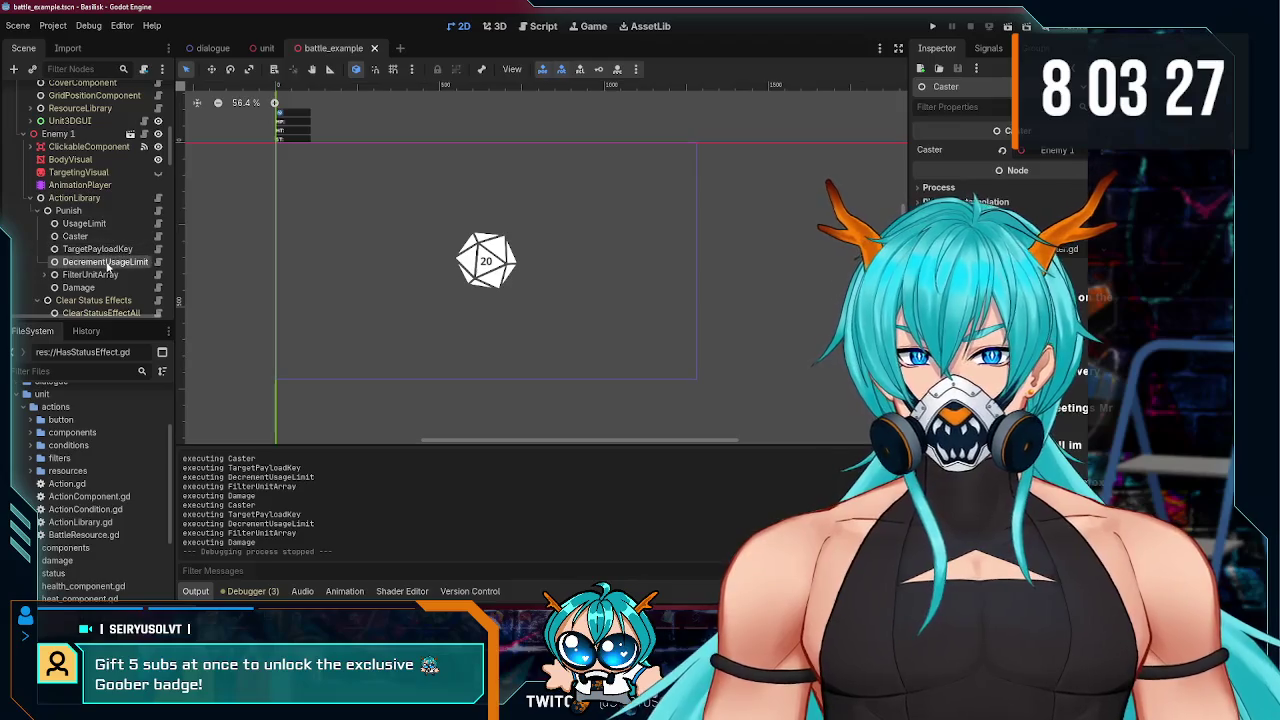
- Set Usage Limit on Enemy 1's and Enemy 2's DecrementUsageLimit to their own Punish/UsageLimit, then save and run
click(105, 262)
click(1055, 150)
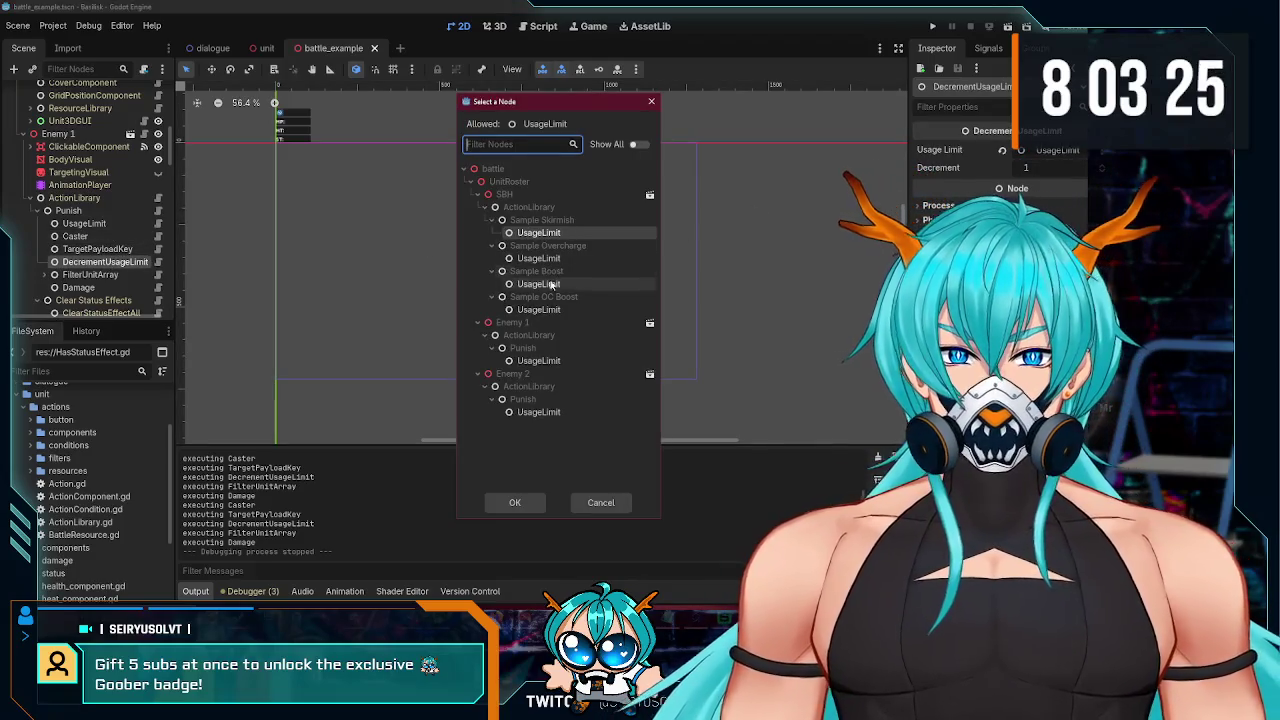
double_click(545, 361)
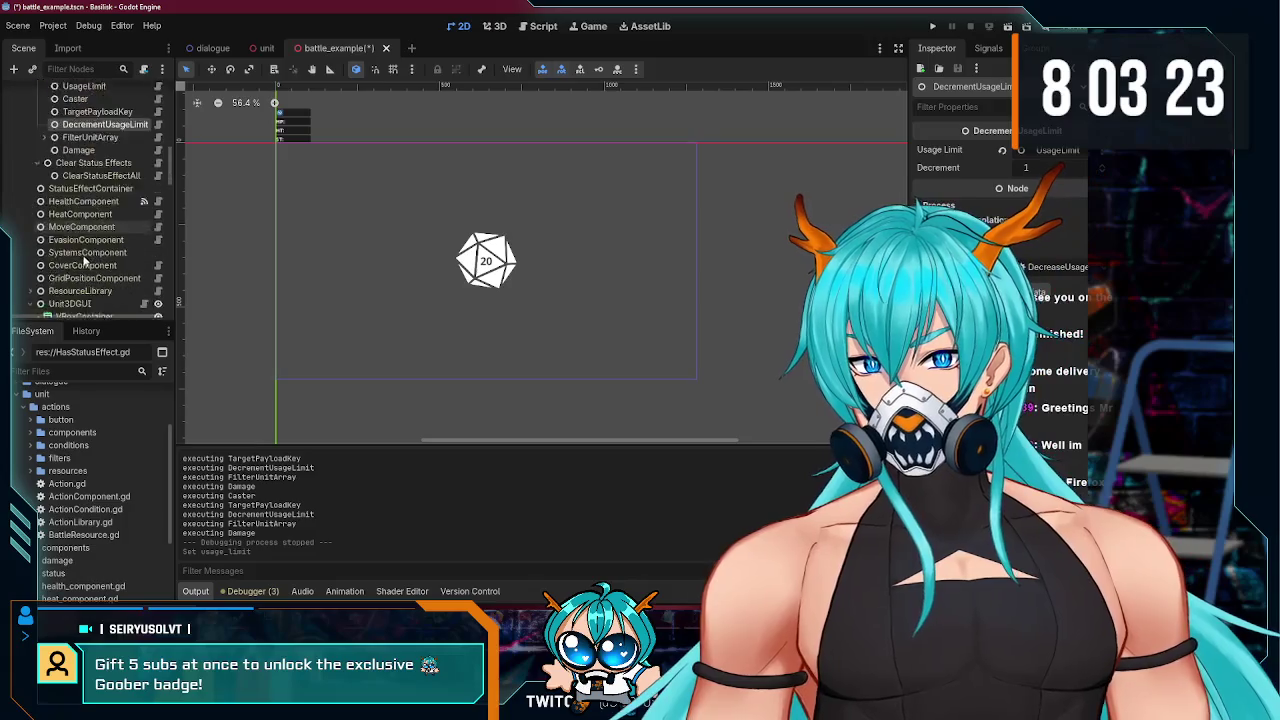
scroll(85, 260, down, 2)
scroll(85, 258, down, 2)
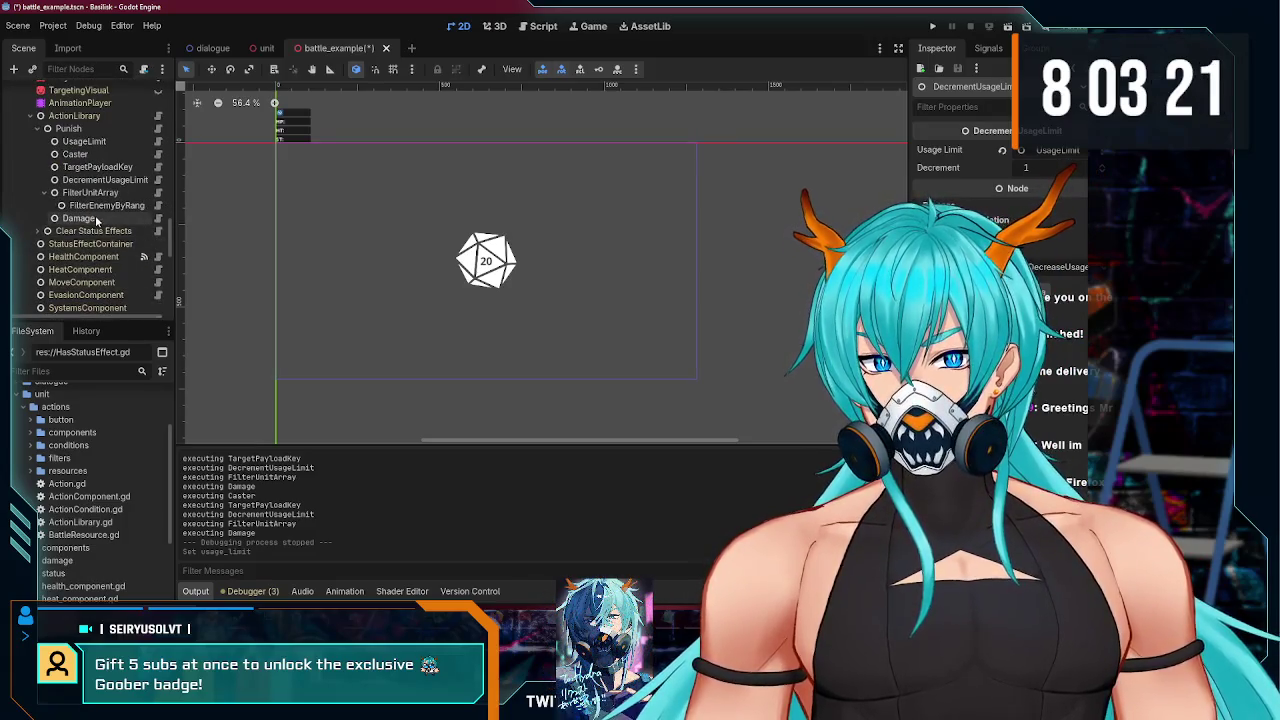
click(1050, 150)
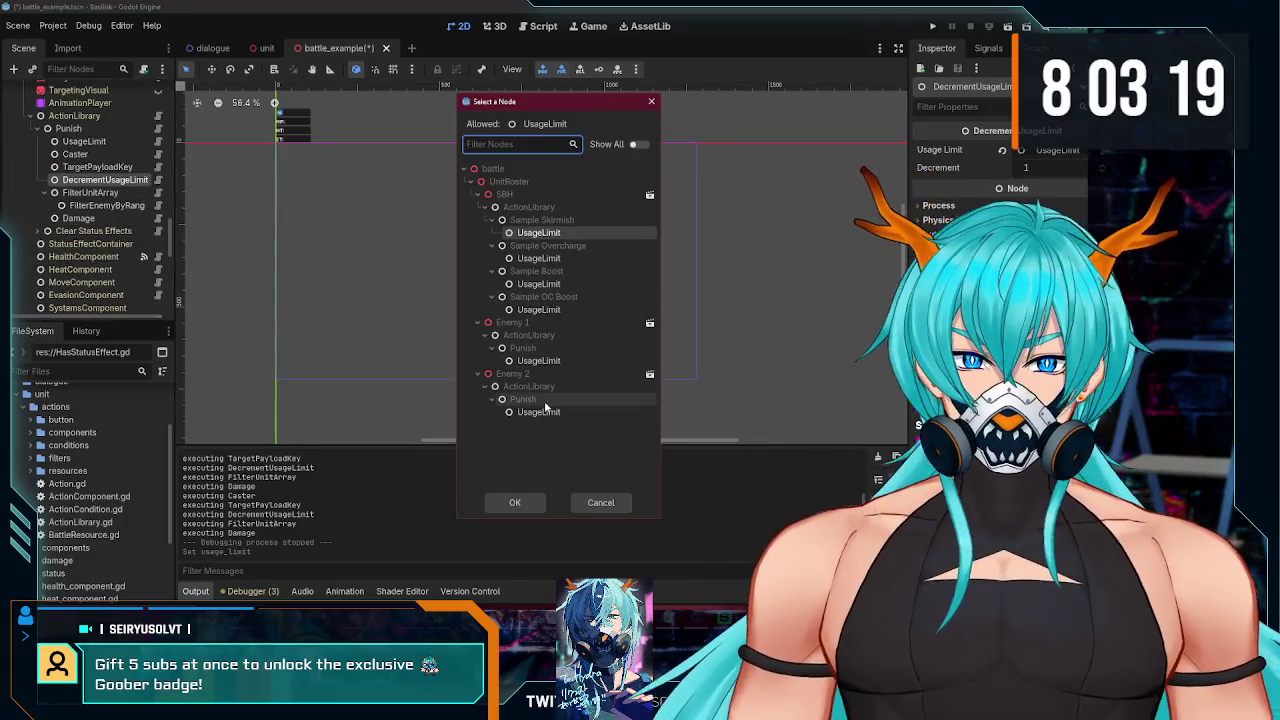
double_click(541, 412)
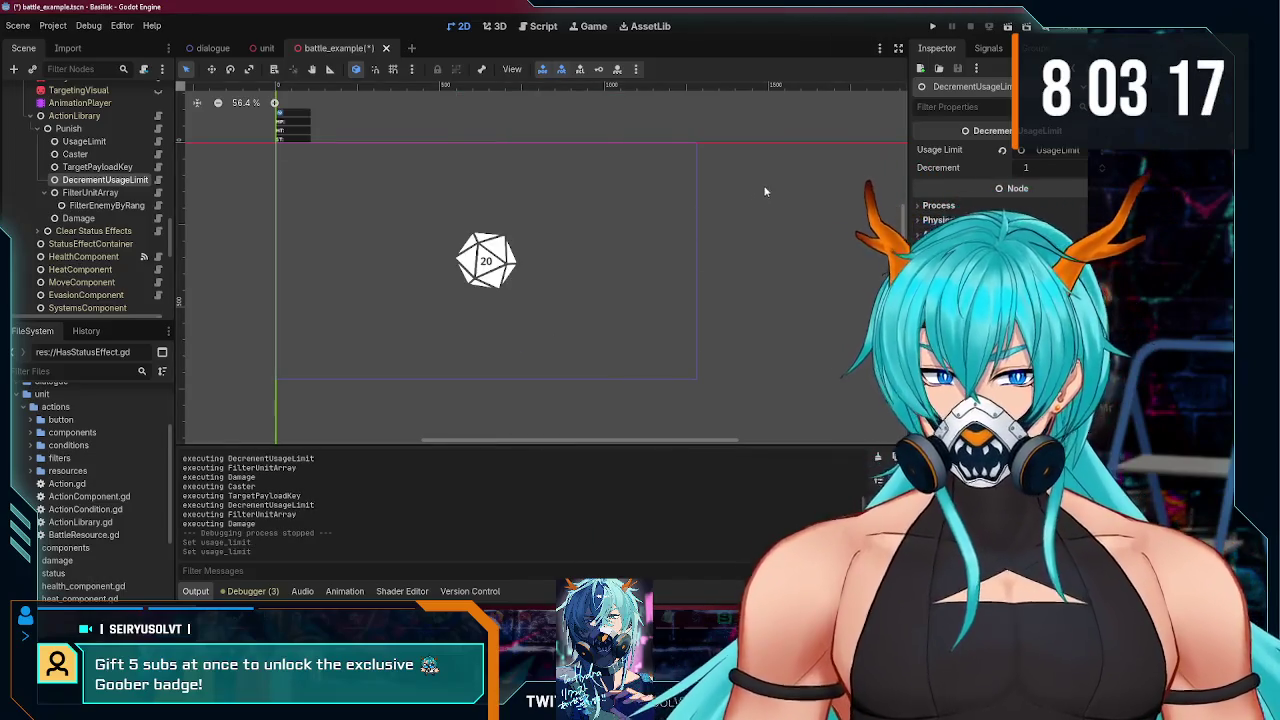
key(F5)
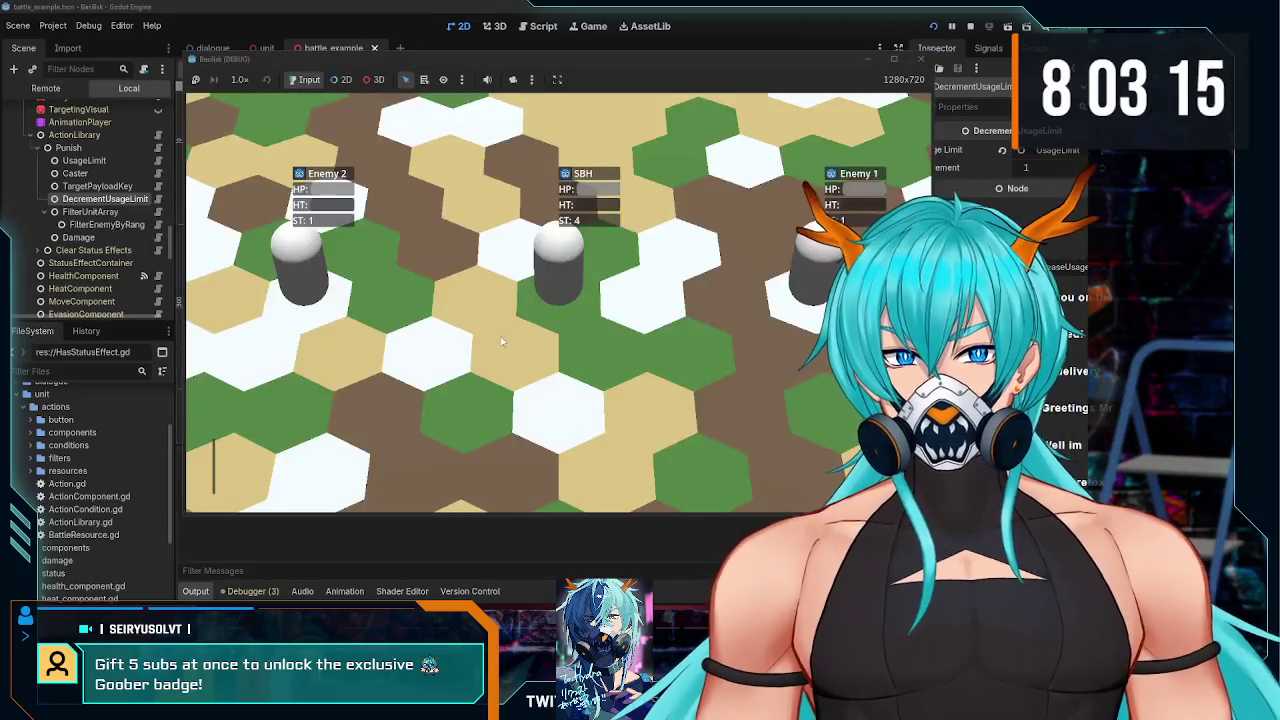
- Walk SBH across several hexes near Enemy 1, ending one hex left, then close the game
click(443, 472)
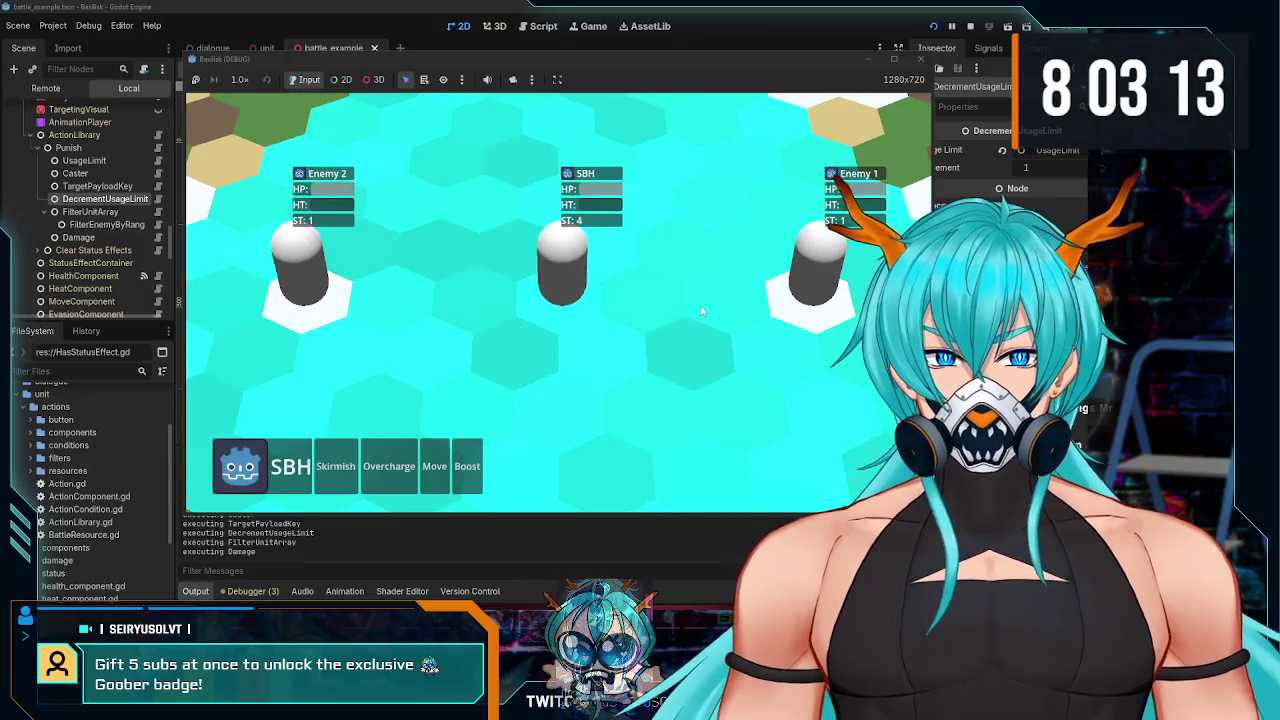
click(700, 300)
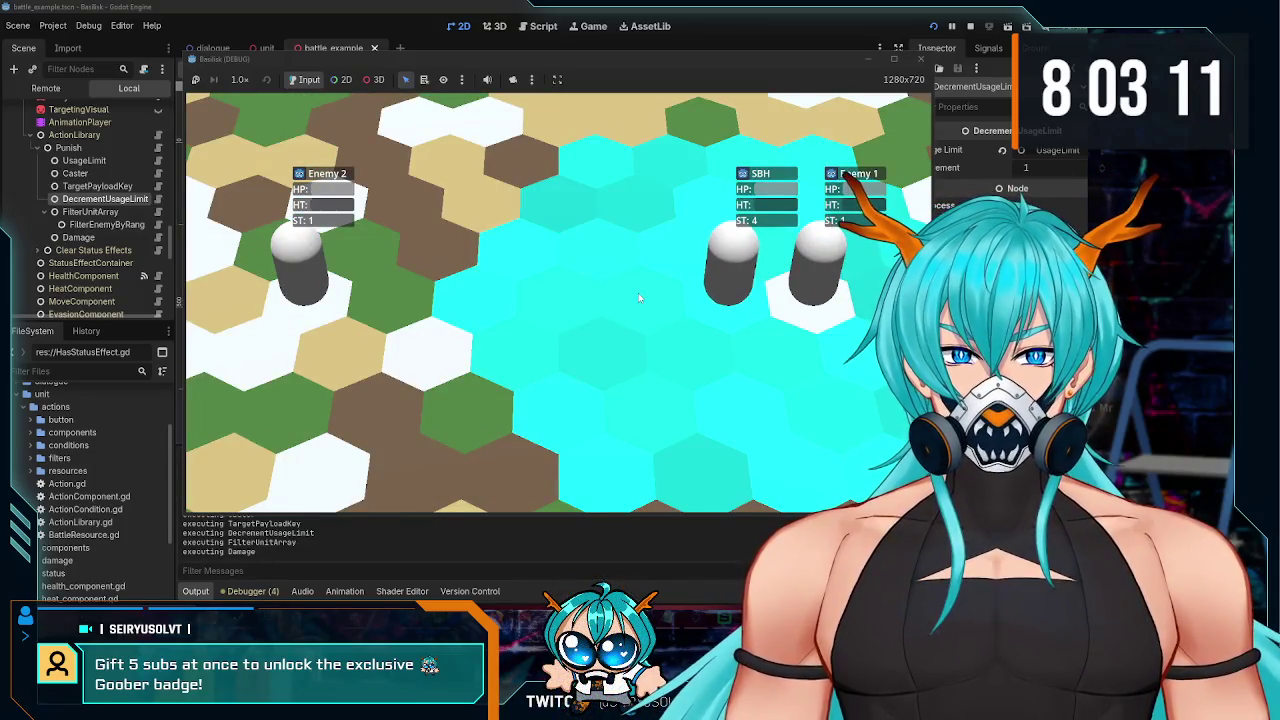
click(628, 372)
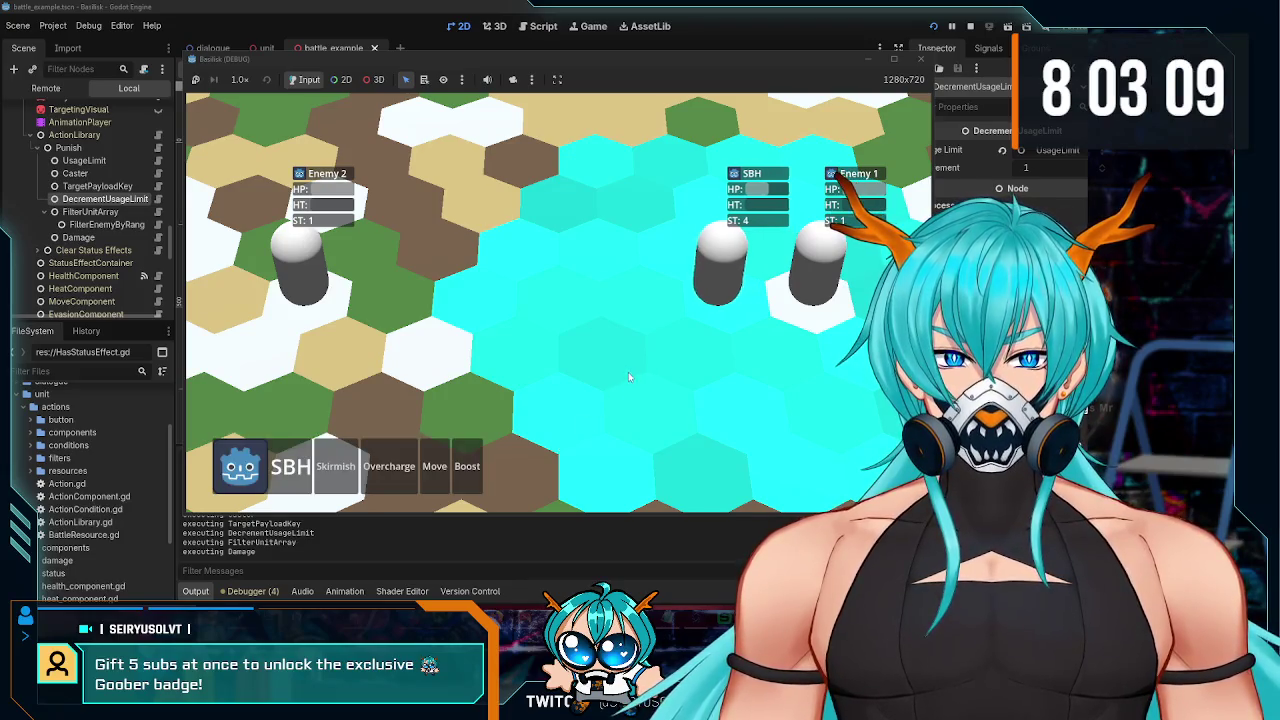
click(446, 466)
click(735, 285)
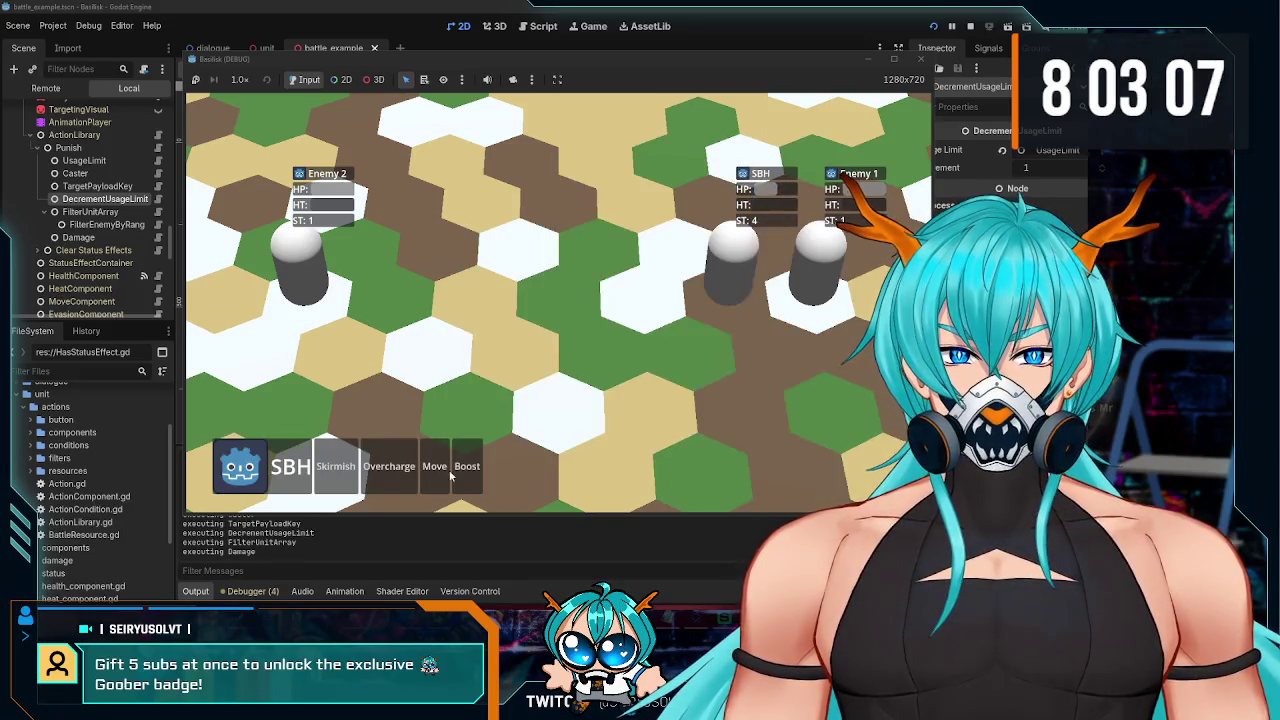
click(436, 466)
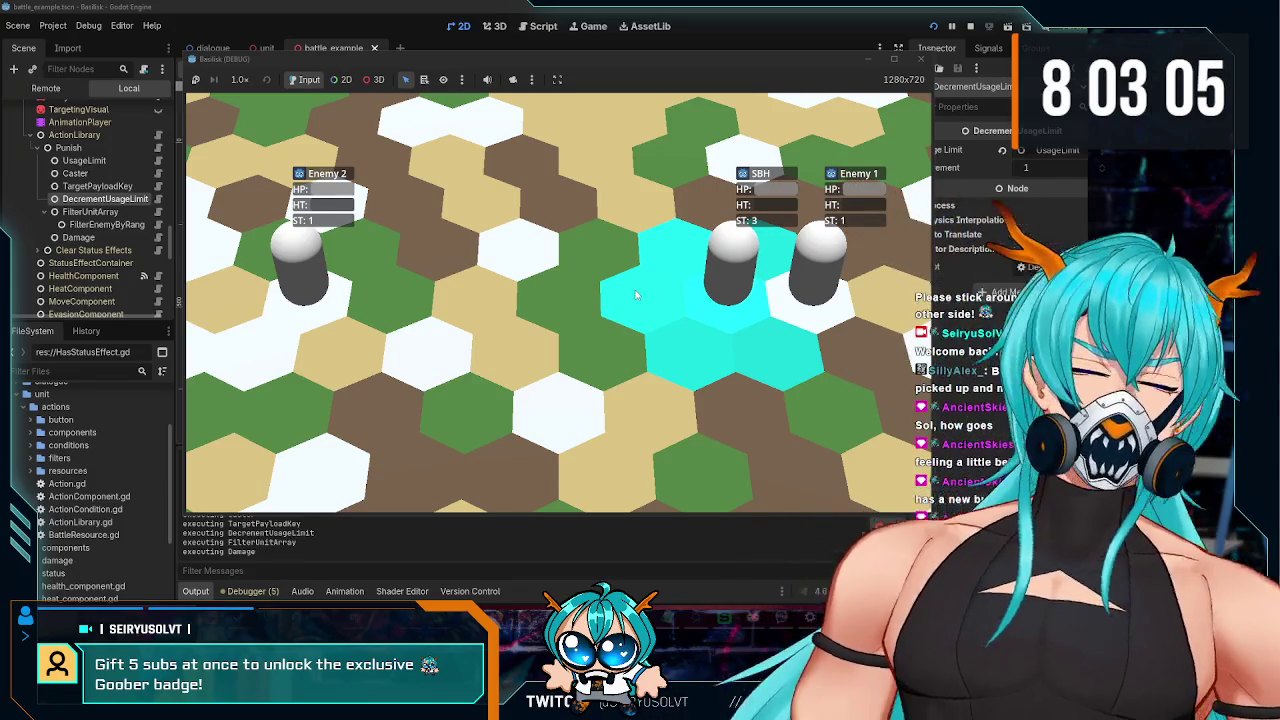
click(635, 294)
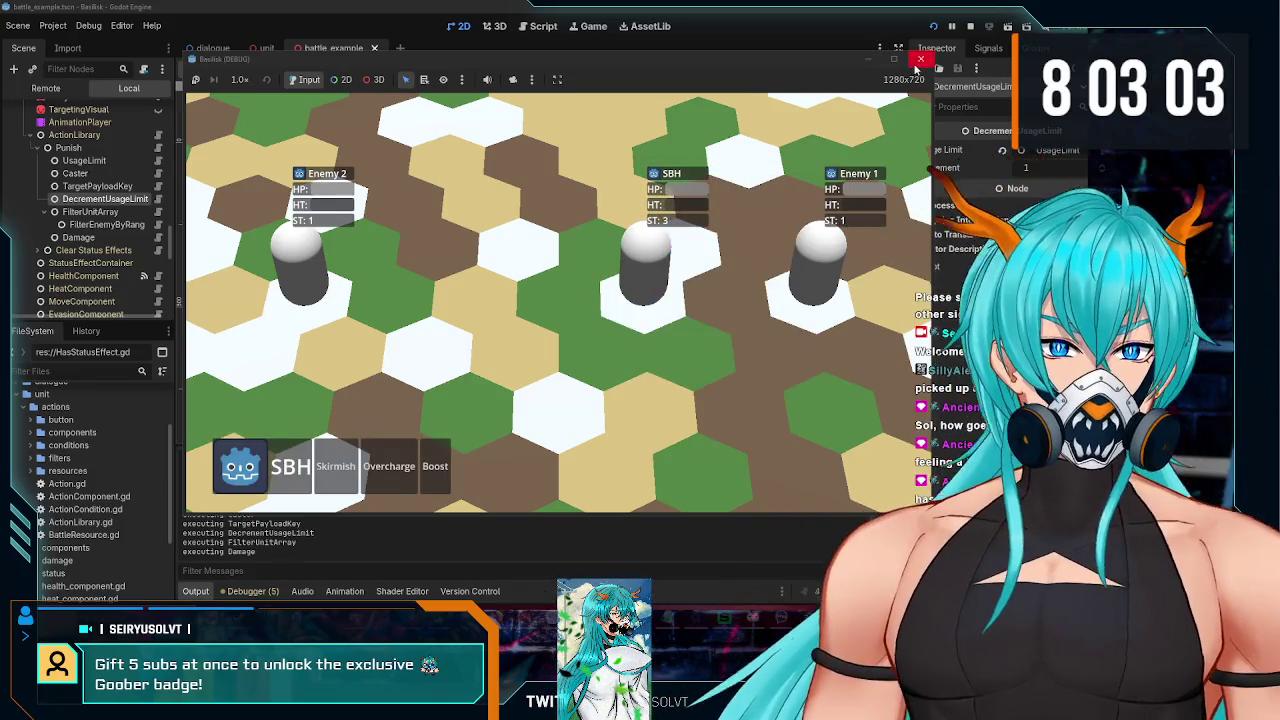
click(920, 58)
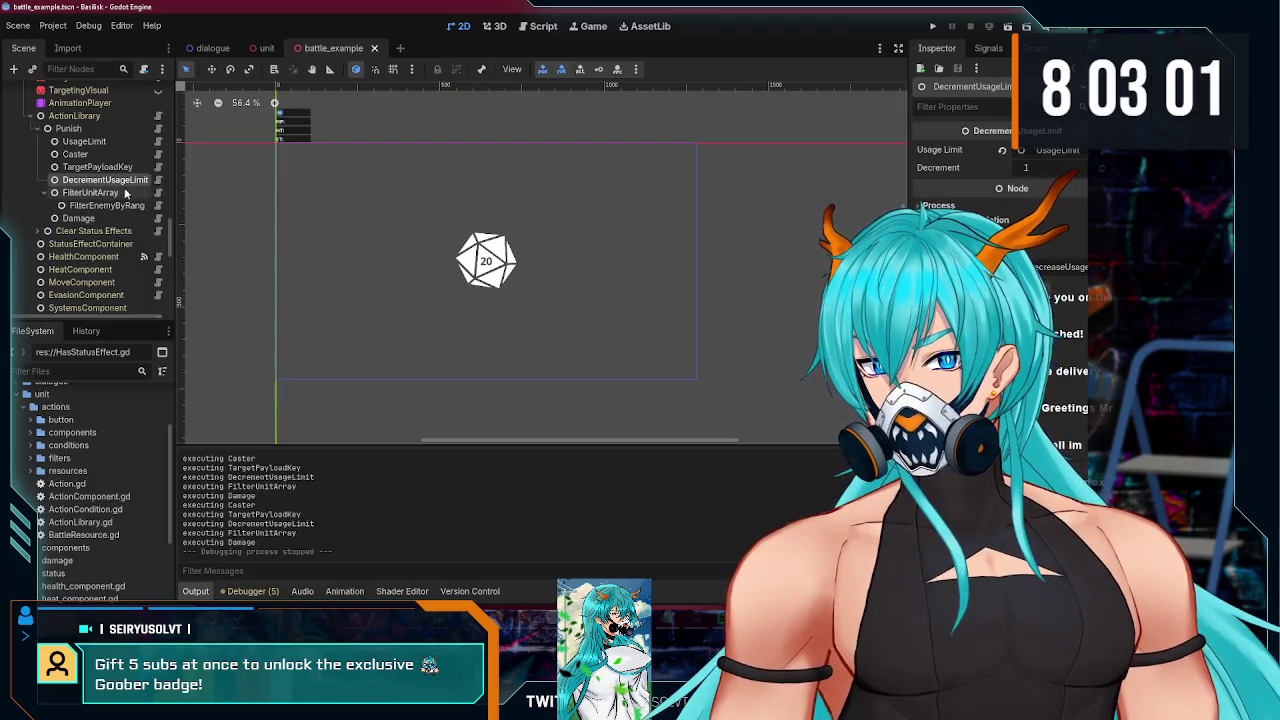
- Add super(ctx) at the end of DecrementUsageLimit's execute on line 9
click(158, 180)
text(super(ctx))
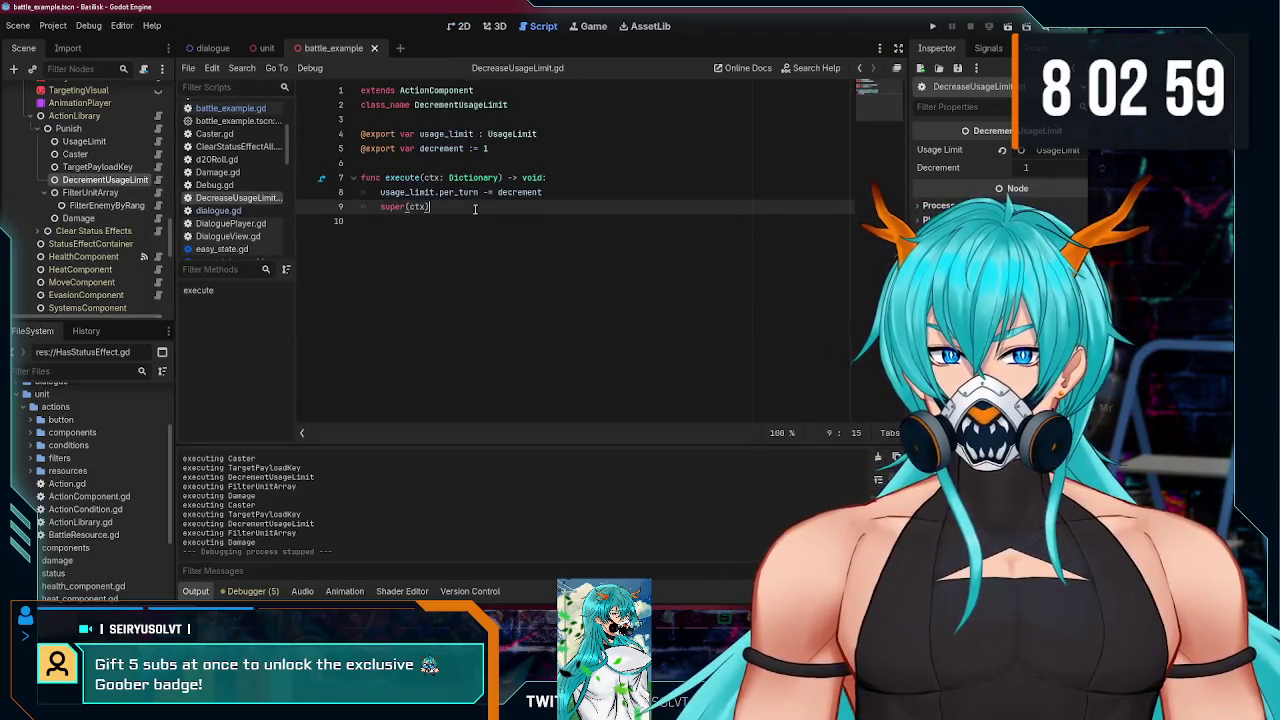
scroll(108, 166, up, 1)
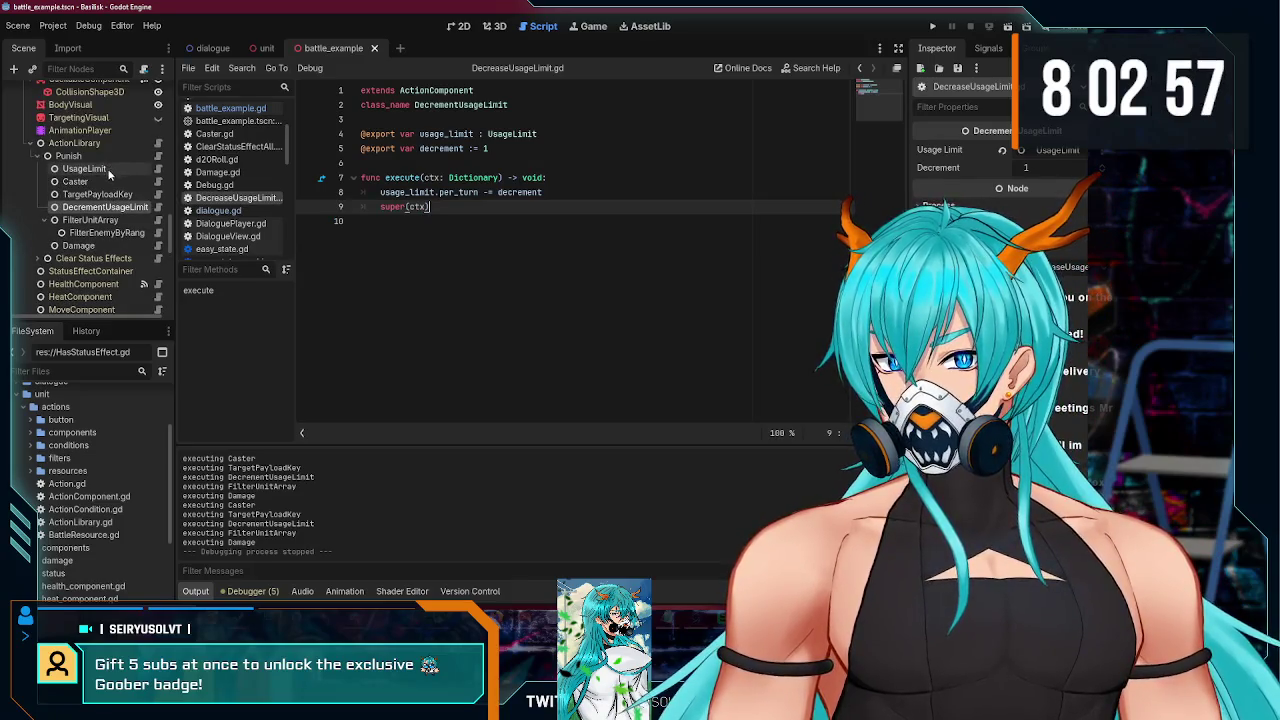
- Open the UsageLimit script from Punish and read through it
click(122, 158)
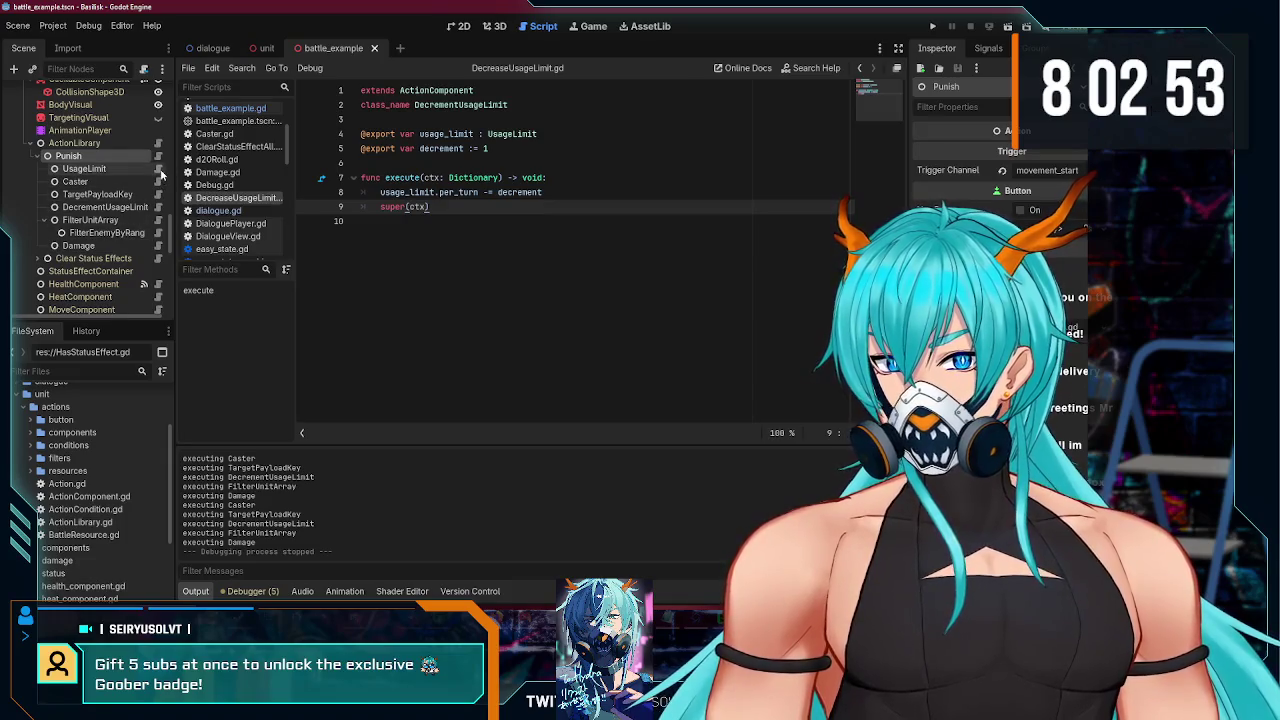
click(157, 168)
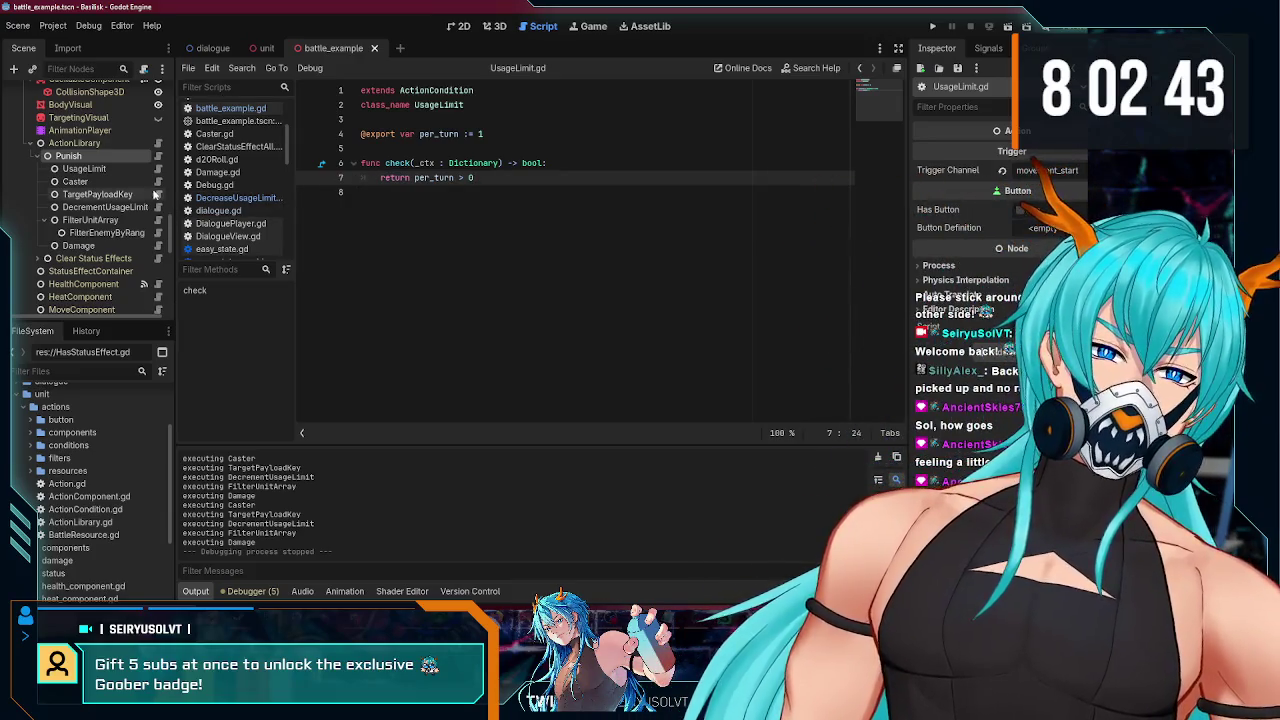
scroll(150, 198, down, 5)
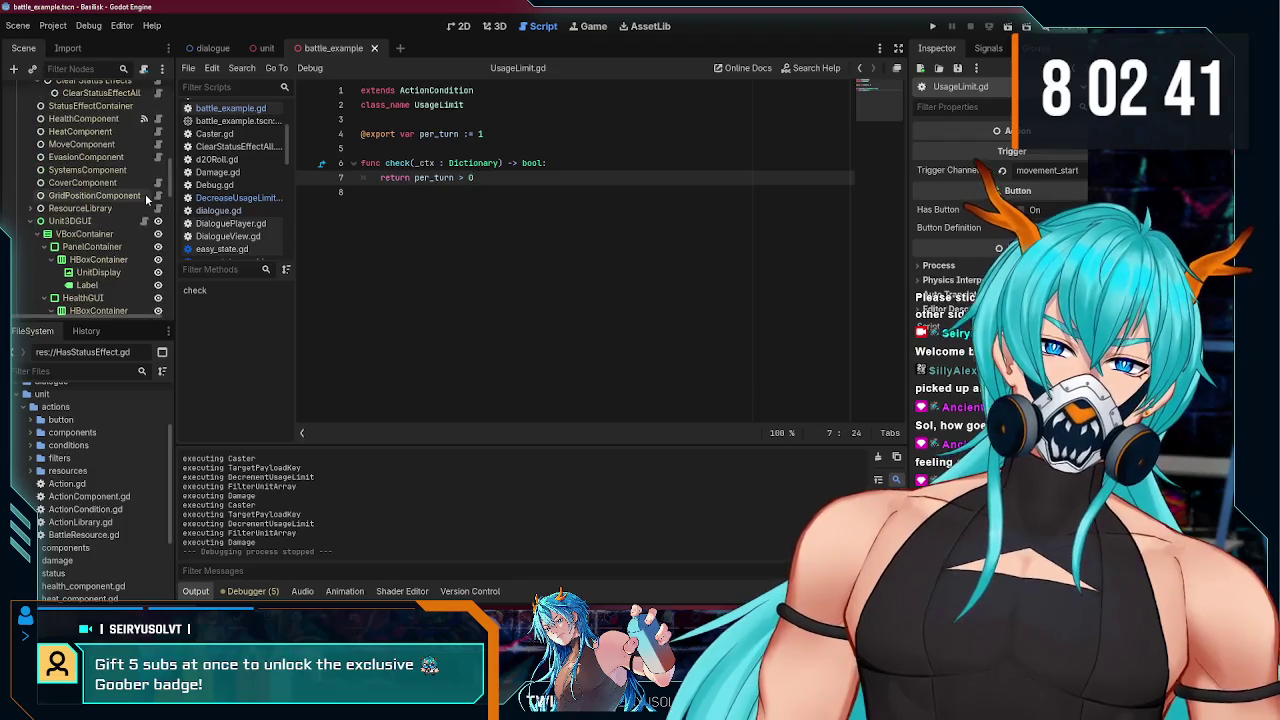
scroll(146, 200, down, 1)
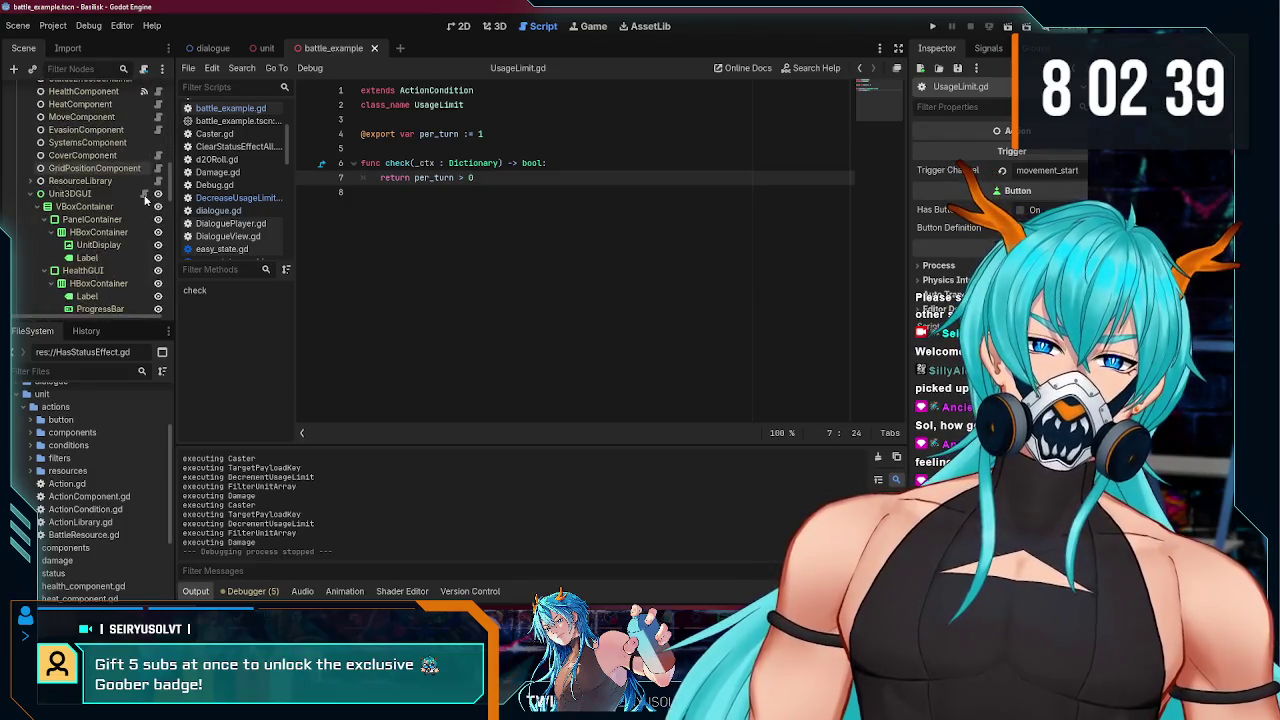
scroll(109, 207, up, 5)
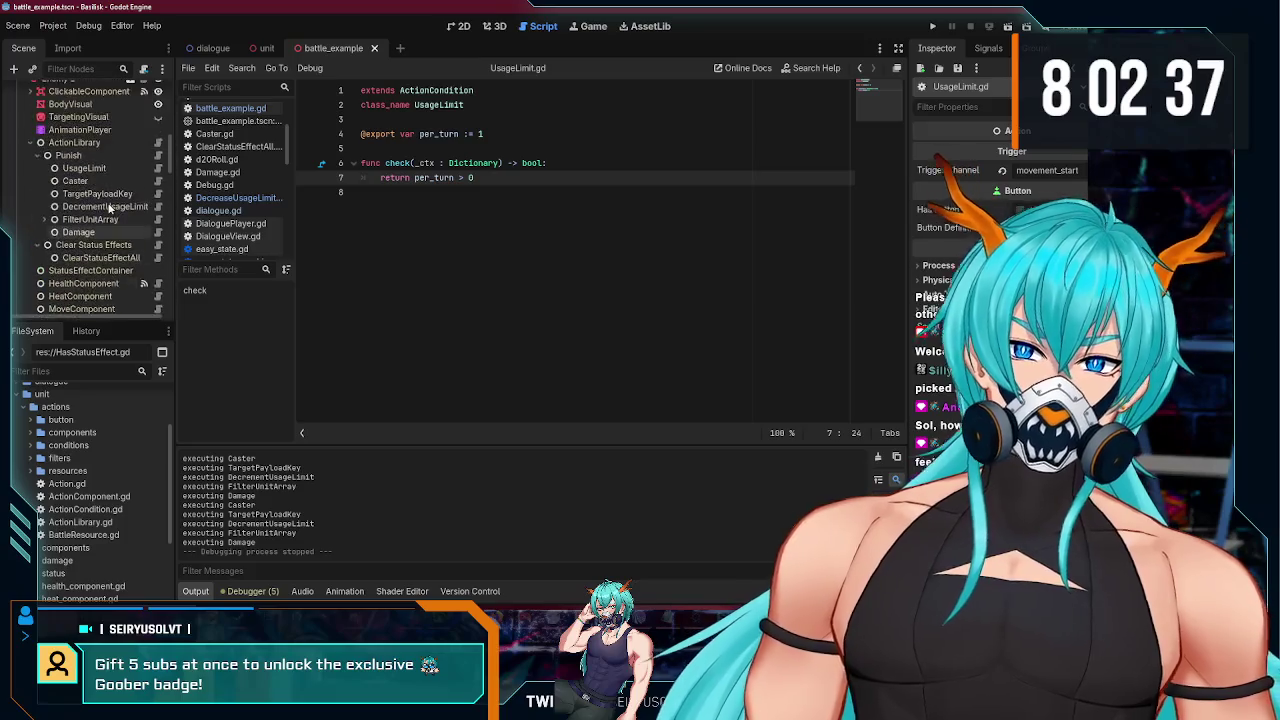
scroll(109, 207, up, 3)
- Open Action.gd and review its run() function around line 54
click(157, 210)
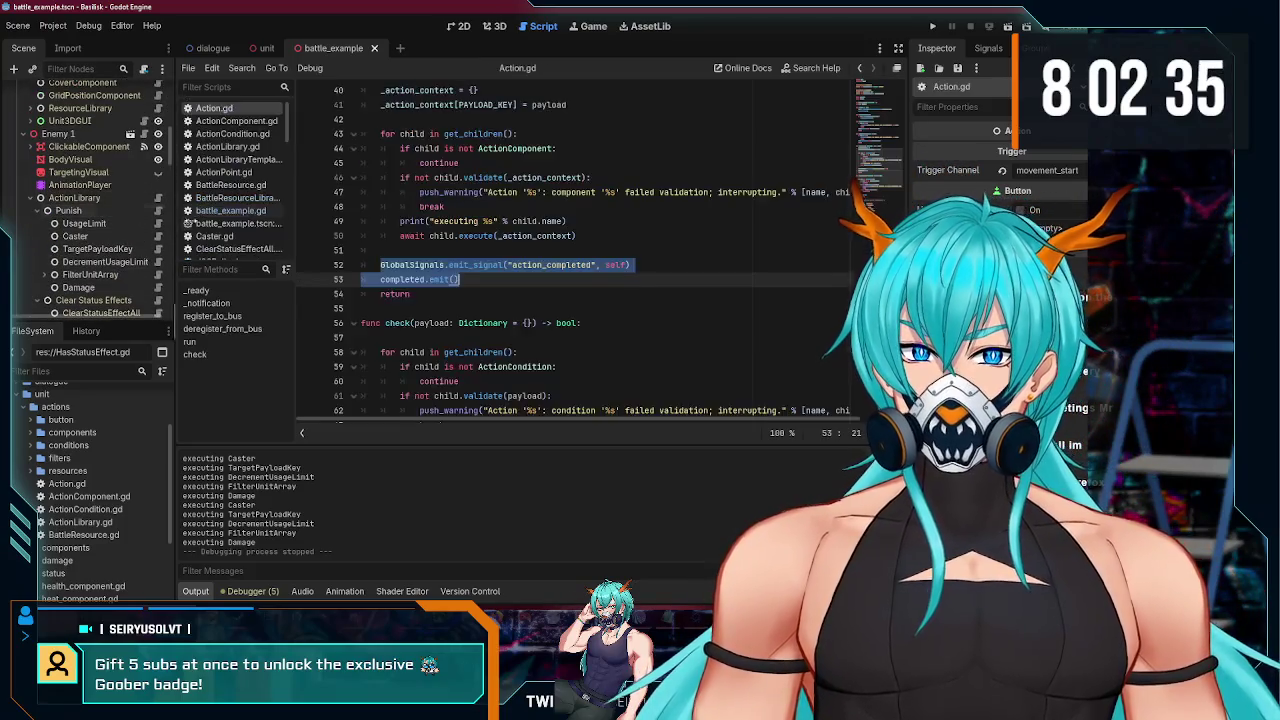
scroll(481, 267, up, 8)
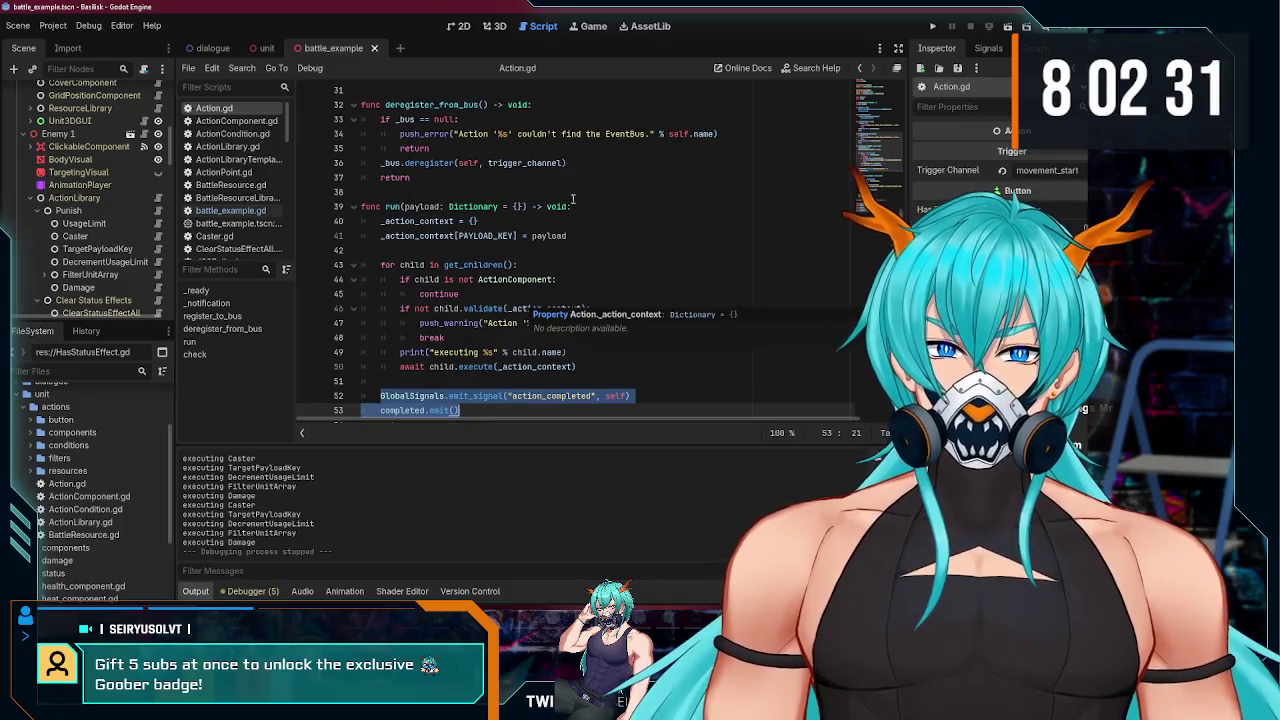
scroll(477, 243, down, 4)
click(474, 252)
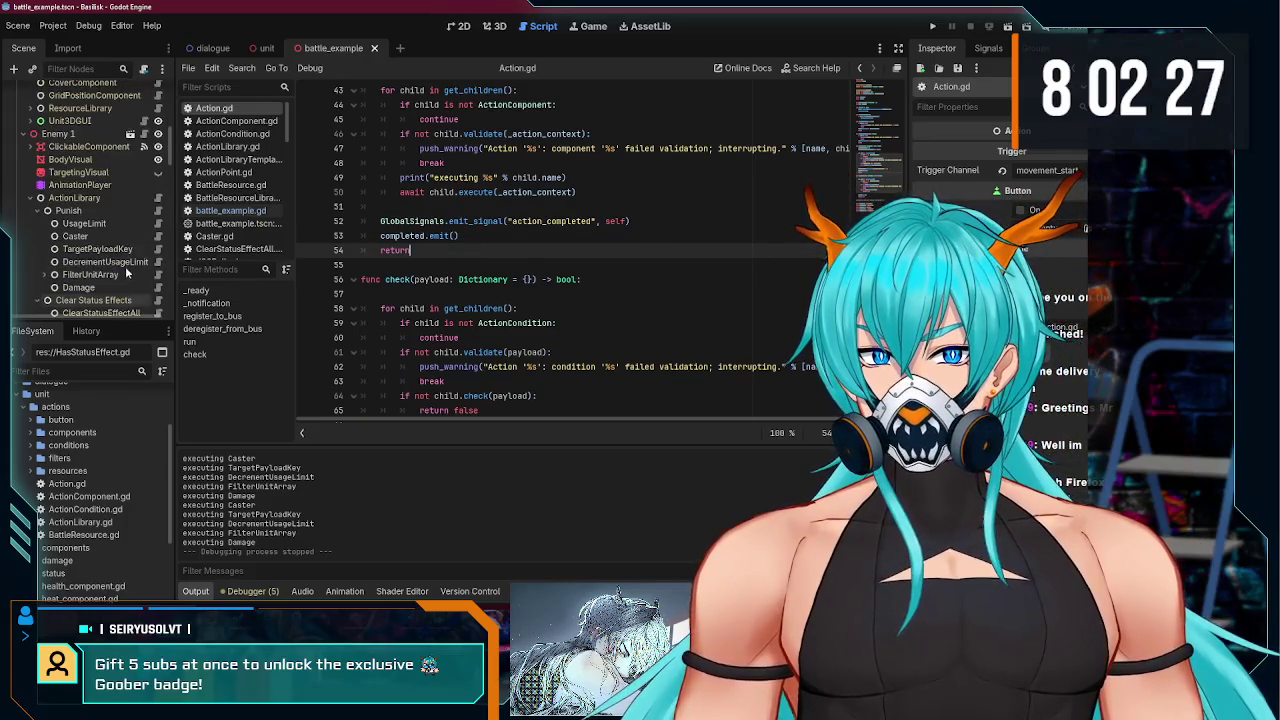
scroll(466, 293, down, 4)
scroll(466, 293, up, 8)
scroll(466, 293, up, 8)
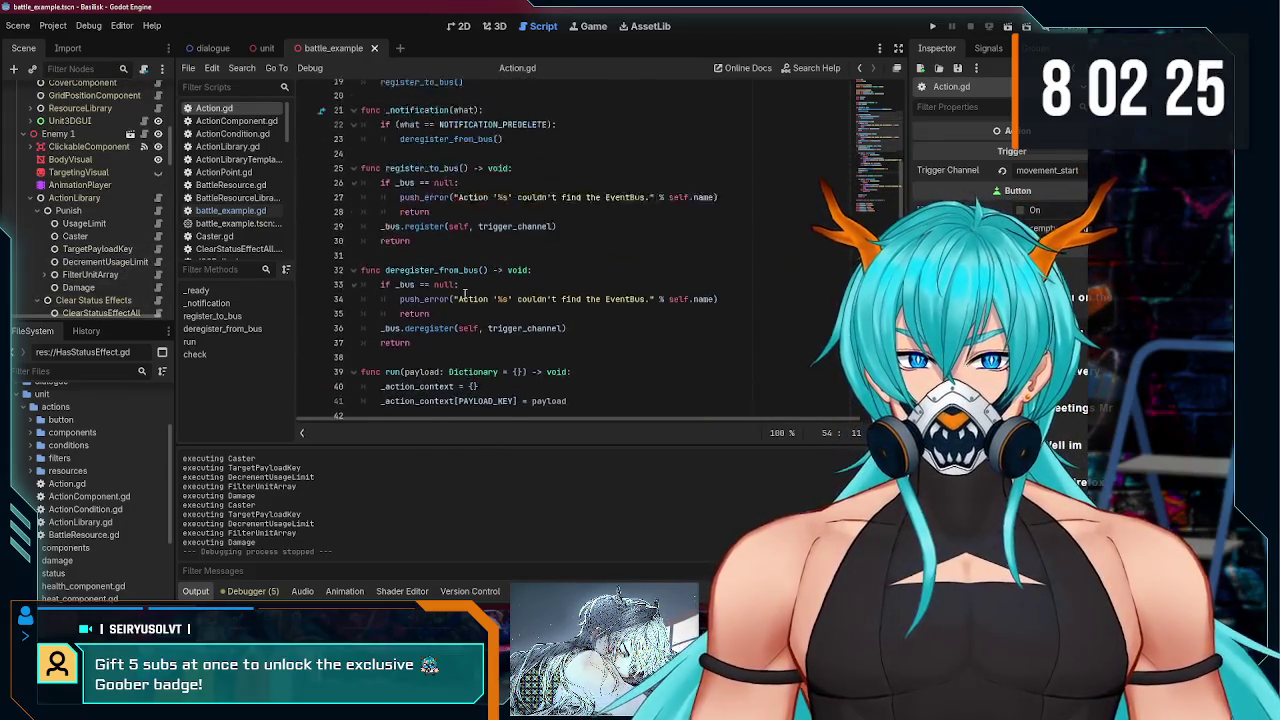
scroll(465, 293, down, 10)
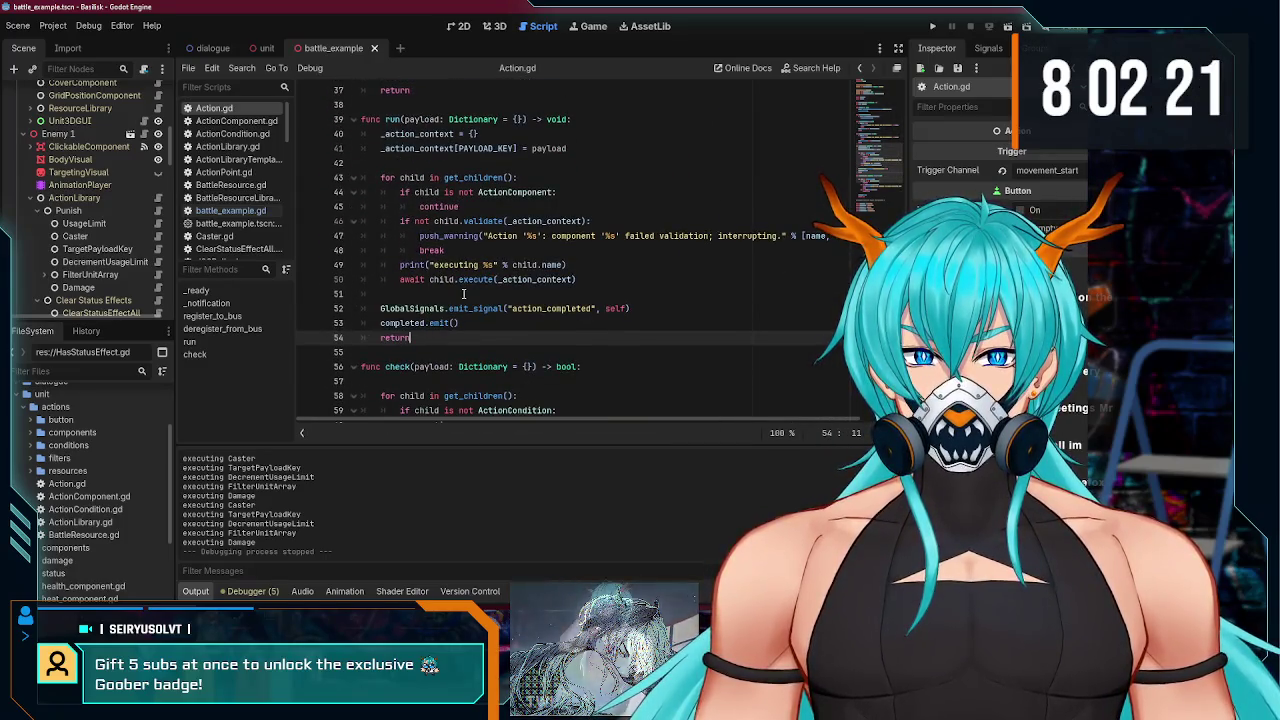
- Add 'if not check(payload): return' at the top of run() and save Action.gd
scroll(464, 293, down, 3)
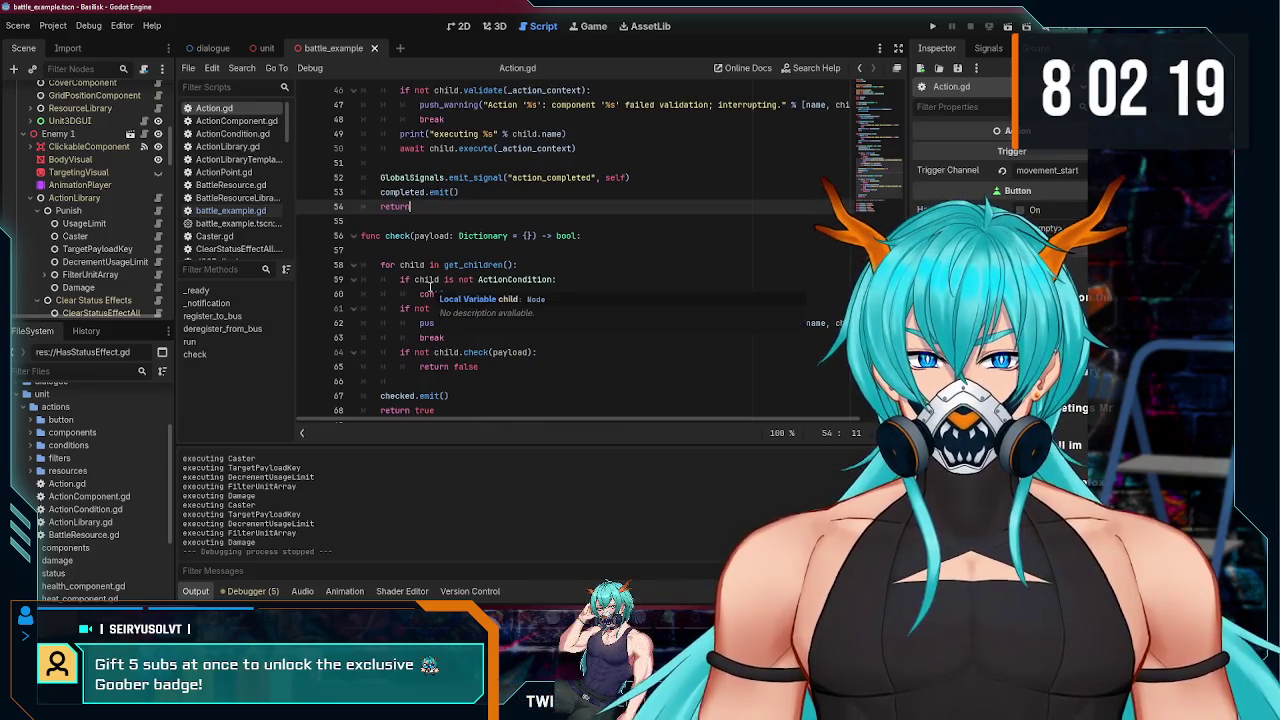
scroll(401, 258, up, 5)
click(600, 193)
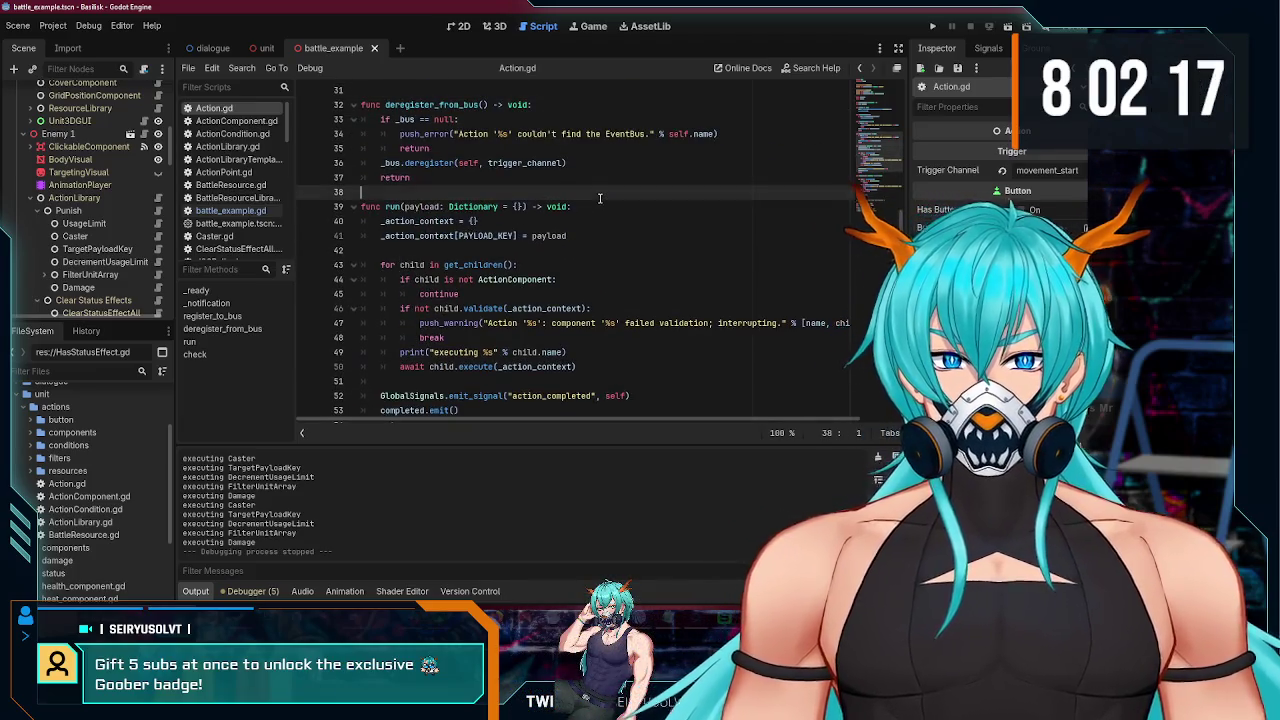
click(612, 201)
key(Return)
text(if not check()
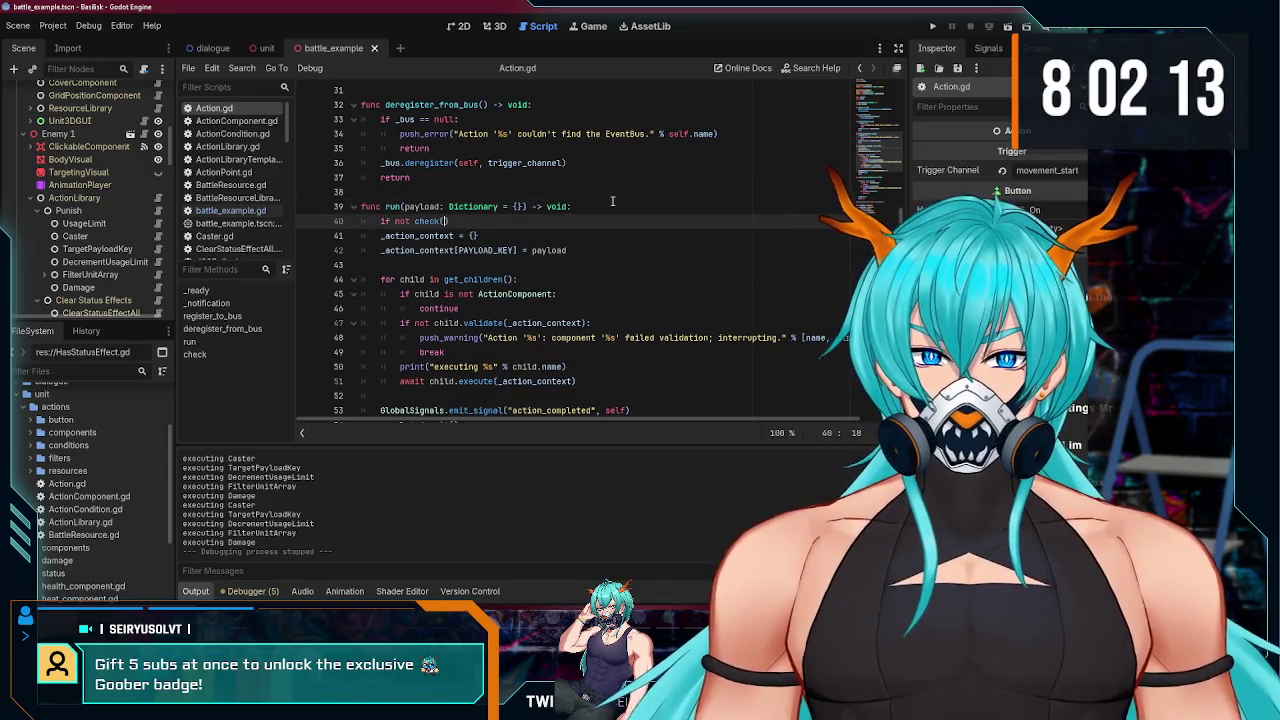
text(payload)
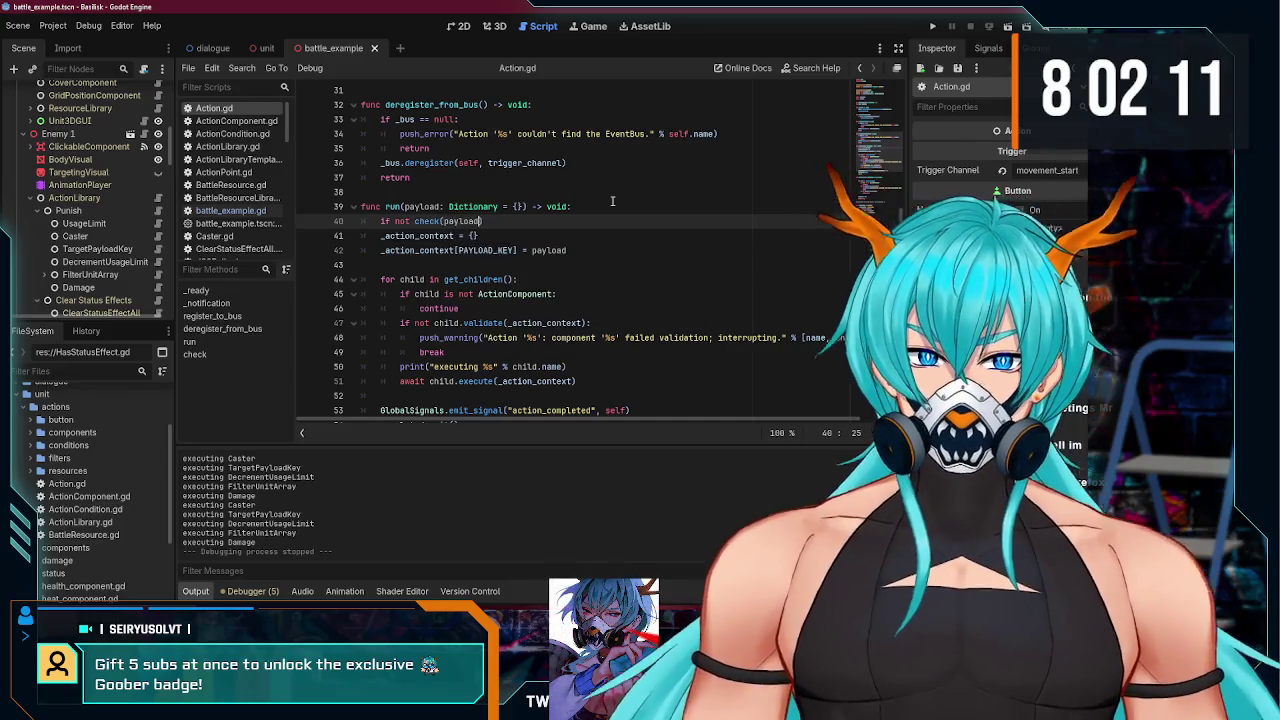
scroll(545, 217, down, 4)
scroll(545, 217, up, 3)
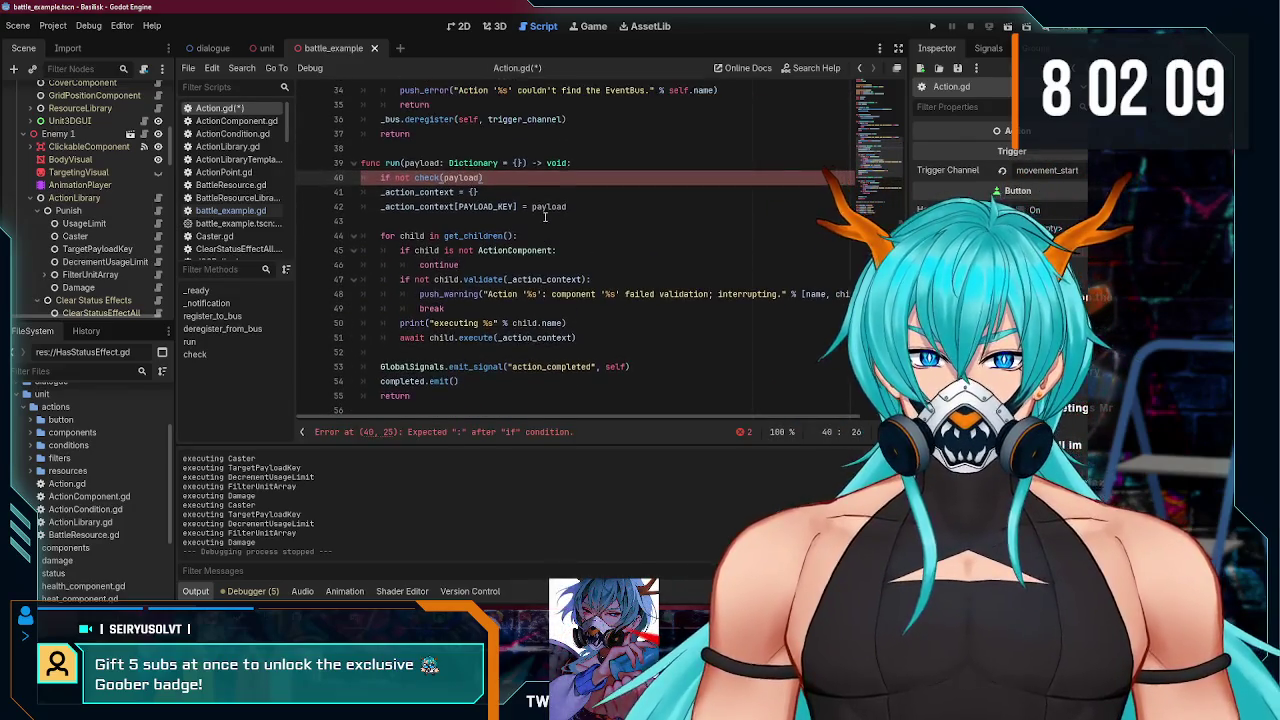
text(:)
key(Return)
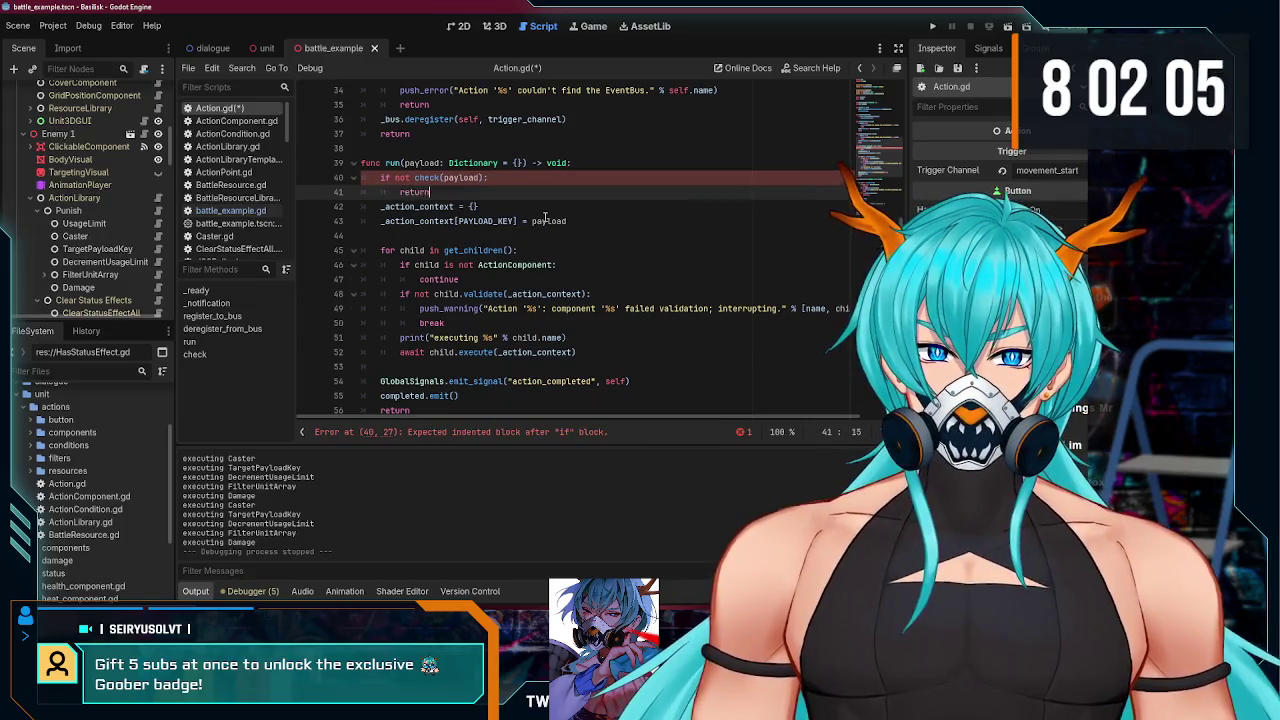
key(Return)
key(ctrl+s)
- Check the edited script and run the project to test it
scroll(523, 232, down, 2)
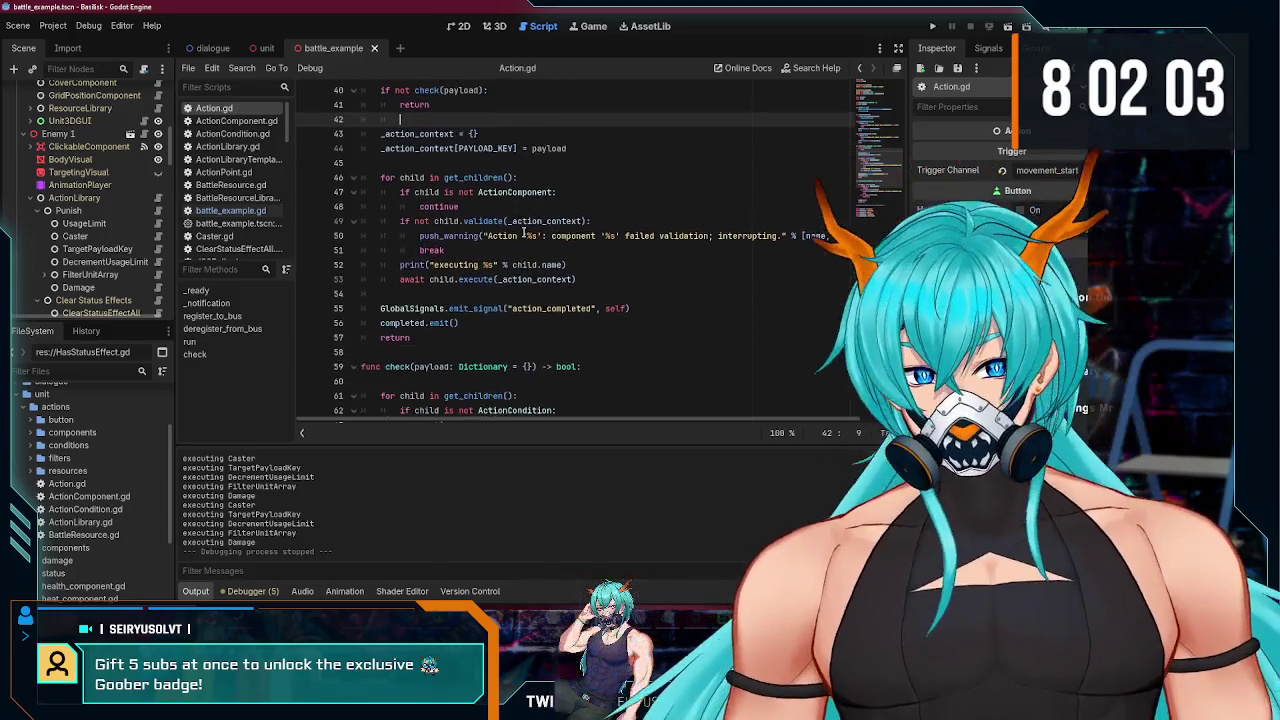
scroll(523, 232, up, 1)
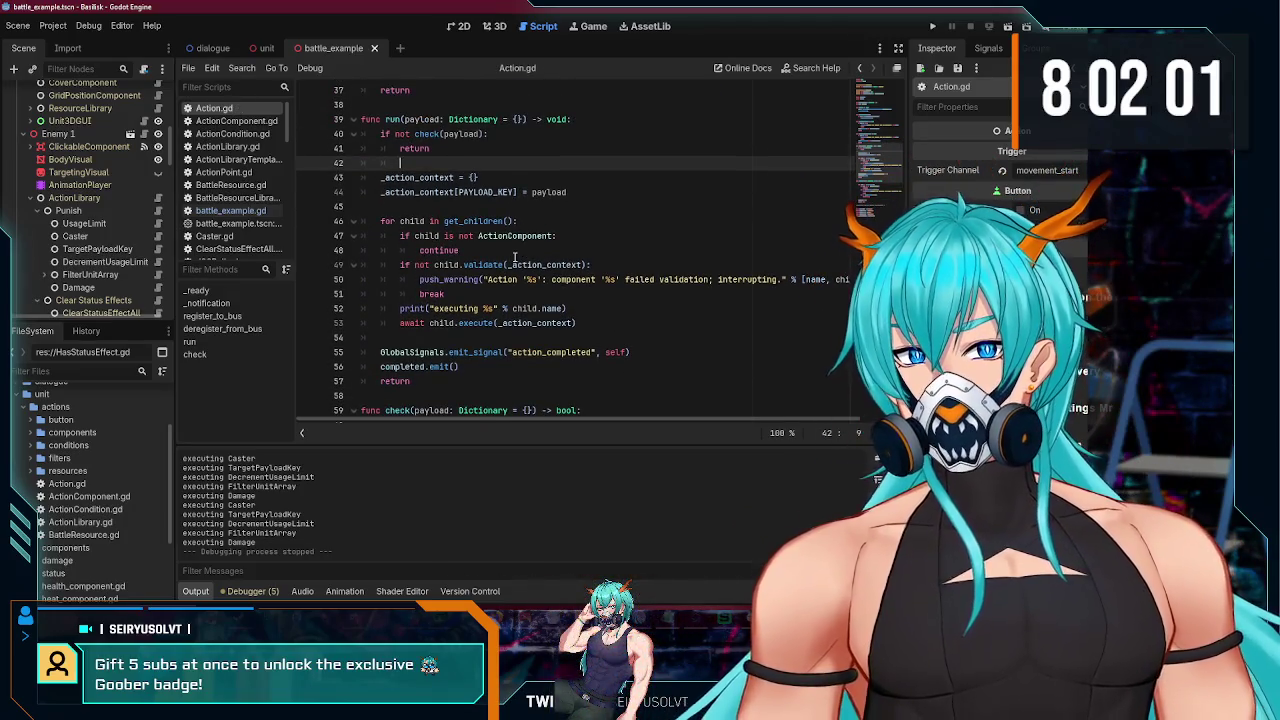
scroll(523, 254, down, 1)
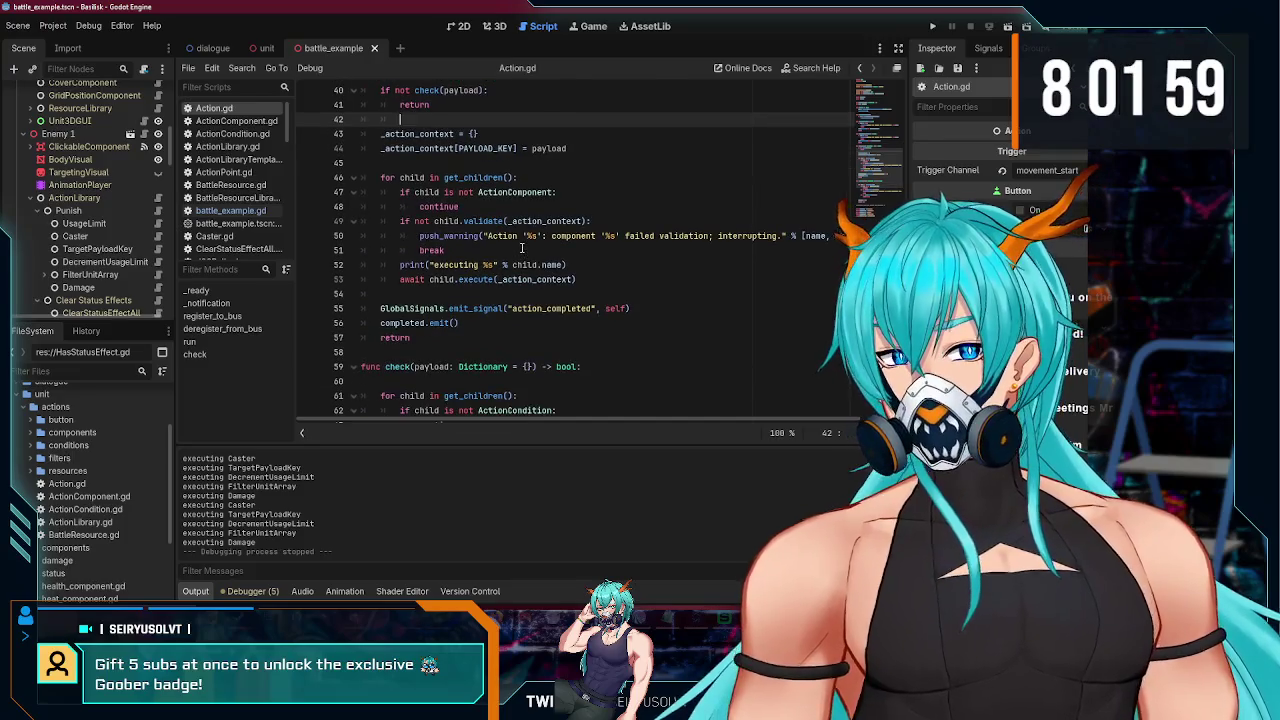
scroll(523, 254, up, 2)
click(933, 26)
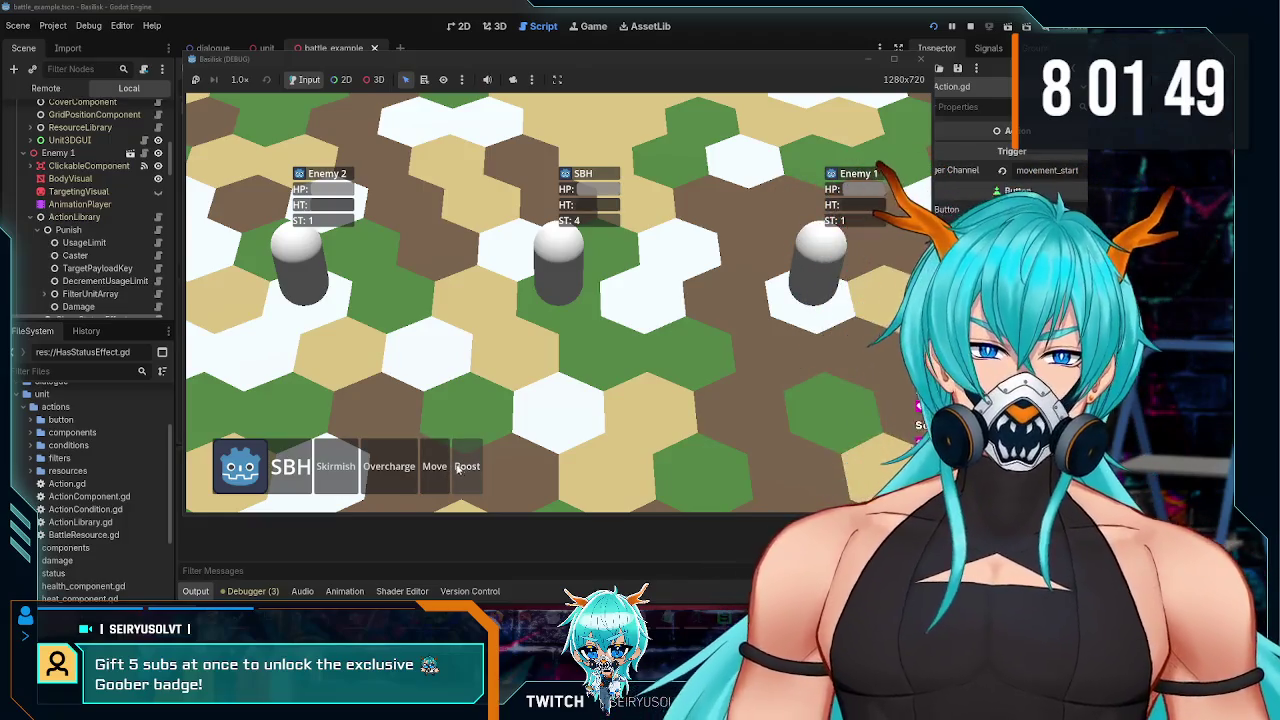
- Move SBH next to Enemy 1, then one hex left, and stop the game
click(440, 470)
click(724, 304)
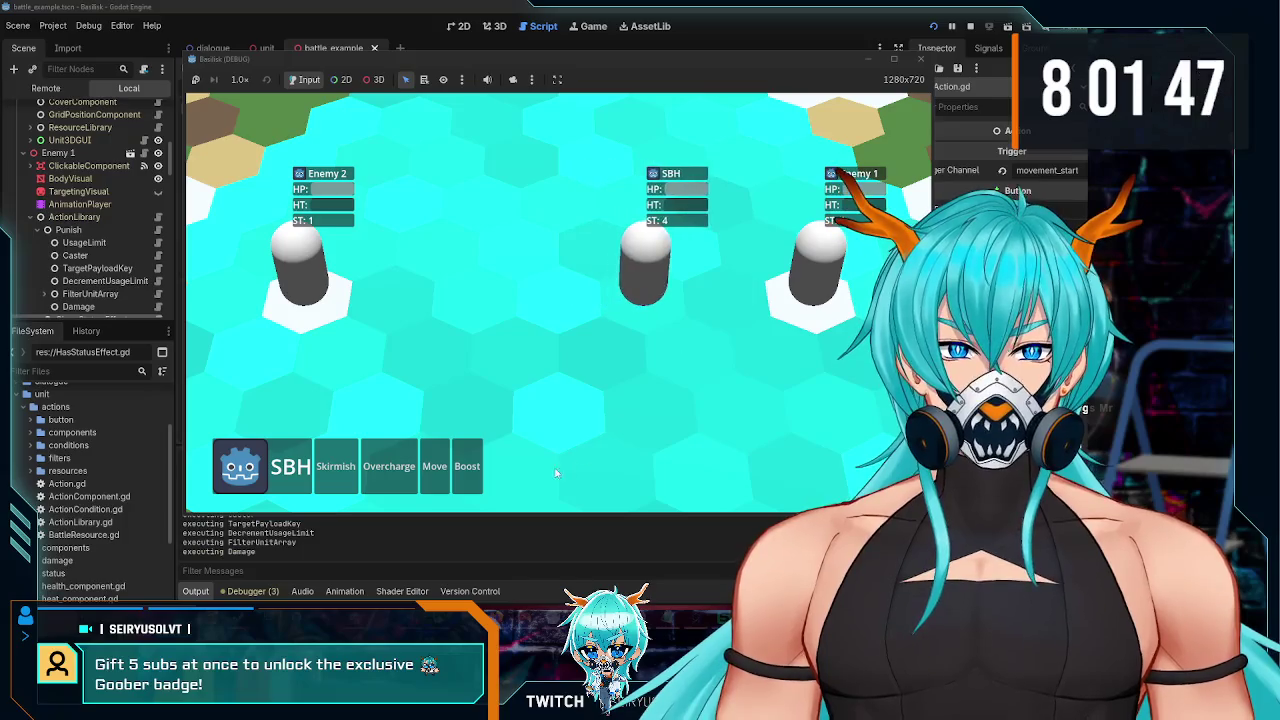
click(435, 468)
click(655, 305)
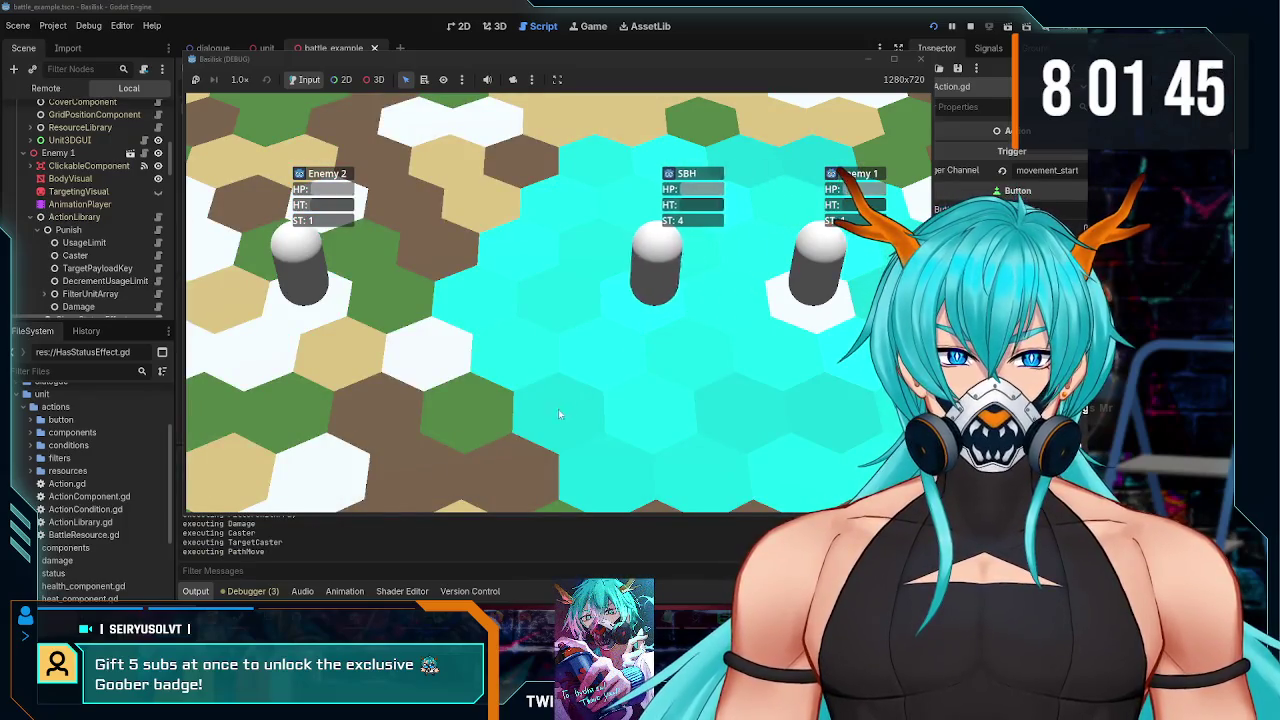
click(920, 59)
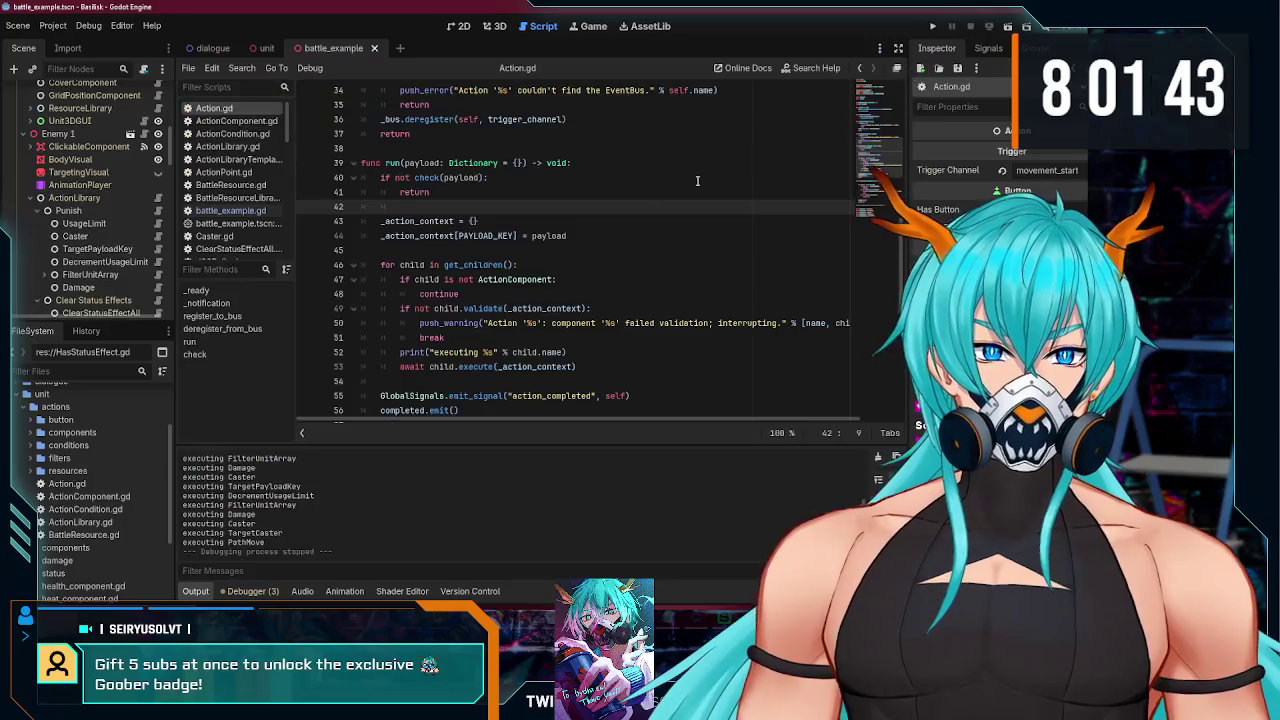
- Open Damage.gd from the debugger's list of three script warnings
scroll(433, 278, down, 7)
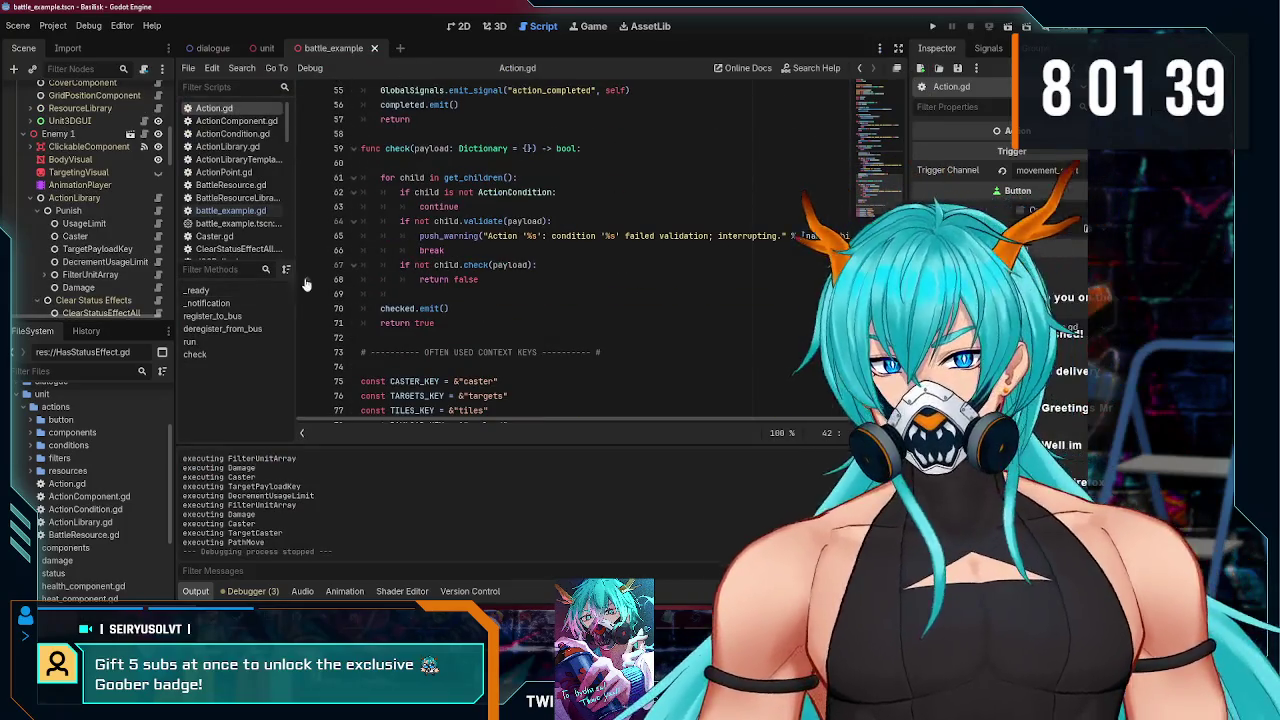
scroll(113, 240, down, 2)
scroll(113, 240, up, 2)
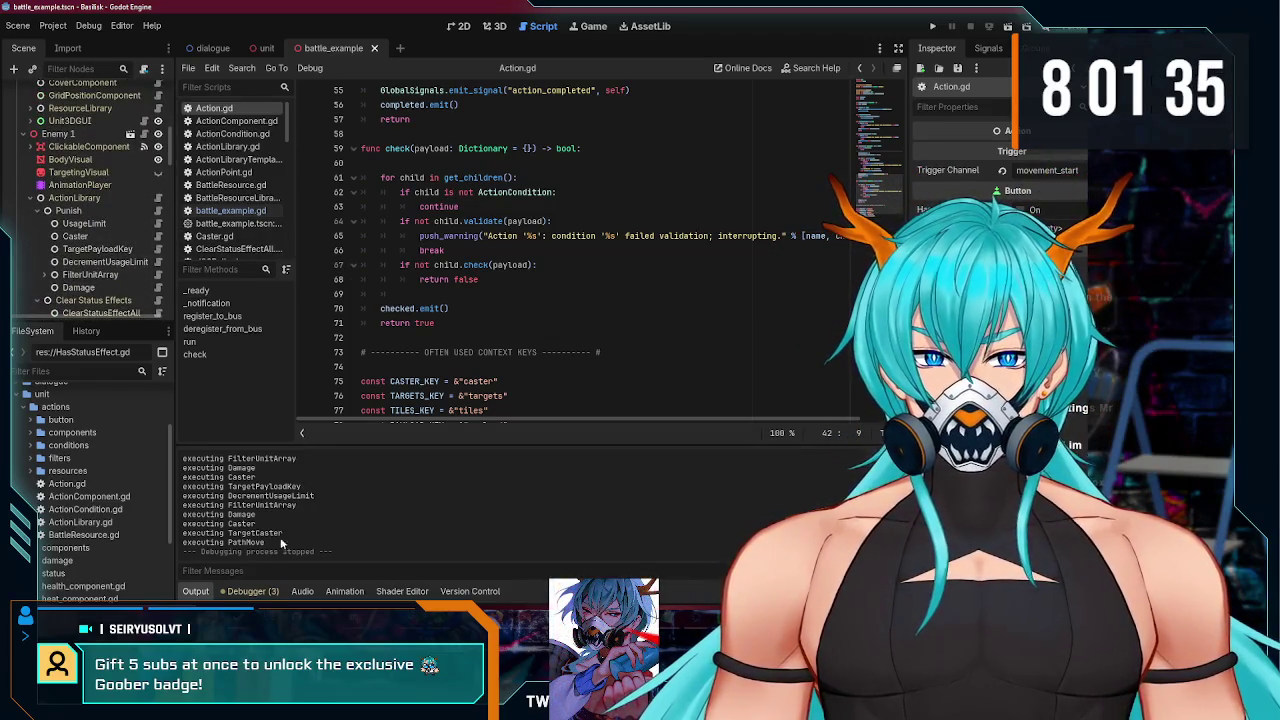
click(250, 591)
click(272, 445)
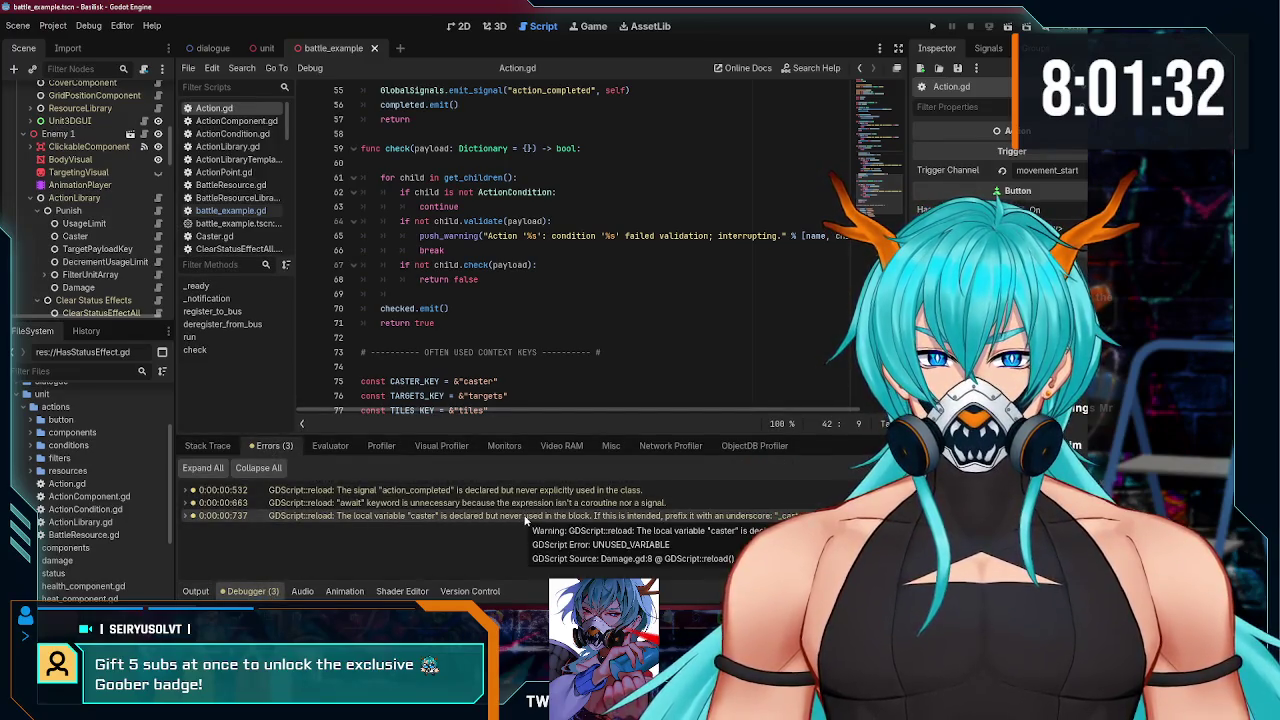
click(651, 516)
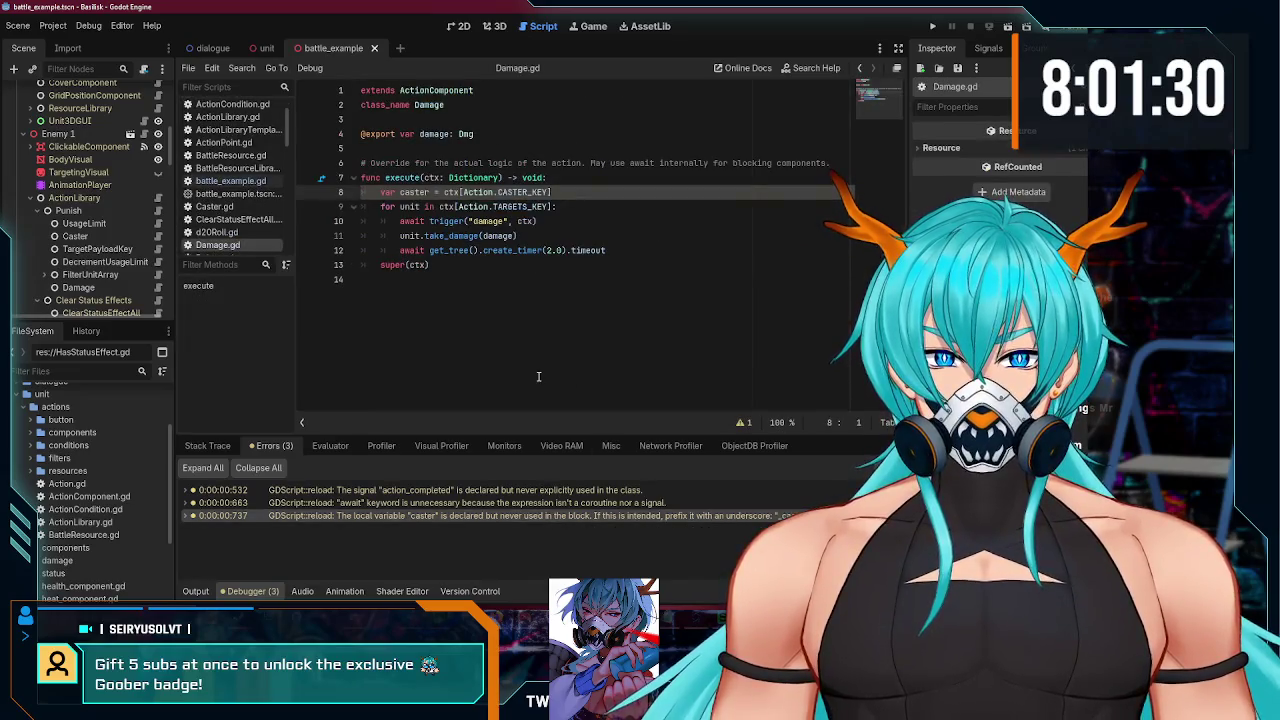
- Delete the caster variable line, undo the deletion, and save Damage.gd
click(505, 279)
click(496, 264)
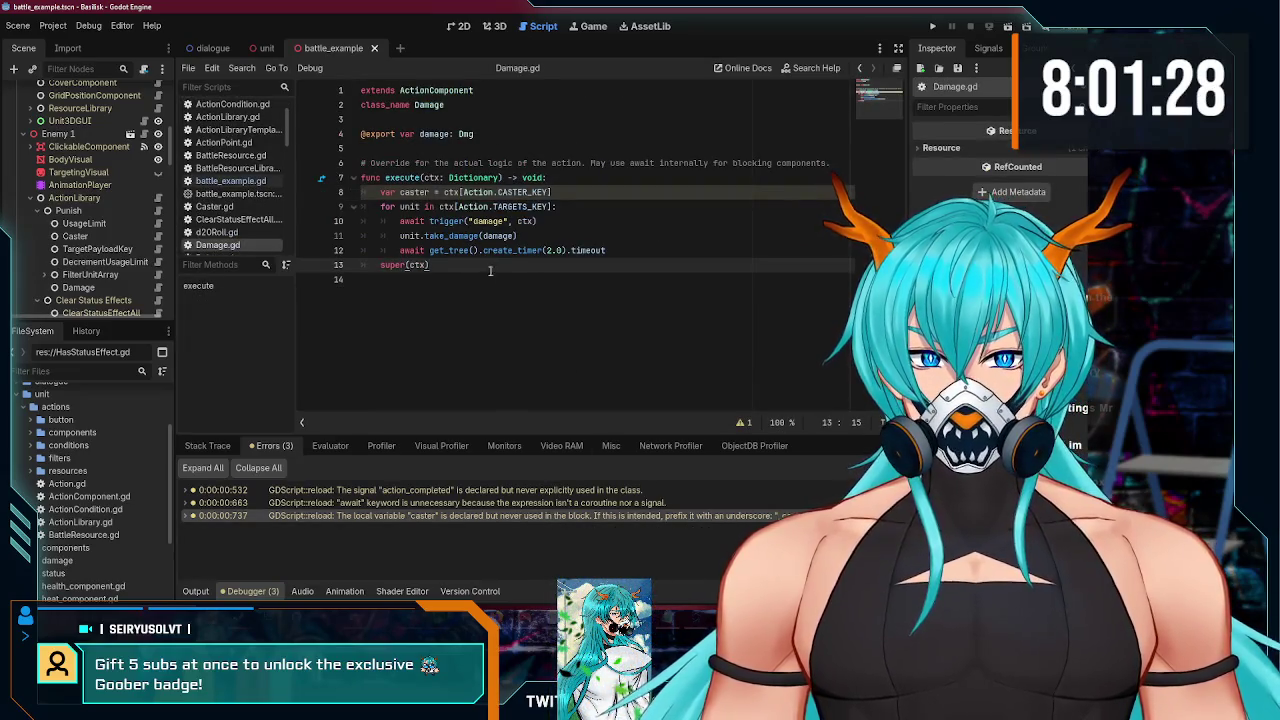
triple_click(470, 192)
key(BackSpace)
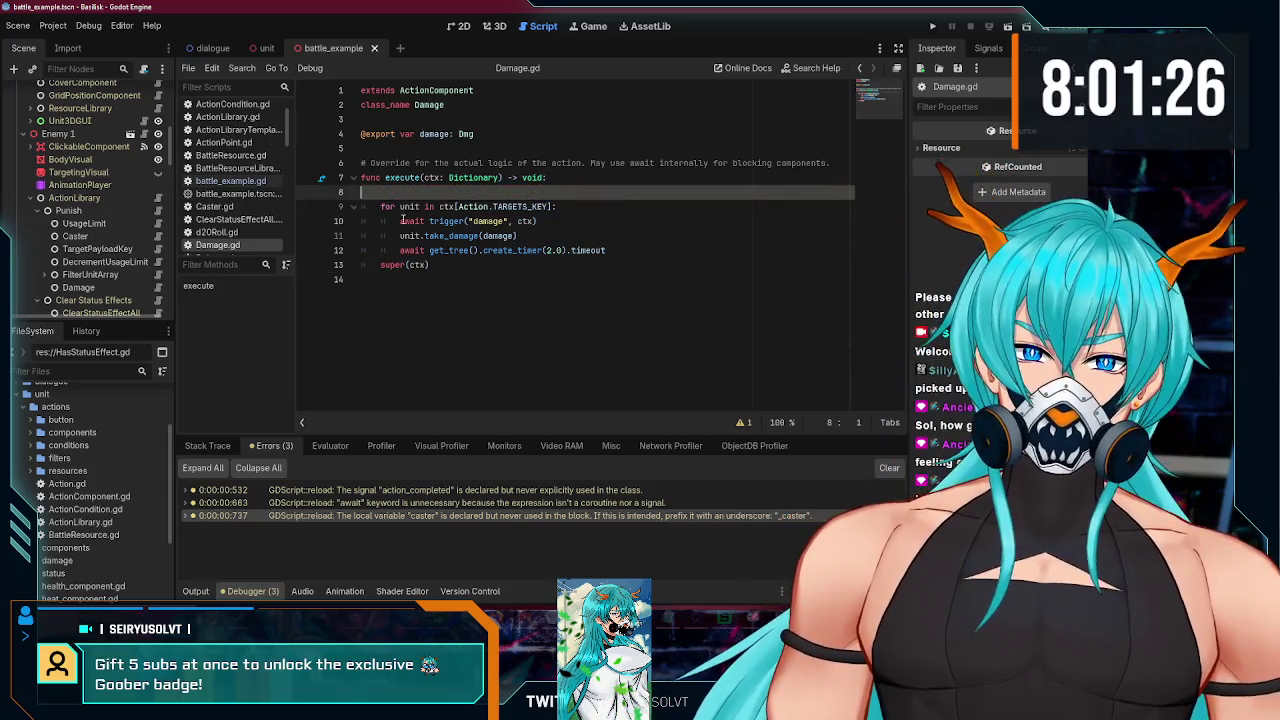
key(ctrl+z)
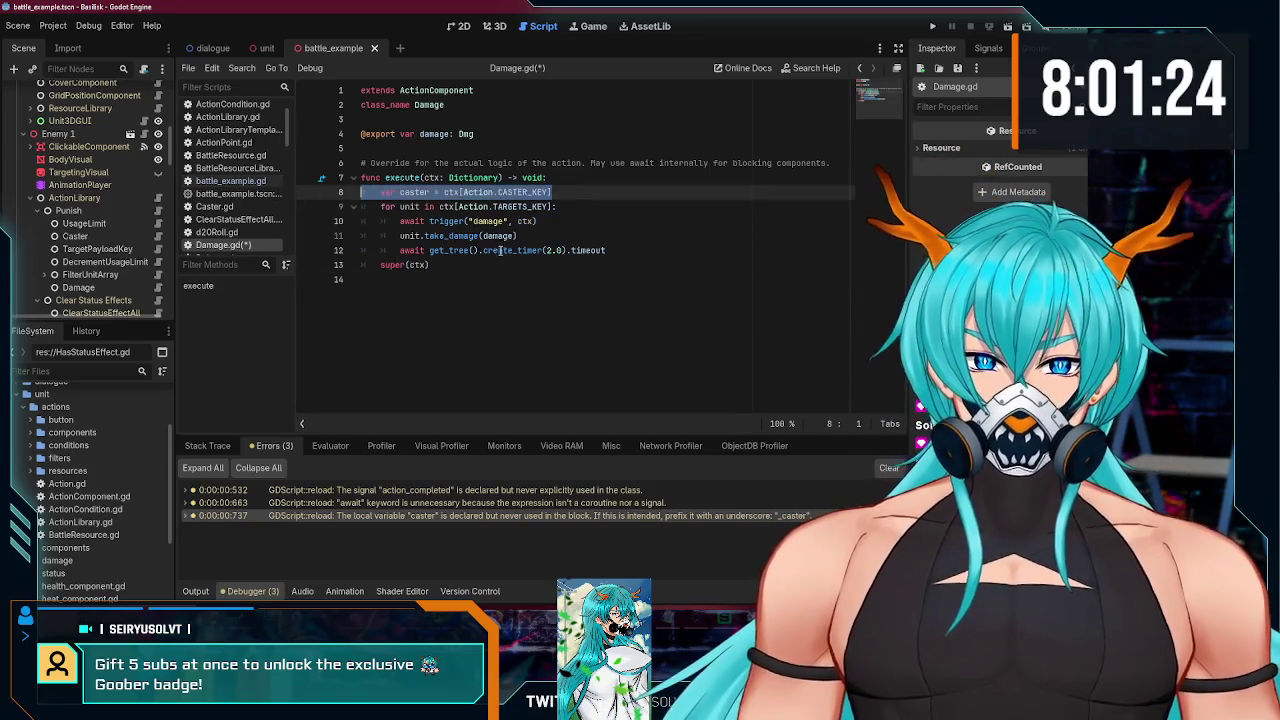
click(507, 264)
key(ctrl+s)
- Delete 'var caster = ctx[Action.CASTER_KEY]' for good, save, and open the DialogueView.gd await warning
double_click(413, 192)
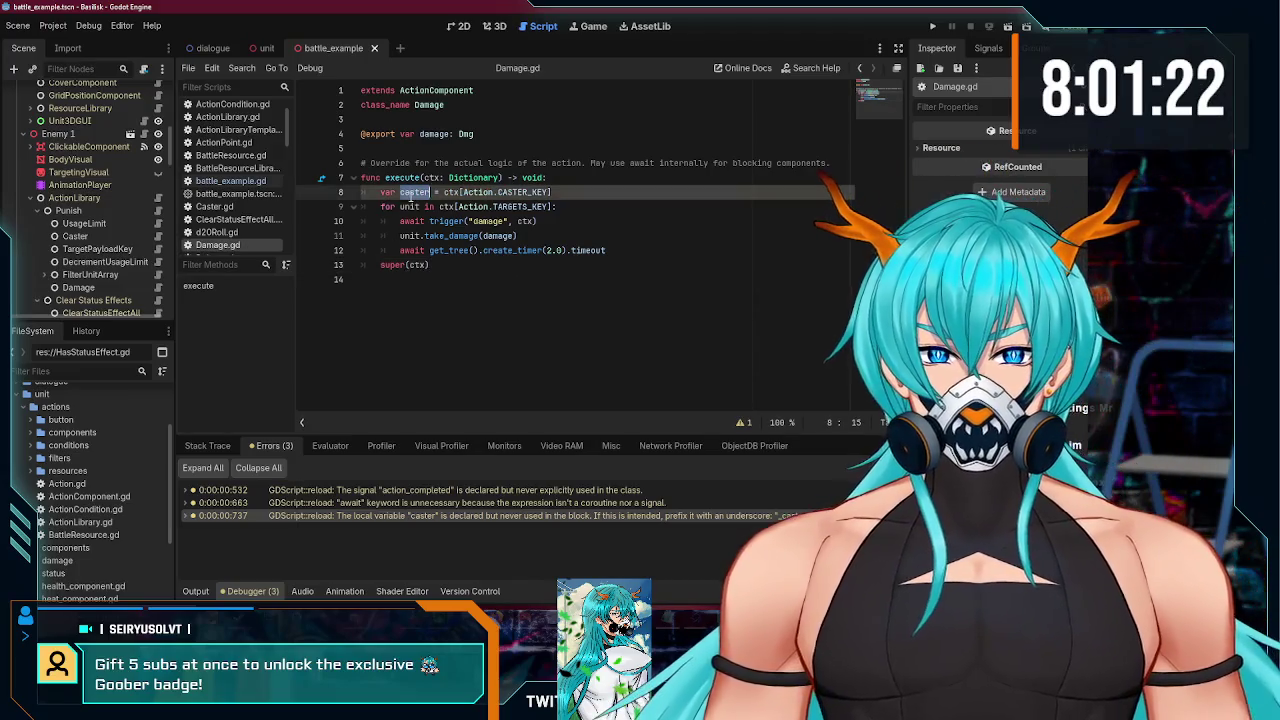
click(536, 254)
click(416, 193)
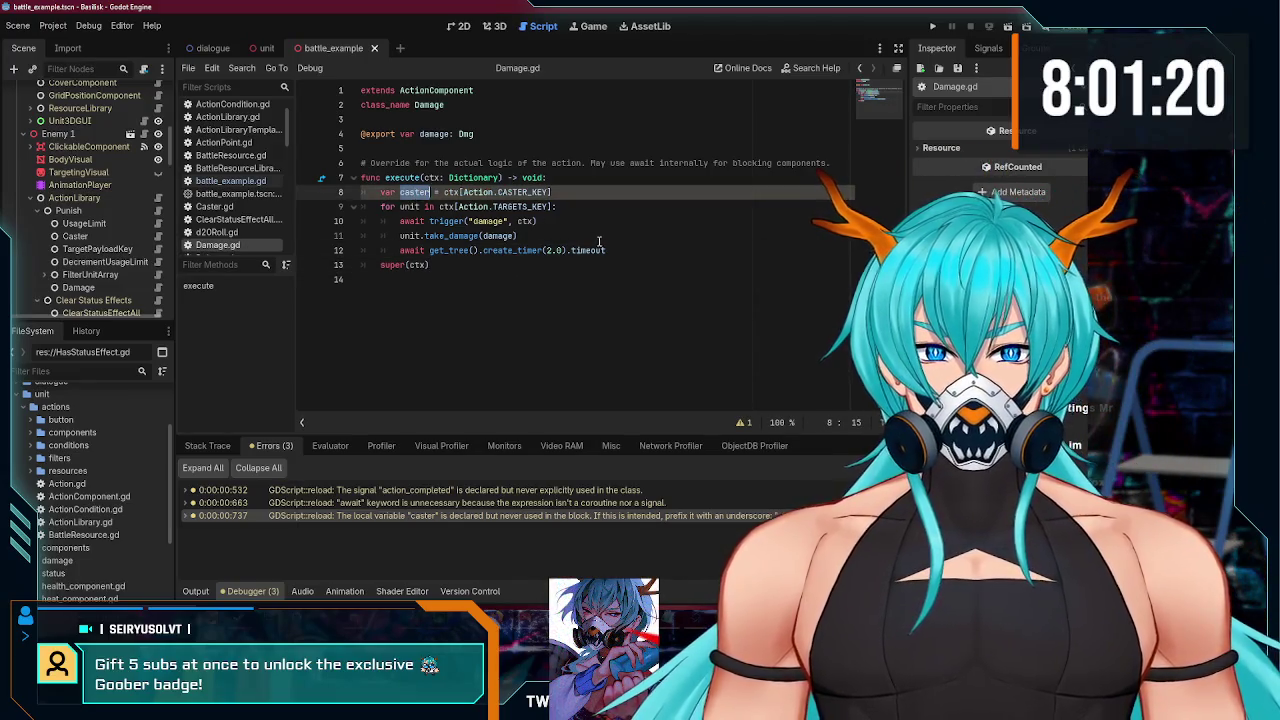
double_click(588, 250)
double_click(413, 192)
click(584, 222)
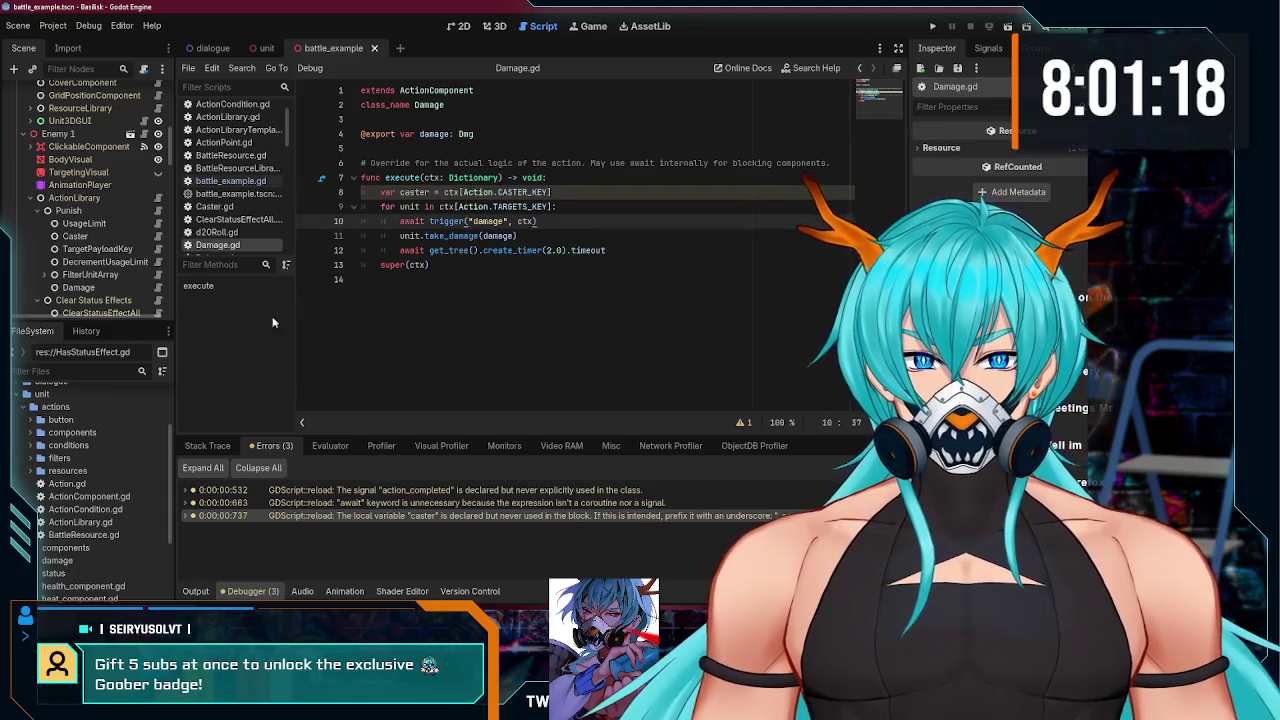
drag(552, 192, 548, 178)
key(BackSpace)
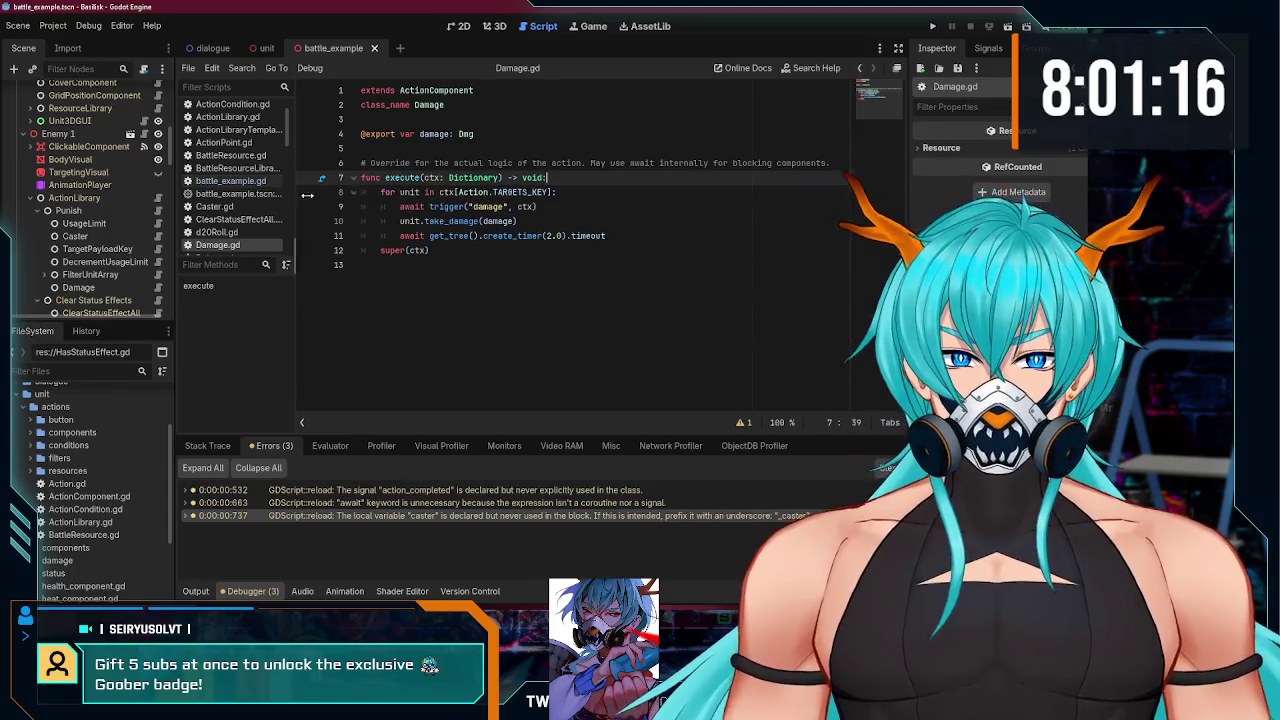
key(ctrl+s)
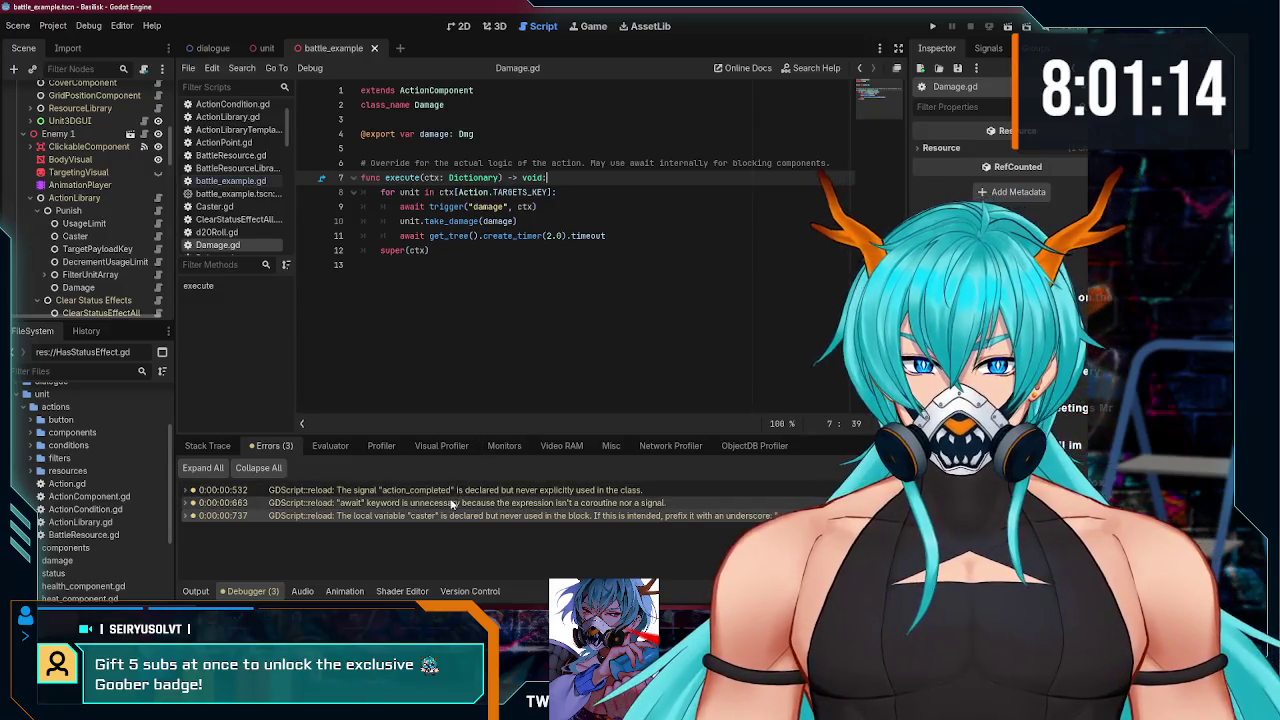
click(430, 503)
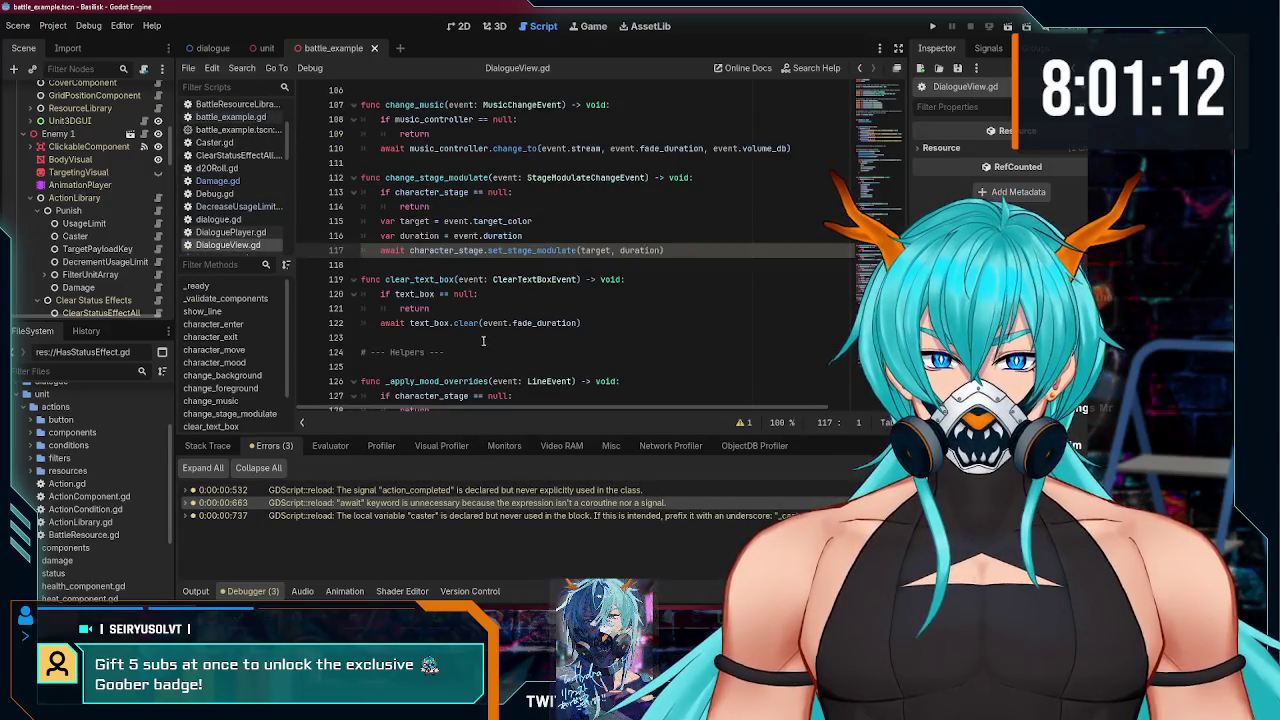
double_click(396, 250)
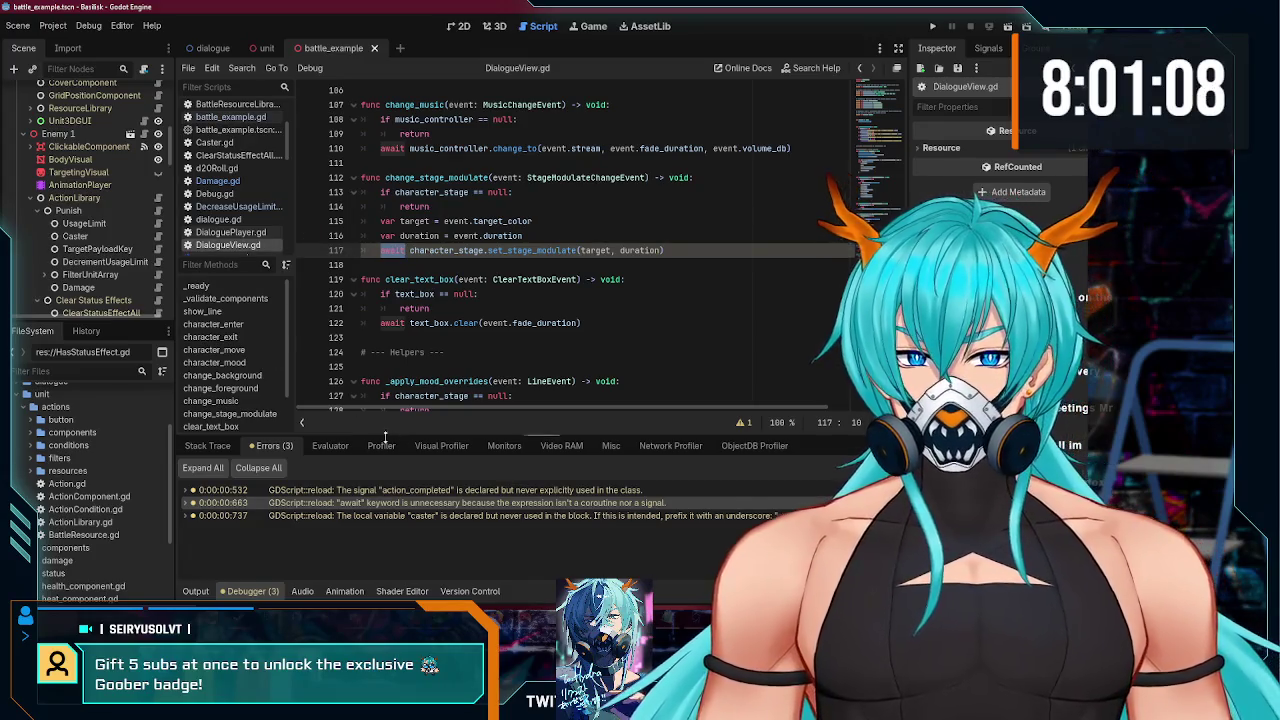
double_click(367, 491)
click(436, 136)
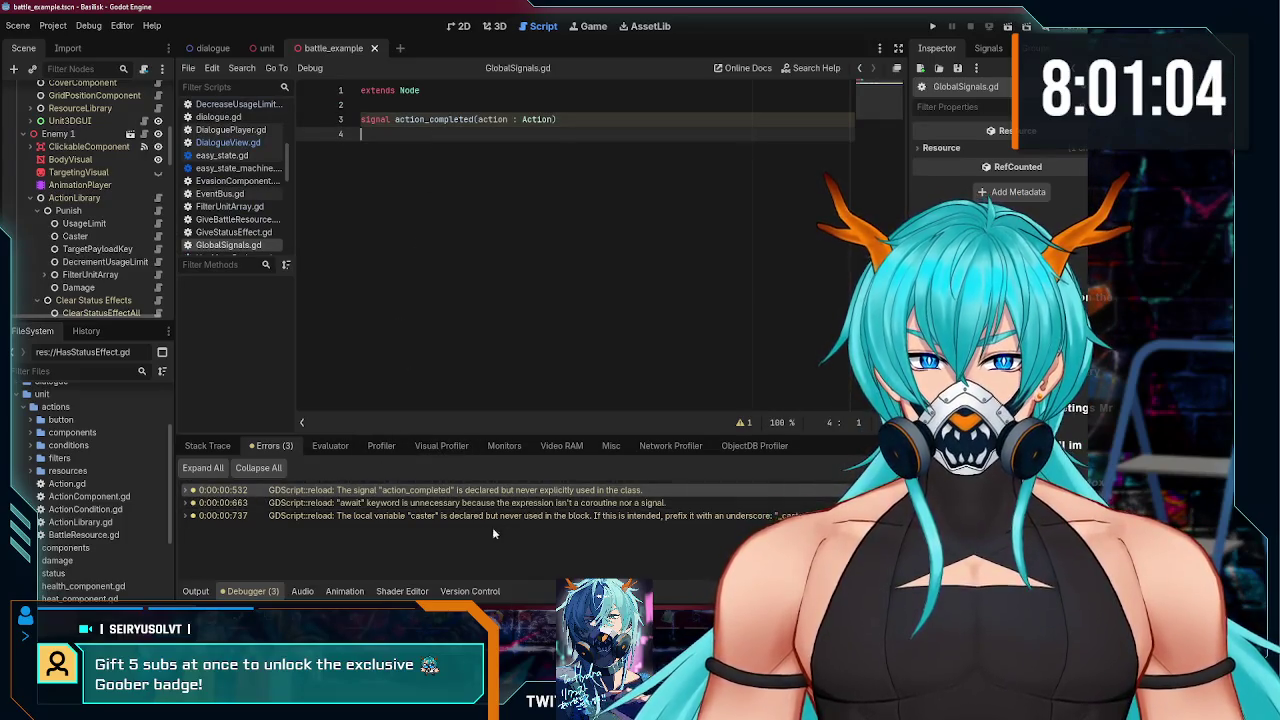
double_click(320, 516)
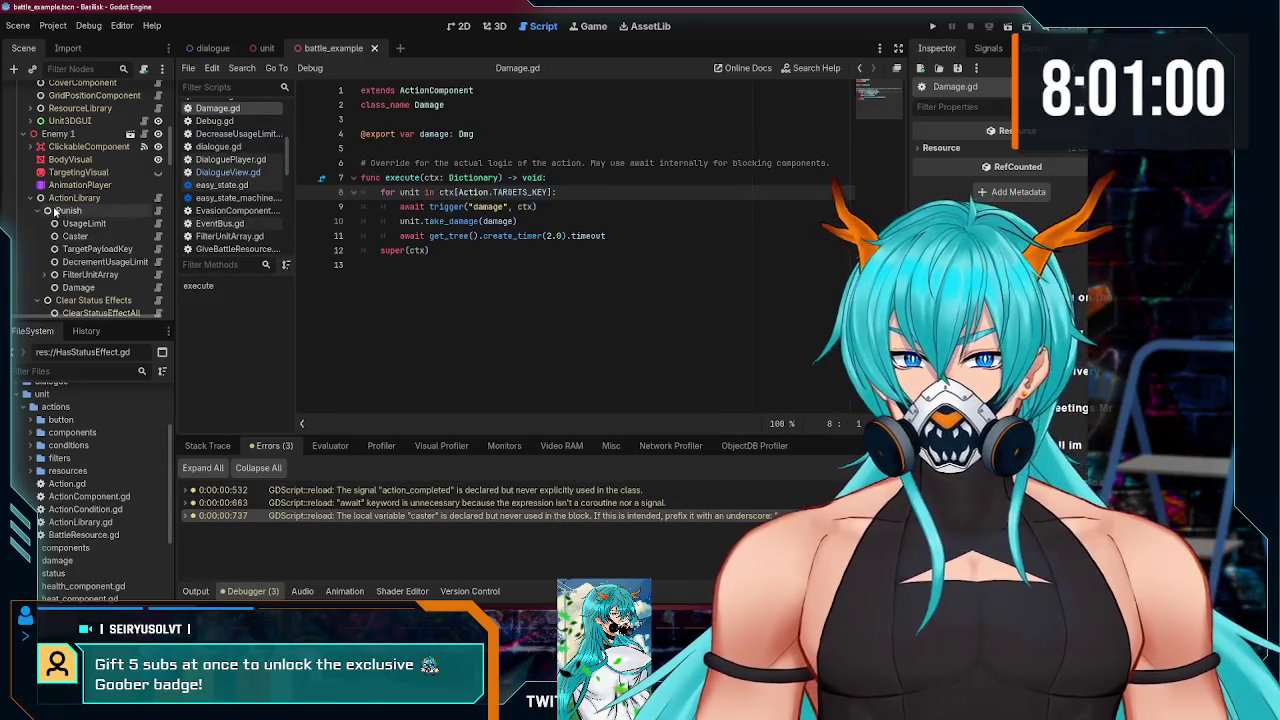
- Run the project, have SBH attack Enemy 1, start a move, then stop the game with F8
click(933, 27)
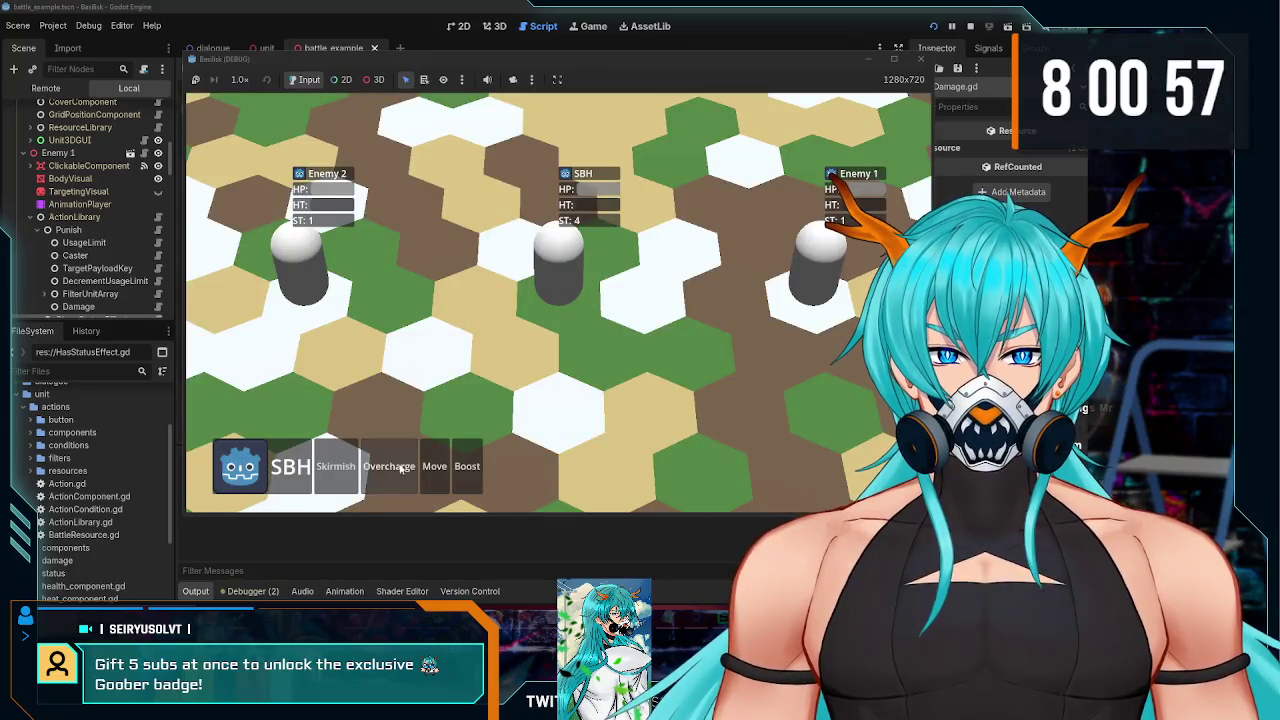
click(401, 468)
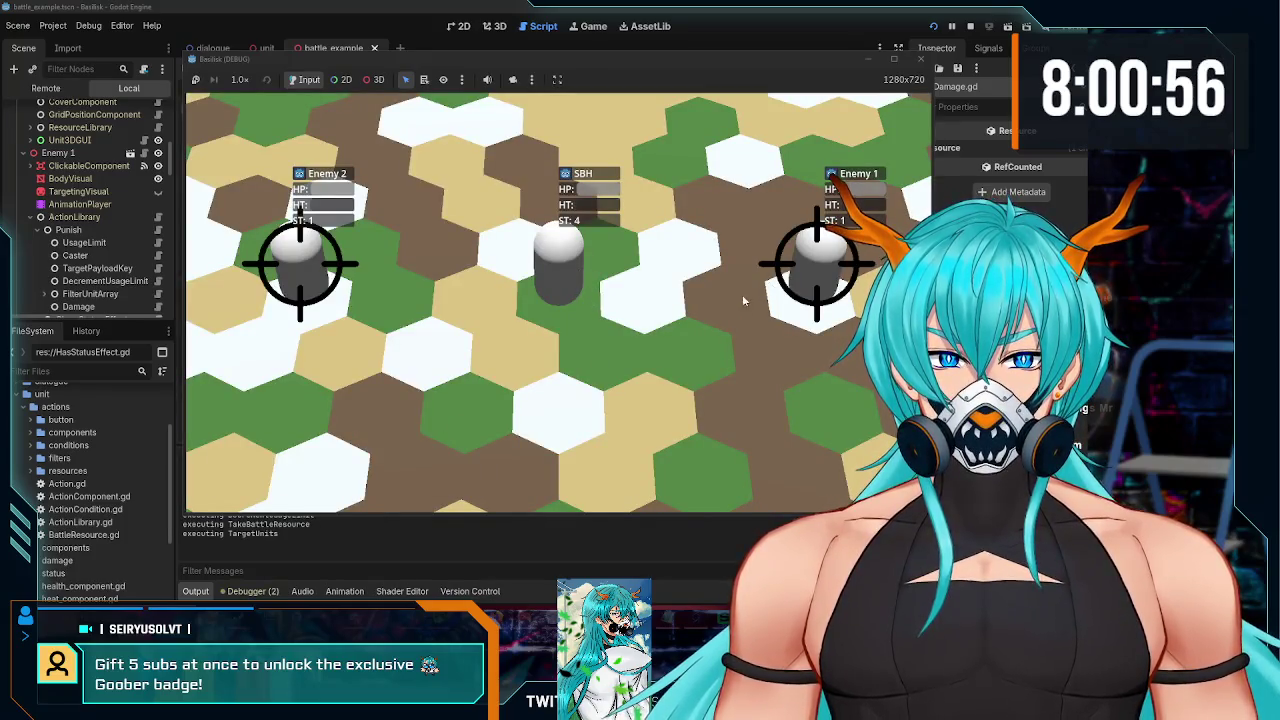
click(733, 305)
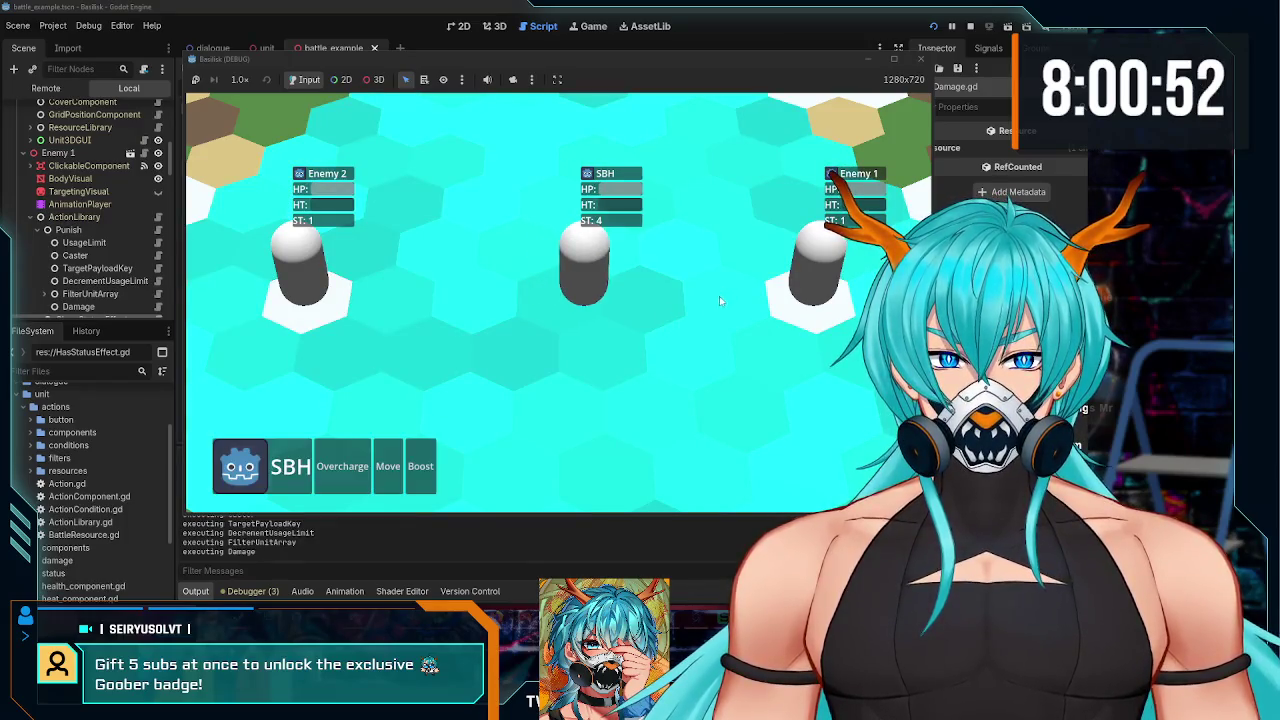
click(388, 466)
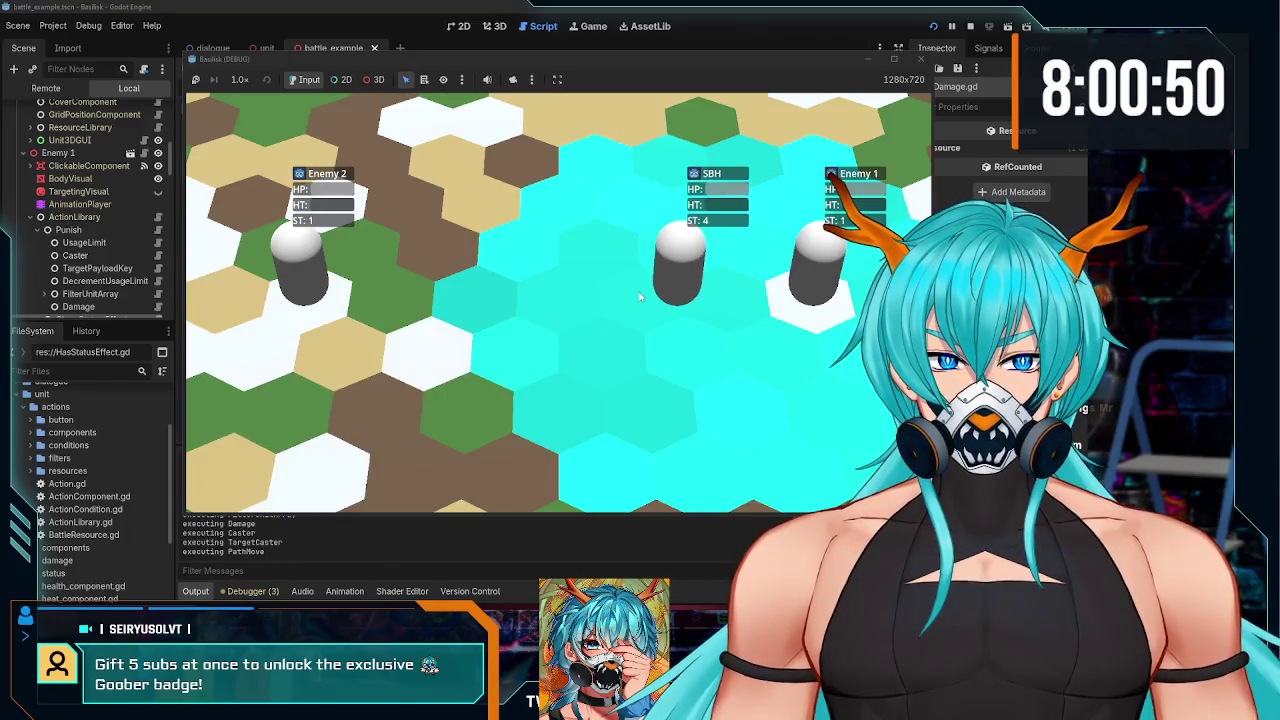
key(F8)
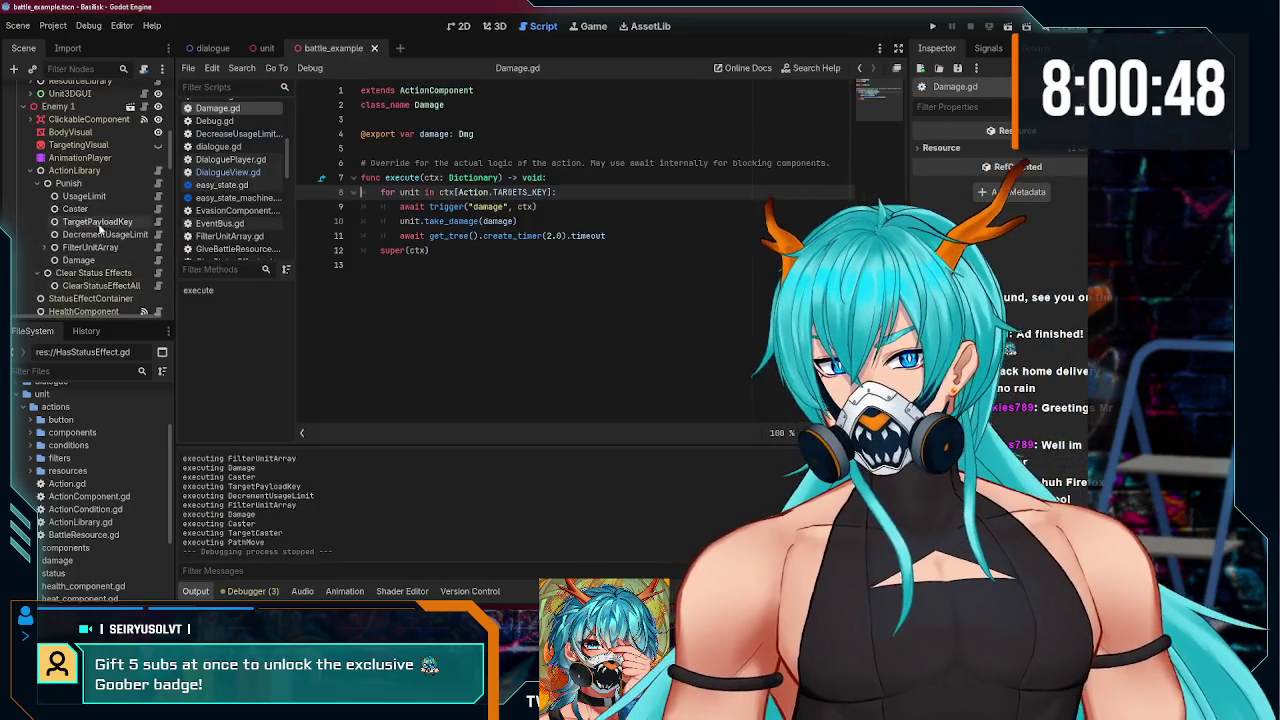
- Read Punish's UsageLimit condition script, then open Action.gd and scroll to check()
click(84, 196)
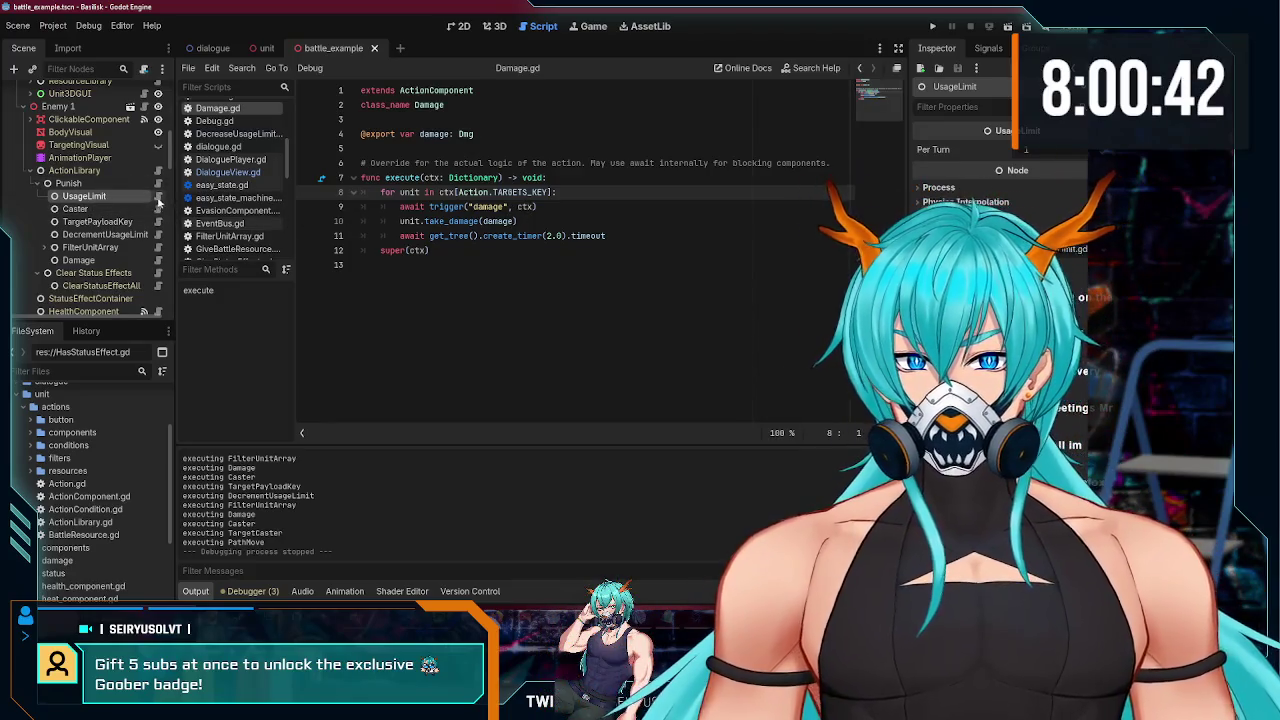
click(157, 198)
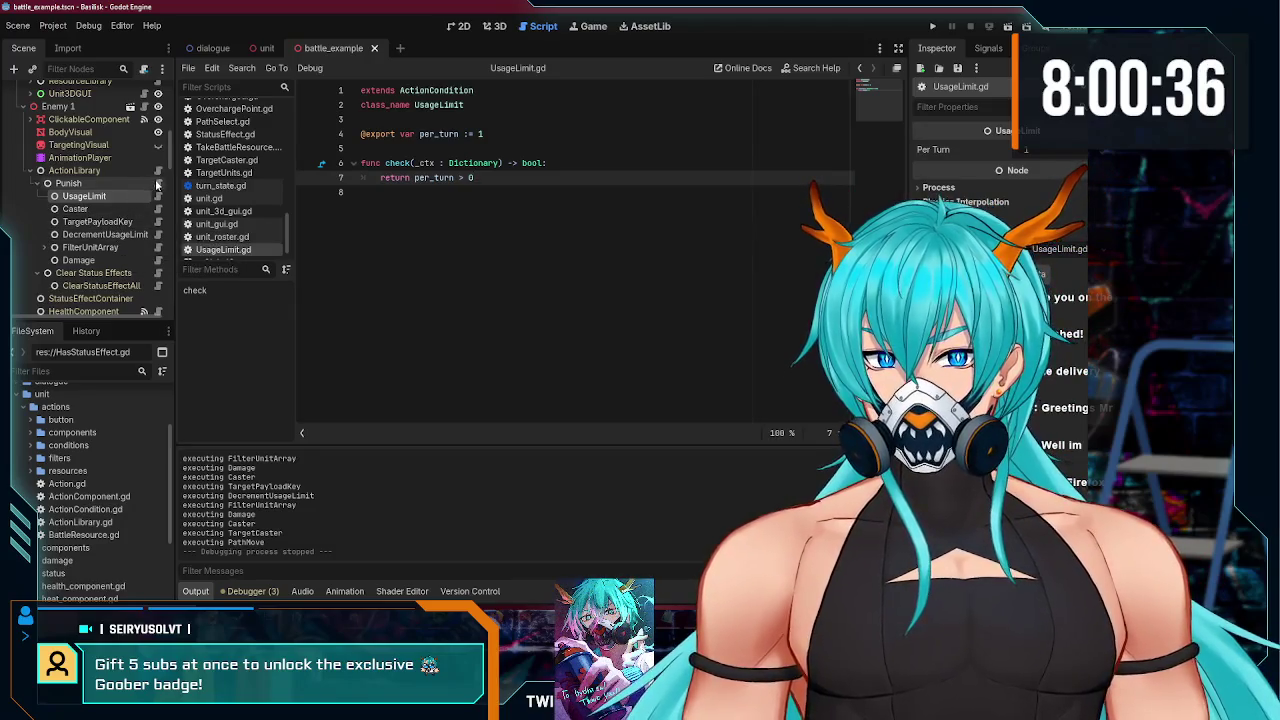
click(158, 184)
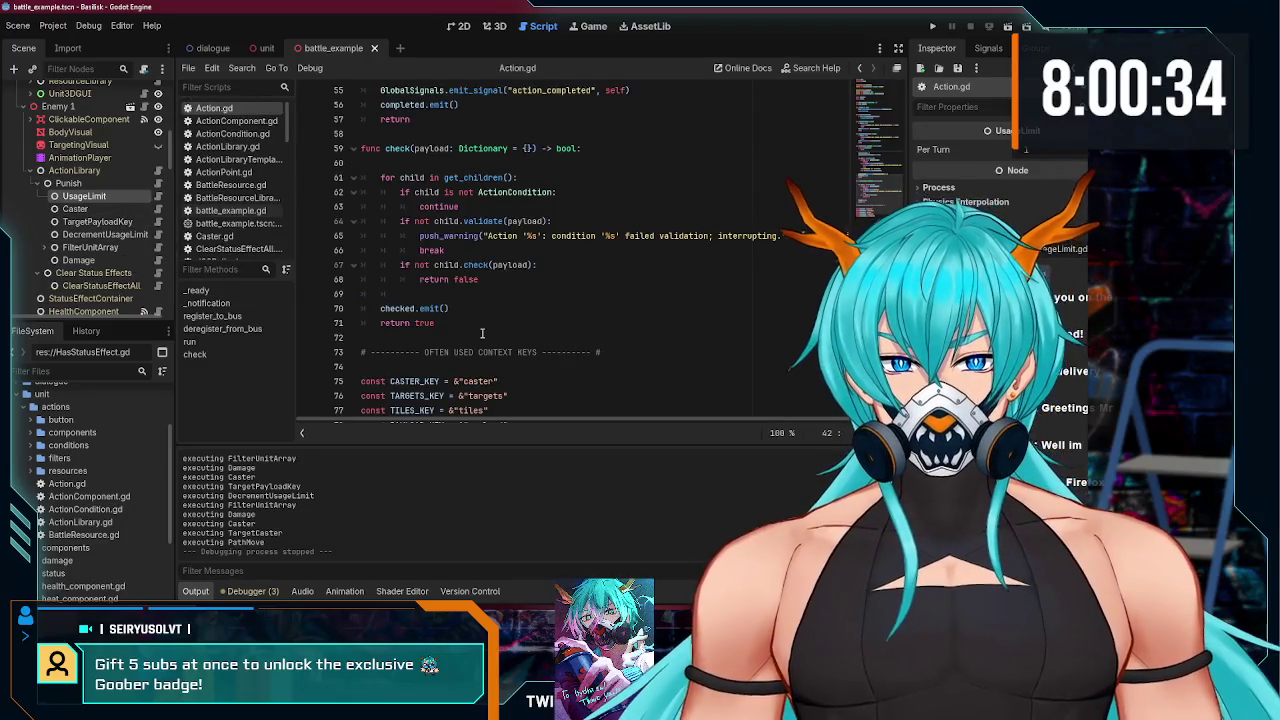
scroll(469, 338, up, 3)
scroll(469, 338, down, 3)
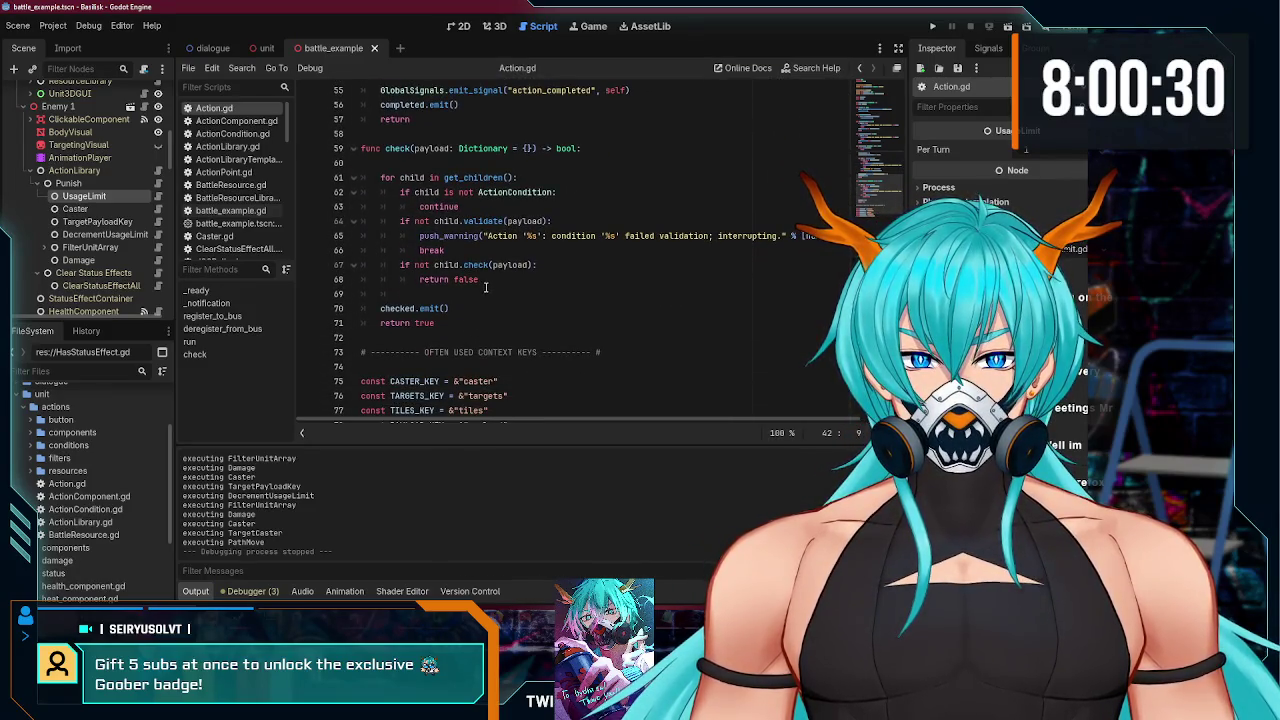
scroll(486, 287, up, 6)
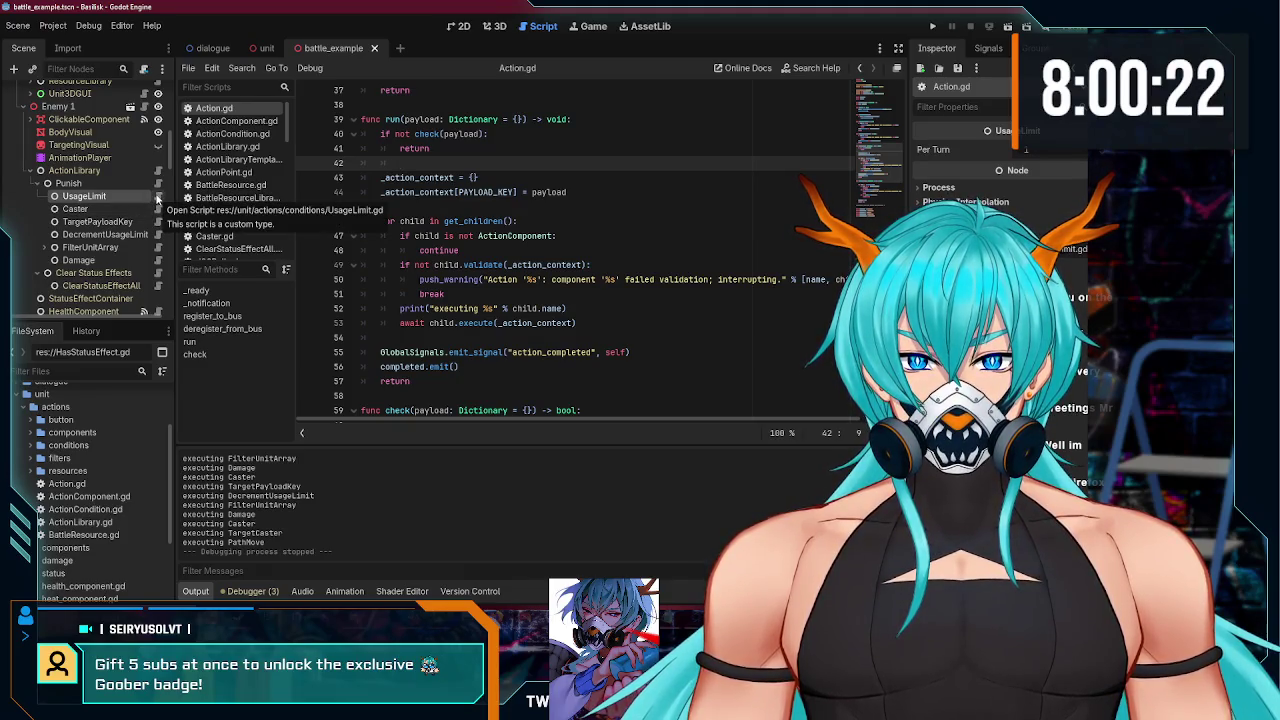
scroll(465, 228, down, 6)
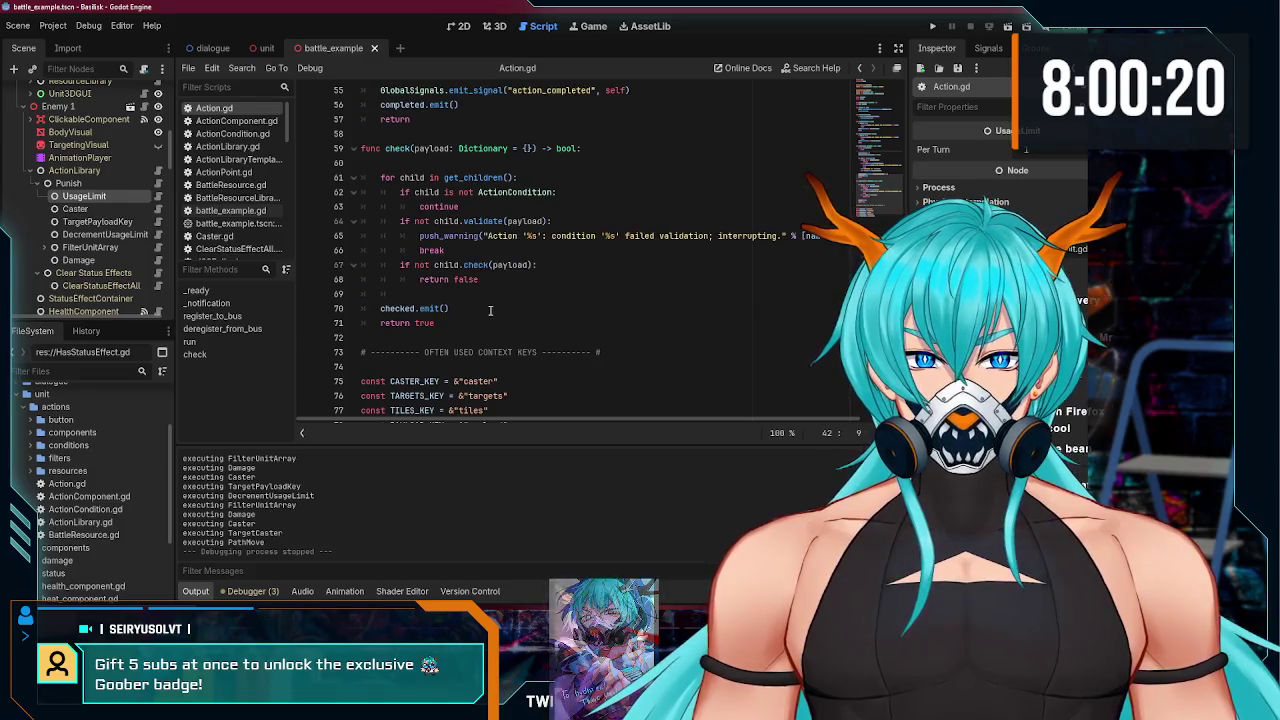
- Remove the 'executing' debug print from run() in Action.gd and save
click(495, 311)
click(487, 297)
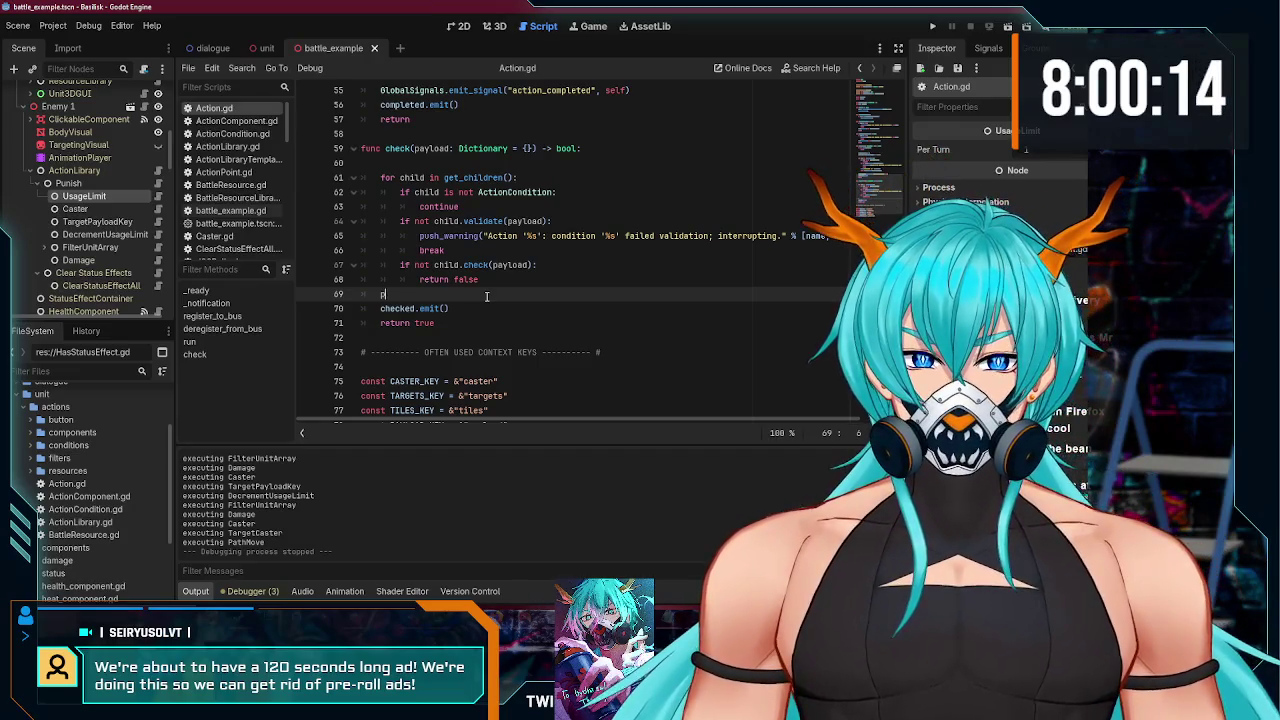
text(rint("here"))
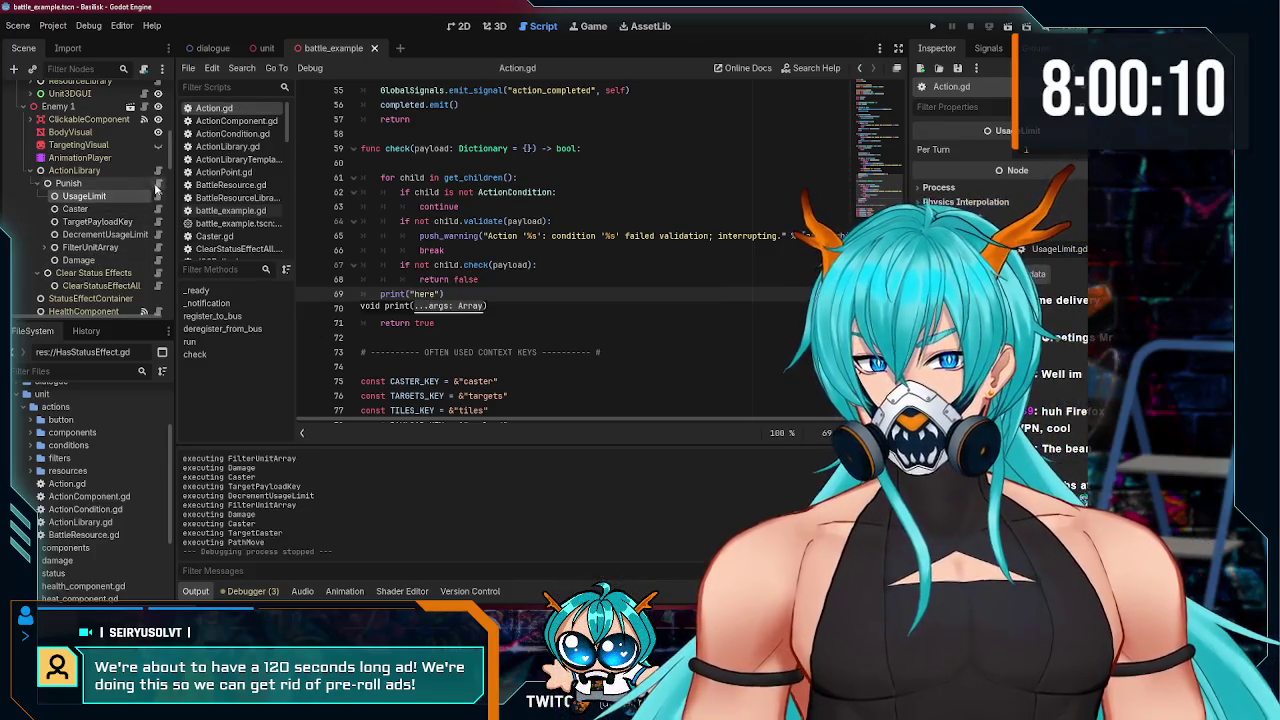
scroll(566, 180, up, 3)
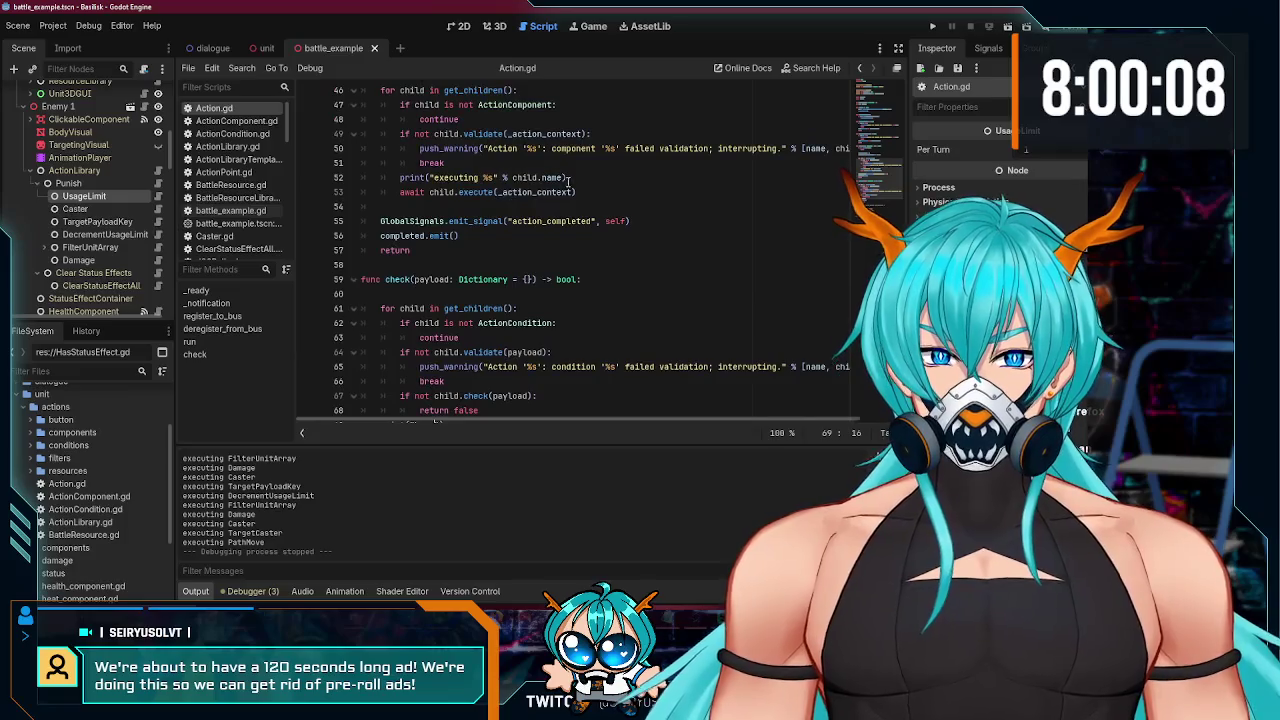
drag(568, 178, 343, 178)
key(BackSpace)
key(BackSpace)
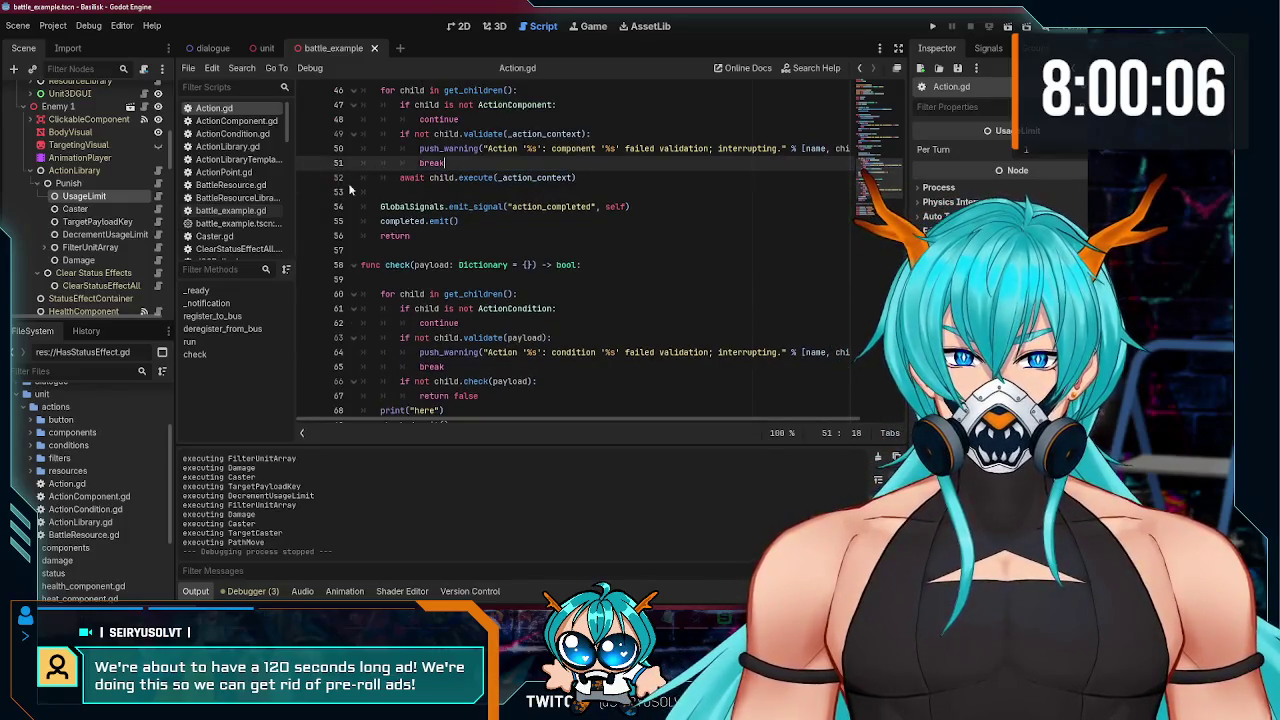
key(ctrl+s)
- Add print("Checking %s" % child.name) after the failed-validation break in check(), then run with F5
scroll(500, 225, down, 2)
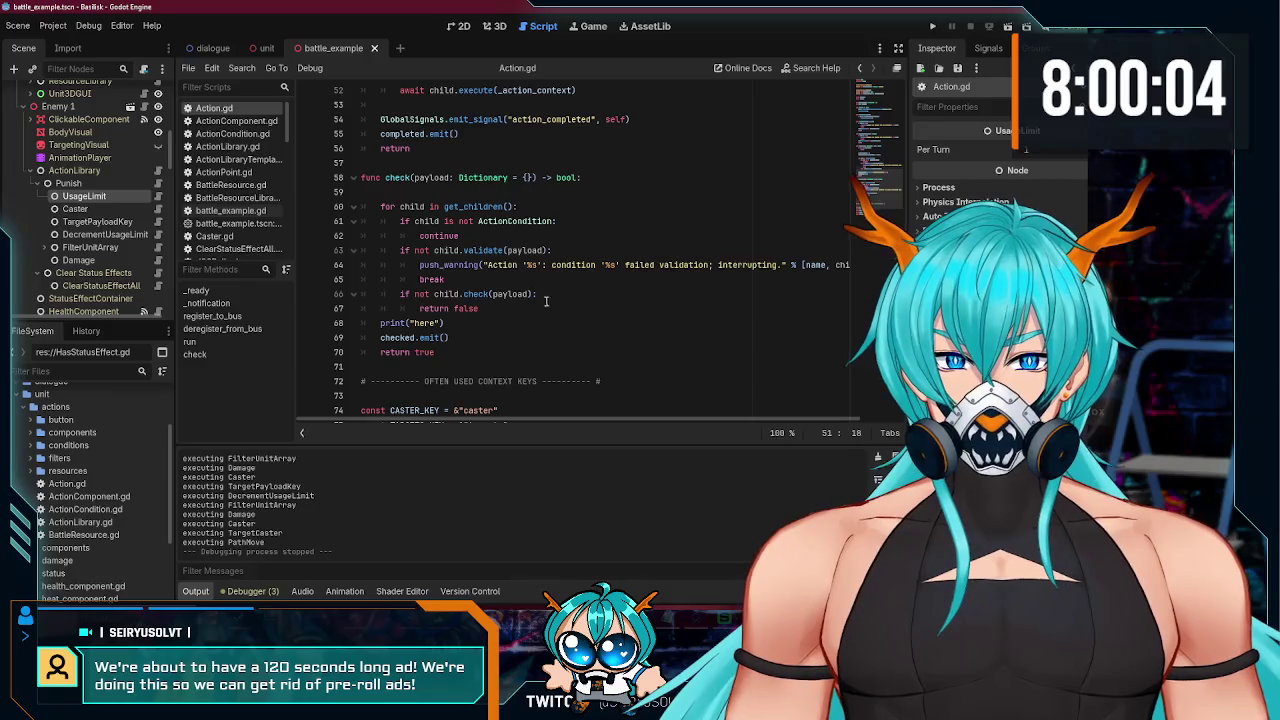
click(566, 212)
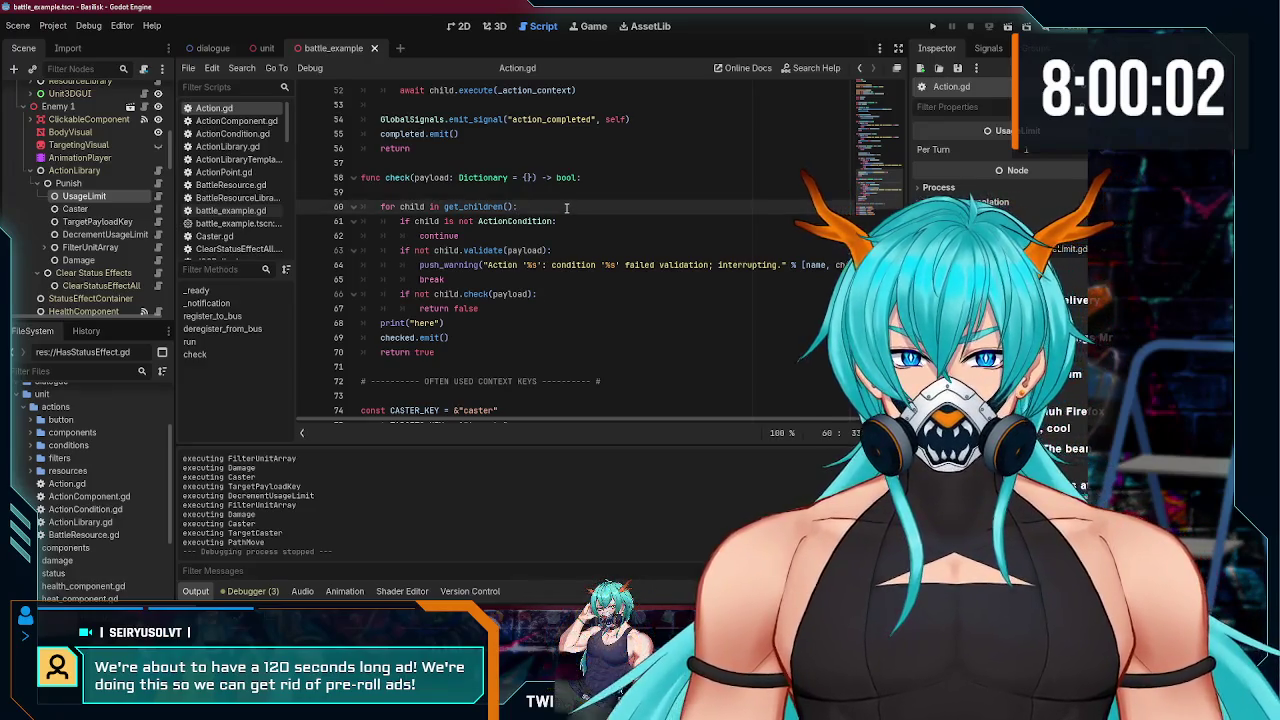
click(474, 281)
key(Return)
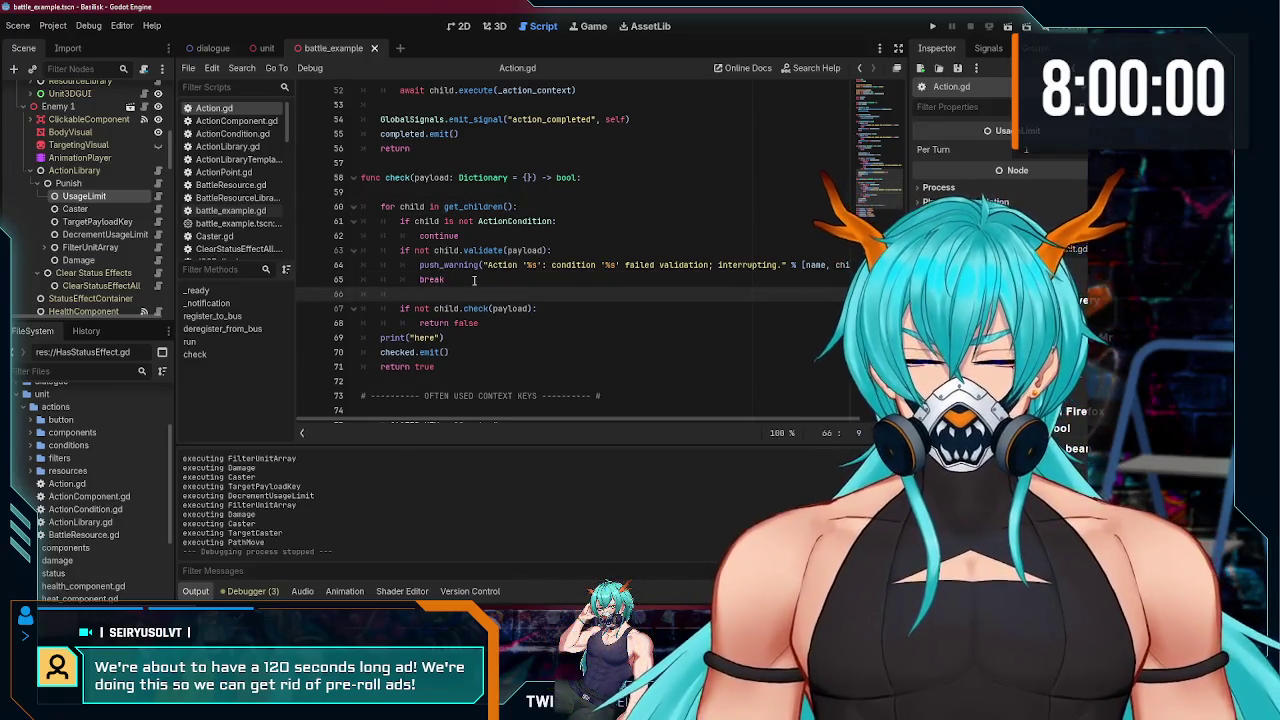
text(prnt("q)
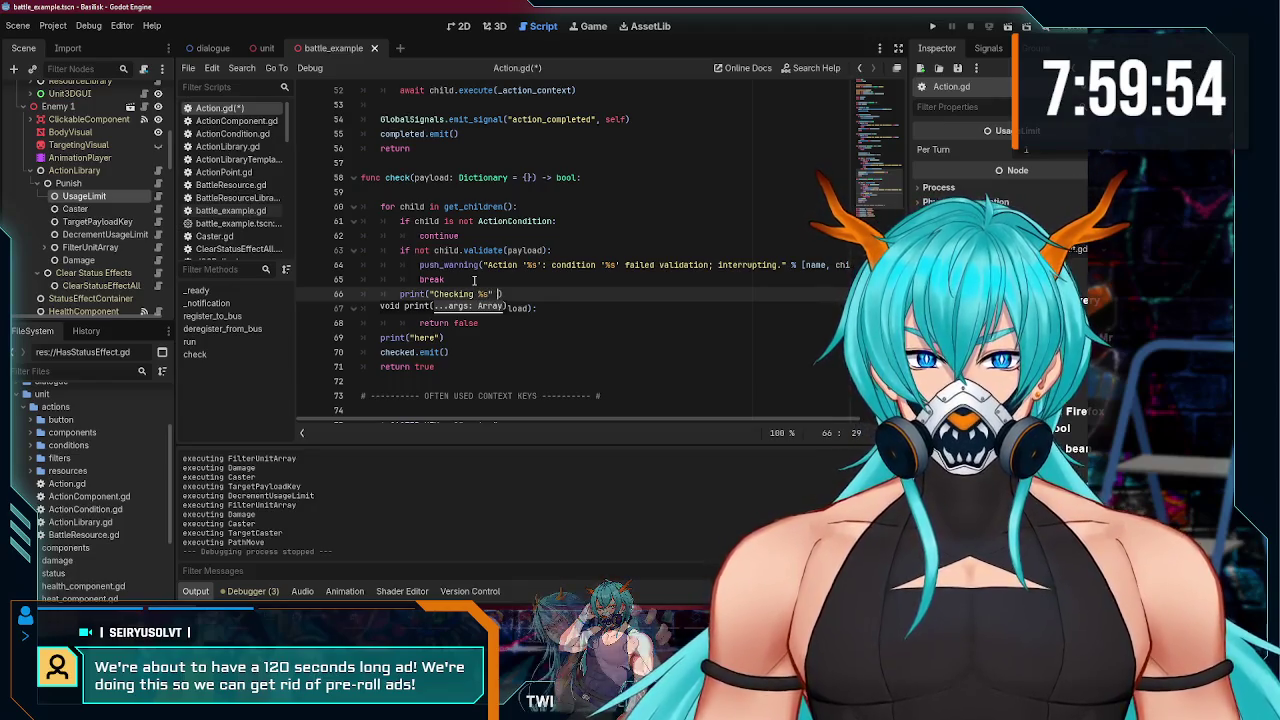
text(" %s)
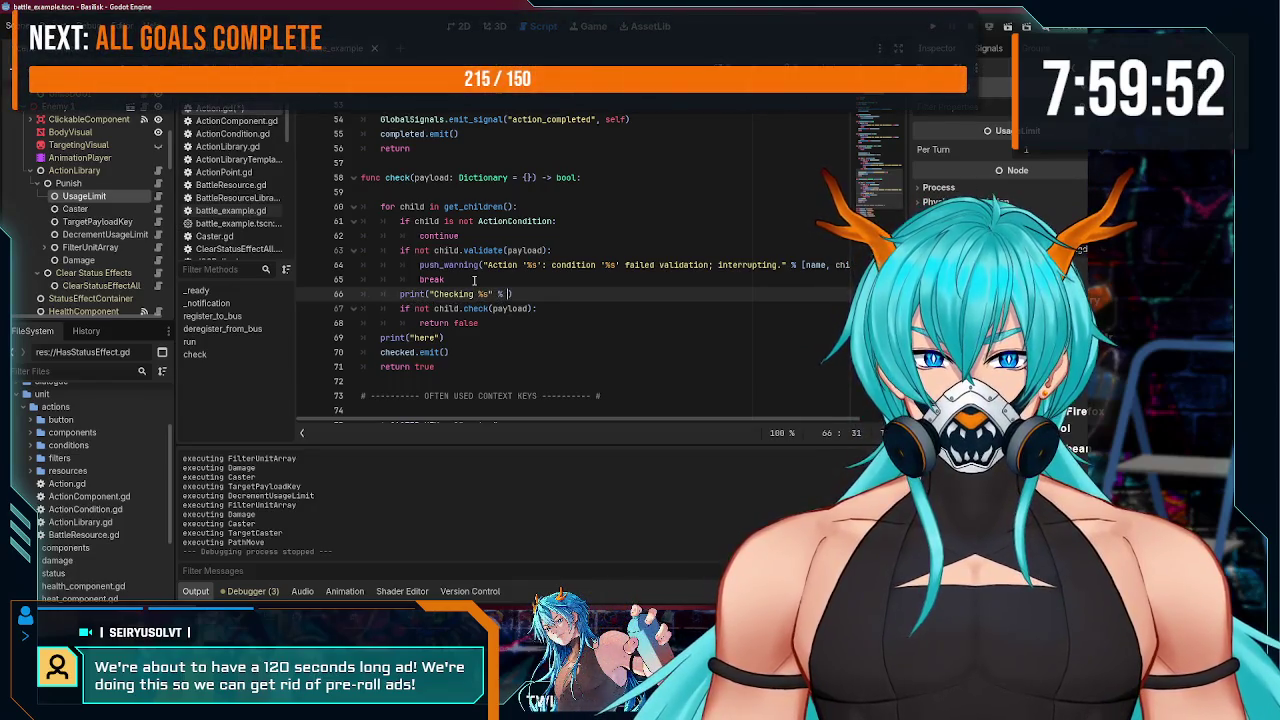
text( child.name)
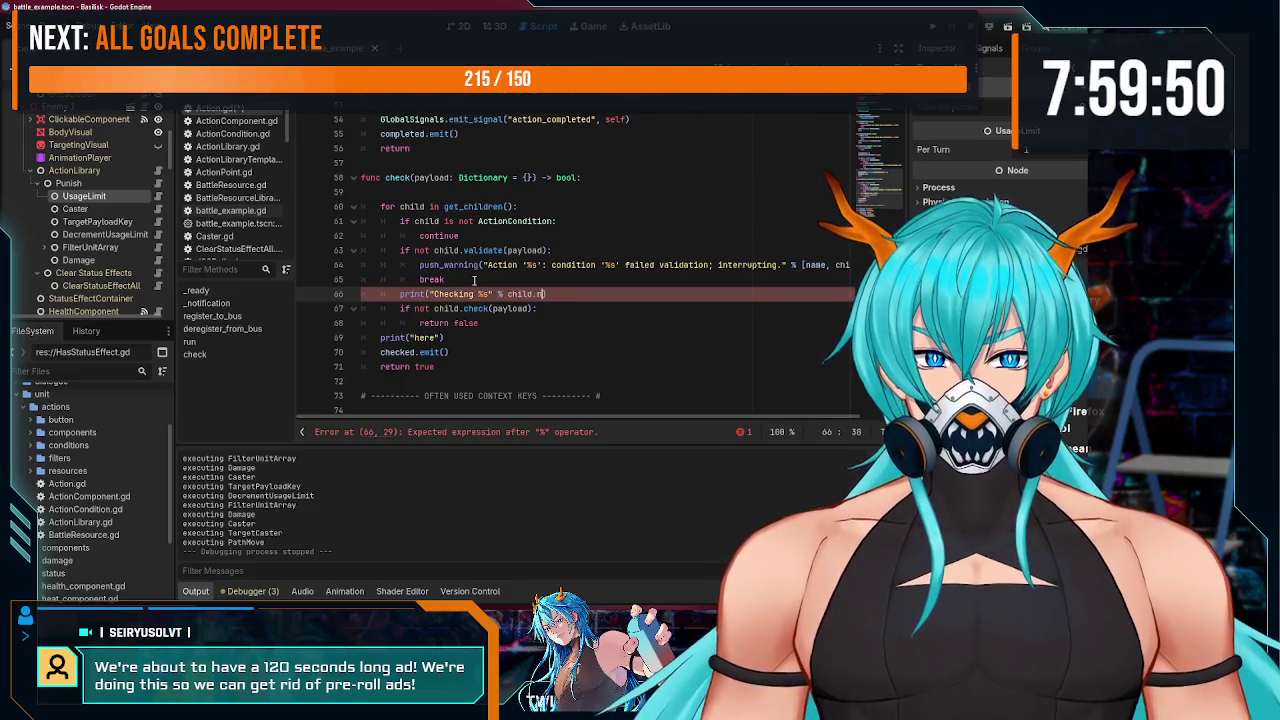
key(F5)
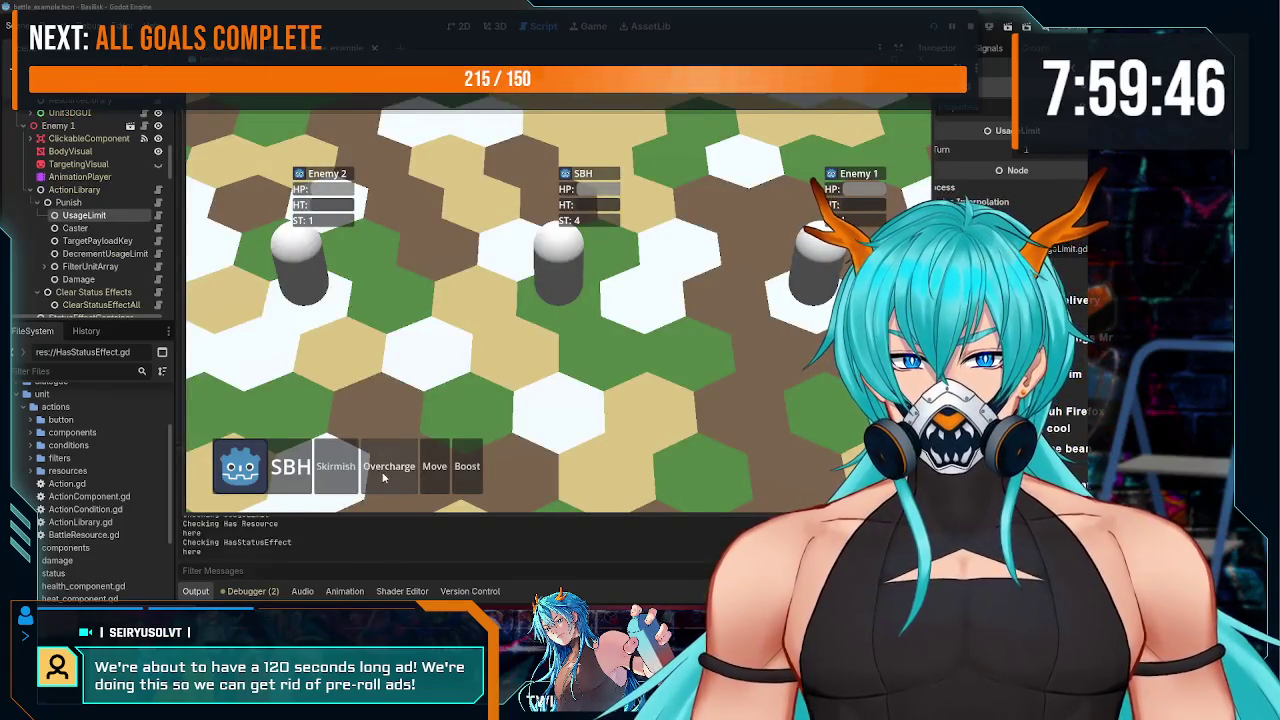
- Use Skirmish on Enemy 1, move SBH right then back left, read the output log, and stop
click(339, 472)
click(815, 265)
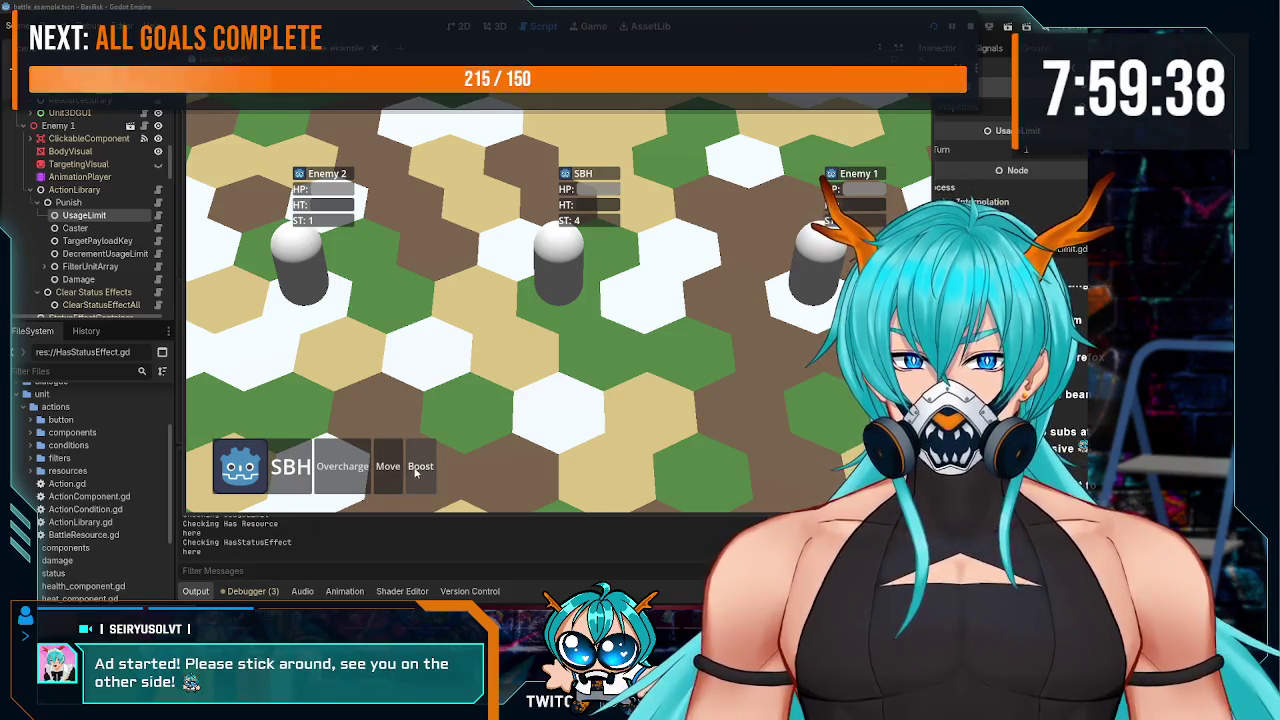
click(388, 466)
click(708, 296)
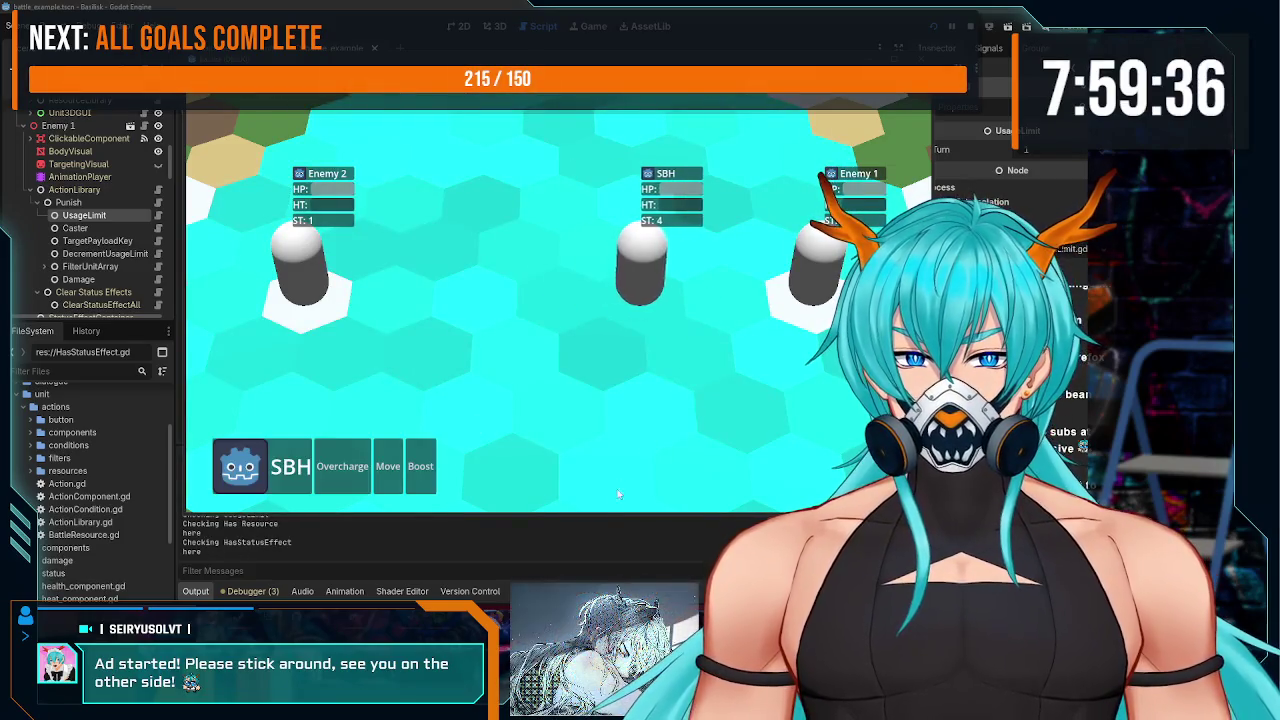
click(381, 487)
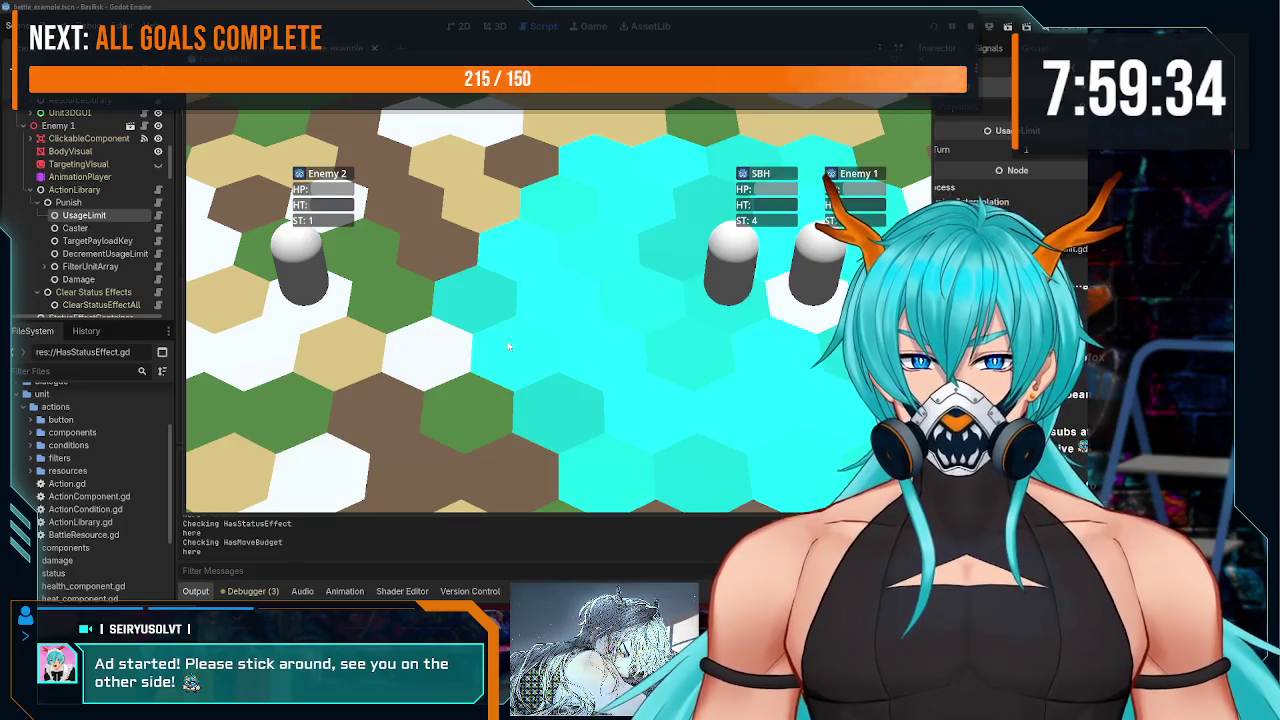
click(553, 303)
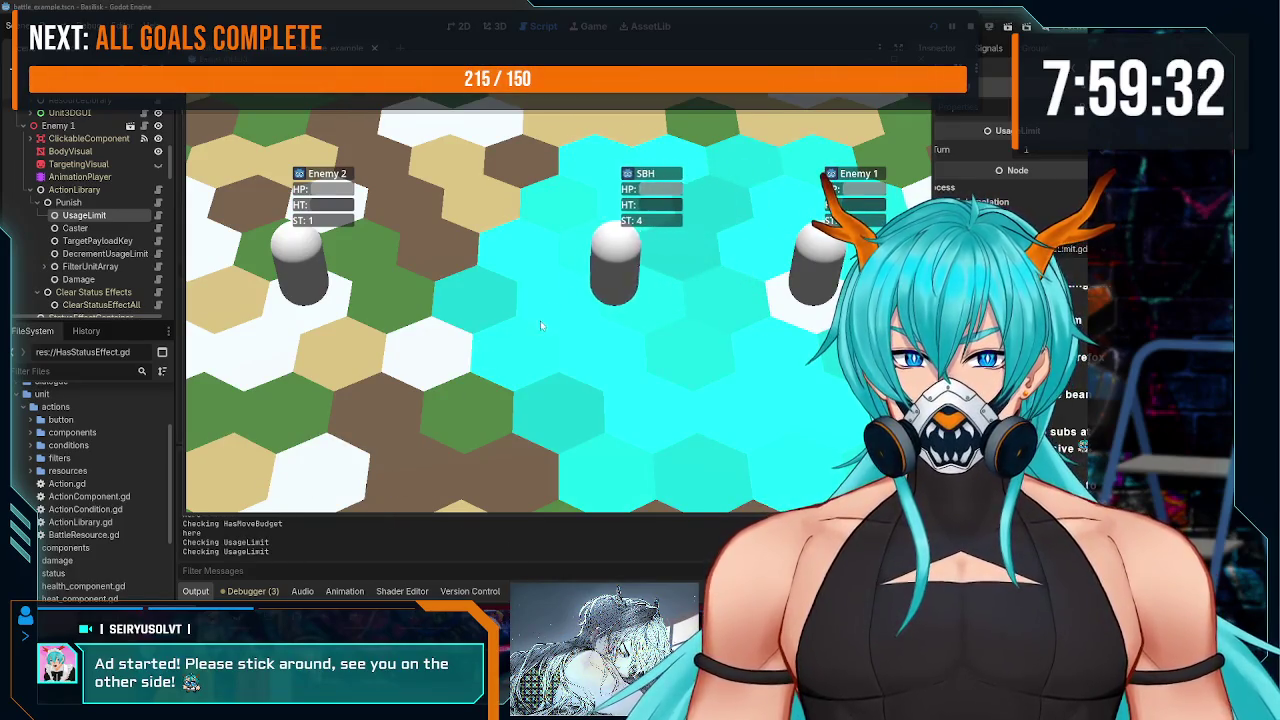
scroll(255, 545, up, 2)
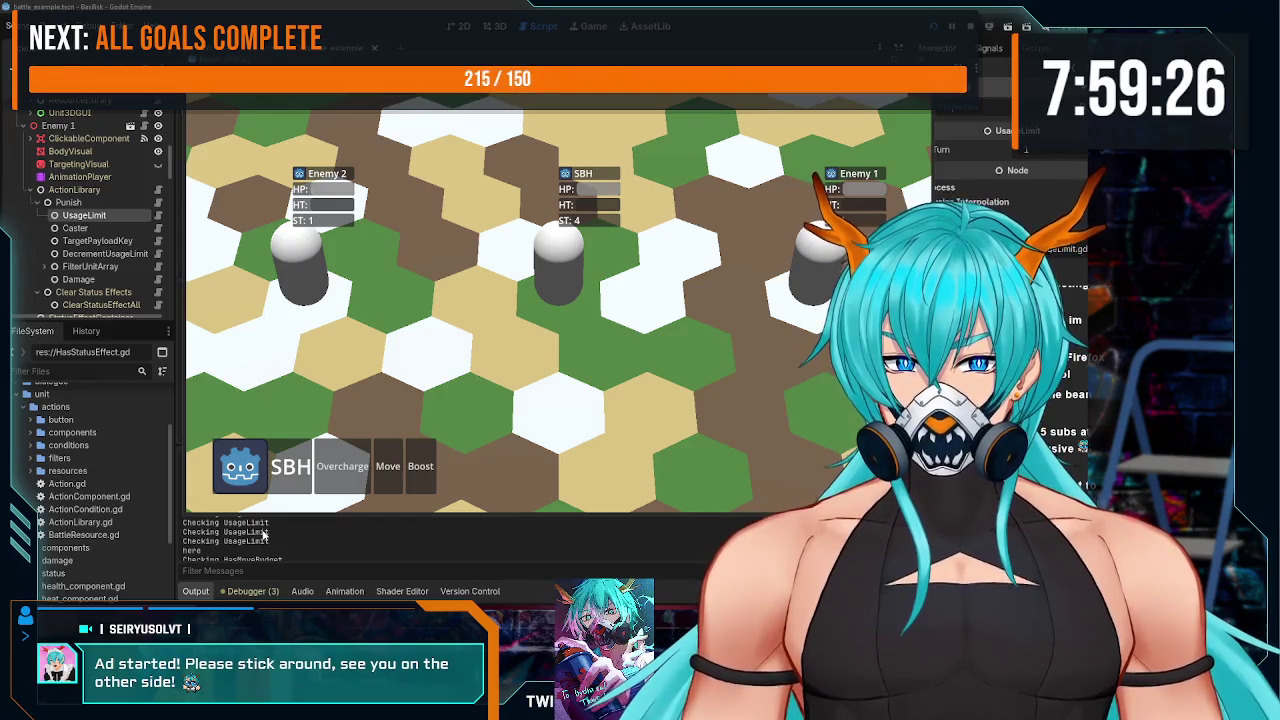
scroll(263, 535, down, 2)
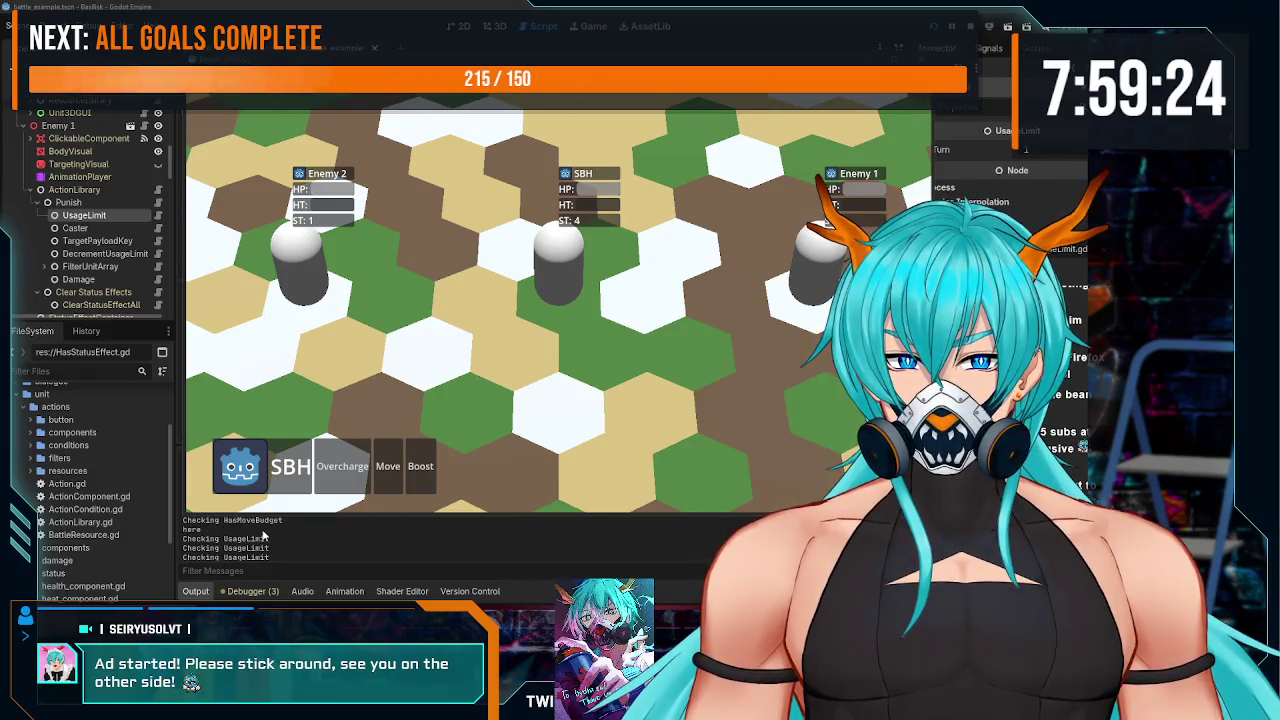
scroll(255, 537, down, 5)
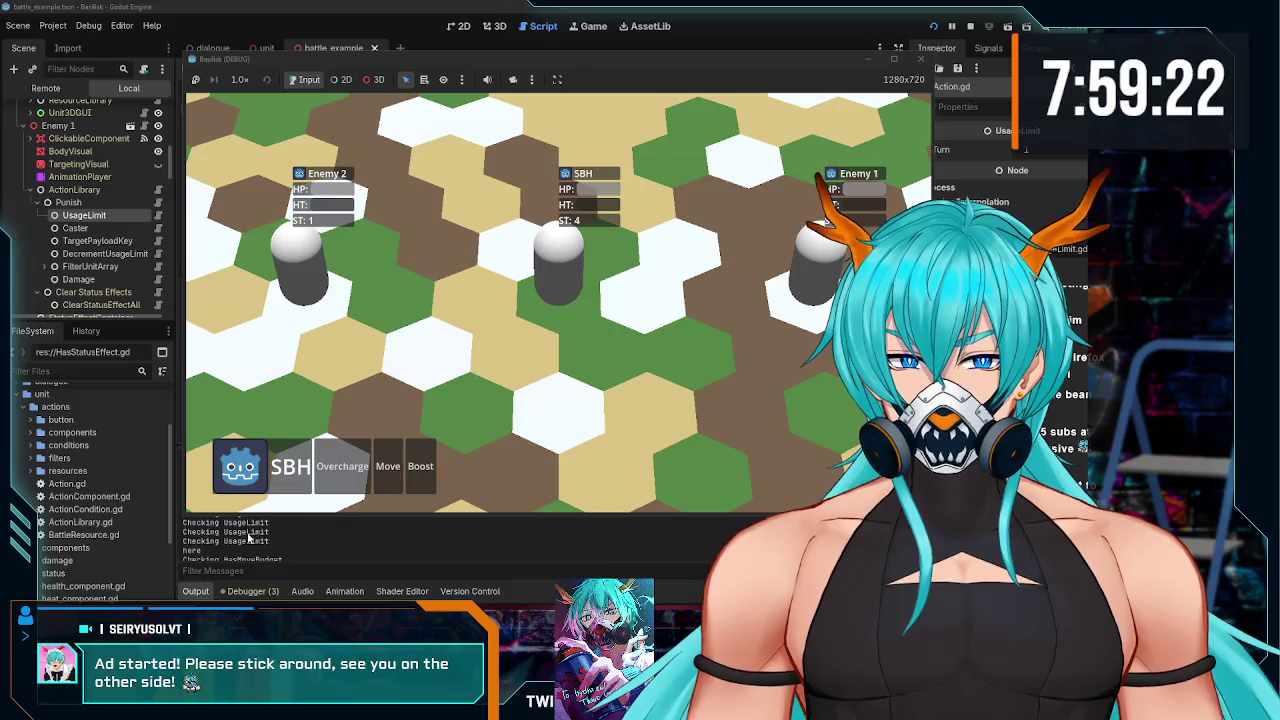
click(918, 57)
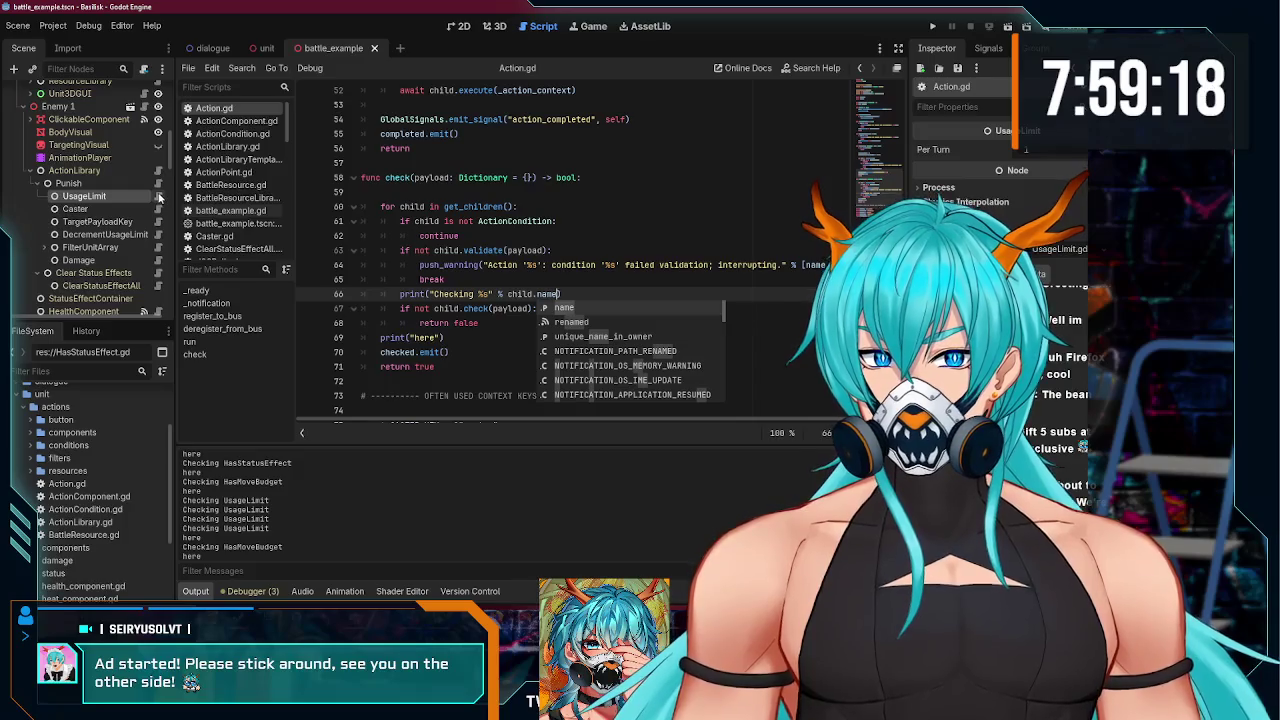
- Delete the leftover print("here") line from Action.gd
click(159, 197)
click(158, 184)
drag(444, 337, 360, 339)
key(BackSpace)
key(BackSpace)
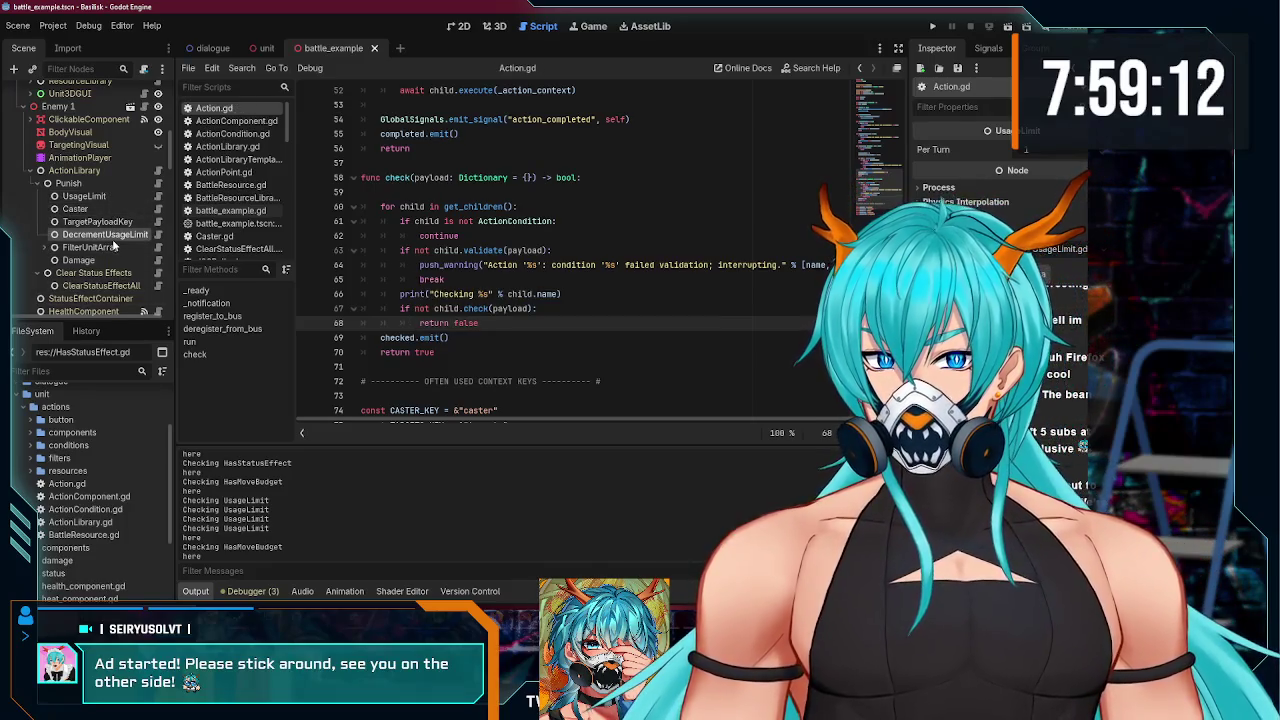
- Set DecrementUsageLimit's Usage Limit to Enemy 1's UsageLimit node, then switch to OBS
click(1075, 154)
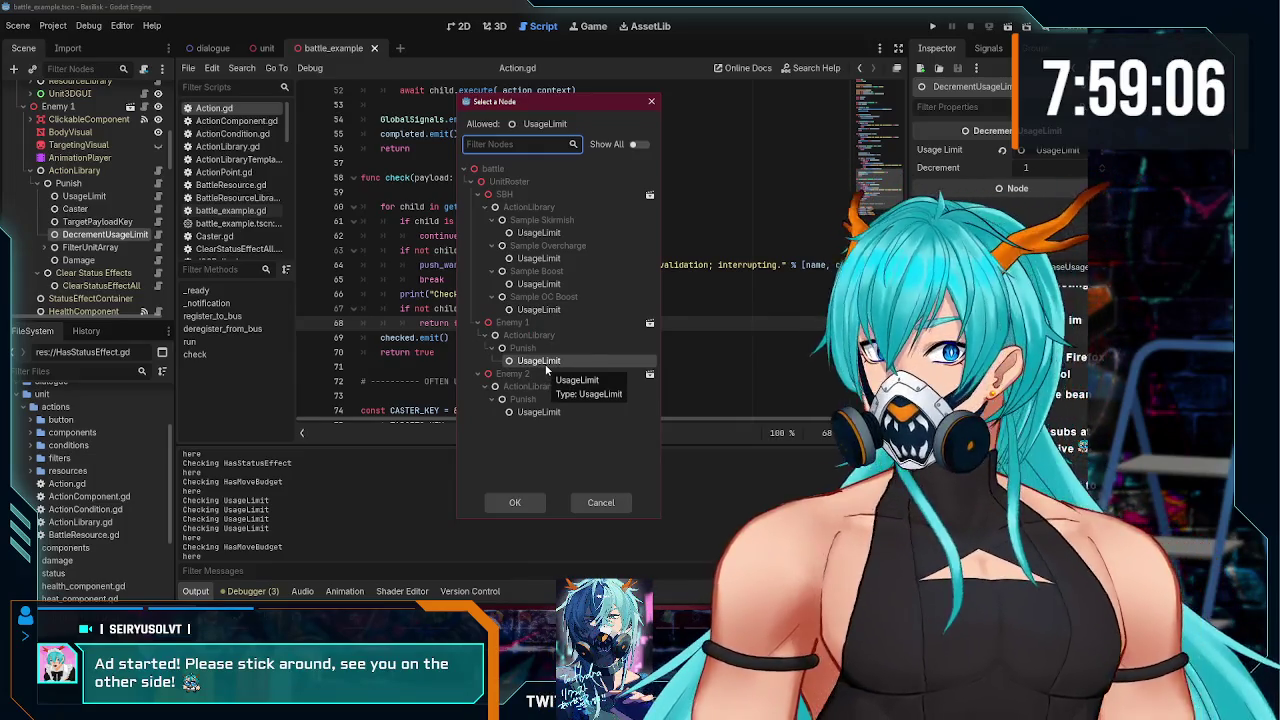
double_click(544, 362)
click(96, 260)
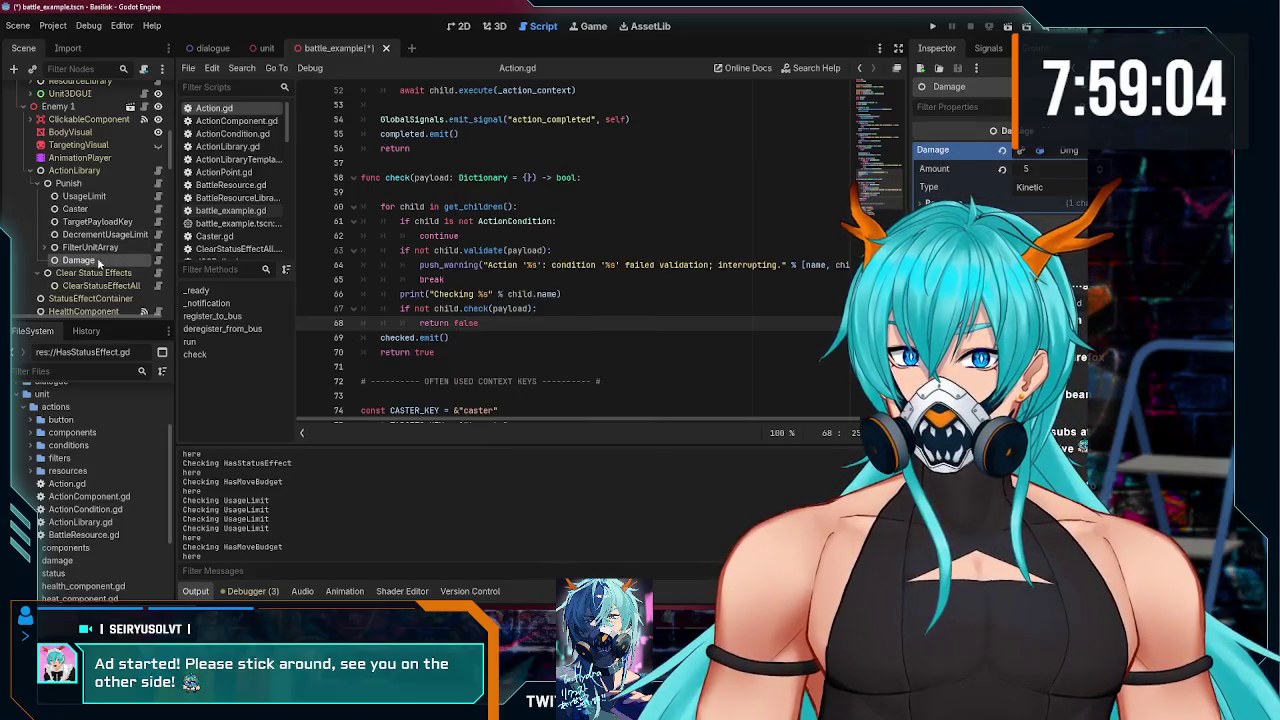
click(110, 236)
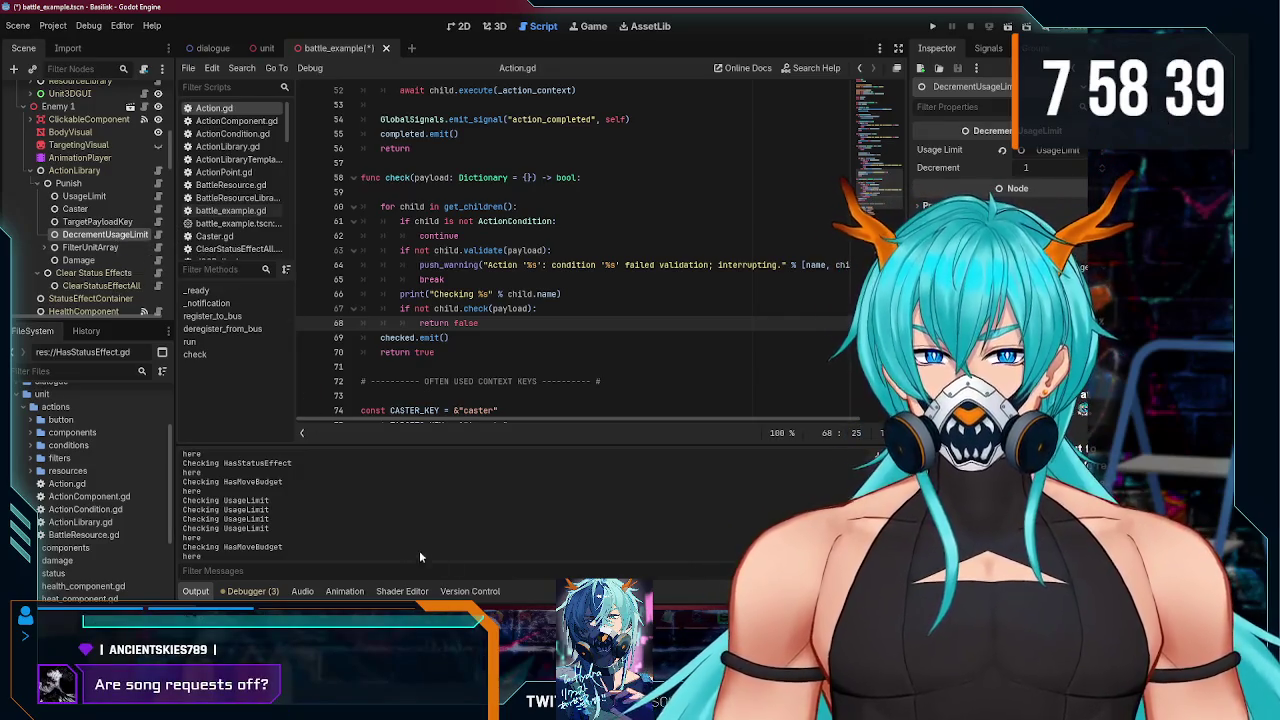
key(alt+Tab)
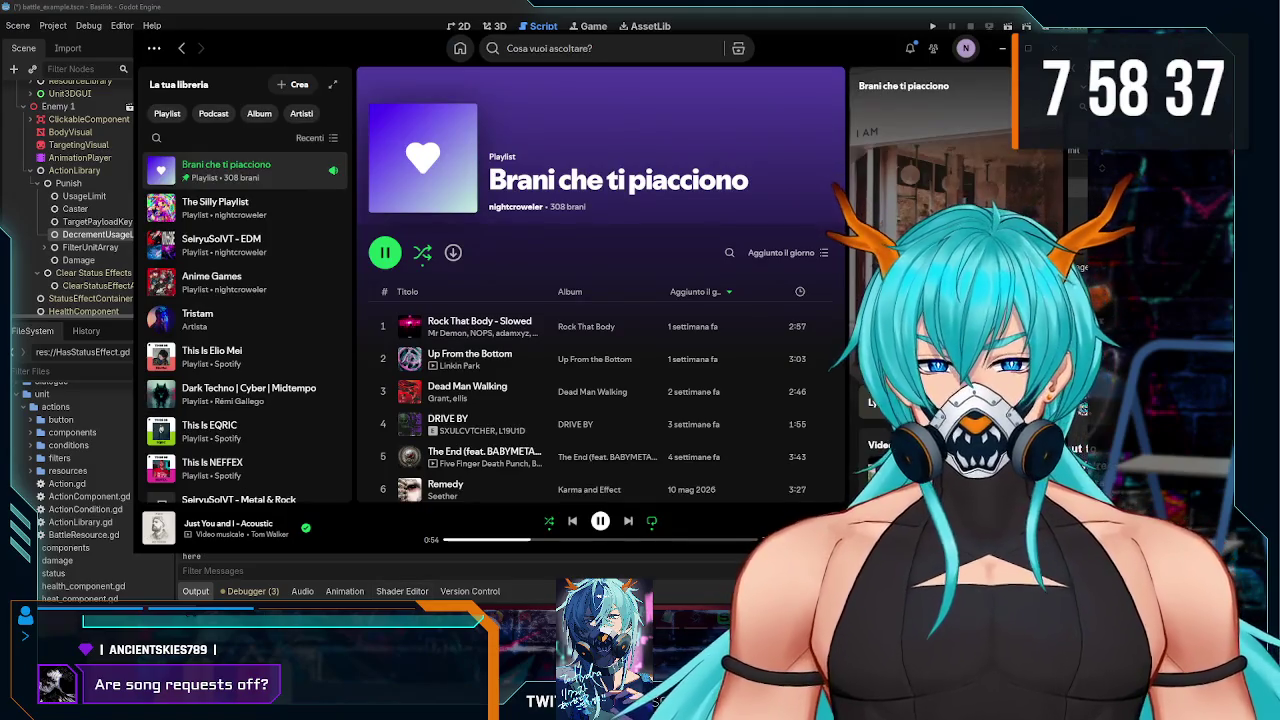
key(alt+Tab)
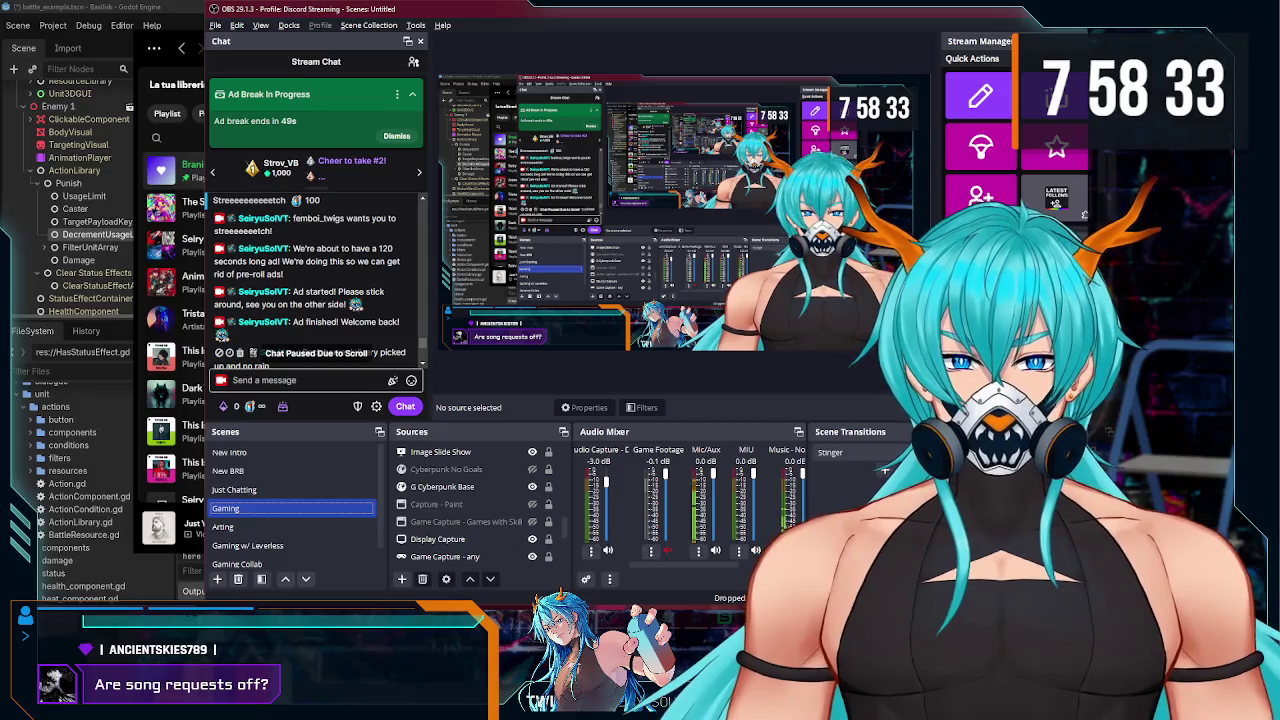
- Open and close the song request queue, then scroll down through the stream chat
key(alt+Tab)
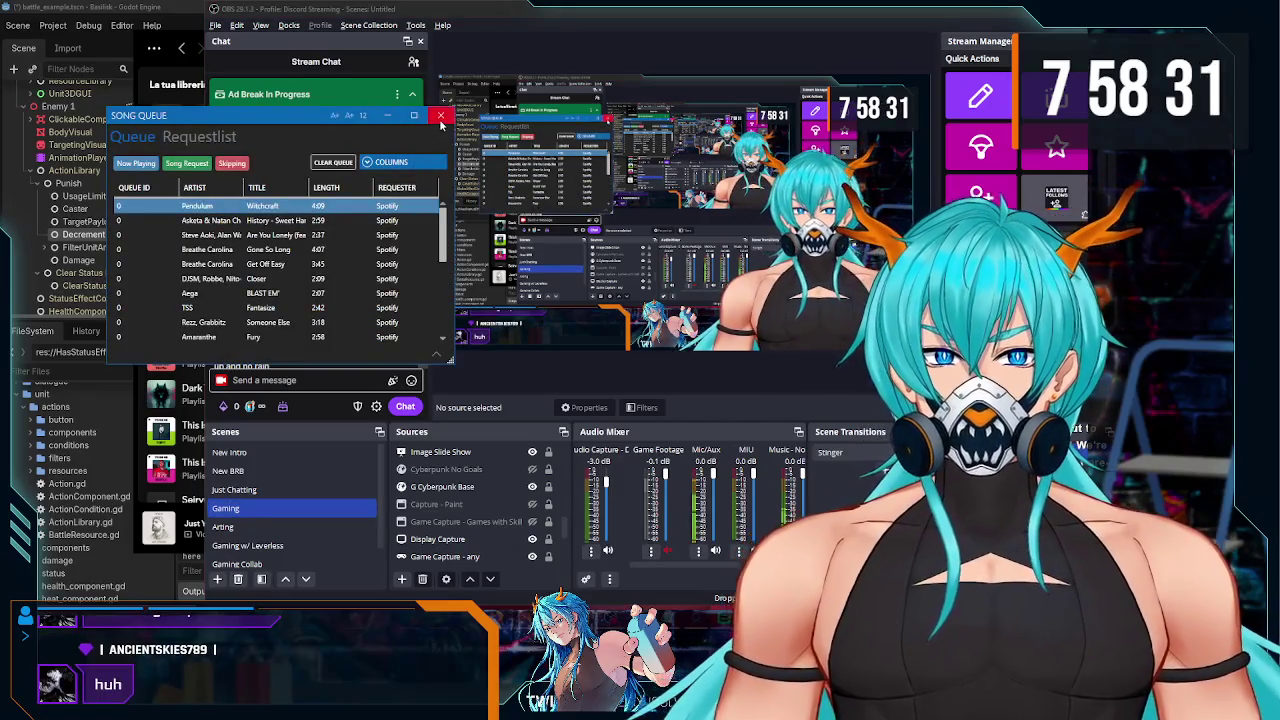
click(440, 117)
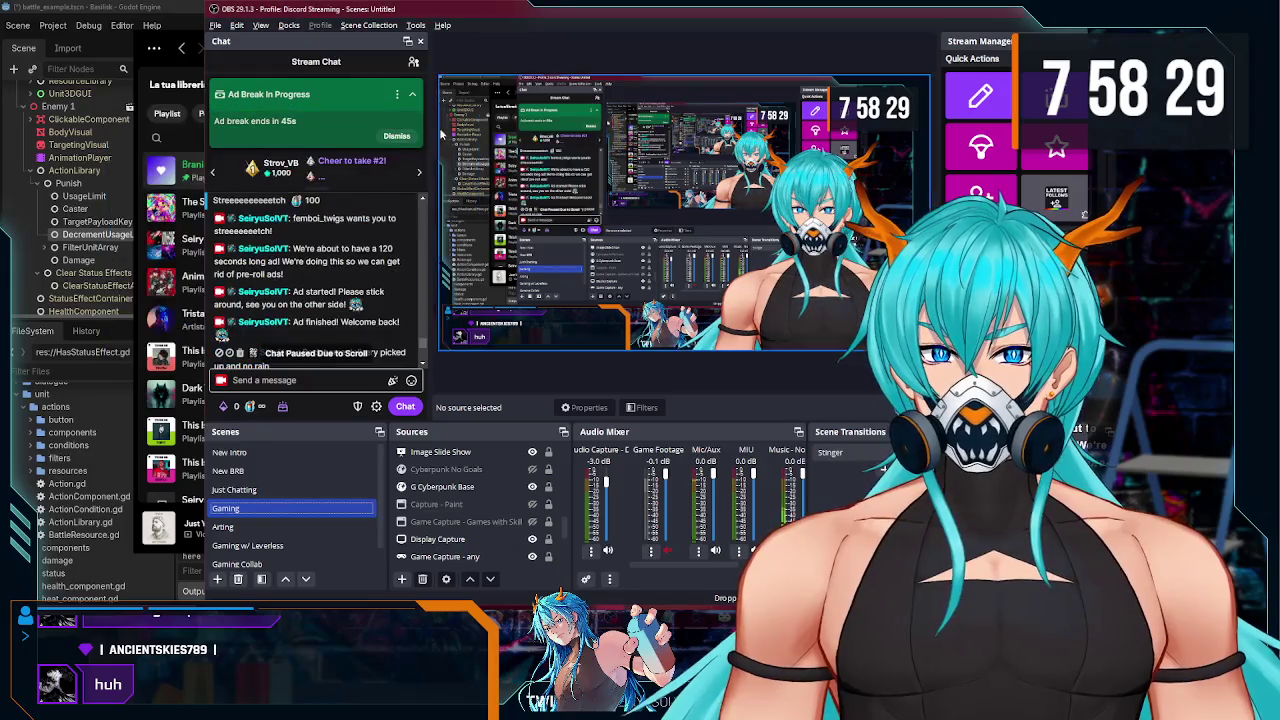
scroll(348, 313, down, 5)
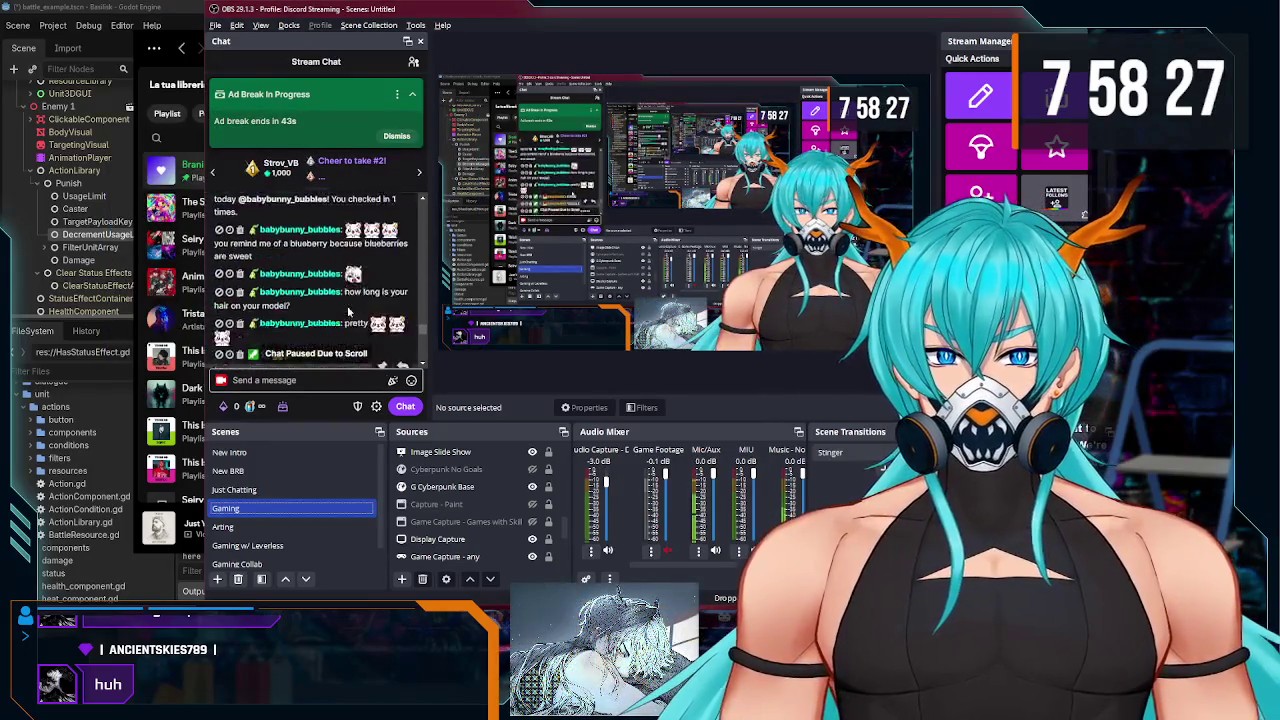
scroll(348, 313, down, 10)
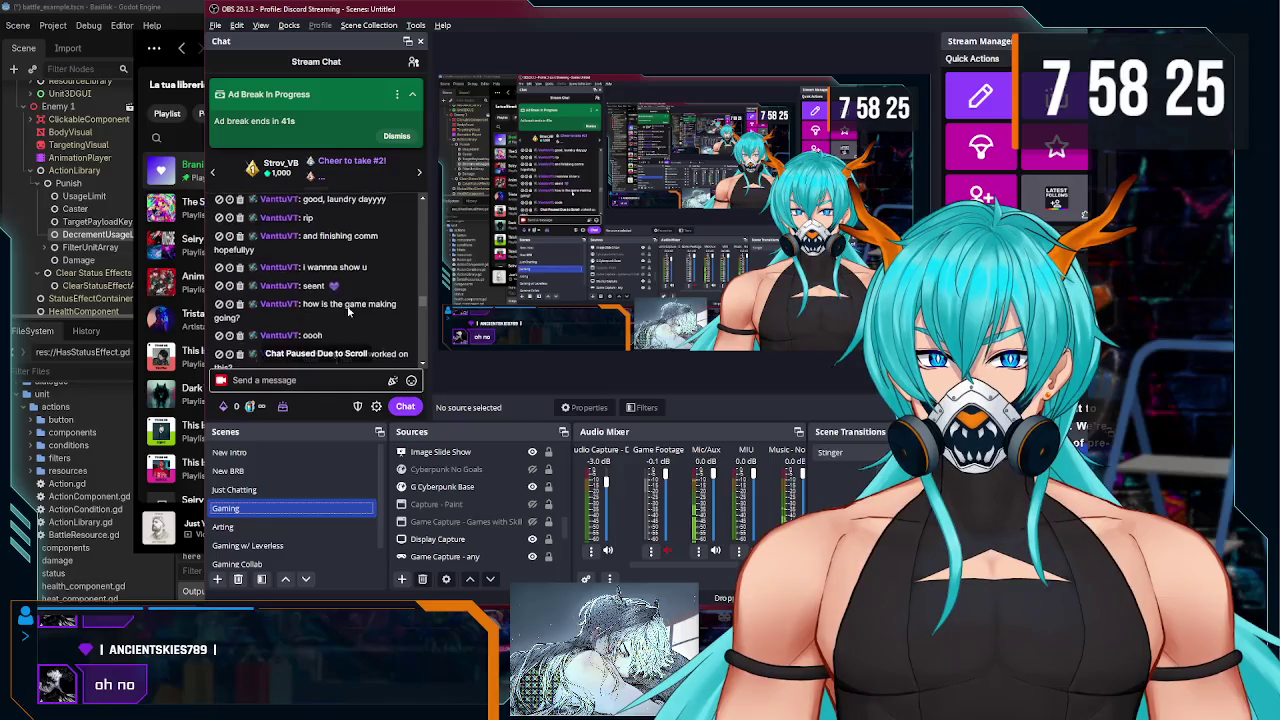
scroll(348, 313, down, 5)
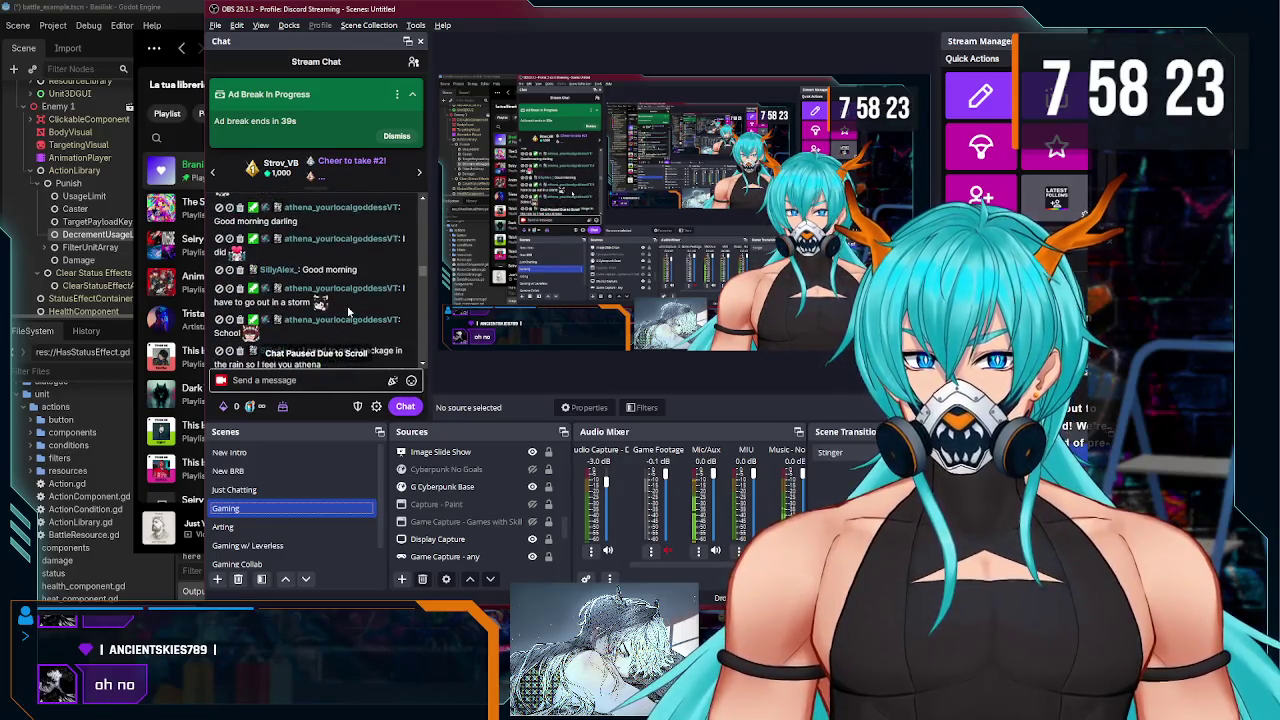
scroll(348, 313, down, 5)
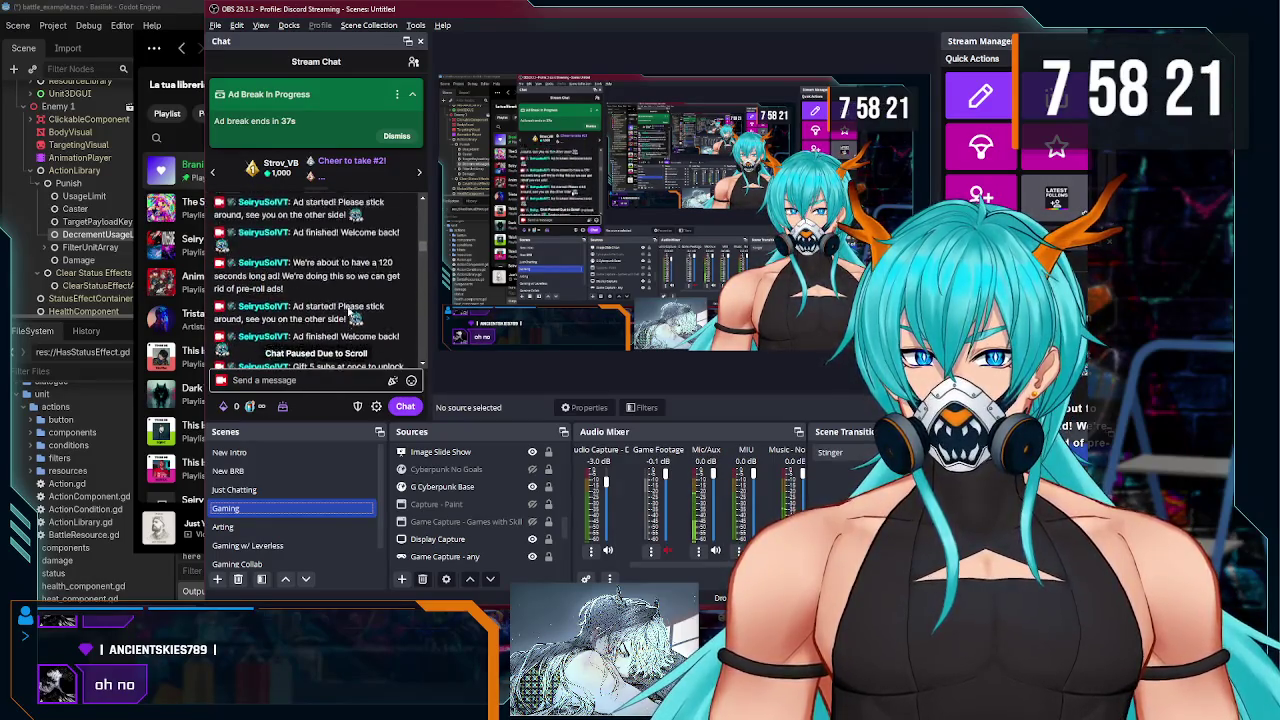
scroll(348, 313, down, 5)
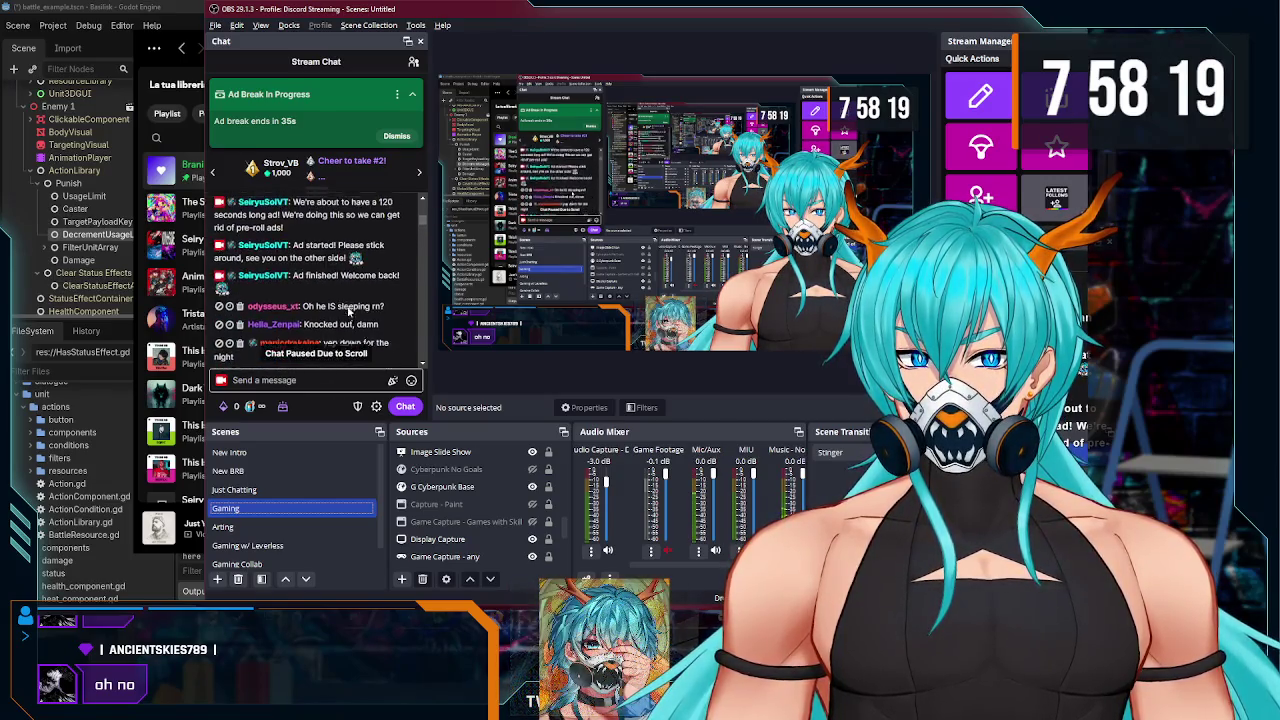
scroll(348, 313, down, 5)
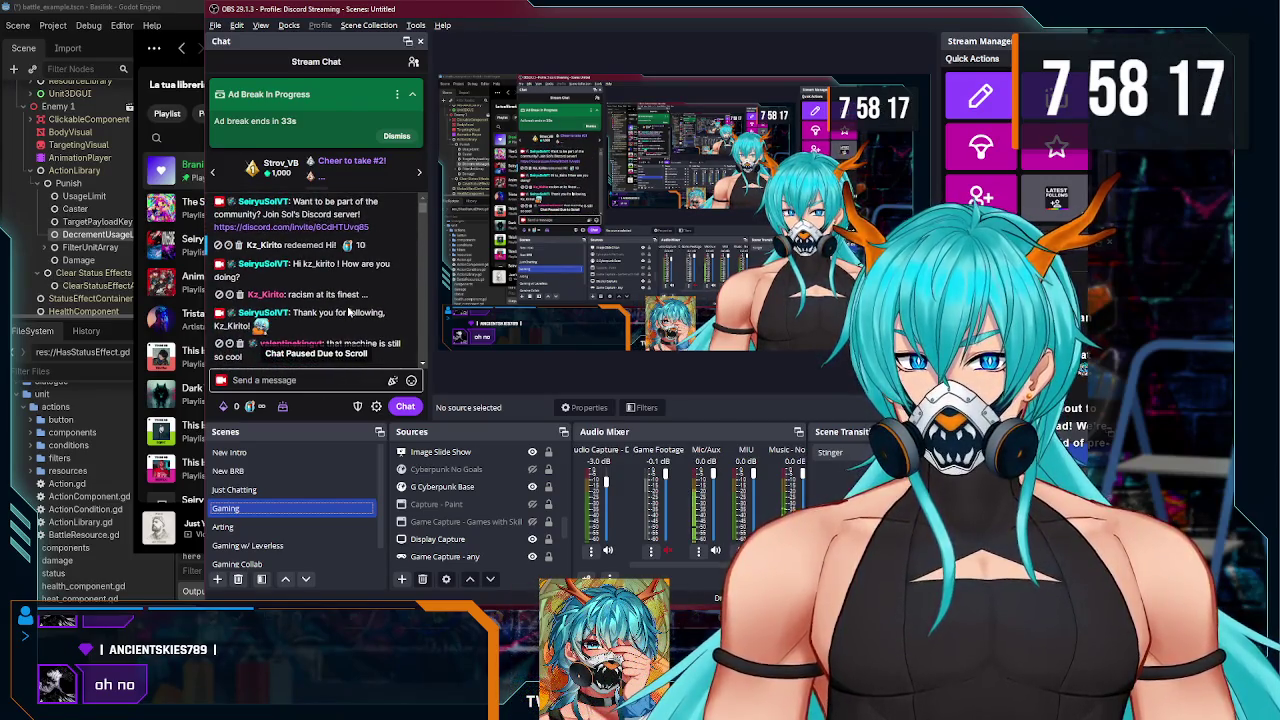
- Widen the chat dock slightly and bring up Songify showing Spotify fetching paused
drag(428, 234, 436, 234)
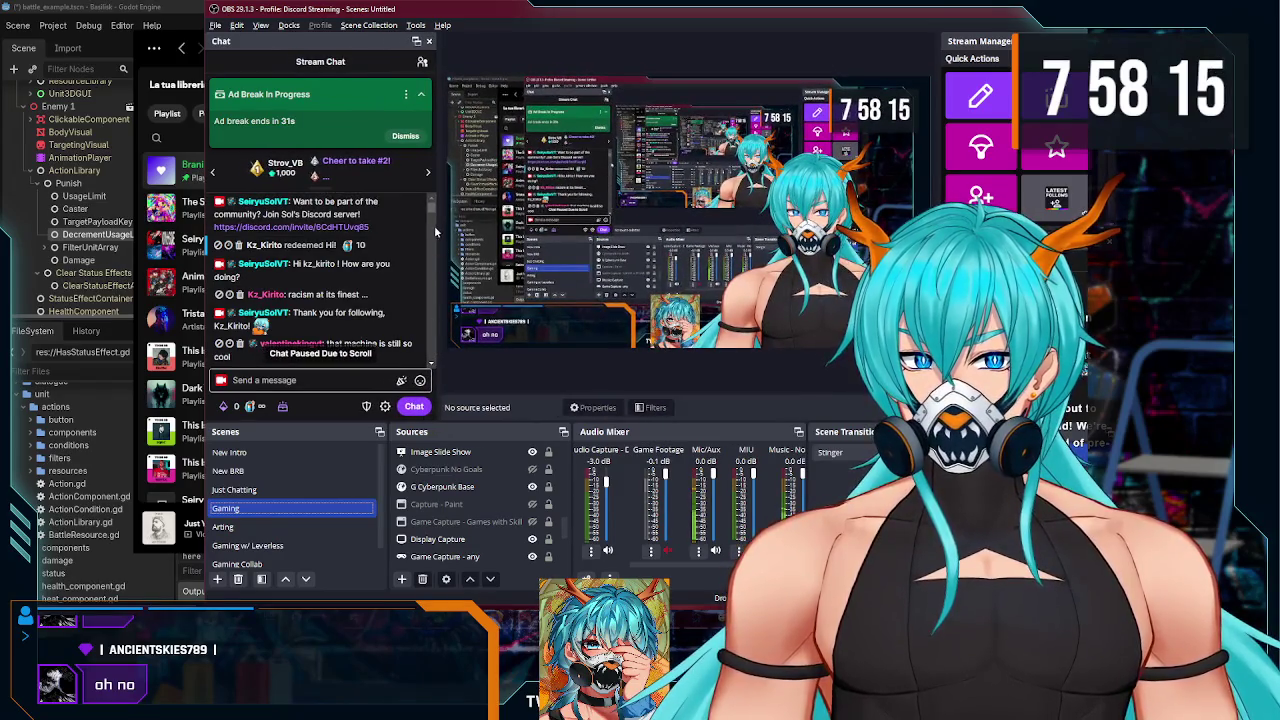
scroll(380, 280, down, 5)
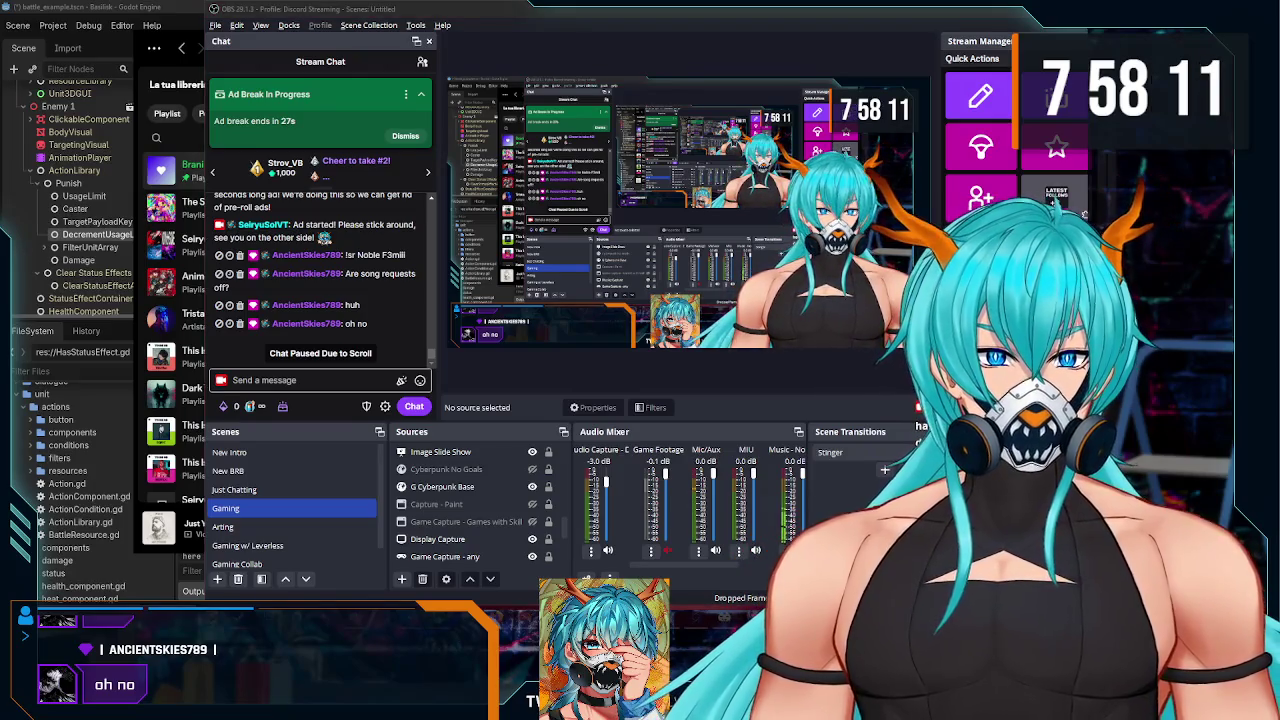
key(alt+Tab)
key(alt+Tab)
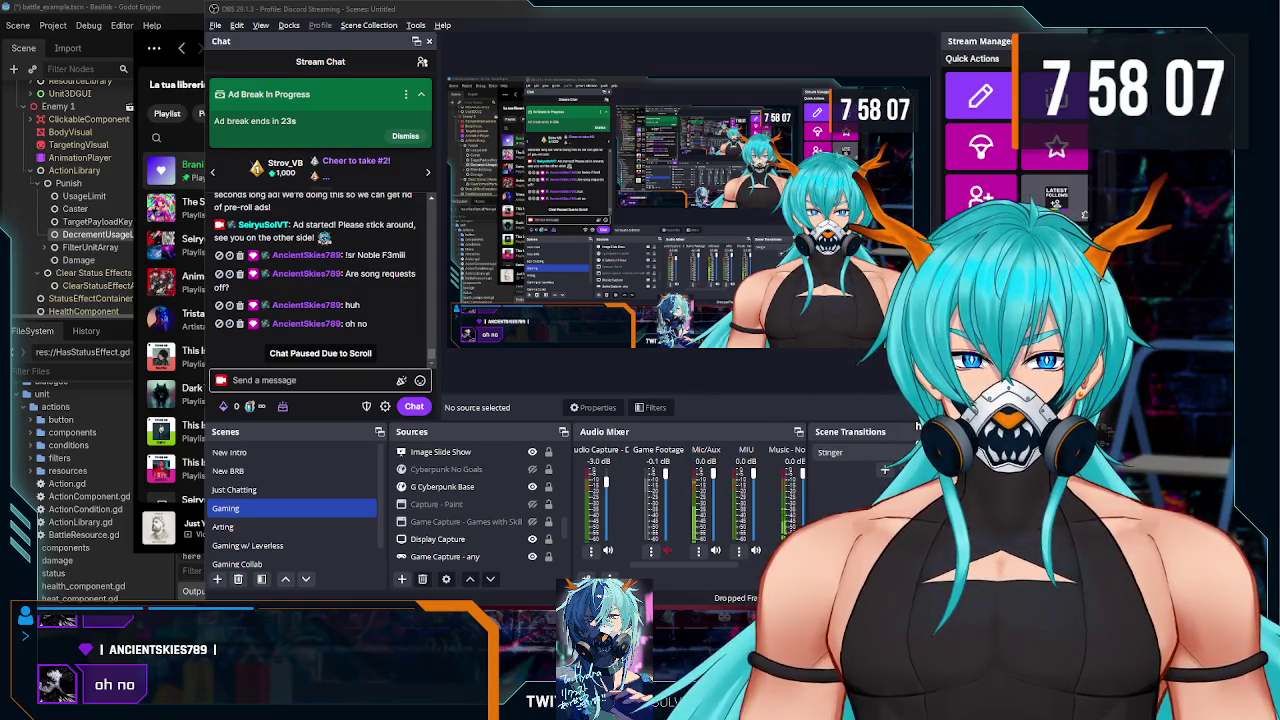
key(alt+Tab)
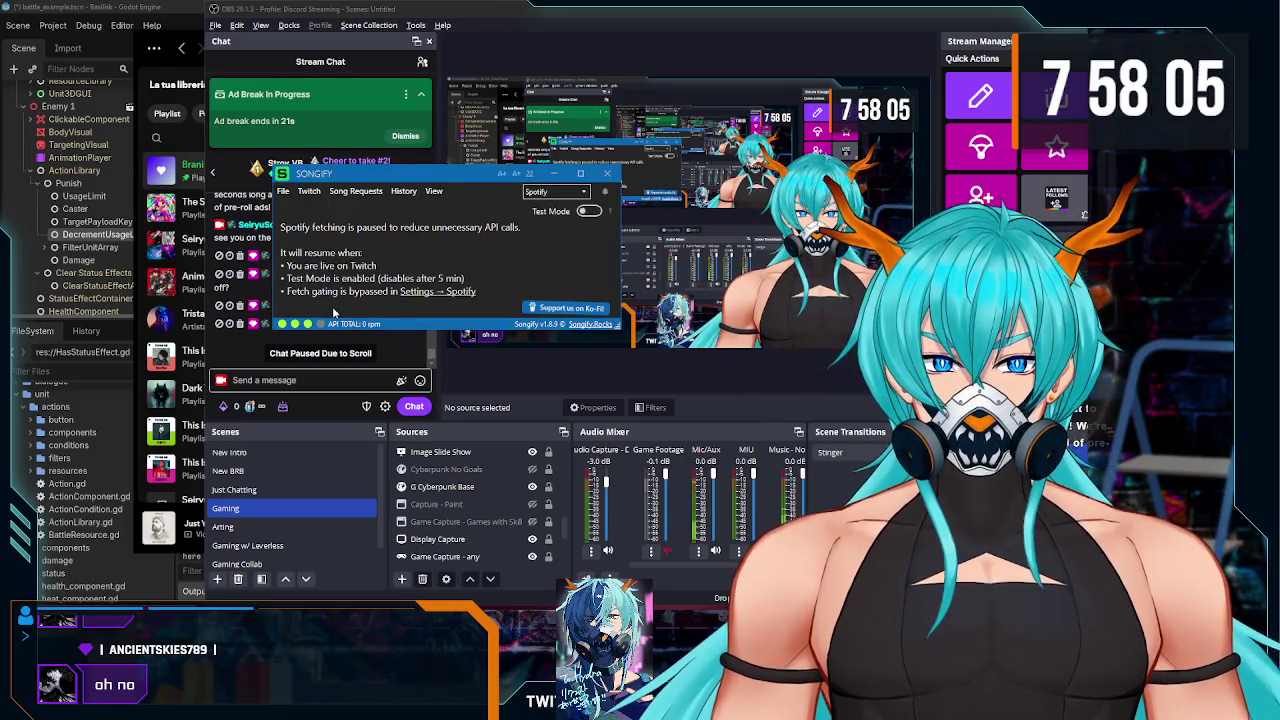